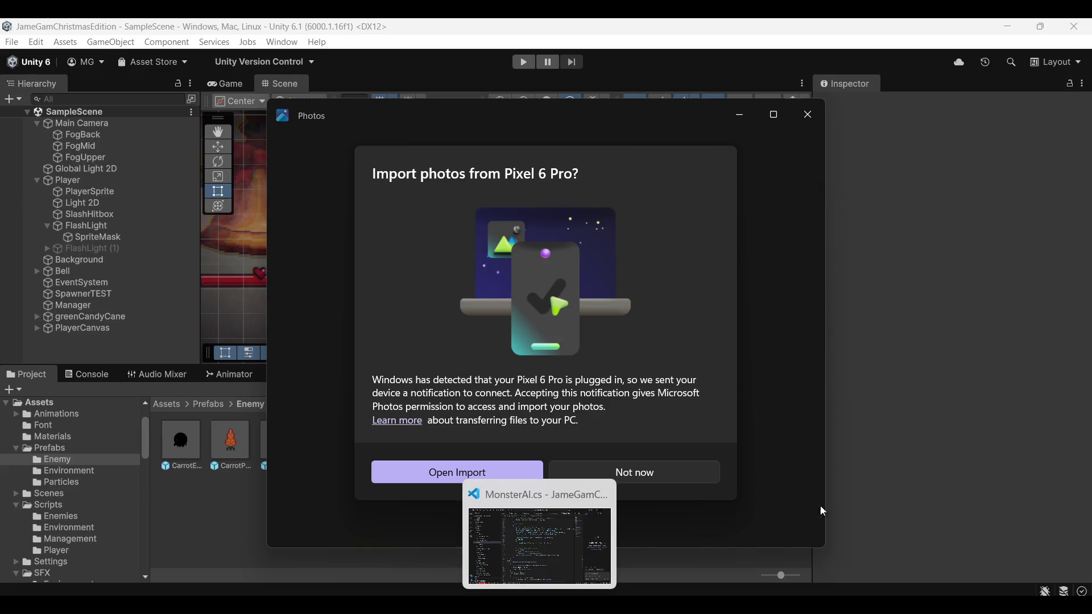
Step: Dismiss the Photos import prompt and start SampleScene in Play mode
click(635, 475)
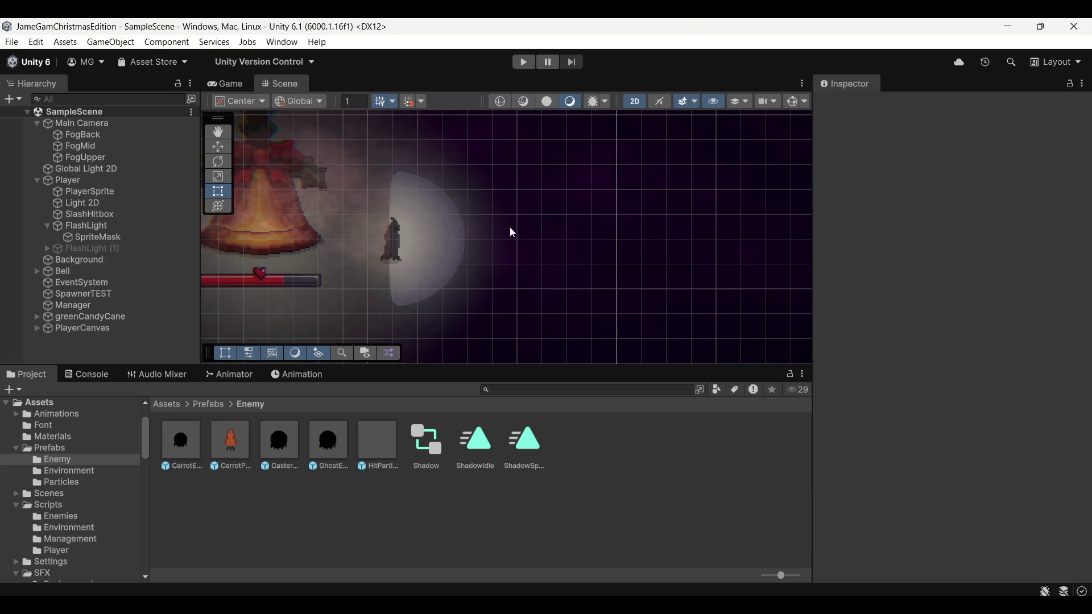
click(520, 64)
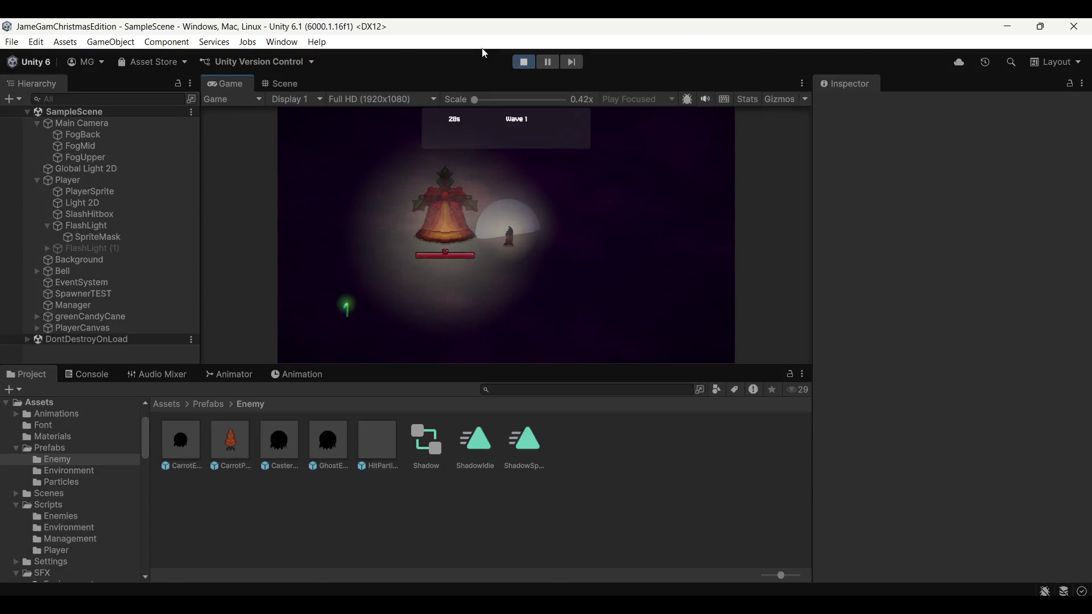
Step: Enlarge the game view, then slash at approaching enemies while moving with WASD
drag(390, 378, 391, 417)
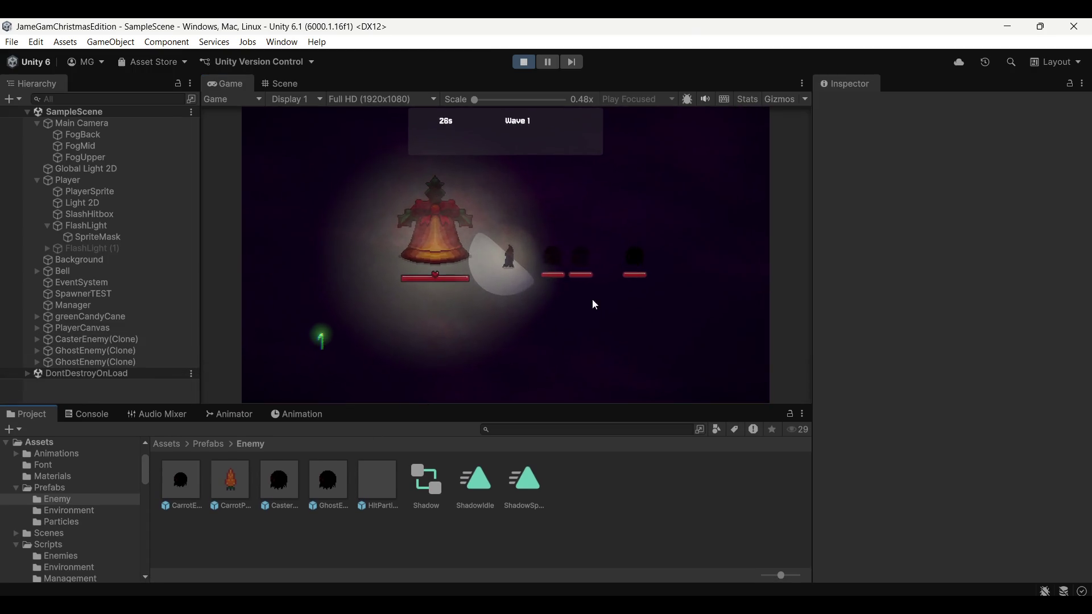
click(592, 299)
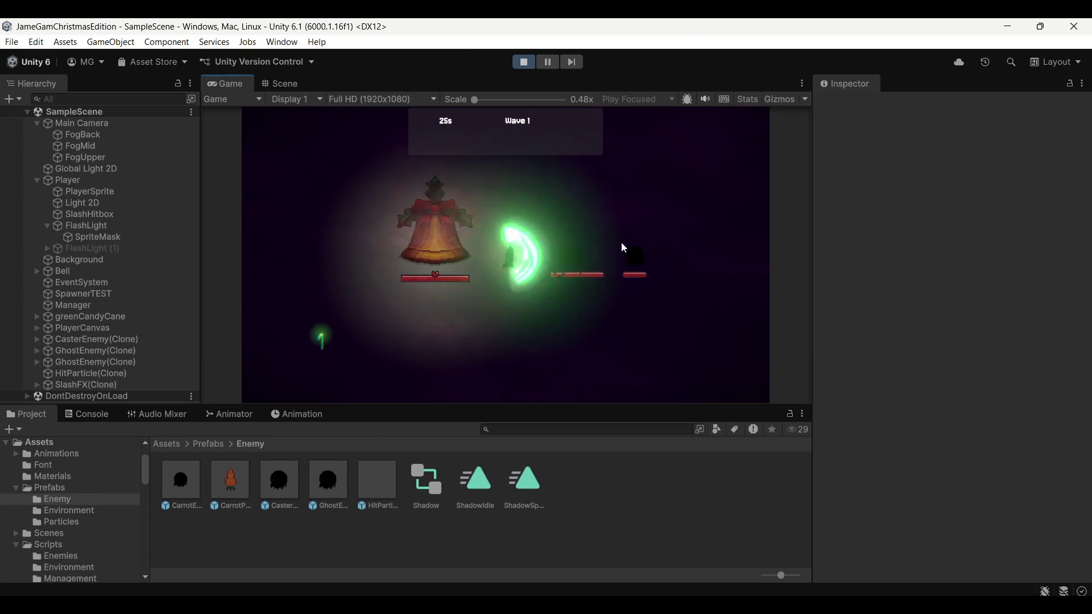
click(565, 210)
click(538, 216)
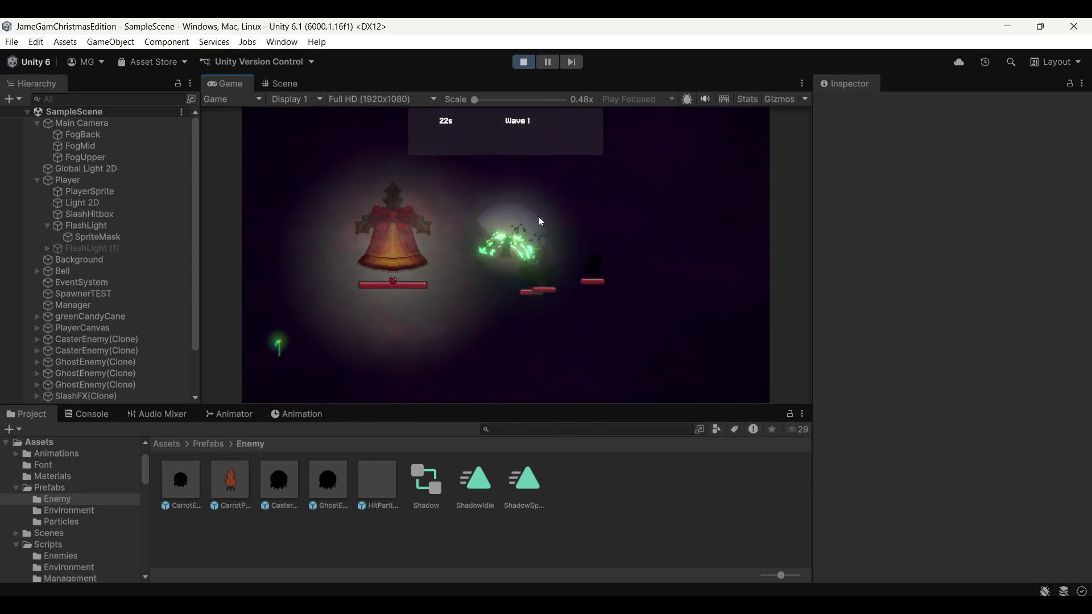
click(538, 215)
click(541, 212)
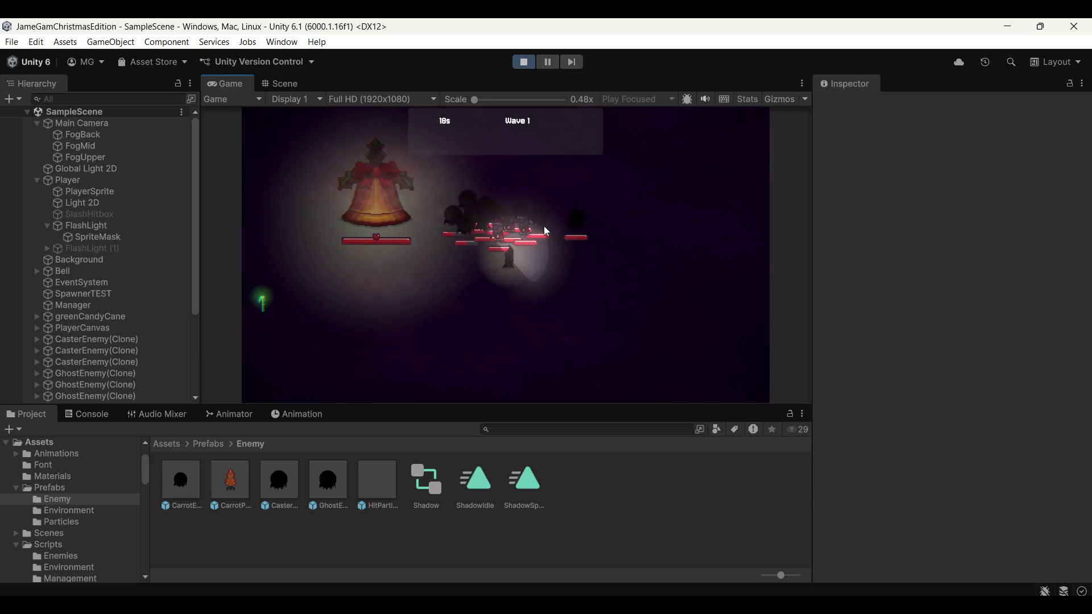
click(585, 213)
click(585, 200)
key(a)
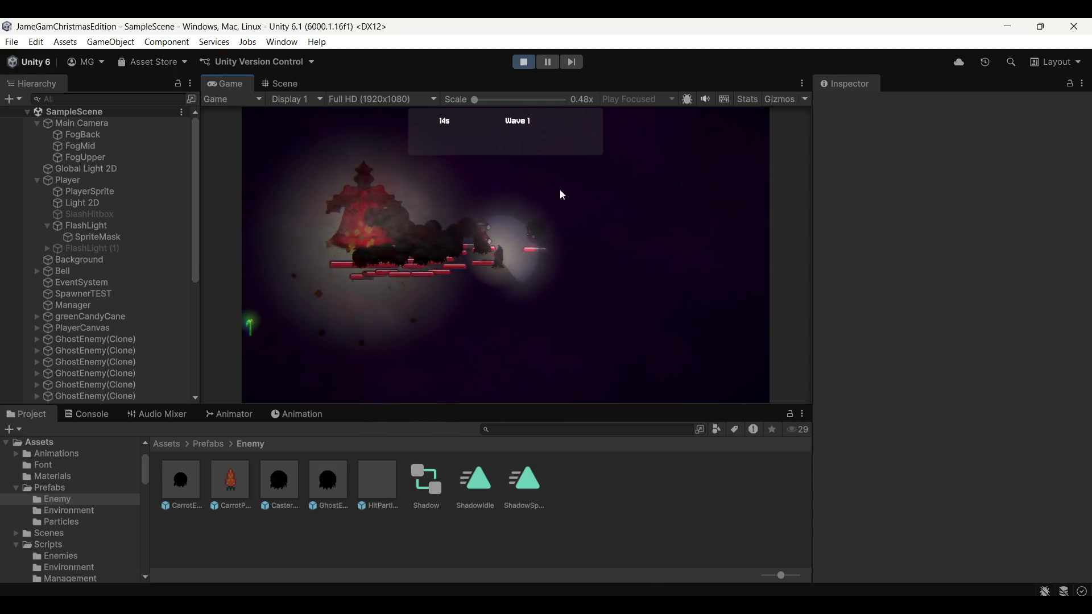
key(d)
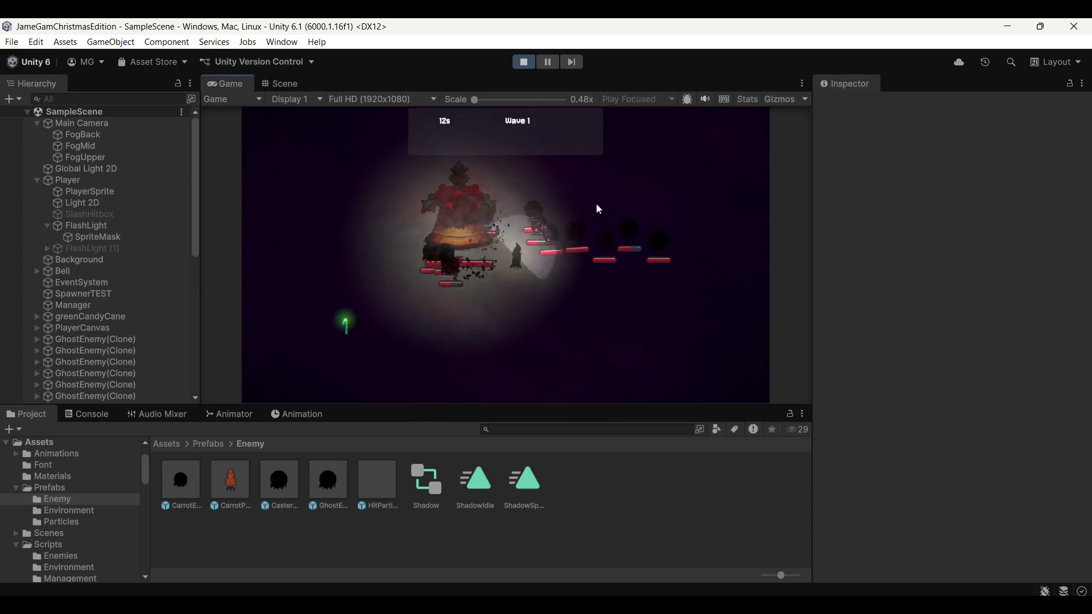
click(600, 197)
click(606, 196)
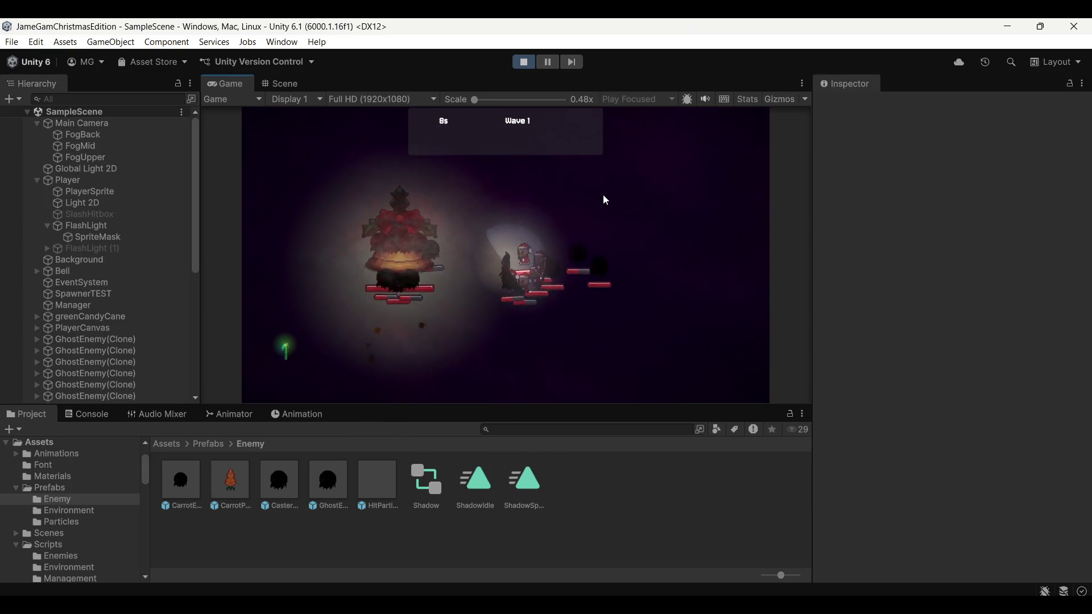
key(s)
click(614, 199)
key(w)
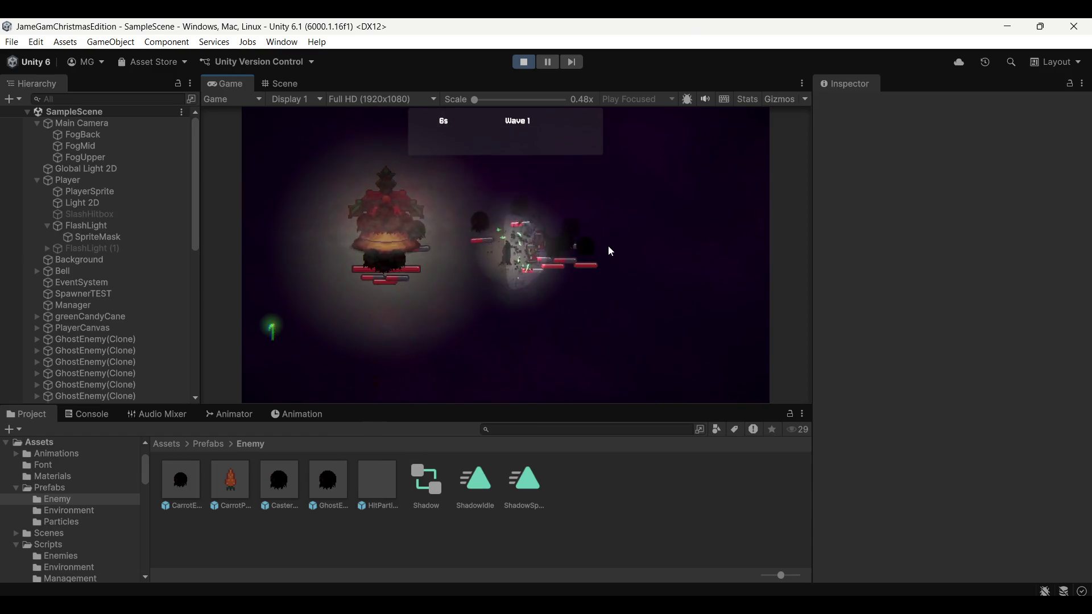
click(609, 245)
Step: Circle back to defend the bell from attackers, then show the Scene view panned to the bell
click(426, 233)
key(a)
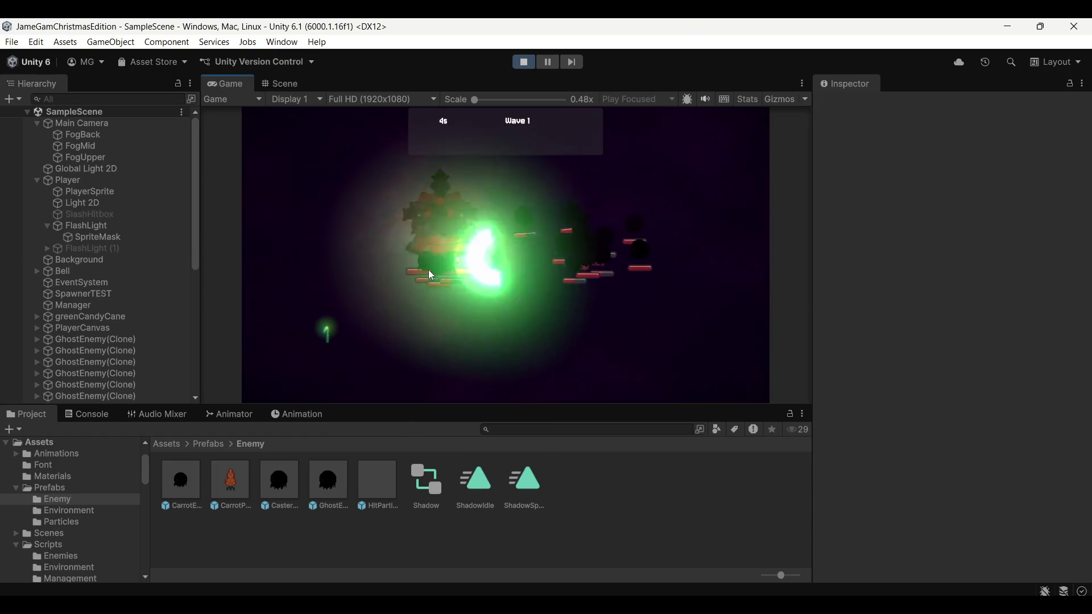
key(s)
click(507, 221)
key(d)
click(465, 238)
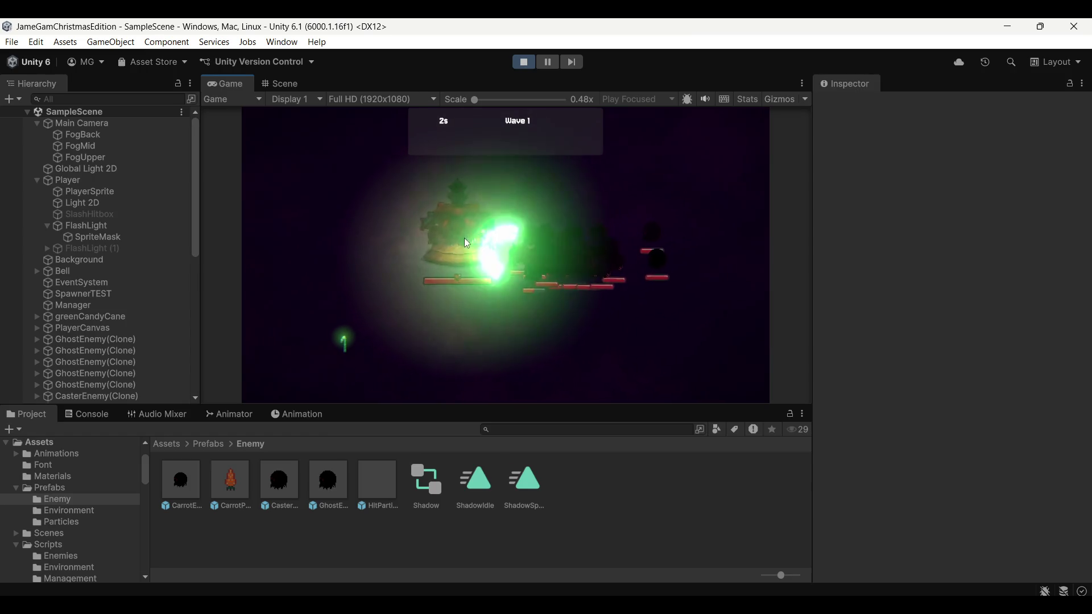
key(w)
key(a)
key(s)
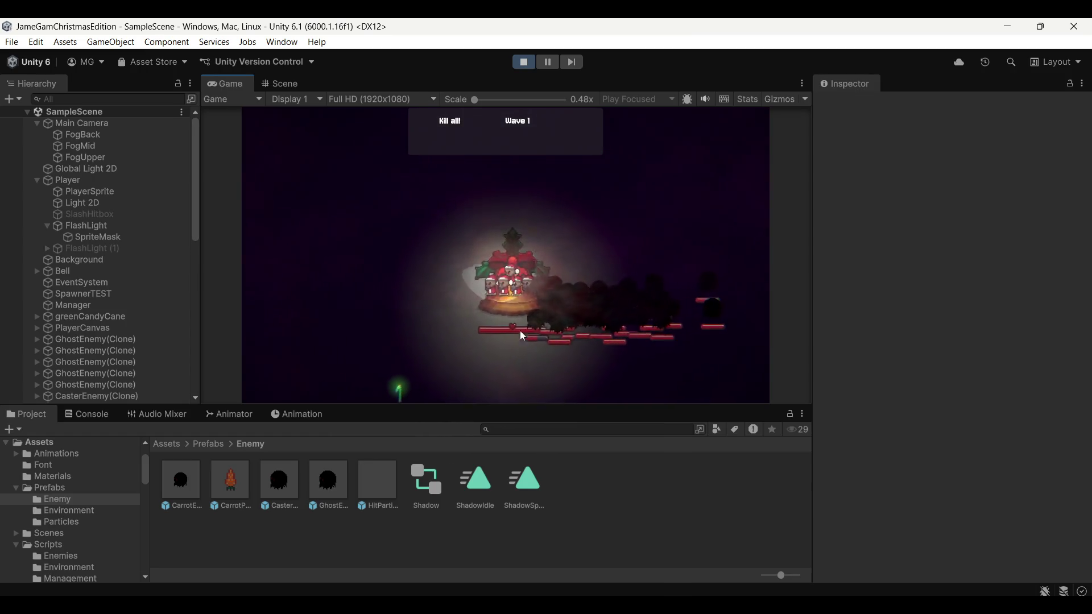
click(547, 249)
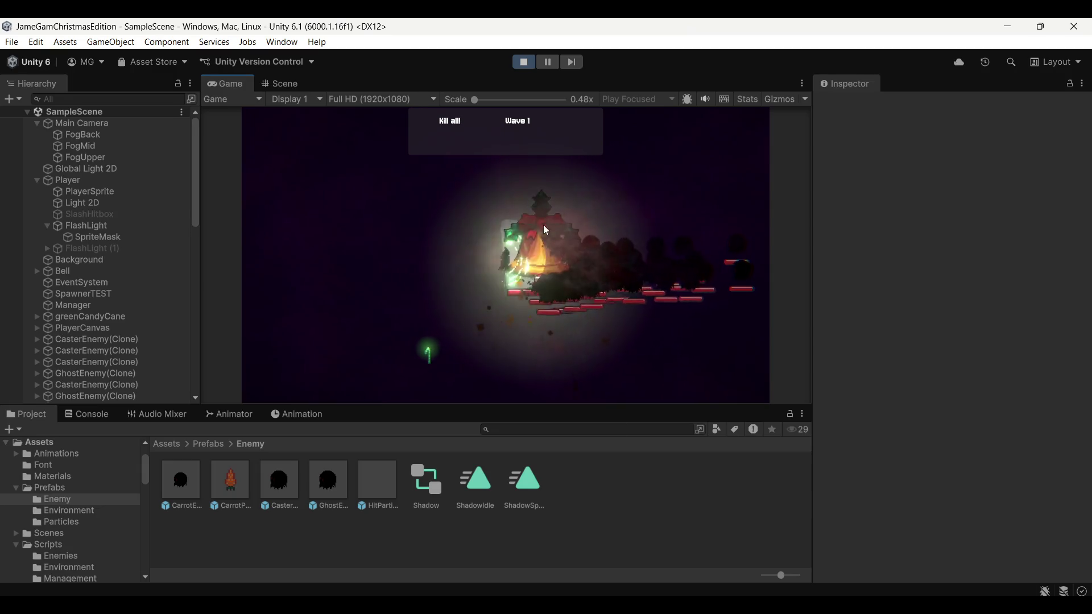
click(552, 226)
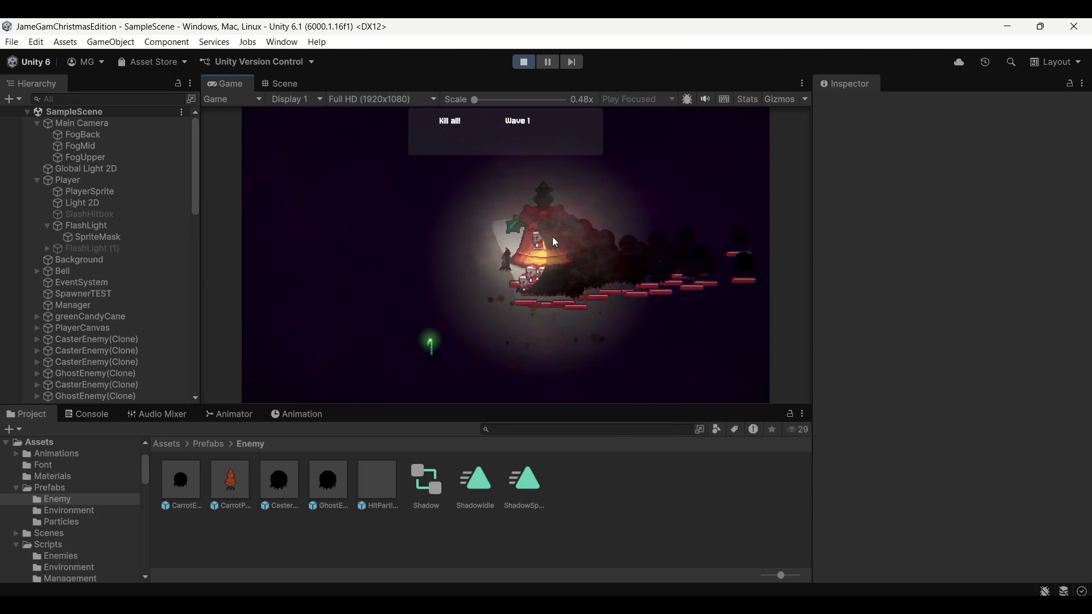
click(552, 236)
click(600, 251)
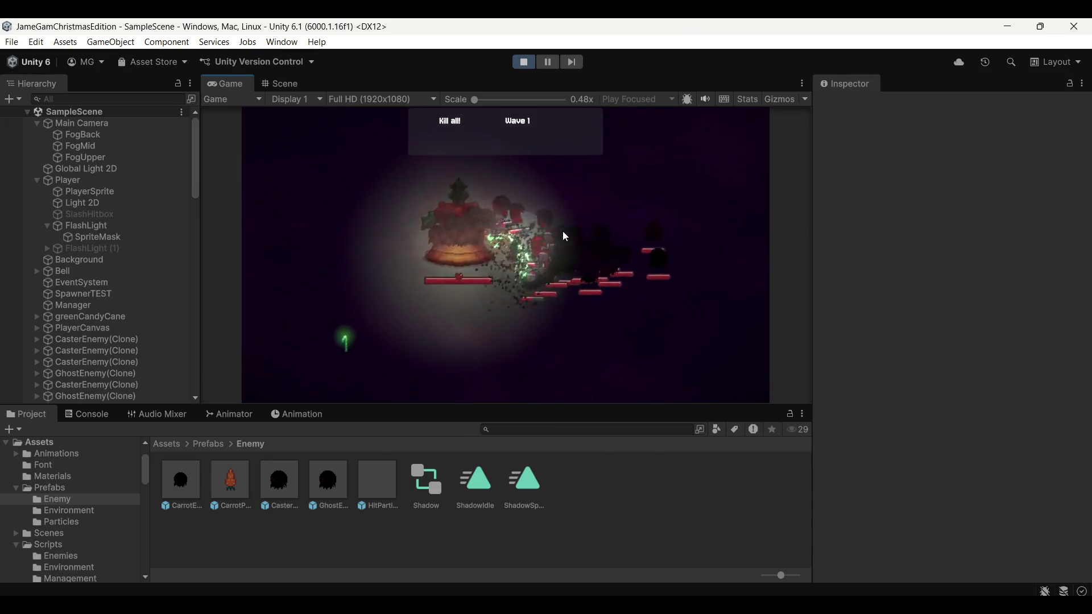
click(280, 84)
drag(262, 283, 432, 300)
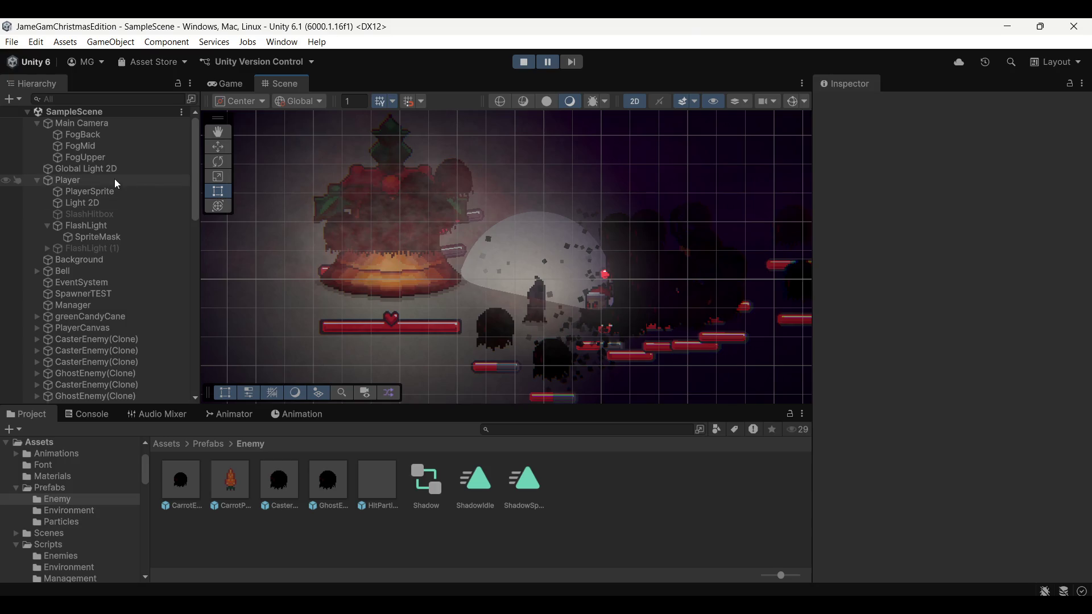
Step: Expand Bell and set BellSprite (1)'s Sprite Renderer Sorting Layer from Default to World
click(127, 272)
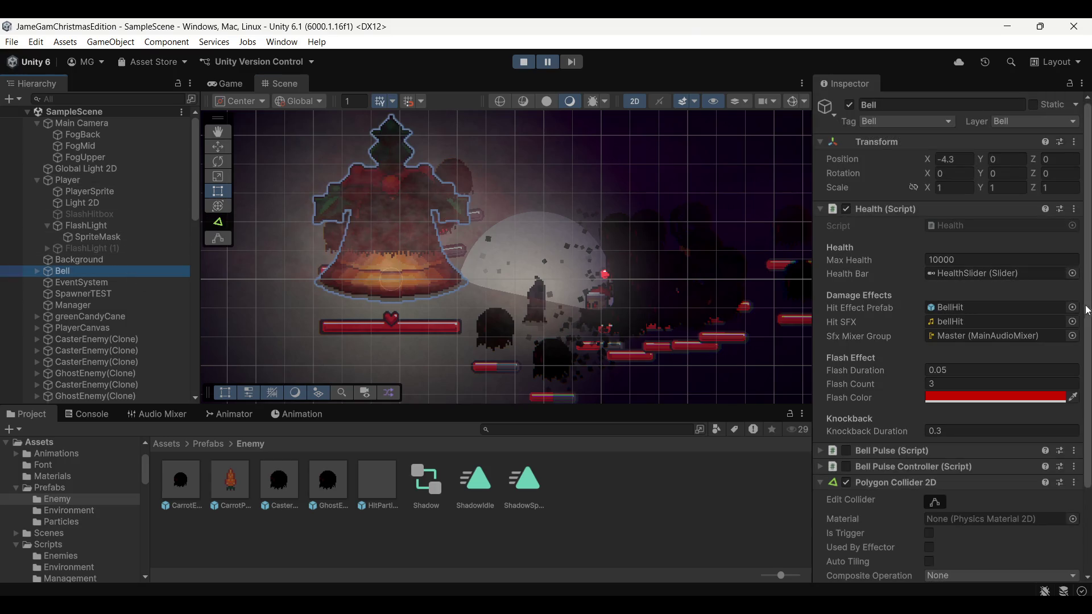
click(39, 271)
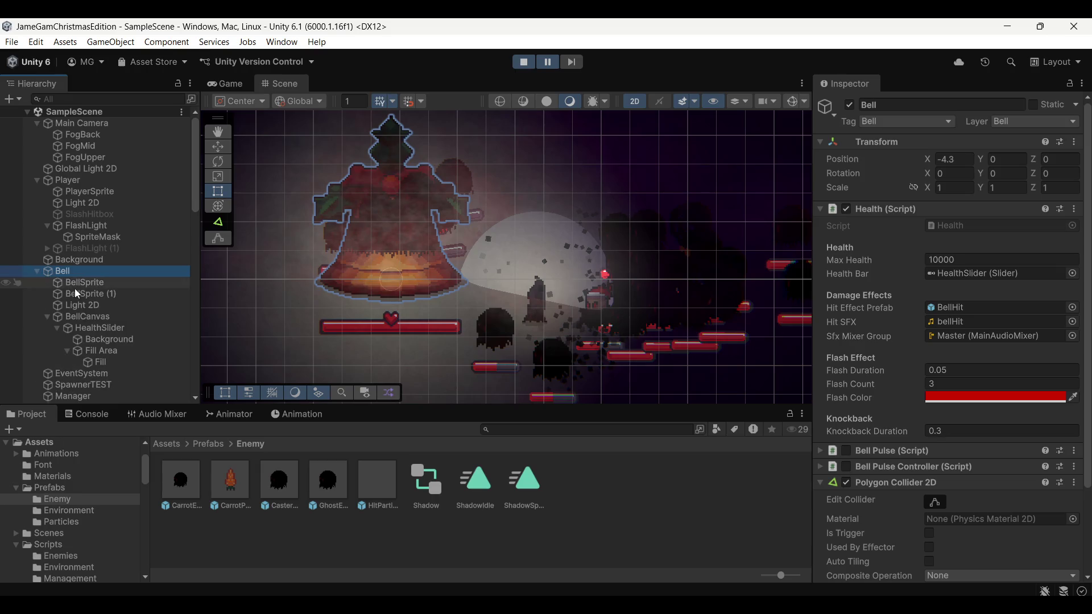
click(79, 283)
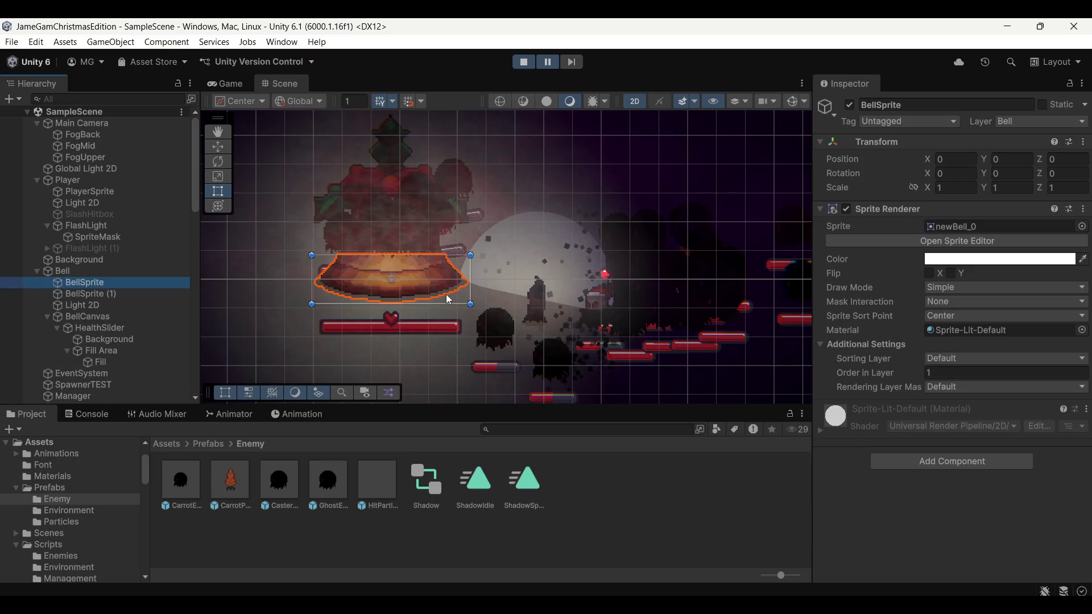
click(141, 296)
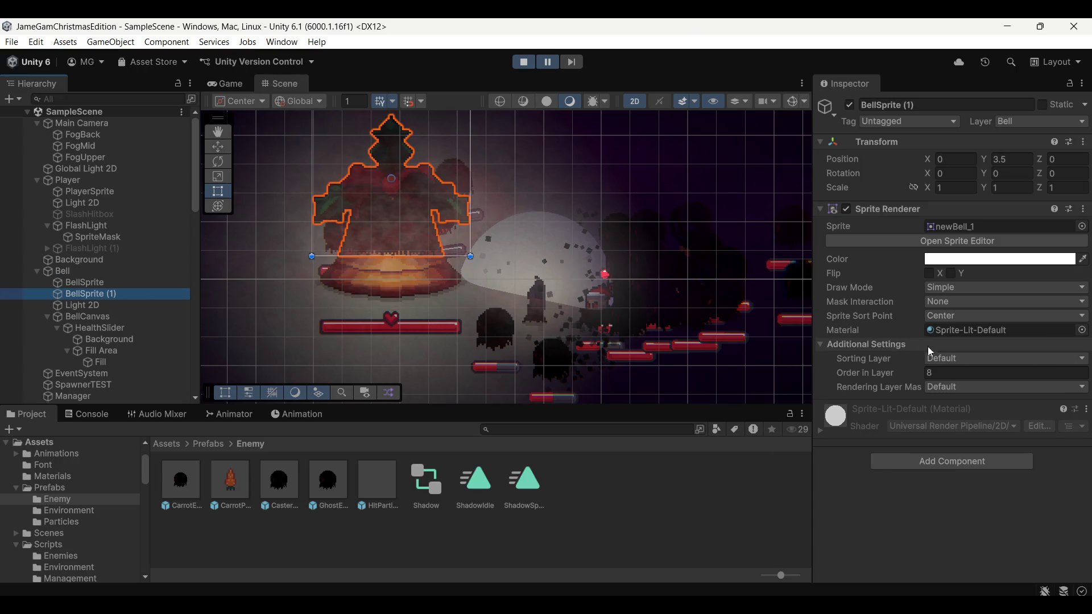
click(959, 362)
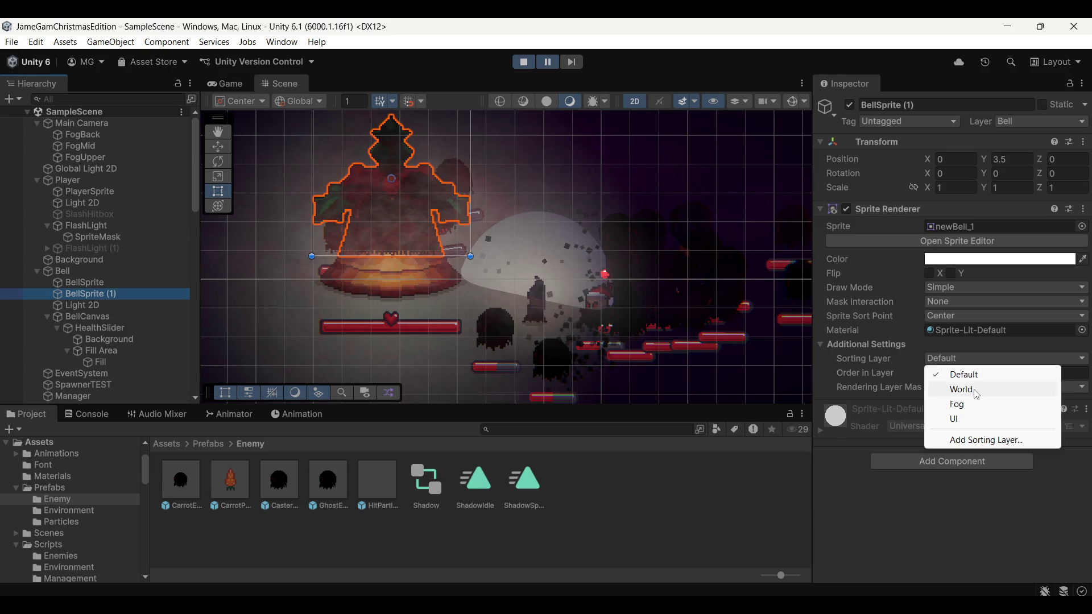
click(974, 391)
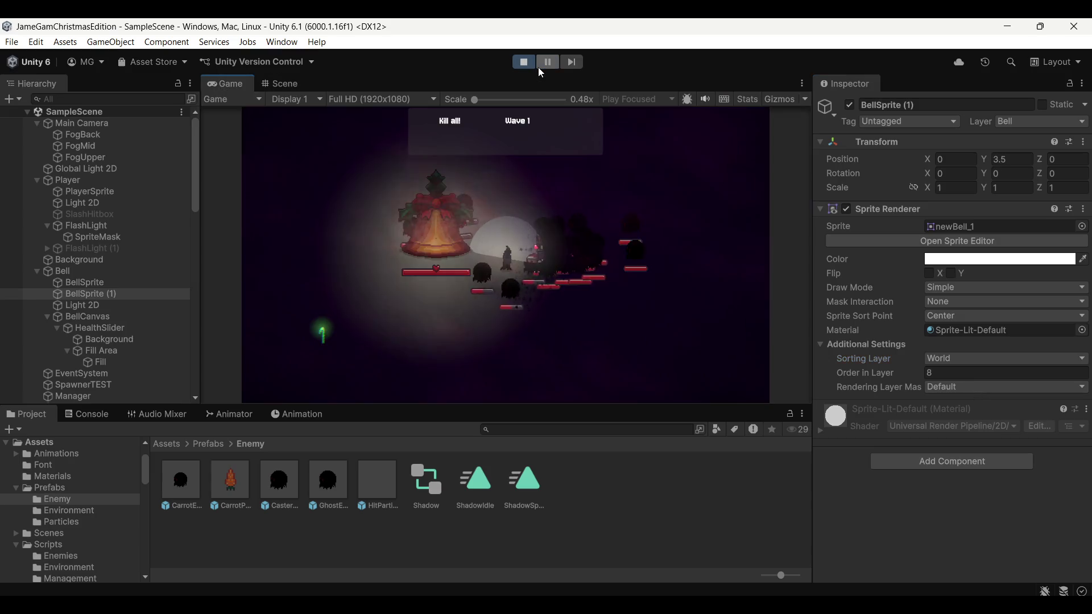
Step: Stop play mode and set BellSprite (1)'s Sorting Layer to World so it persists
click(524, 66)
click(112, 283)
click(102, 293)
click(980, 359)
click(962, 387)
Step: Add a Sound Manager script component to the Manager object and play again
click(661, 211)
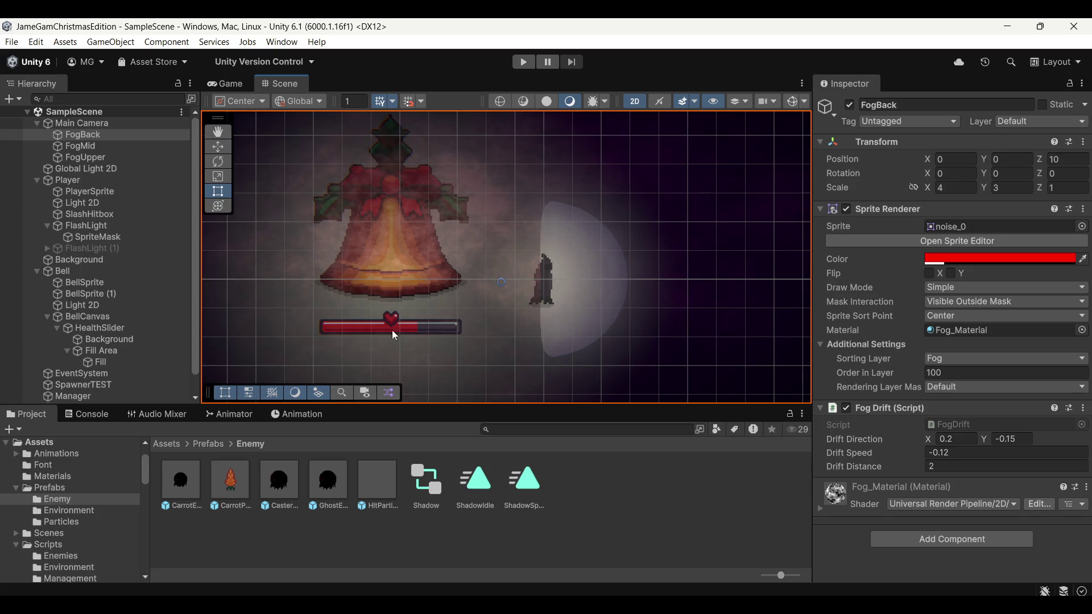
scroll(117, 339, down, 1)
click(116, 375)
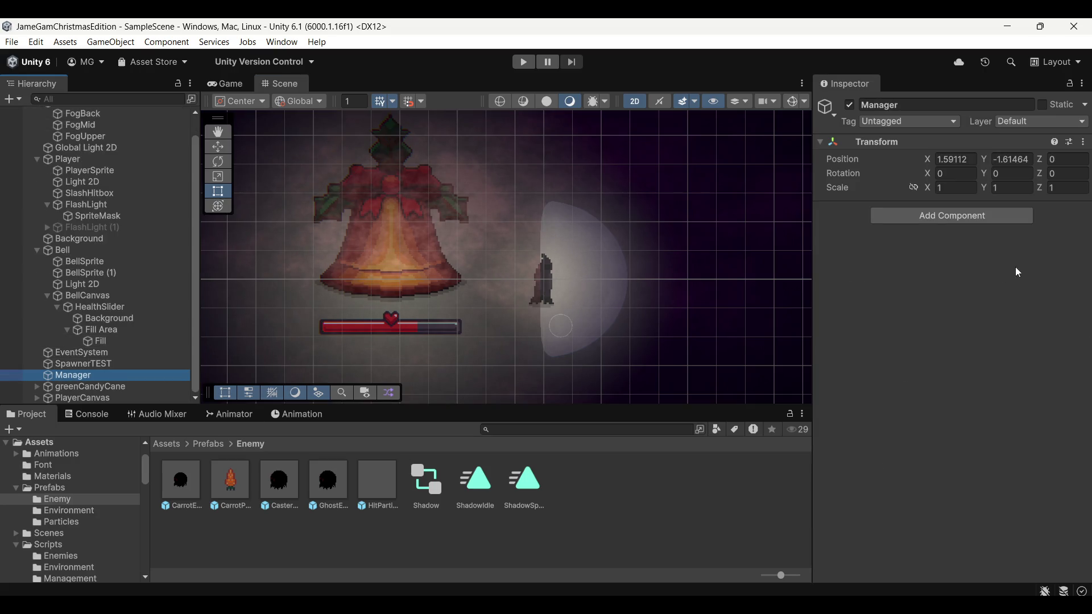
click(968, 220)
text(sound)
click(917, 263)
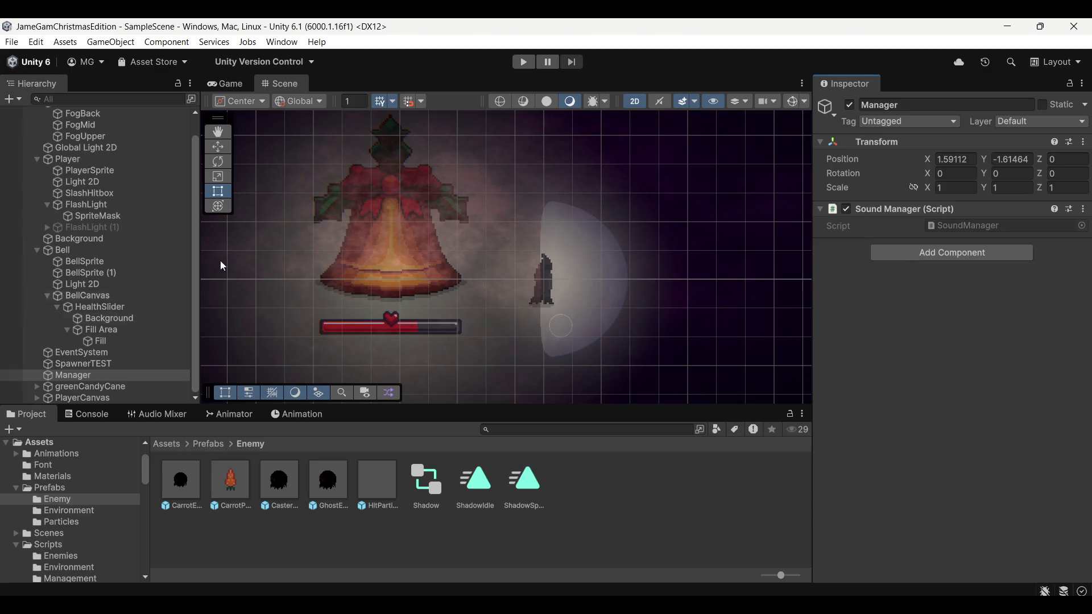
click(522, 62)
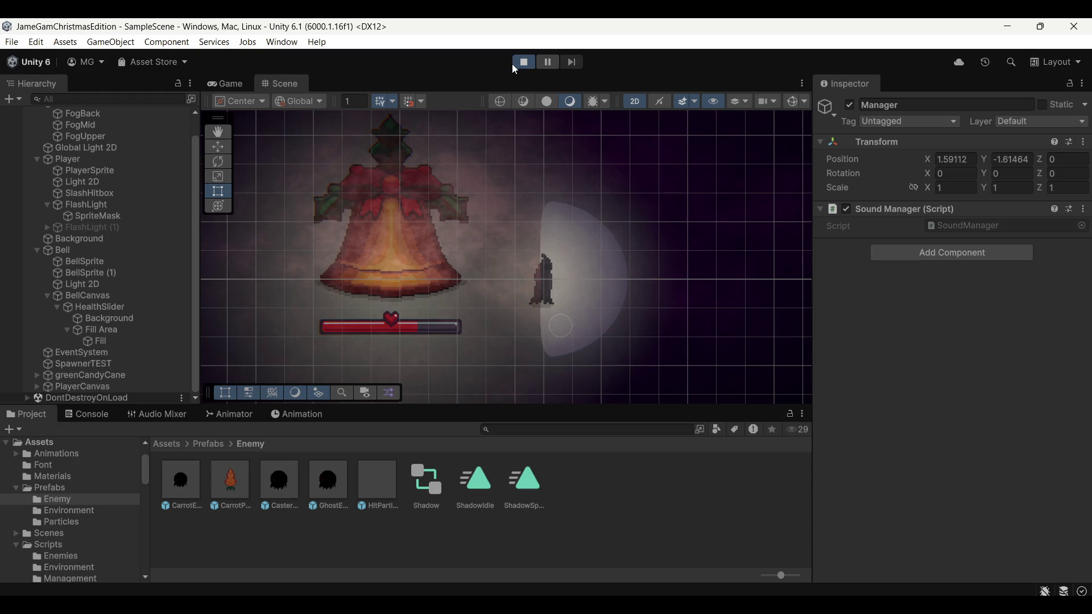
Step: Move around with WASD and slash at enemies approaching during the wave
click(559, 257)
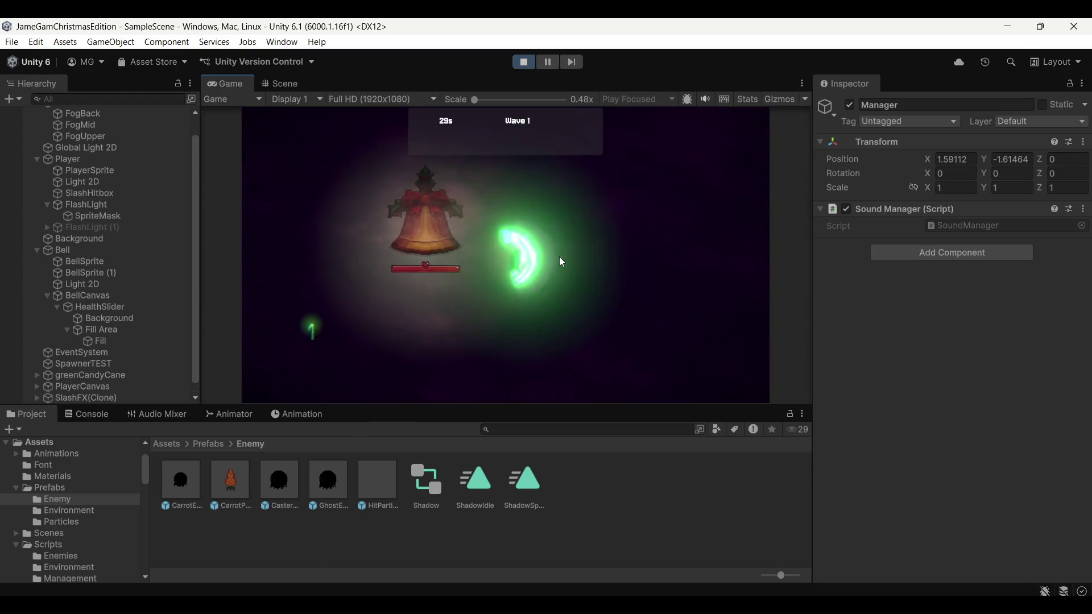
key(d)
click(585, 216)
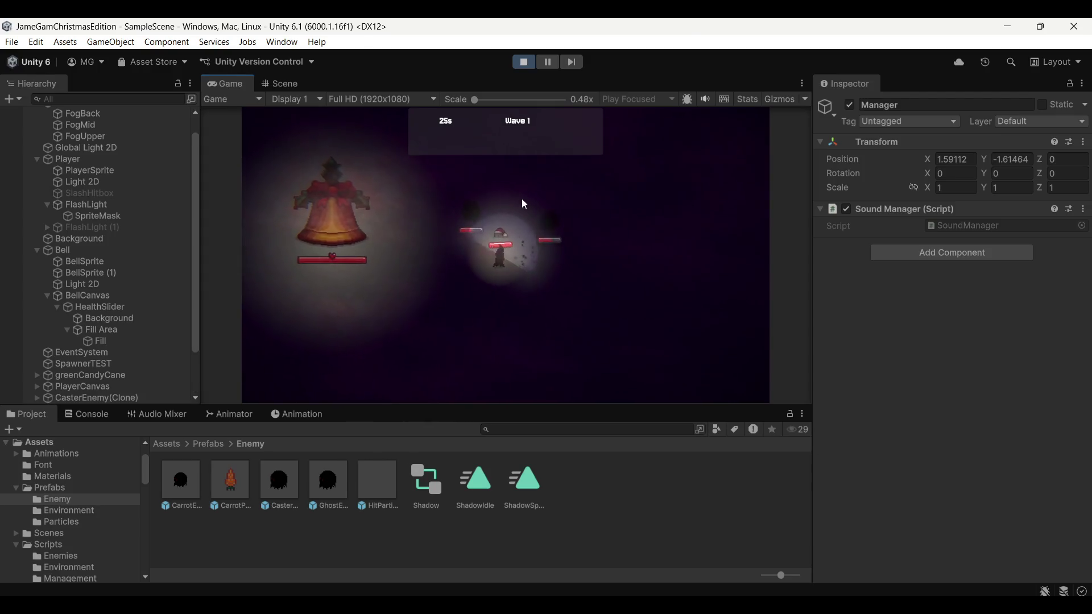
click(512, 193)
key(a)
key(d)
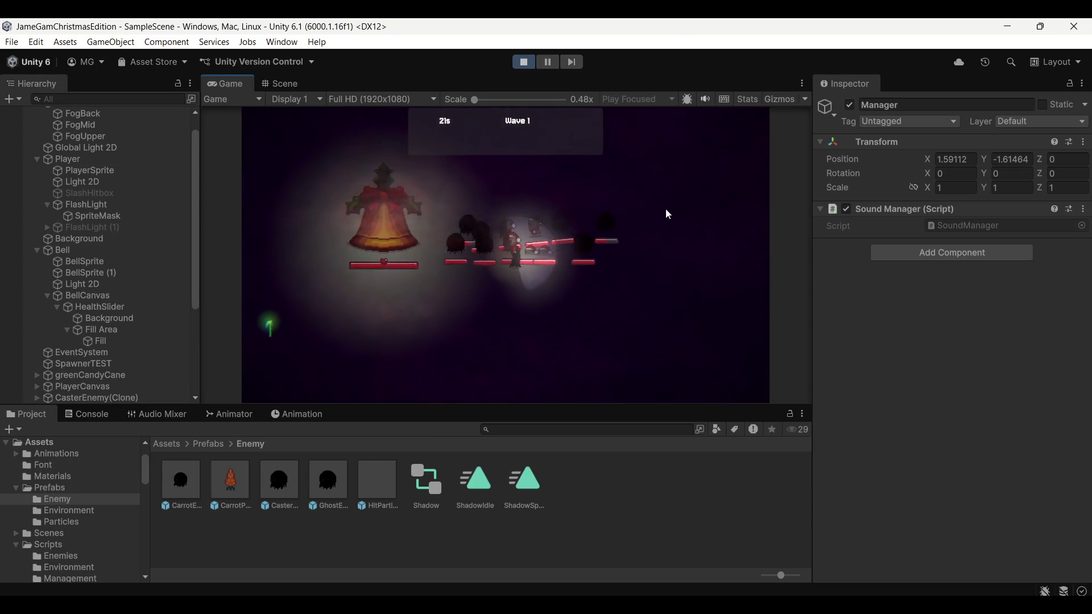
click(650, 202)
click(442, 210)
key(a)
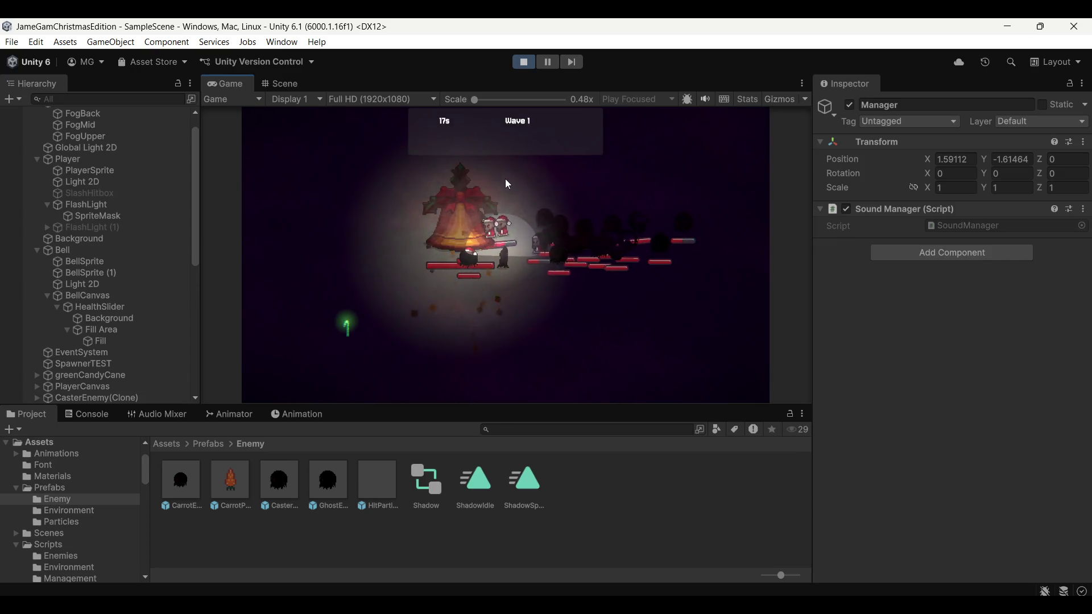
key(s)
key(a)
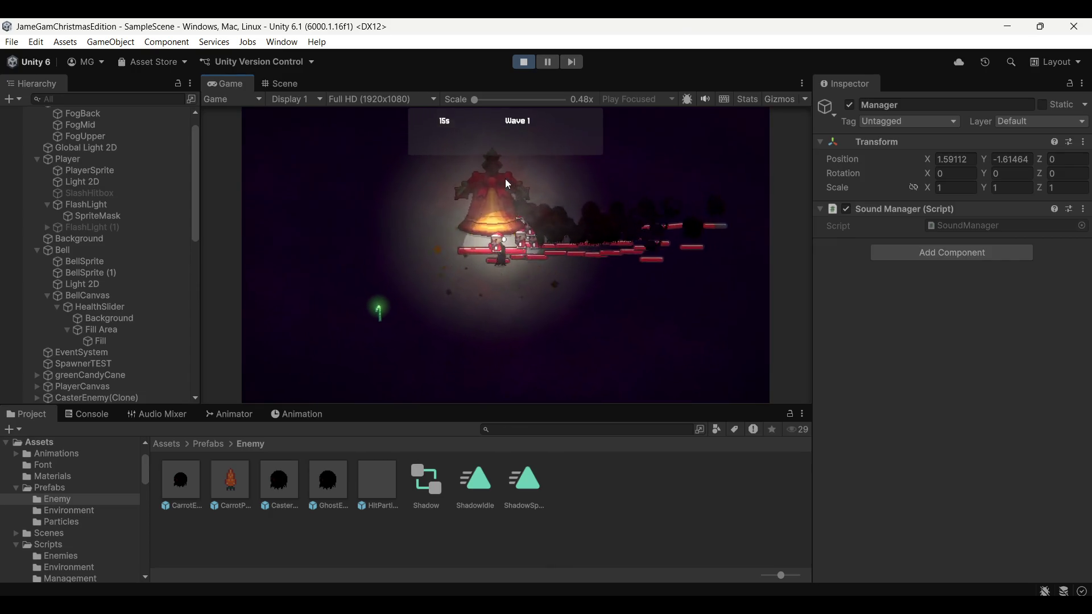
key(d)
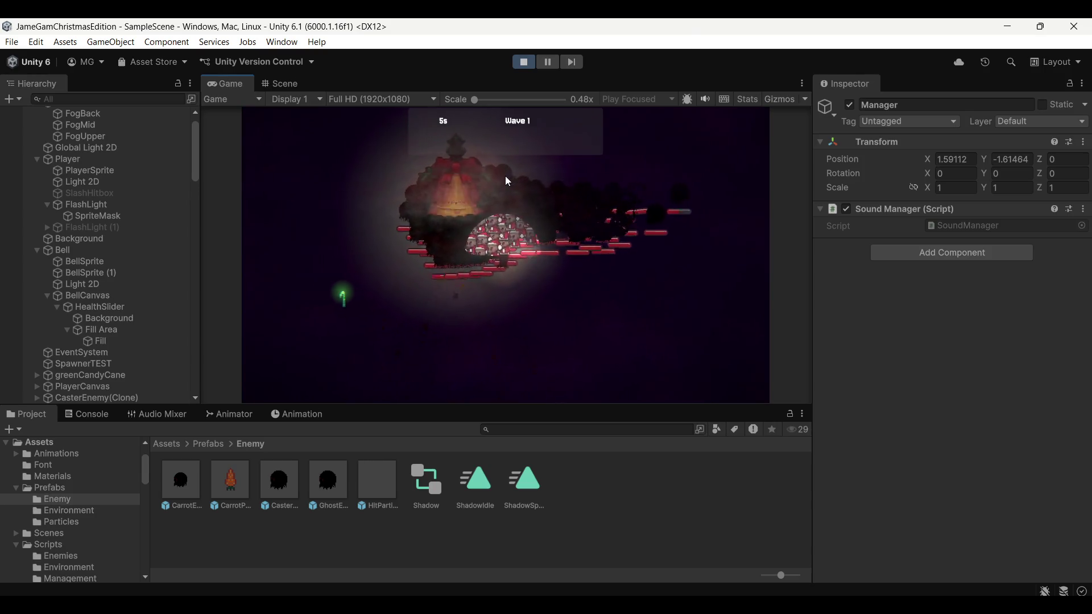
Step: Slash the enemies swarming the bell until the countdown ends, then stop play mode
click(504, 177)
click(577, 199)
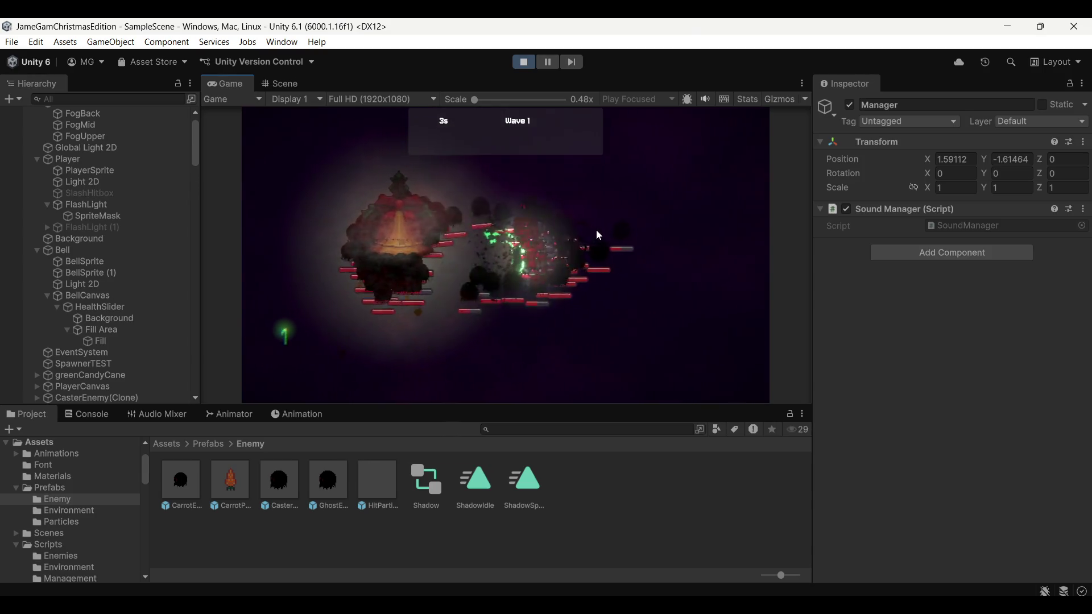
click(596, 230)
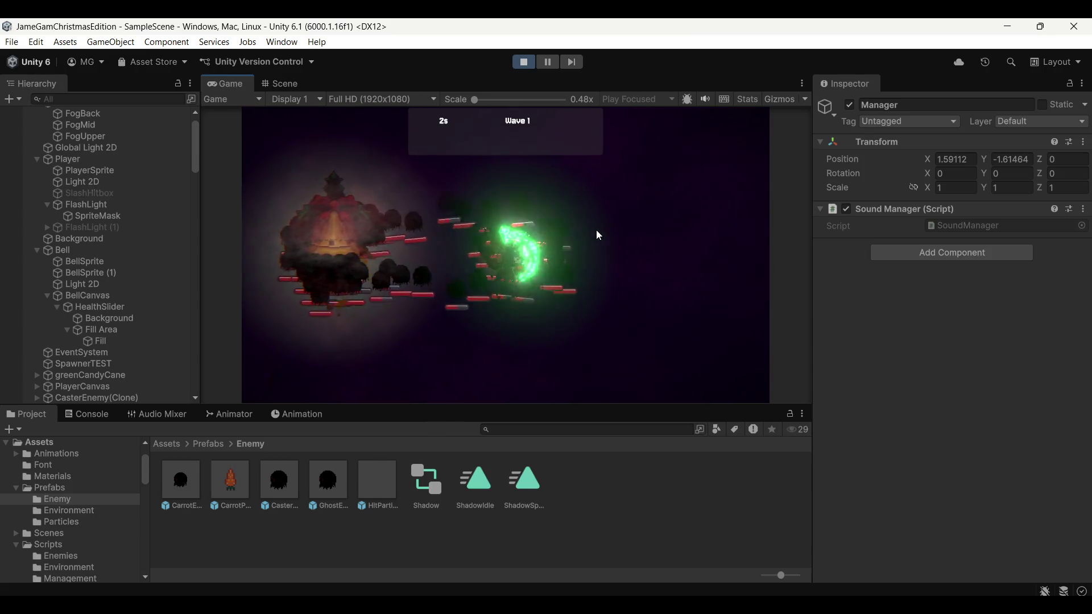
click(405, 243)
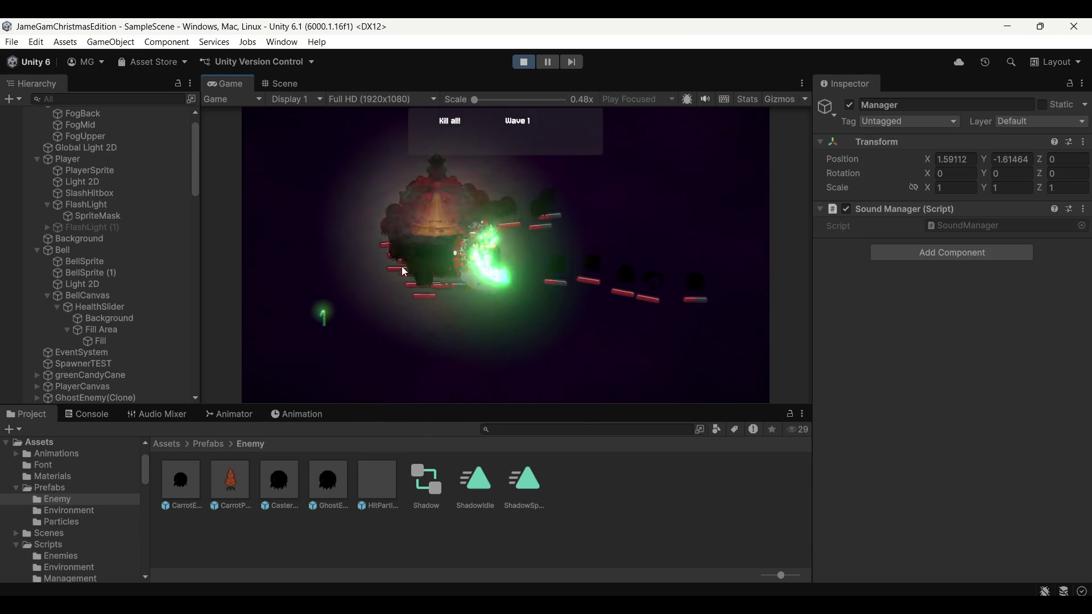
click(404, 272)
click(524, 63)
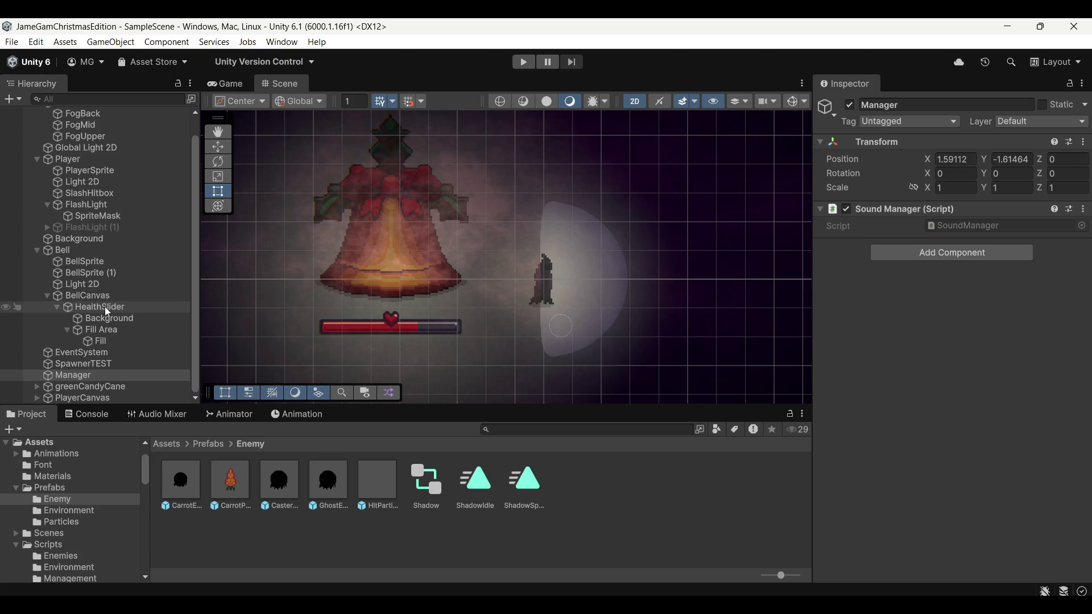
Step: Open SoundManager.cs in the code editor via Edit Script on Manager's Sound Manager component
click(236, 489)
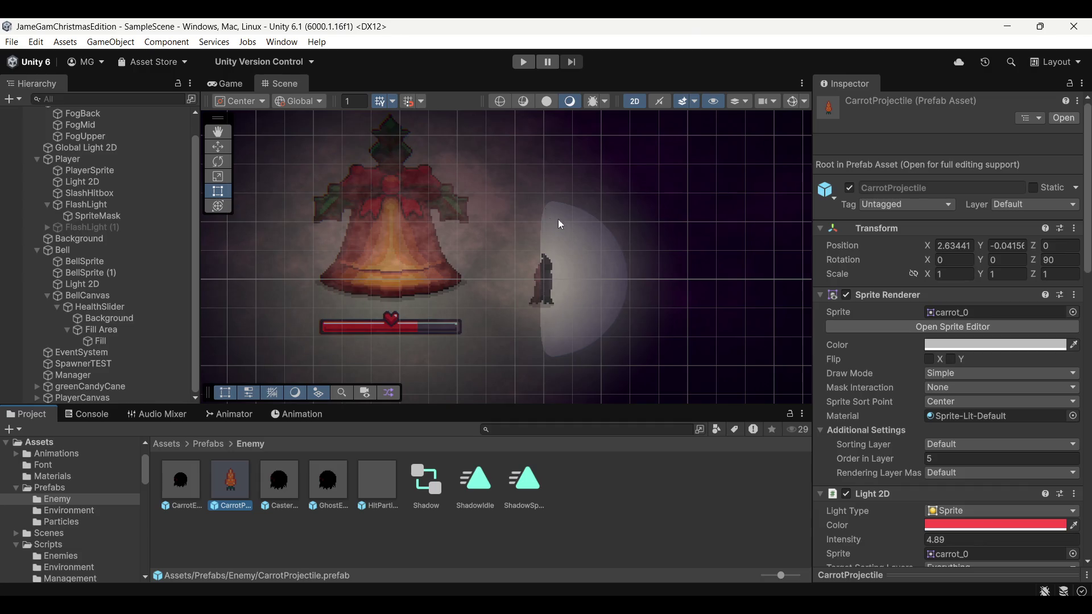
scroll(504, 249, down, 3)
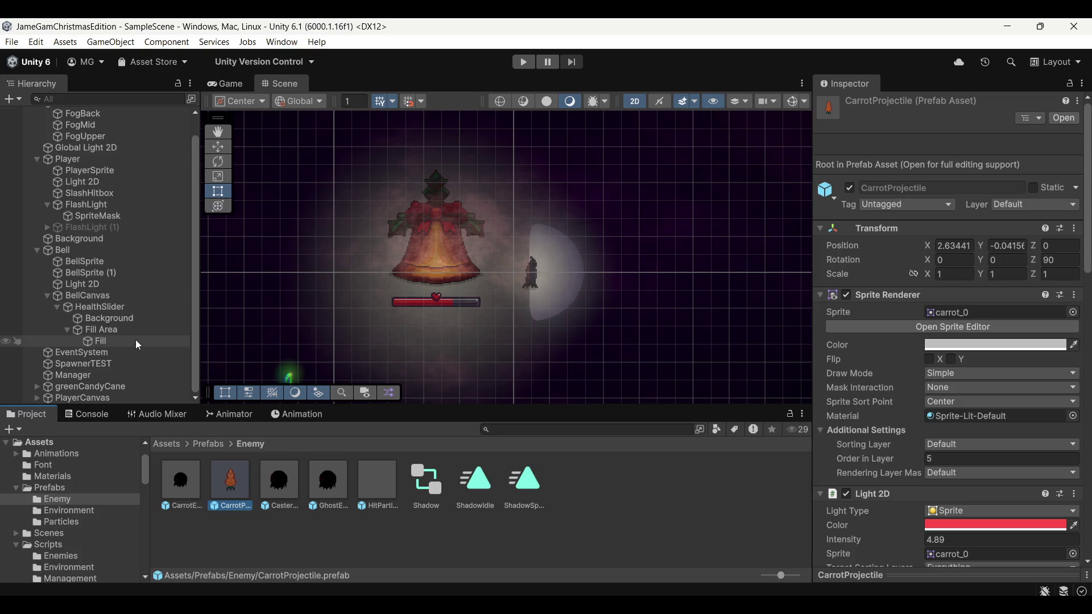
click(121, 373)
right_click(898, 219)
click(944, 405)
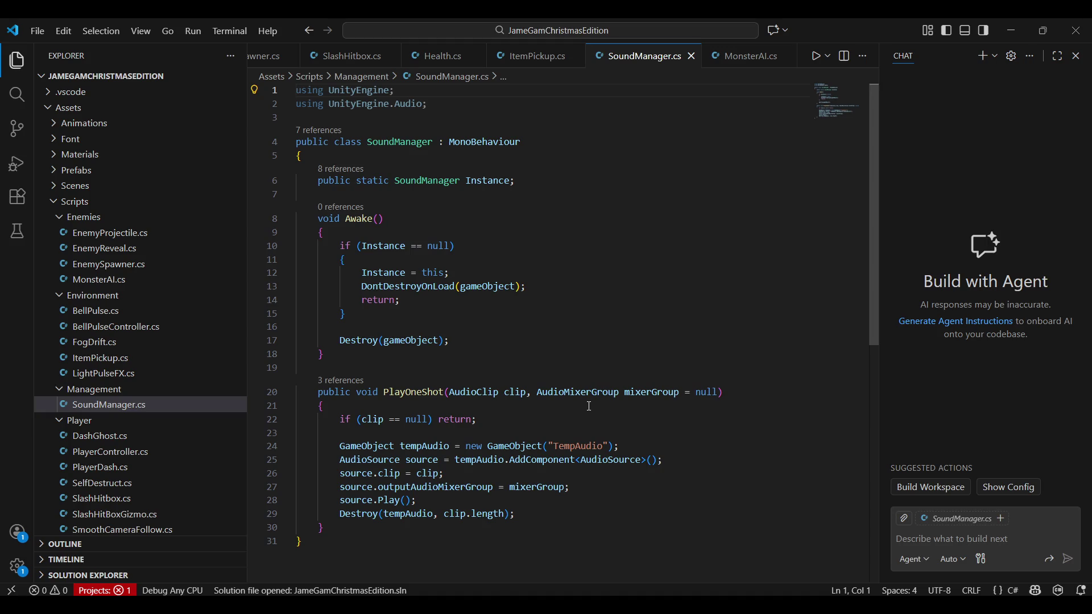
Step: Select lines 20–30, the full PlayOneShot method, in SoundManager.cs
scroll(585, 415, down, 1)
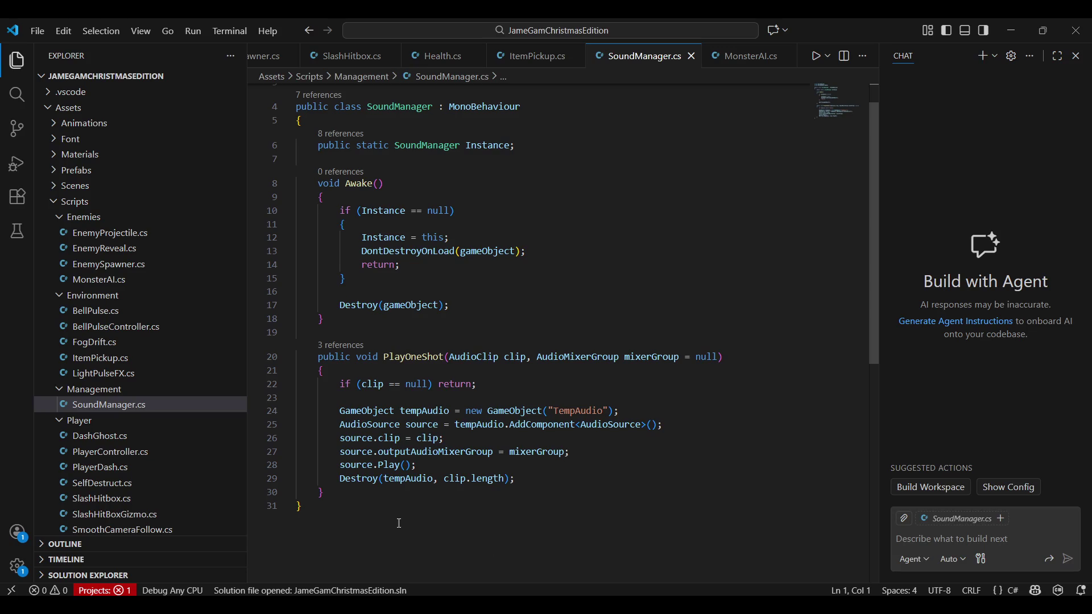
drag(349, 502, 318, 357)
key(ctrl+c)
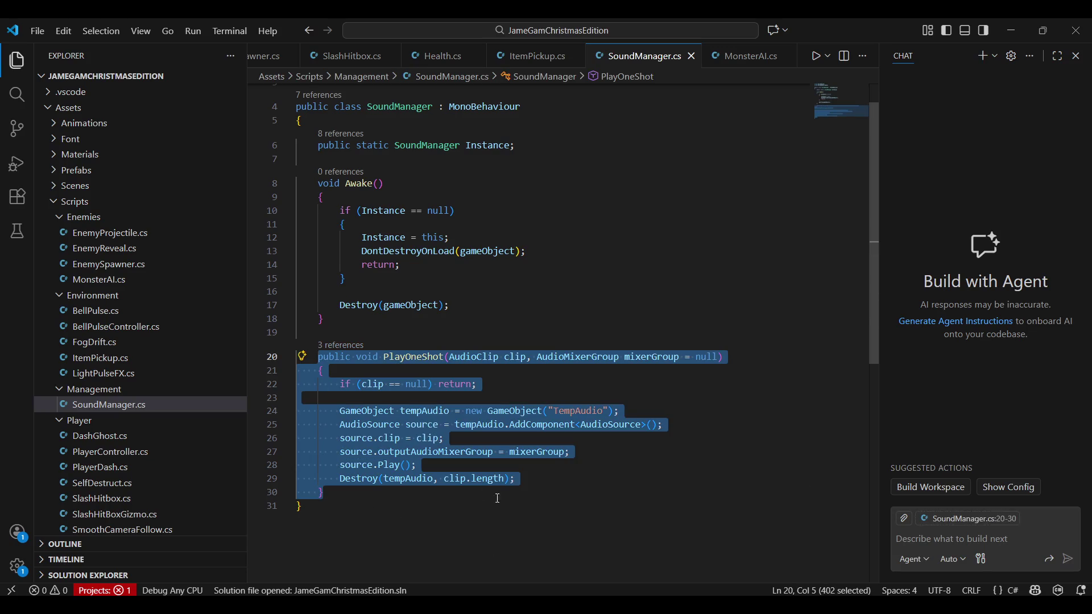
Step: Paste the PlayOneShot code into Grok and ask it to 'Add variable sound pitch'
key(alt+Tab)
key(ctrl+v)
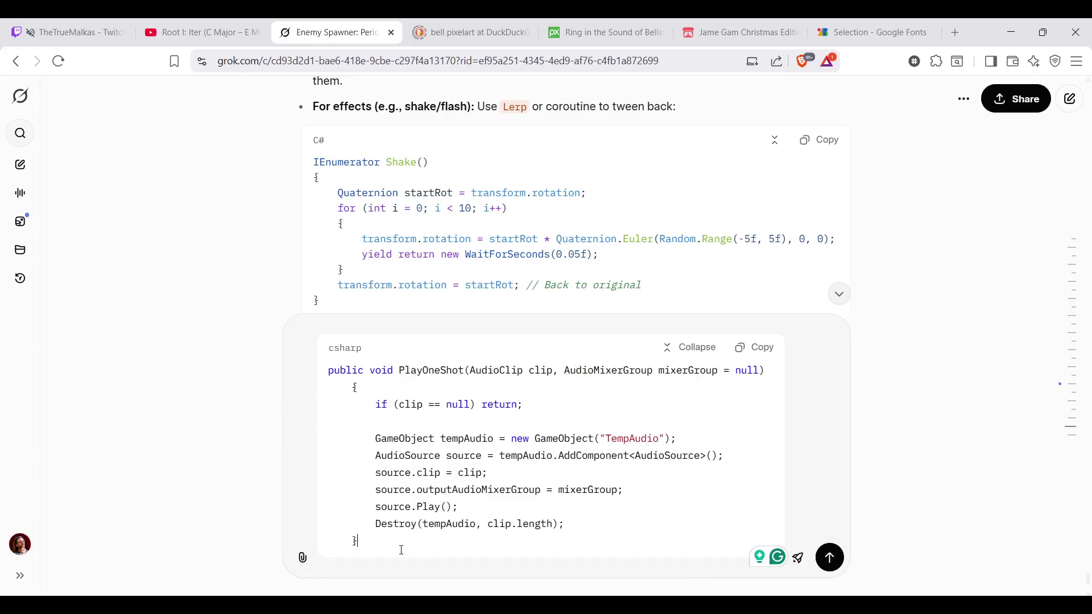
text(Add variable)
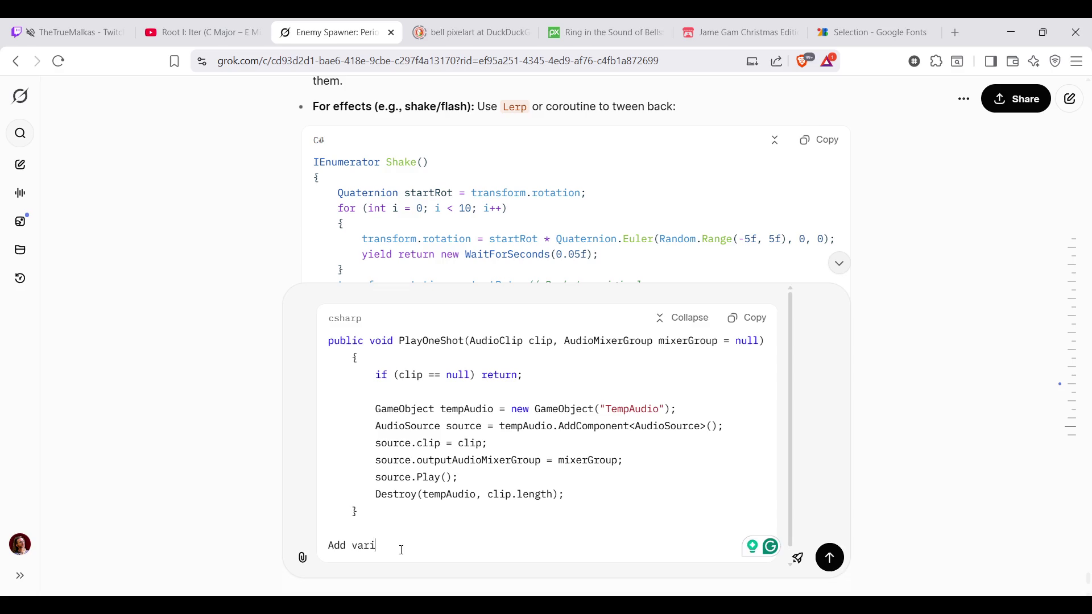
text(ound)
text(tch)
key(Return)
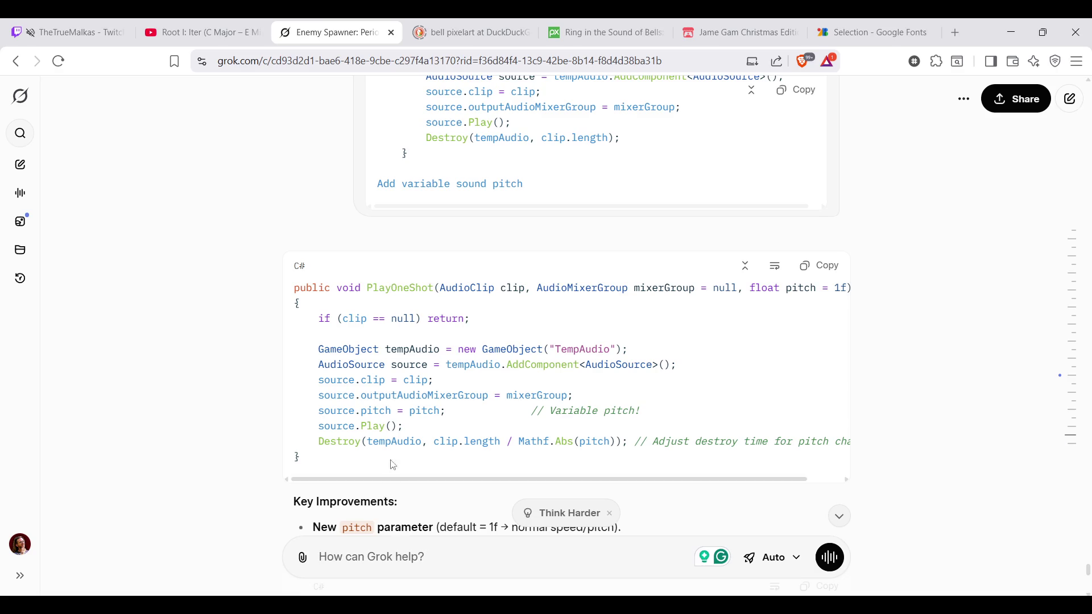
Step: Review Grok's reply, marking the new source.pitch = pitch line
scroll(402, 512, down, 1)
scroll(408, 372, up, 2)
scroll(430, 395, down, 2)
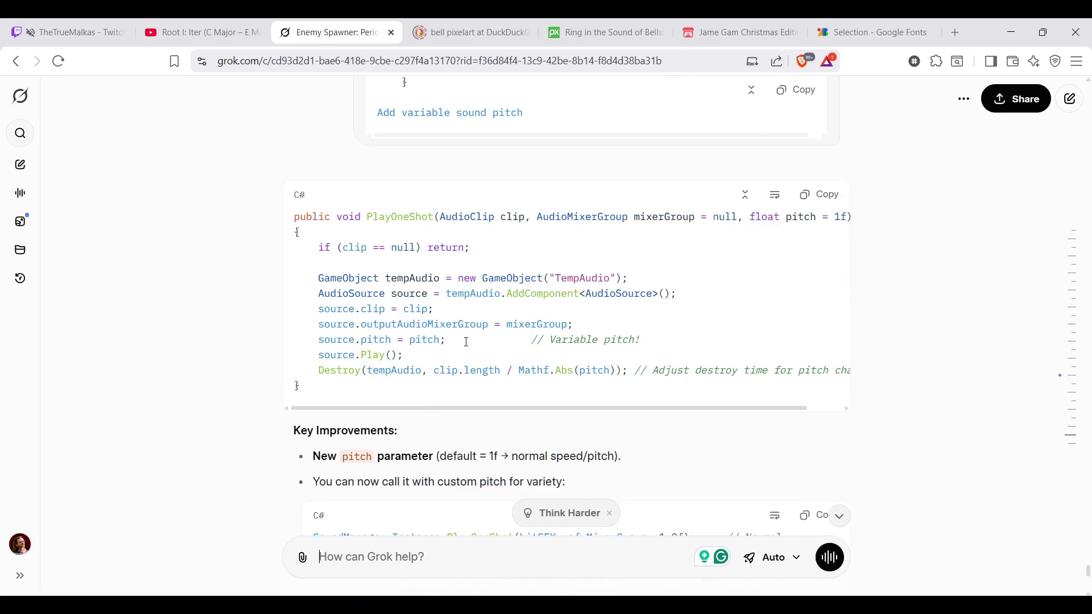
scroll(465, 344, up, 3)
scroll(468, 348, down, 2)
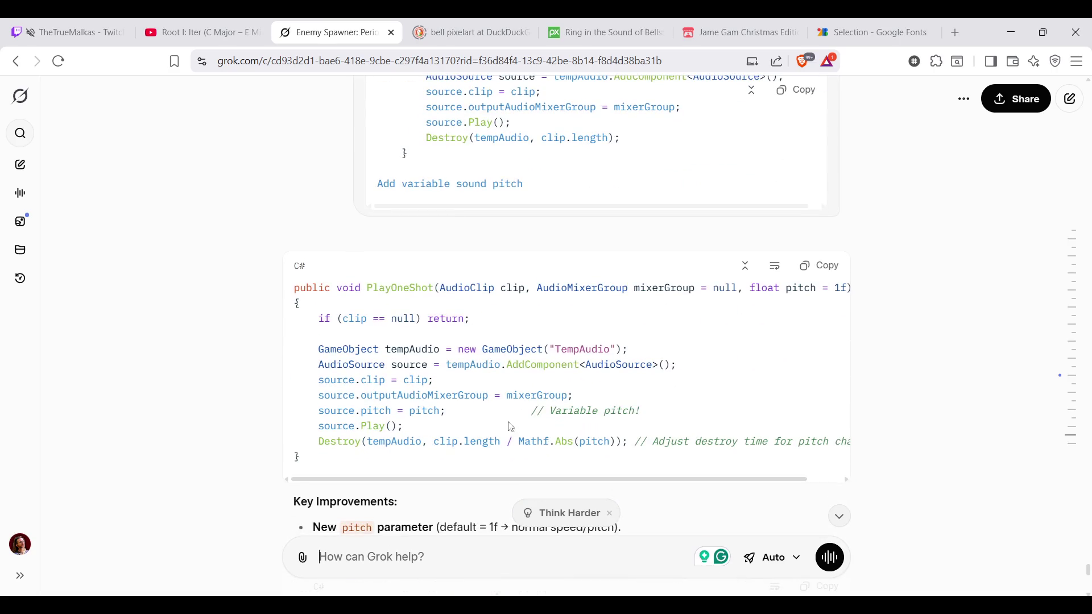
drag(456, 410, 317, 410)
click(499, 408)
drag(540, 480, 656, 487)
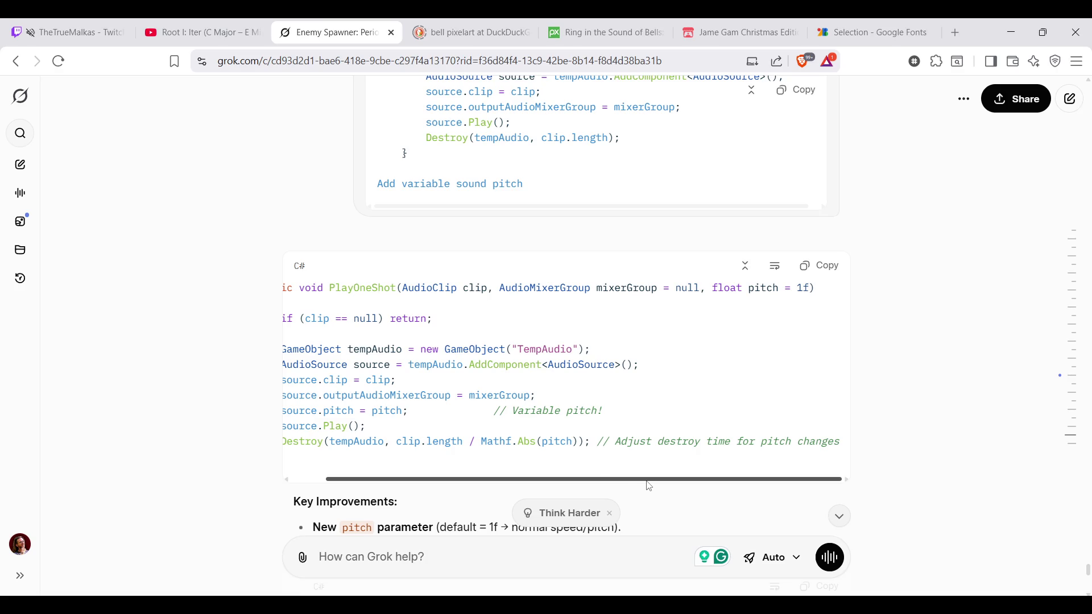
drag(586, 479, 499, 480)
Step: Copy the two random-pitch helper lines and place the cursor after source.clip = clip; in VS Code
scroll(525, 351, up, 3)
scroll(525, 351, up, 5)
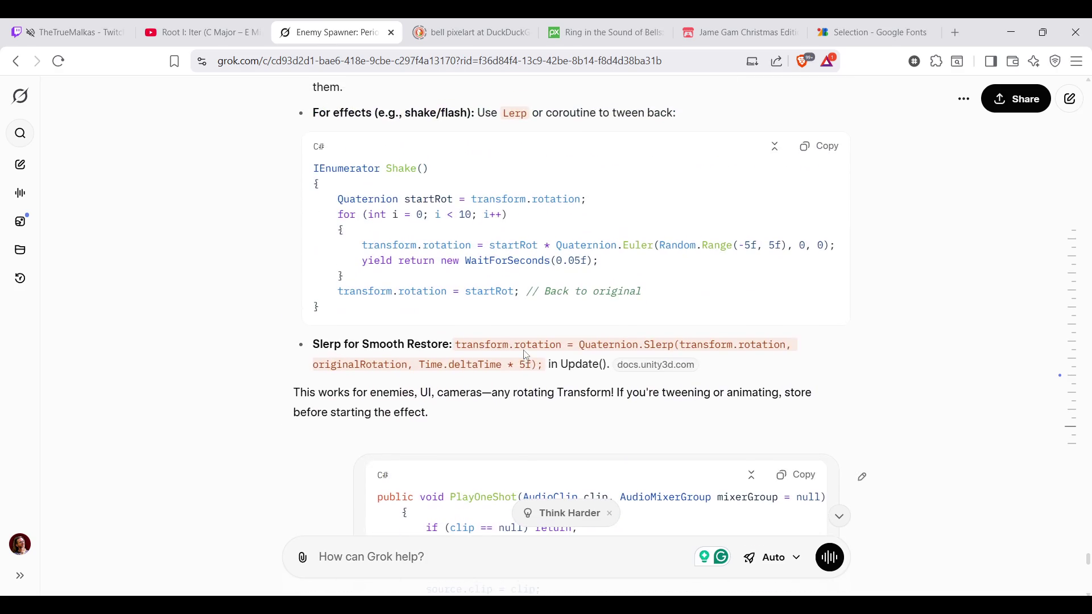
scroll(536, 360, down, 5)
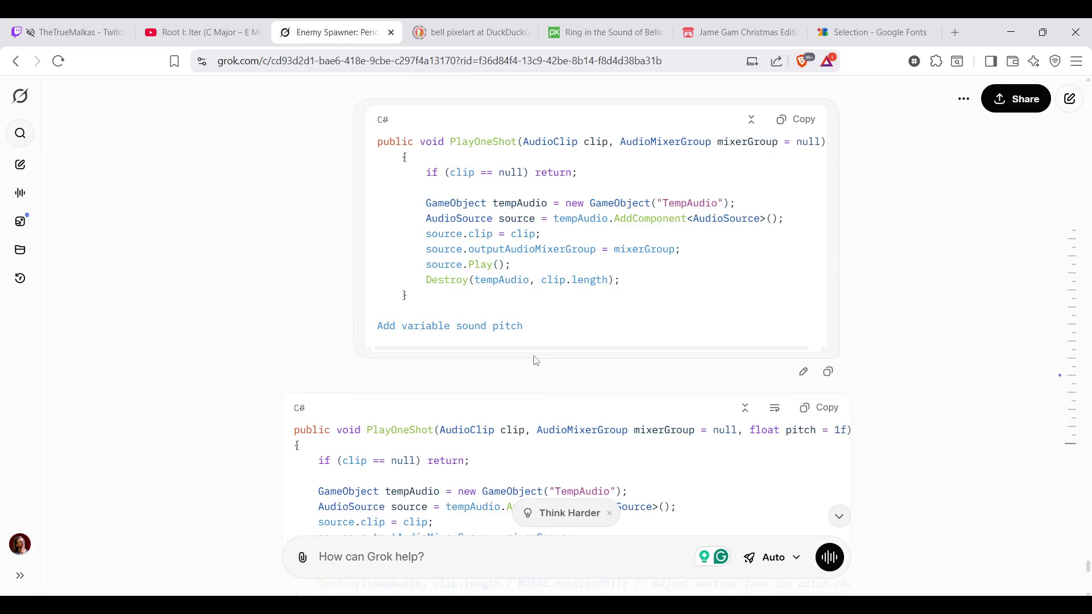
scroll(536, 360, down, 8)
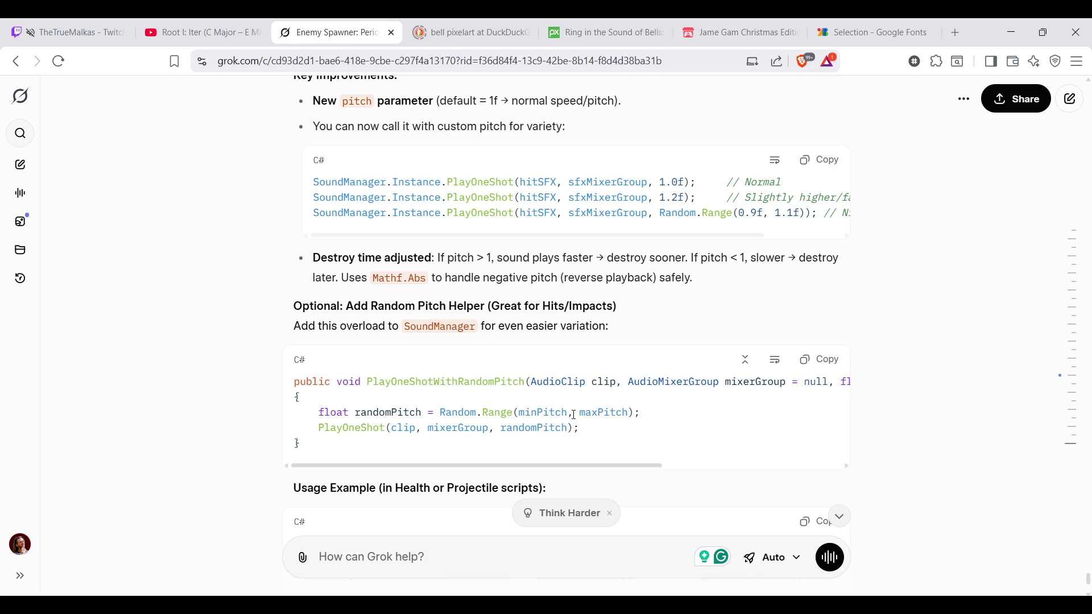
scroll(571, 417, up, 4)
scroll(569, 419, down, 7)
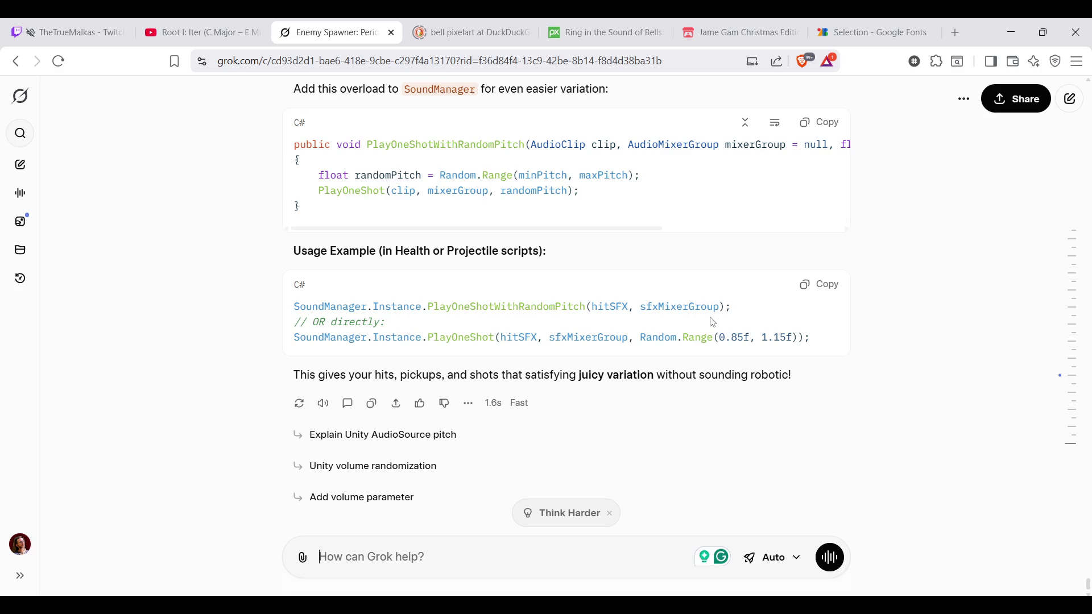
scroll(611, 367, up, 3)
drag(589, 339, 319, 318)
click(528, 349)
drag(600, 337, 317, 317)
key(ctrl+c)
mouse_move(514, 371)
mouse_down()
mouse_move(654, 371)
mouse_move(554, 371)
mouse_up()
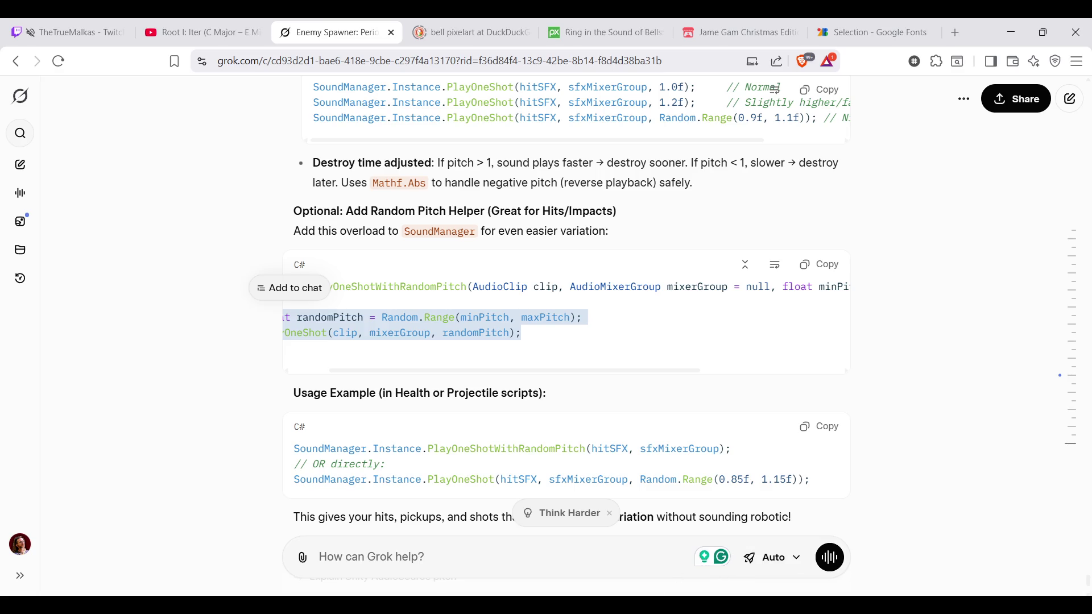
key(alt+Tab)
click(534, 439)
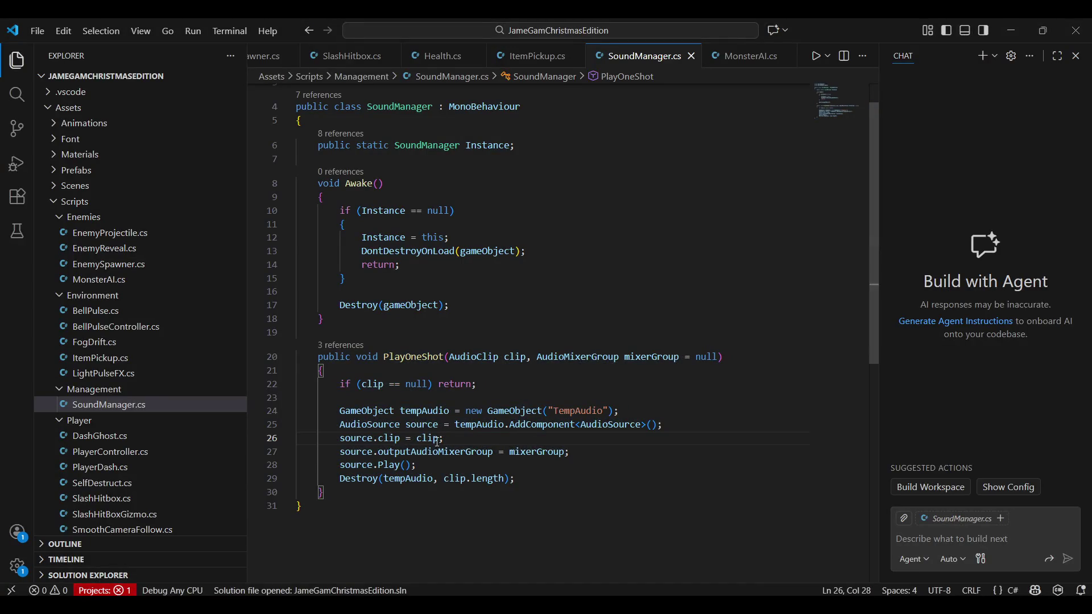
Step: Add a source.pitch = Random.Range line after source.clip and delete the extra PlayOneShot call
key(ctrl+v)
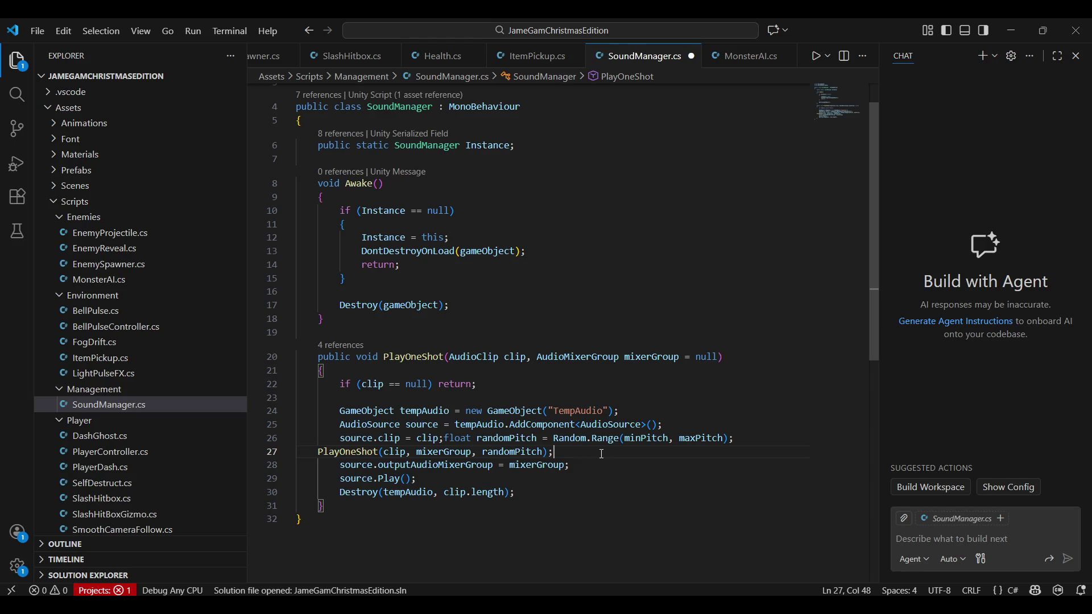
key(ctrl+z)
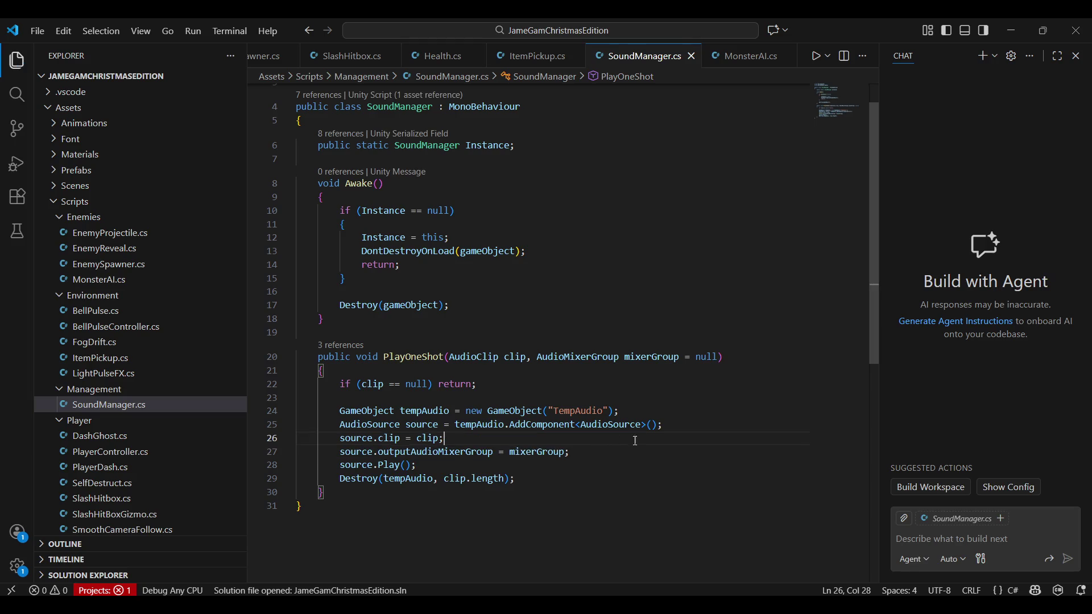
key(Return)
text(sour)
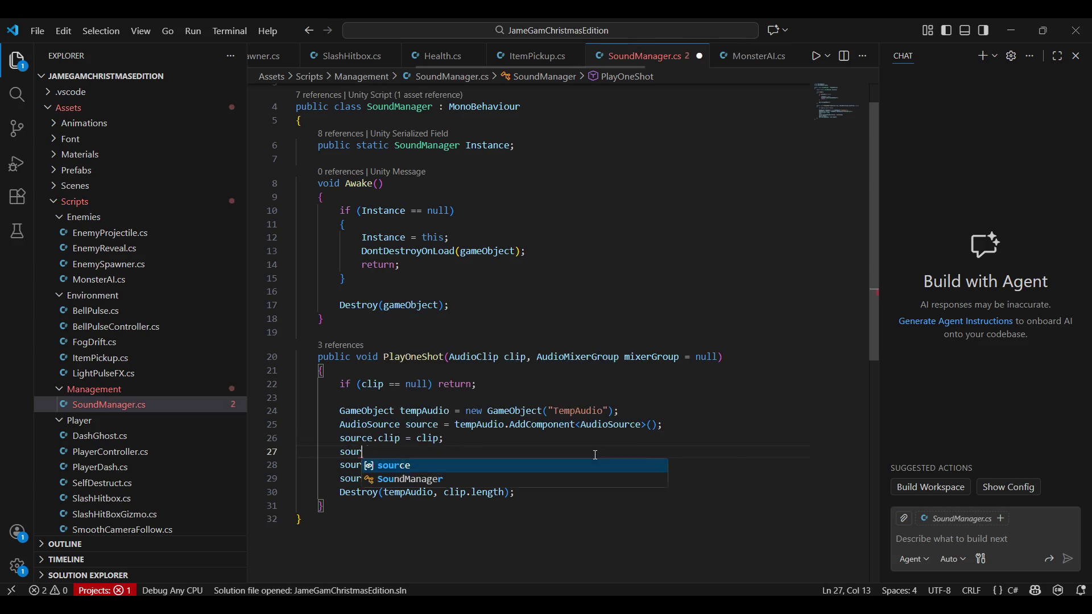
text(ce.pitch =)
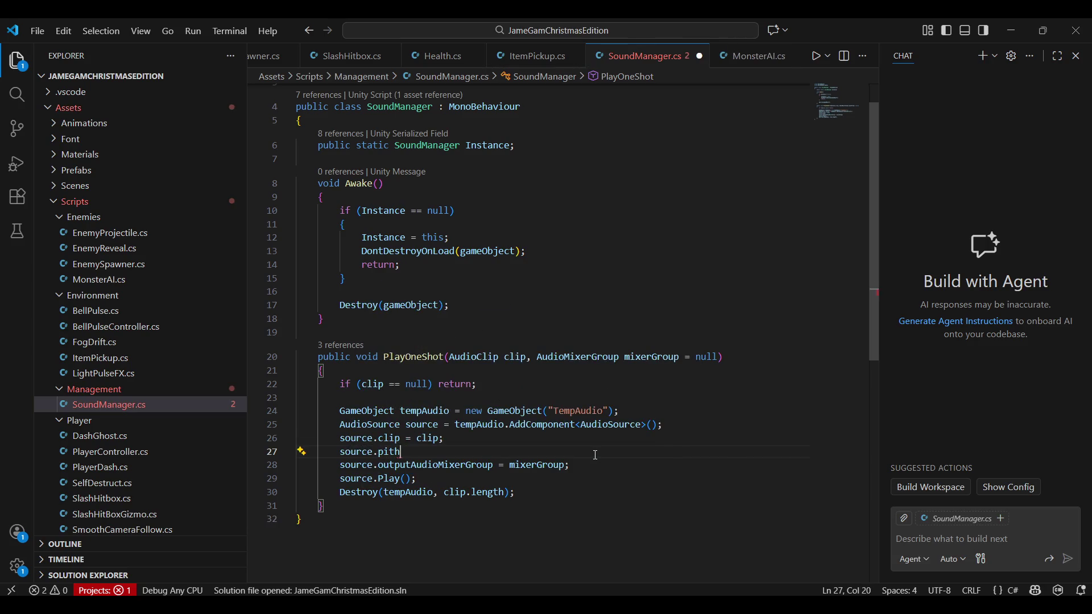
key(ctrl+v)
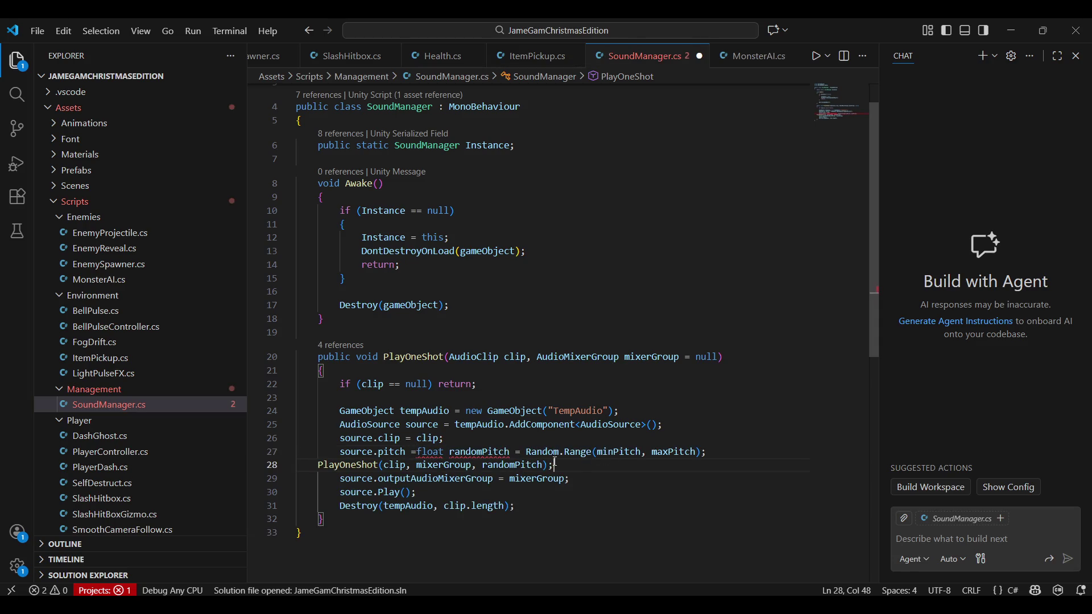
drag(526, 452, 416, 452)
text(f==)
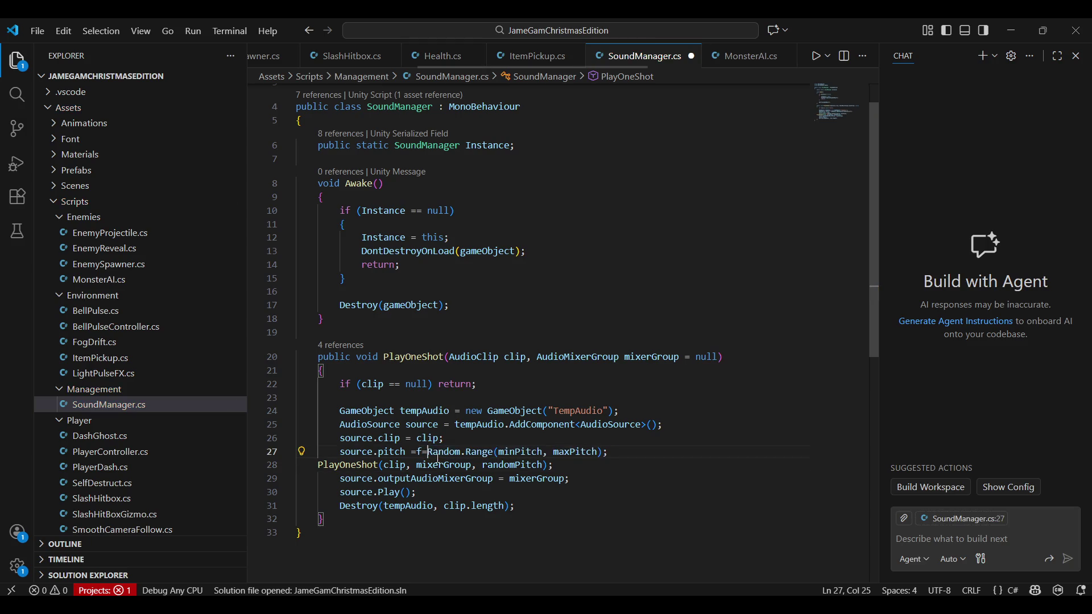
key(BackSpace)
key(BackSpace)
key(BackSpace)
drag(555, 465, 301, 465)
key(BackSpace)
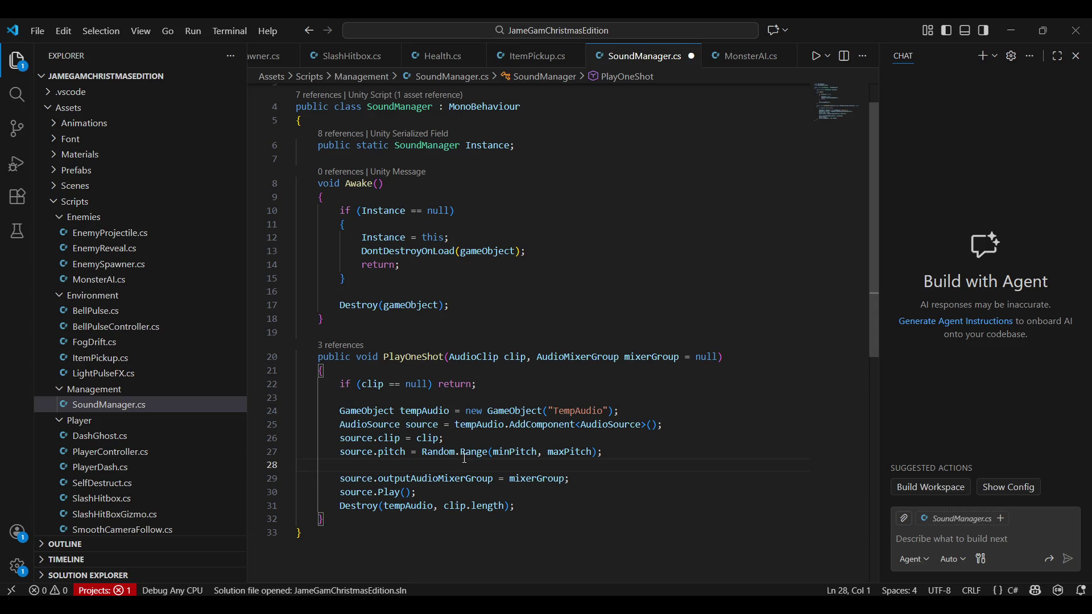
key(BackSpace)
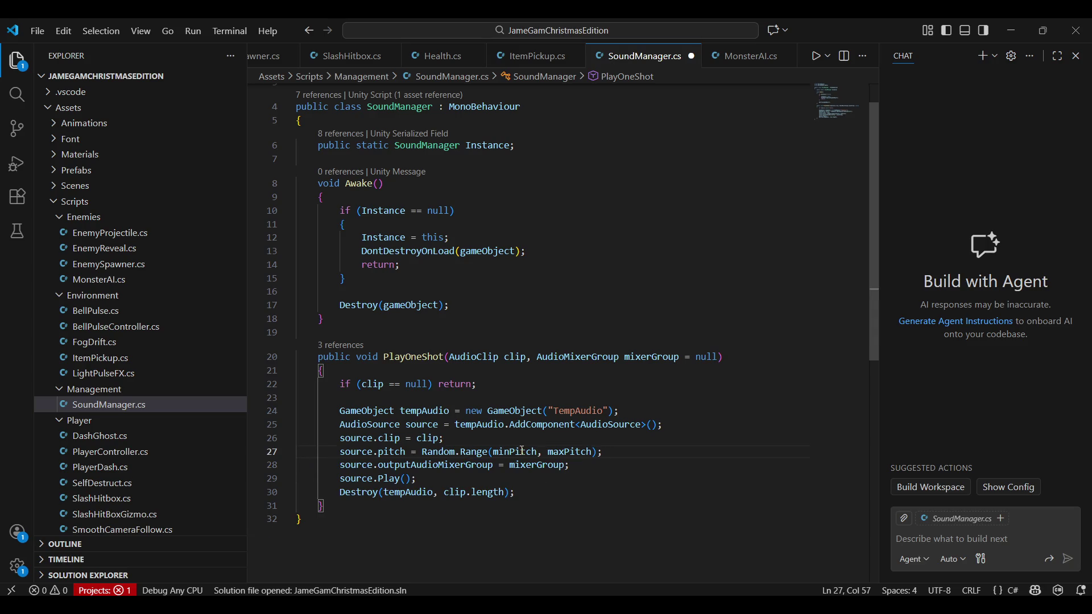
Step: Replace minPitch and maxPitch with 0.9f and 1.1f and save SoundManager.cs
double_click(515, 451)
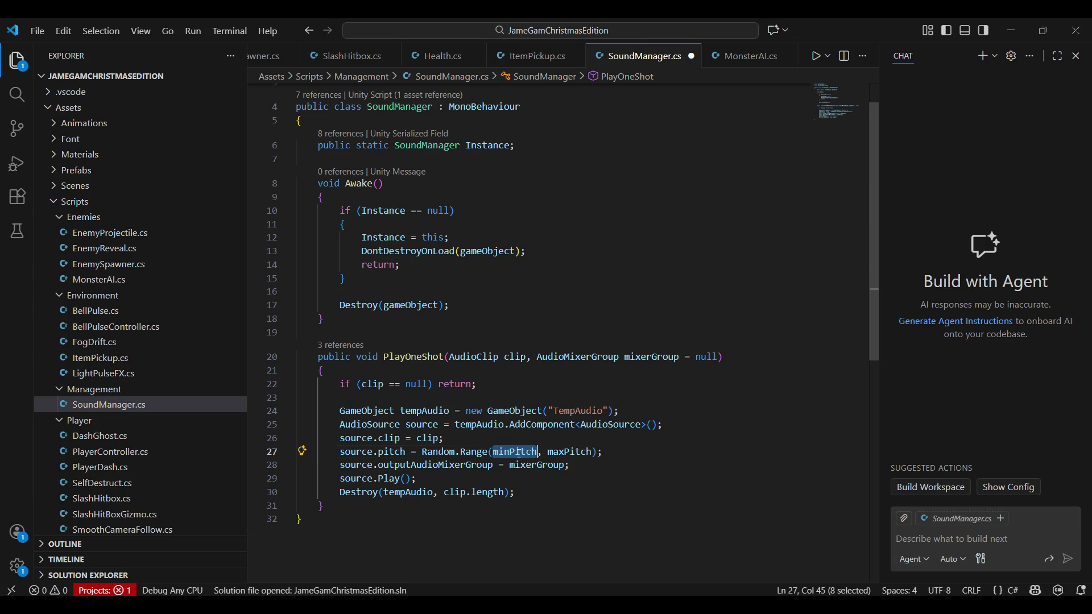
text(09.)
key(BackSpace)
key(BackSpace)
text(.9f)
double_click(540, 452)
text(1.1f)
key(ctrl+s)
key(End)
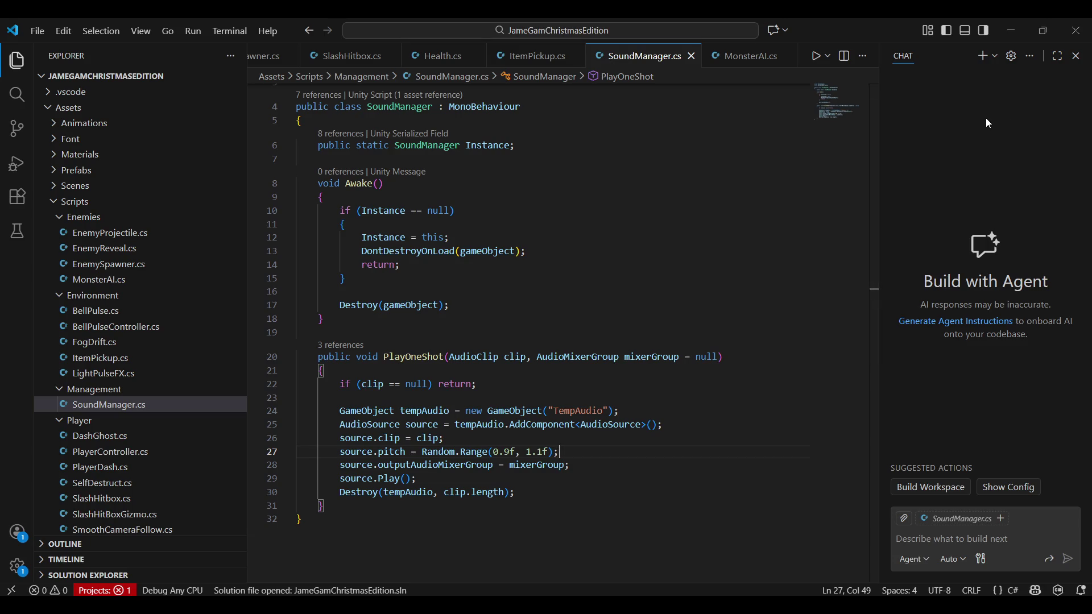
click(1013, 30)
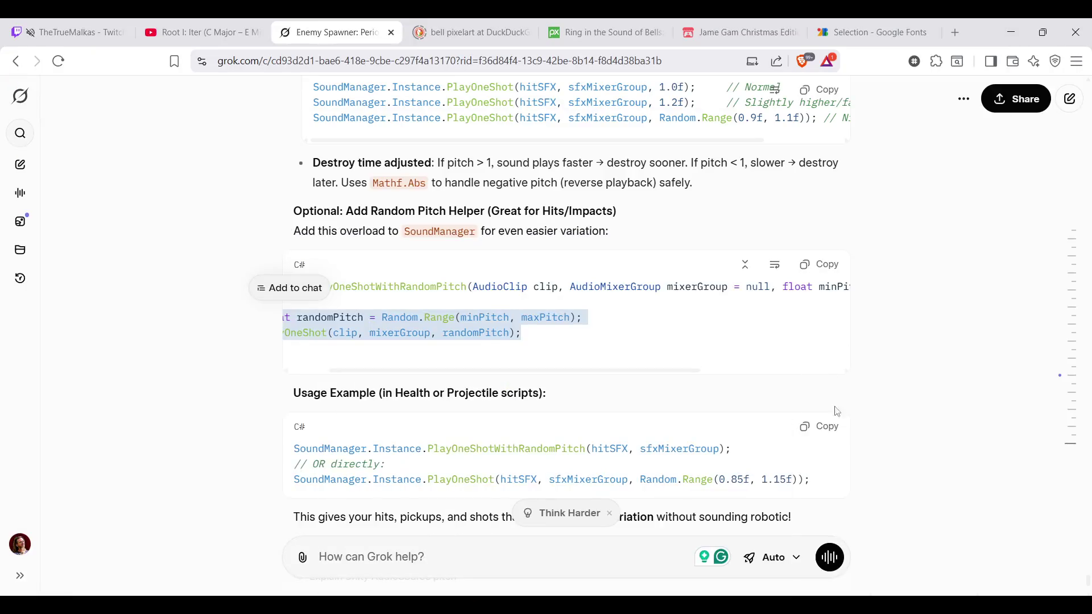
Step: Switch back to Unity 6 and let the edited SoundManager script recompile
key(alt+Tab)
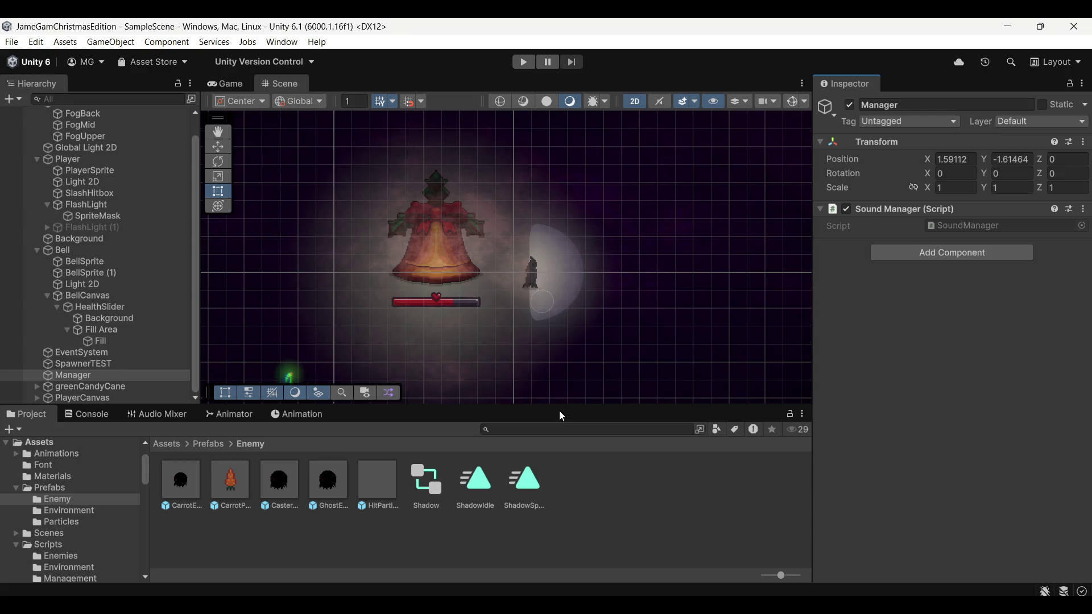
Step: Enter Play mode and slash at the first enemies approaching from the right
click(526, 63)
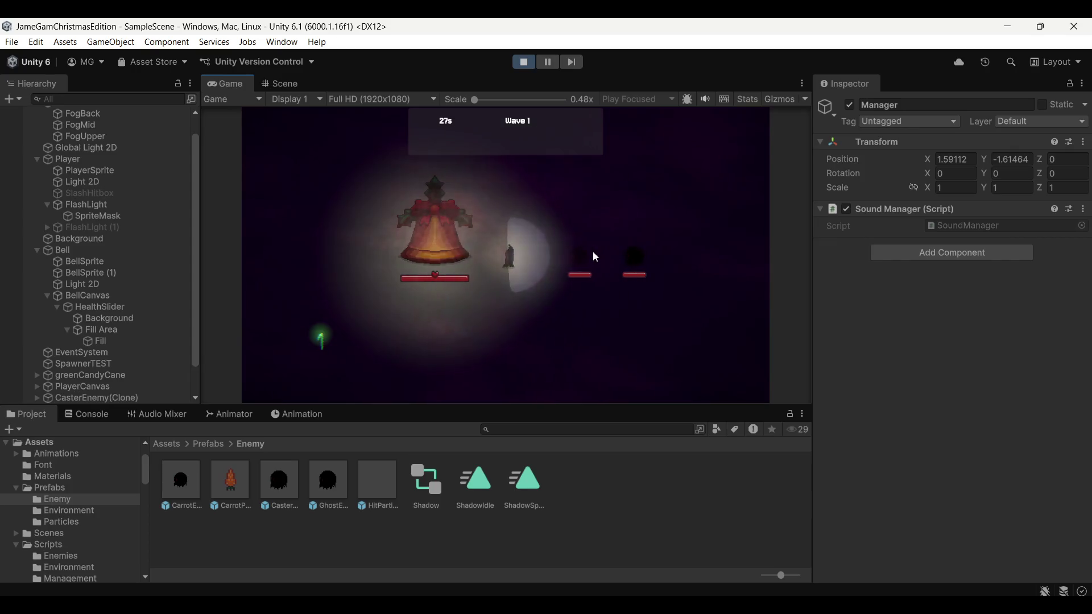
key(d)
click(596, 249)
click(575, 225)
click(580, 242)
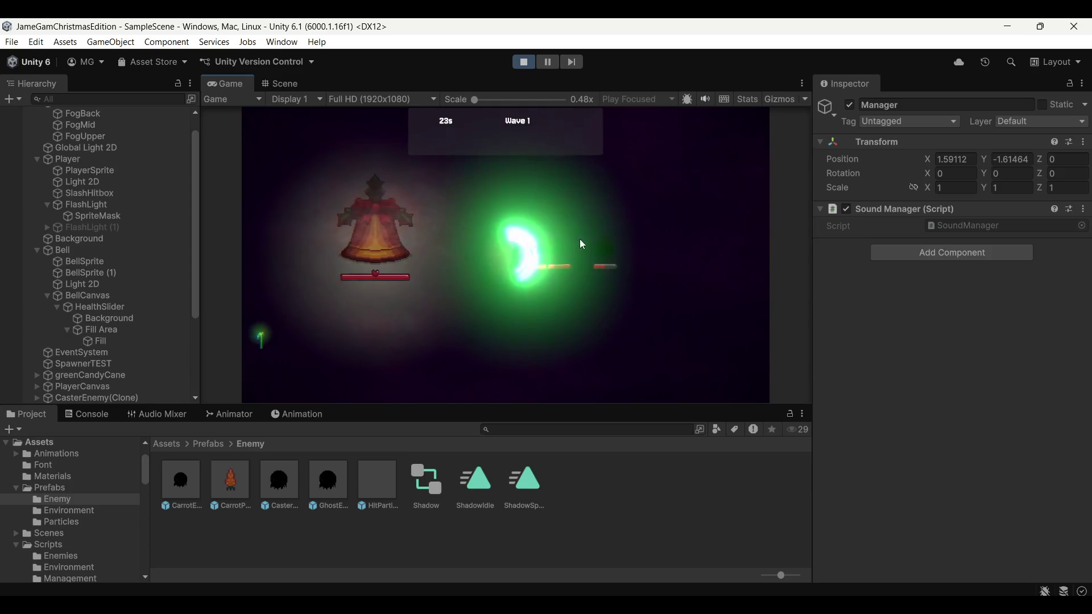
key(d)
click(579, 239)
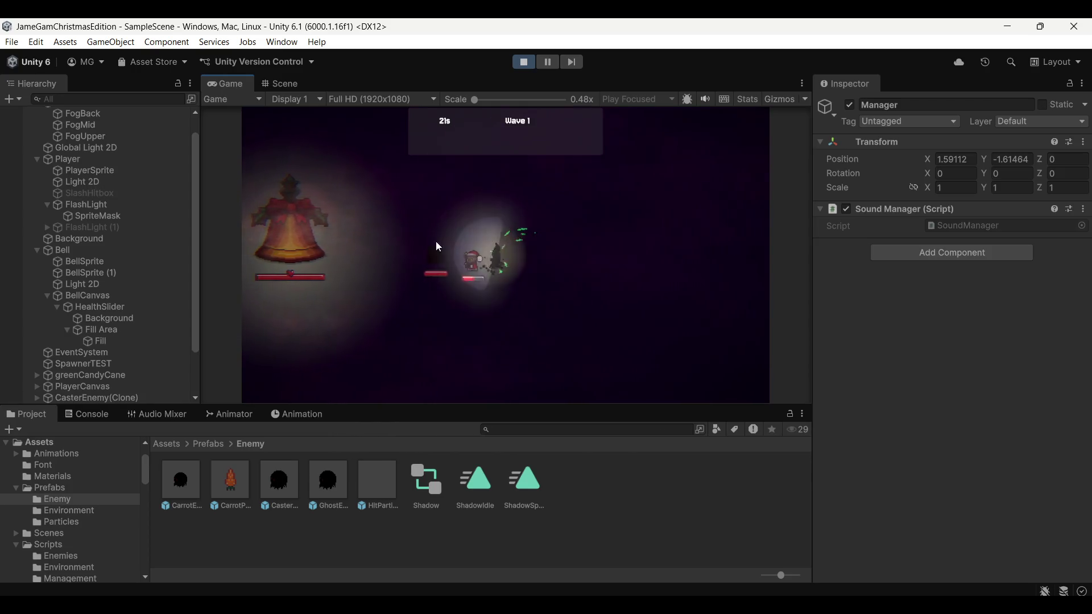
click(436, 241)
key(a)
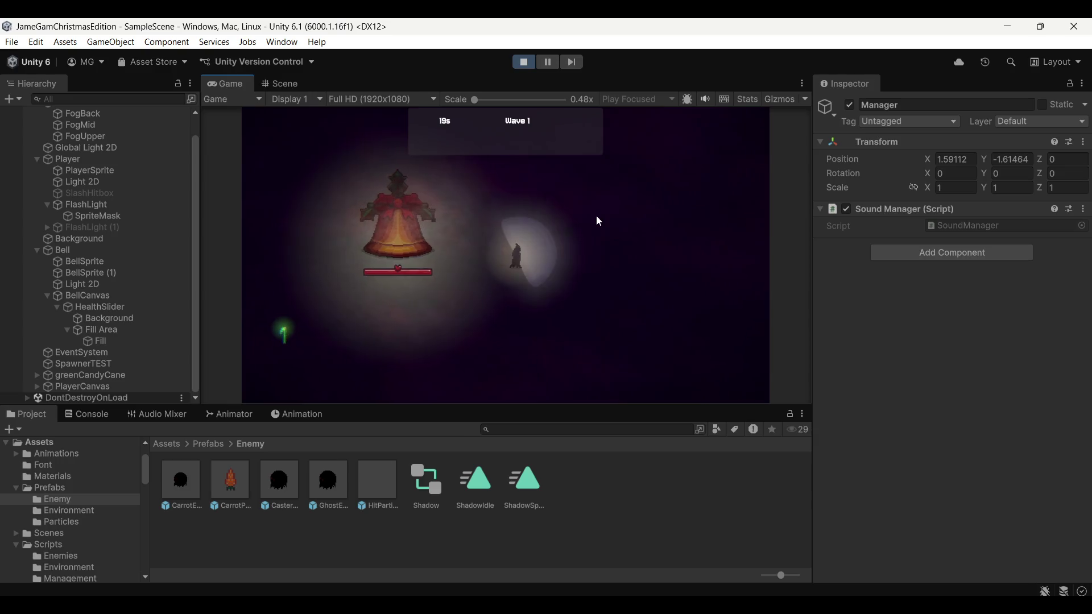
click(597, 217)
key(d)
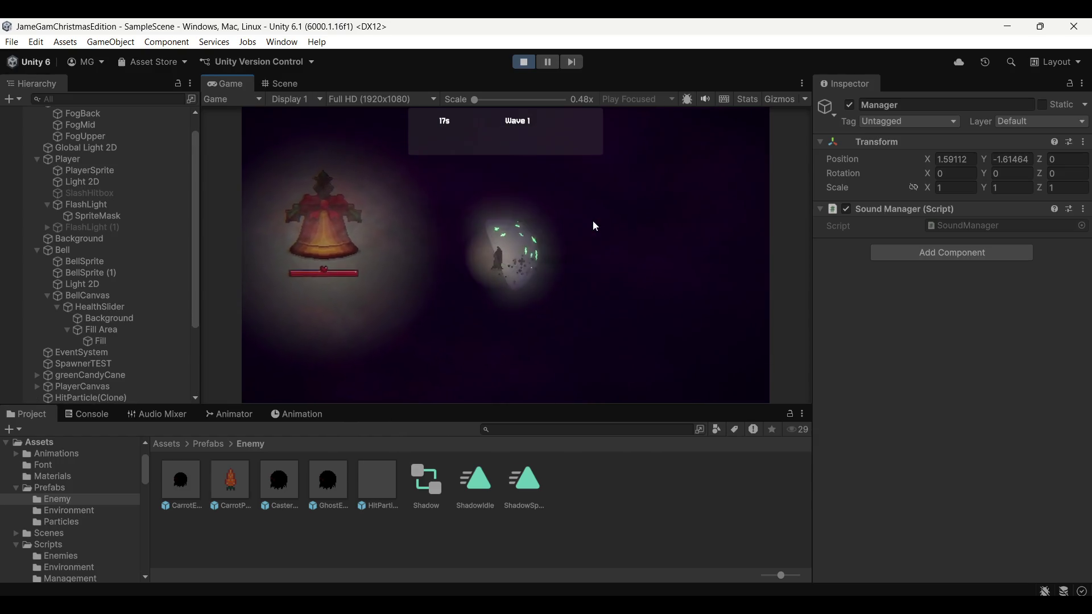
Step: Move the player left and down toward the bell, then up past it
key(a)
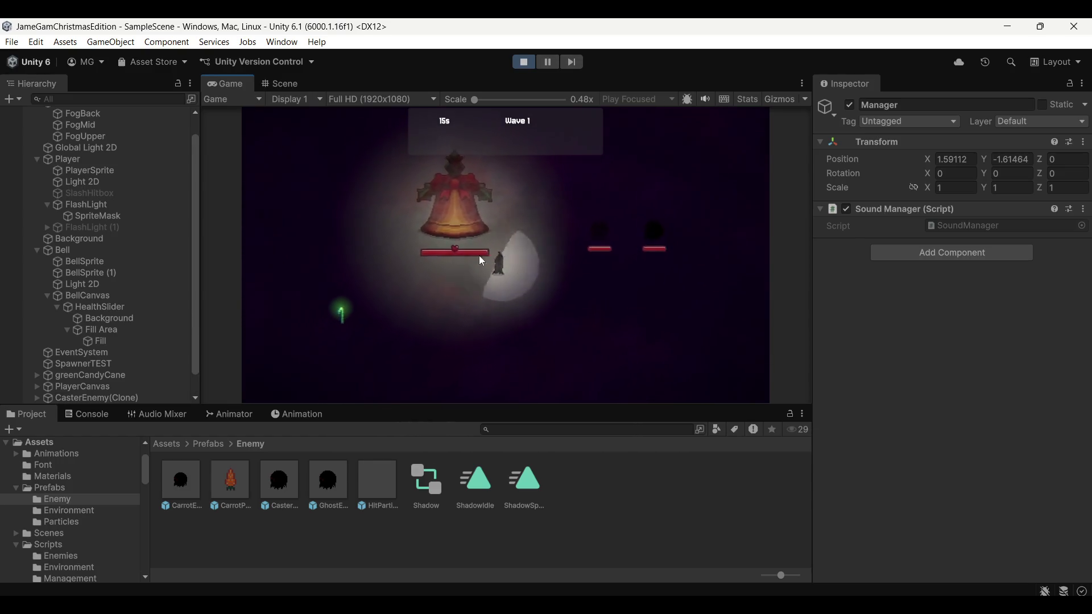
key(a)
key(s)
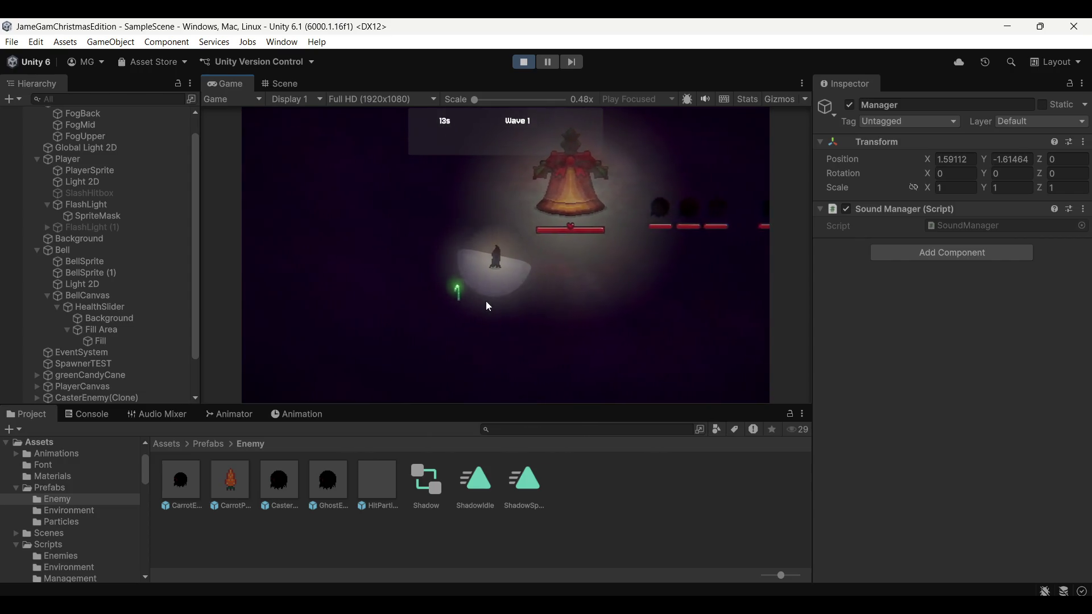
key(s)
key(d)
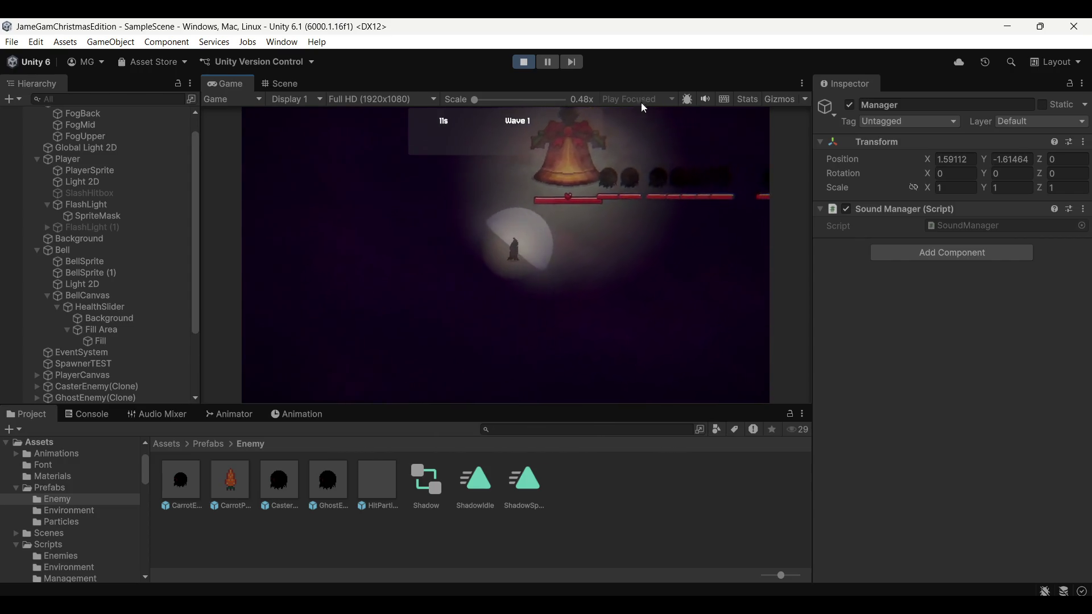
key(d)
key(w)
Step: Slash the incoming enemies until Wave 1's timer nearly runs out, then stop Play mode
click(599, 212)
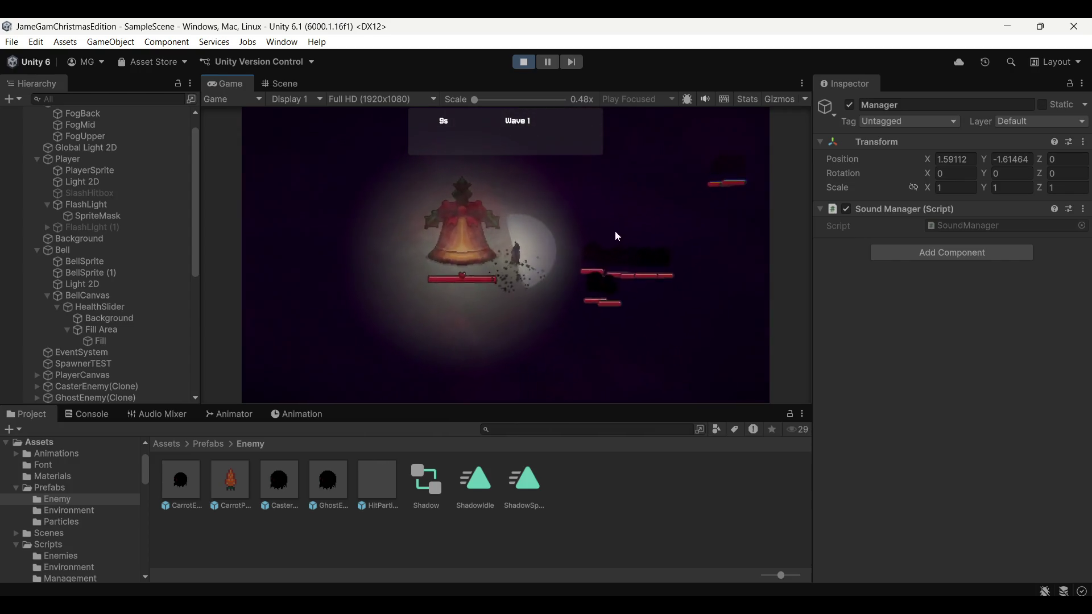
key(d)
click(628, 241)
click(637, 223)
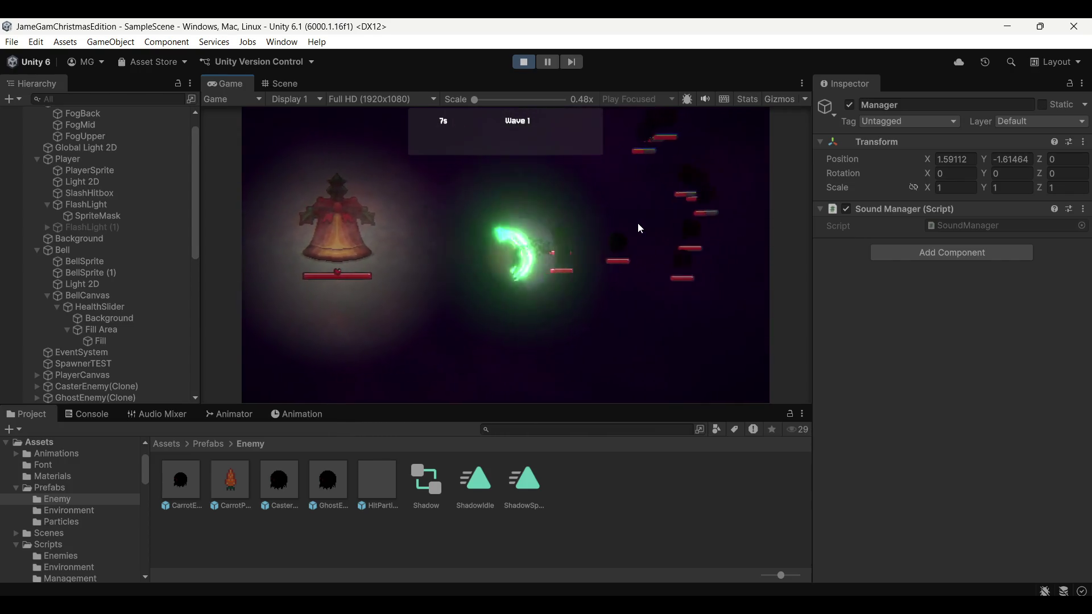
click(623, 212)
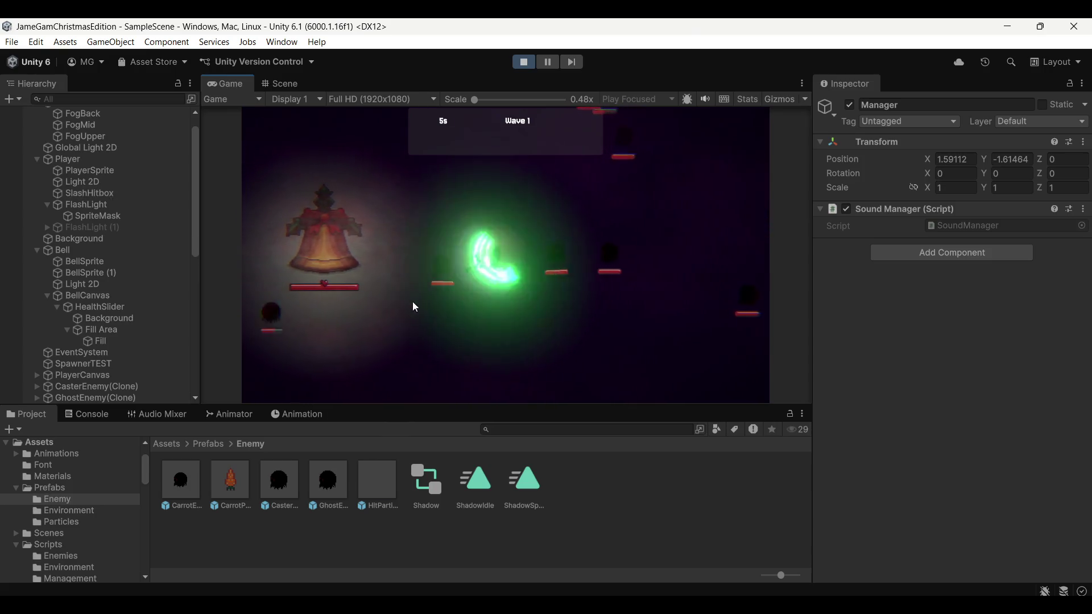
click(617, 257)
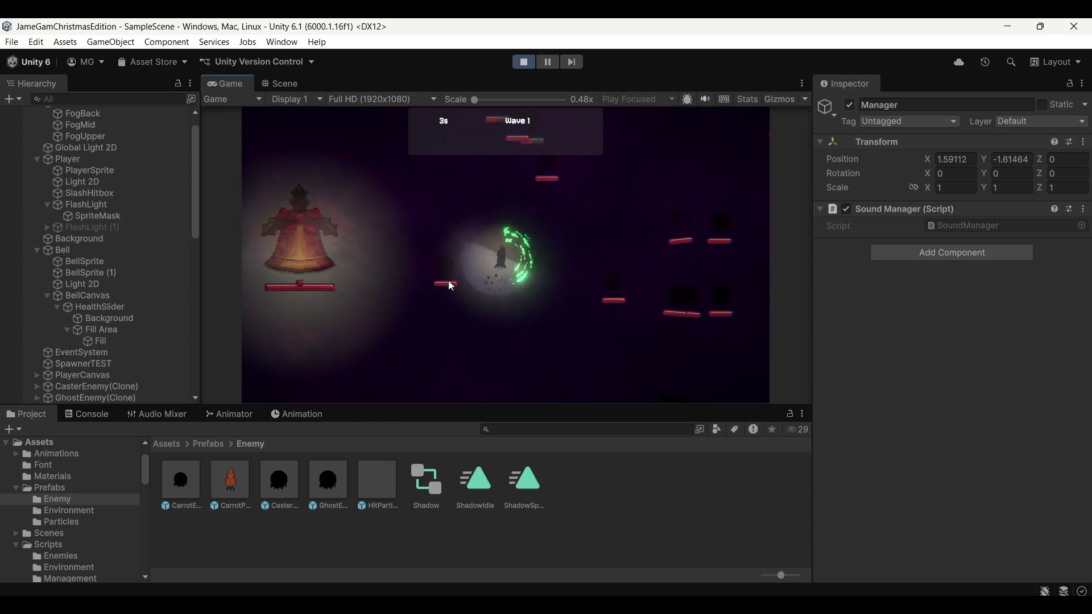
key(a)
click(517, 276)
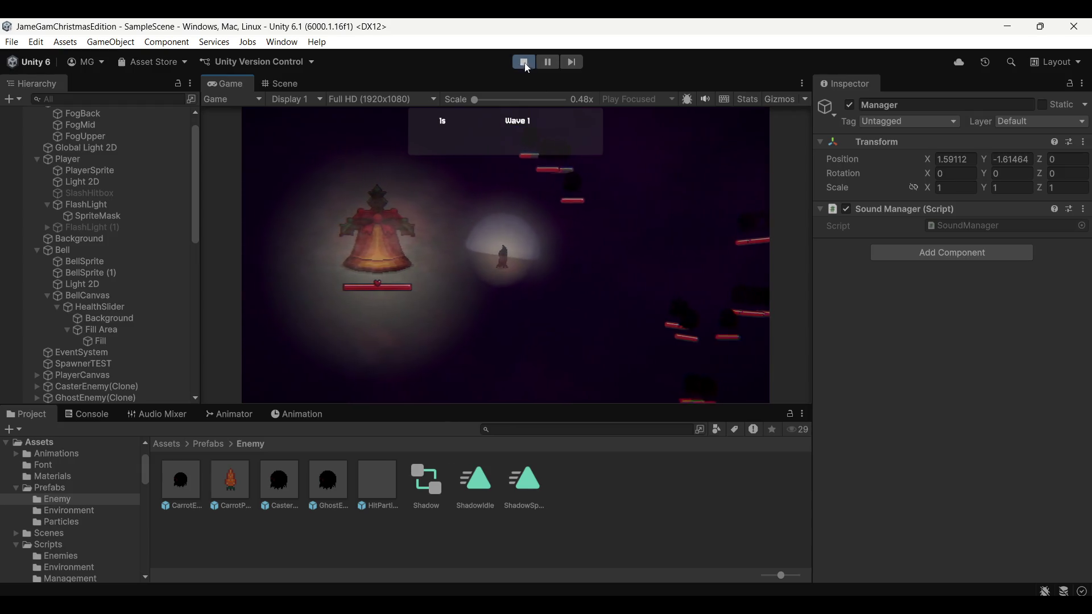
click(525, 64)
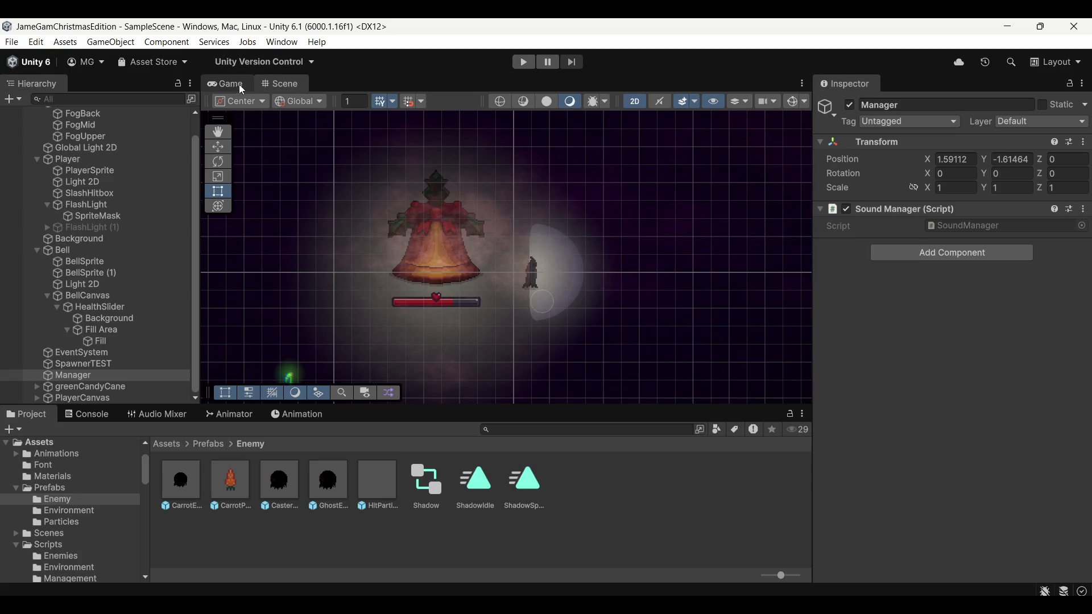
Step: Zoom around the Scene view, inspect the GhostEnemy prefab's Monster AI settings, then return to VS Code
scroll(541, 285, down, 5)
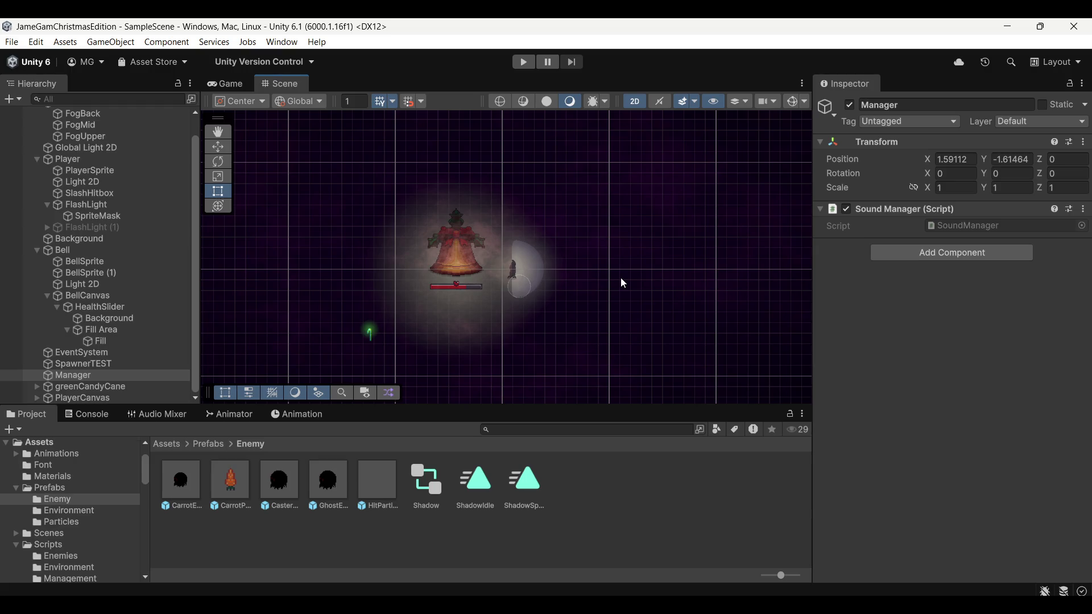
scroll(595, 285, up, 4)
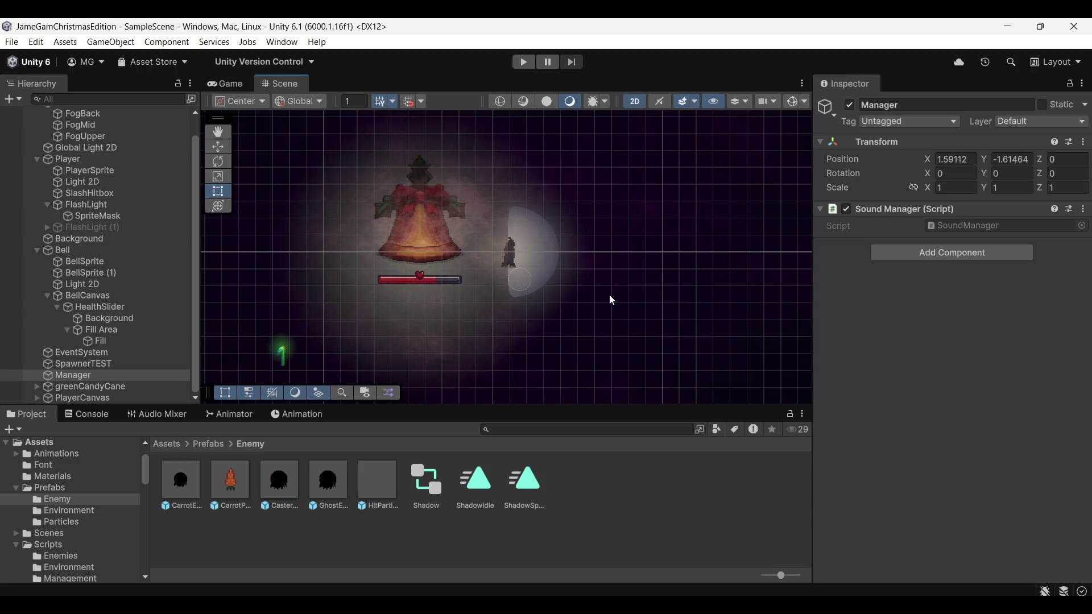
scroll(606, 296, down, 1)
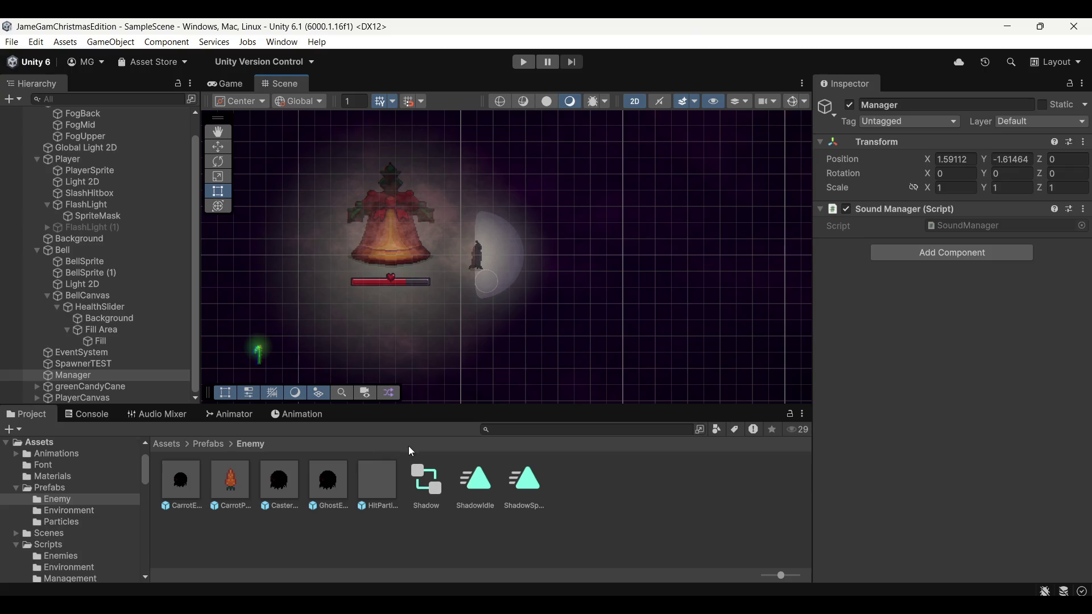
scroll(655, 327, up, 3)
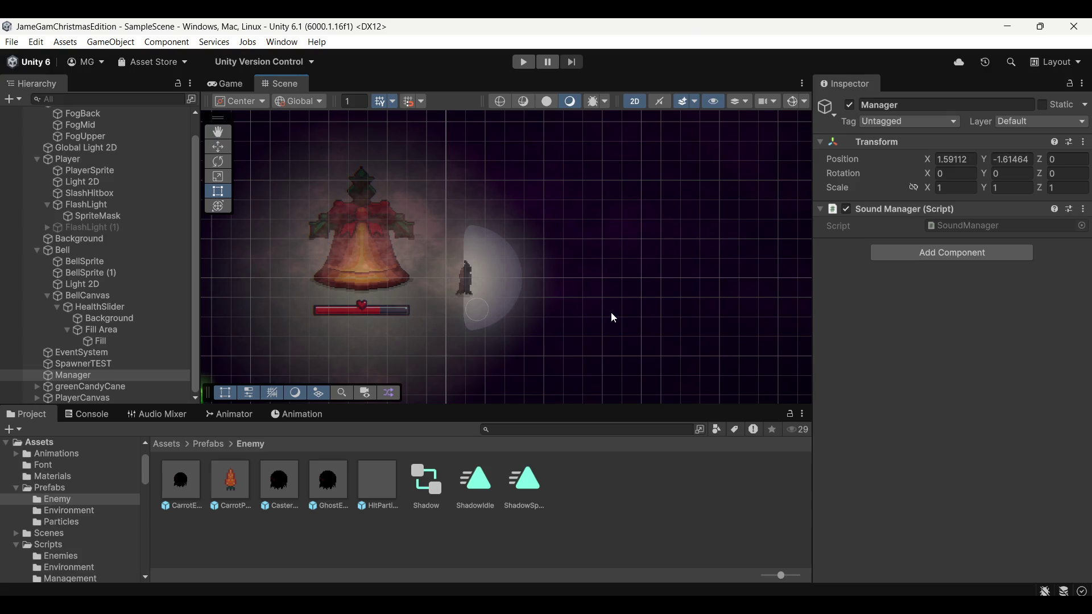
scroll(612, 317, up, 1)
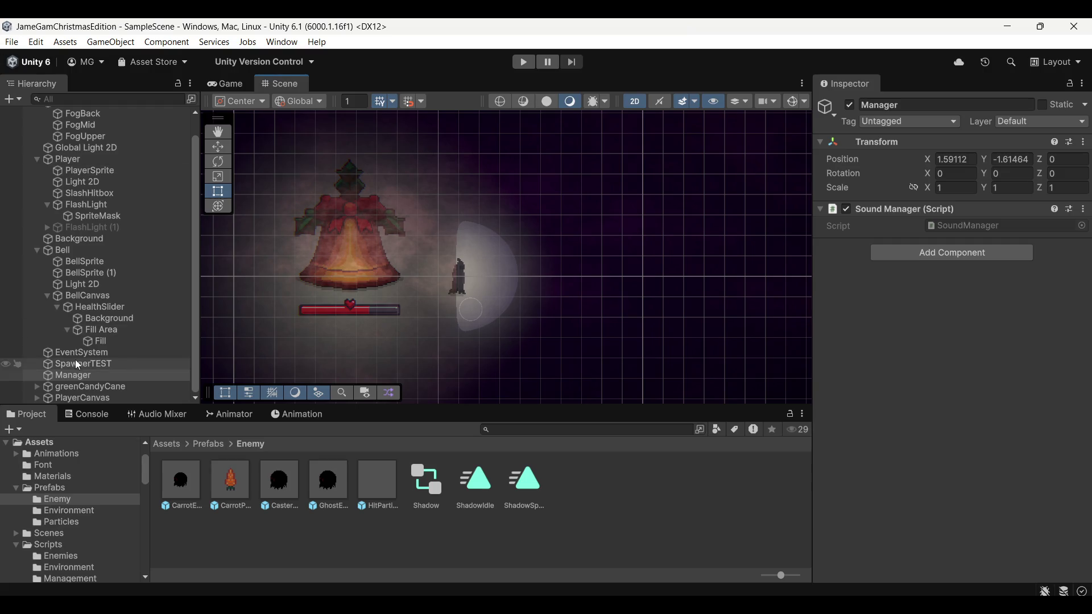
click(319, 488)
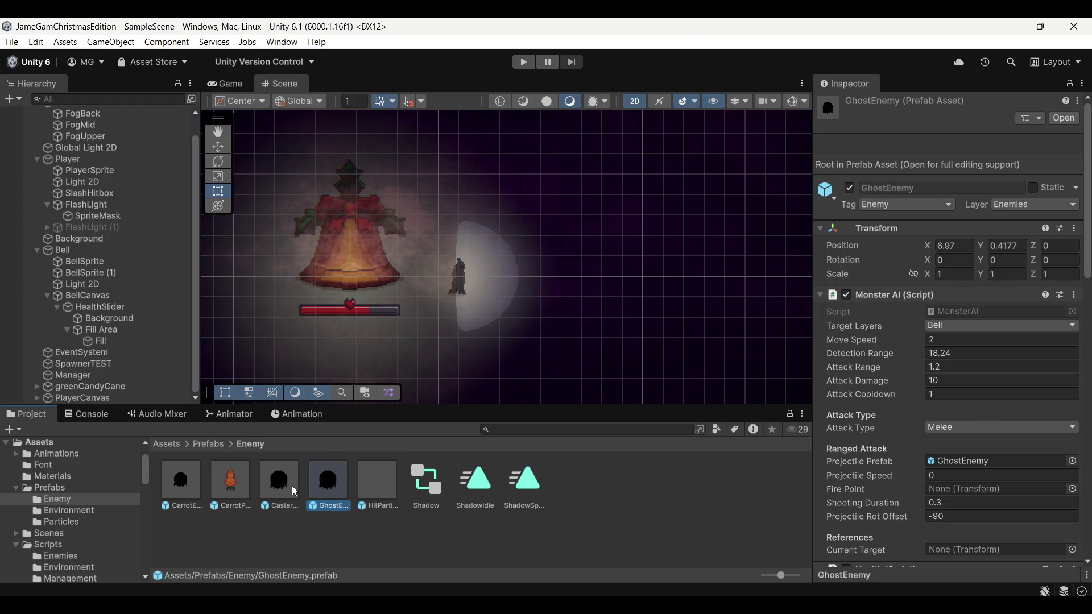
key(alt+Tab)
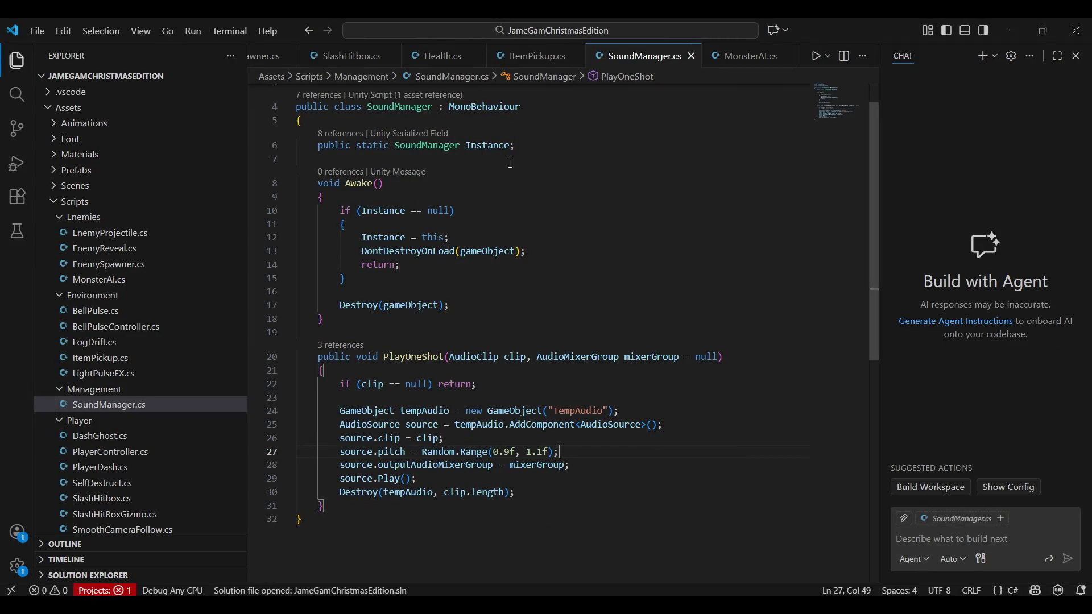
Step: Read through the PlayerController.cs script
scroll(718, 55, down, 5)
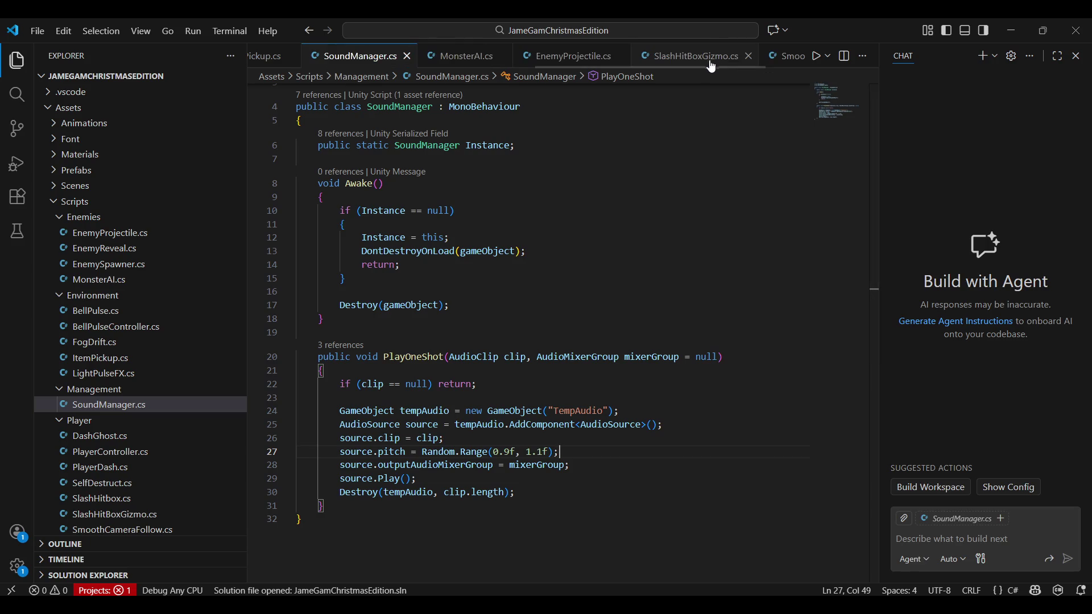
scroll(557, 57, up, 8)
key(alt+Tab)
key(alt+Tab)
click(302, 56)
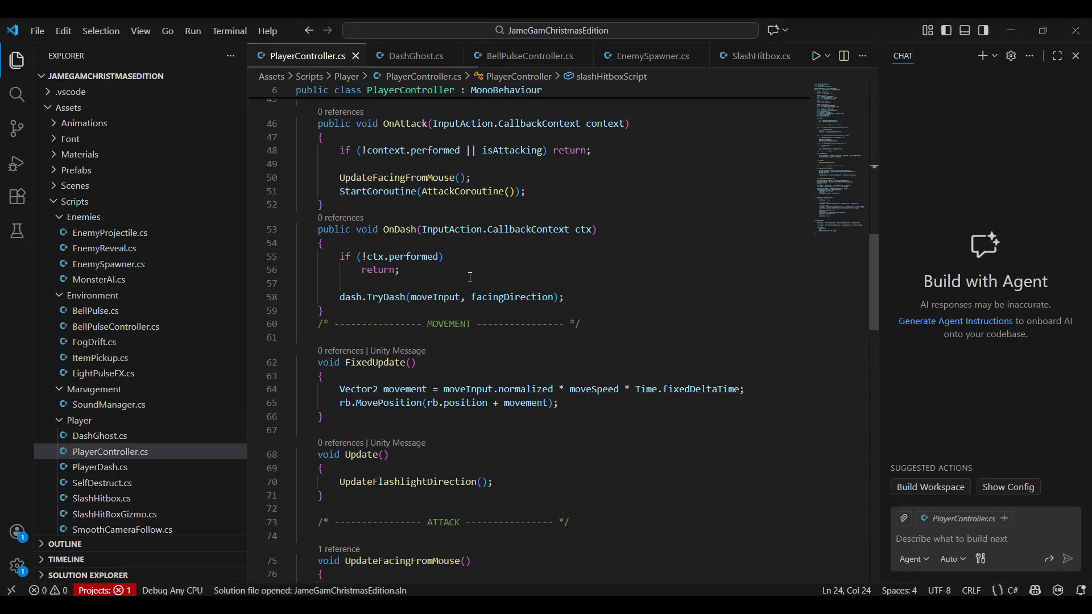
scroll(527, 319, down, 2)
scroll(512, 318, up, 15)
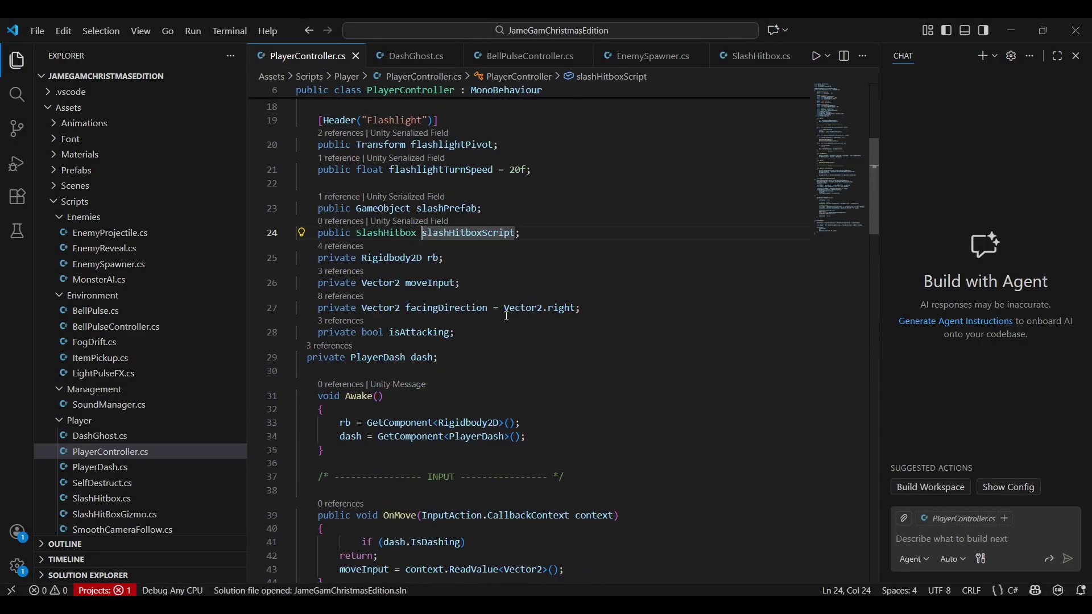
scroll(506, 316, down, 6)
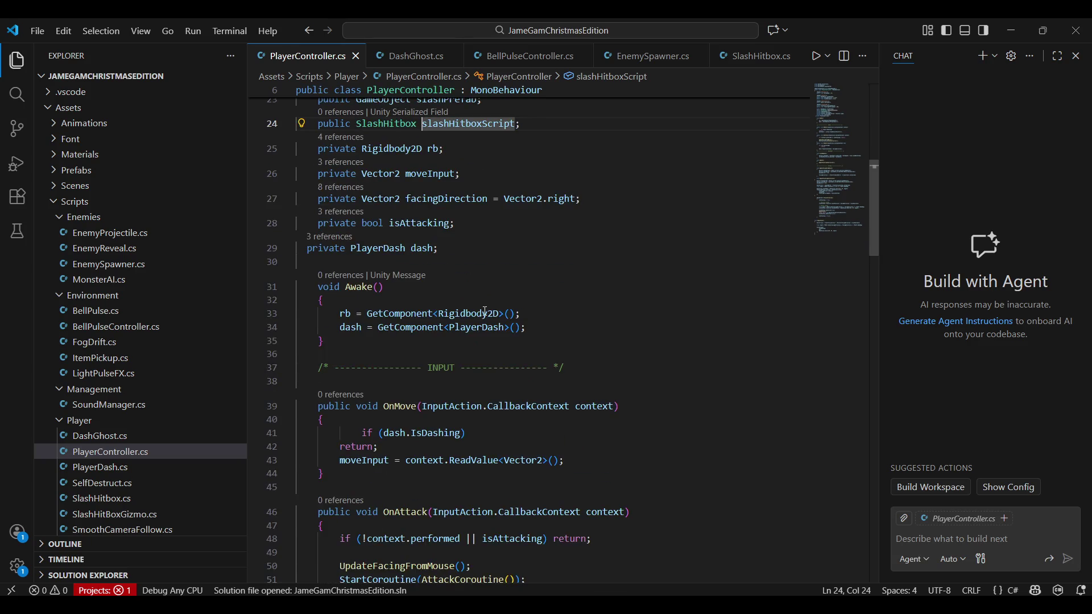
scroll(485, 311, up, 4)
scroll(439, 56, down, 2)
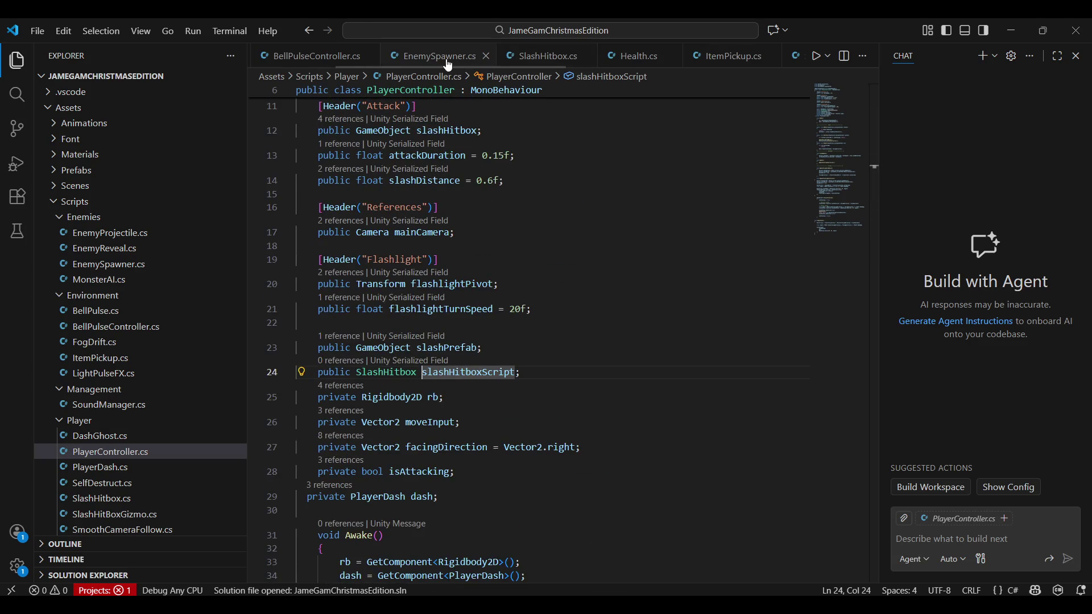
scroll(450, 64, down, 3)
Step: Open MonsterAI.cs and skim its code
click(689, 61)
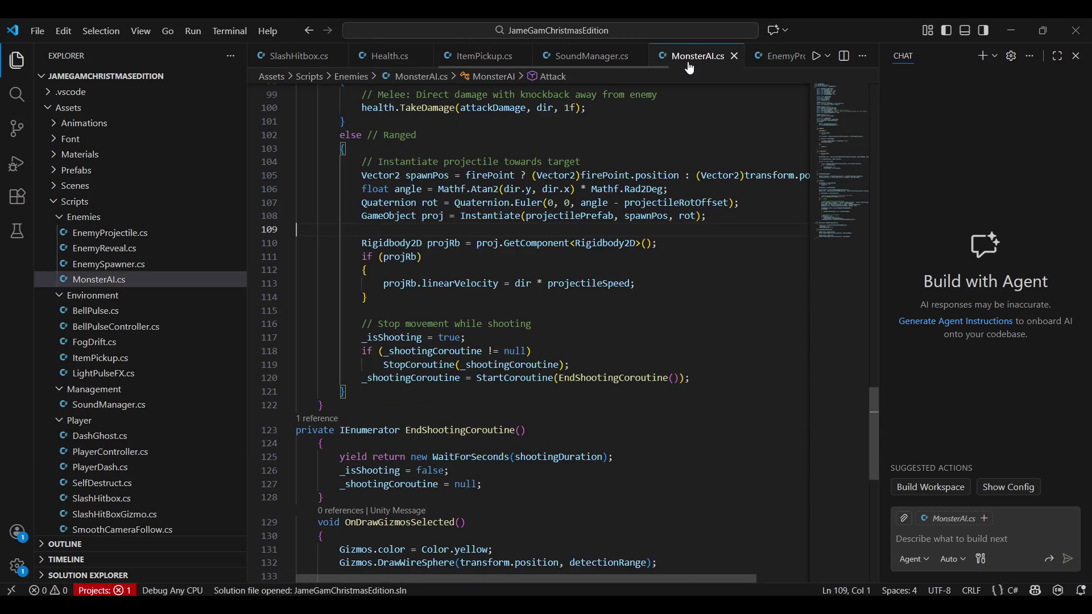
scroll(556, 371, up, 20)
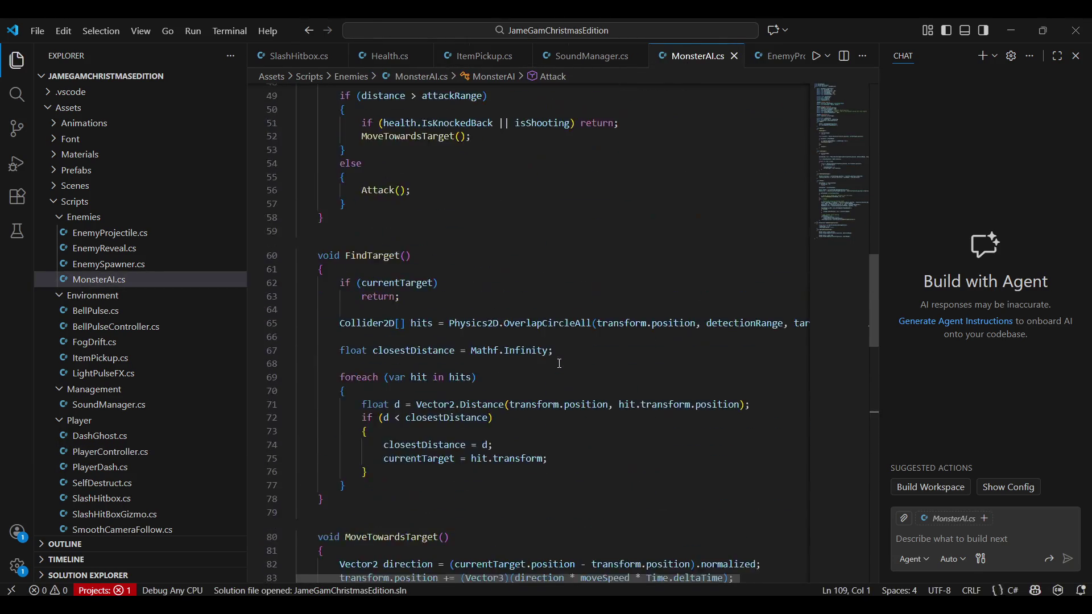
scroll(559, 364, down, 8)
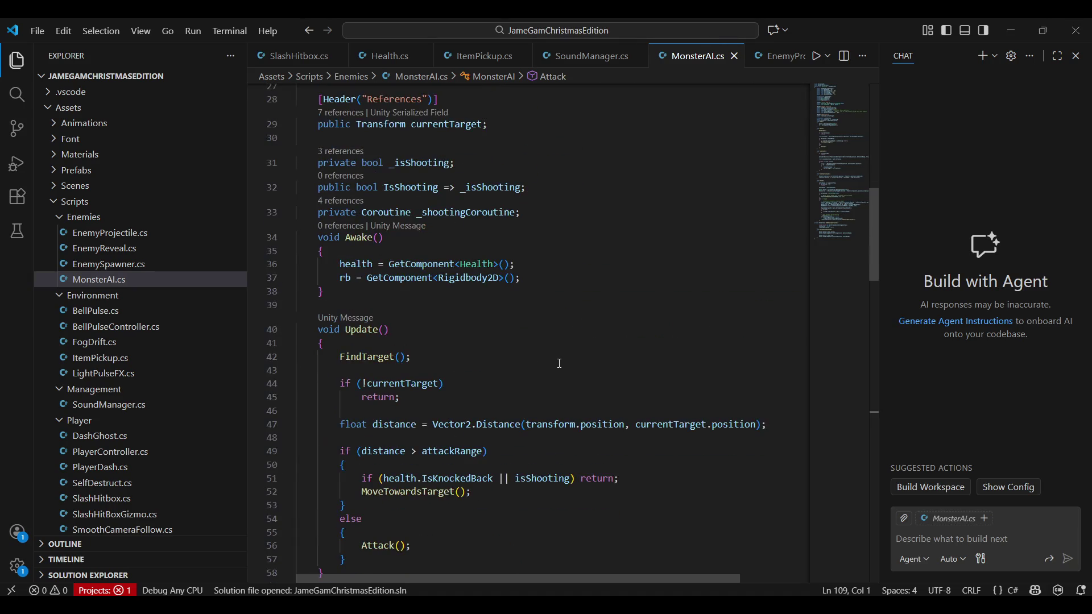
scroll(573, 351, down, 6)
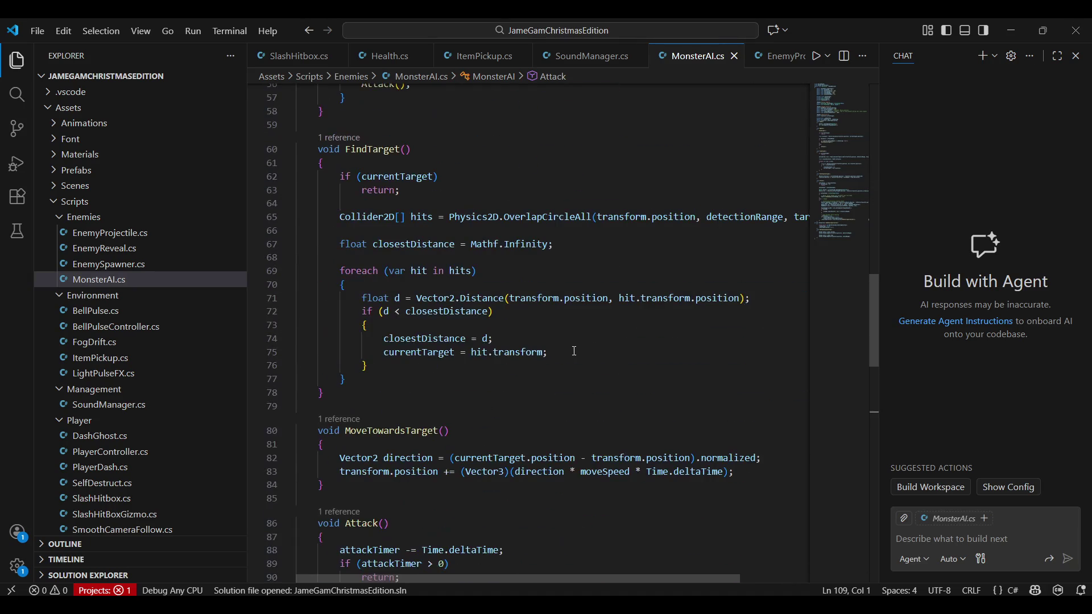
scroll(574, 351, up, 15)
Step: Search MonsterAI.cs for 'Bell' and review the matching lines
click(569, 352)
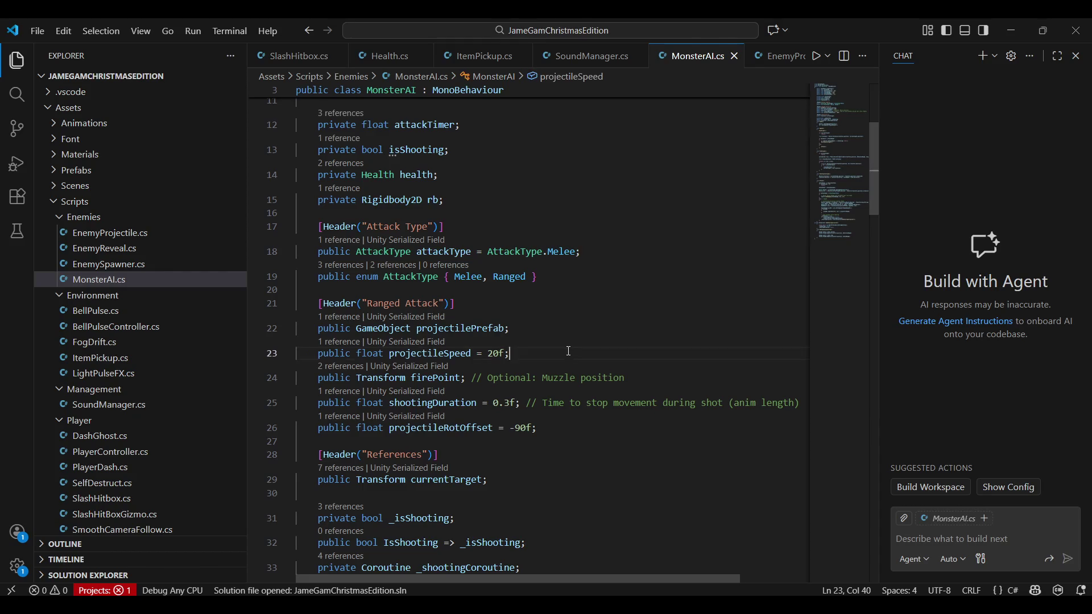
key(ctrl+f)
text(Bell)
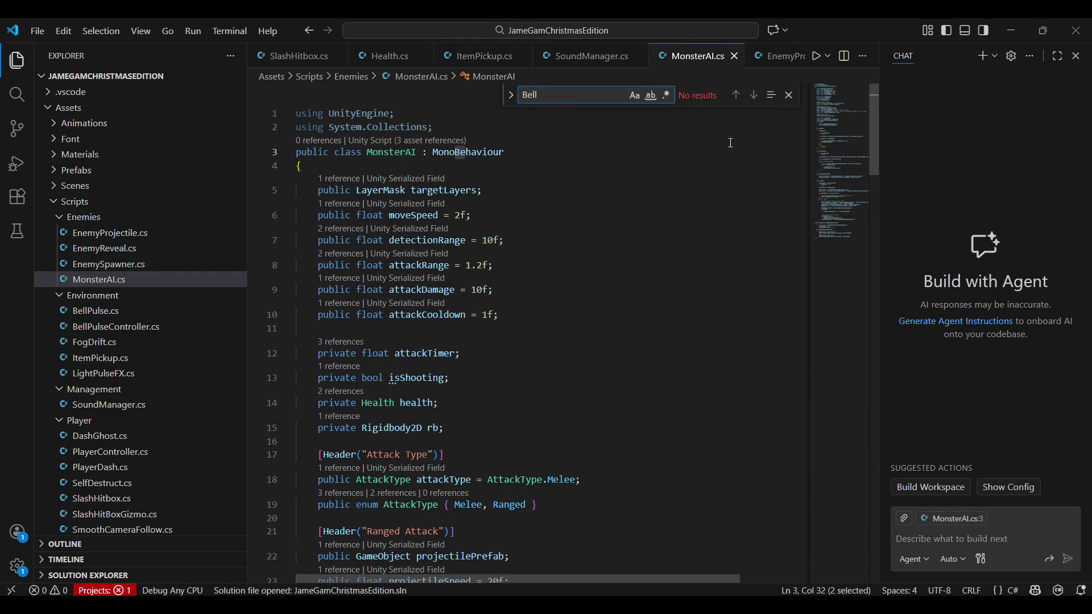
scroll(739, 63, down, 2)
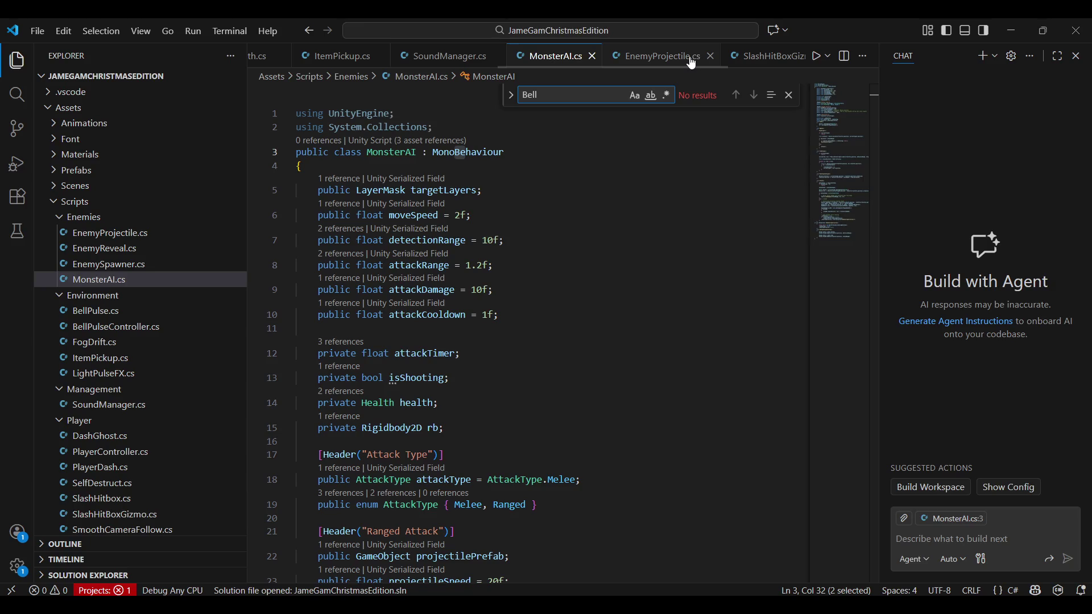
scroll(663, 63, up, 2)
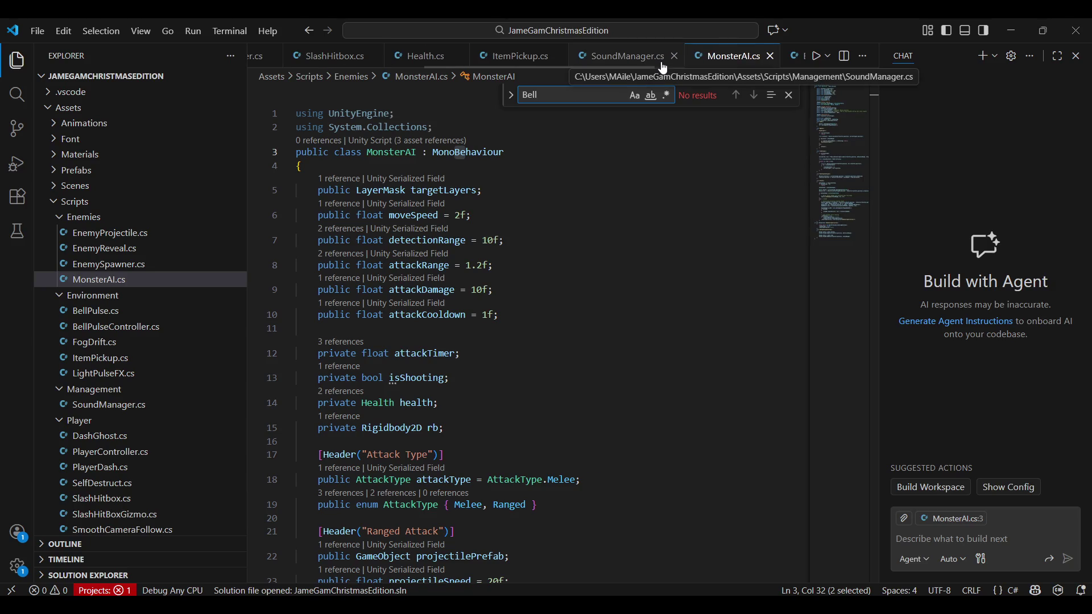
scroll(498, 333, down, 15)
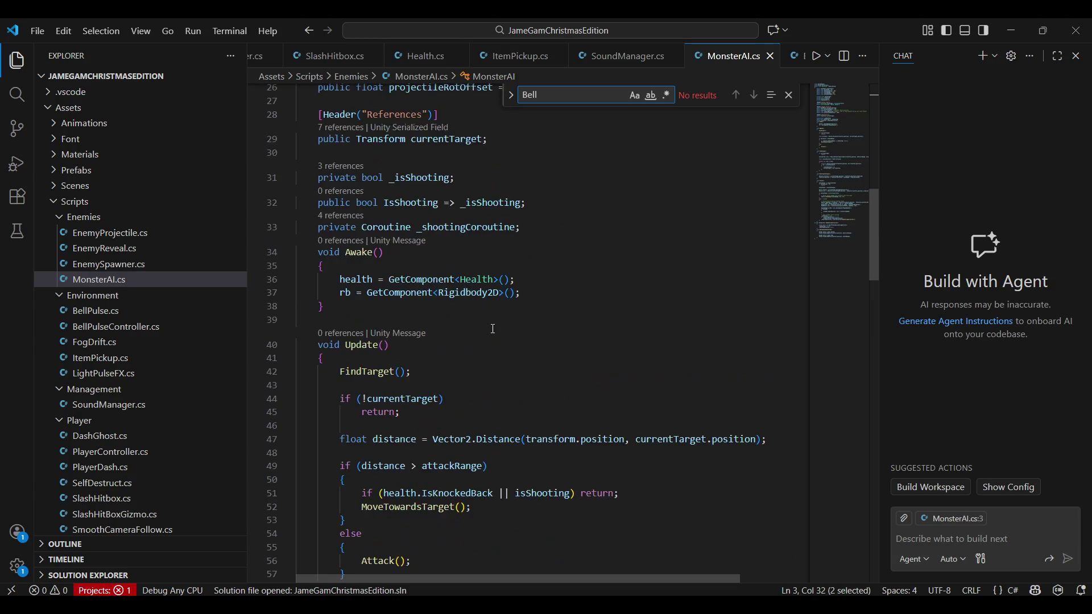
scroll(439, 259, down, 4)
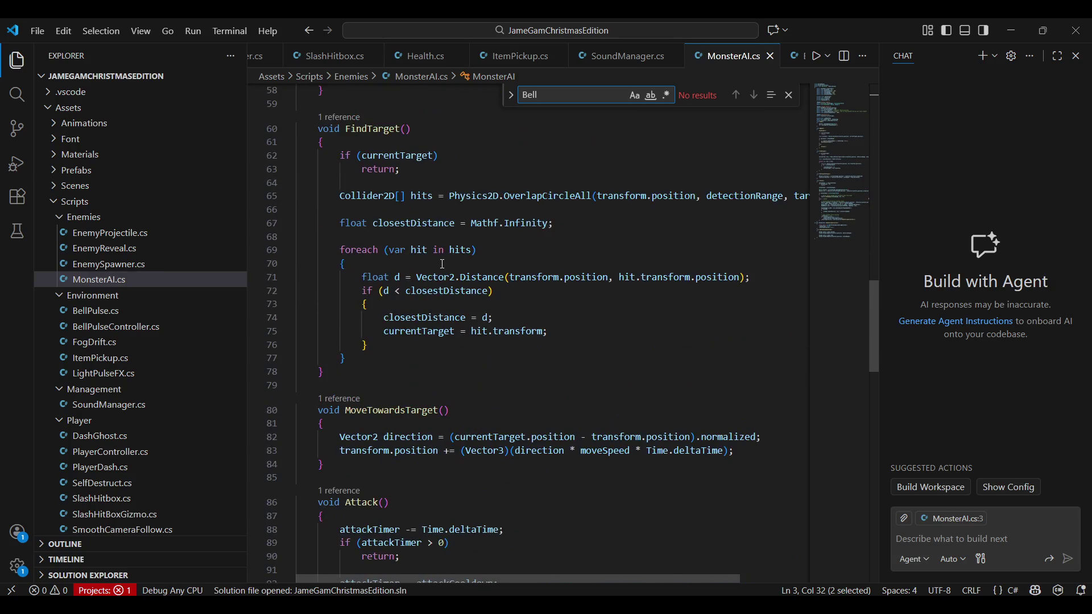
scroll(504, 338, up, 10)
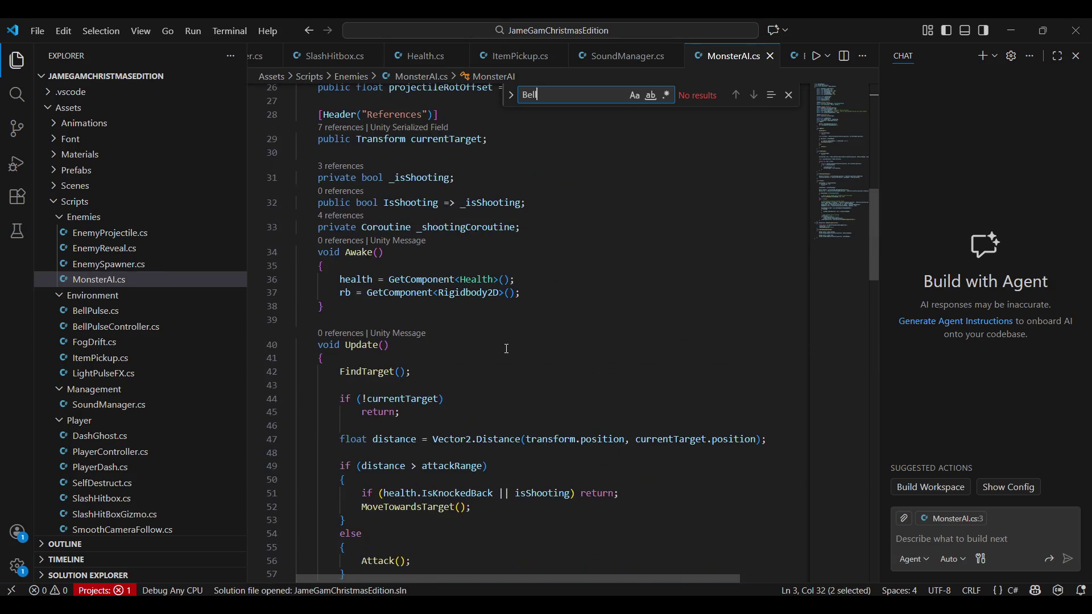
scroll(529, 330, up, 2)
scroll(529, 330, down, 3)
Step: Close the search and review the Update method in MonsterAI.cs
click(382, 309)
scroll(682, 199, down, 2)
click(788, 95)
scroll(578, 226, down, 1)
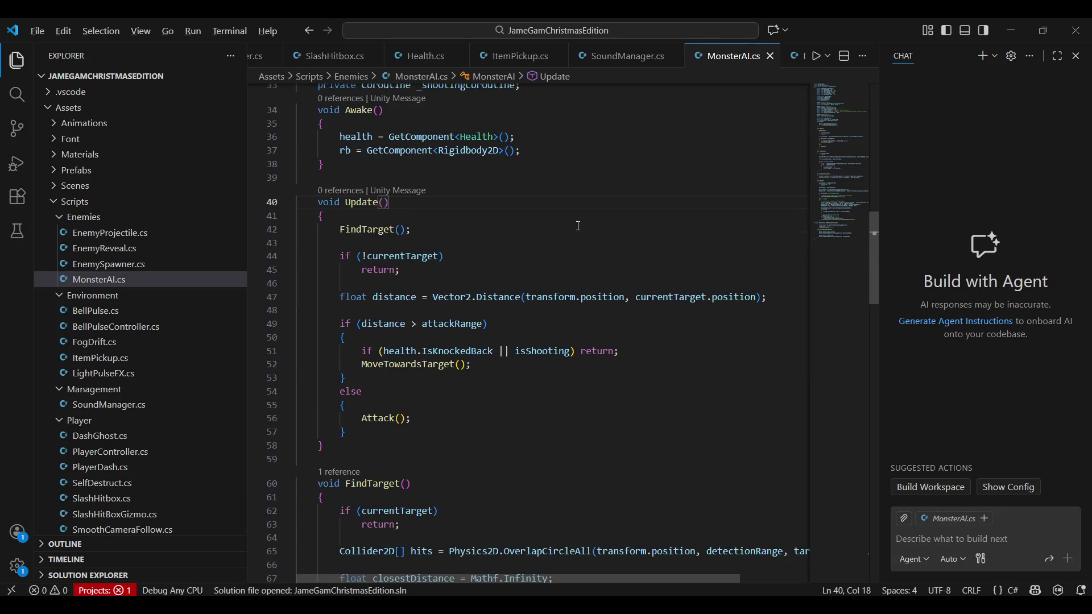
scroll(578, 226, right, 2)
scroll(578, 226, up, 8)
scroll(578, 226, left, 2)
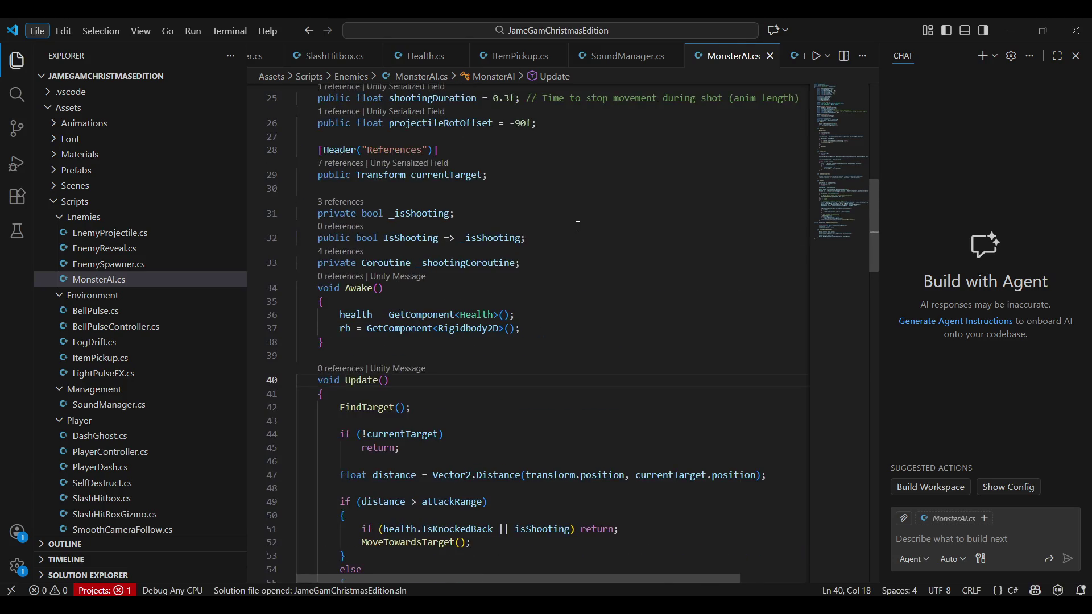
scroll(386, 299, up, 2)
scroll(387, 298, down, 4)
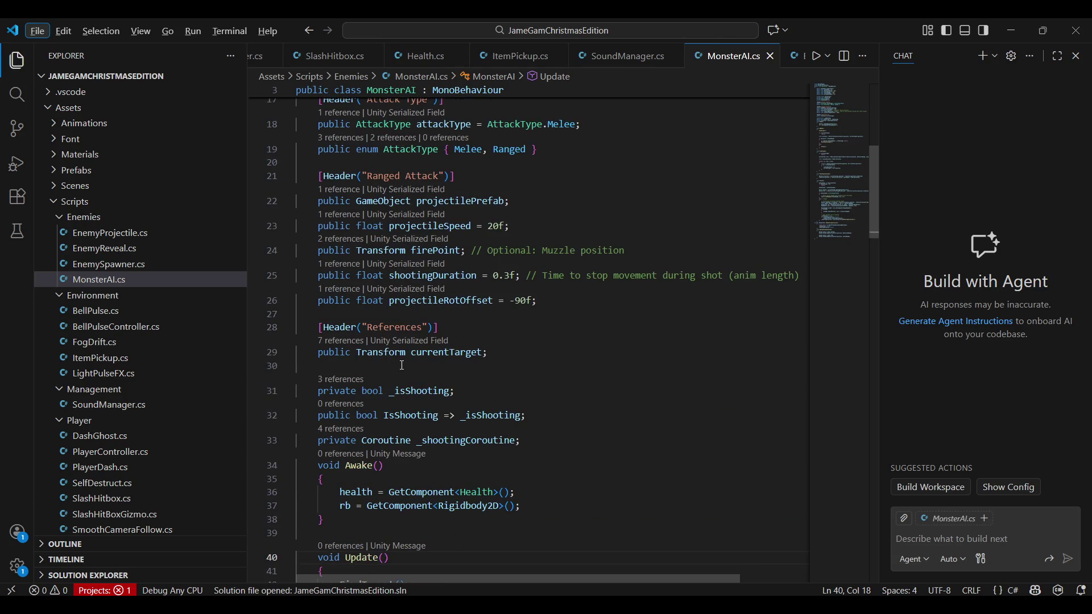
scroll(530, 298, up, 4)
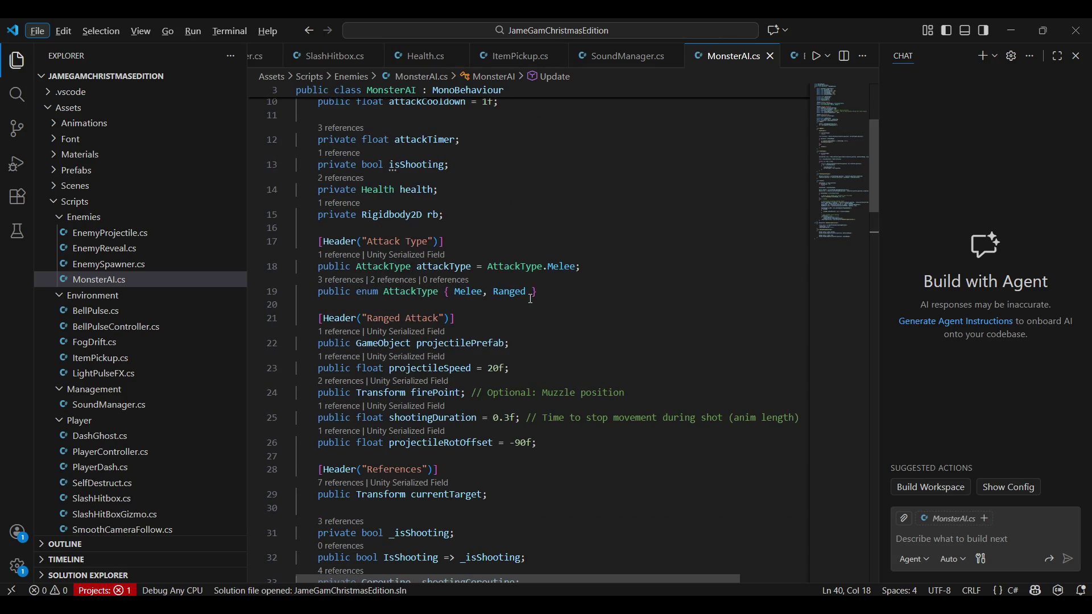
scroll(530, 298, down, 5)
Step: Search for 'target', select targetLayers on line 65, and switch back to Unity
key(ctrl+f)
text(target)
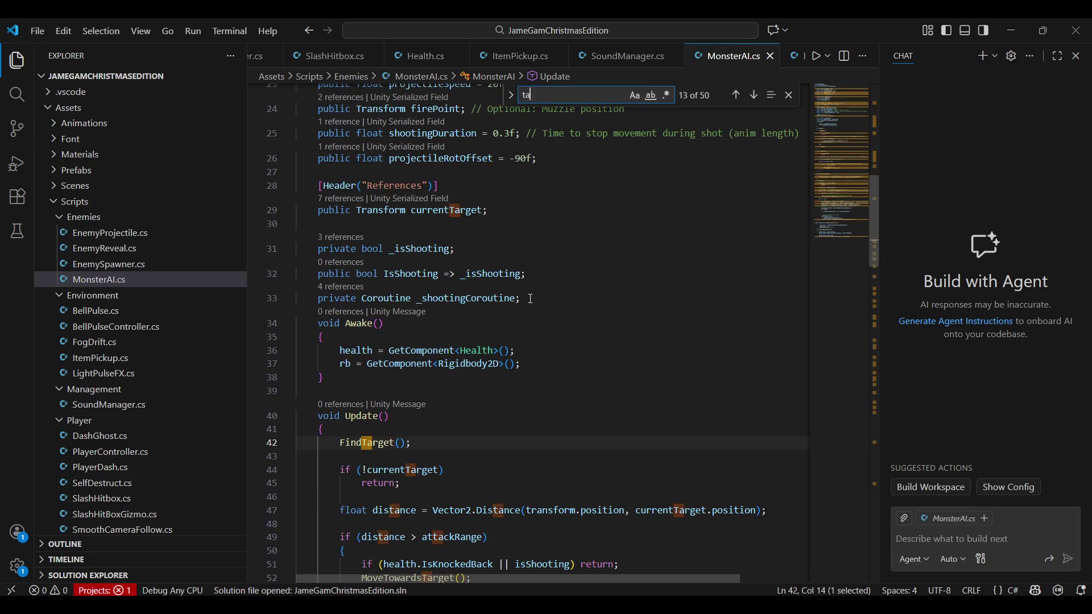
scroll(670, 163, down, 4)
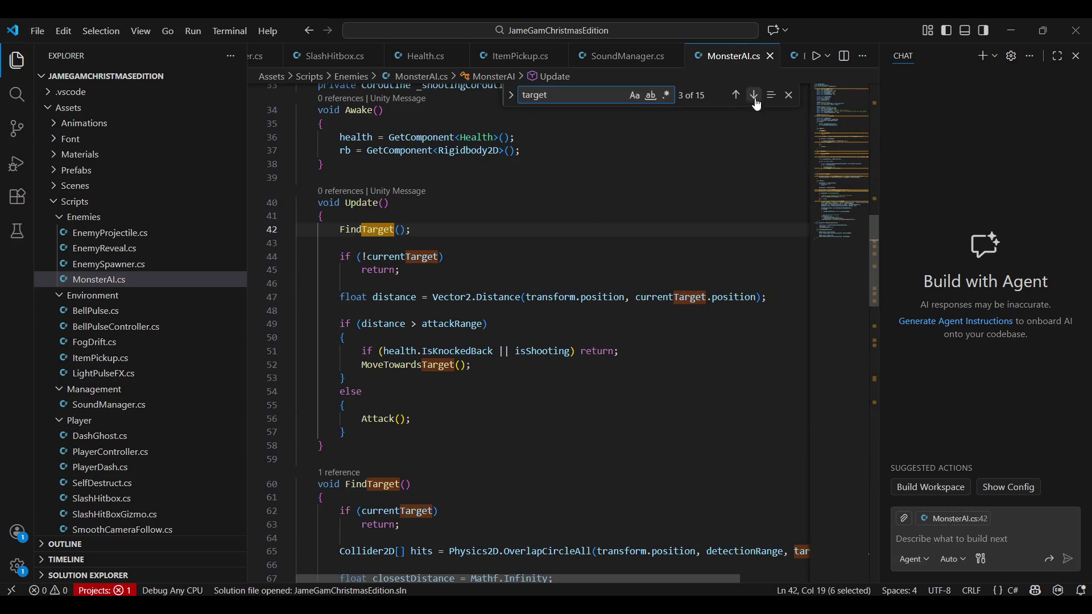
scroll(502, 288, down, 5)
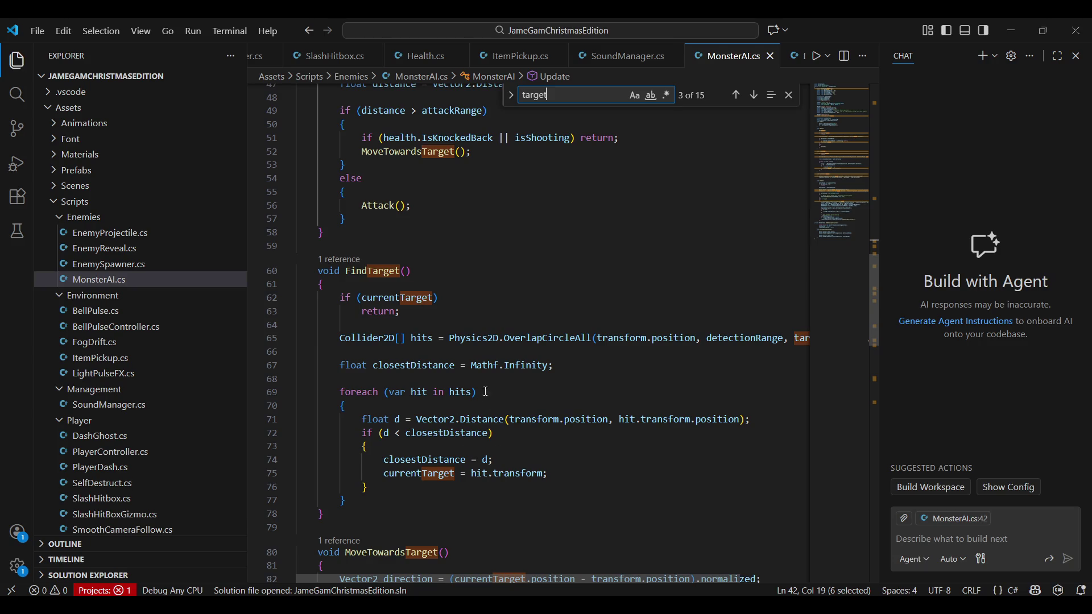
scroll(465, 331, down, 1)
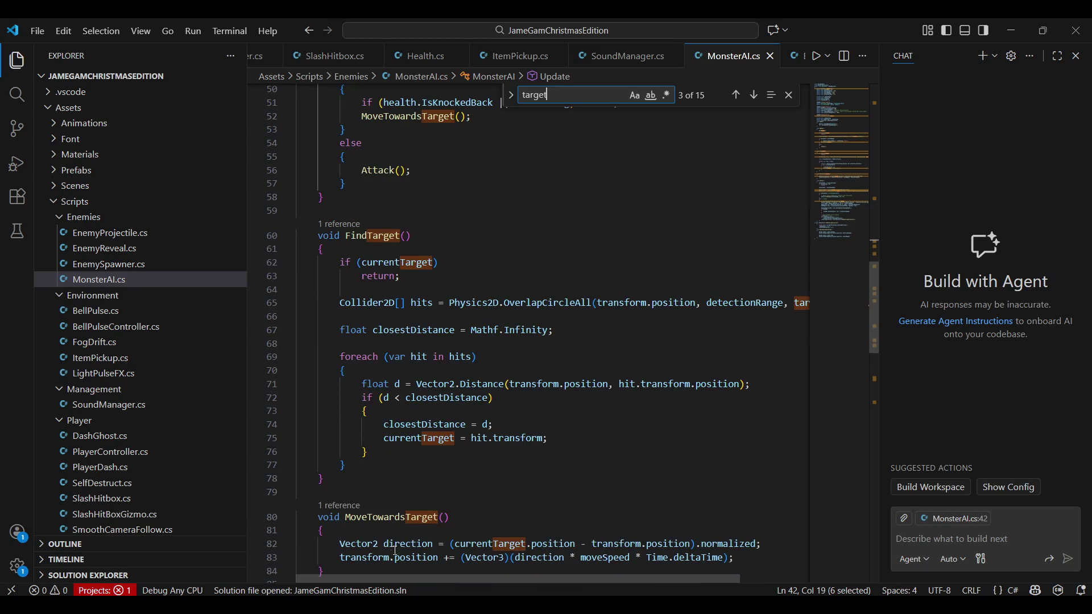
mouse_move(389, 580)
mouse_down()
mouse_move(546, 560)
mouse_move(388, 557)
mouse_up()
double_click(802, 302)
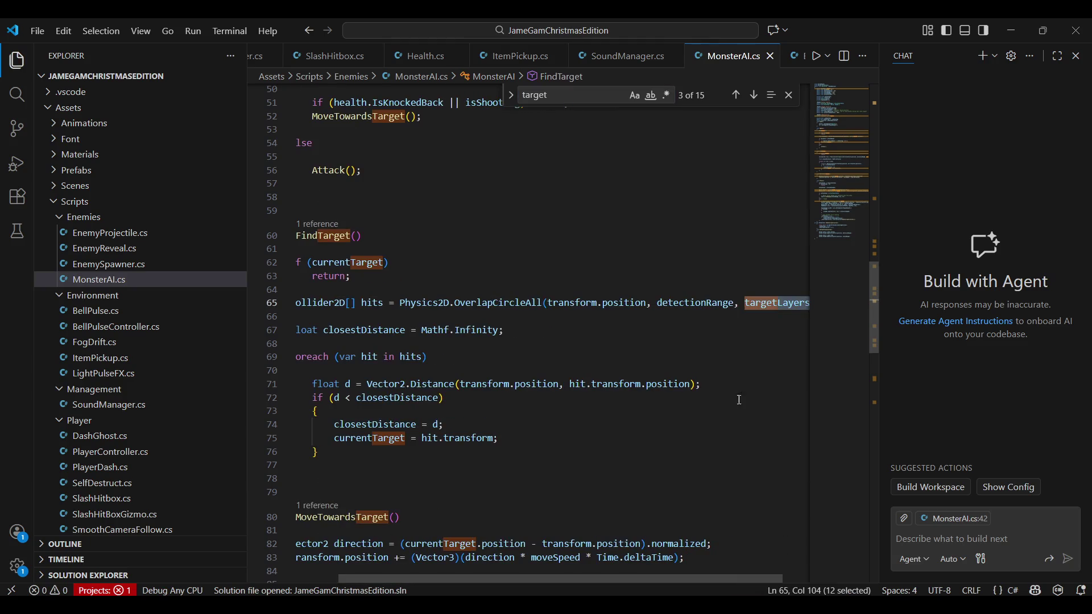
key(alt+Tab)
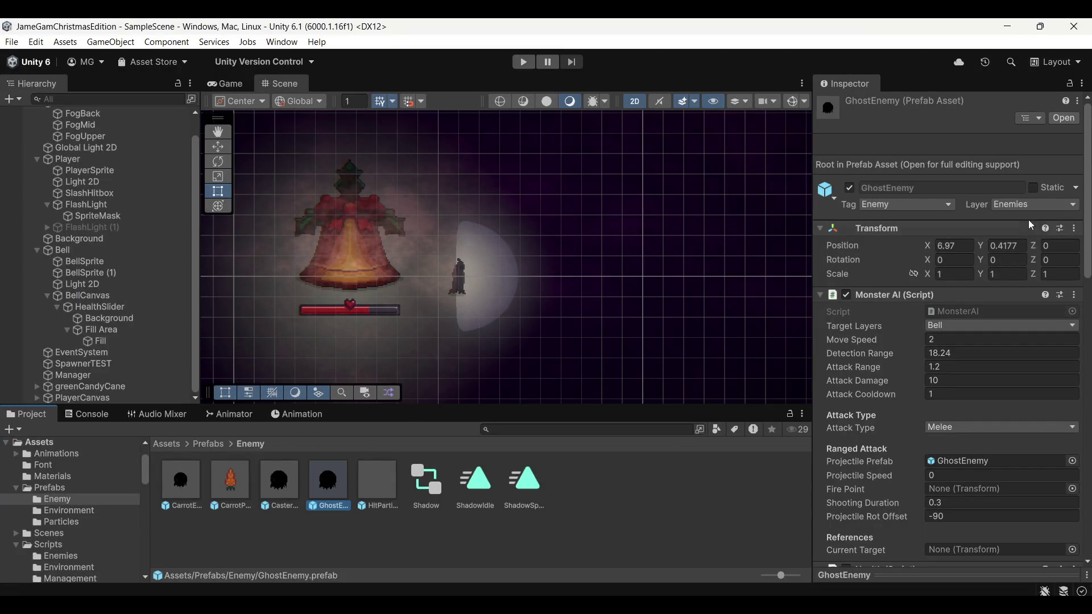
Step: Check GhostEnemy's Target Layers, then add a new User Layer 7 named 'Player'
scroll(967, 318, down, 3)
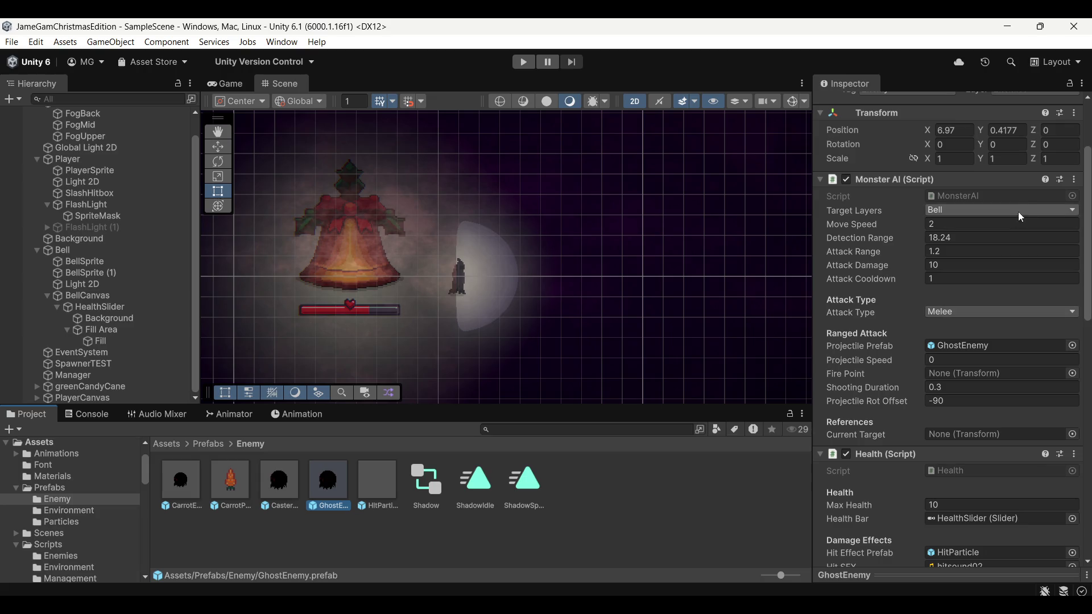
click(1029, 211)
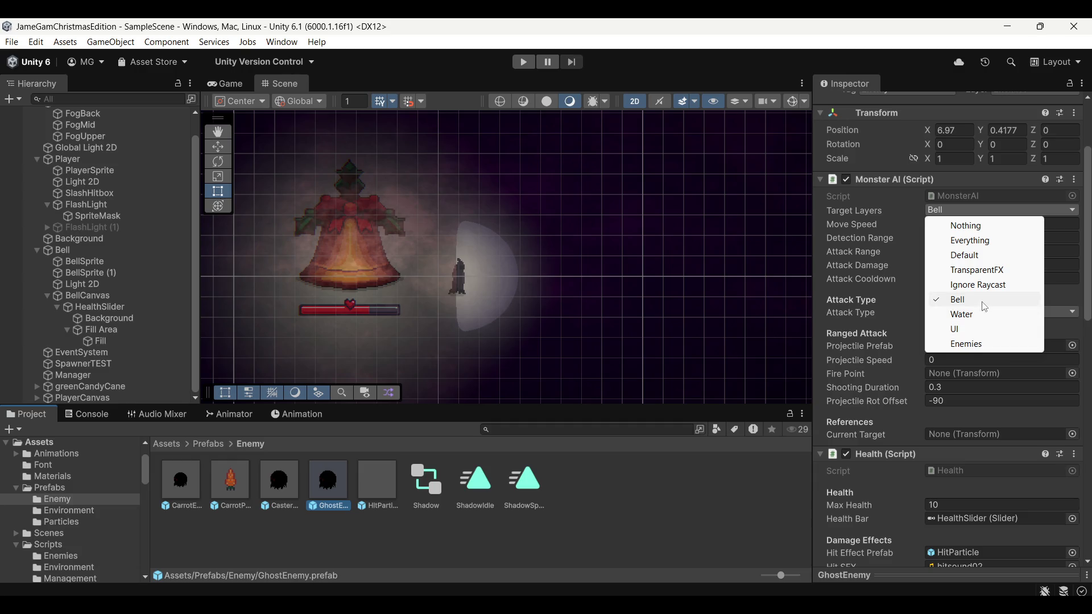
click(711, 494)
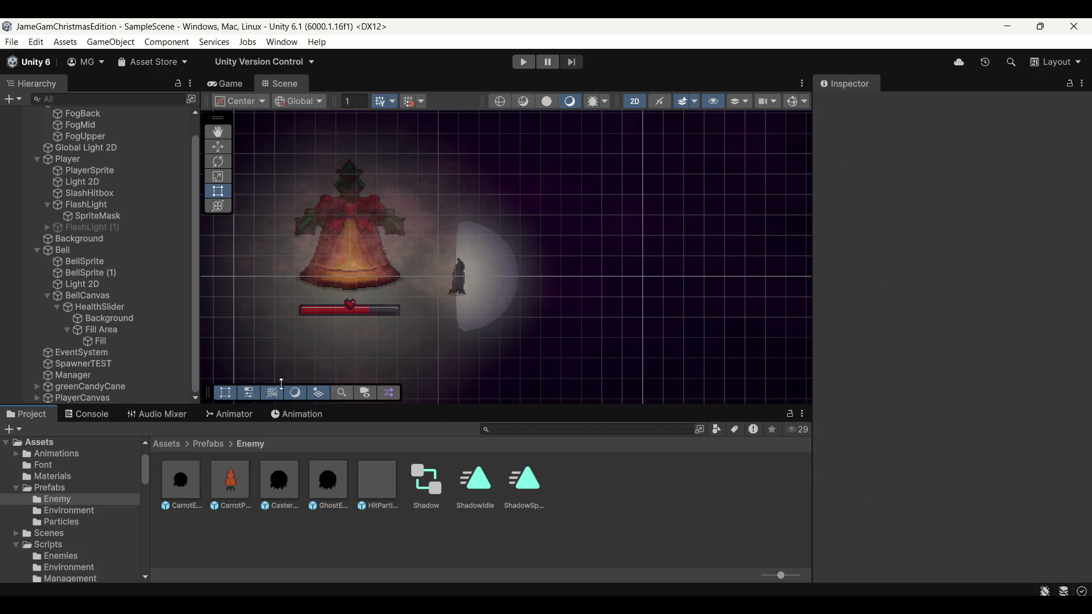
click(89, 159)
click(1008, 121)
click(1028, 244)
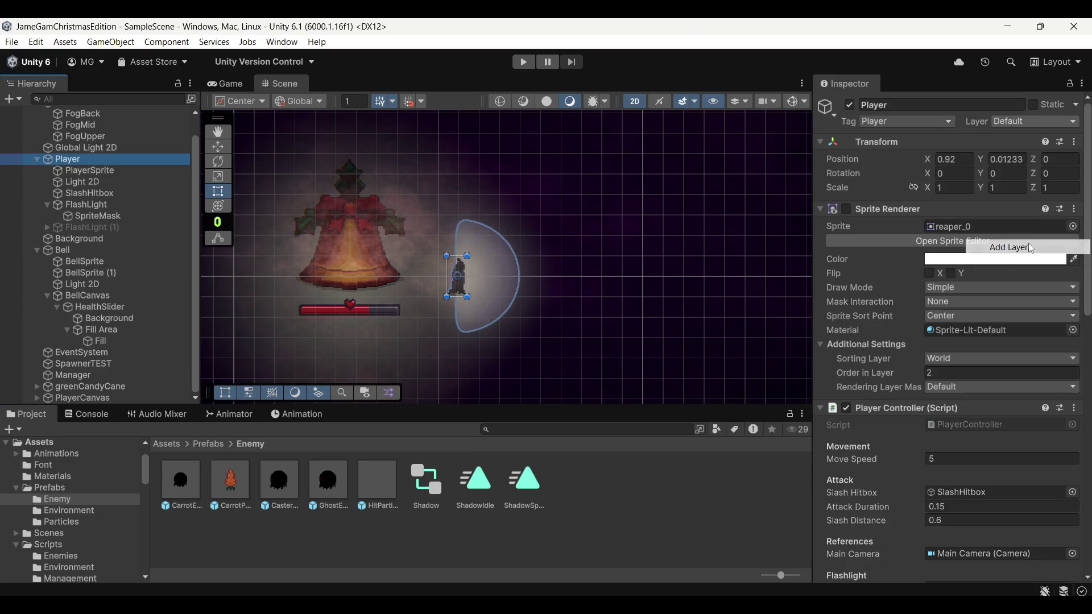
key(Tab)
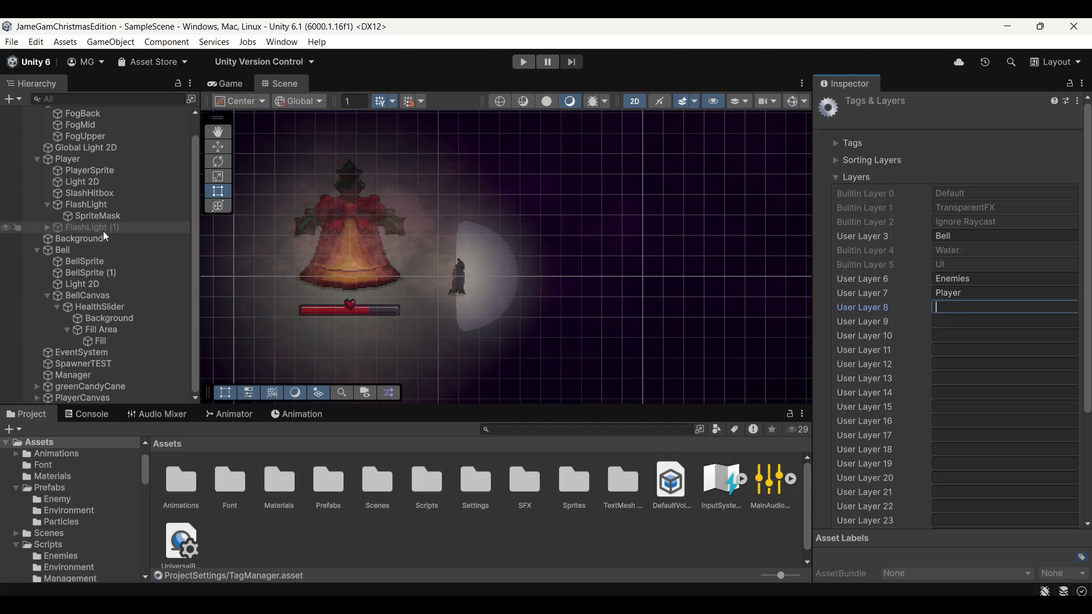
Step: Put the Player object and all its children on the Player layer
click(68, 159)
click(1028, 122)
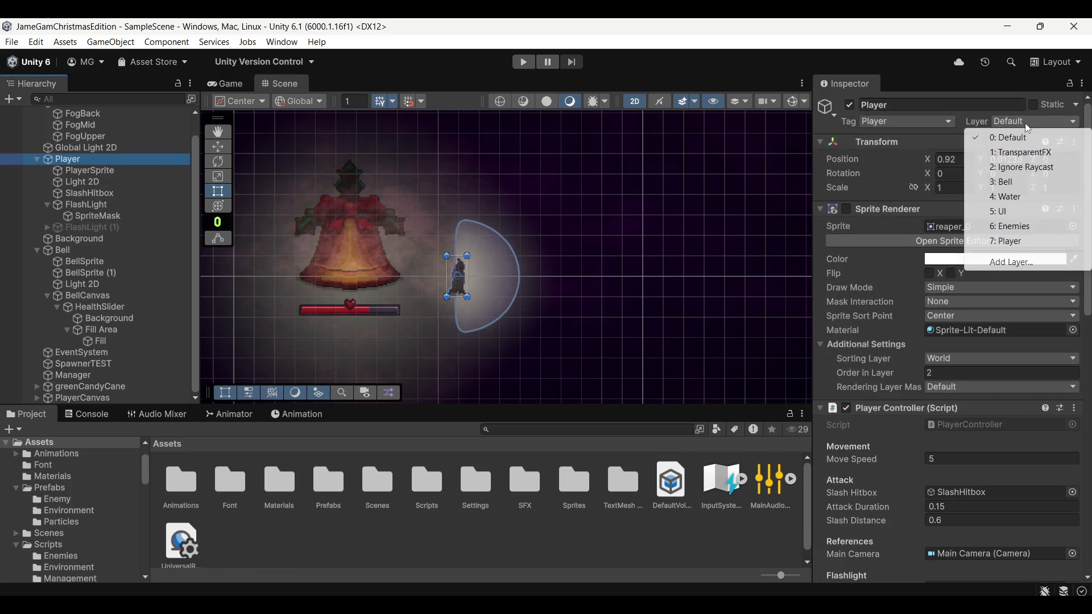
click(1011, 241)
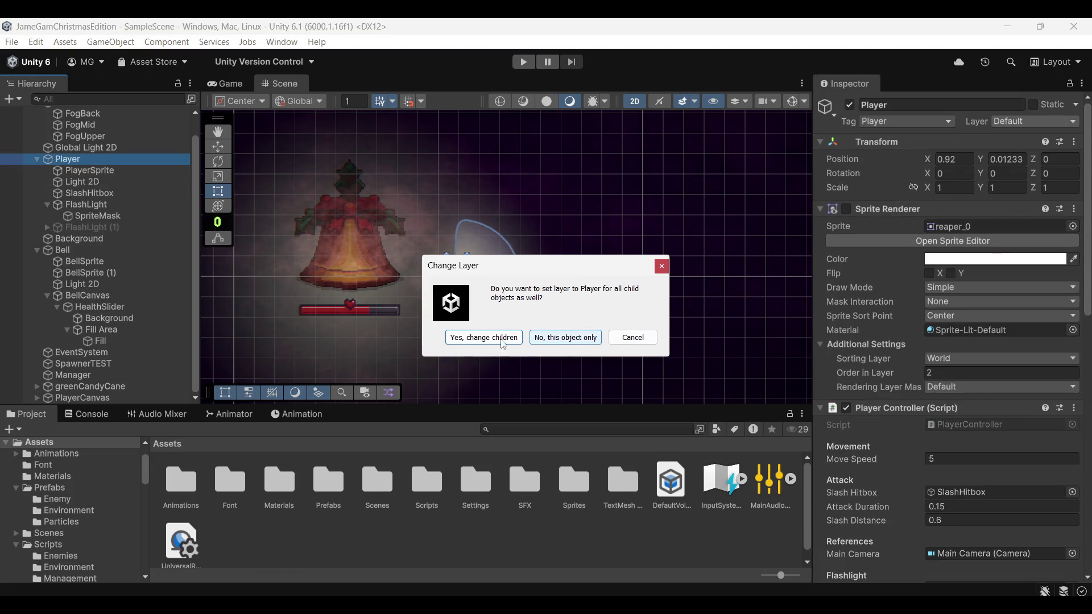
click(565, 339)
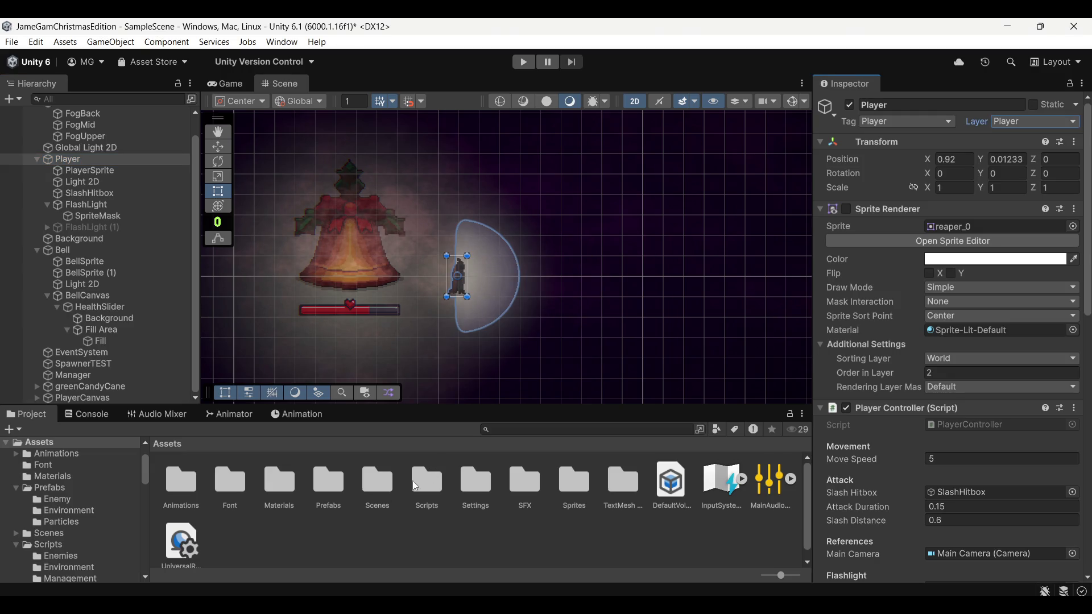
double_click(324, 492)
Step: Add Player to the Target Layers of CarrotEnemy, CasterEnemy and GhostEnemy, then enter Play mode
click(191, 496)
double_click(188, 493)
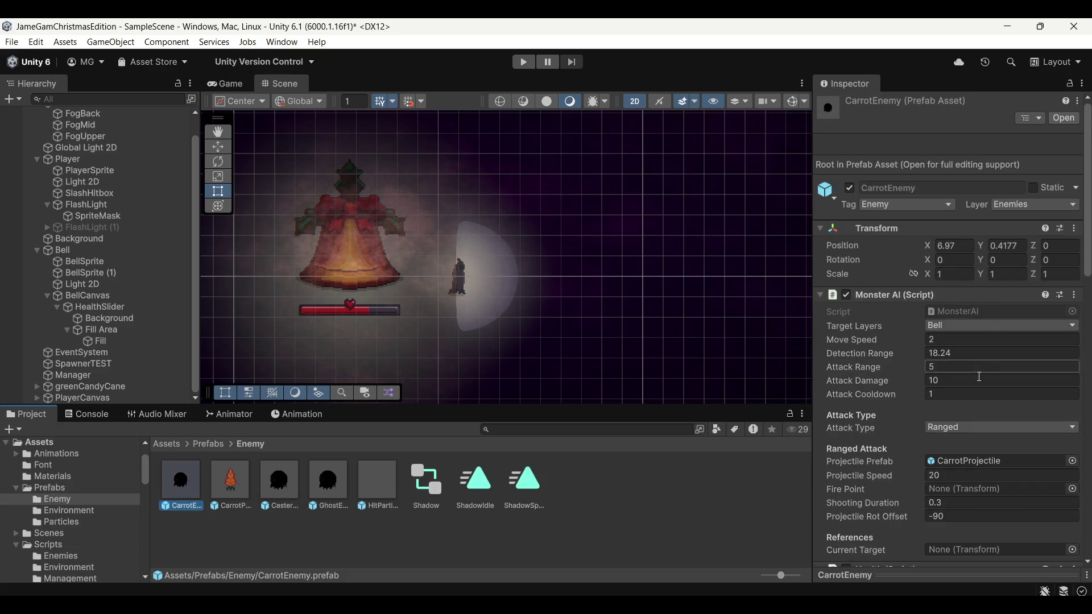
click(976, 327)
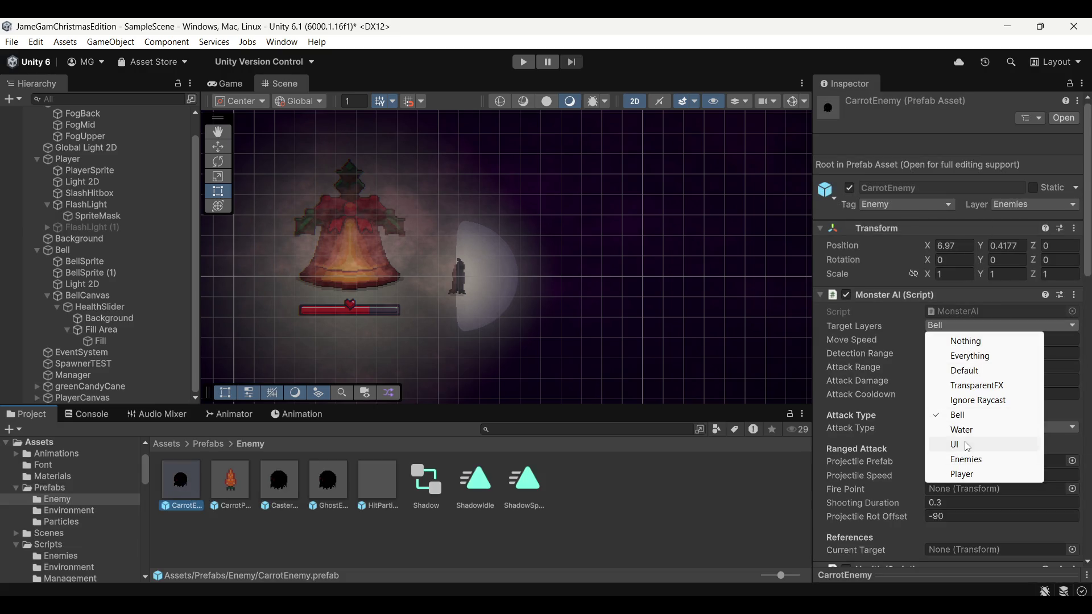
click(962, 474)
click(280, 484)
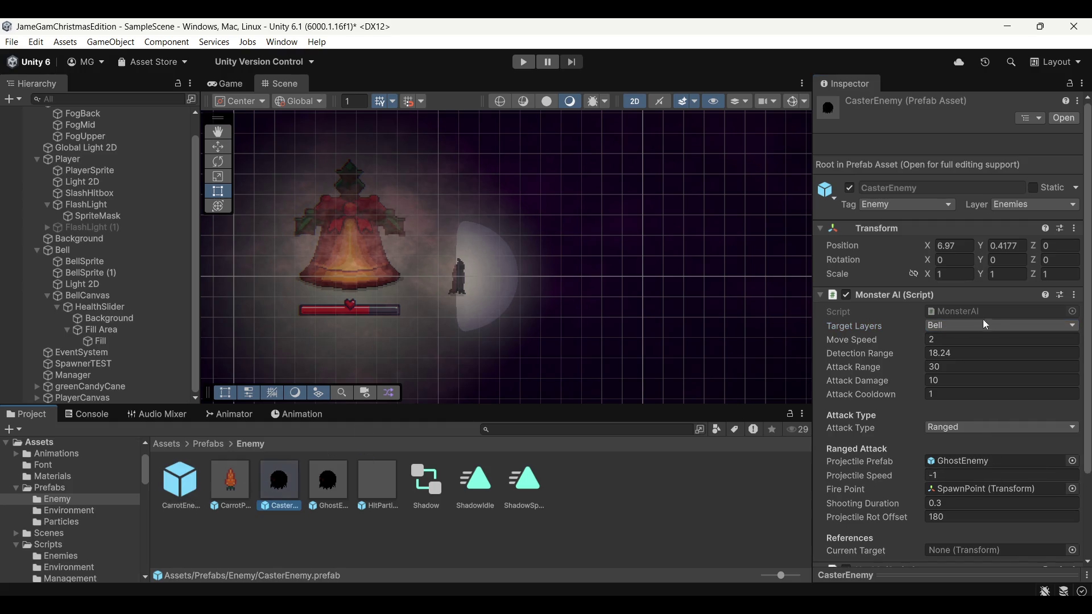
click(1002, 326)
click(1001, 325)
click(329, 484)
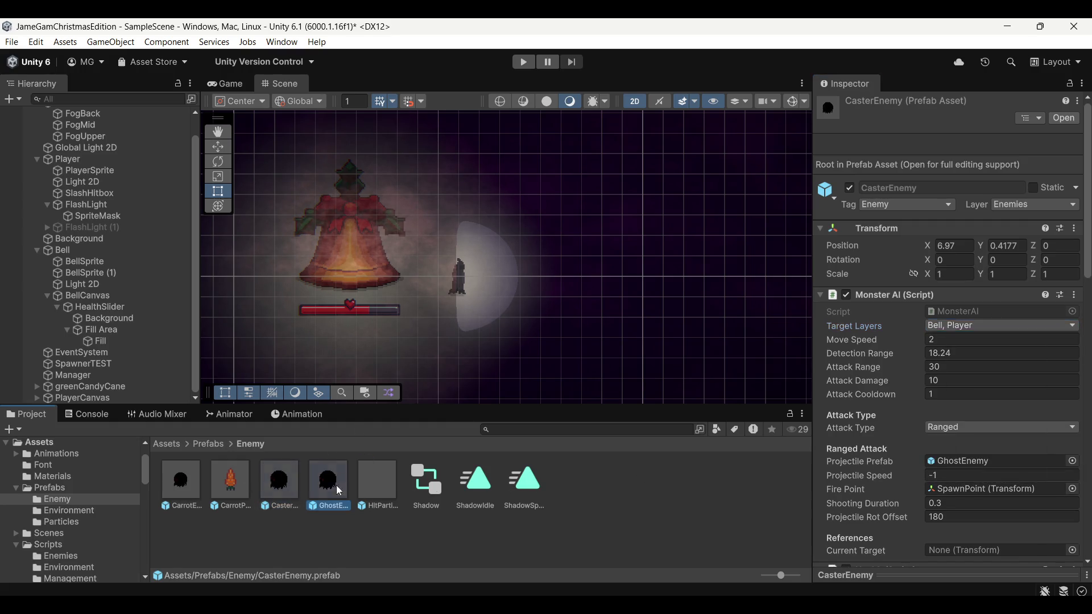
click(1001, 326)
click(988, 475)
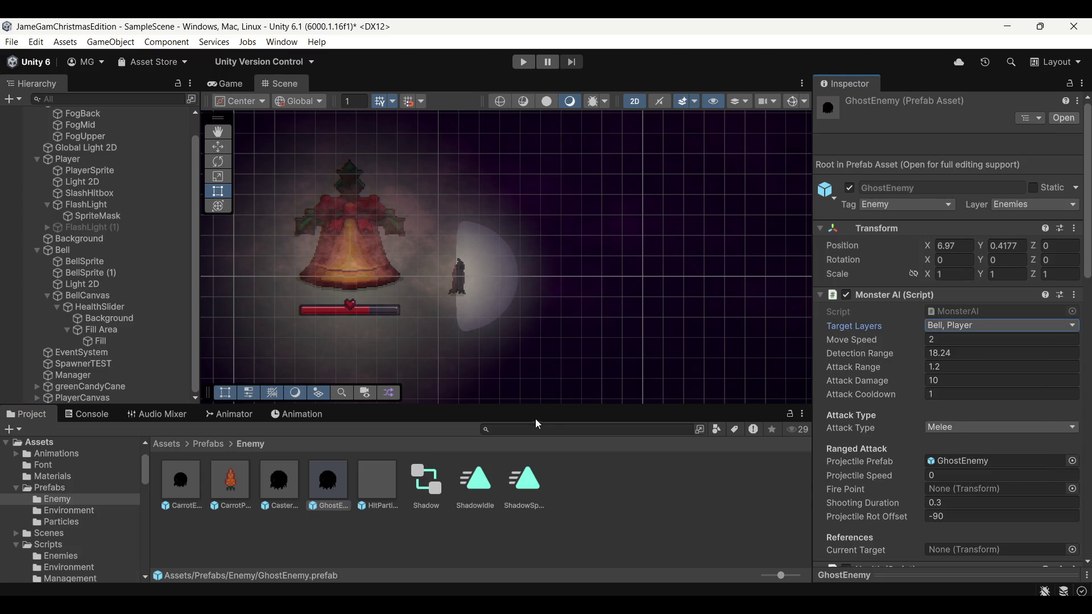
click(521, 62)
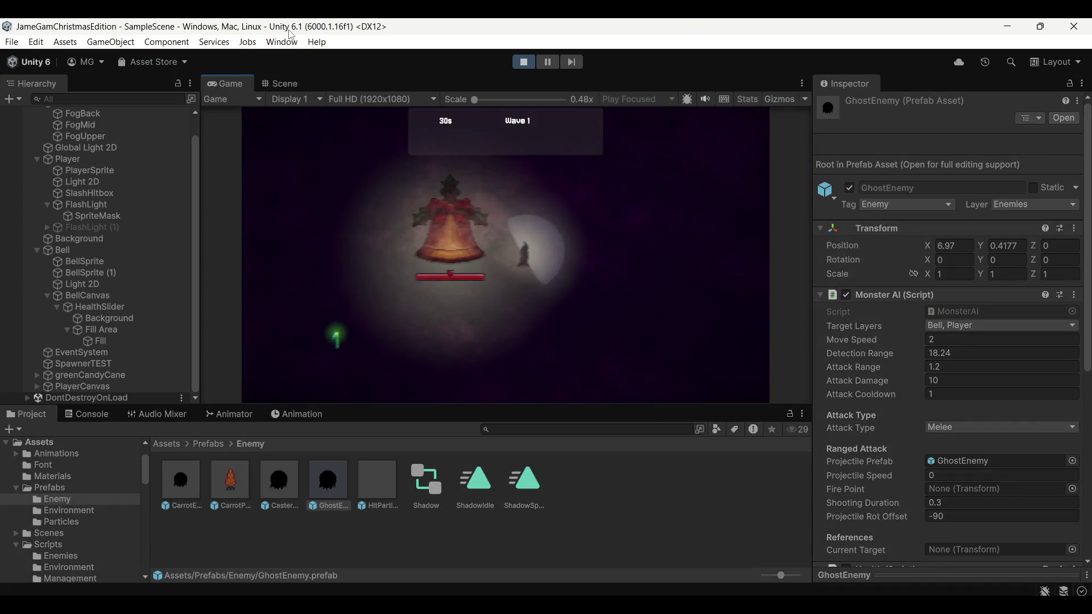
Step: Move among the Wave 1 enemies with WASD and slash at them
key(d)
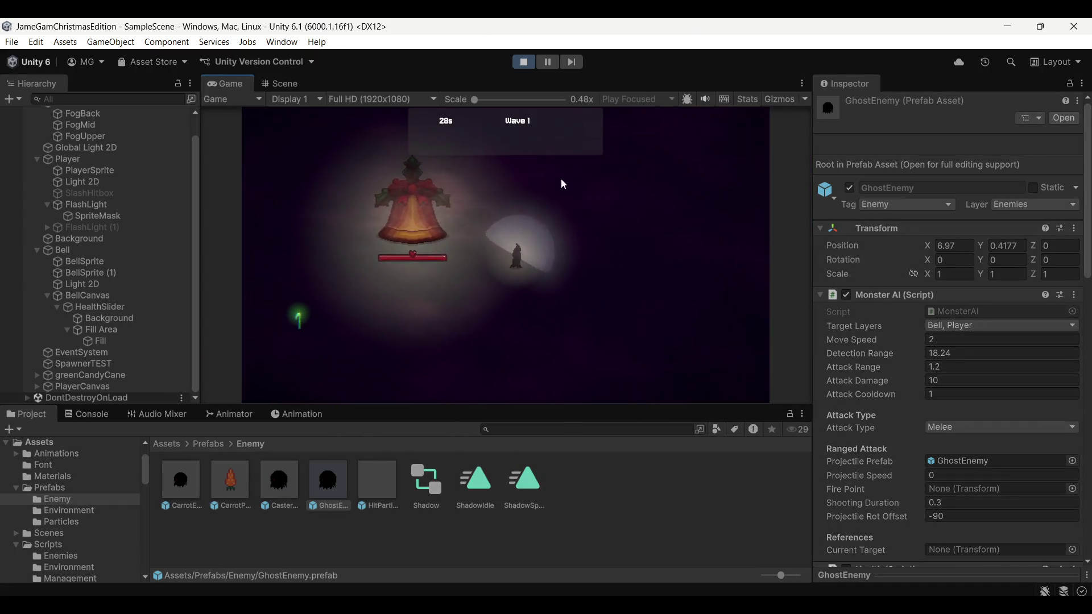
key(d)
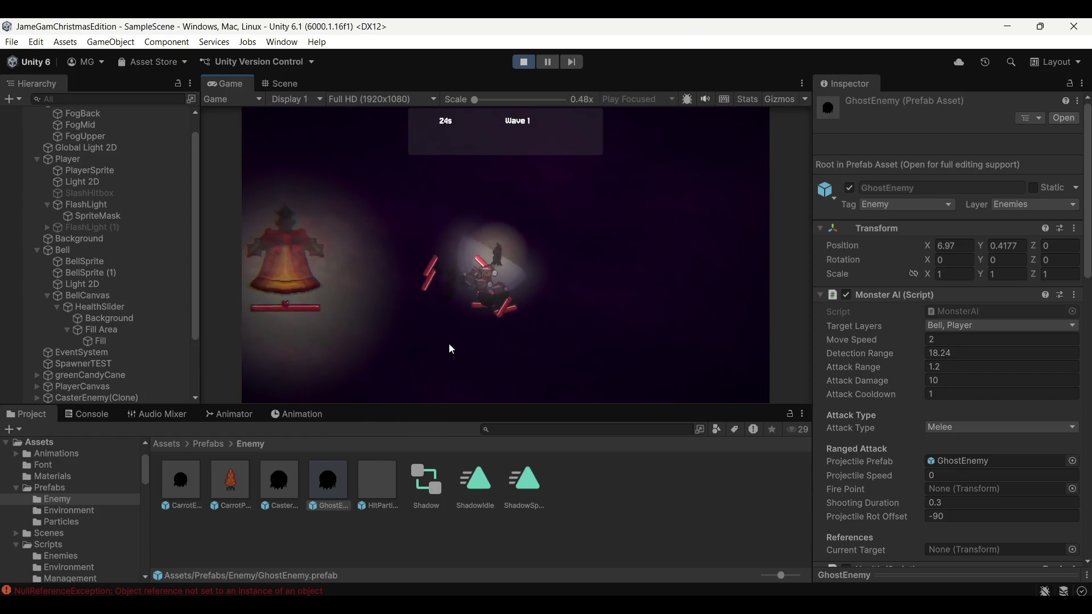
key(a)
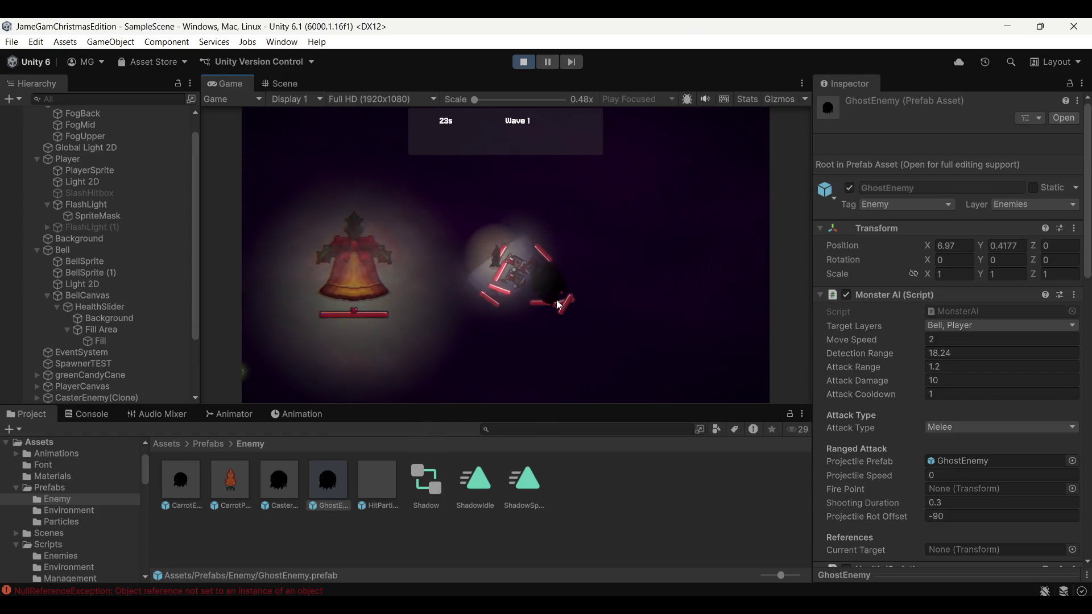
key(s)
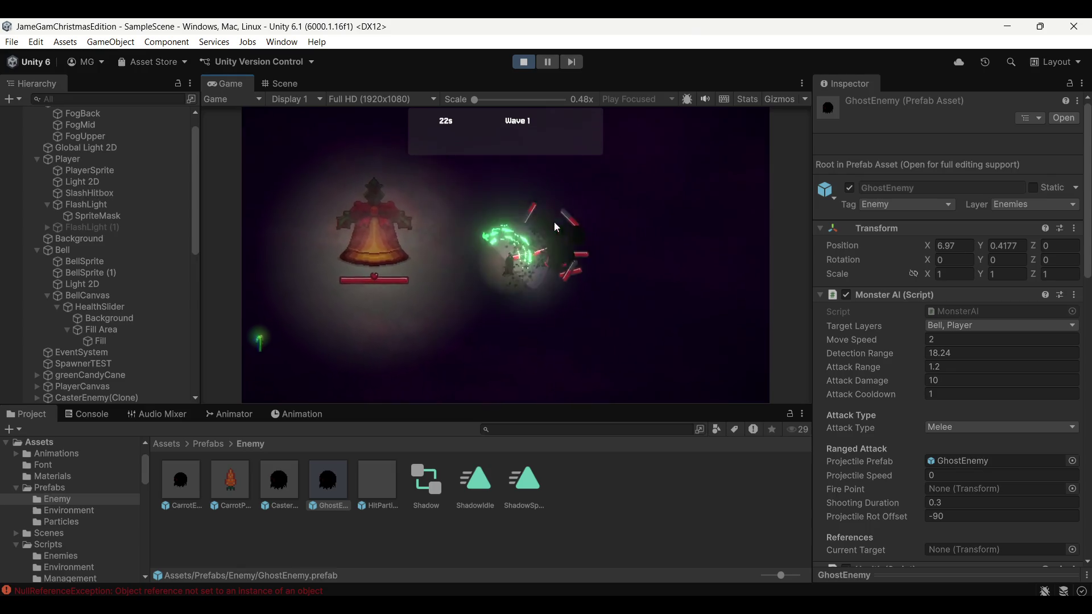
click(512, 186)
key(w)
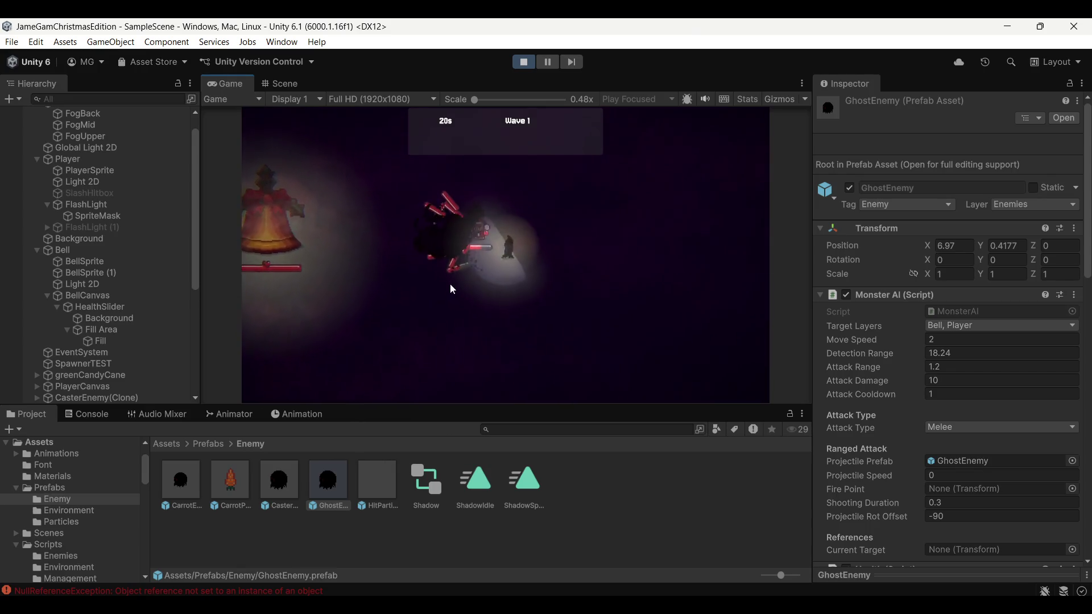
key(s)
click(560, 257)
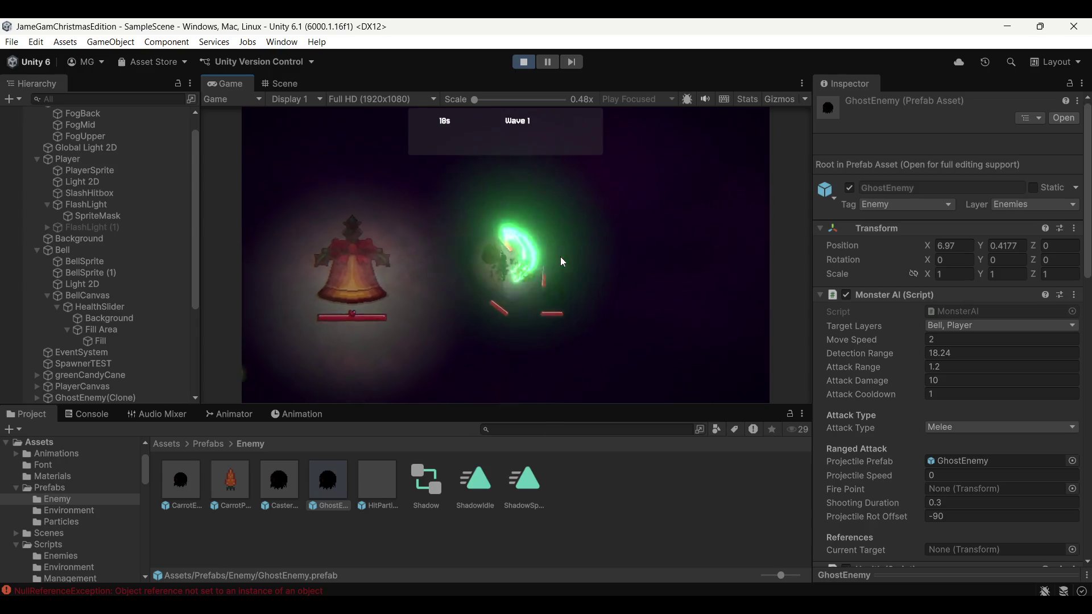
click(559, 244)
Step: Keep moving the player, then show the Console's NullReferenceException errors from MonsterAI.Attack
key(d)
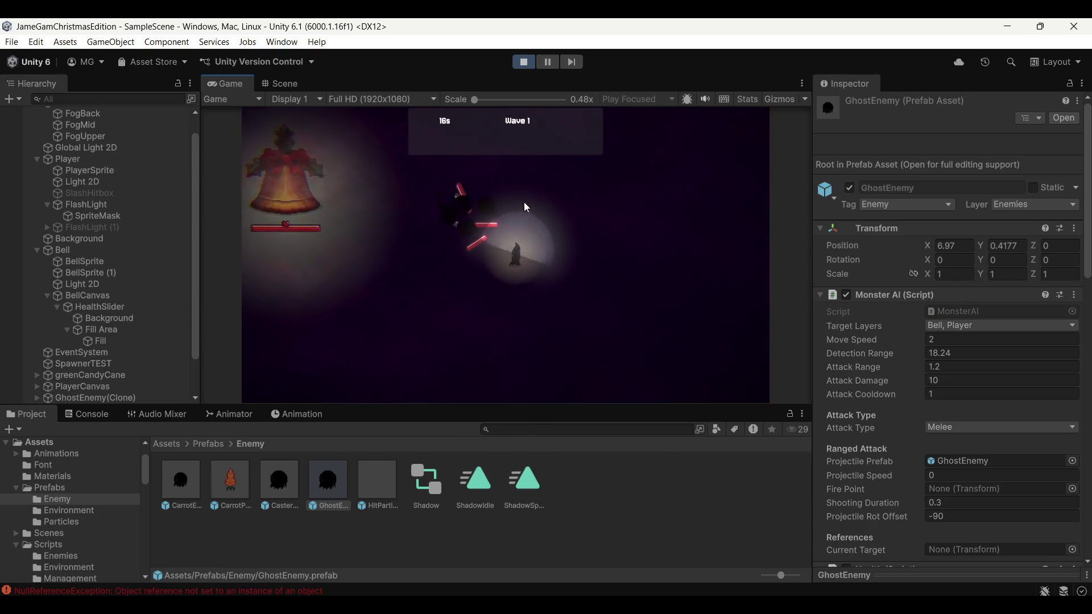
key(a)
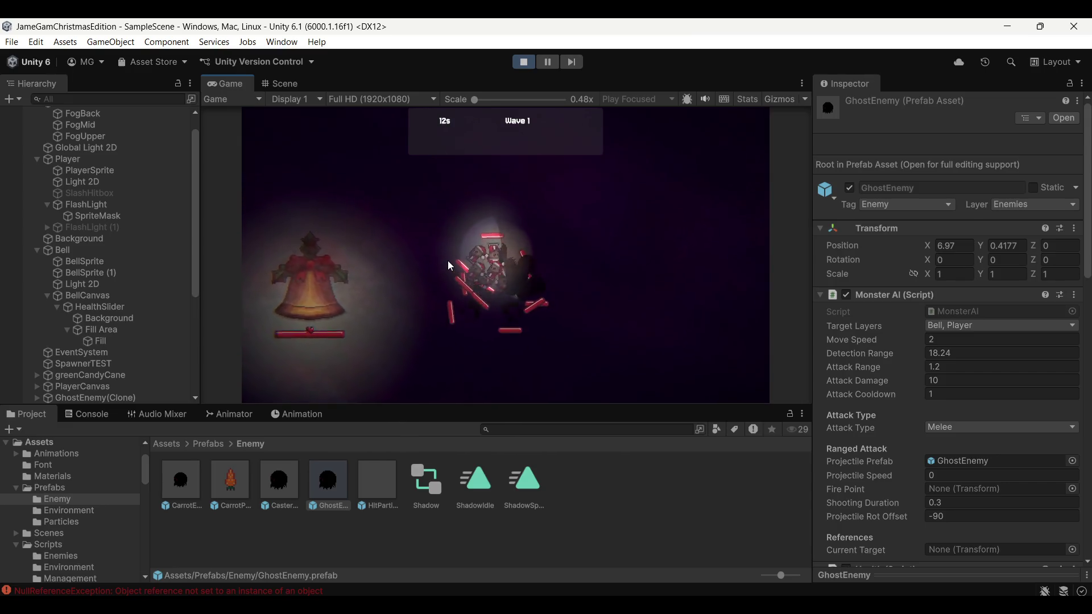
key(w)
key(a)
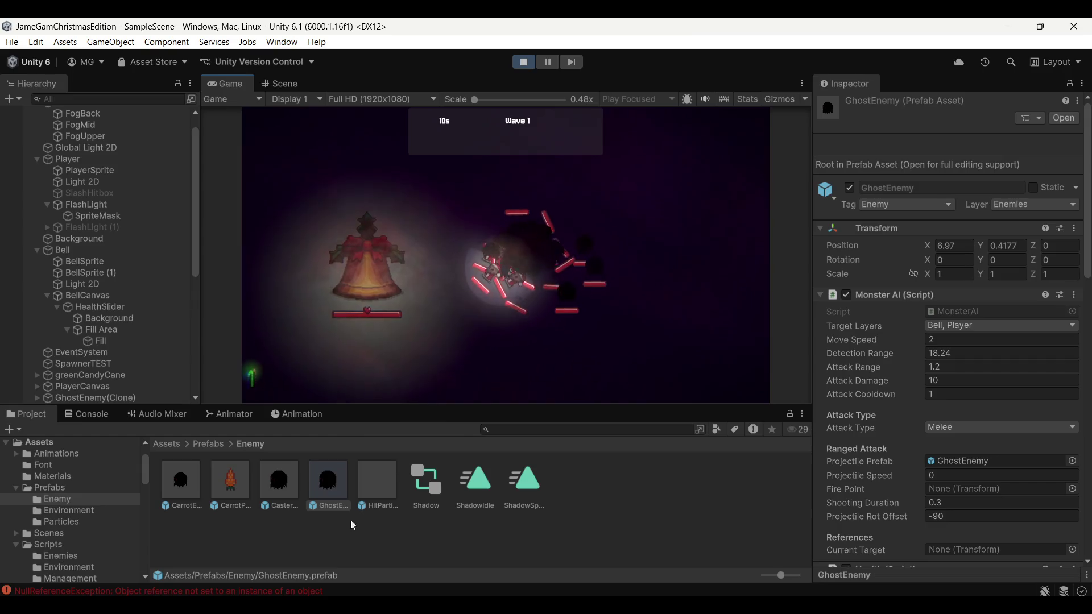
click(171, 592)
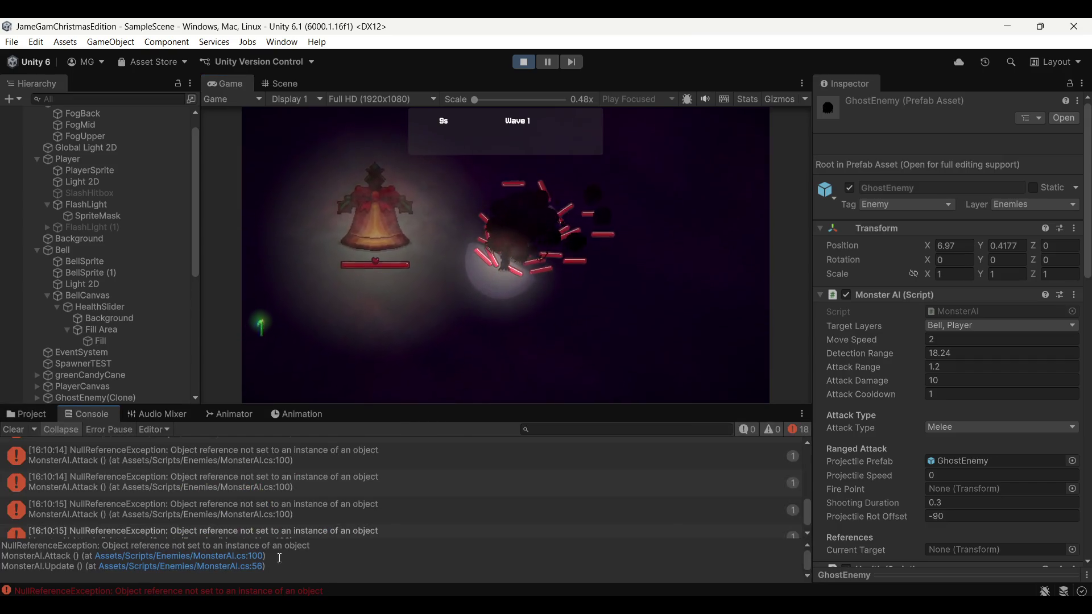
Step: Open the failing MonsterAI.cs line from the error, then pause and stop the game
click(264, 493)
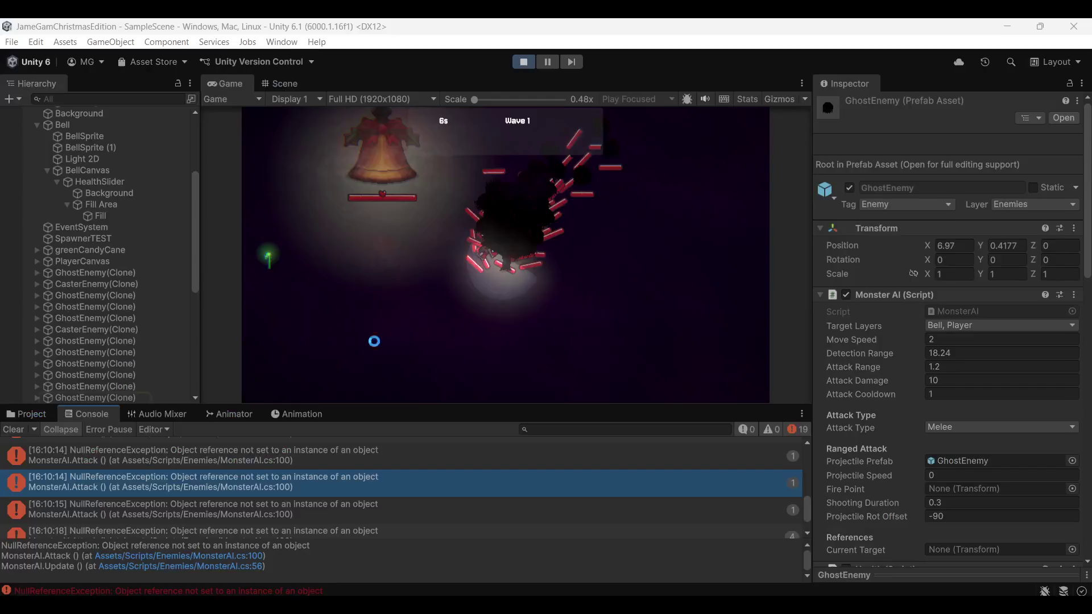
key(alt+Tab)
click(550, 64)
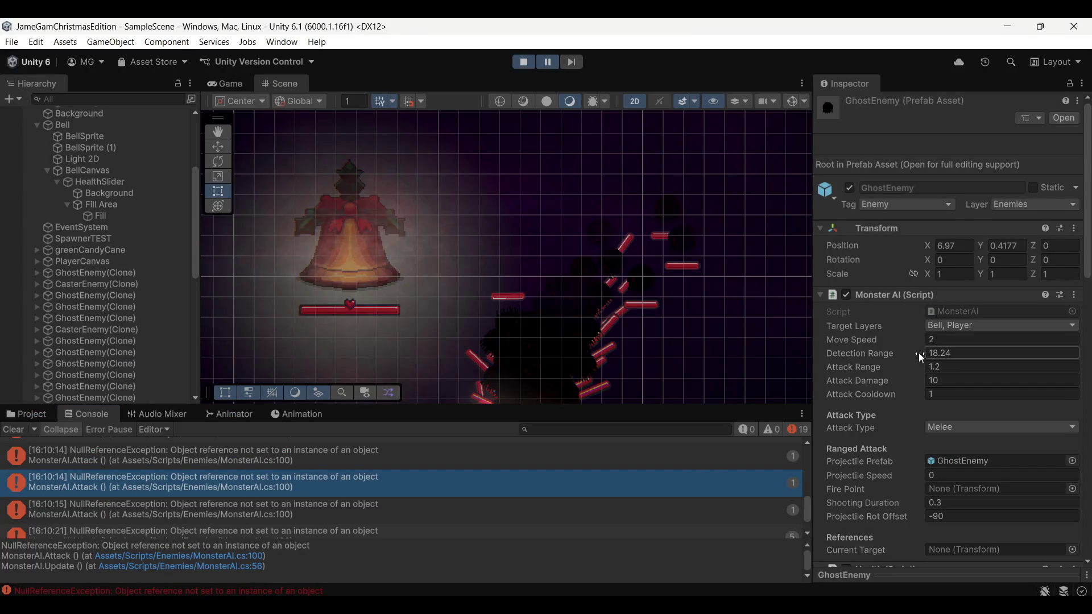
click(524, 61)
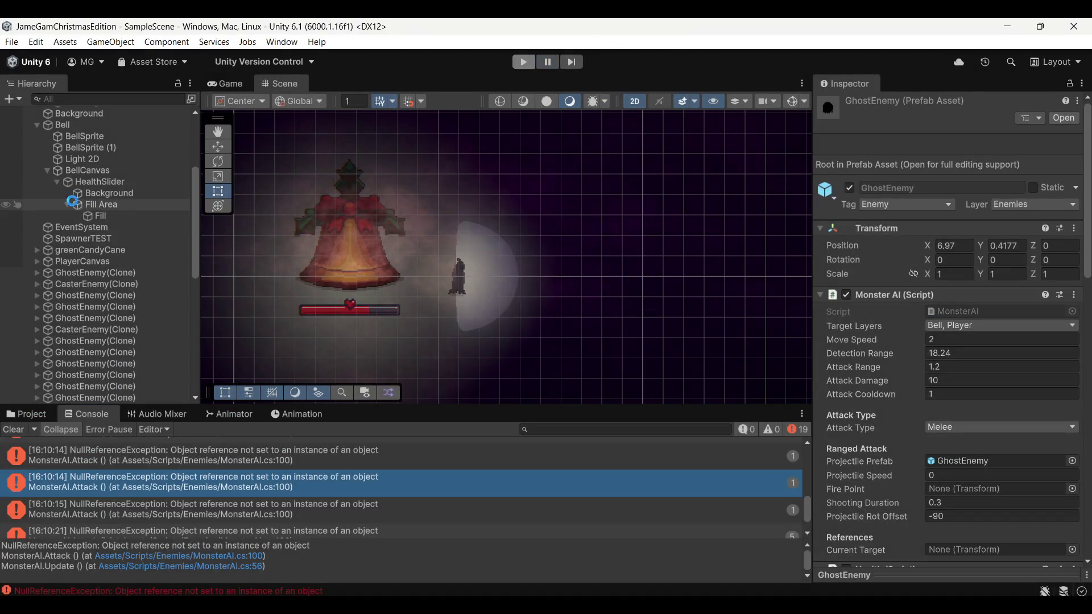
Step: Select the Player object and begin adding a new component to it
scroll(81, 213, up, 5)
click(90, 181)
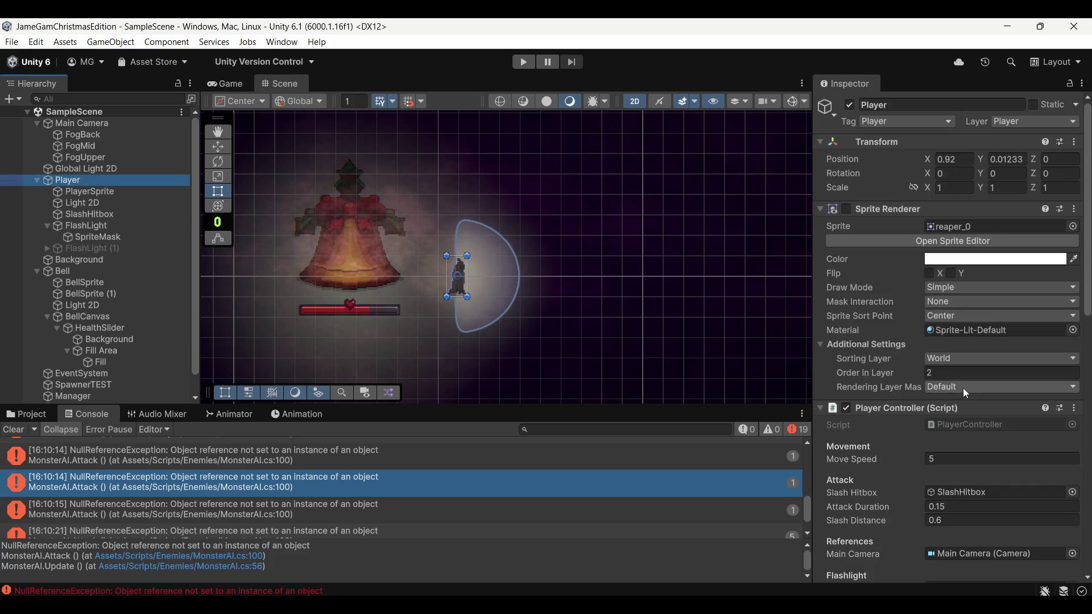
scroll(961, 390, down, 10)
scroll(953, 391, down, 1)
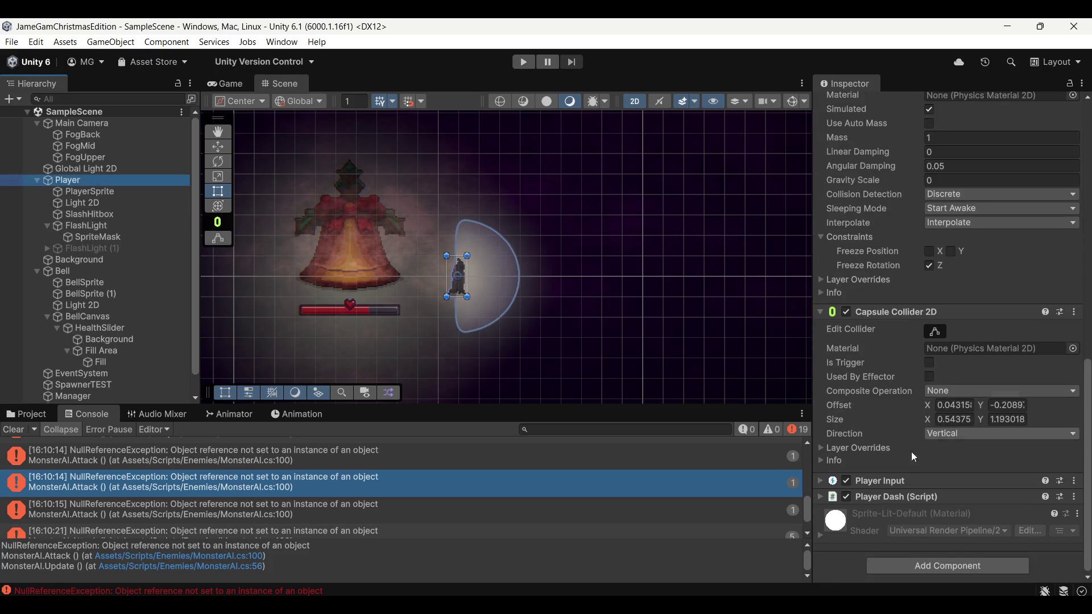
click(920, 564)
Step: Search 'health' and add the Health script component to the Player
text(health)
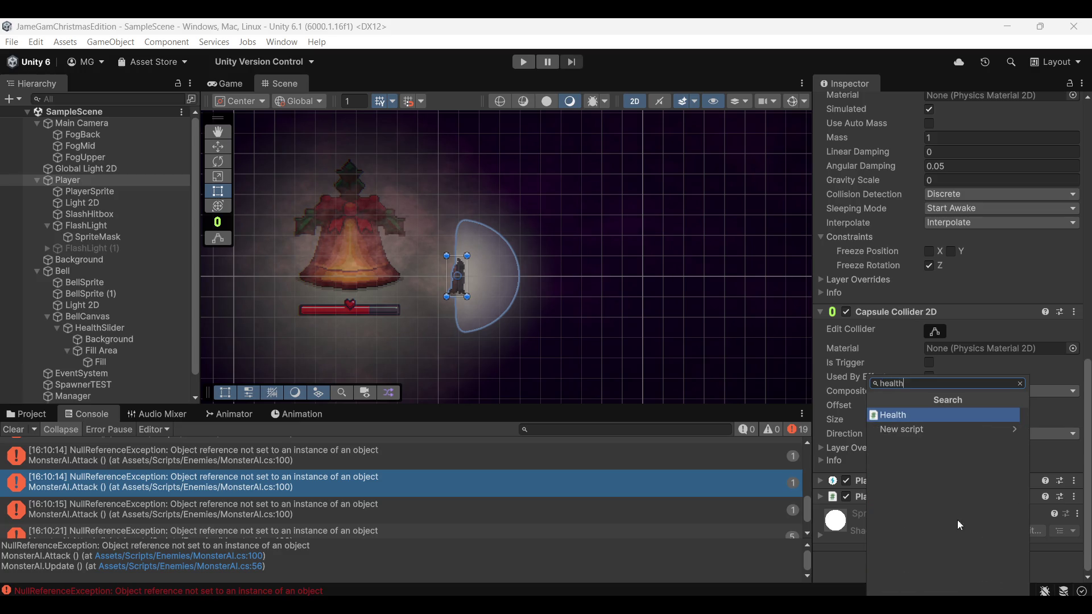
click(915, 415)
scroll(921, 401, down, 5)
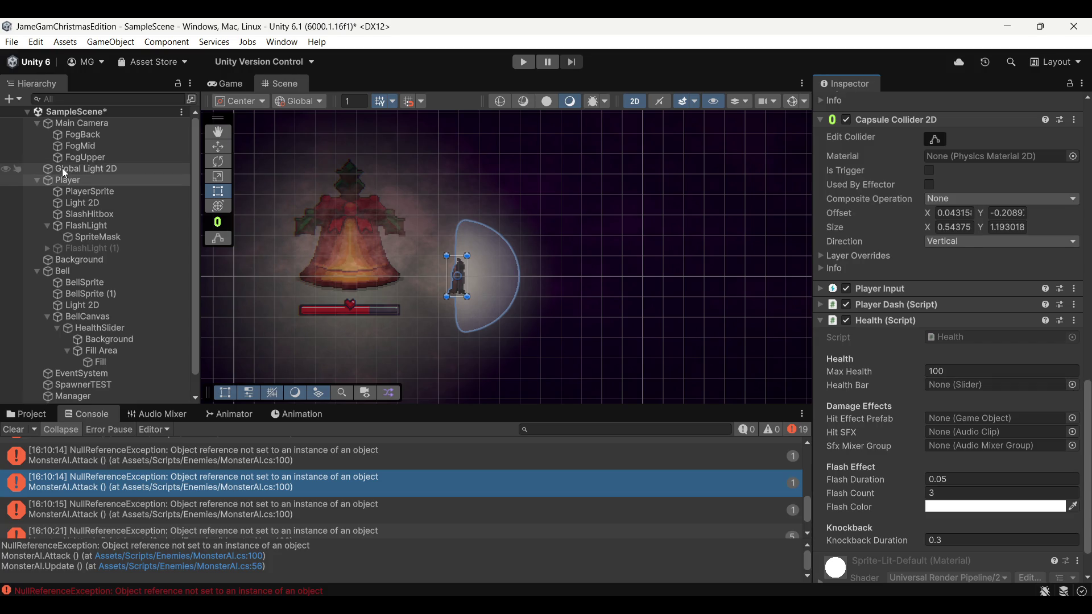
Step: Clear the console, collapse FlashLight and BellCanvas, and select PlayerCanvas's Panel
click(49, 226)
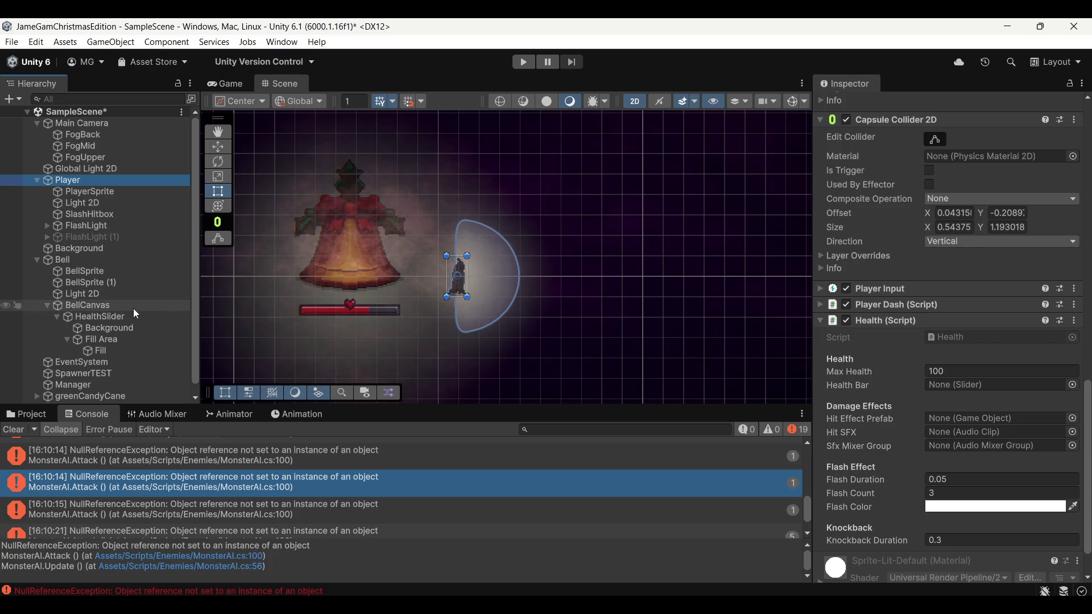
click(14, 429)
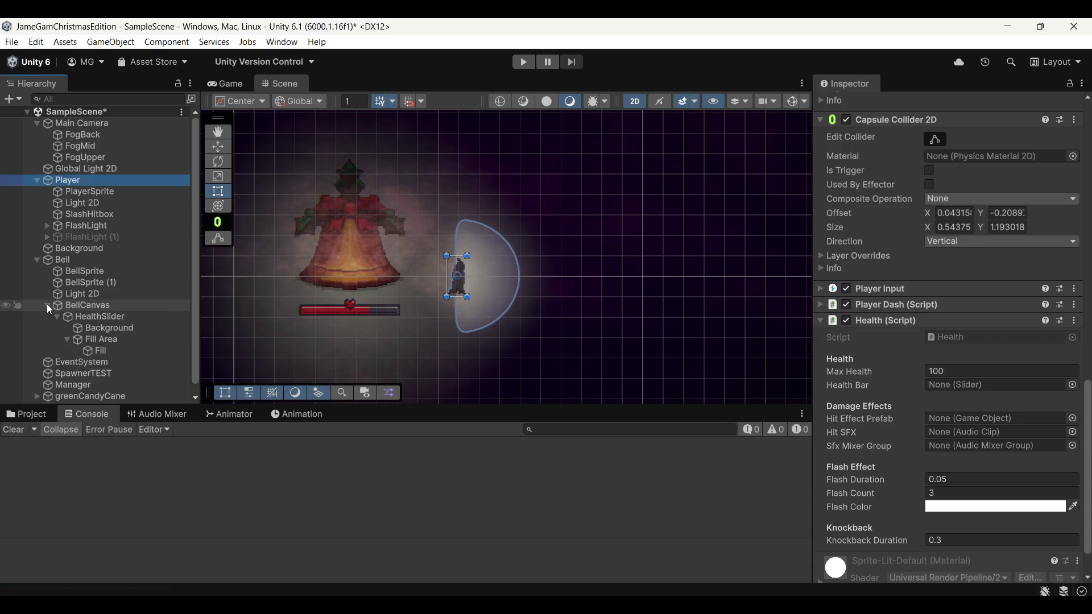
click(47, 305)
click(39, 362)
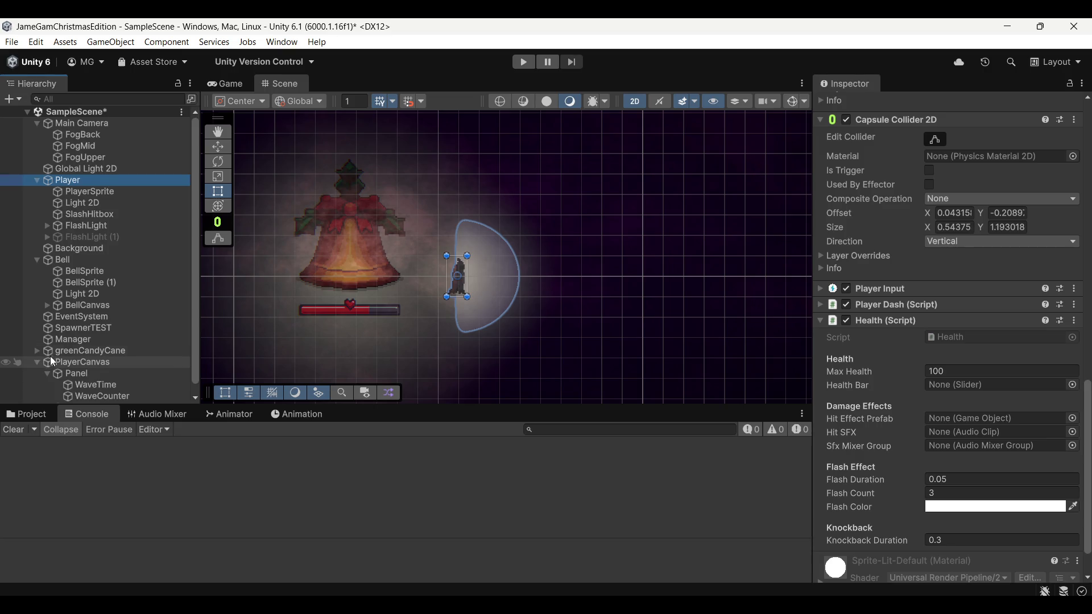
click(46, 362)
click(67, 375)
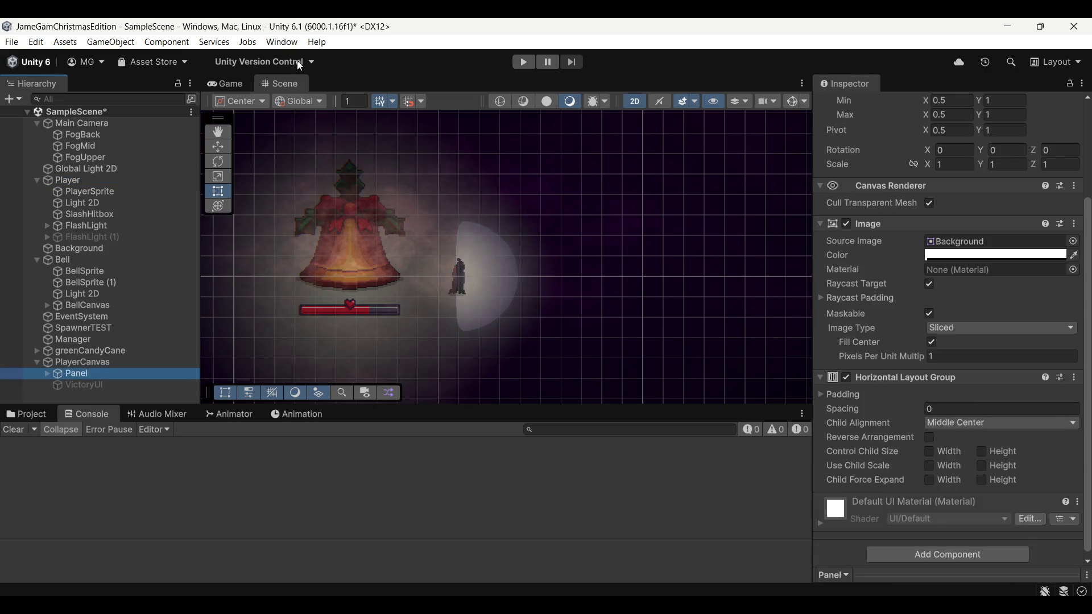
Step: Switch to the Game view and select PlayerCanvas in the Hierarchy
click(233, 84)
click(47, 375)
click(48, 375)
right_click(85, 375)
mouse_move(91, 376)
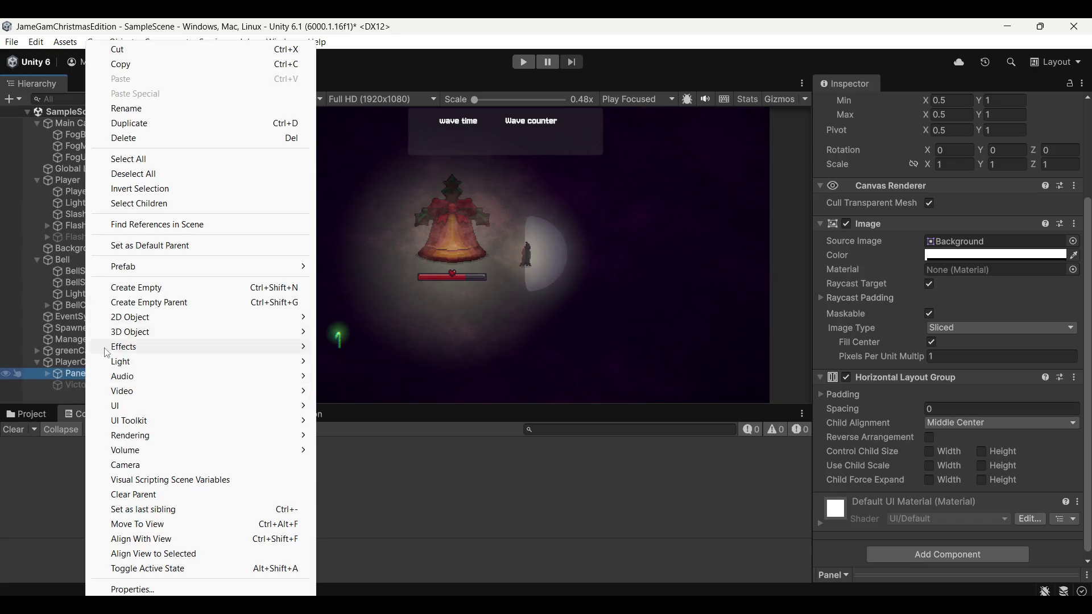
click(48, 375)
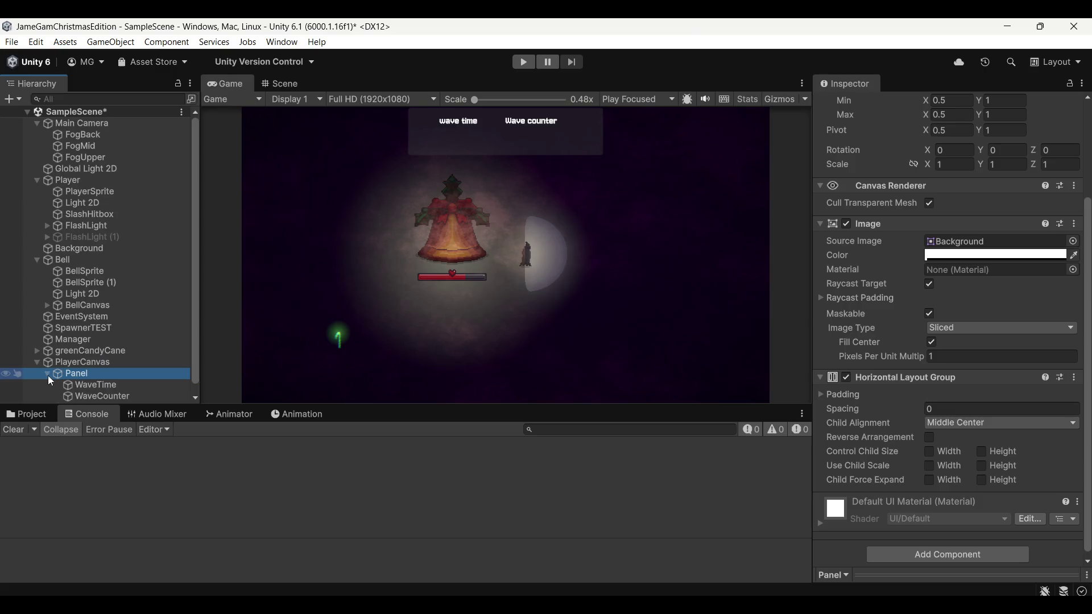
click(46, 374)
Step: Create a UI Slider under PlayerCanvas and name it PlayerHealthBar
right_click(76, 362)
mouse_move(241, 434)
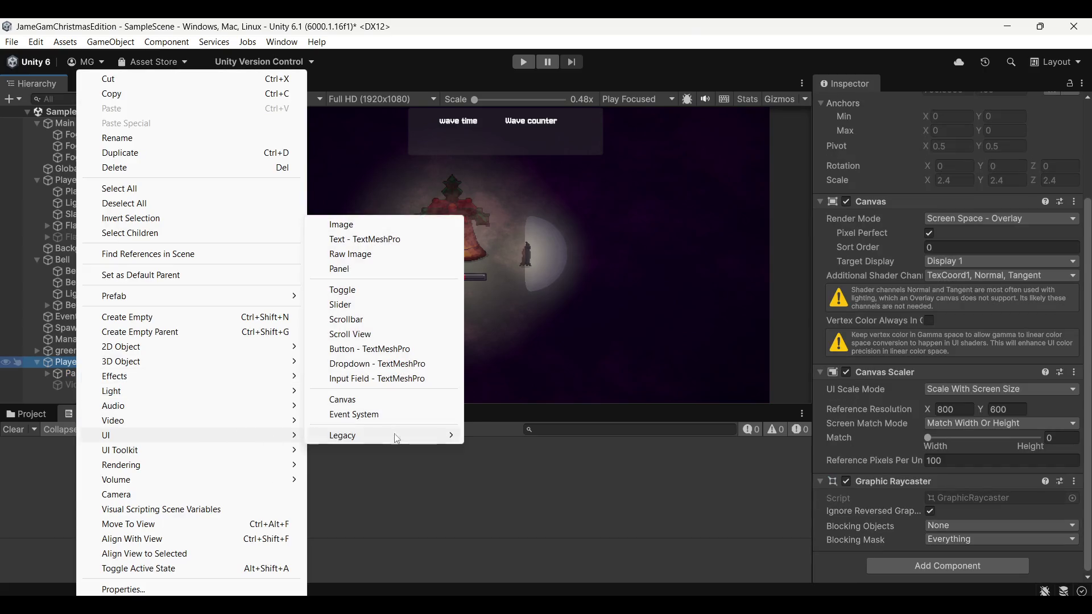
click(370, 305)
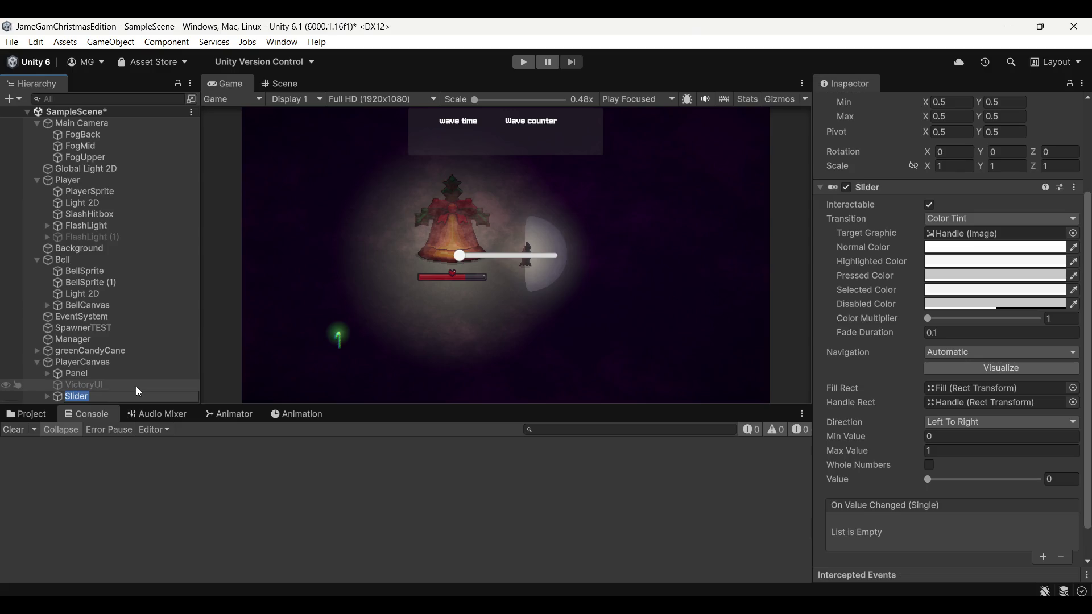
text(PlayerHealthB)
text(ar)
key(Return)
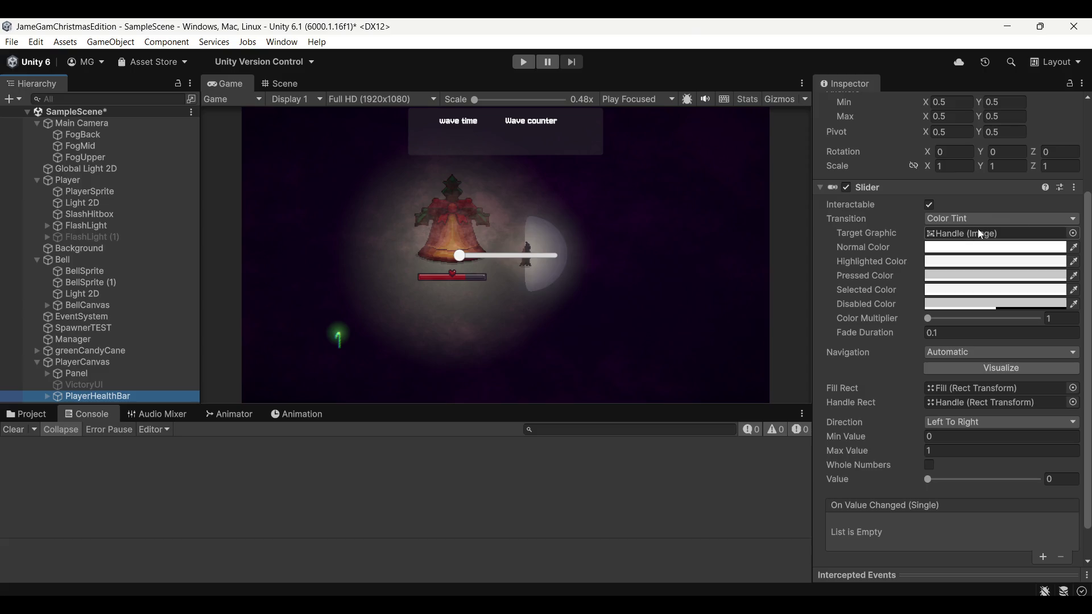
Step: Expand PlayerHealthBar and select its Background child
scroll(979, 256, up, 3)
scroll(1058, 204, down, 3)
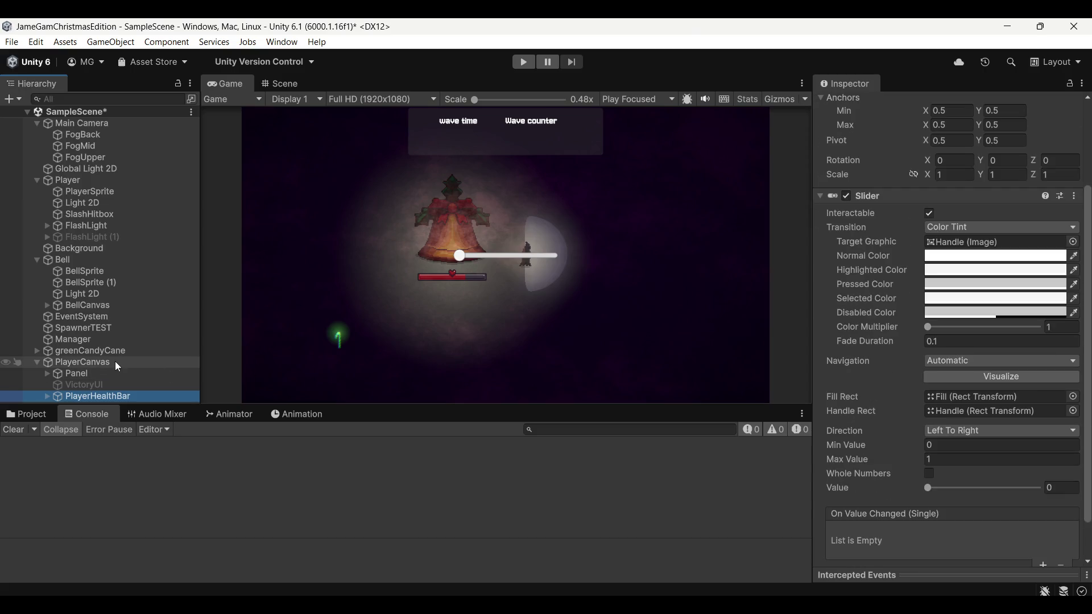
click(48, 396)
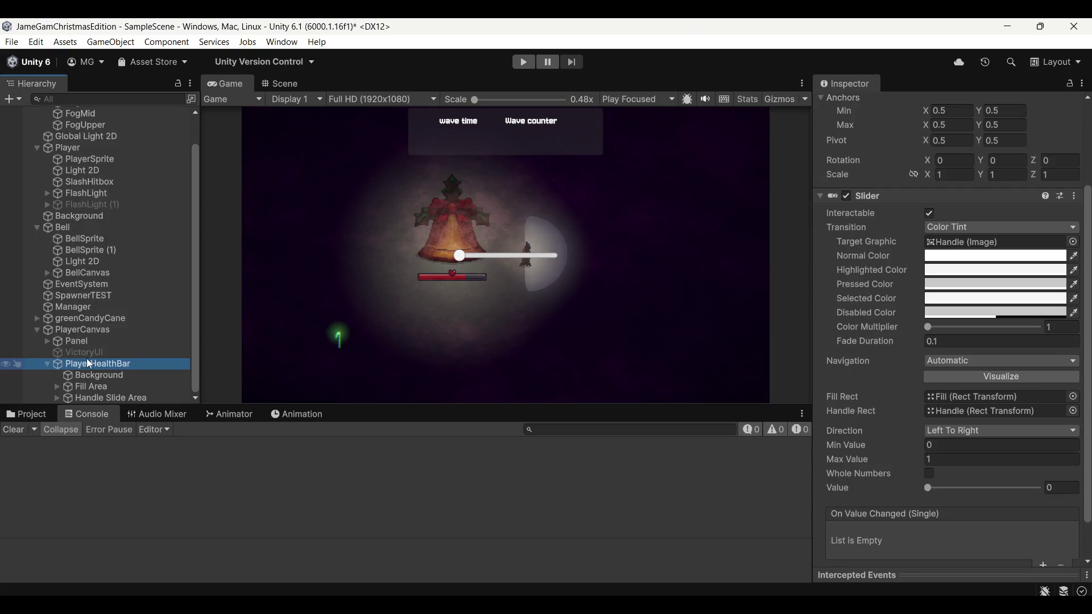
click(97, 379)
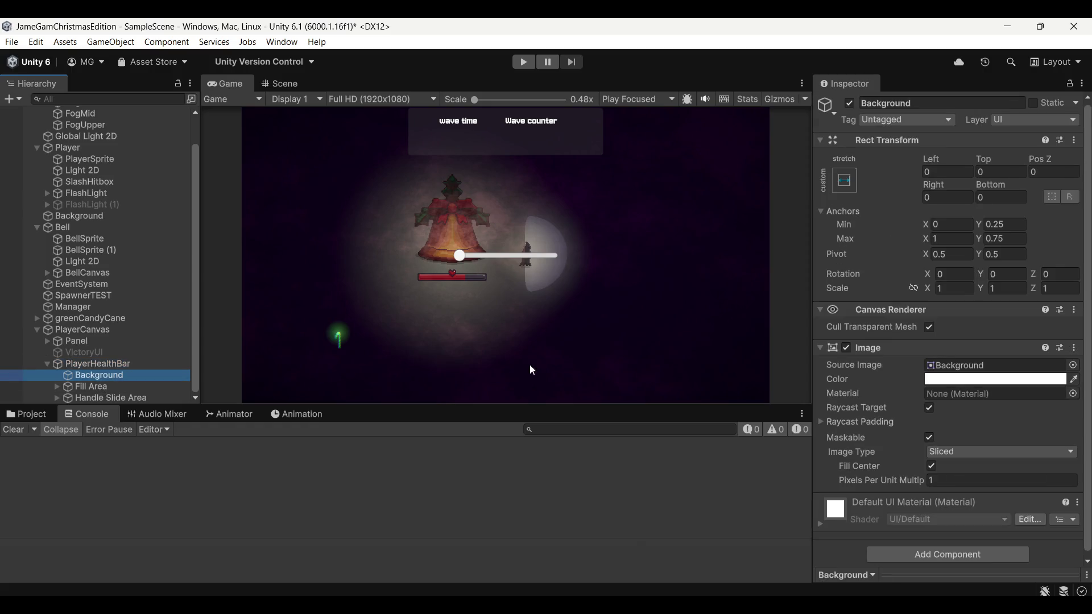
Step: Give the Background image the UI_9 sprite and enable Preserve Aspect
click(1072, 365)
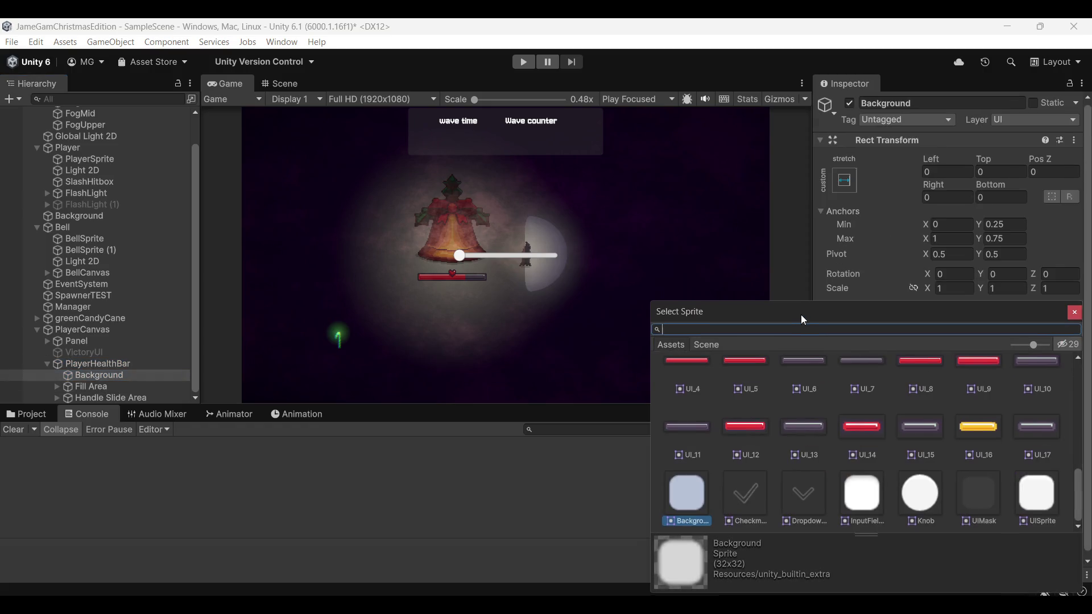
drag(800, 315, 612, 238)
scroll(666, 348, up, 2)
scroll(698, 349, up, 1)
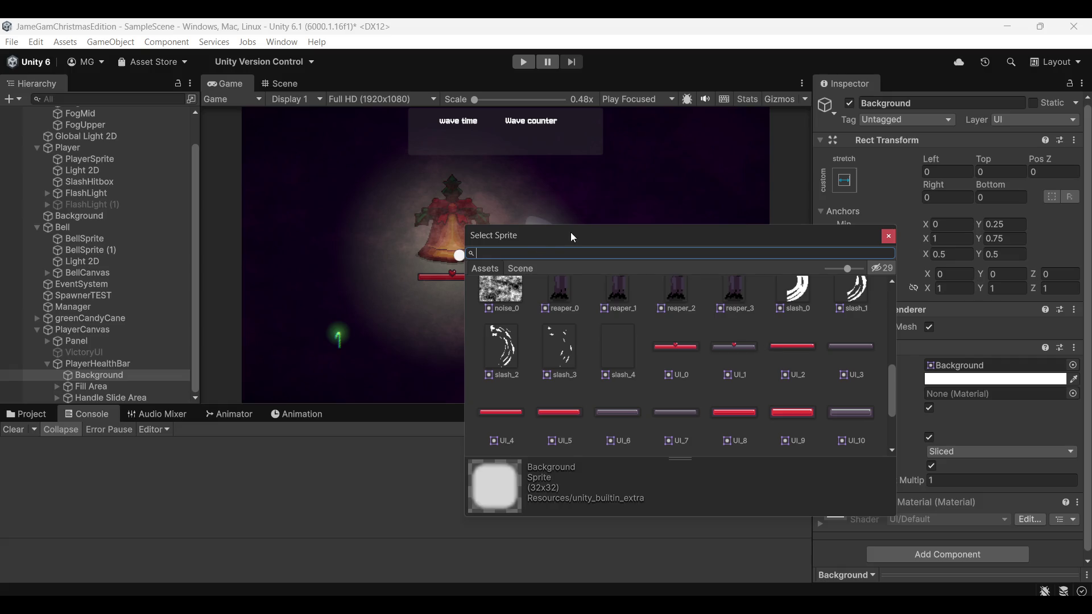
drag(573, 238, 621, 207)
scroll(701, 331, down, 1)
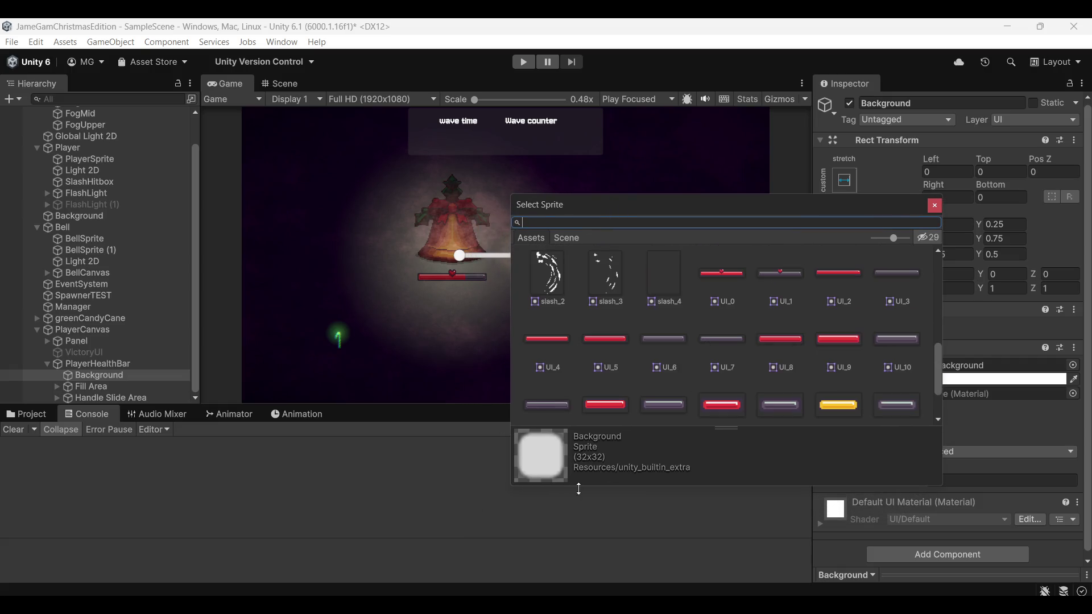
drag(578, 488, 572, 555)
mouse_move(741, 211)
mouse_down()
mouse_move(548, 228)
mouse_move(766, 181)
mouse_move(783, 191)
mouse_up()
click(879, 331)
drag(670, 182, 483, 192)
click(930, 481)
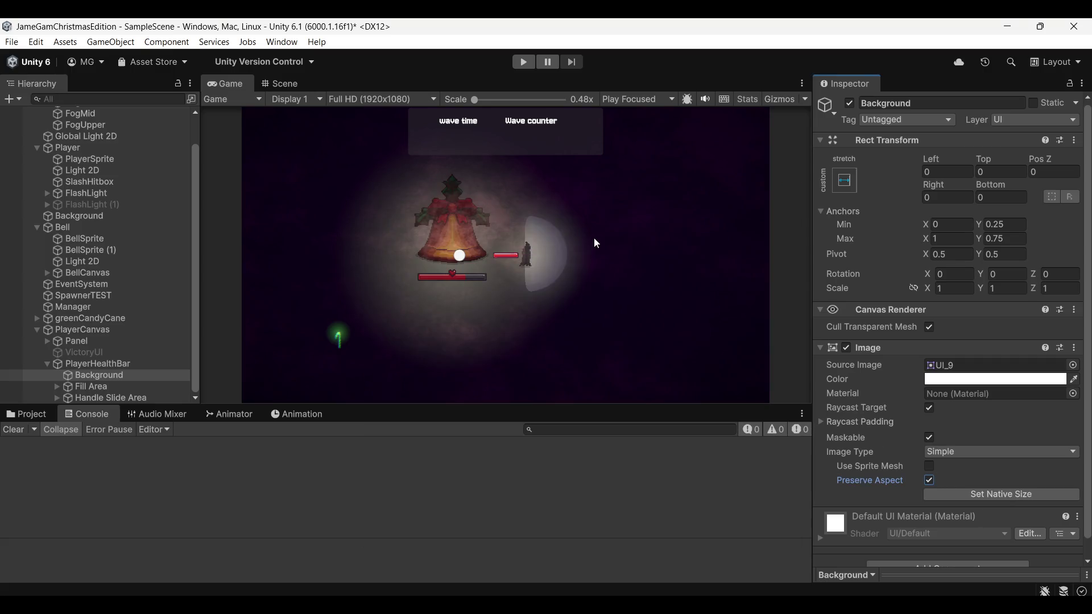
Step: Swap the Background's source image to the red UI_2 sprite after trying UI_5 and UI_4
click(1074, 365)
drag(767, 245, 726, 213)
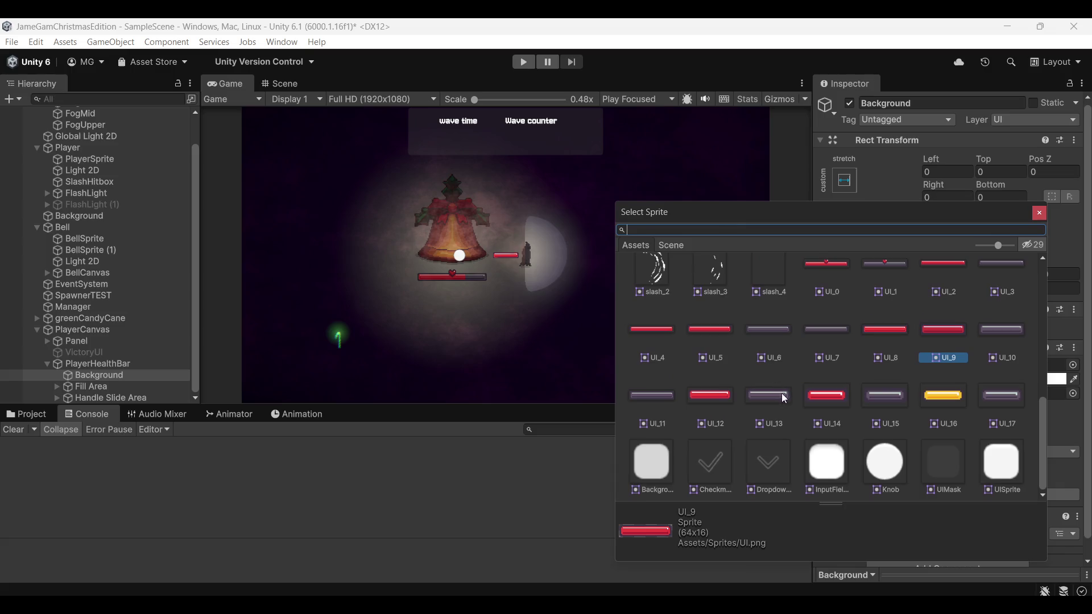
click(698, 333)
click(656, 332)
scroll(840, 334, up, 3)
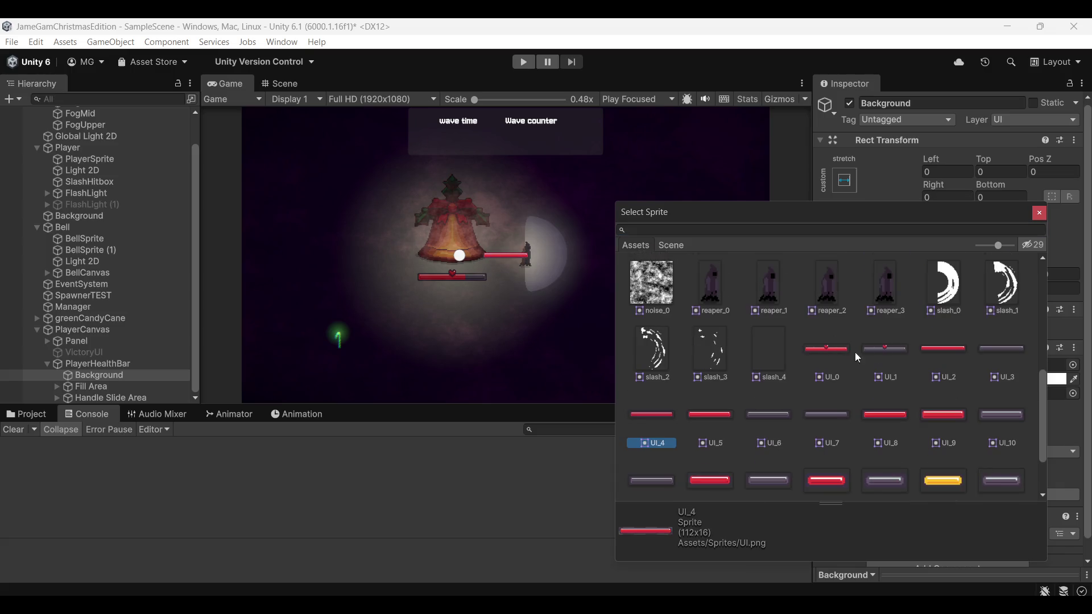
click(950, 351)
drag(983, 208, 810, 209)
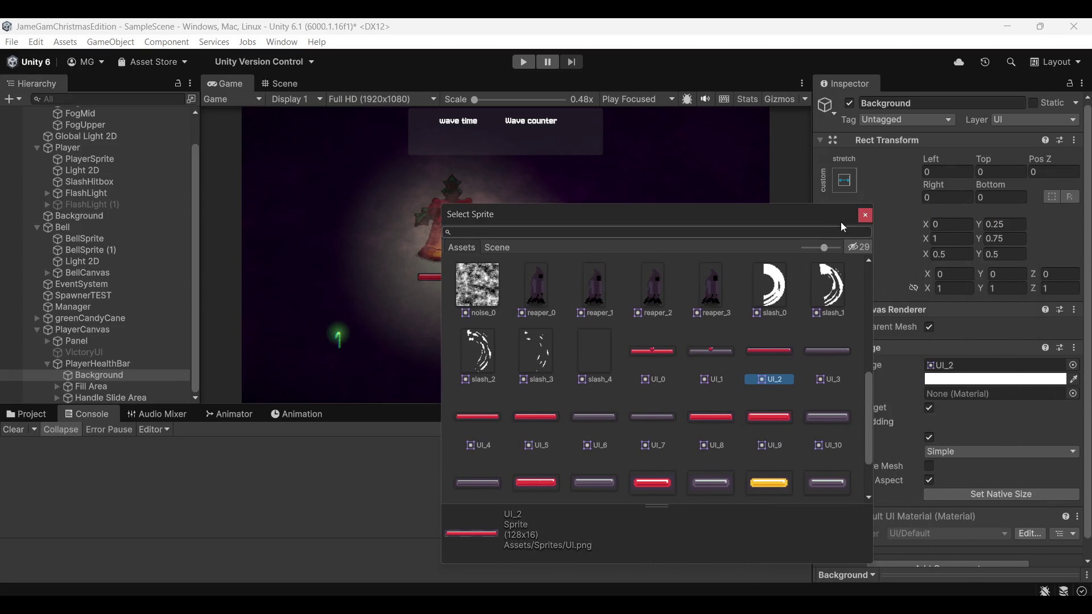
click(865, 214)
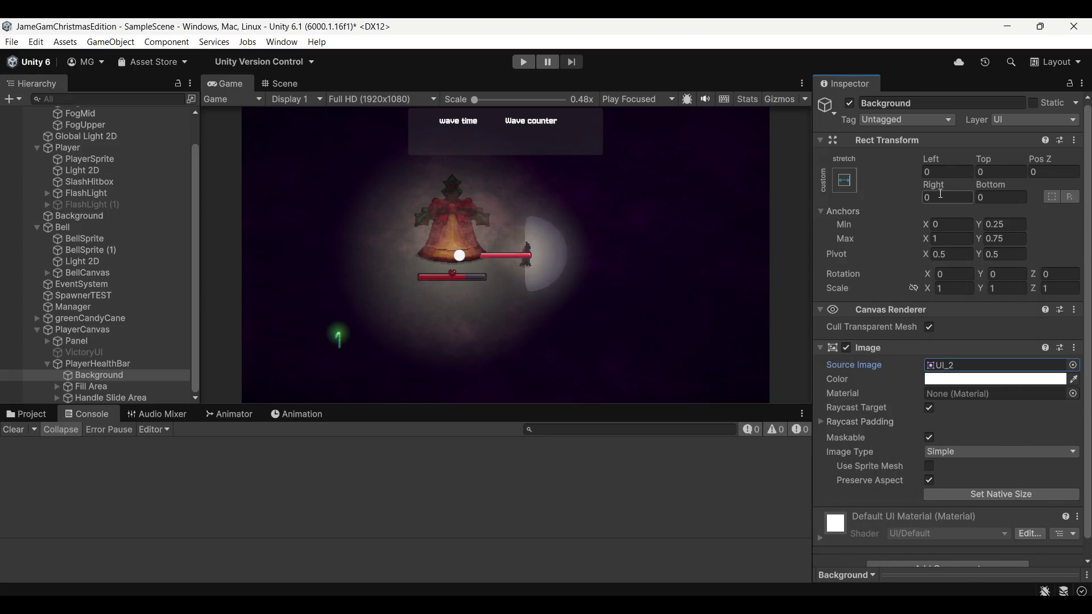
click(134, 364)
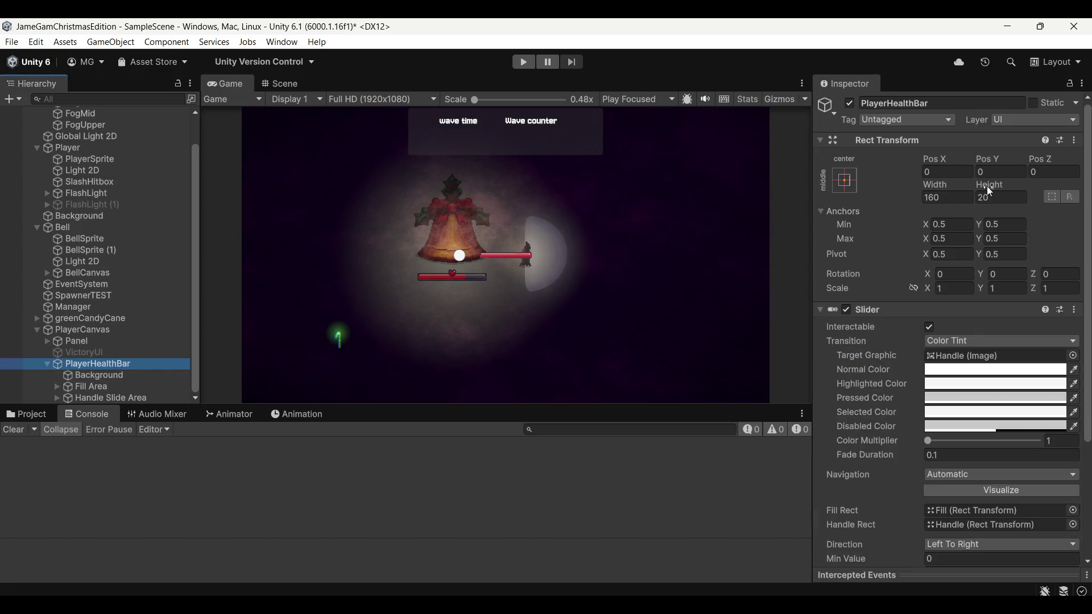
Step: Try PlayerHealthBar's anchor presets, including bottom centre, top-left and left stretch
drag(1002, 157, 1006, 157)
click(845, 180)
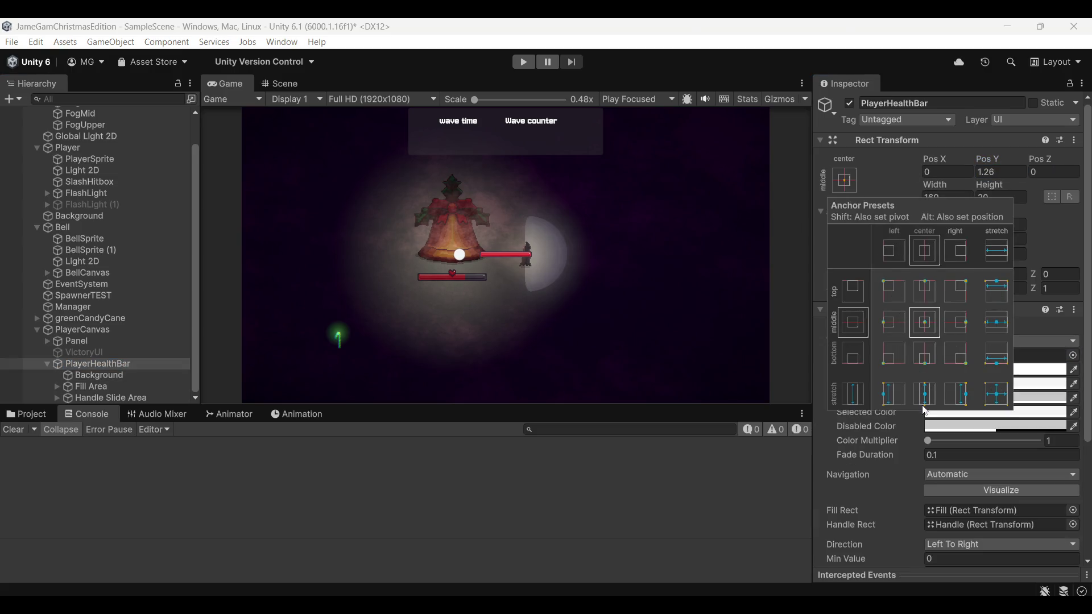
click(928, 362)
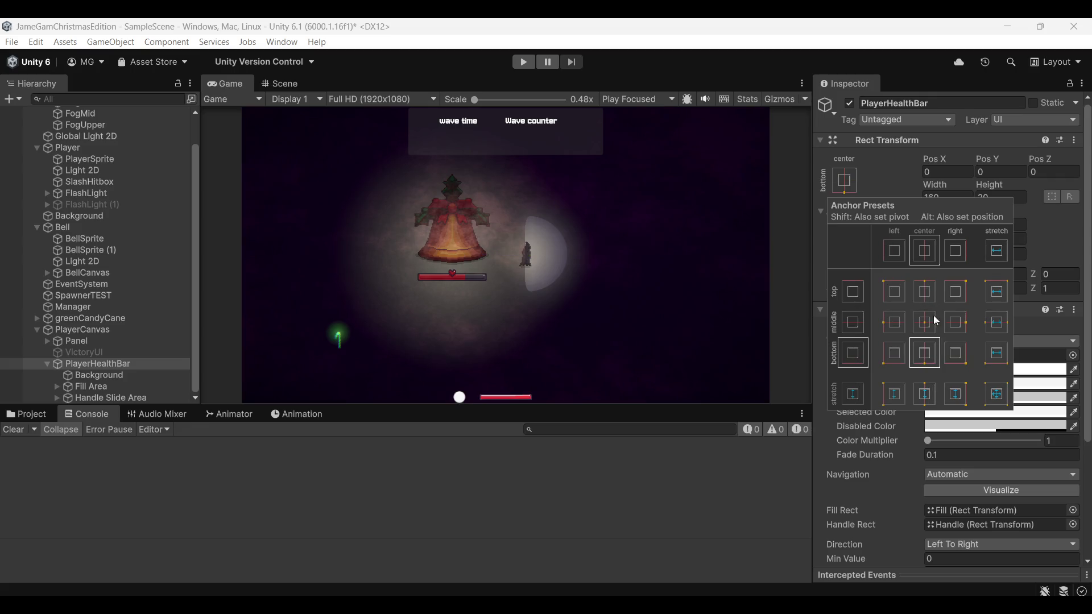
click(899, 296)
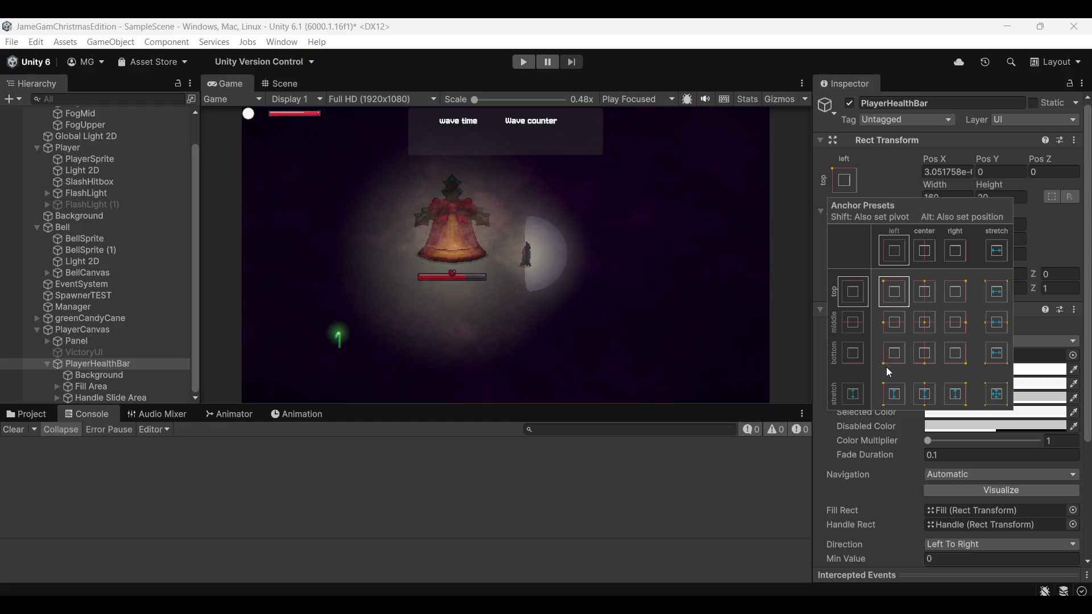
alt+shift+click(894, 394)
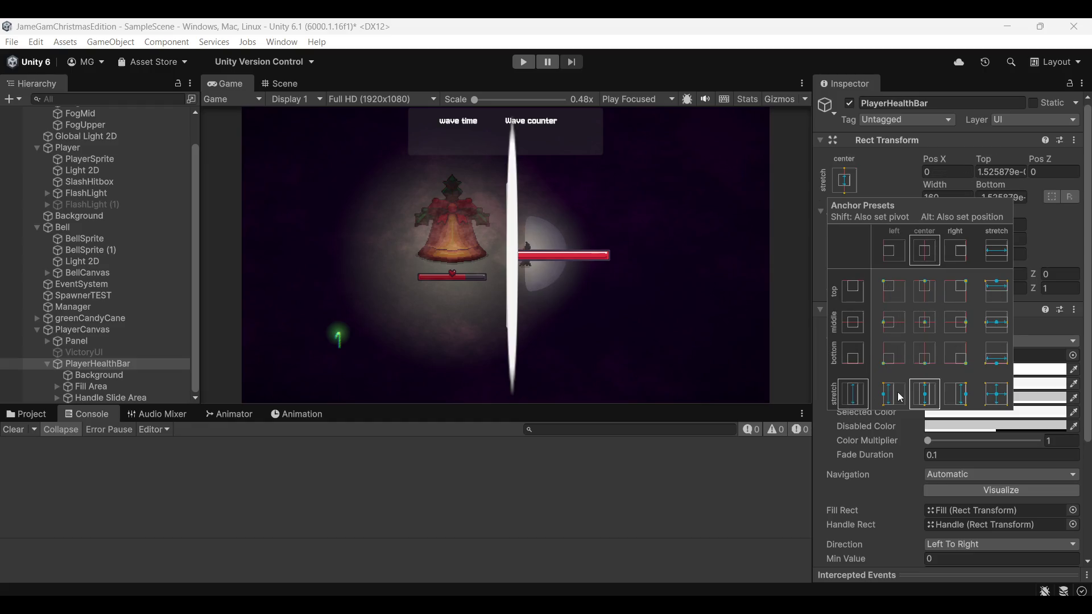
alt+shift+click(894, 354)
alt+shift+click(925, 353)
Step: Anchor and pivot PlayerHealthBar to the top-left corner after testing the remaining presets
alt+shift+click(956, 322)
alt+shift+click(926, 324)
alt+shift+click(894, 322)
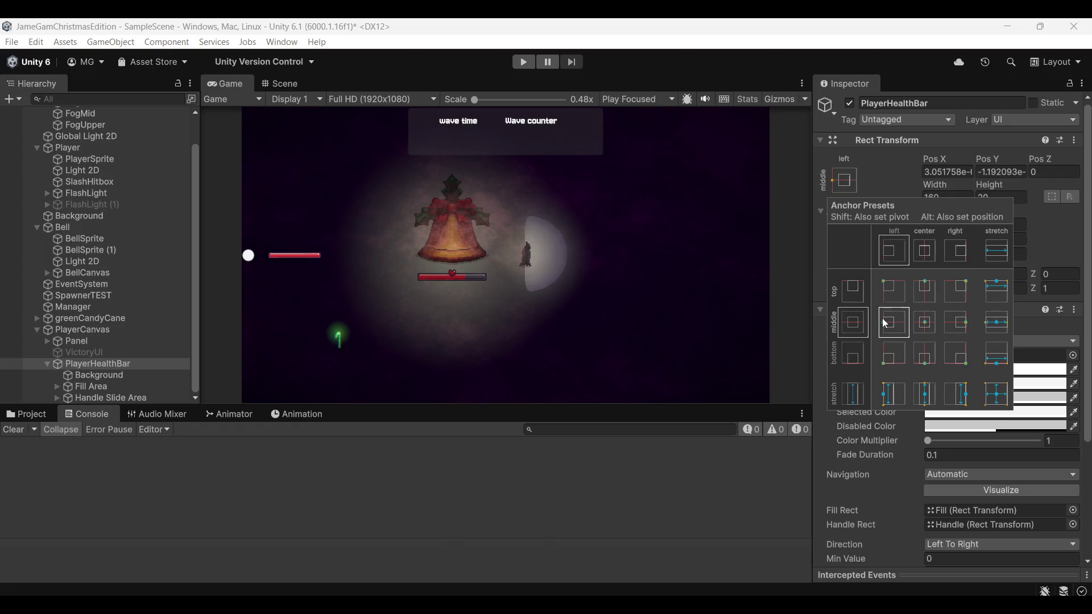
alt+shift+click(887, 287)
alt+shift+click(923, 290)
alt+shift+click(951, 293)
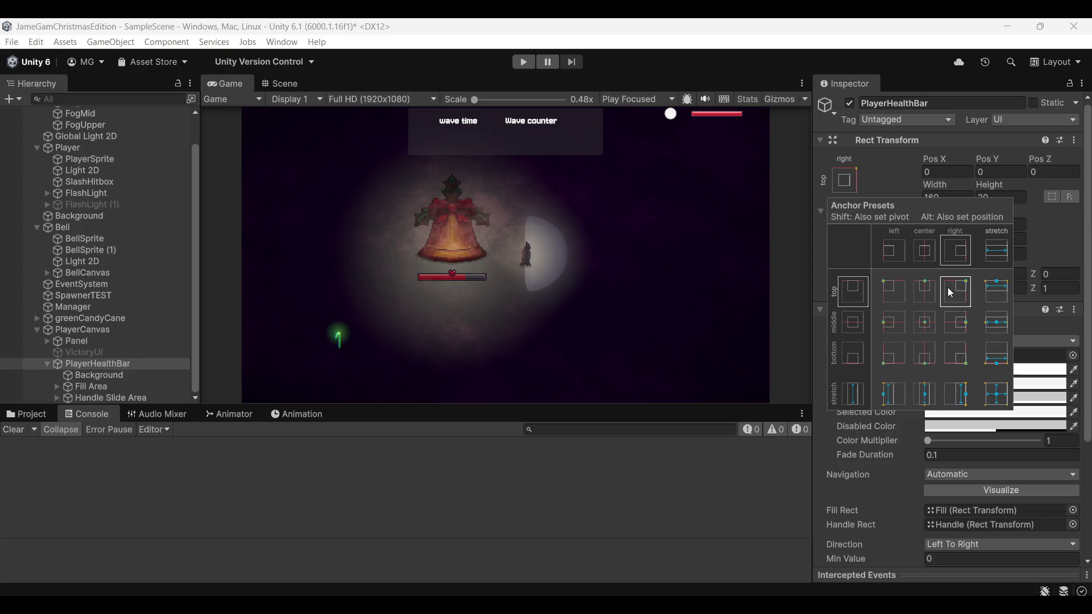
alt+shift+click(889, 295)
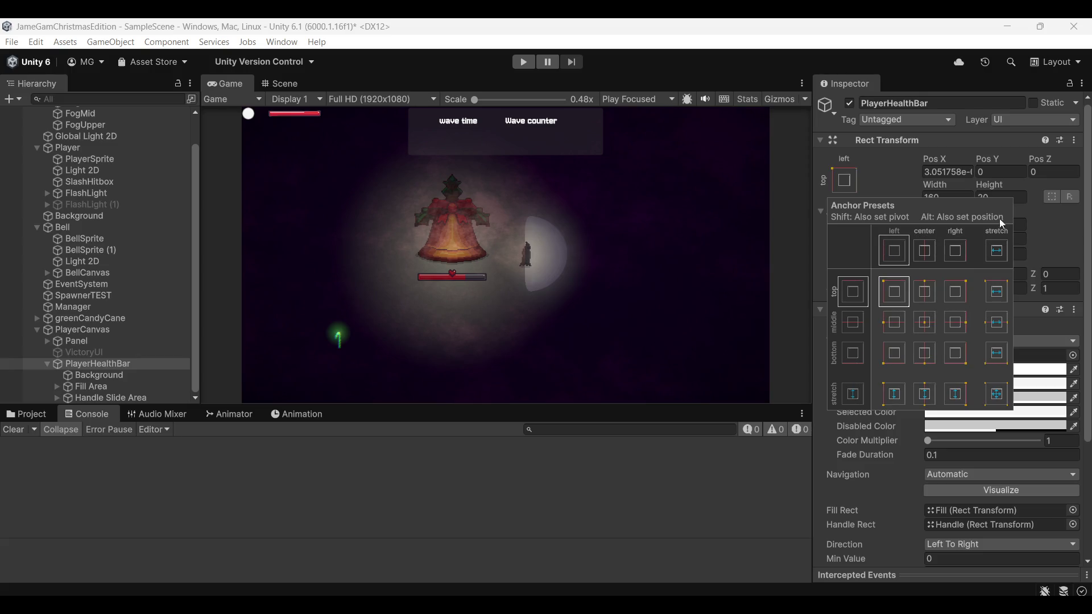
click(780, 511)
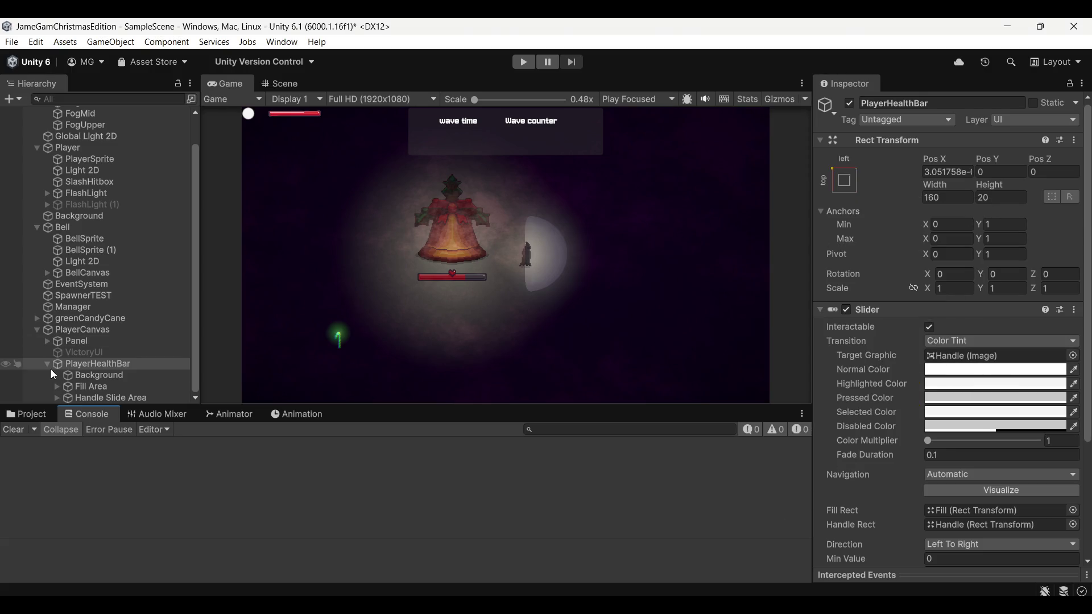
click(111, 399)
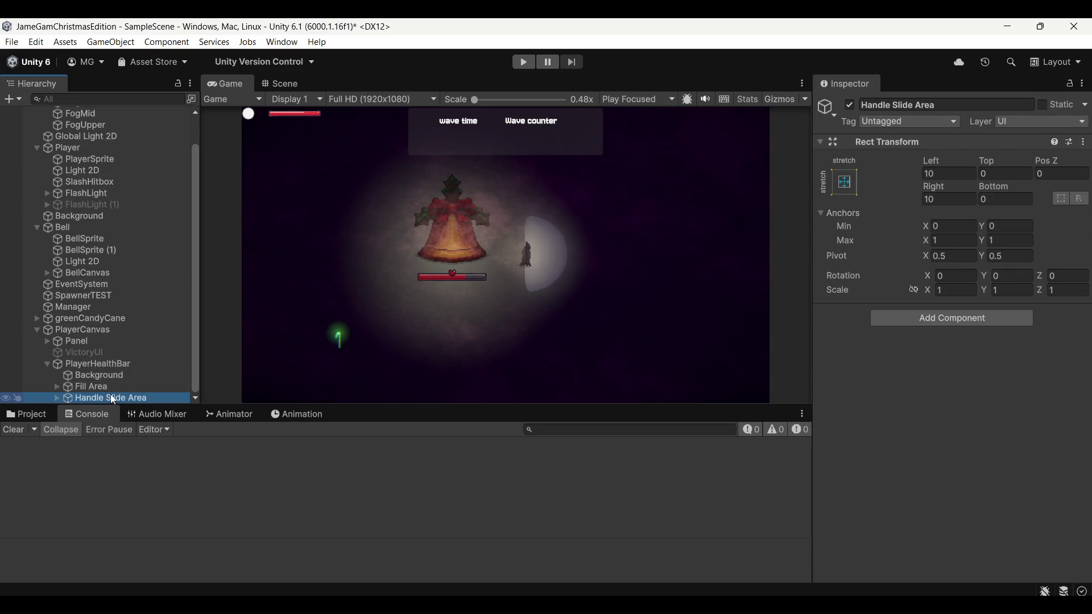
Step: Delete the slider's Handle Slide Area and select the Fill object inside Fill Area
key(Delete)
click(95, 397)
click(97, 388)
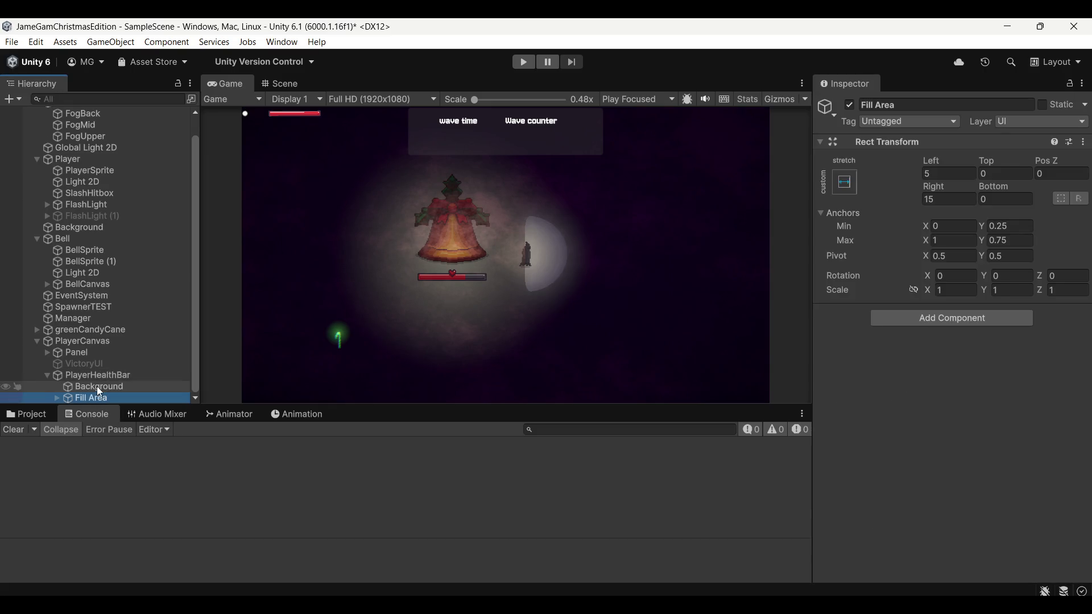
click(57, 397)
click(111, 388)
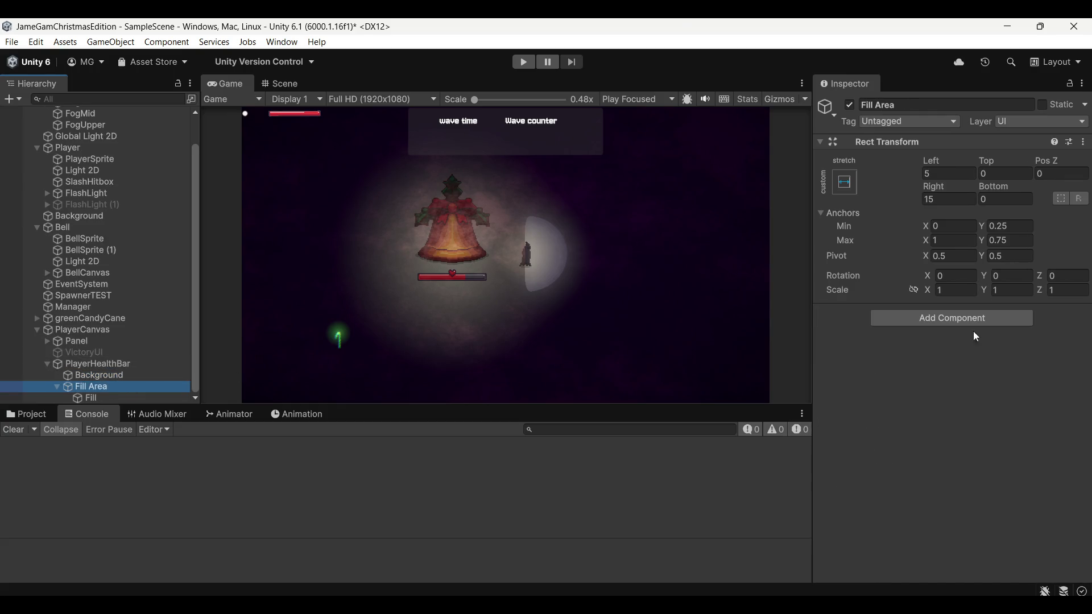
click(107, 397)
Step: Set the Fill image's source sprite to the red UI_2
click(1079, 386)
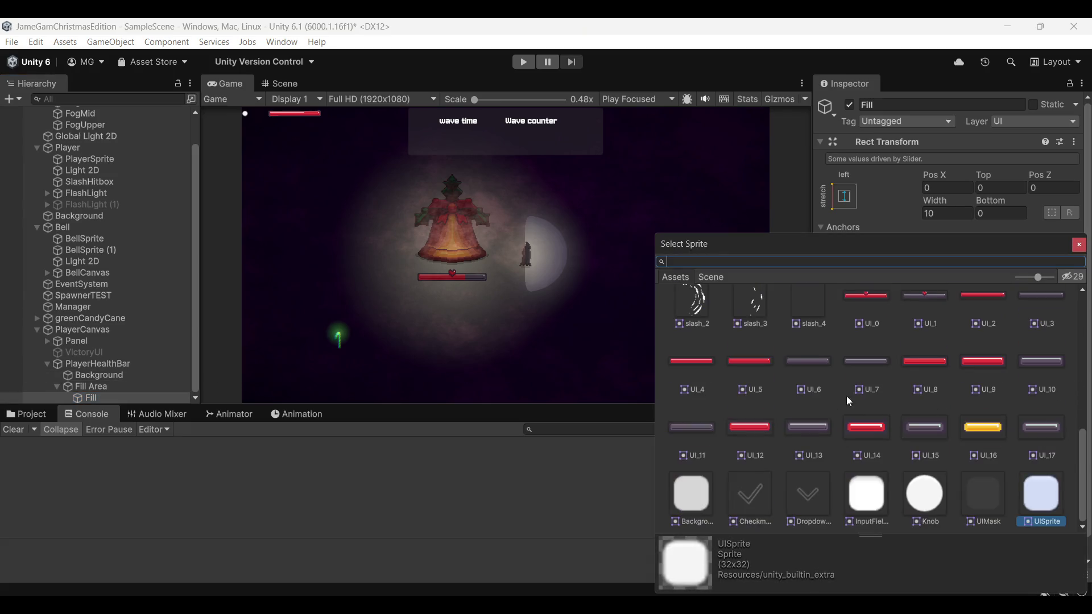
scroll(909, 370, up, 3)
click(978, 386)
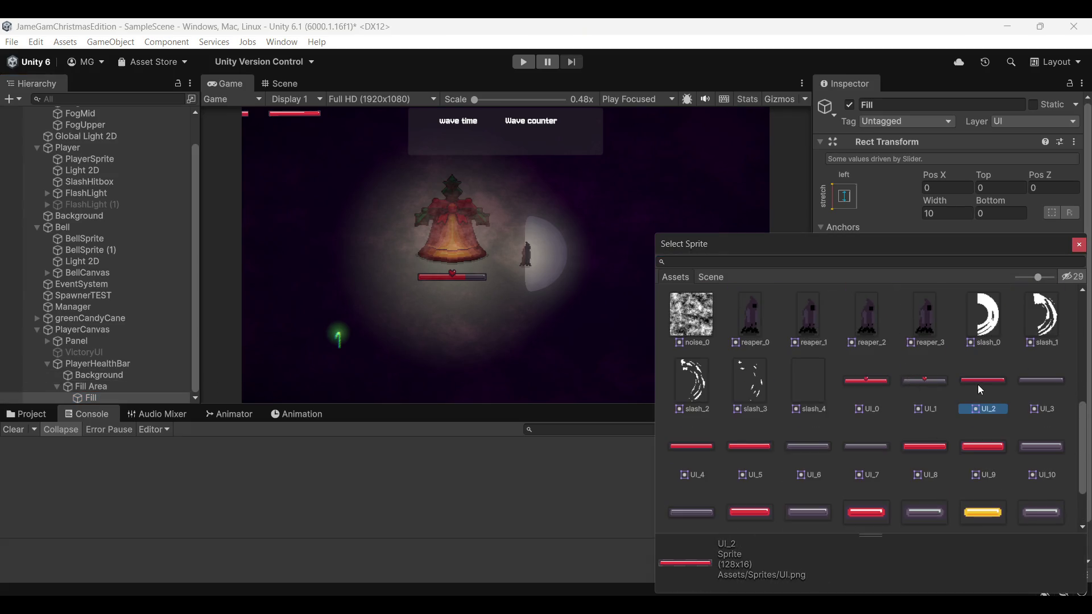
double_click(979, 386)
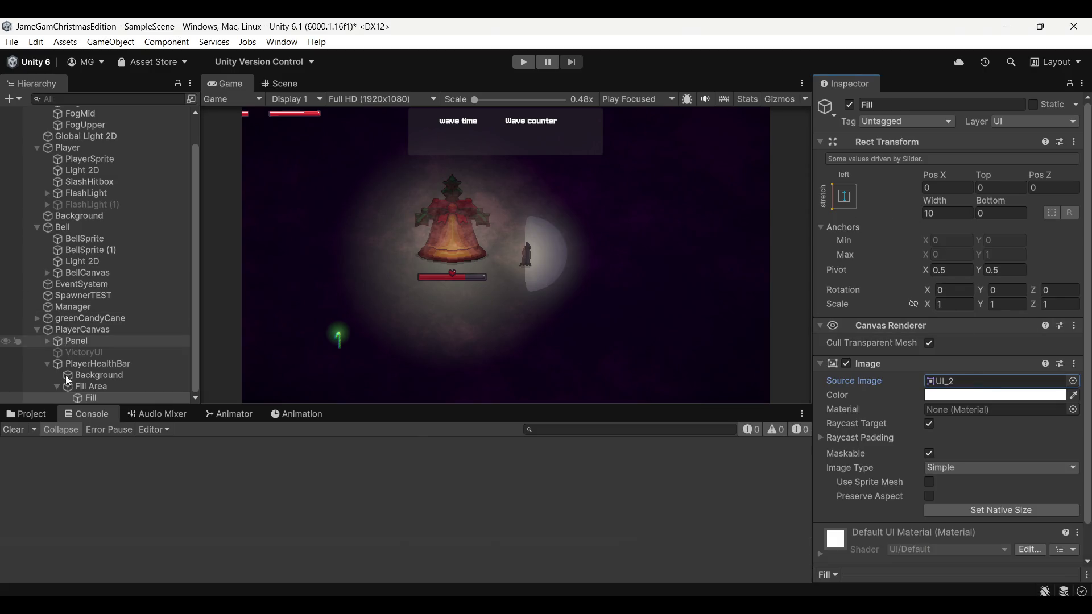
Step: Set the Background image's source sprite to the grey UI_3
click(104, 376)
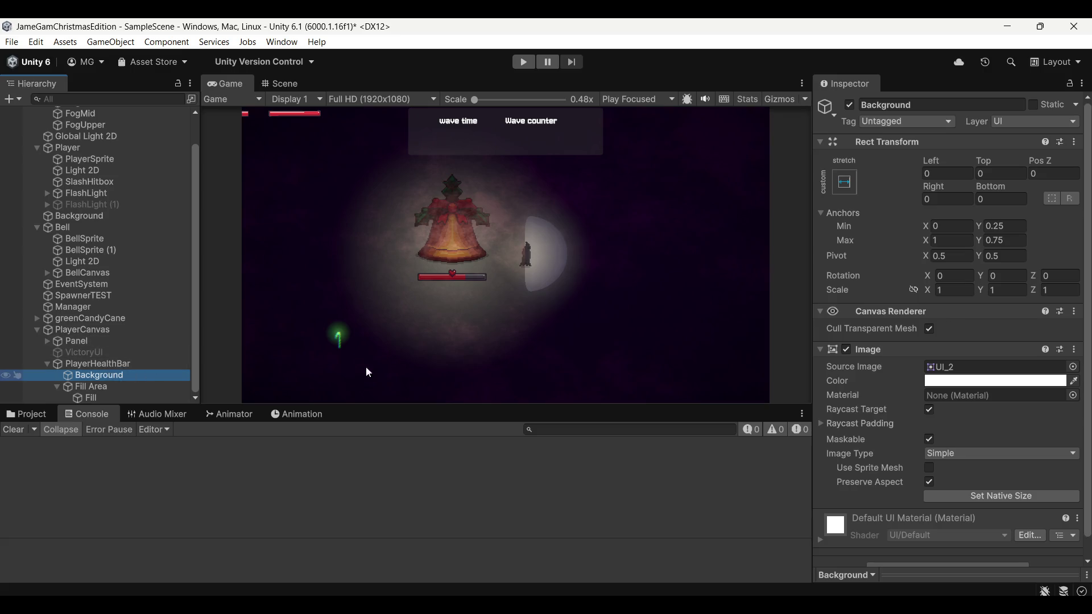
click(1073, 367)
double_click(1041, 339)
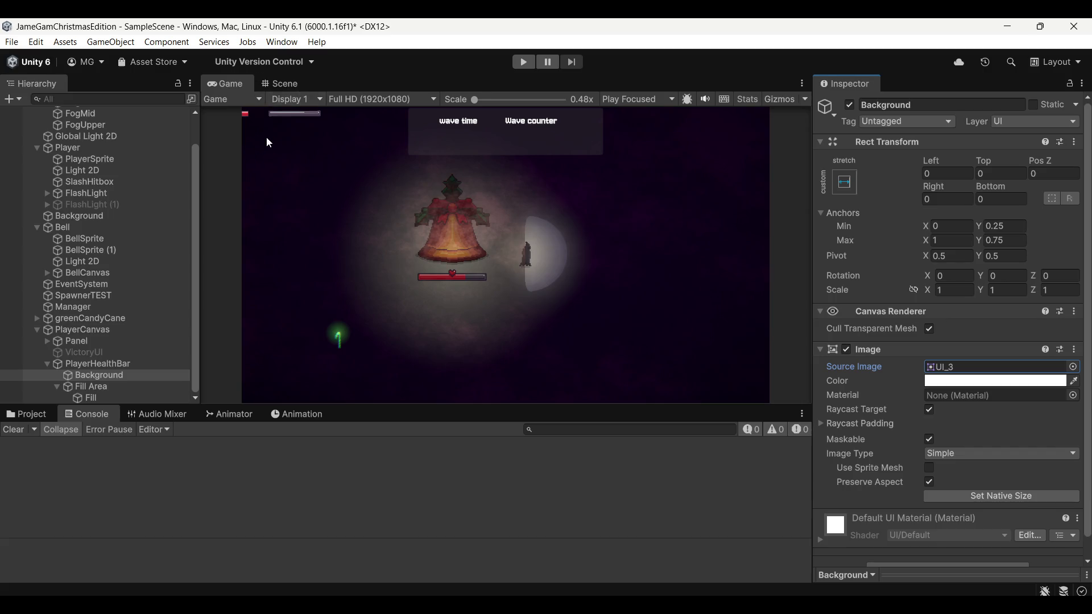
Step: Stretch the Background across the whole bar with the stretch-stretch anchor preset
scroll(265, 135, up, 5)
scroll(268, 185, up, 7)
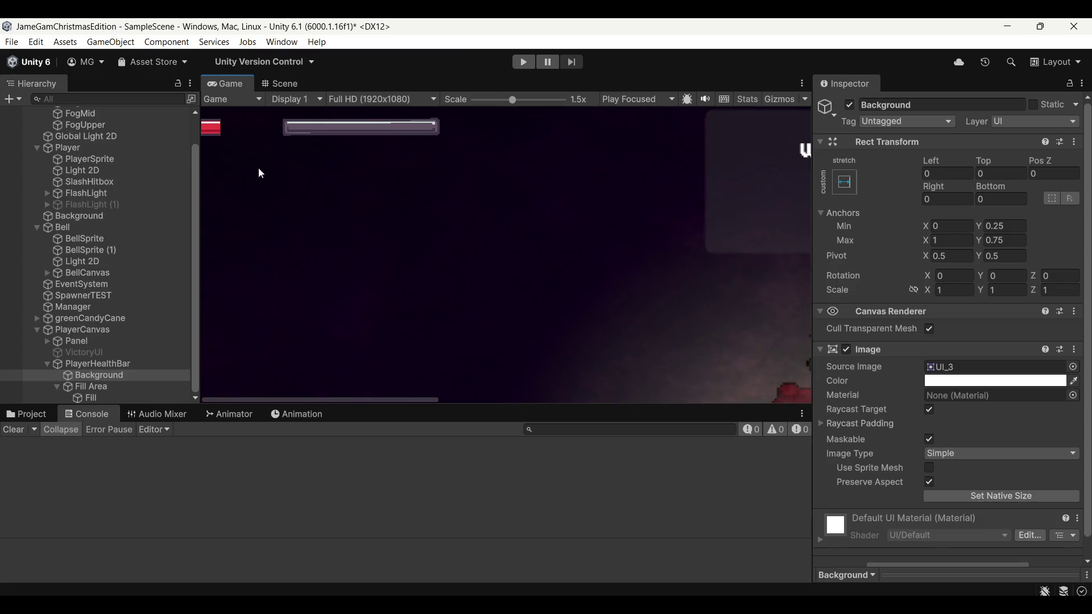
click(118, 386)
click(121, 399)
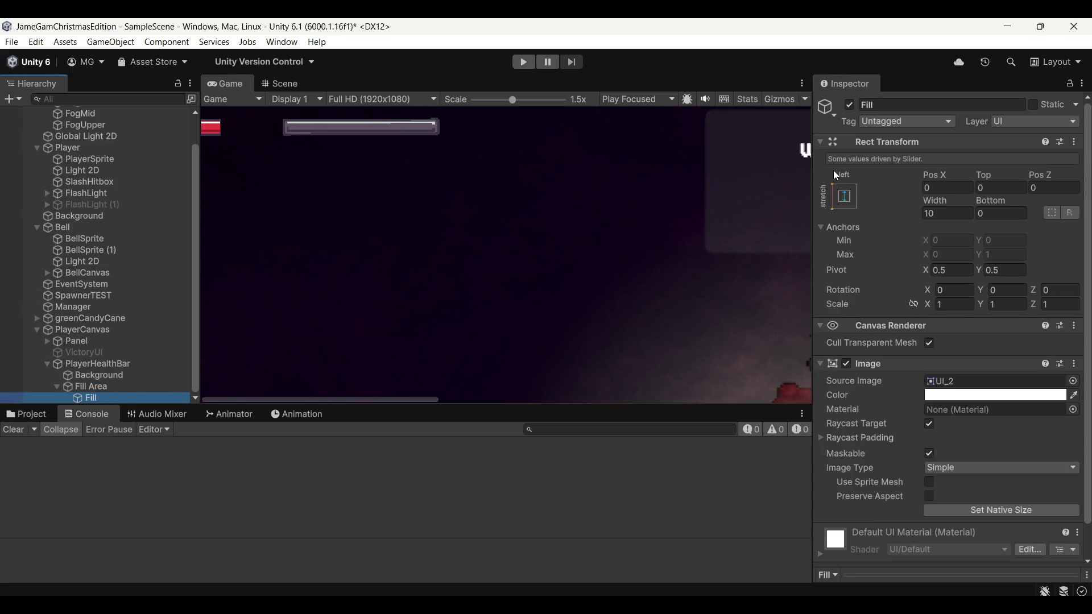
click(845, 196)
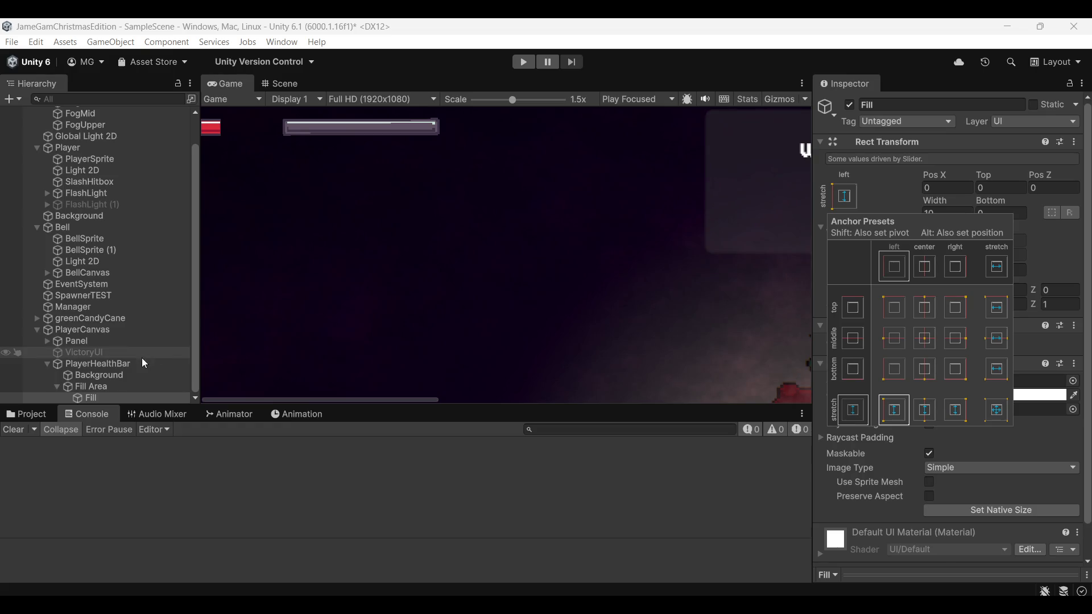
click(142, 364)
click(143, 377)
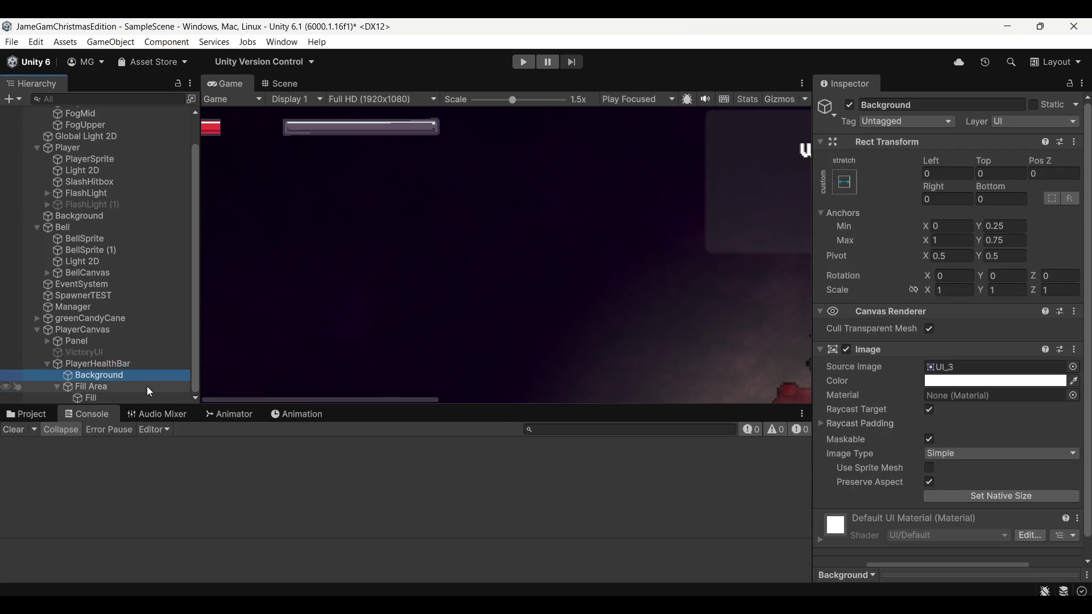
click(845, 182)
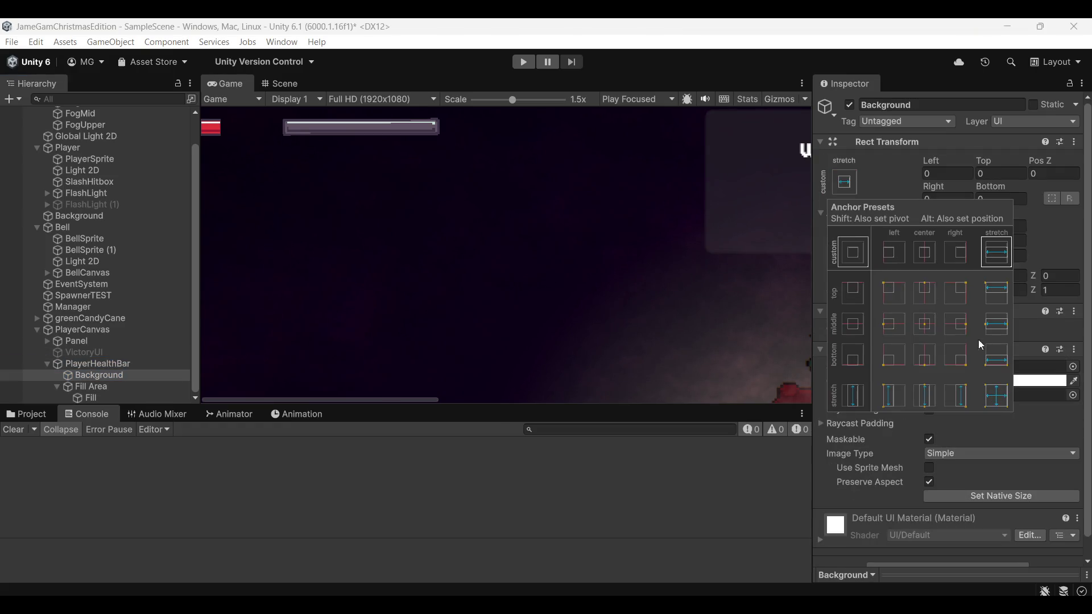
alt+click(996, 398)
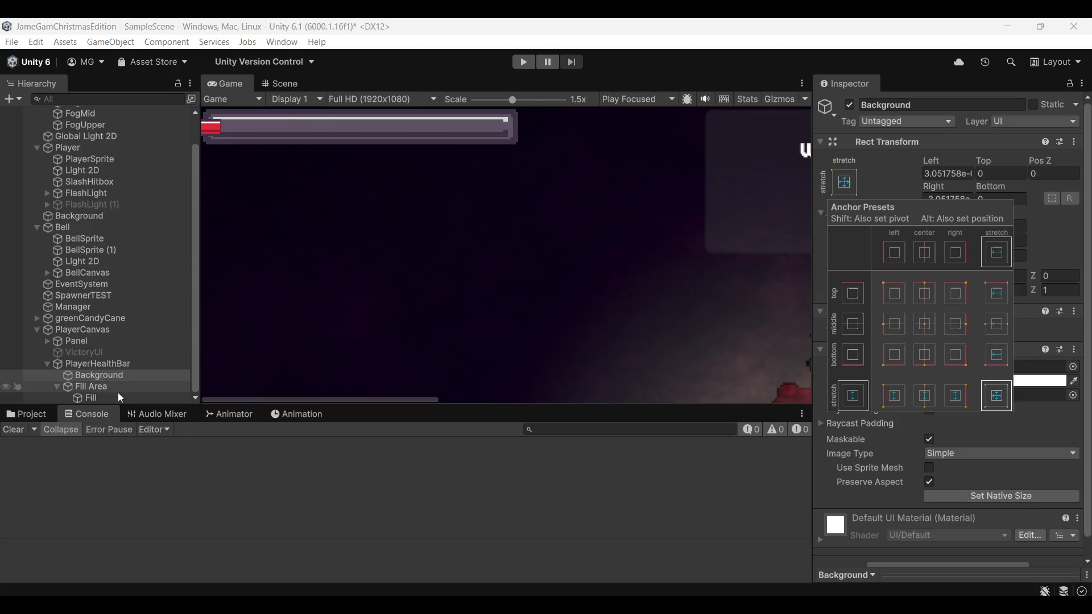
Step: Apply the stretch-stretch preset to the Fill and Fill Area as well
click(114, 397)
click(845, 197)
alt+click(989, 410)
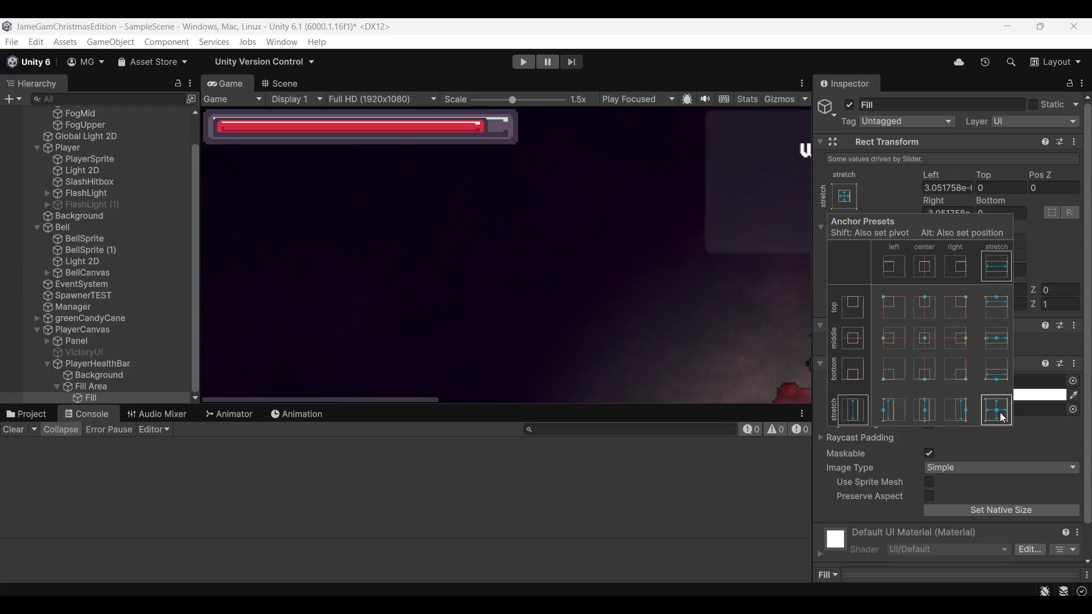
click(102, 387)
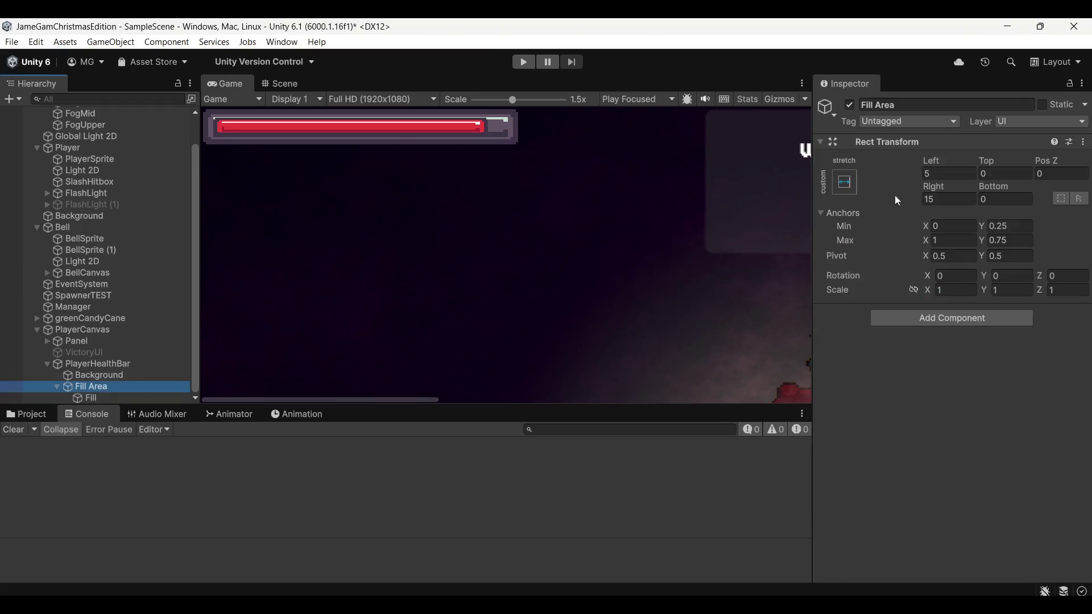
click(845, 182)
alt+click(996, 396)
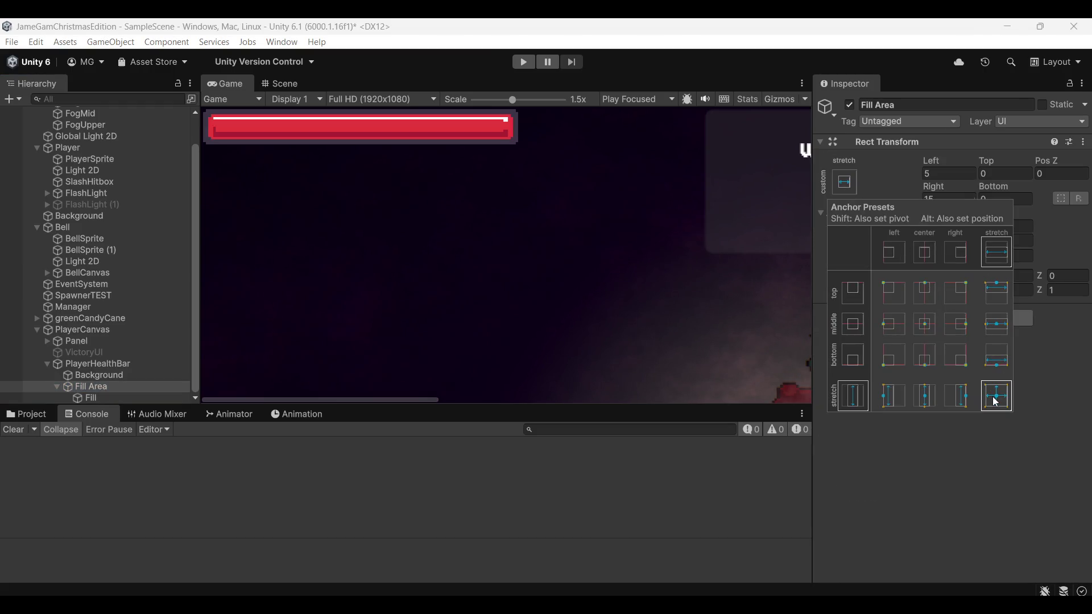
Step: Set the Fill image's Image Type to Filled
click(419, 157)
click(114, 398)
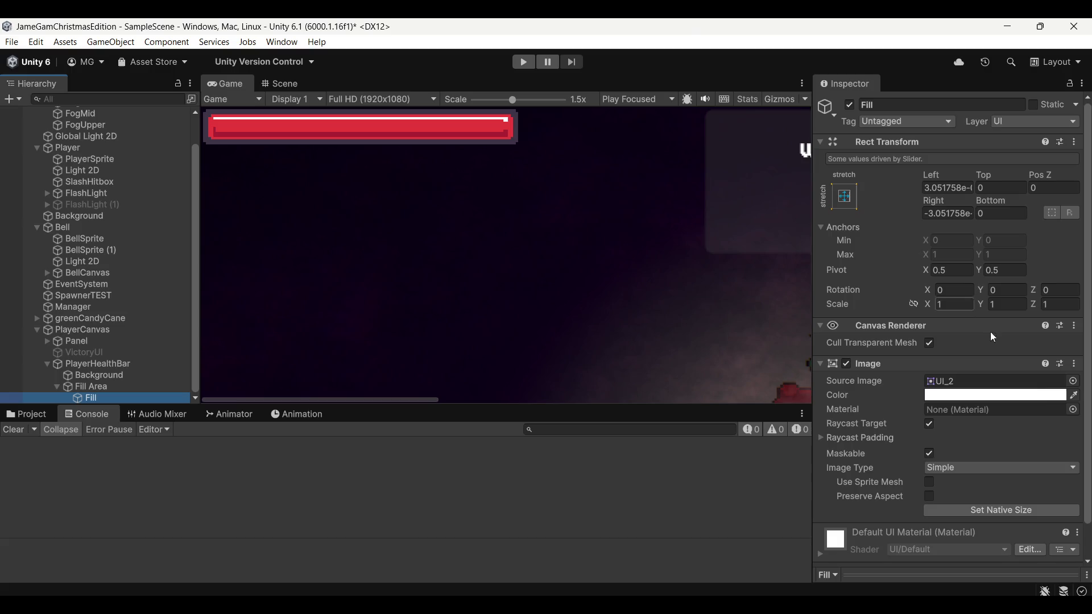
scroll(916, 395, down, 1)
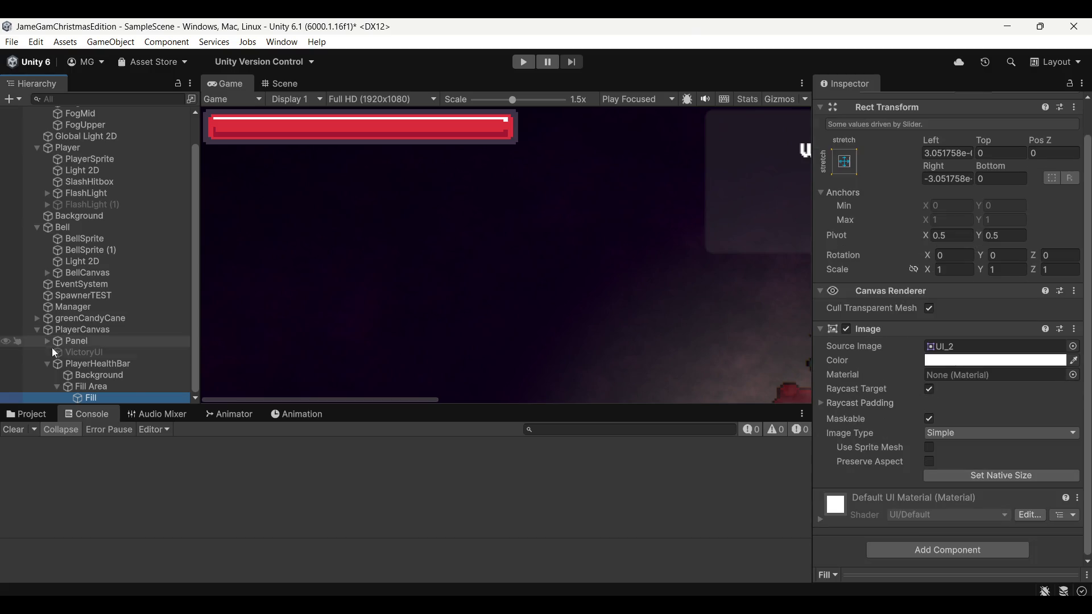
click(88, 387)
click(104, 397)
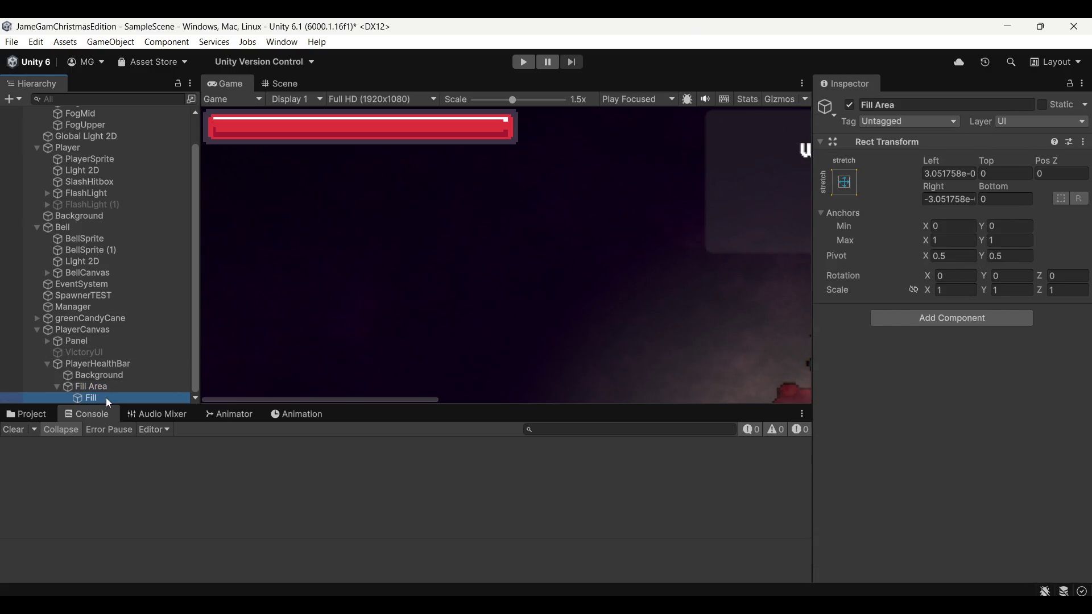
click(964, 468)
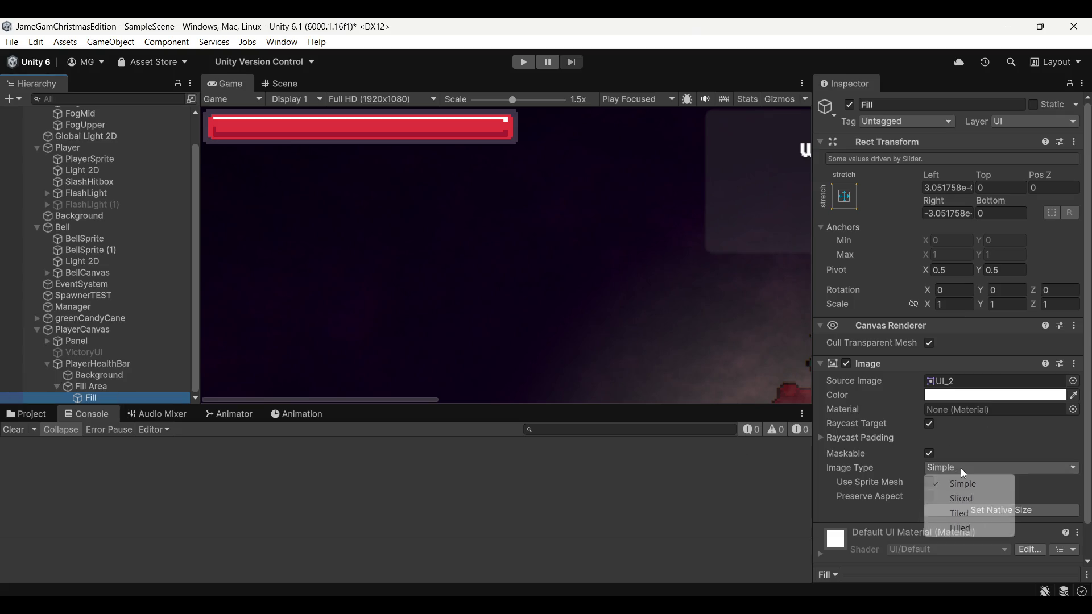
click(968, 528)
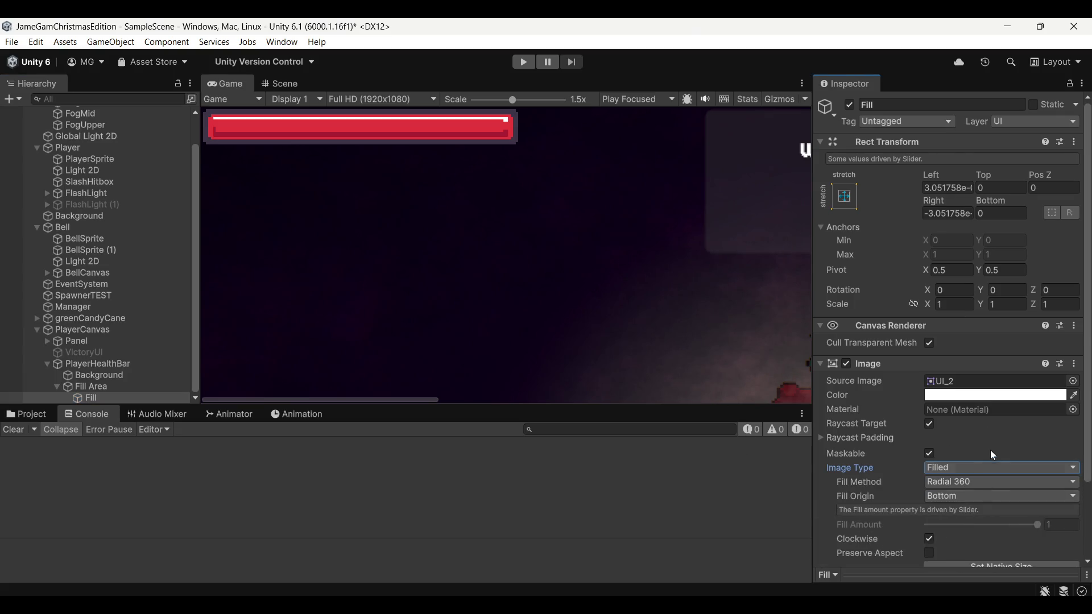
Step: Try the Vertical fill method, then set PlayerHealthBar's slider Value to about 0.644
scroll(990, 449, down, 3)
click(975, 396)
click(990, 421)
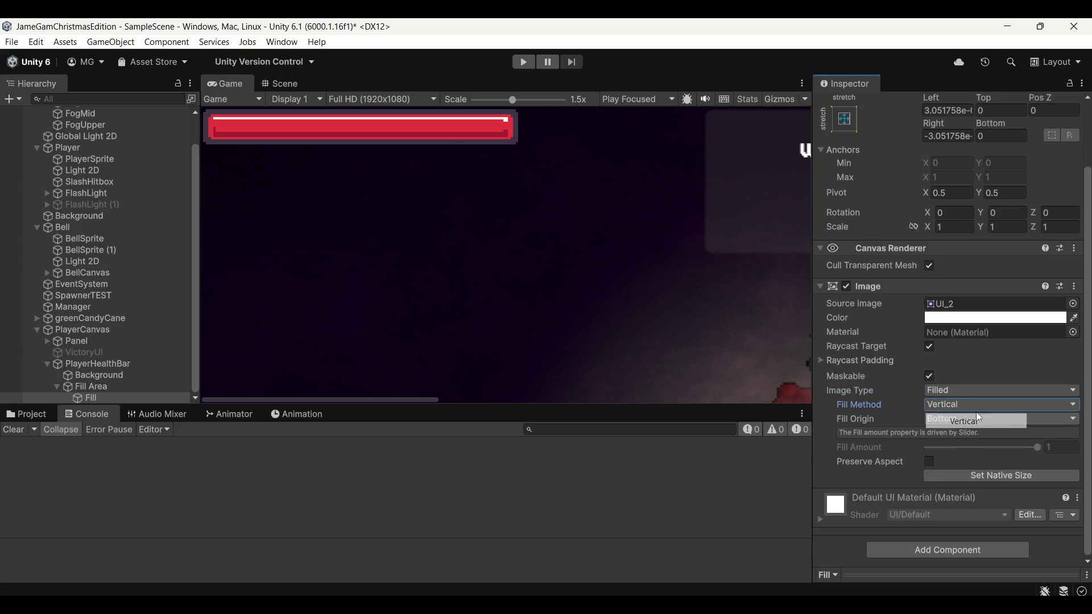
click(94, 364)
mouse_move(928, 555)
mouse_down()
mouse_move(1049, 556)
mouse_move(906, 555)
mouse_move(1037, 555)
mouse_move(964, 561)
mouse_move(996, 569)
mouse_up()
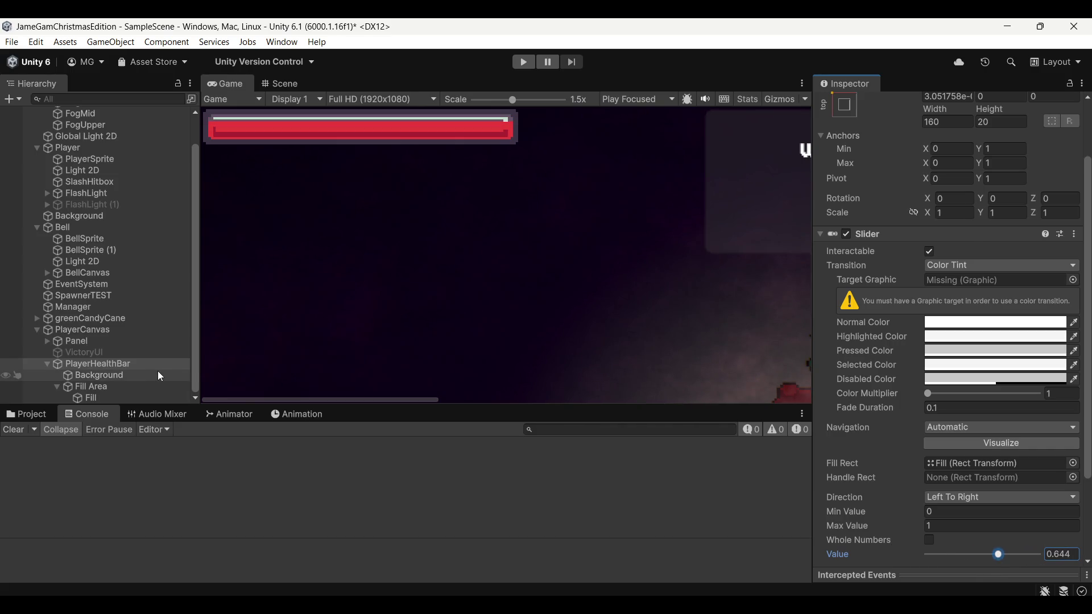
Step: Make the Fill use the Horizontal fill method with fill origin Left
click(109, 397)
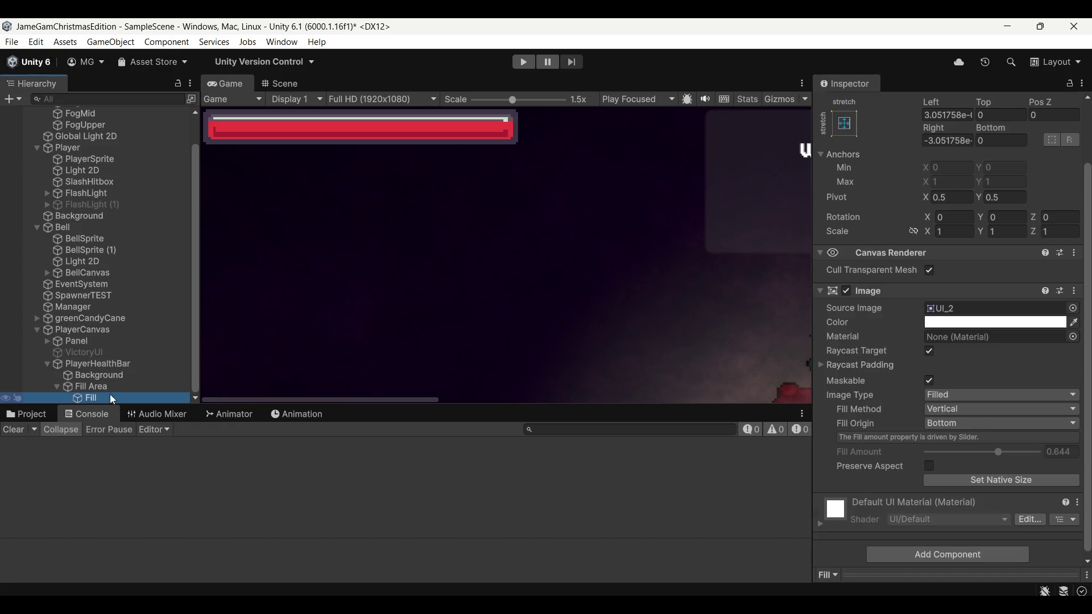
click(946, 410)
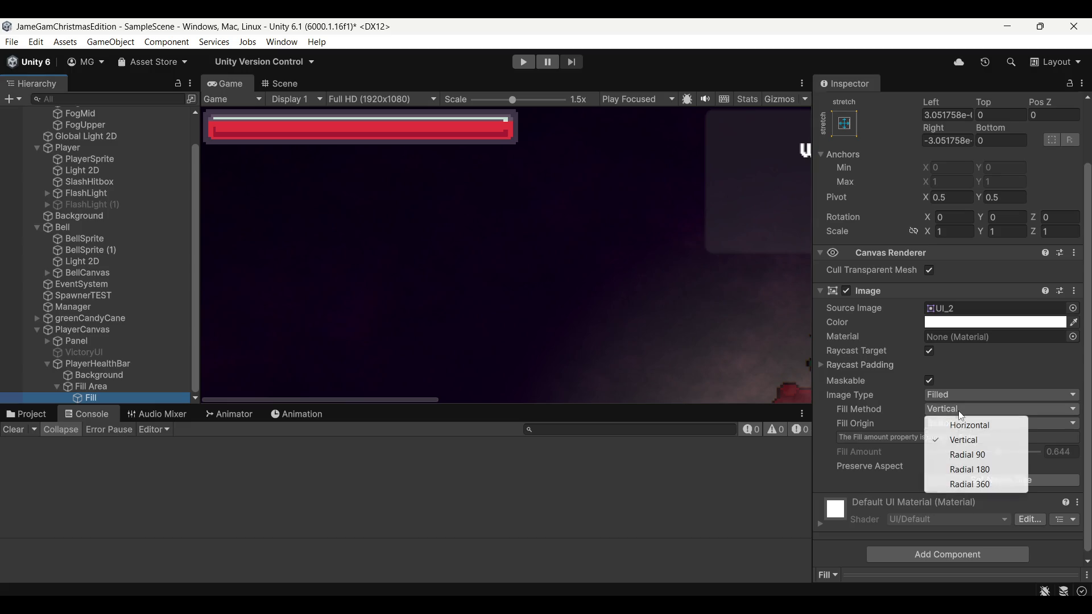
click(984, 425)
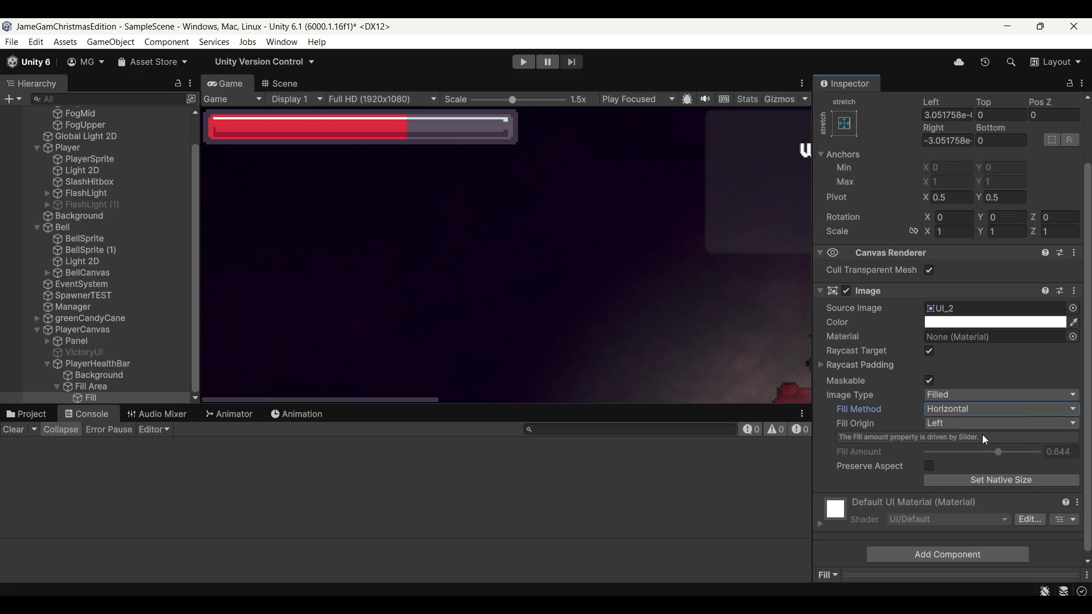
click(982, 424)
click(969, 453)
click(979, 424)
click(967, 439)
scroll(507, 256, down, 3)
scroll(336, 193, down, 5)
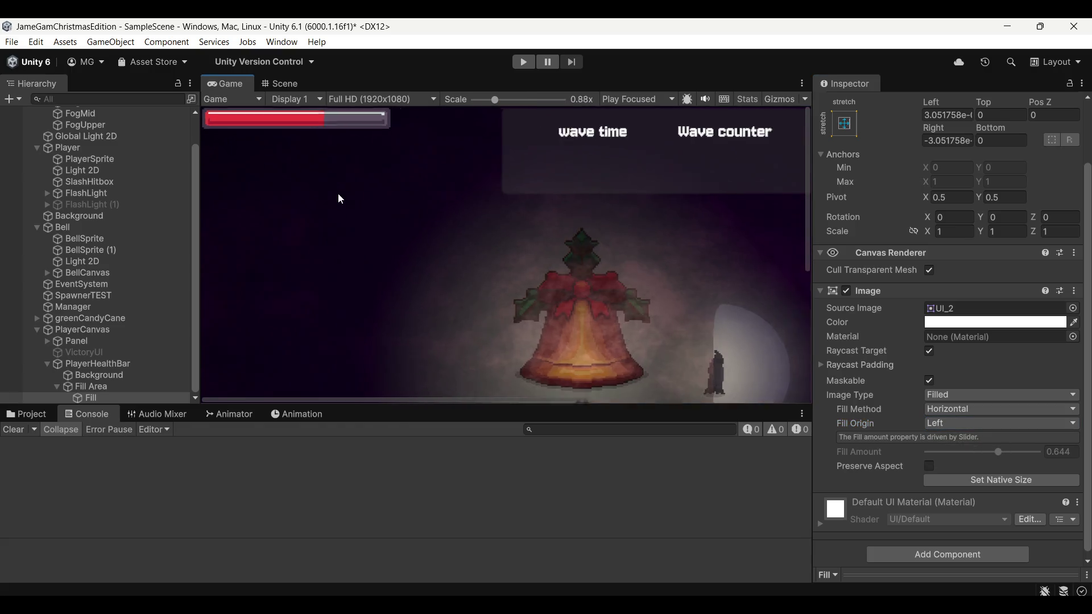
Step: Save the scene, collapse Fill Area, and select PlayerHealthBar
key(ctrl+s)
scroll(322, 197, up, 1)
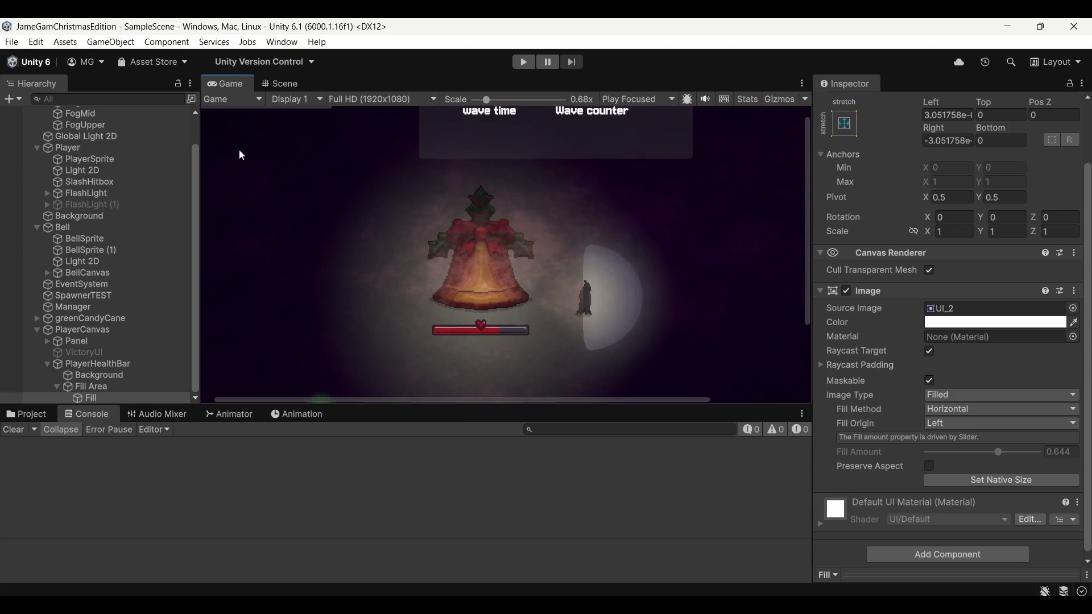
scroll(238, 149, up, 1)
click(58, 387)
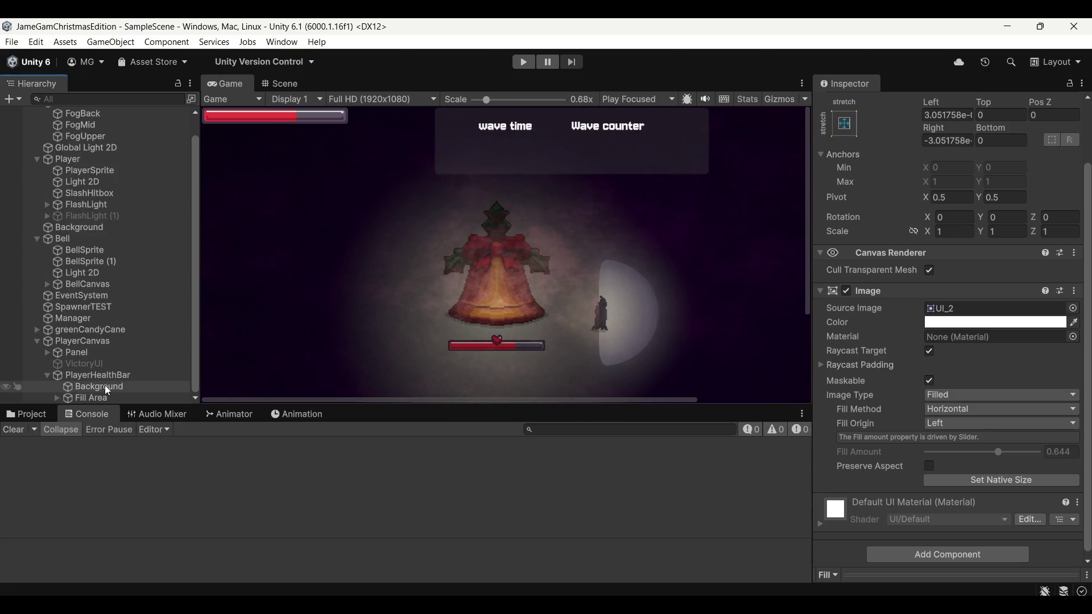
click(110, 376)
scroll(908, 149, up, 2)
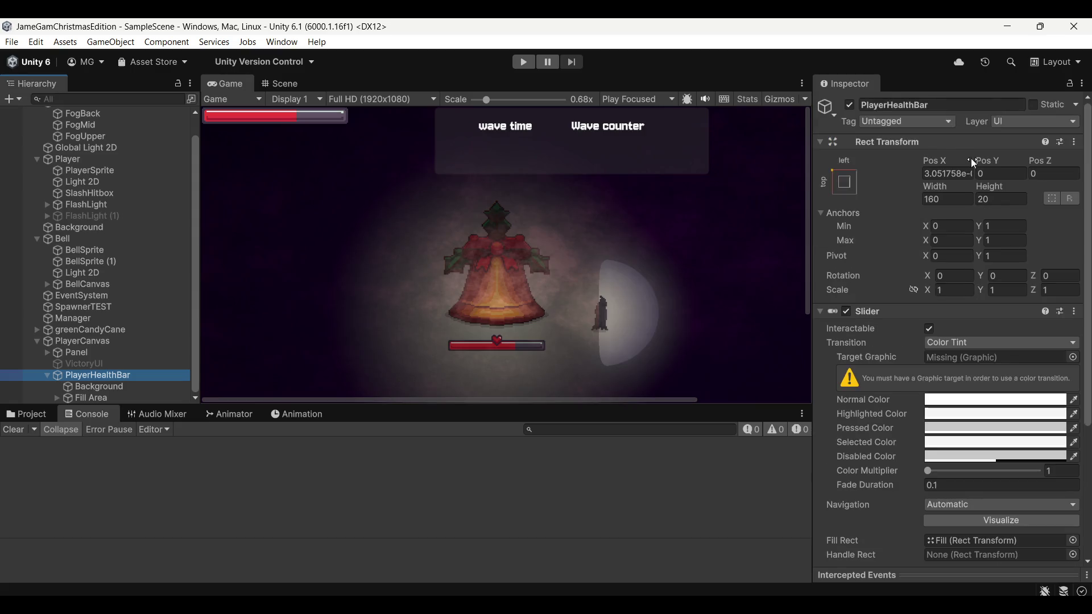
scroll(425, 142, down, 3)
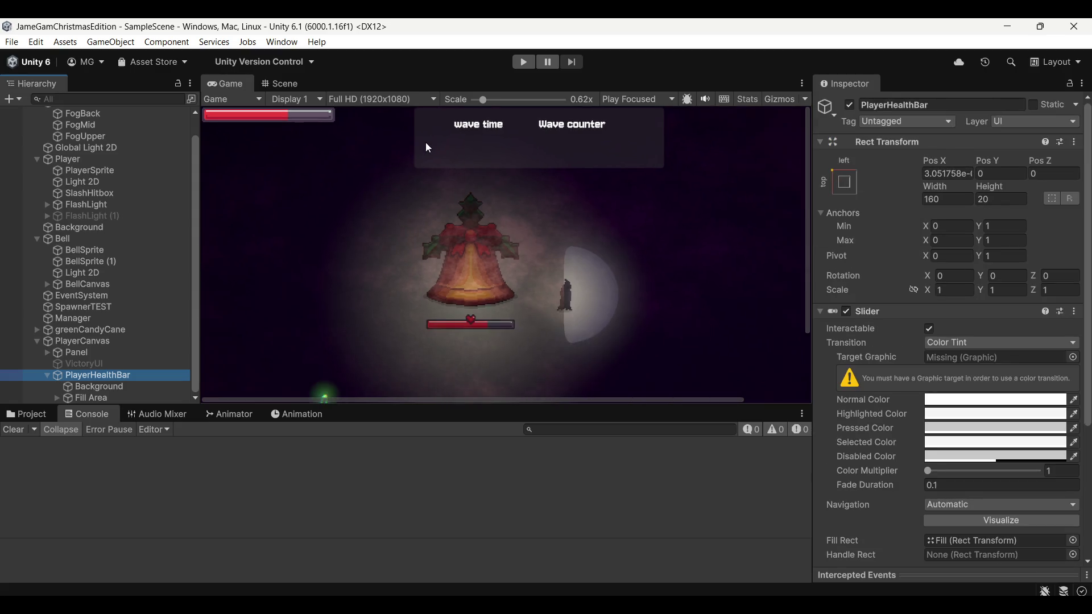
Step: Move PlayerHealthBar to Pos X 37.3, Pos Y -14.14 and save the scene
mouse_move(991, 161)
mouse_down()
mouse_move(363, 162)
mouse_move(804, 134)
mouse_move(796, 139)
mouse_move(853, 159)
mouse_move(920, 166)
mouse_move(377, 155)
mouse_move(672, 185)
mouse_move(934, 164)
mouse_move(1081, 170)
mouse_move(51, 227)
mouse_move(112, 260)
mouse_move(831, 257)
mouse_move(671, 263)
mouse_move(735, 283)
mouse_move(418, 352)
mouse_up()
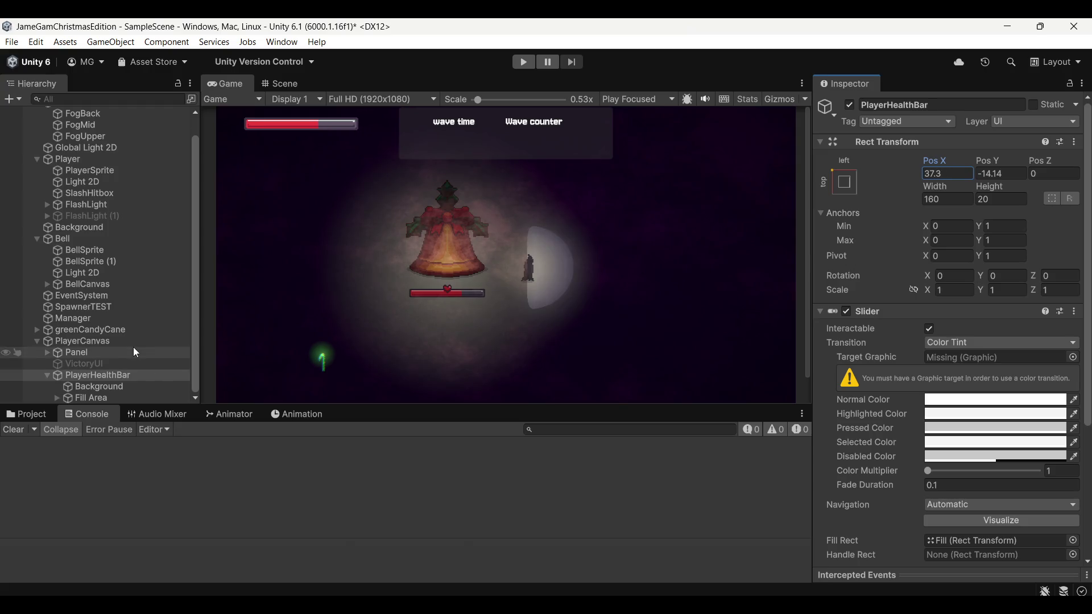
click(188, 376)
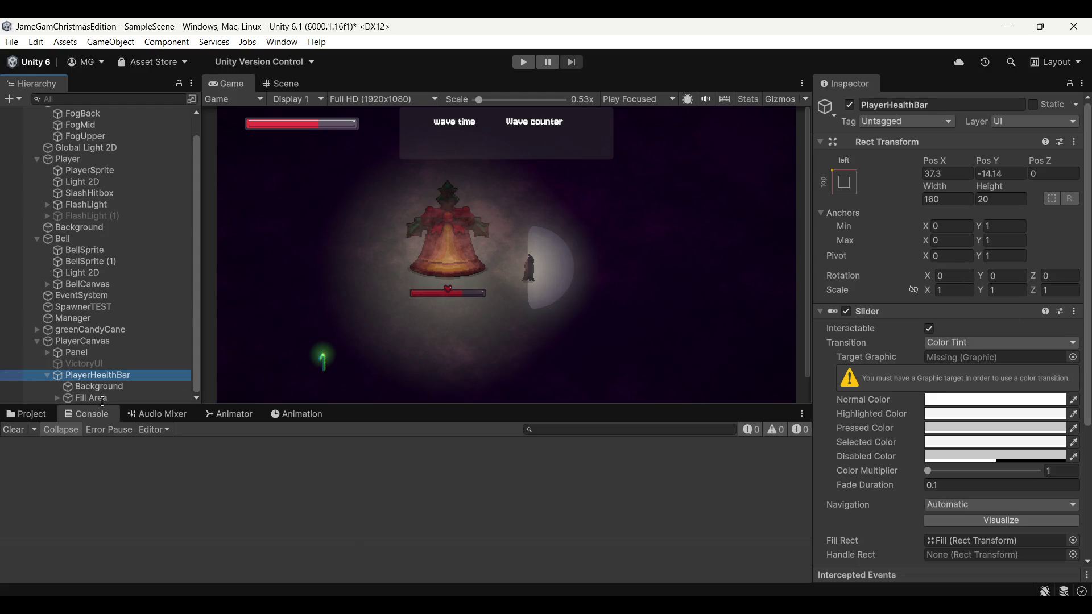
scroll(110, 350, up, 2)
click(279, 84)
click(232, 83)
scroll(375, 206, down, 1)
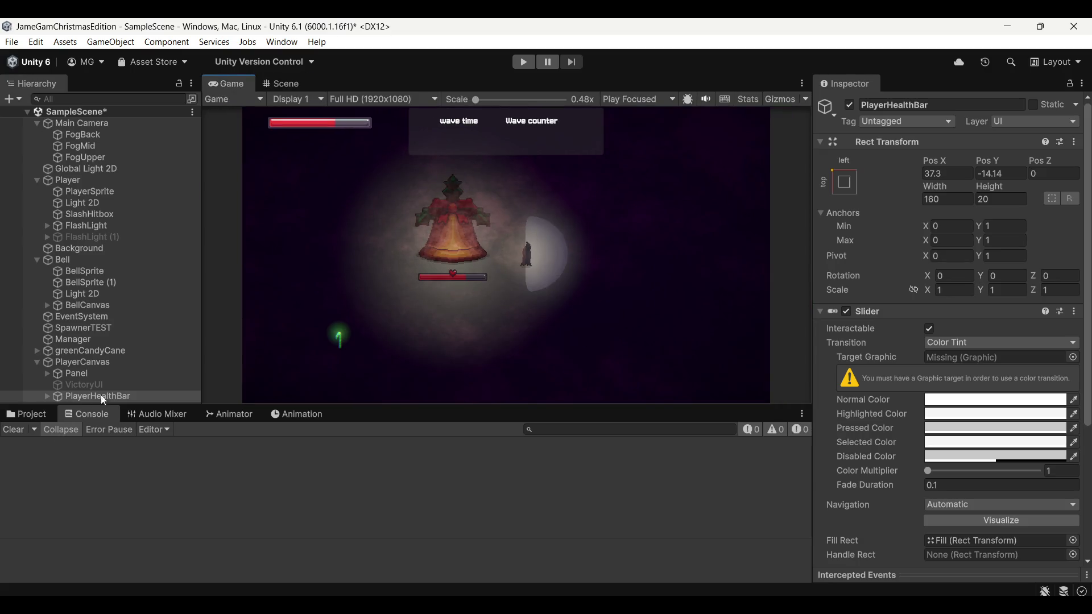
key(ctrl+s)
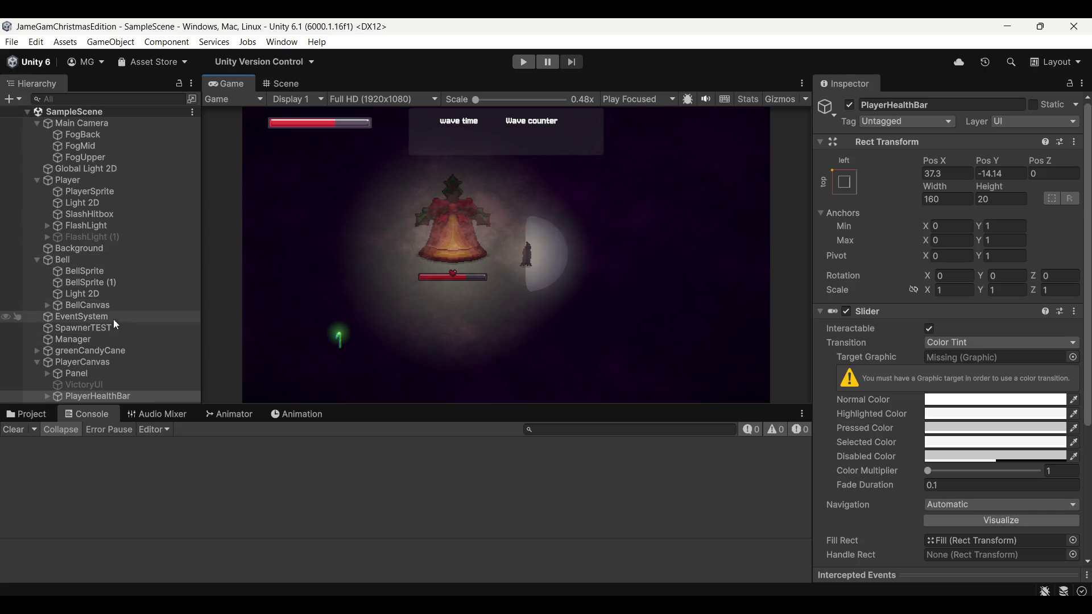
Step: Assign PlayerHealthBar to the Health Bar field of the Player's Health component
click(128, 183)
scroll(899, 373, down, 3)
scroll(896, 373, down, 12)
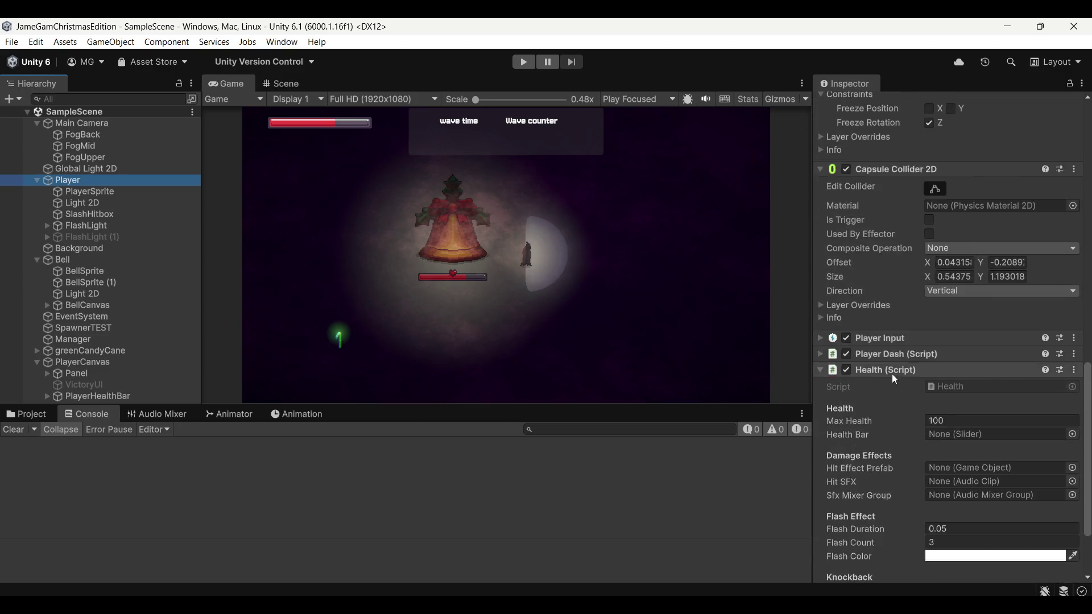
mouse_move(101, 398)
mouse_down()
mouse_move(999, 371)
mouse_move(995, 339)
mouse_up()
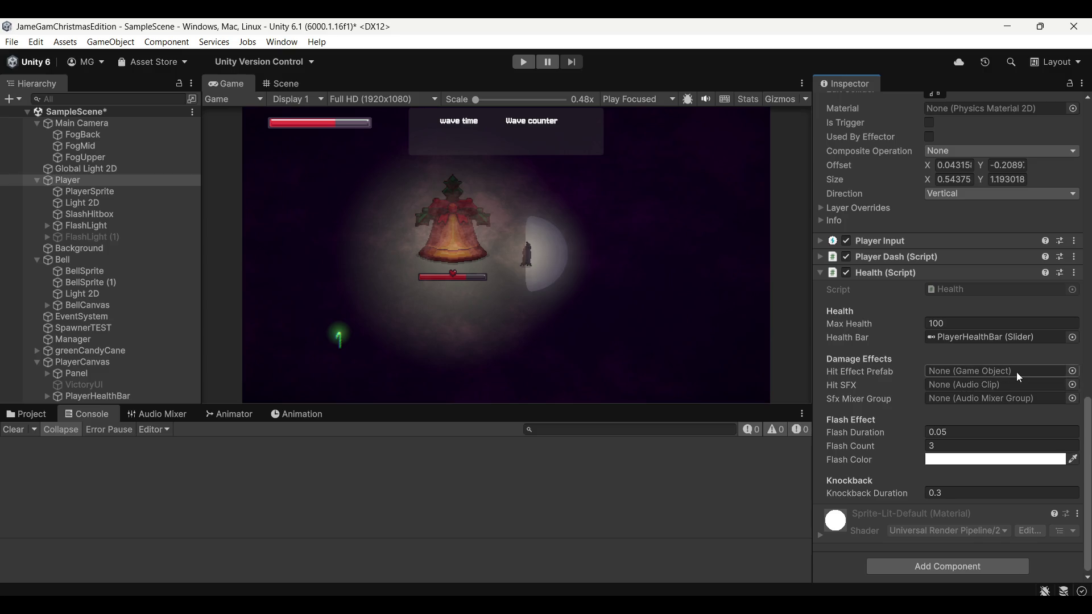
Step: Set the Health component's Sfx Mixer Group to Master
click(31, 414)
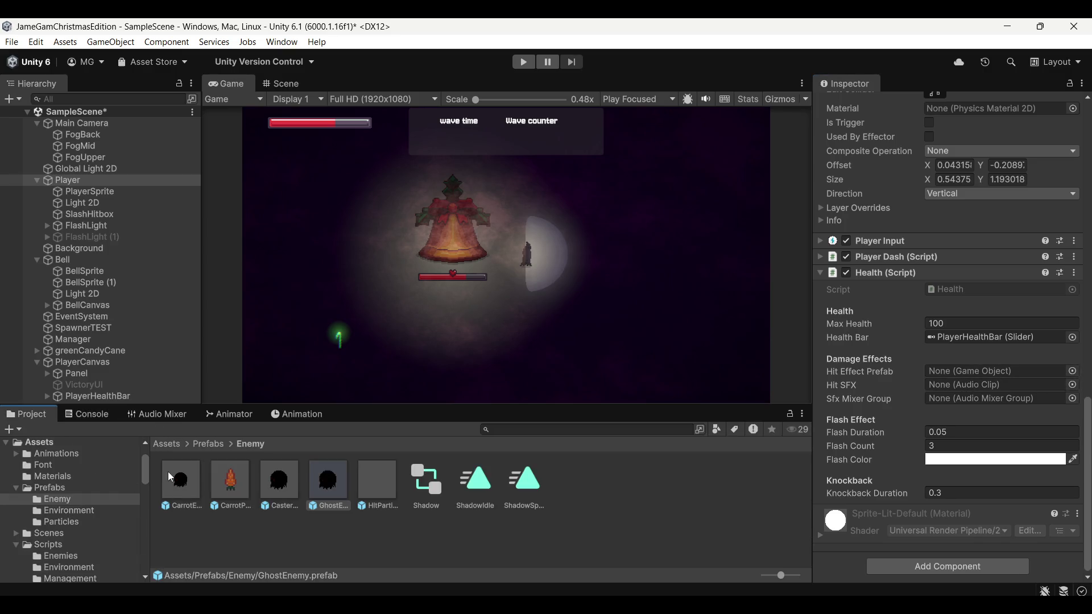
click(1073, 399)
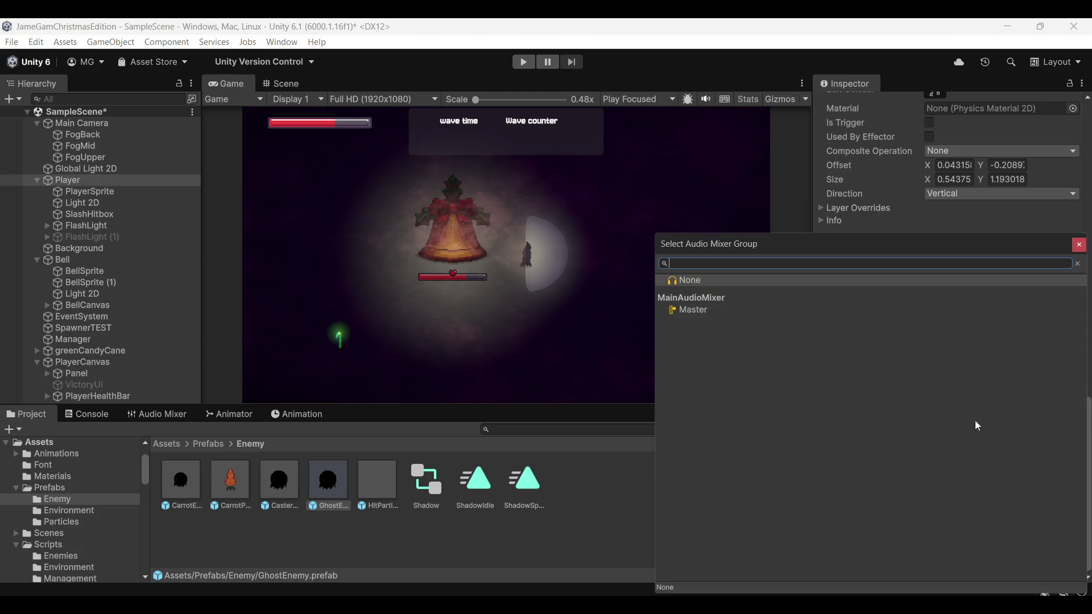
double_click(701, 311)
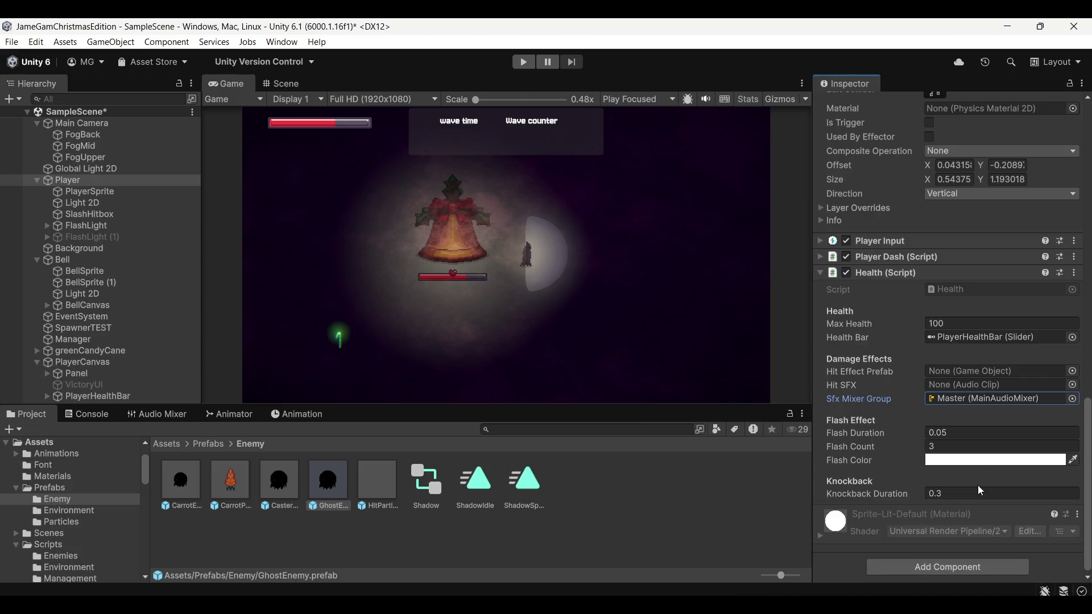
Step: Set the Flash Color to pure red FF0000, then show the SFX folder's clips
click(977, 465)
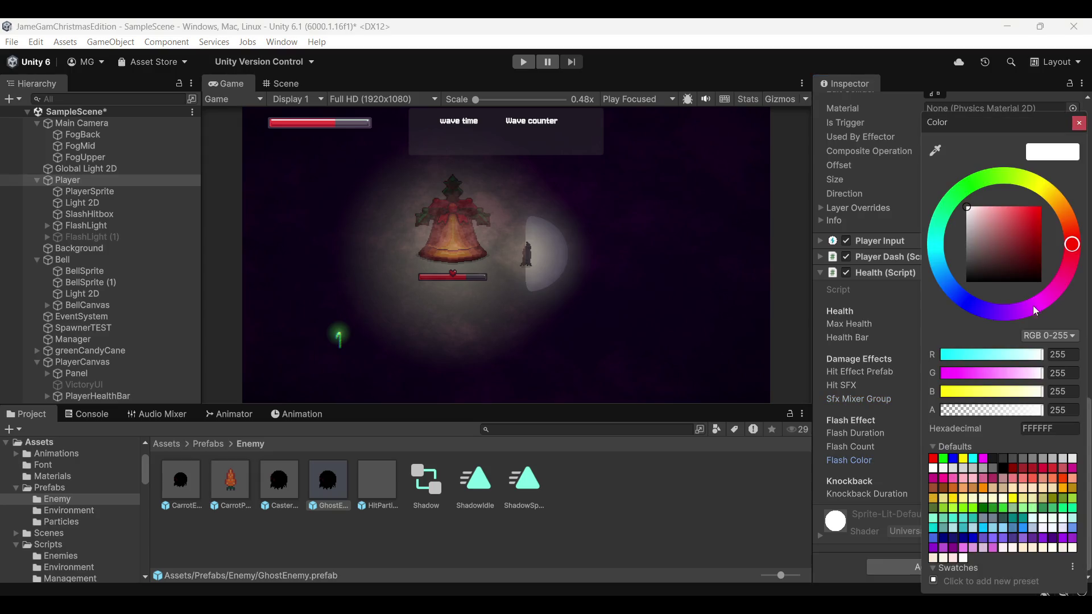
click(1040, 209)
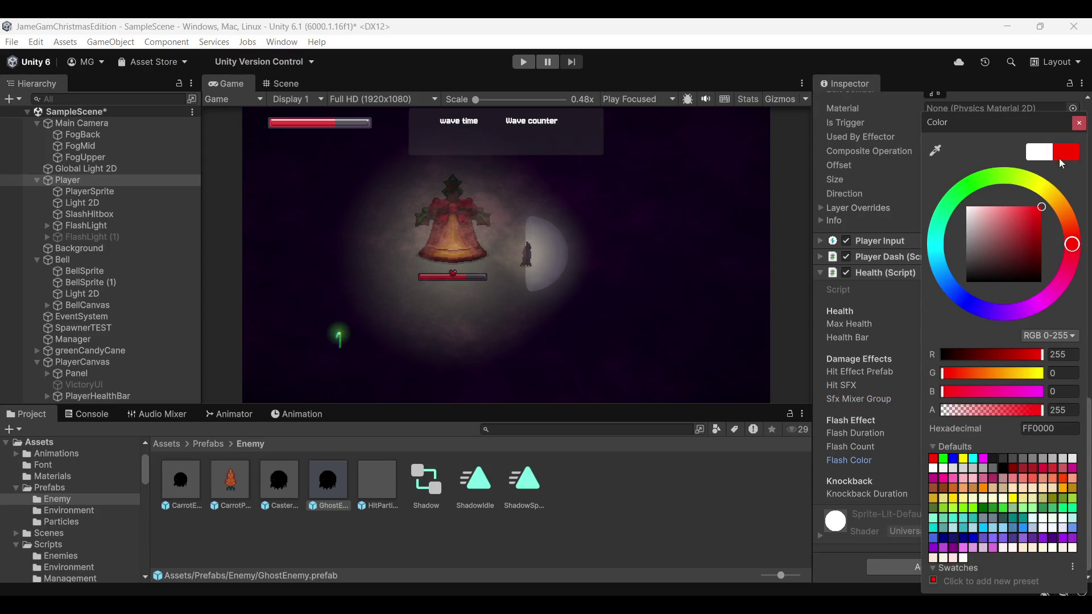
click(1079, 123)
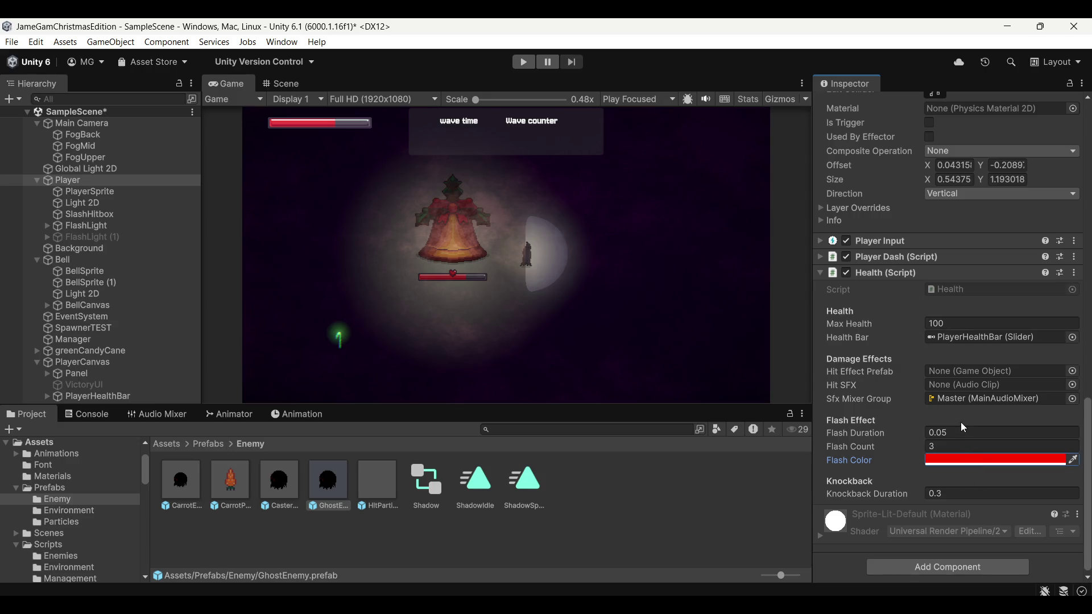
scroll(55, 512, down, 4)
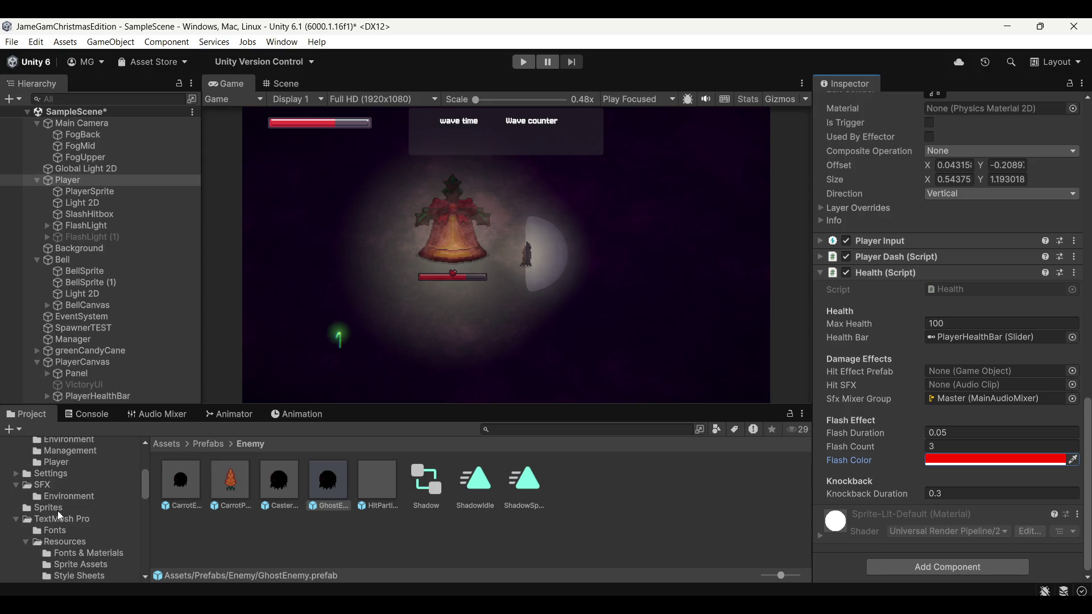
click(51, 485)
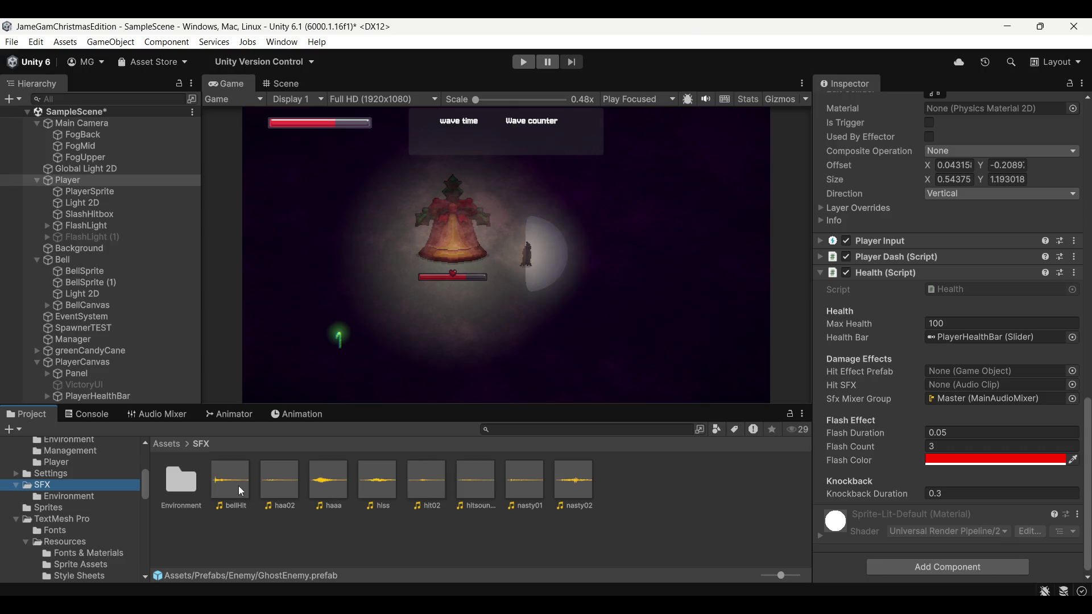
Step: Assign hit02 as the Hit SFX on the Player's Health component
mouse_move(408, 484)
mouse_down()
mouse_move(994, 375)
mouse_move(995, 389)
mouse_up()
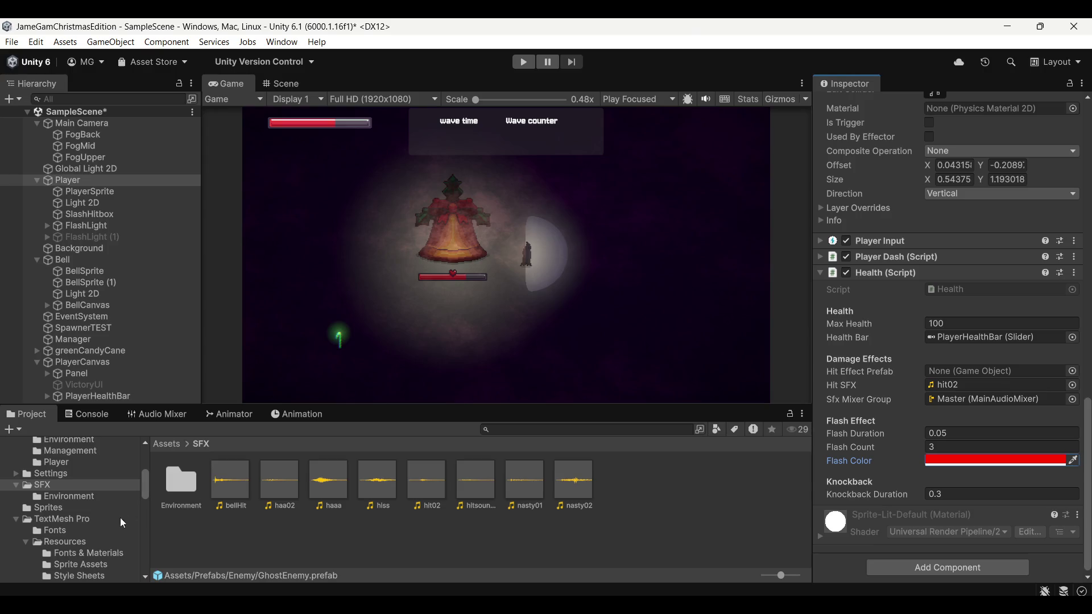
scroll(66, 501, up, 3)
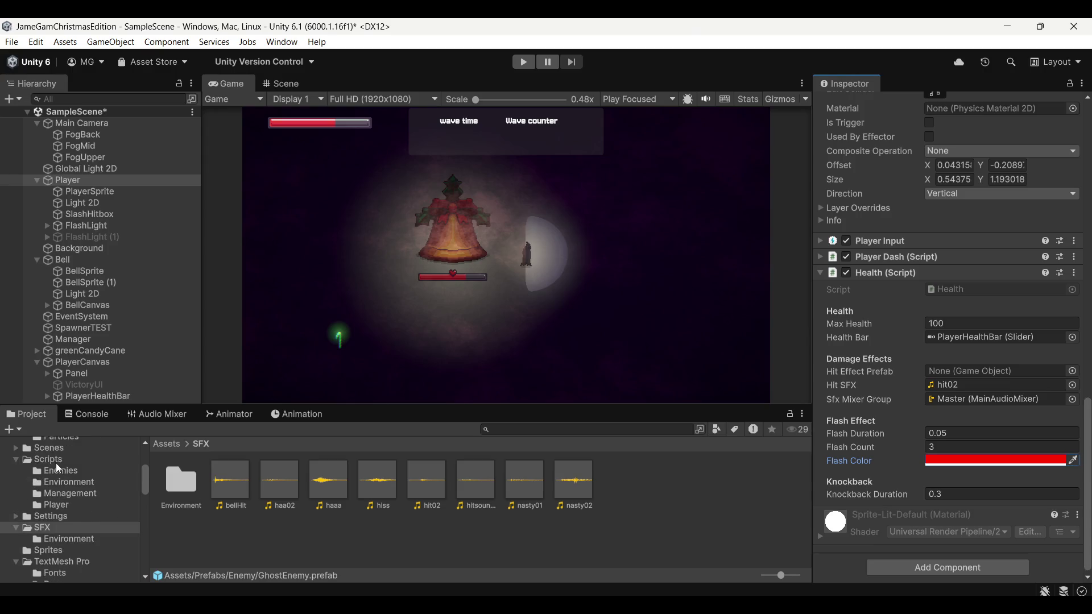
scroll(56, 465, up, 3)
scroll(74, 534, down, 5)
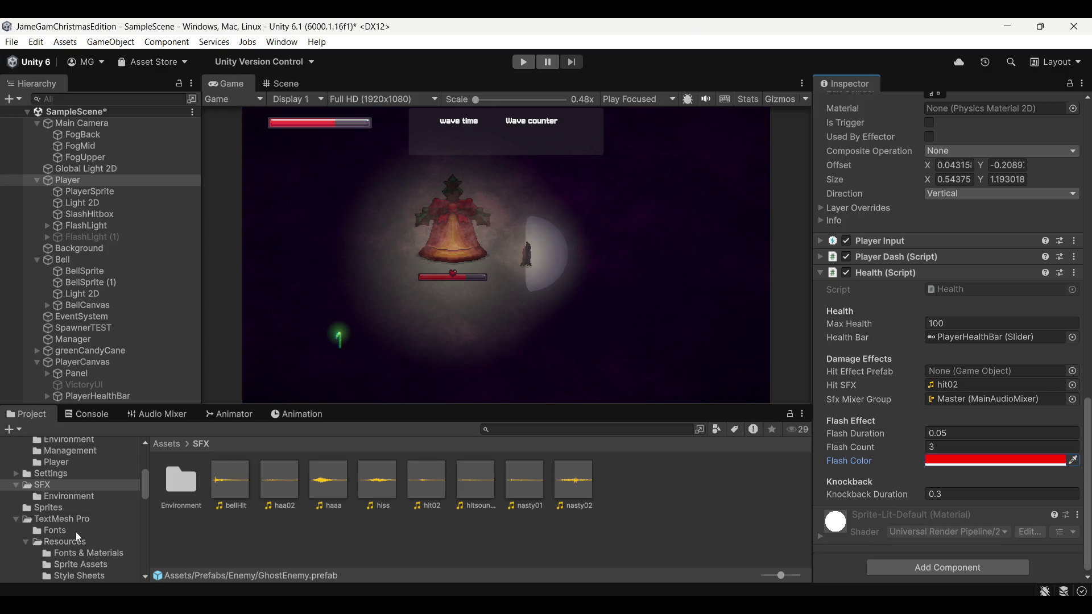
scroll(70, 516, down, 5)
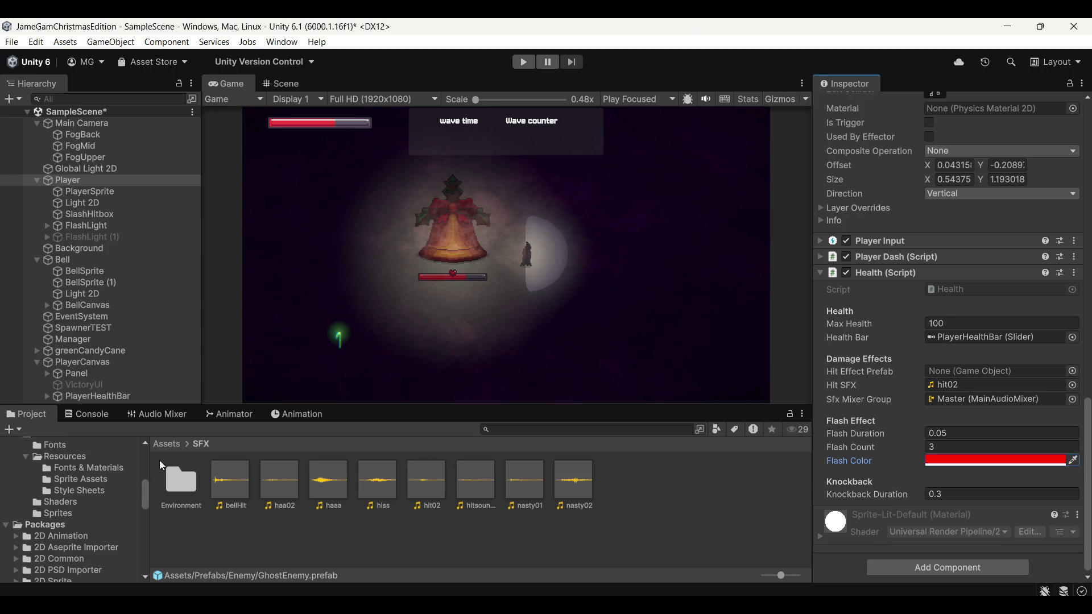
scroll(87, 489, up, 6)
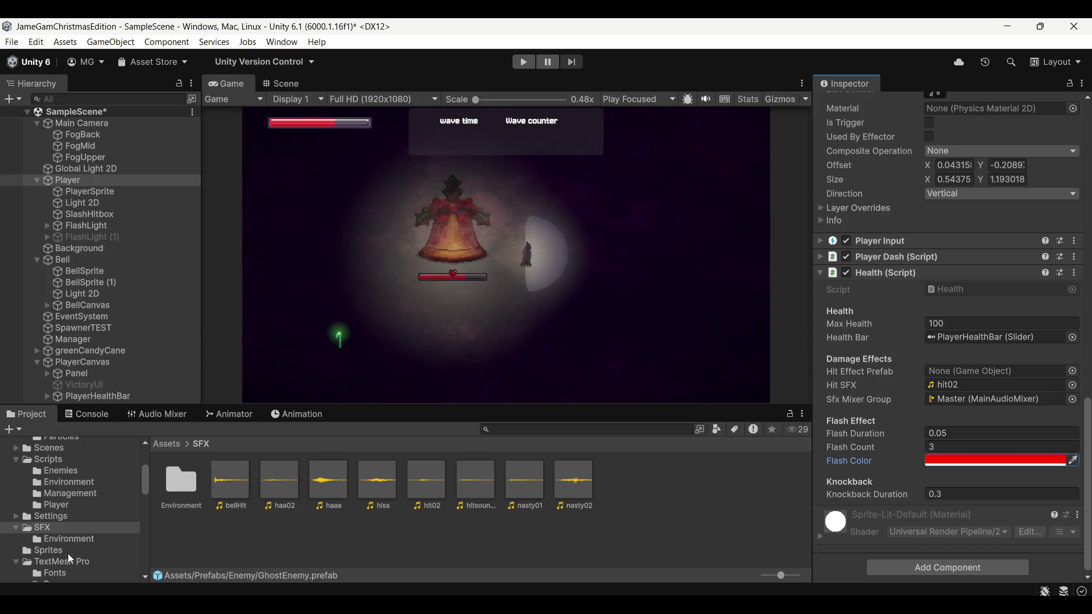
scroll(67, 554, down, 3)
scroll(63, 556, up, 5)
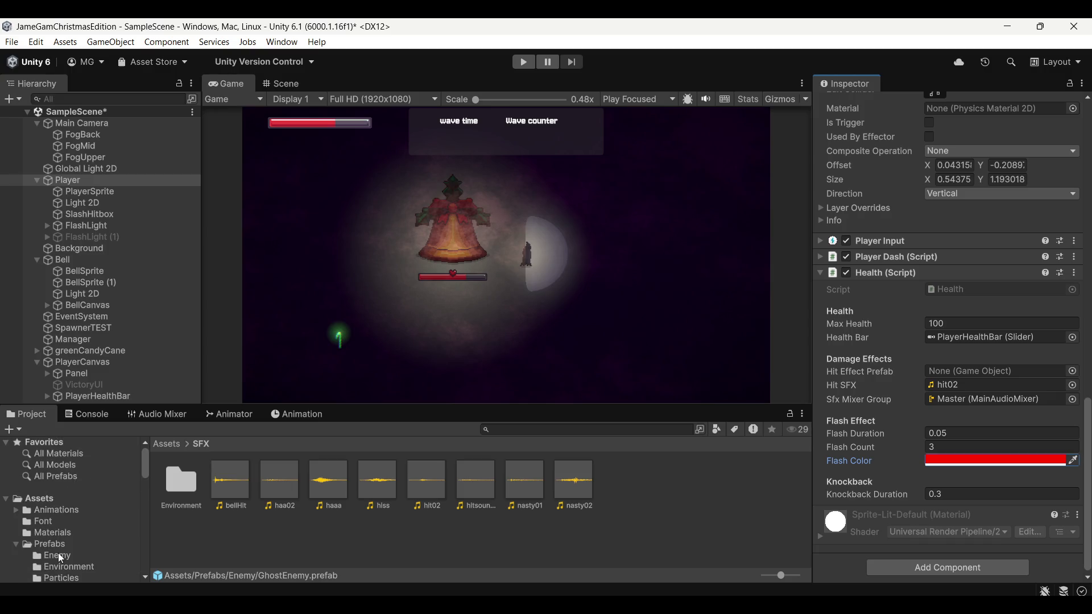
scroll(60, 558, down, 2)
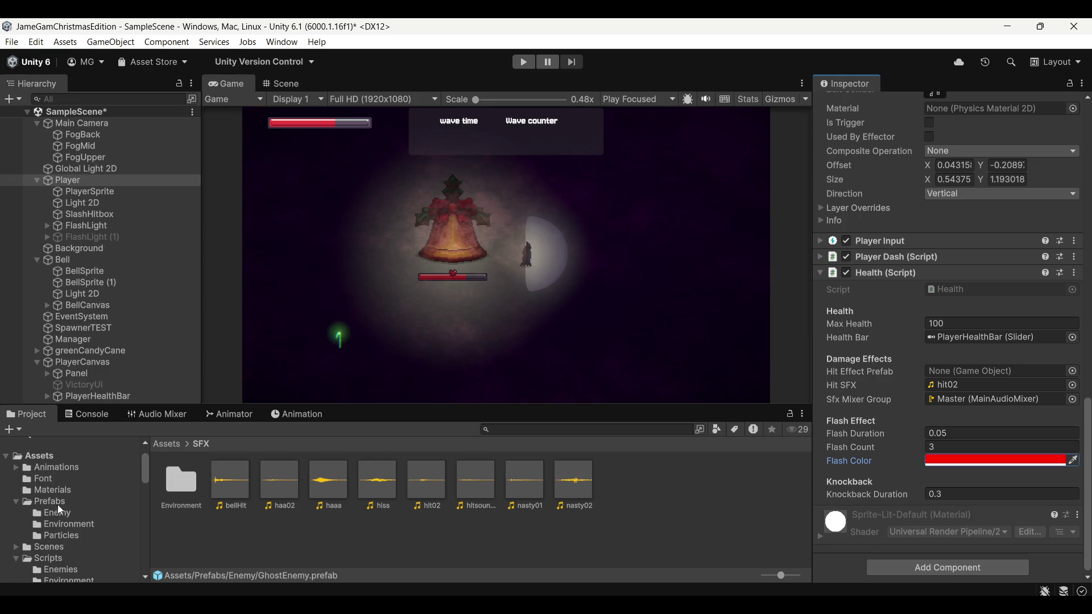
Step: Set HitParticle as the Hit Effect Prefab and save the scene
click(73, 537)
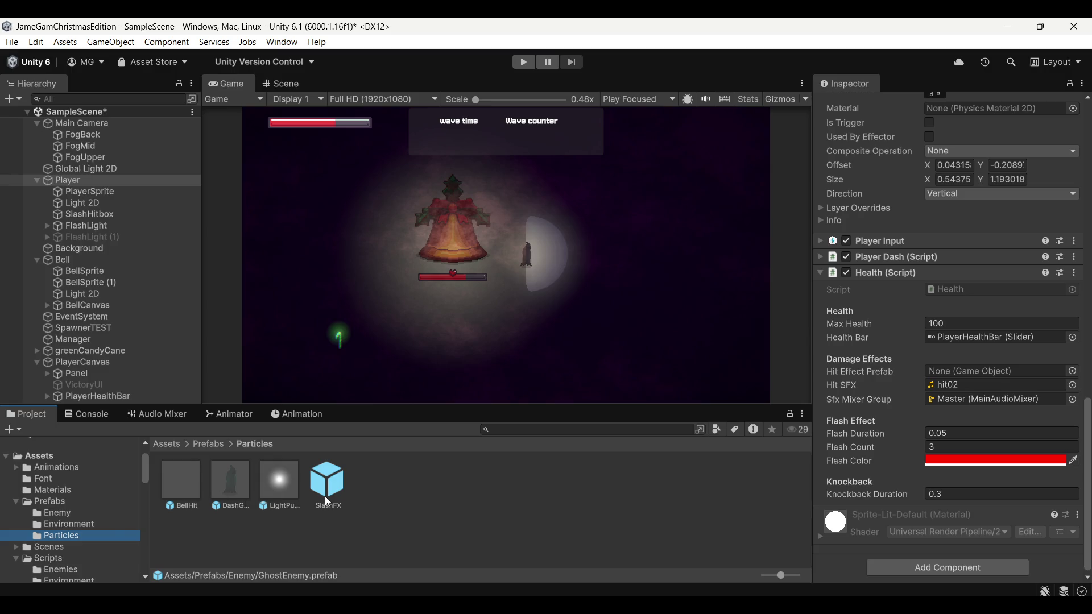
click(89, 515)
drag(386, 486, 996, 371)
key(ctrl+s)
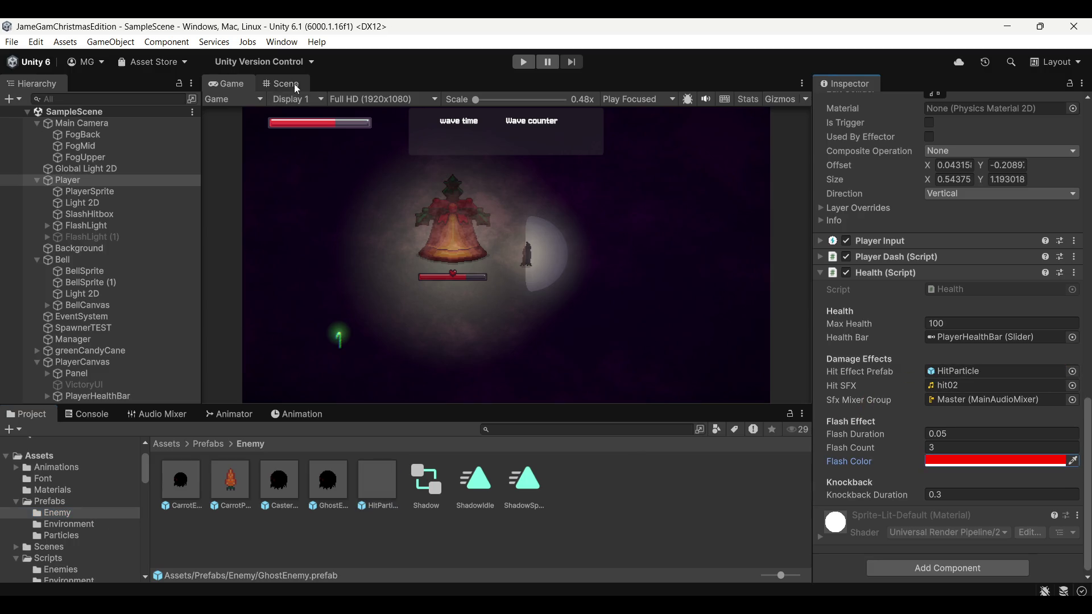
Step: Start Play mode from the Game view to test the game
click(290, 84)
click(241, 84)
click(521, 63)
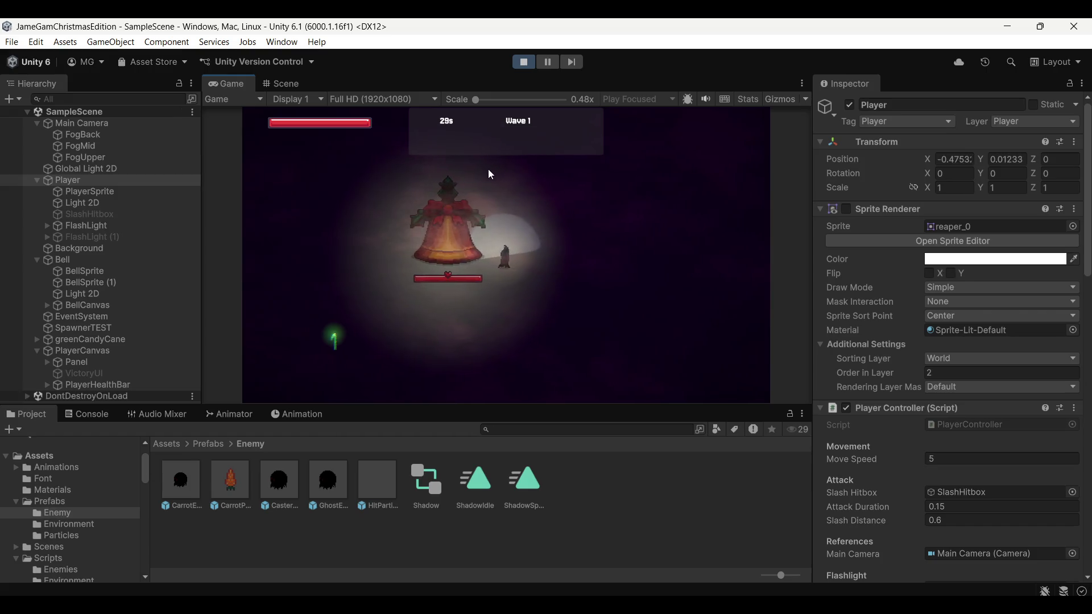
Step: Move the player with WASD and slash at enemies while they drain the health bar
key(d)
click(596, 234)
key(d)
key(s)
click(553, 237)
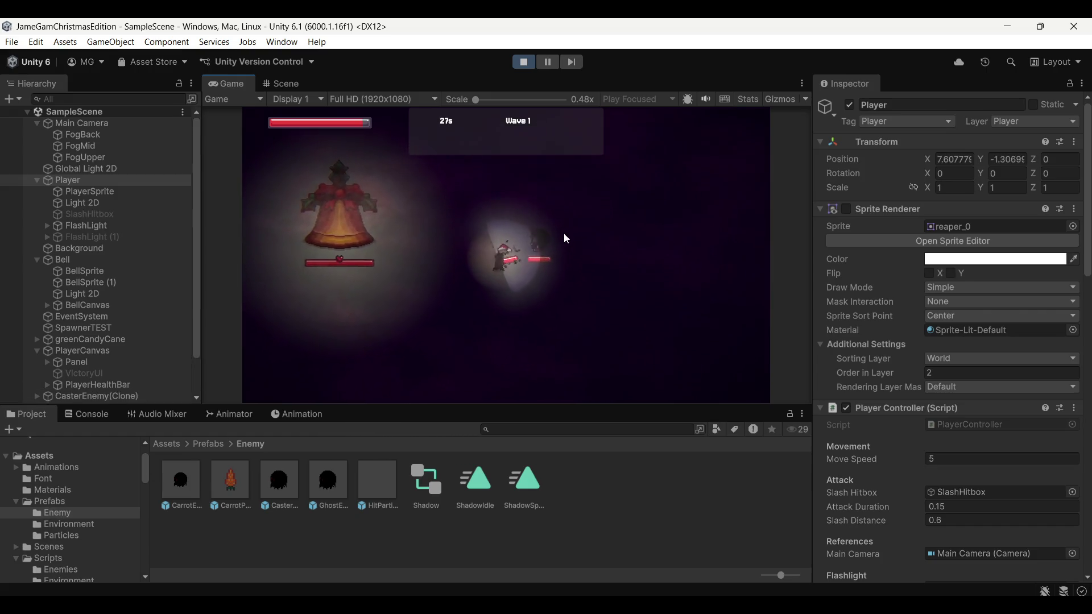
key(a)
key(w)
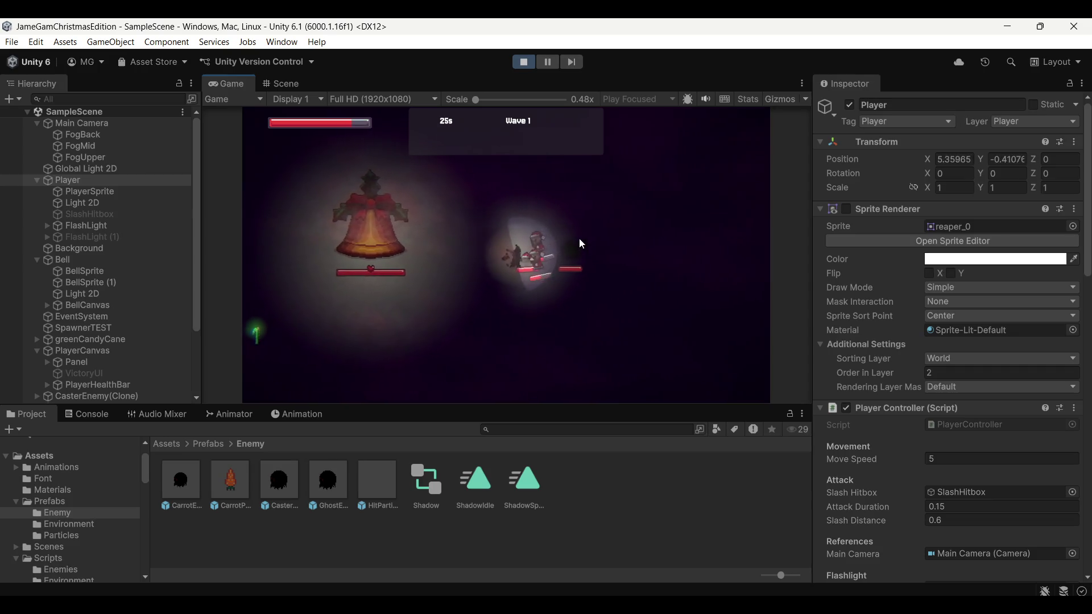
key(s)
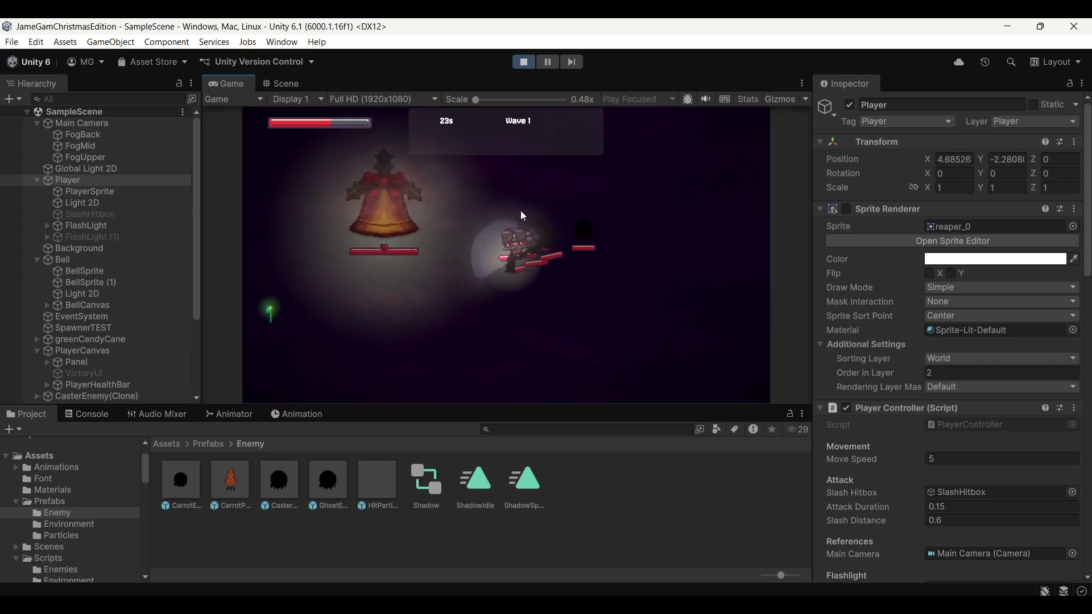
click(483, 215)
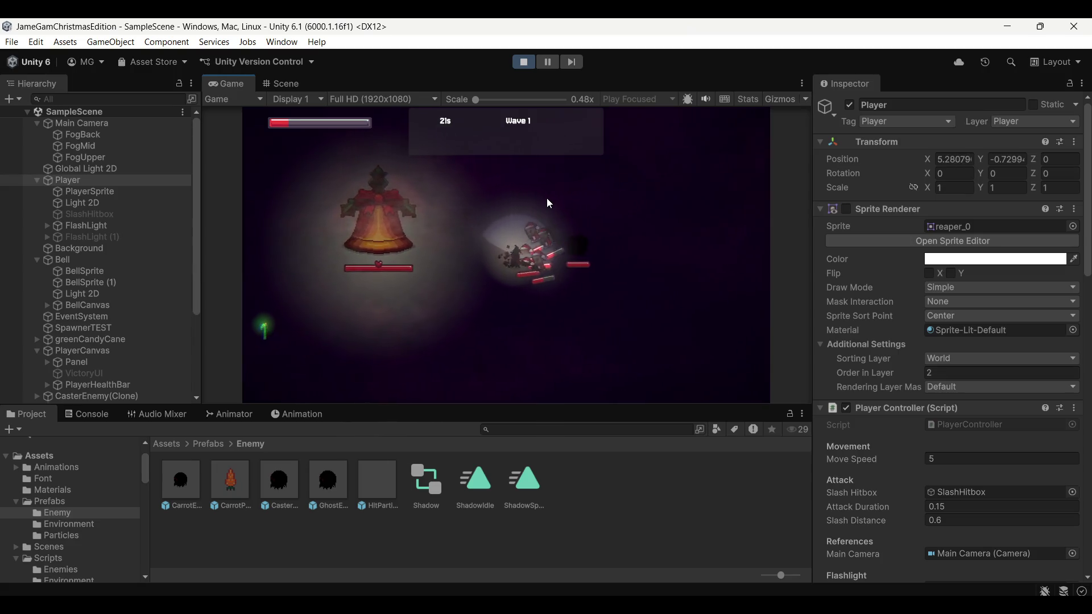
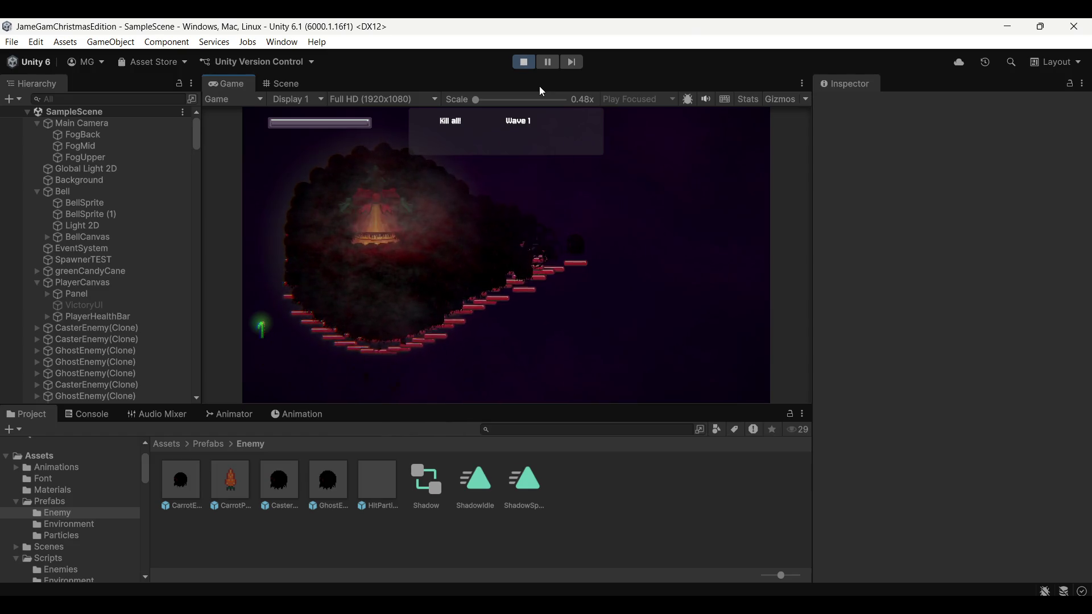
Step: Exit Play mode and pan the Scene view to frame the bell and player
click(520, 60)
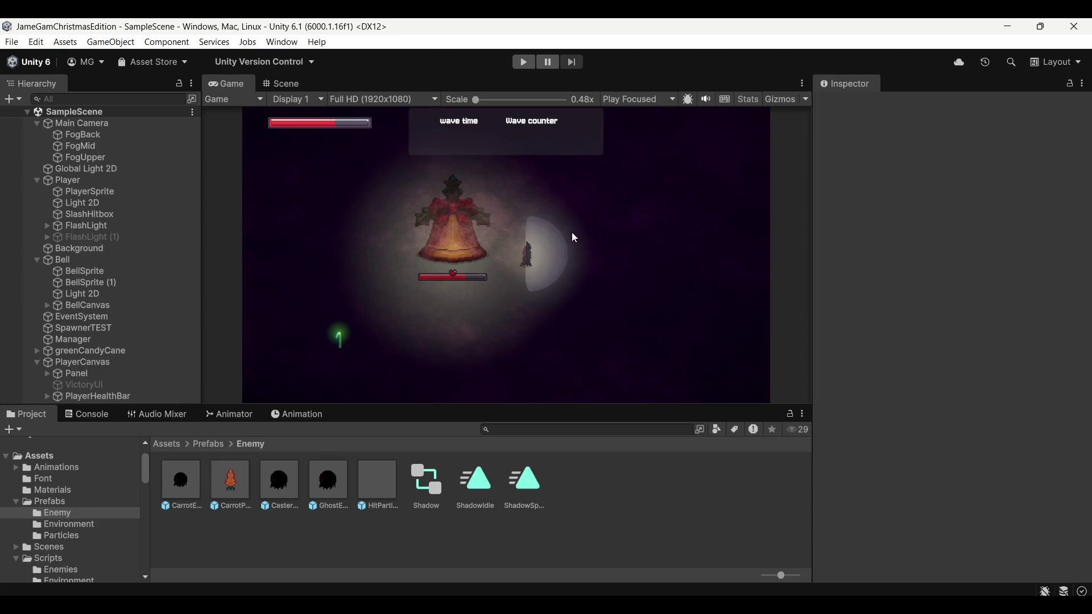
click(270, 86)
drag(471, 285, 514, 274)
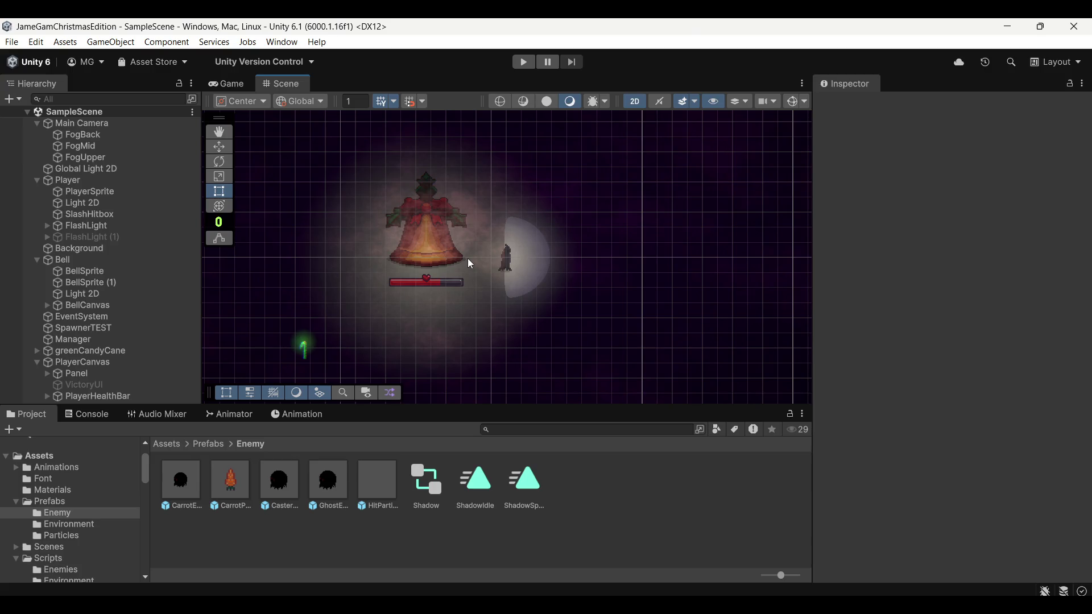
Step: Collapse PlayerCanvas in the Hierarchy, hiding Panel, VictoryUI and PlayerHealthBar
click(35, 362)
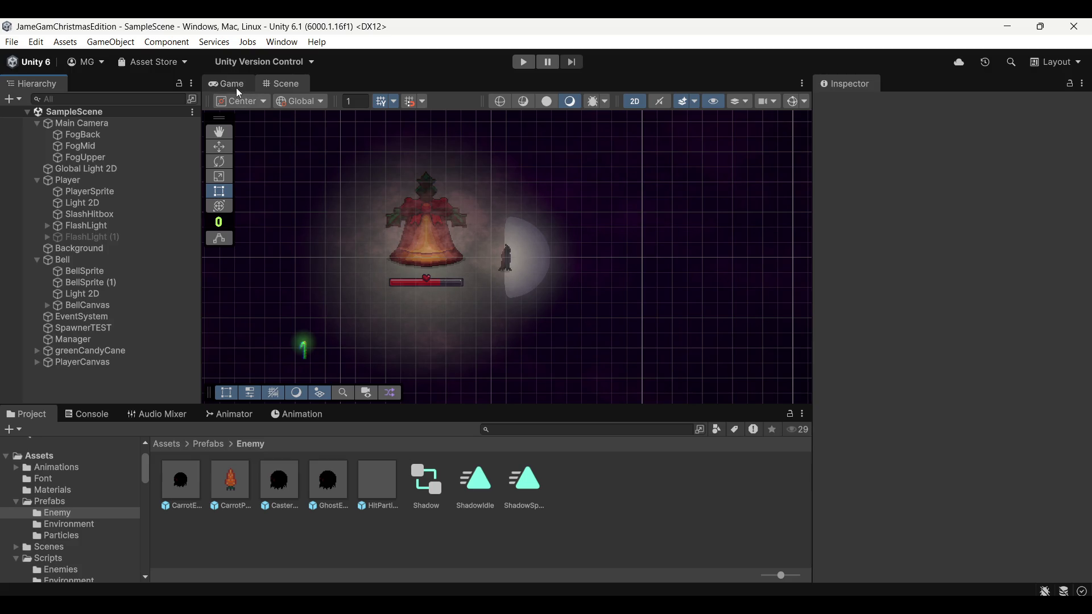
scroll(558, 248, up, 2)
scroll(548, 254, down, 3)
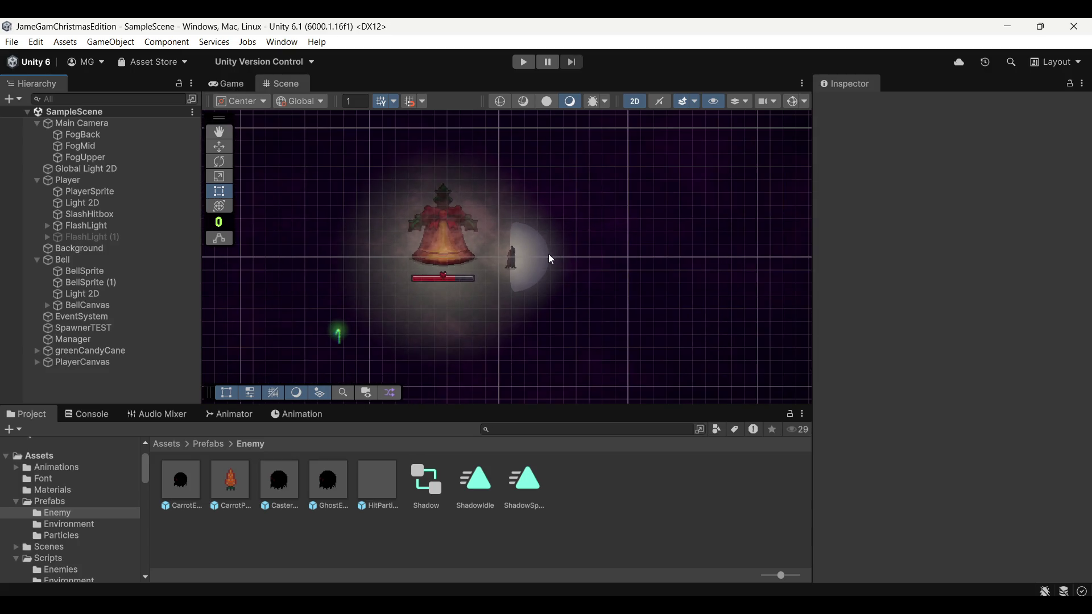
scroll(545, 254, up, 3)
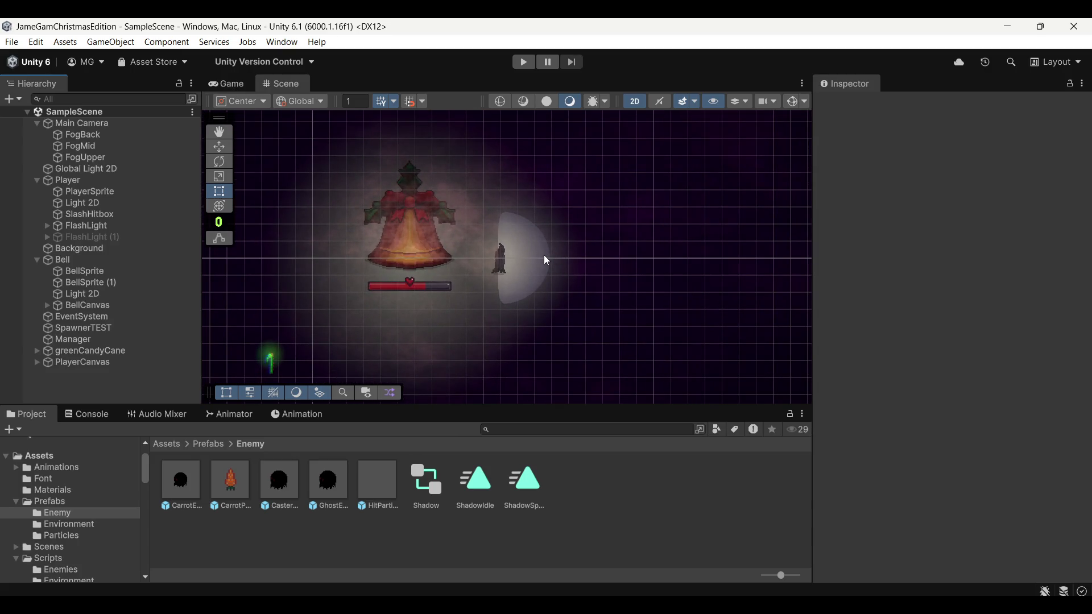
Step: Preview the Game view, return to the Scene view, and open the GhostEnemy prefab
click(241, 87)
click(274, 87)
double_click(337, 481)
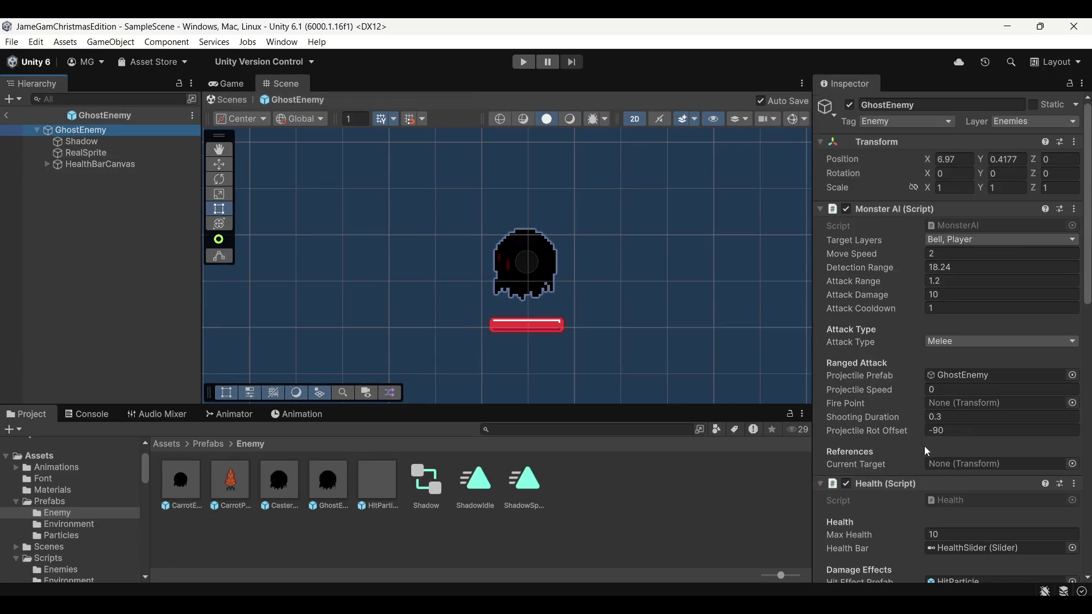
Step: Add a Shadow Caster 2D component to GhostEnemy by searching 'shadow'
scroll(911, 478, down, 5)
scroll(896, 512, down, 6)
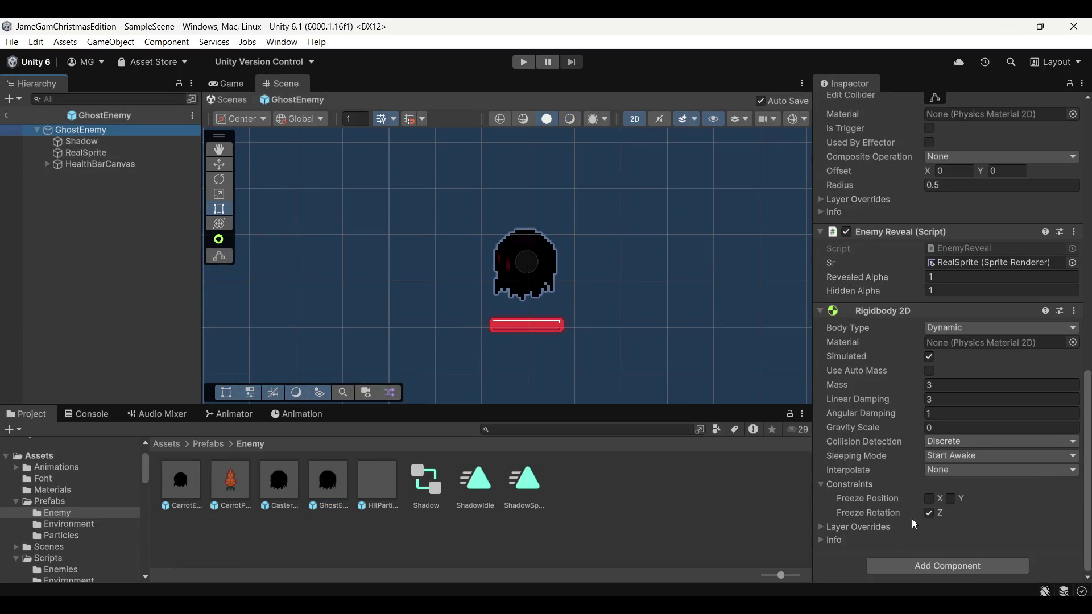
click(926, 568)
text(shadow)
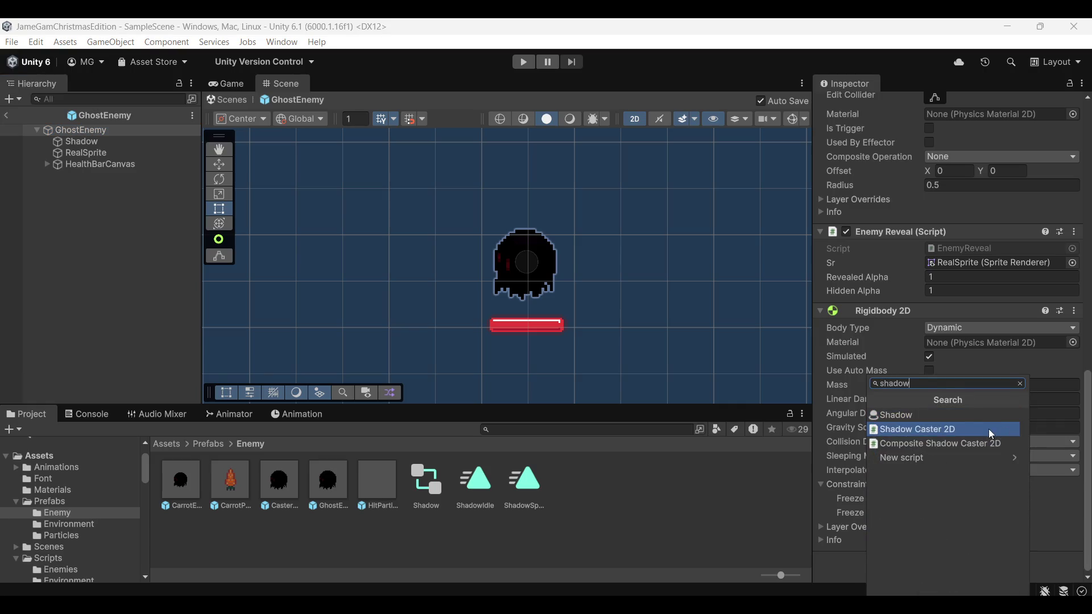
click(988, 429)
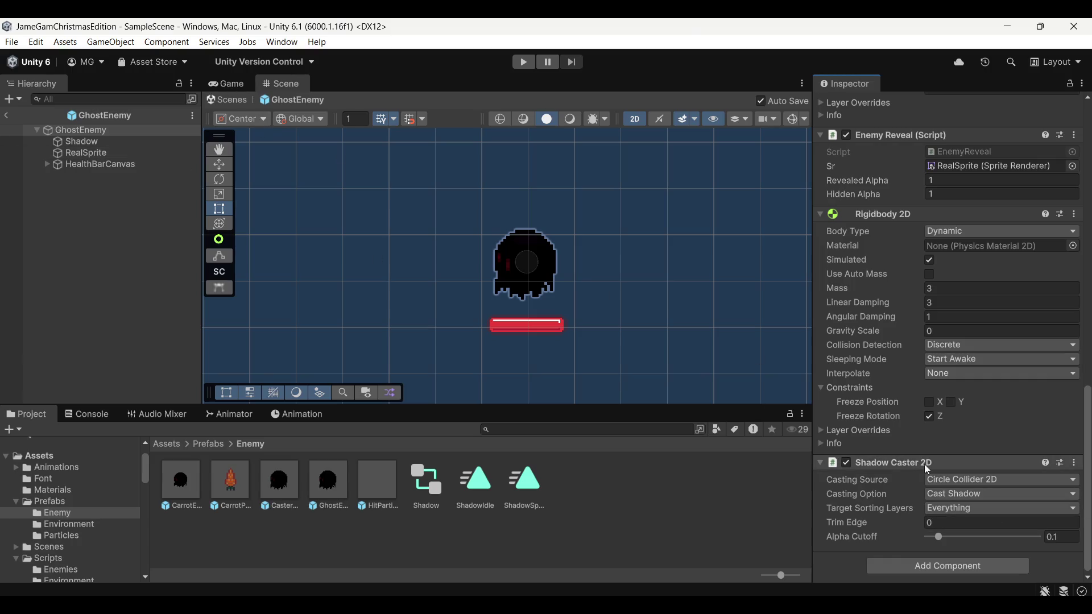
Step: Show the circle collider outline, keep target sorting layers at Everything, then exit and play
scroll(928, 400, up, 5)
scroll(928, 401, down, 5)
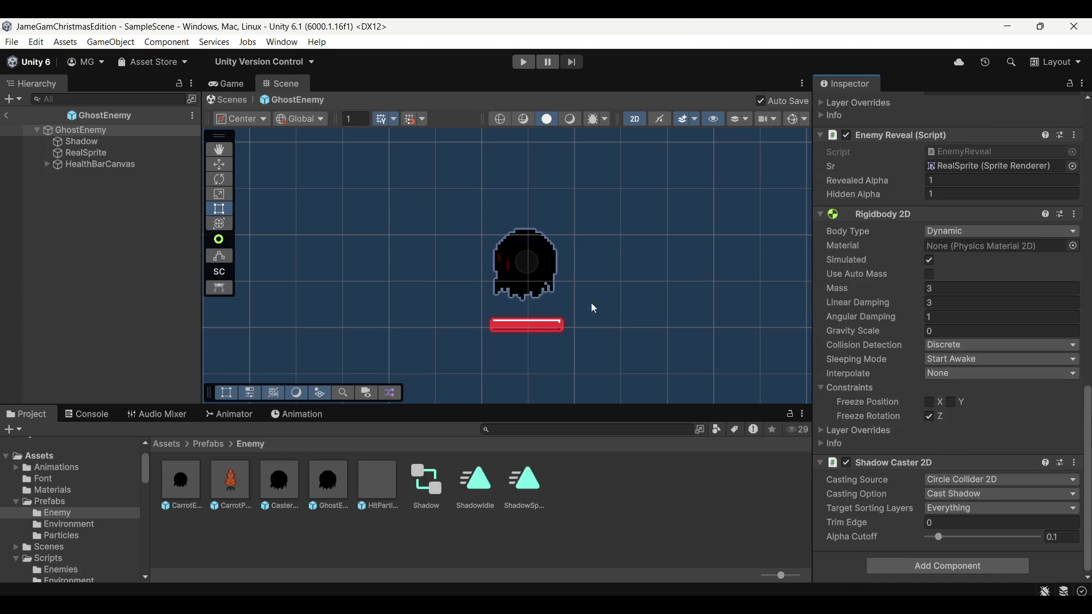
scroll(880, 253, up, 6)
click(935, 386)
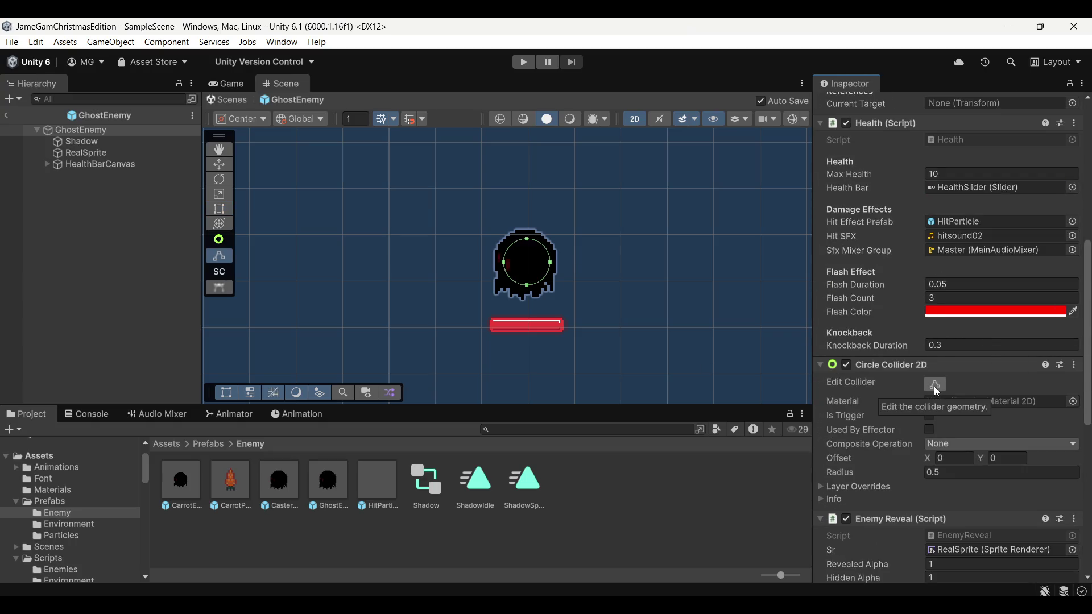
scroll(910, 404, down, 6)
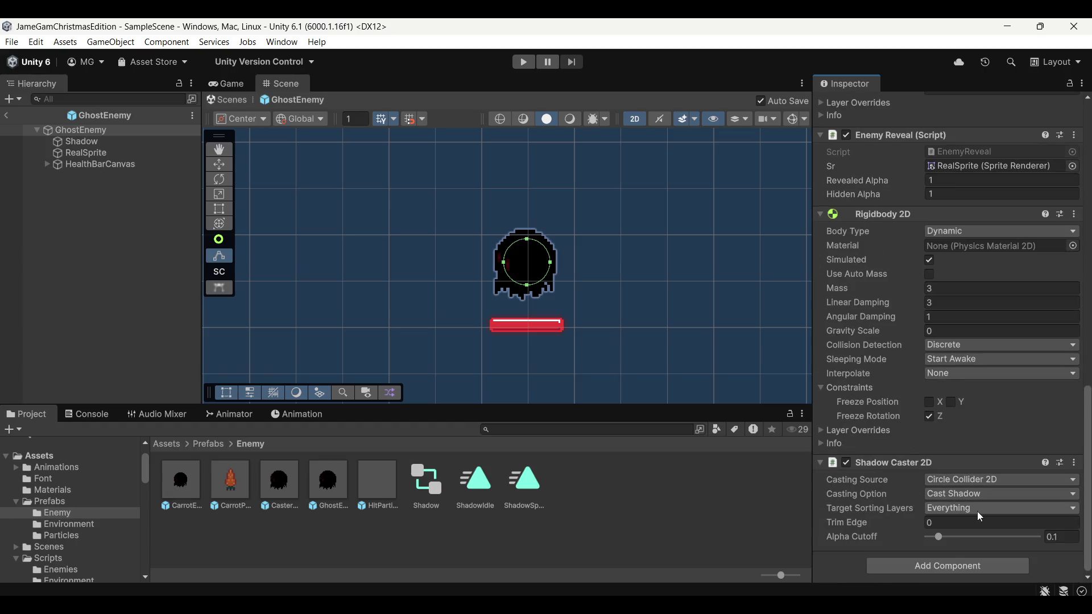
click(974, 511)
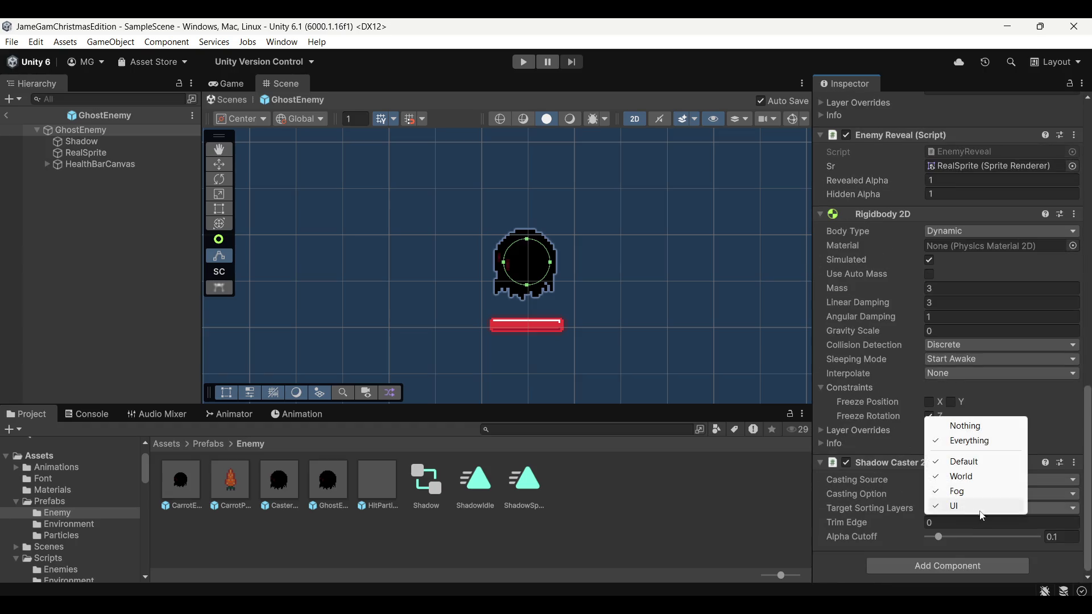
click(1038, 547)
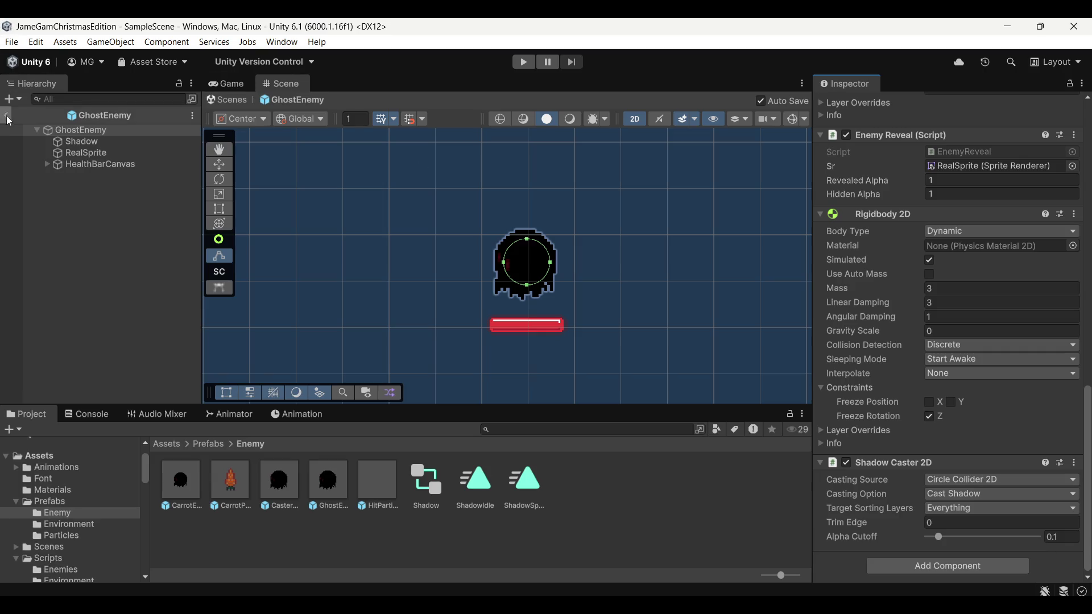
click(7, 117)
click(526, 61)
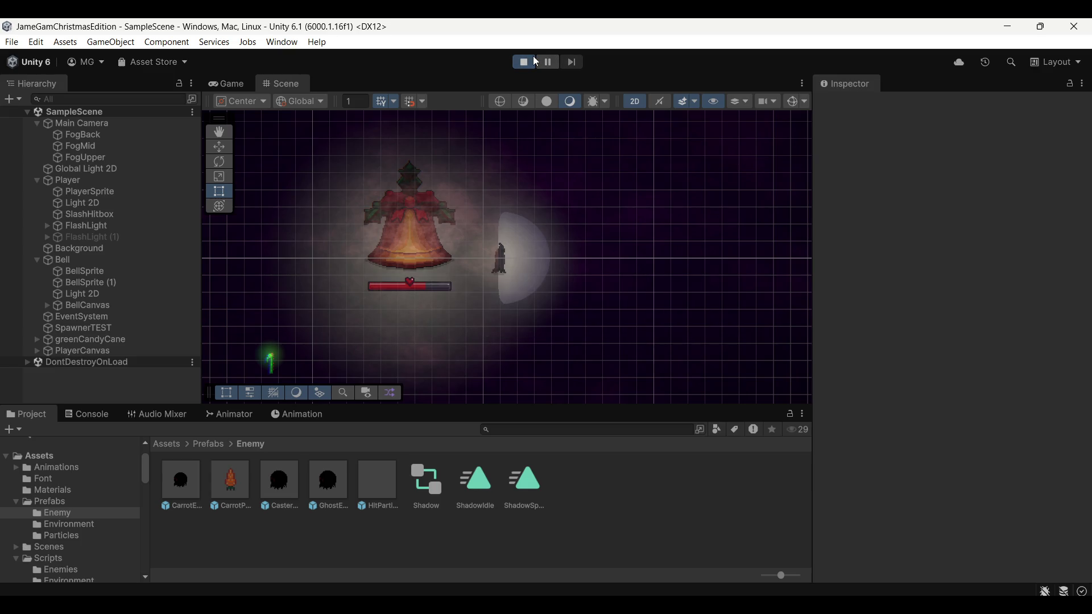
Step: Slash at the enemy wave swarming the player, then open the CasterEnemy prefab
click(620, 217)
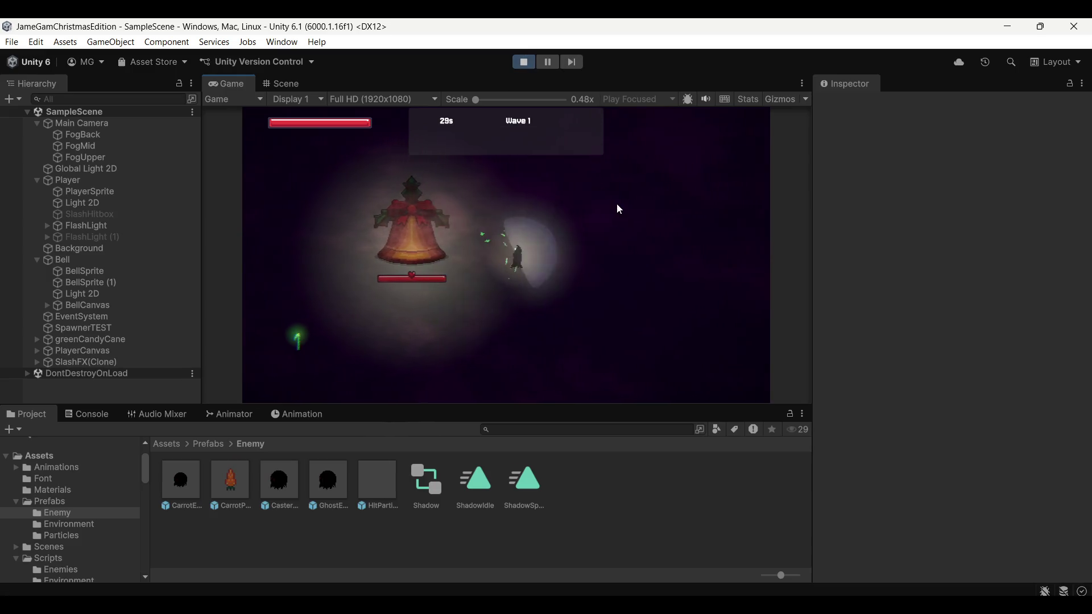
click(617, 205)
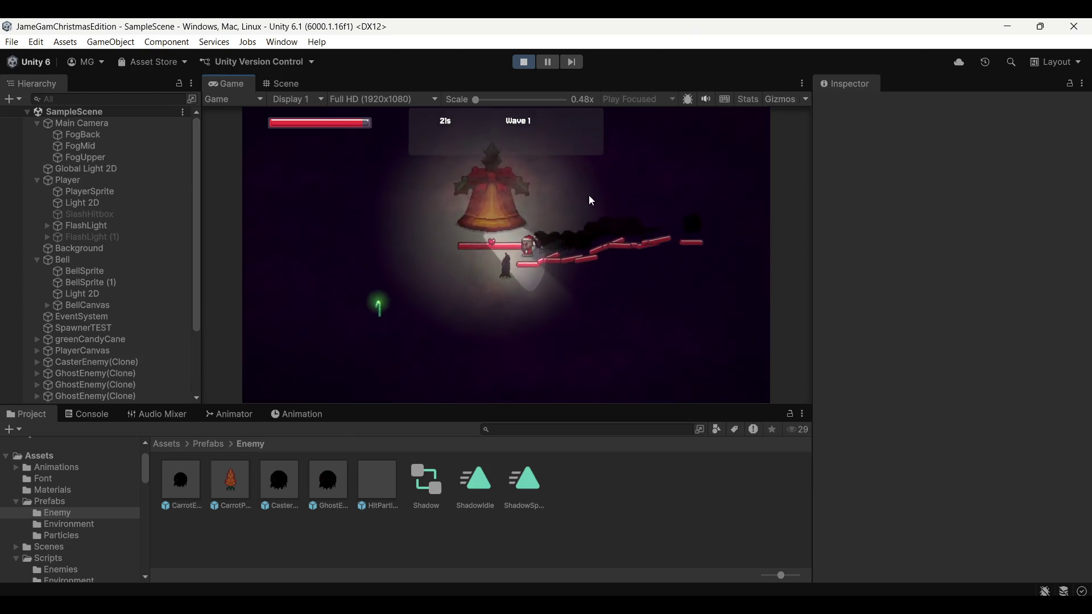
click(487, 198)
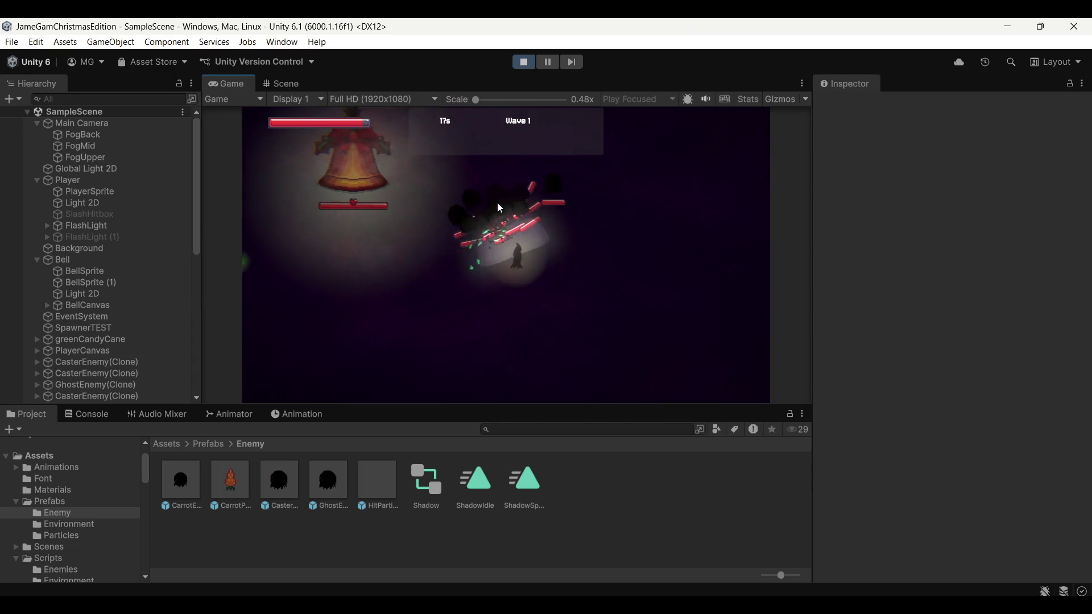
click(554, 209)
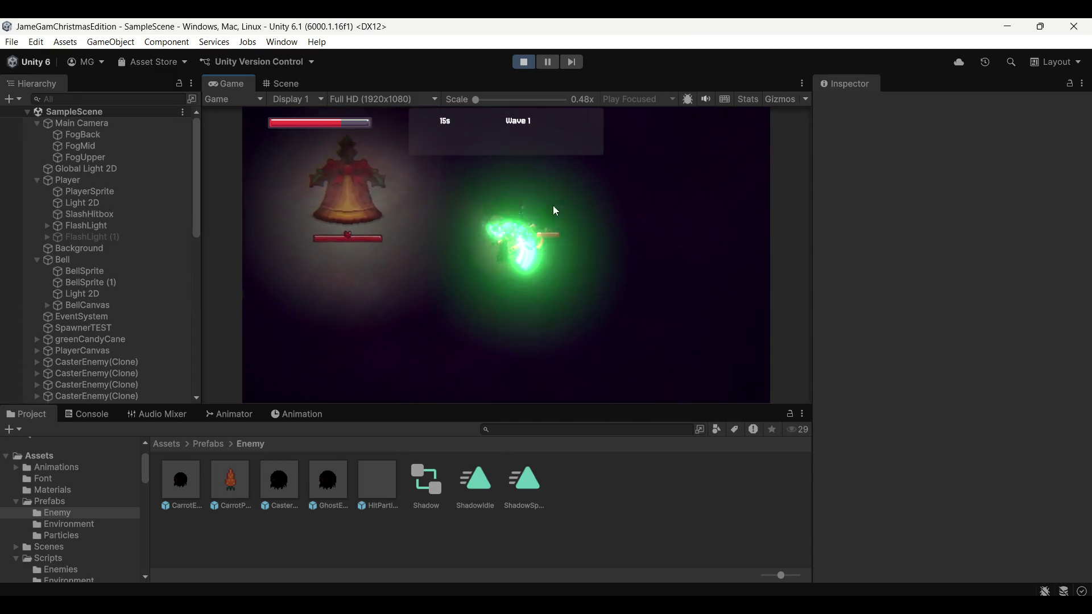
click(555, 207)
click(583, 210)
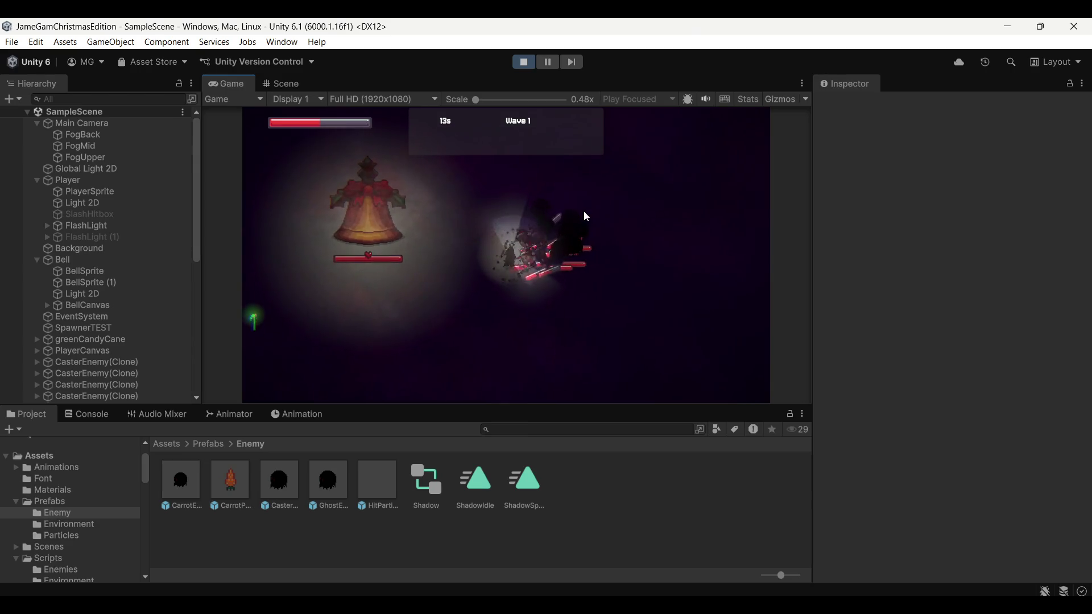
click(583, 212)
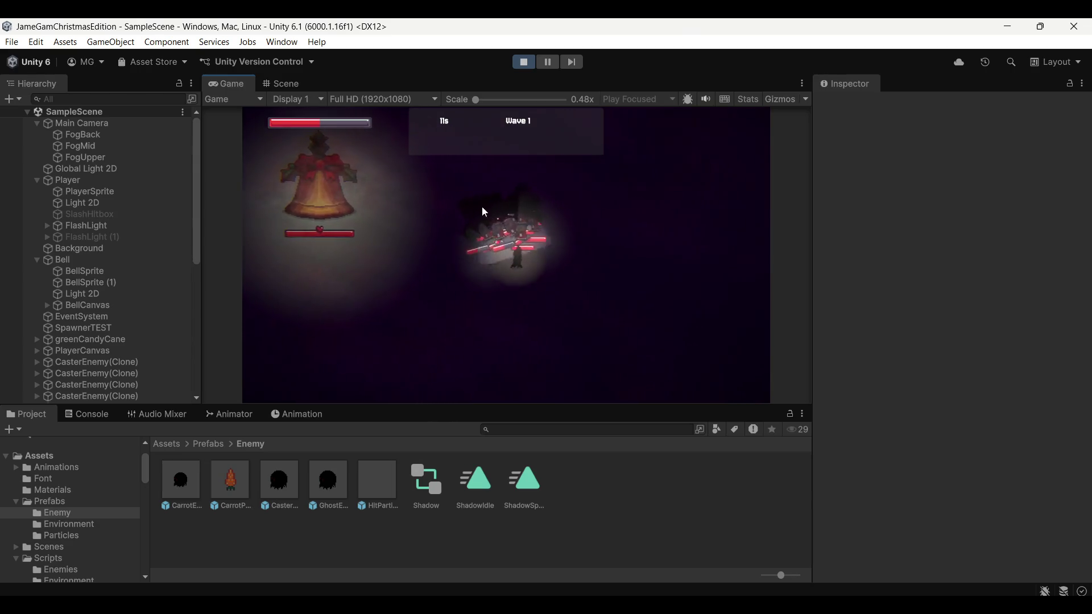
click(480, 210)
click(567, 194)
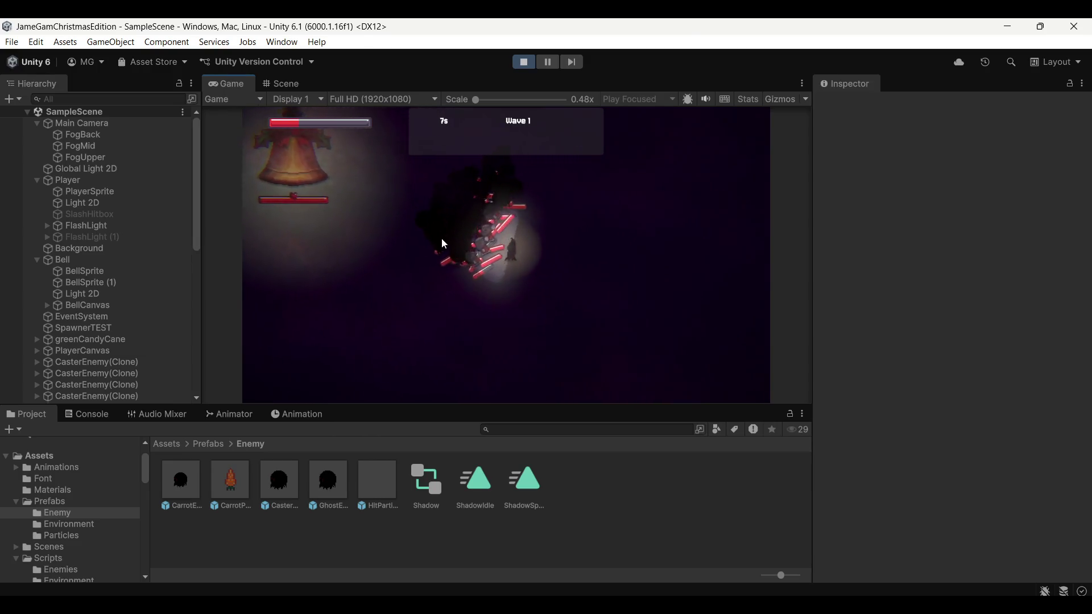
click(445, 253)
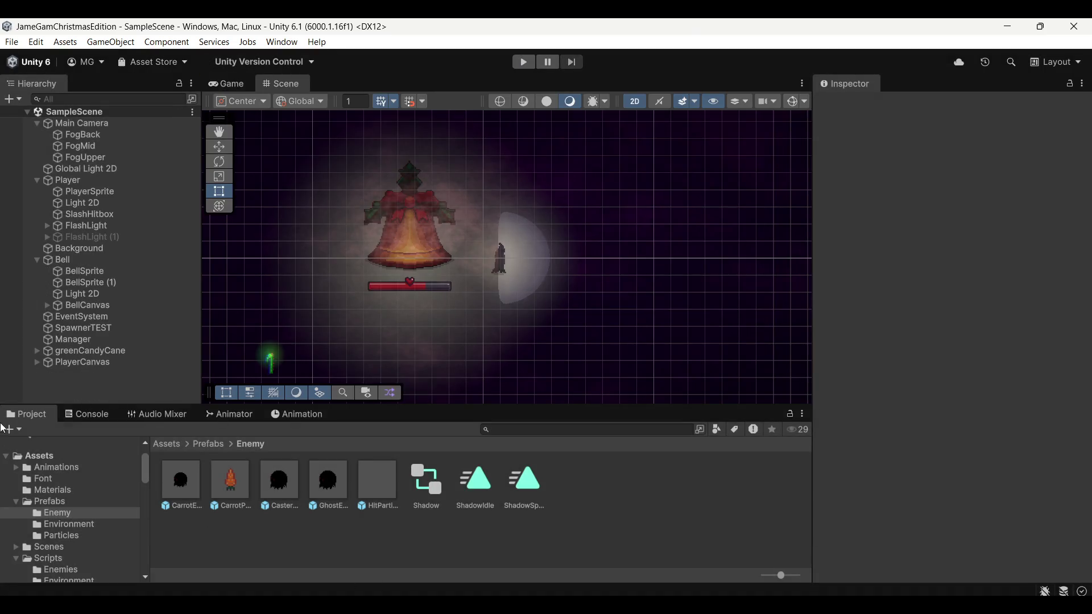
double_click(270, 480)
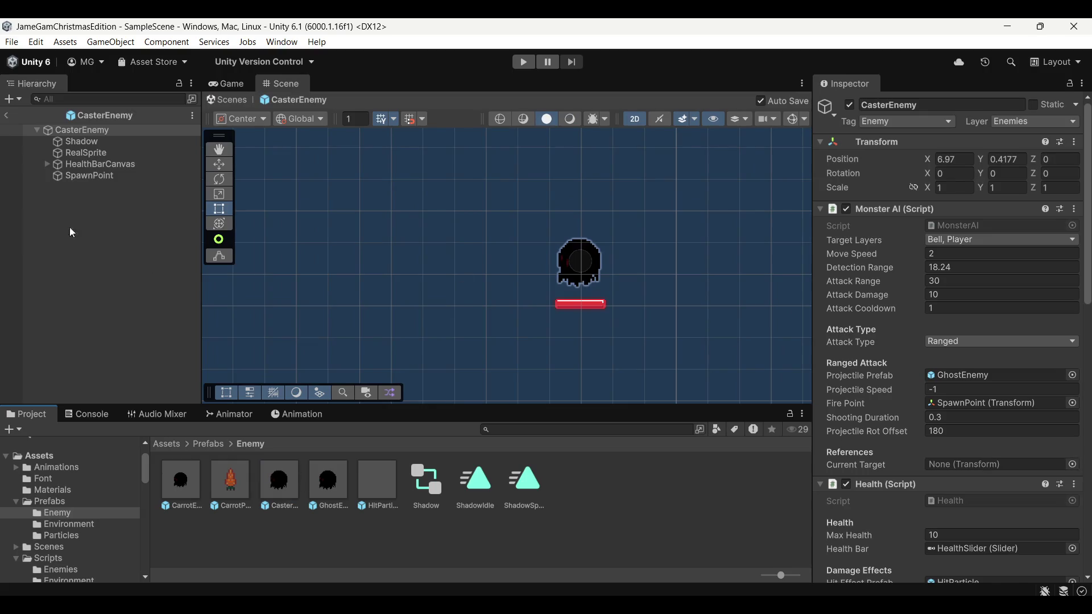
Step: Open the GhostEnemy prefab from the enemy assets
scroll(1061, 415, down, 3)
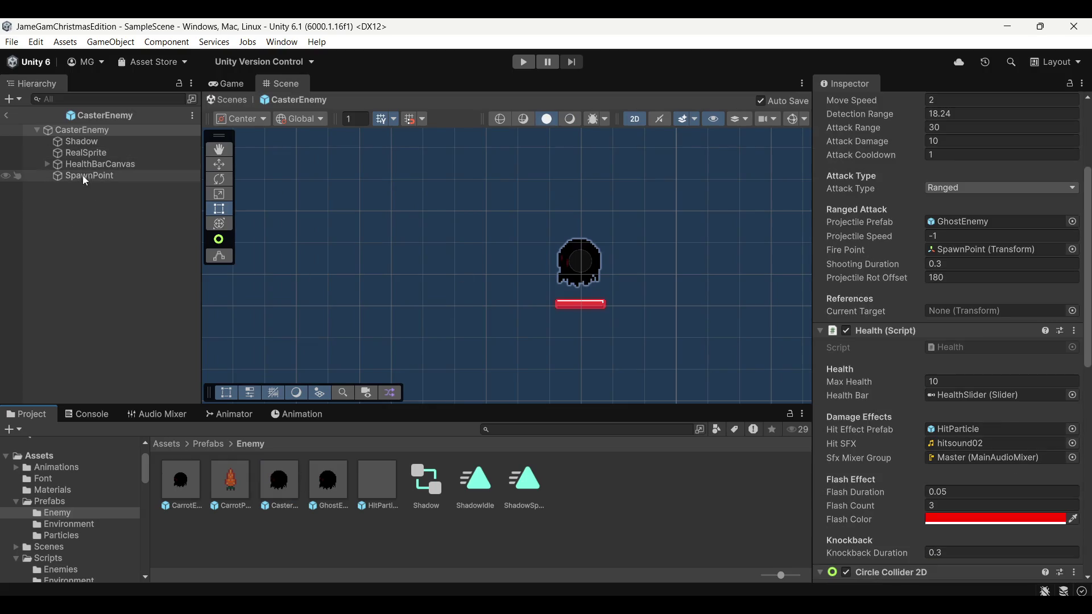
click(282, 474)
double_click(334, 479)
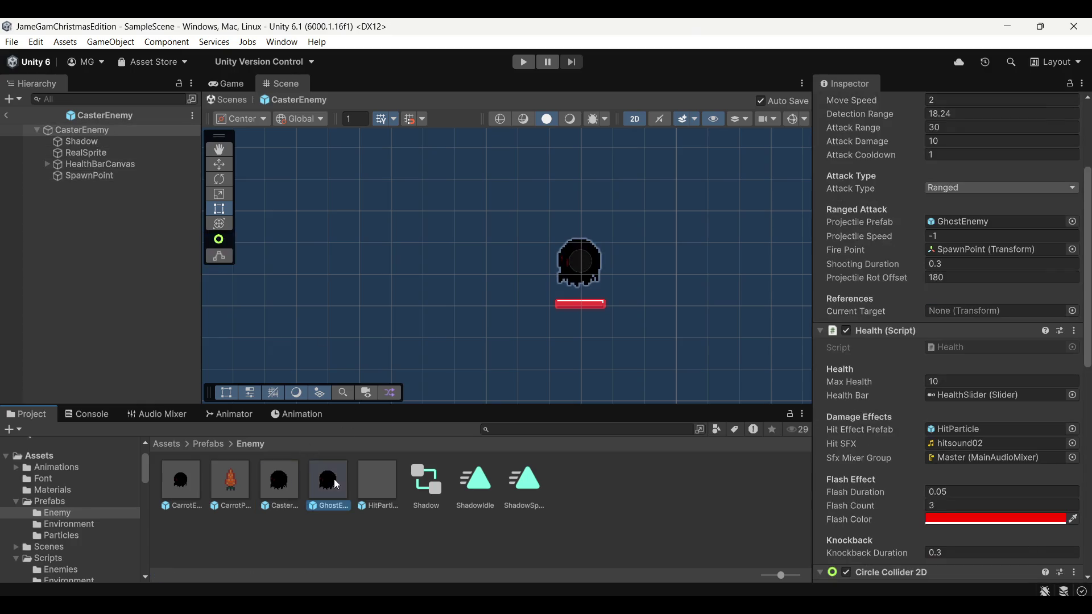
Step: Set Shadow Caster 2D Casting Source to Shape Editor, enter Edit Shape, and select RealSprite
scroll(1018, 472, down, 9)
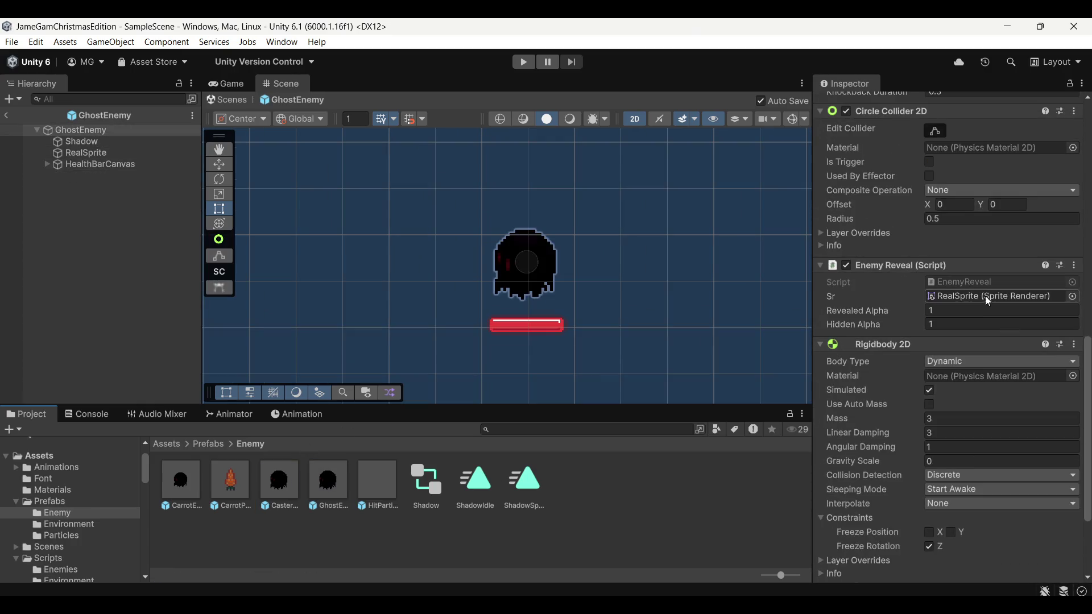
scroll(940, 322, down, 3)
click(1022, 482)
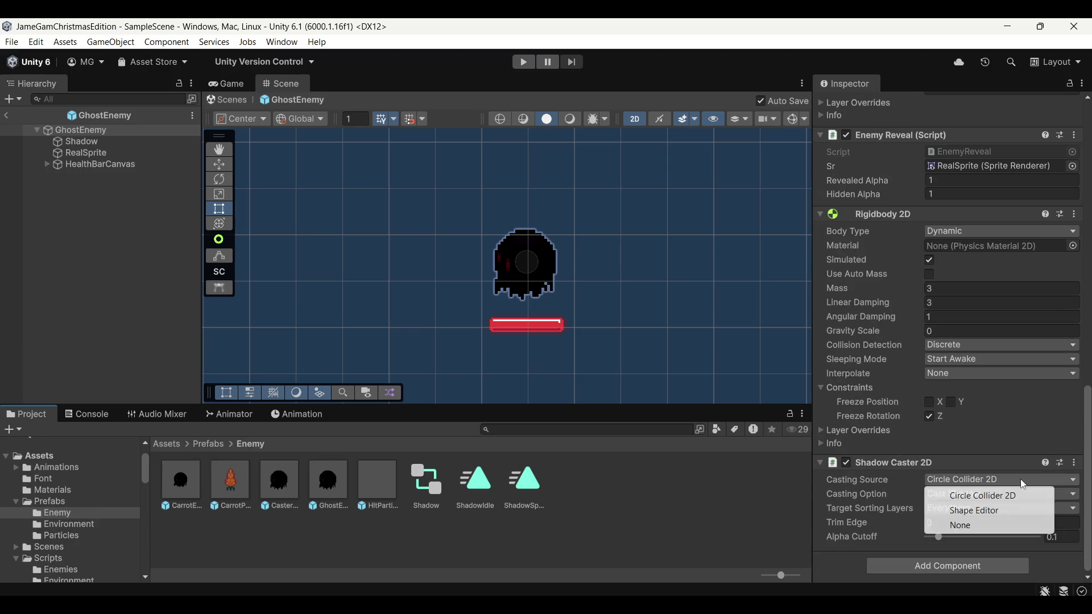
click(1014, 511)
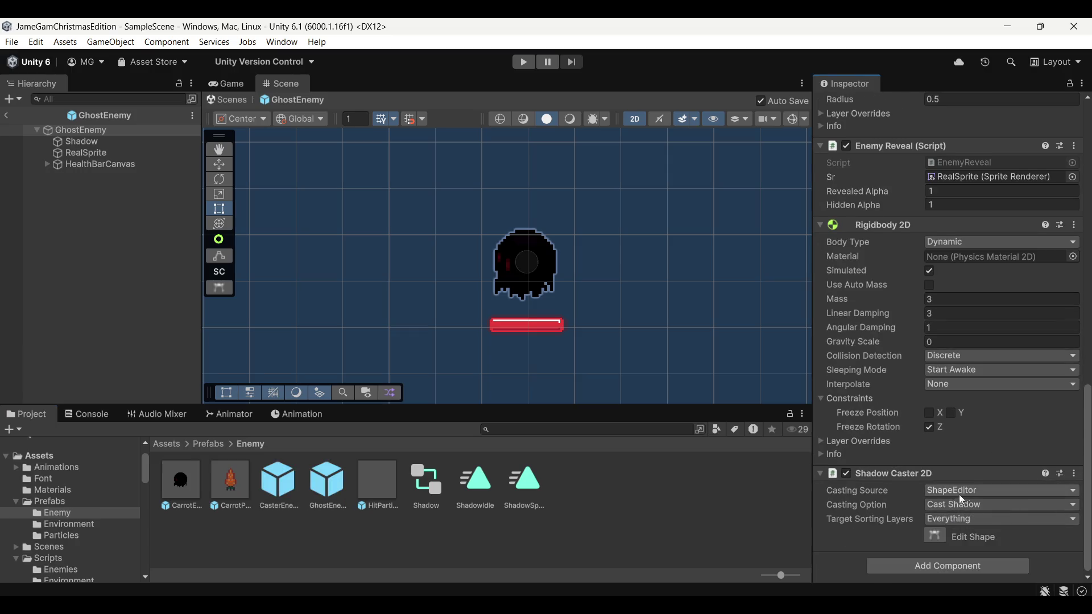
click(933, 536)
click(104, 153)
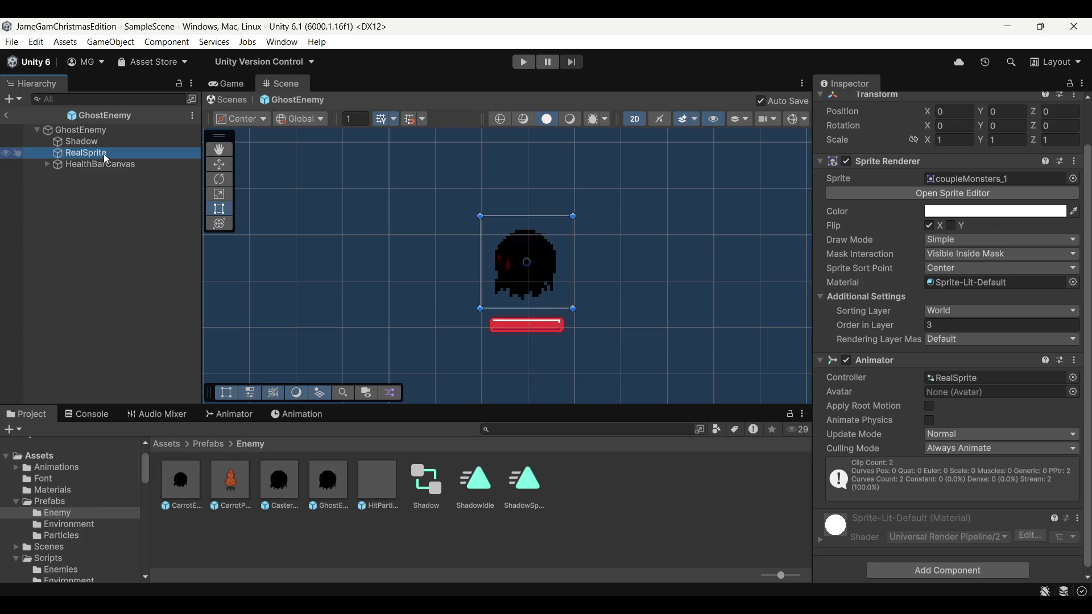
Step: Set RealSprite's Sprite Renderer Mask Interaction to None so the full hooded sprite shows
click(103, 133)
click(124, 152)
scroll(883, 395, up, 2)
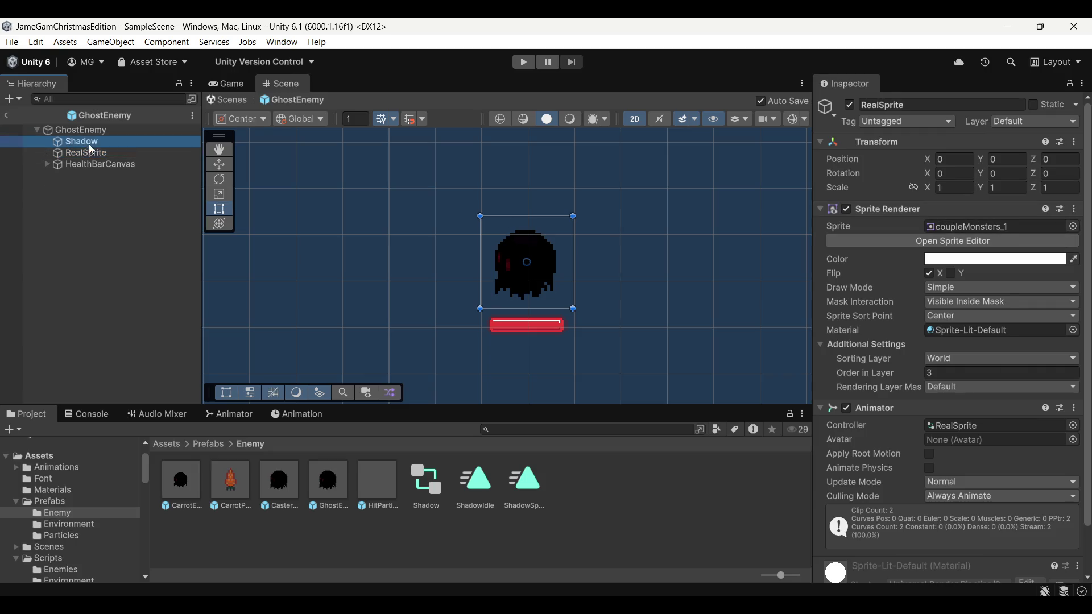
click(842, 106)
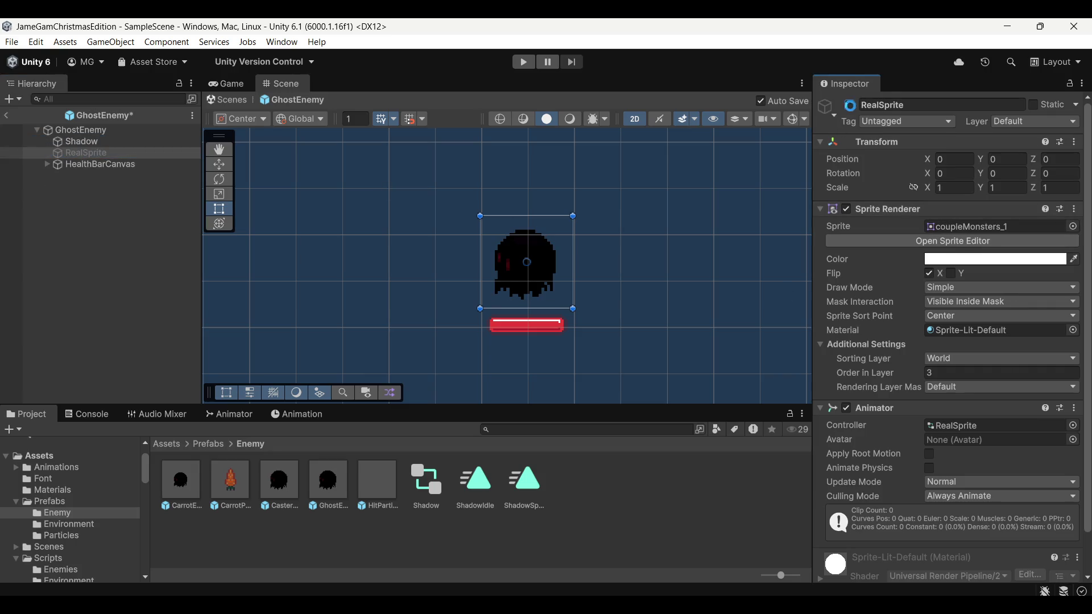
click(973, 302)
click(960, 317)
Step: Select the GhostEnemy root and bring up its Shadow Caster 2D shape editing
scroll(539, 268, up, 3)
scroll(973, 446, down, 2)
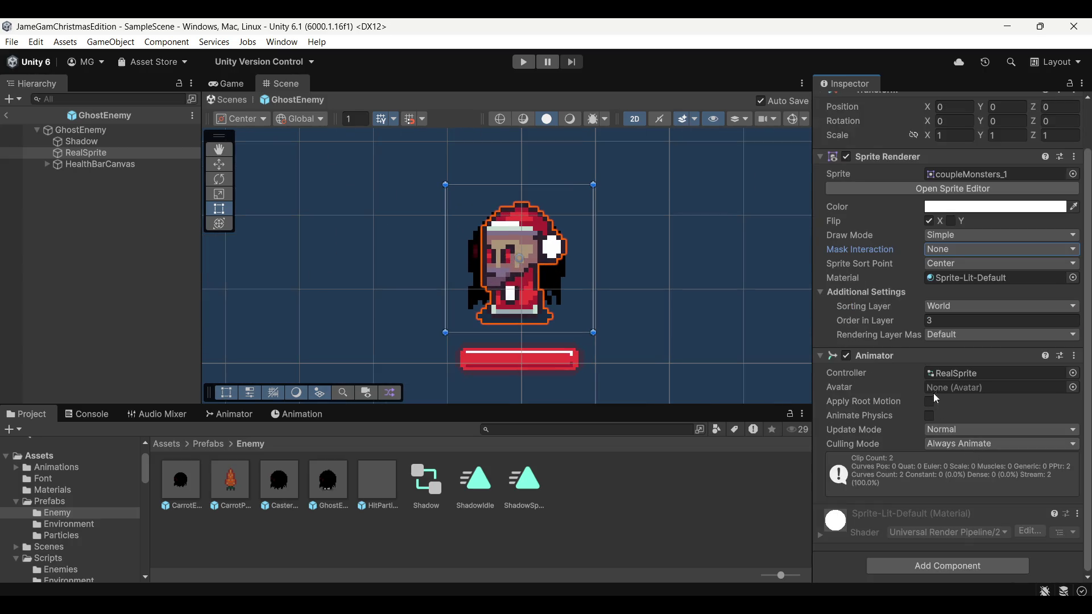
click(423, 495)
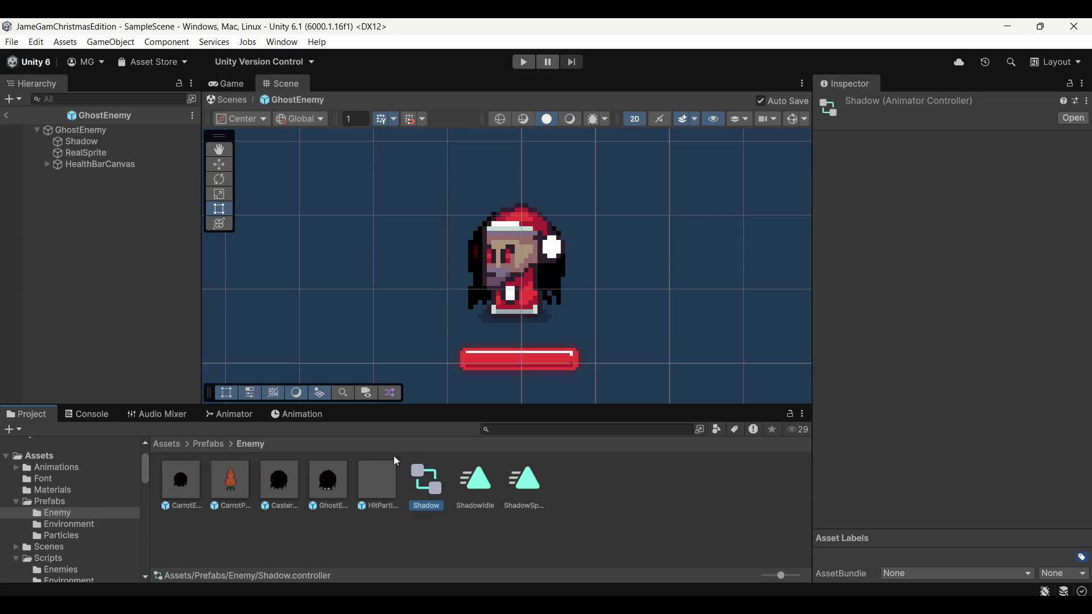
click(102, 142)
click(101, 132)
scroll(883, 453, down, 20)
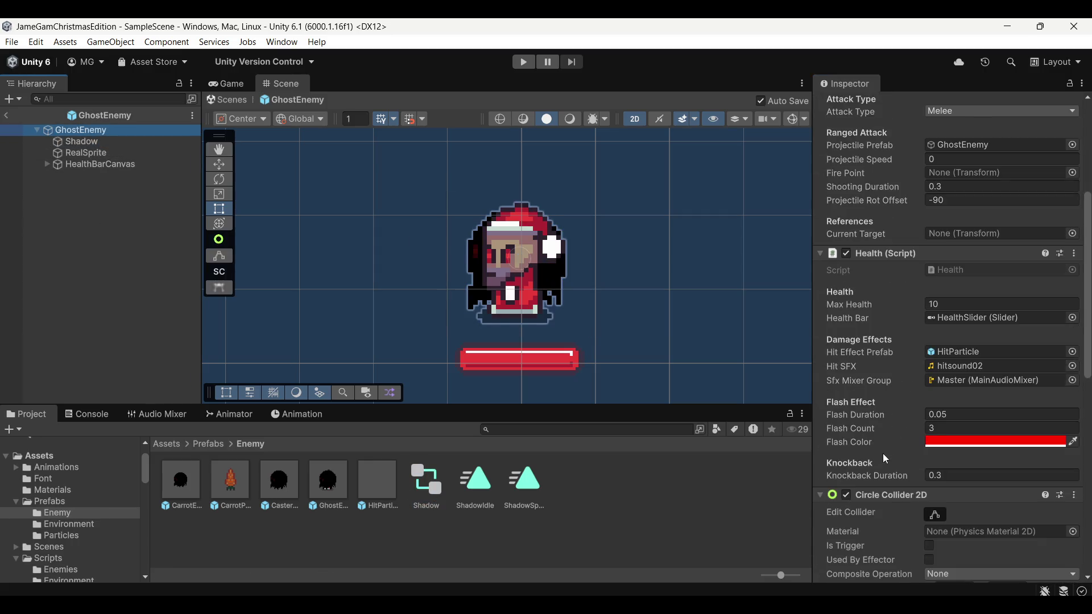
click(937, 533)
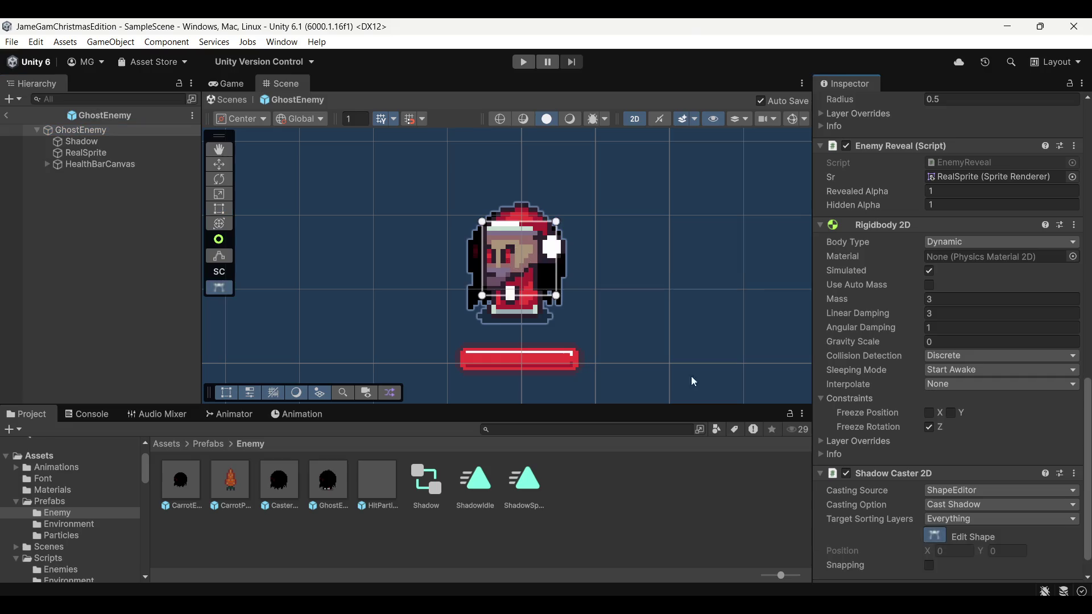
Step: Drag corners and add points so the shadow outline traces the hooded ghost, then exit the prefab
scroll(554, 245, up, 3)
drag(434, 213, 443, 217)
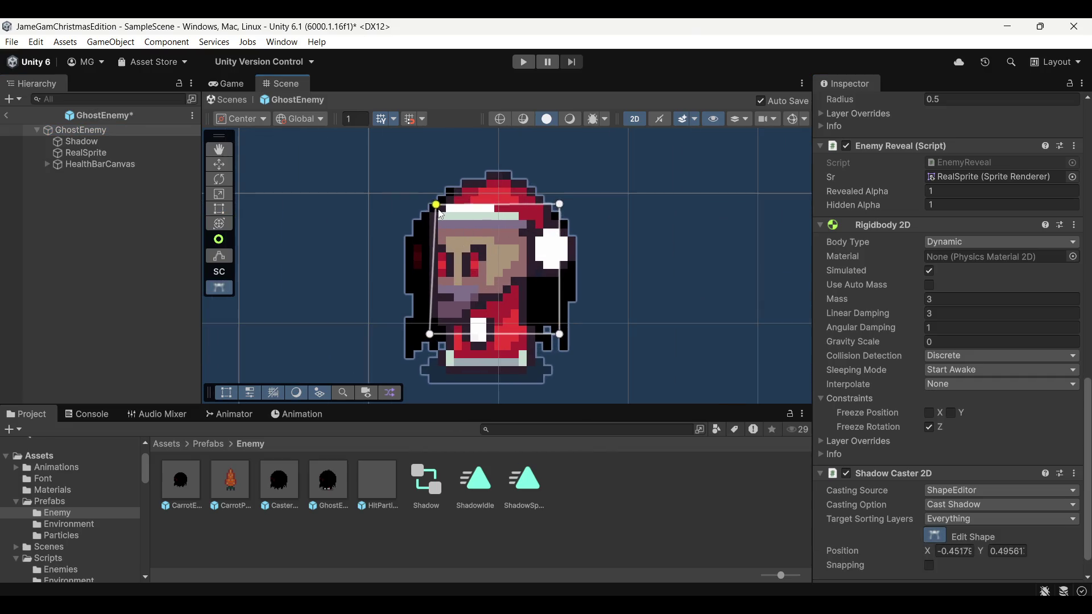
drag(430, 335, 441, 324)
mouse_move(560, 205)
mouse_down()
mouse_move(532, 236)
mouse_move(529, 221)
mouse_up()
drag(560, 335, 526, 327)
drag(455, 321, 449, 367)
drag(516, 333, 532, 369)
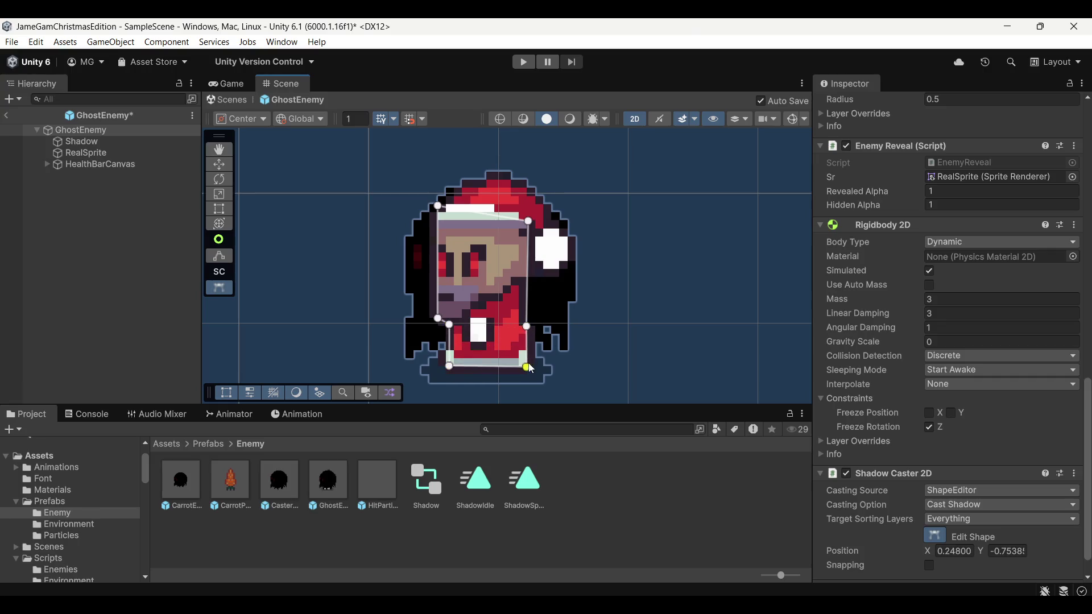
mouse_move(471, 210)
mouse_down()
mouse_move(478, 186)
mouse_move(512, 186)
mouse_move(546, 207)
mouse_move(572, 250)
mouse_move(550, 279)
mouse_move(526, 280)
mouse_up()
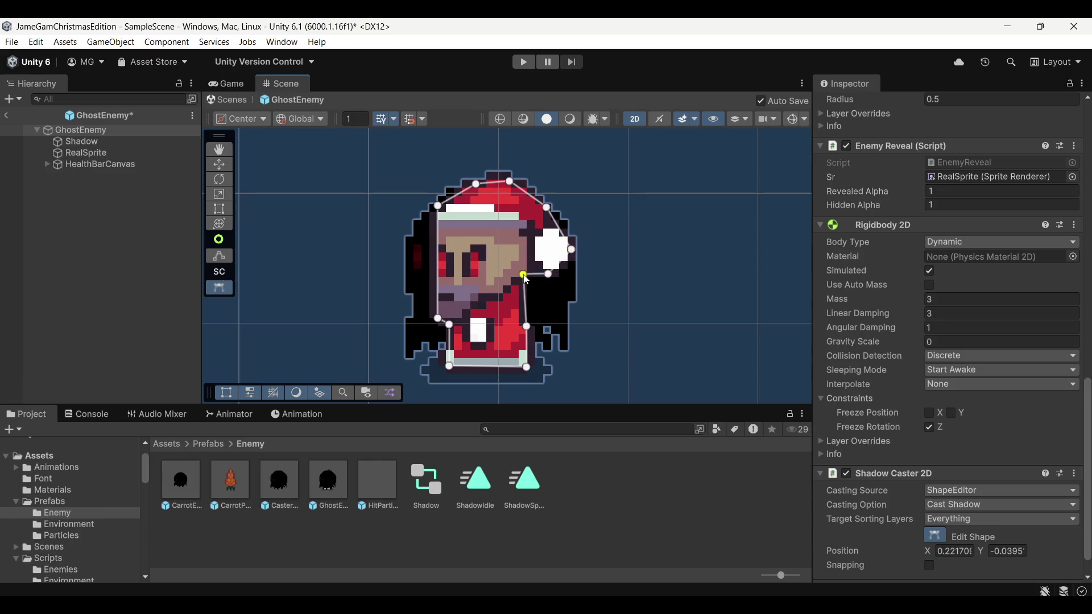
click(527, 324)
scroll(468, 168, down, 2)
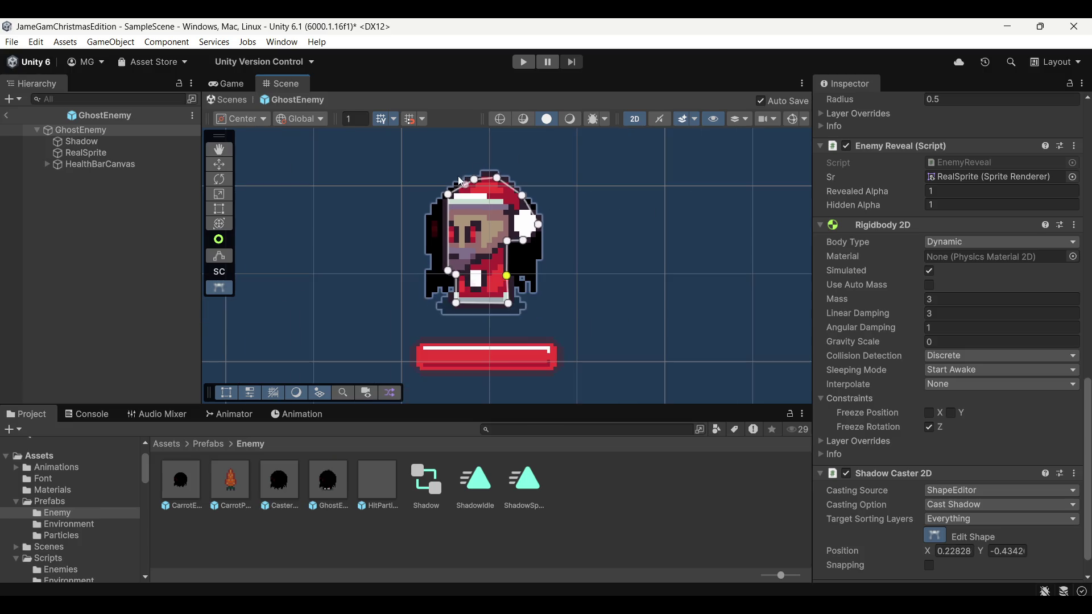
click(7, 116)
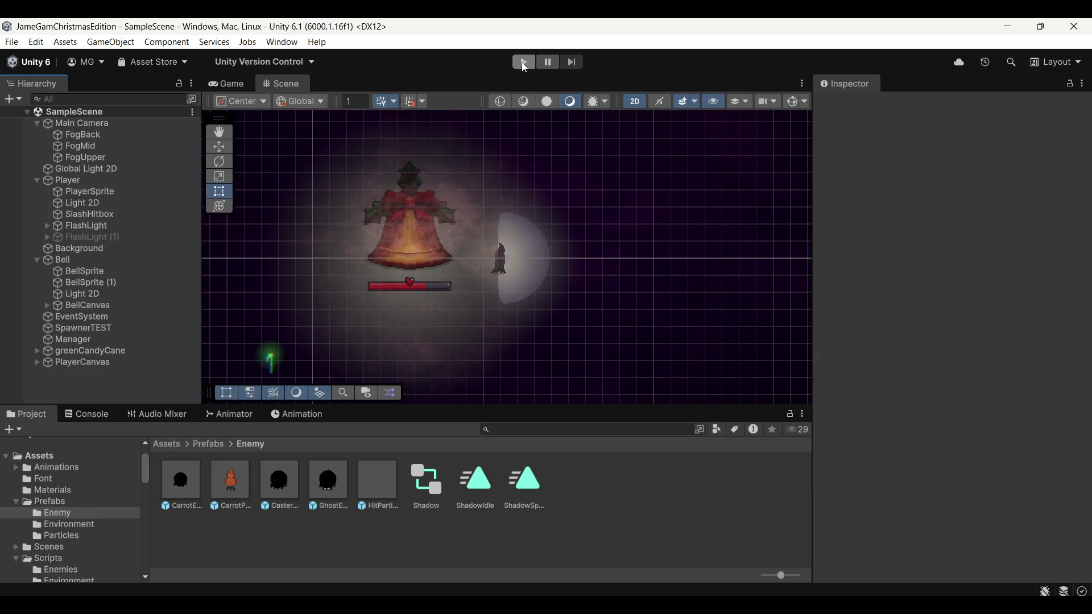
Step: Play wave 1, slashing repeatedly at enemies closing in on the player, then pause
click(523, 64)
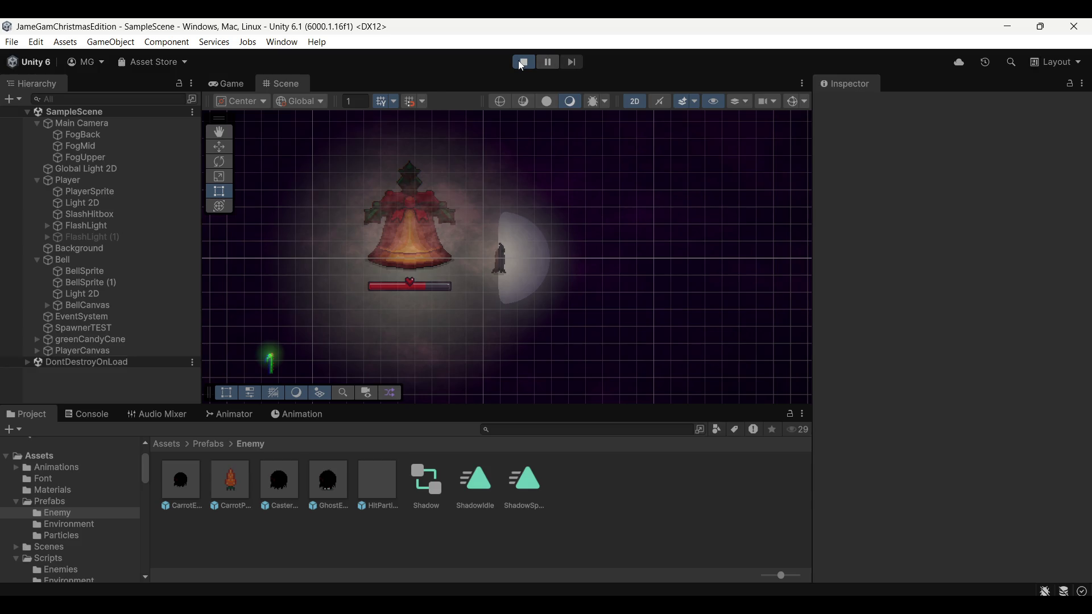
click(560, 276)
click(570, 259)
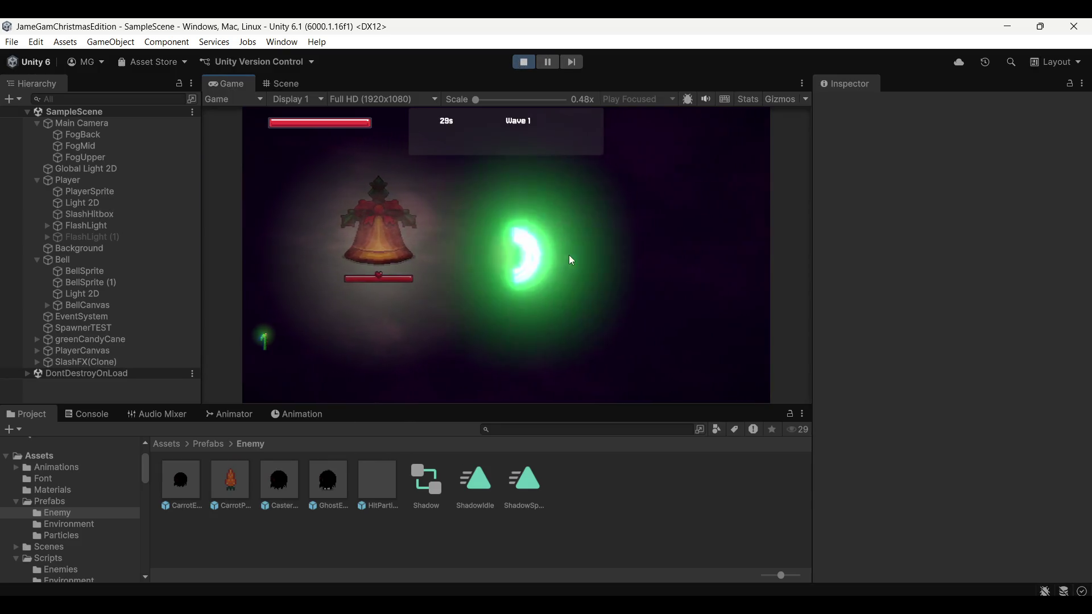
click(597, 276)
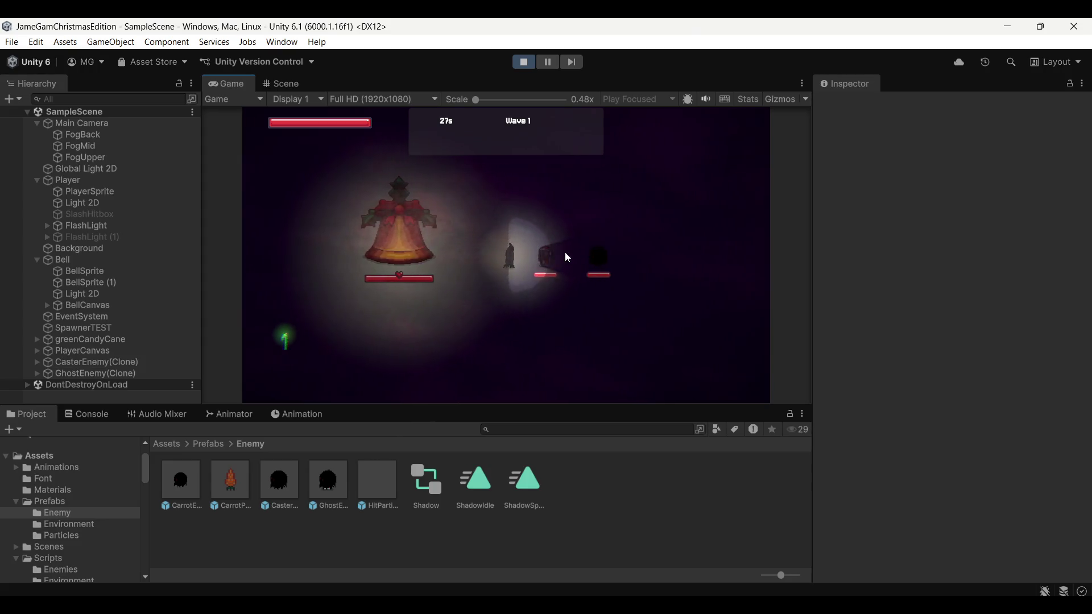
click(518, 189)
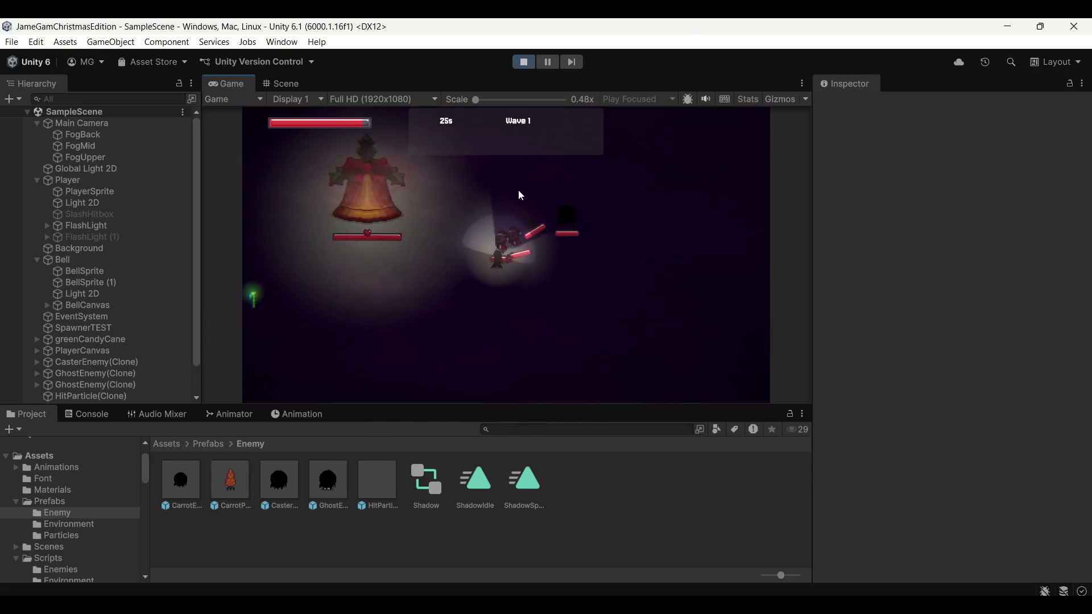
click(596, 253)
click(579, 230)
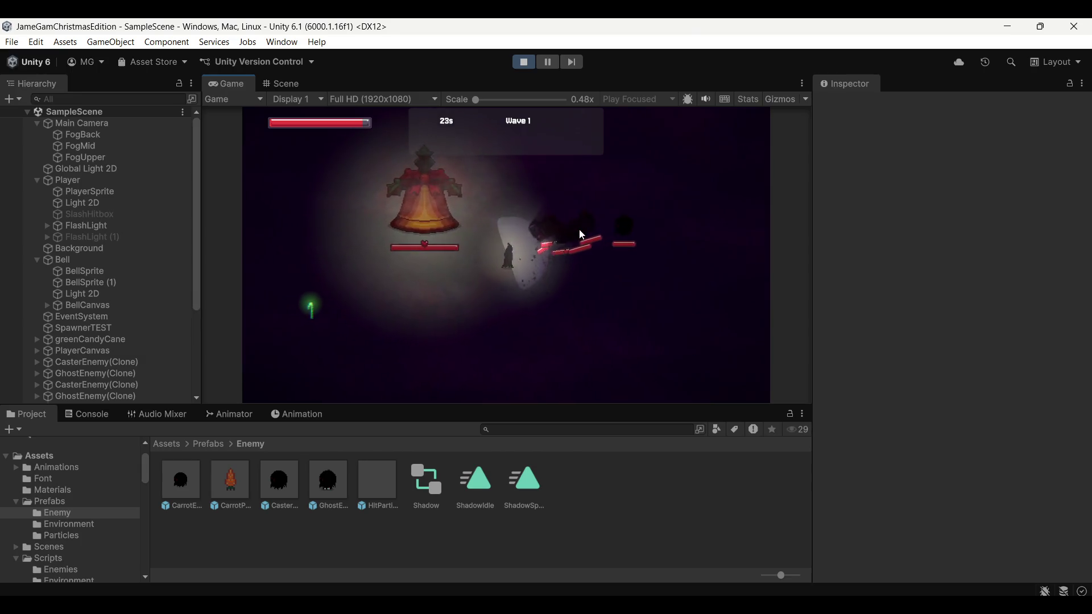
click(549, 186)
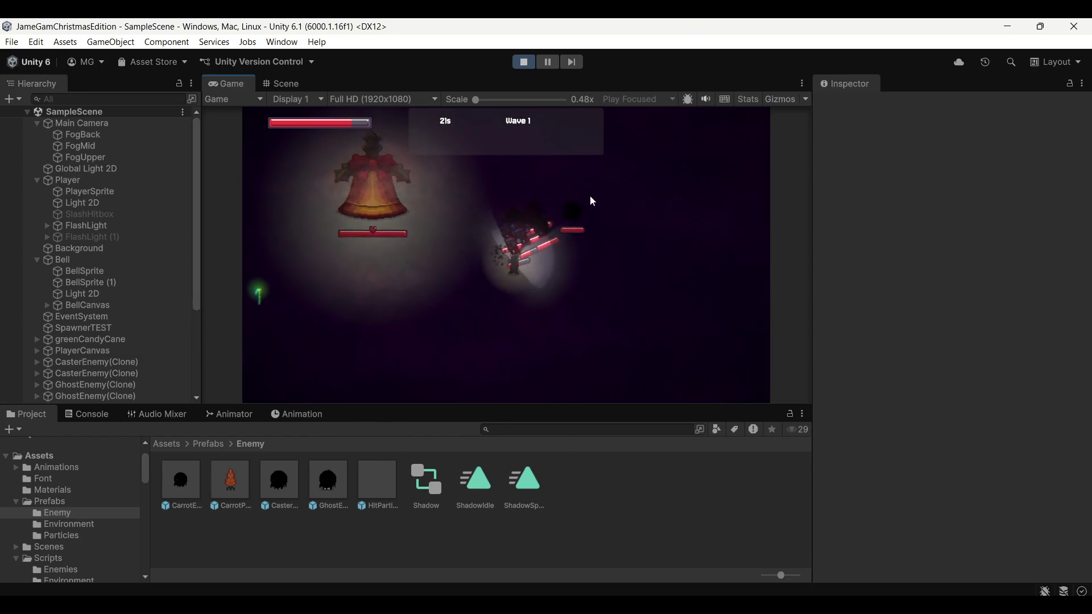
click(568, 212)
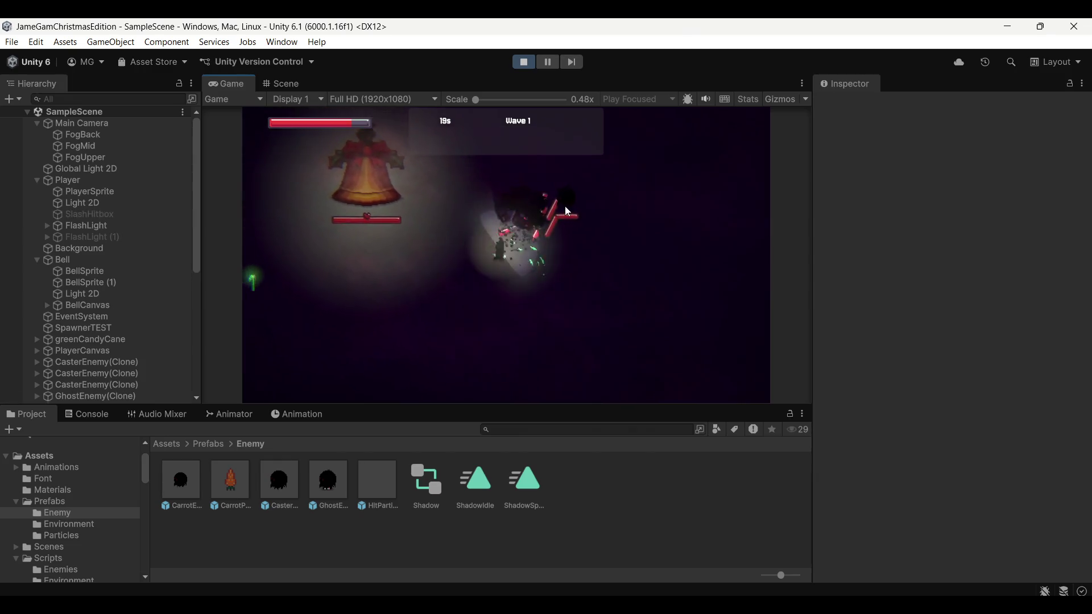
click(581, 243)
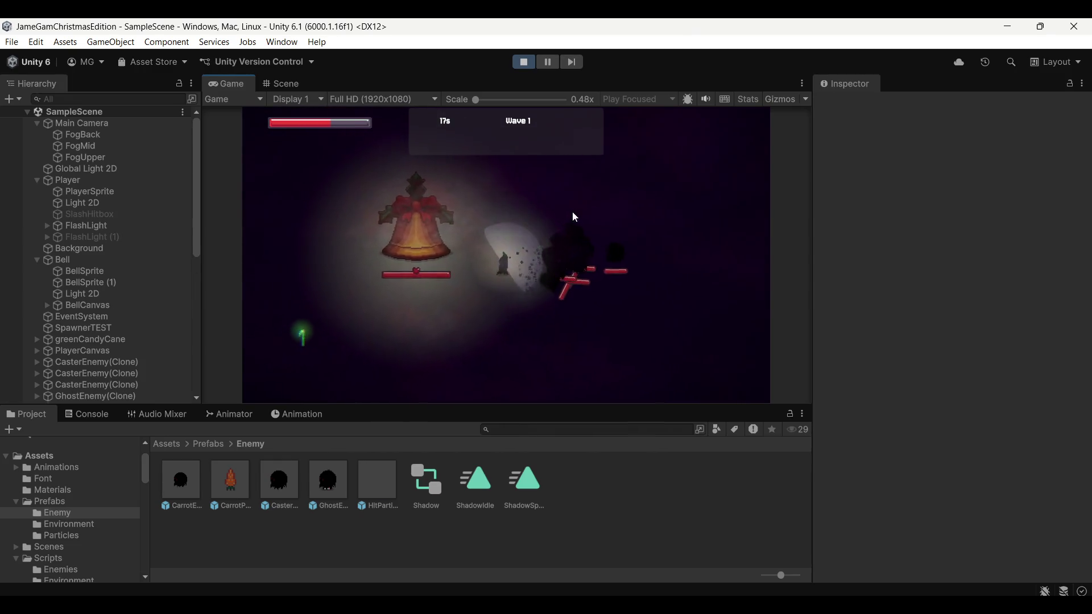
click(442, 199)
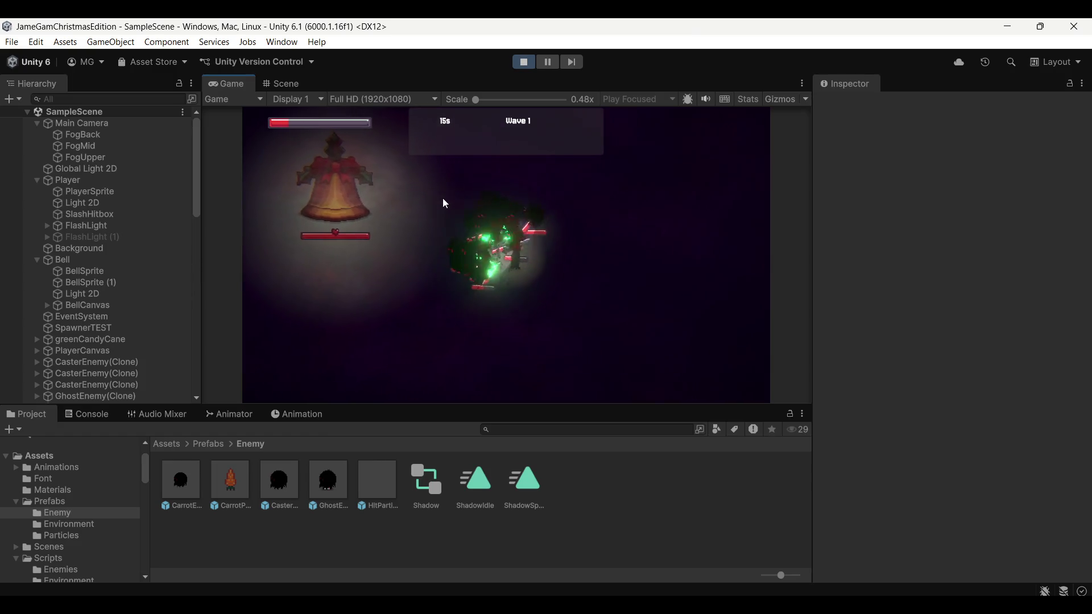
click(550, 67)
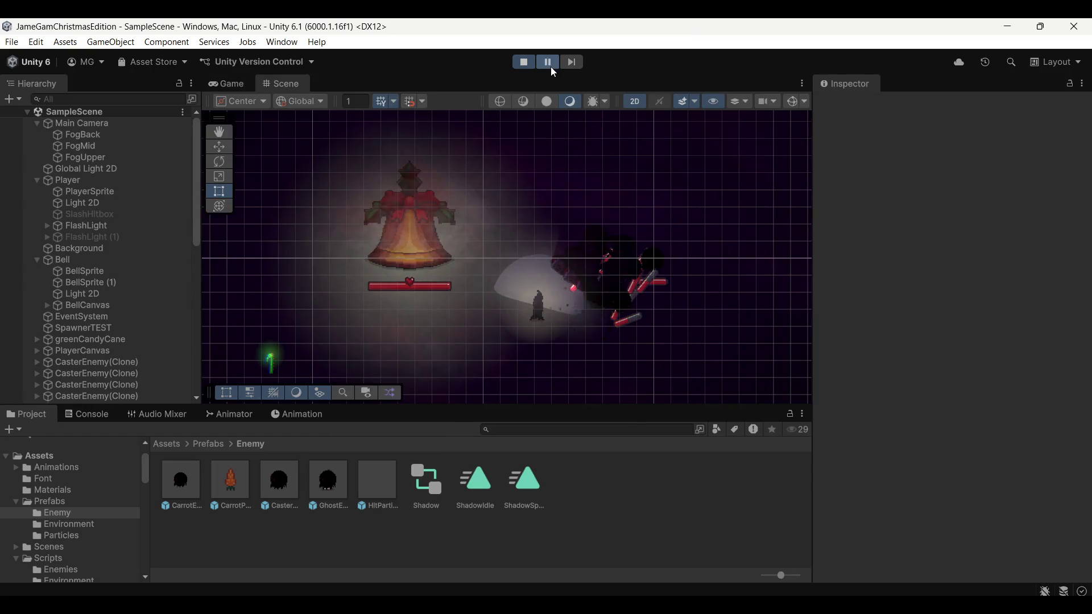
Step: Reopen the GhostEnemy prefab, dismiss the prefab mode warning, and stop the running game
double_click(333, 484)
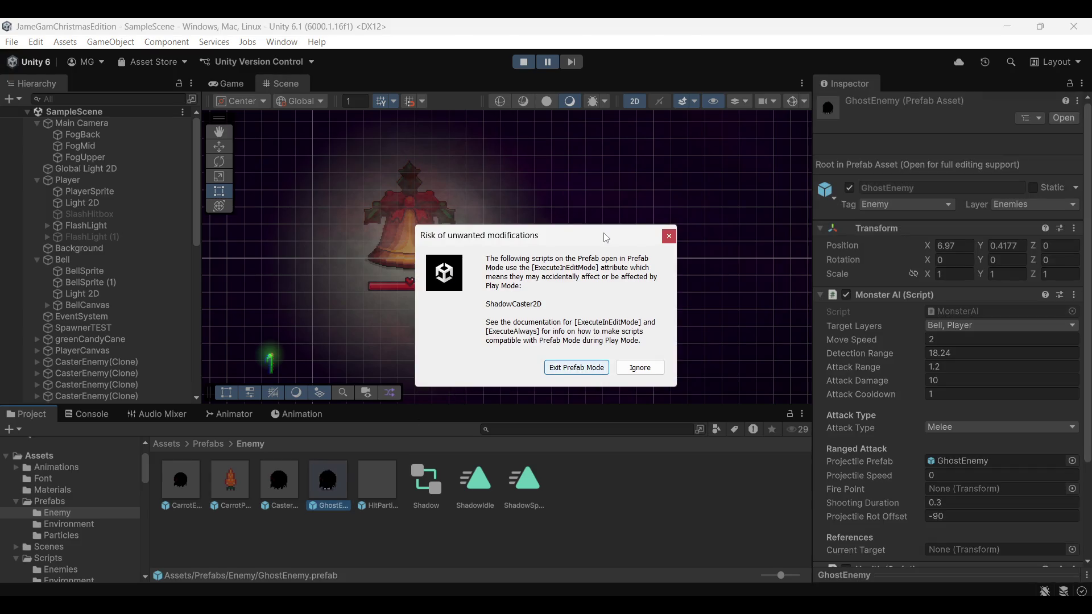
click(669, 235)
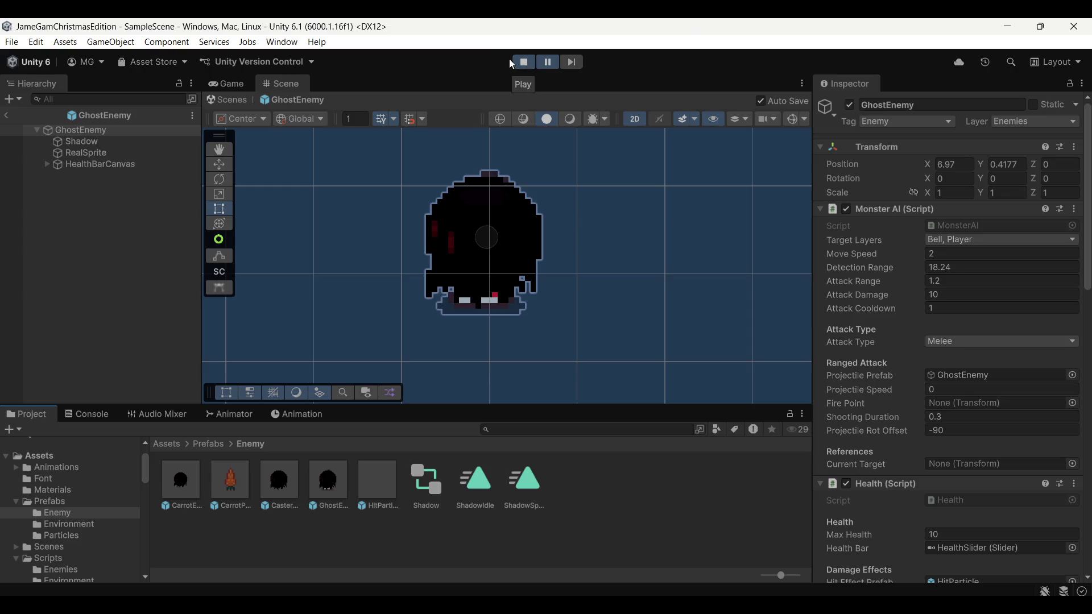
click(113, 141)
click(121, 152)
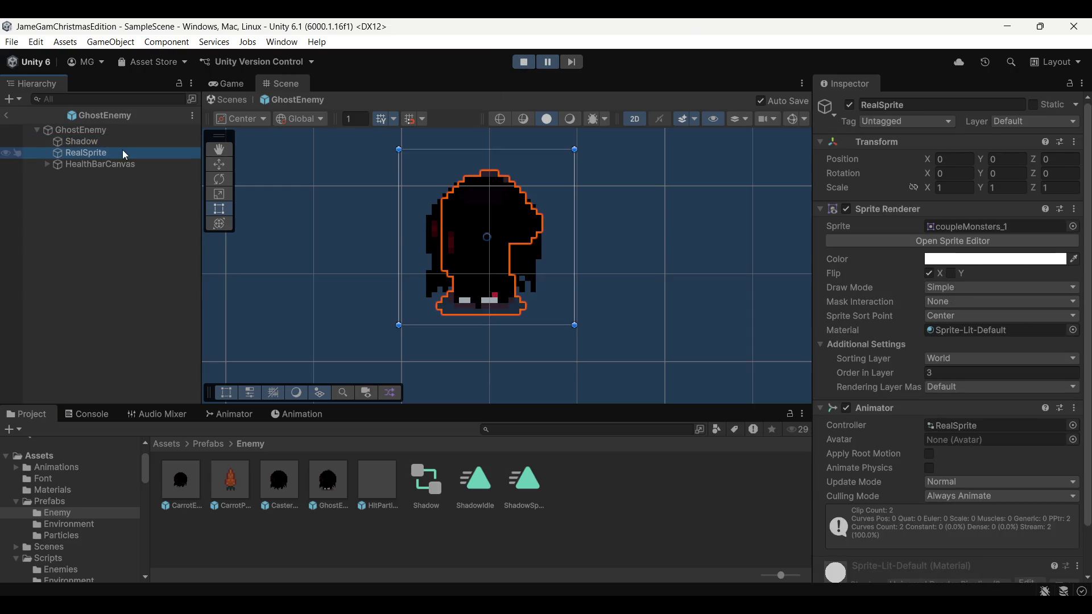
click(533, 63)
Step: Set RealSprite's Mask Interaction to Visible Inside Mask, then select the GhostEnemy root
click(141, 144)
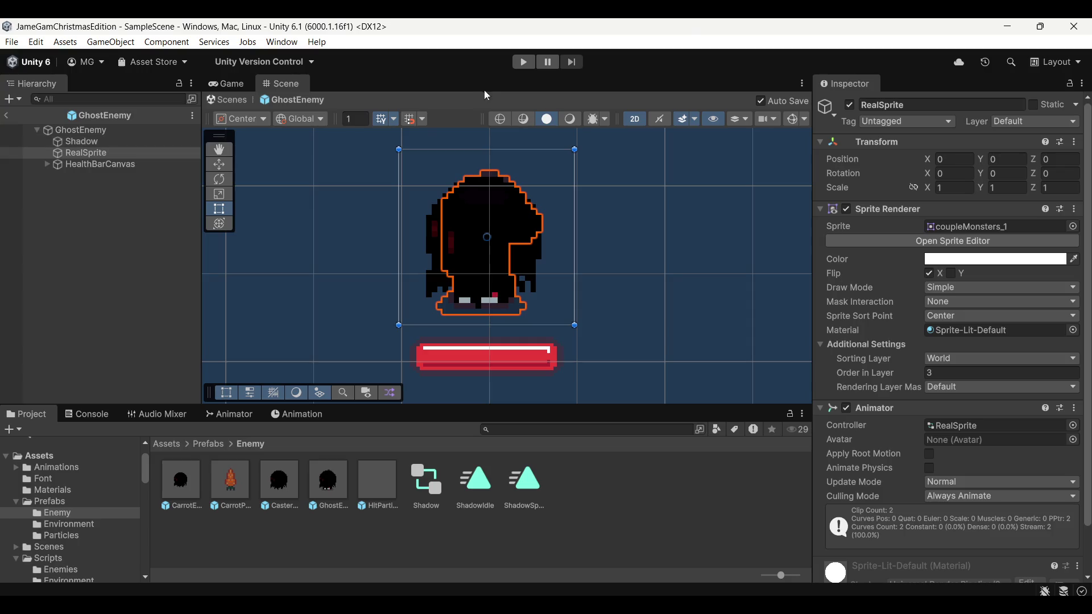
click(148, 150)
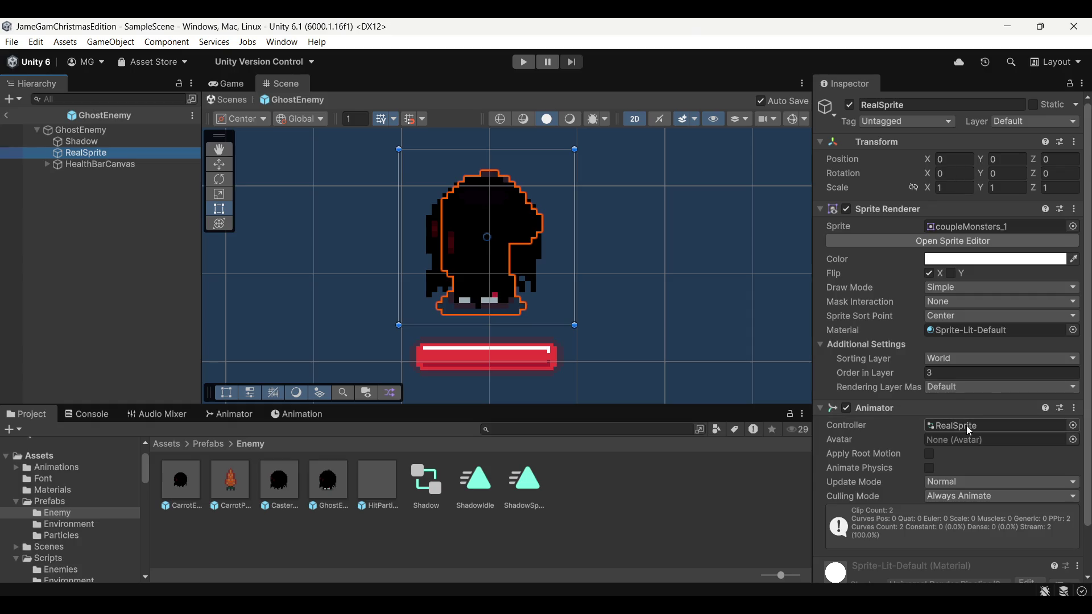
click(960, 302)
click(976, 334)
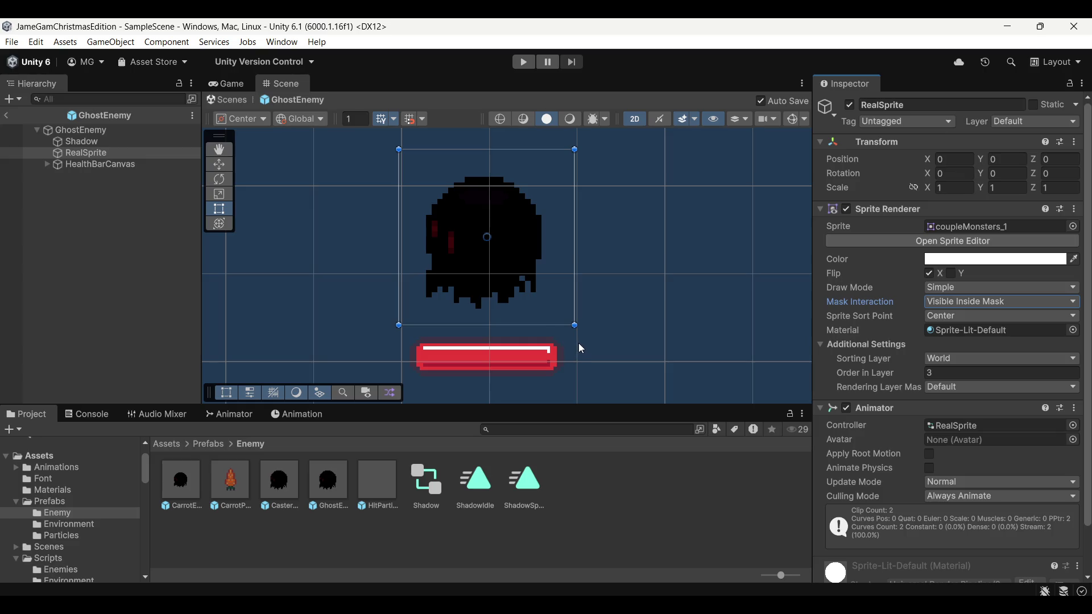
scroll(916, 472, down, 2)
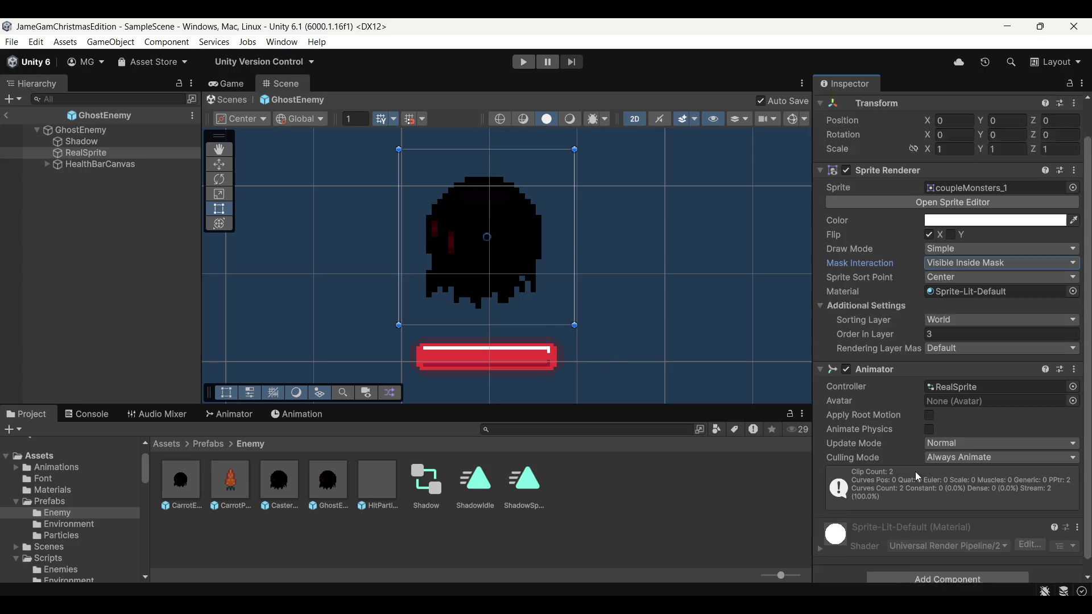
click(89, 132)
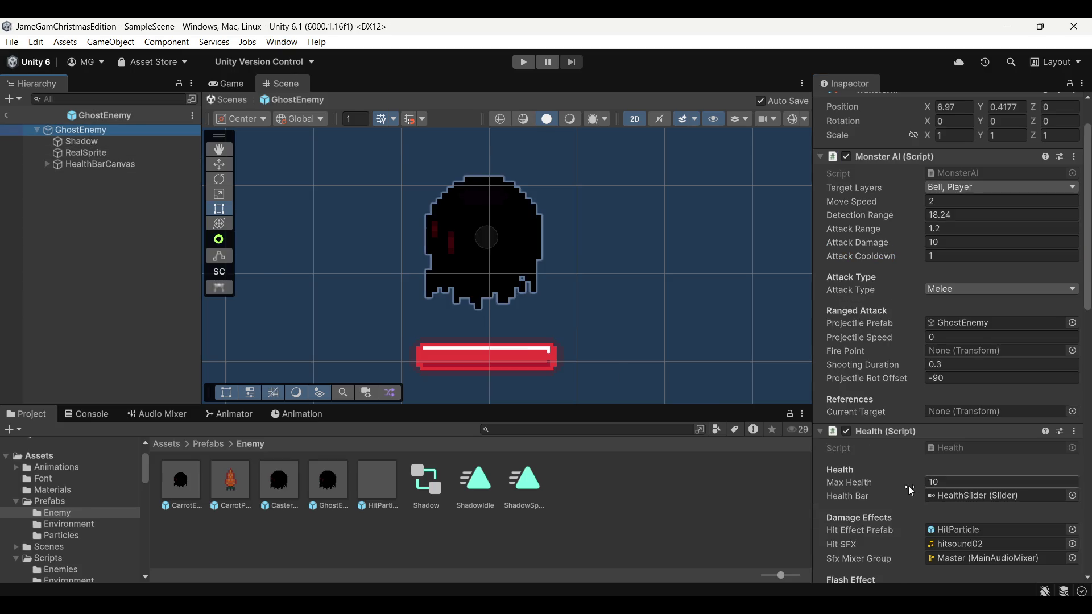
Step: Review the root's shadow caster settings, keeping sorting layers unchanged and casting option Cast Shadow
scroll(904, 487, down, 20)
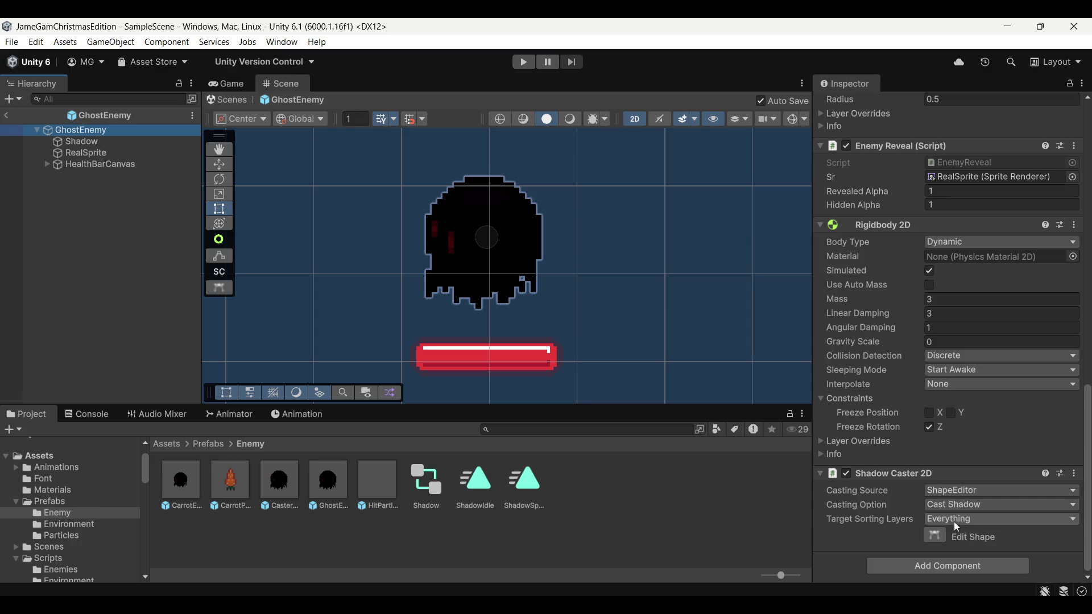
click(978, 520)
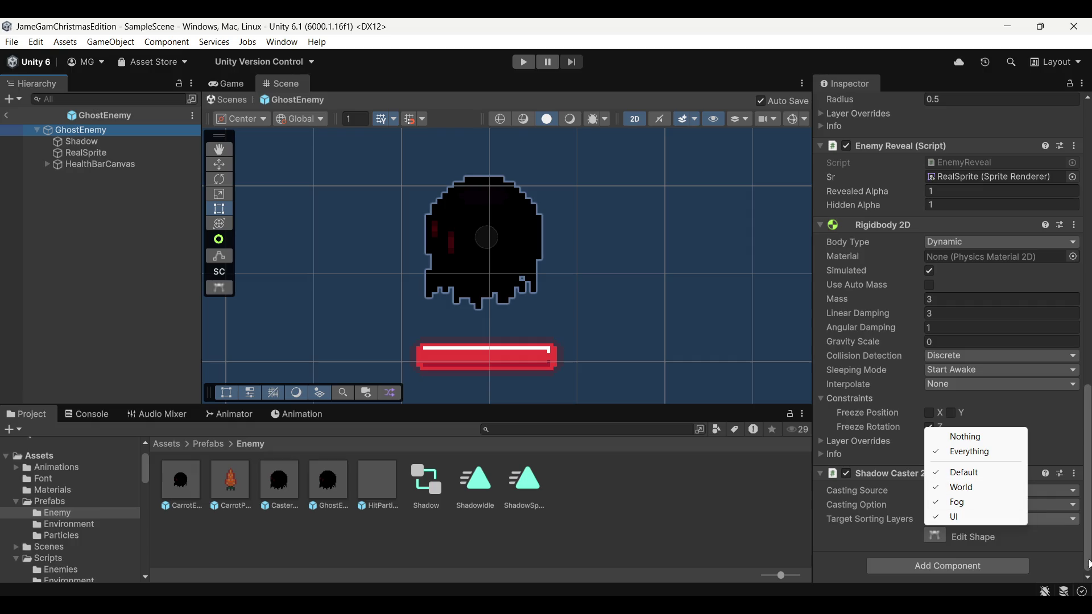
click(1063, 556)
click(997, 490)
click(1073, 510)
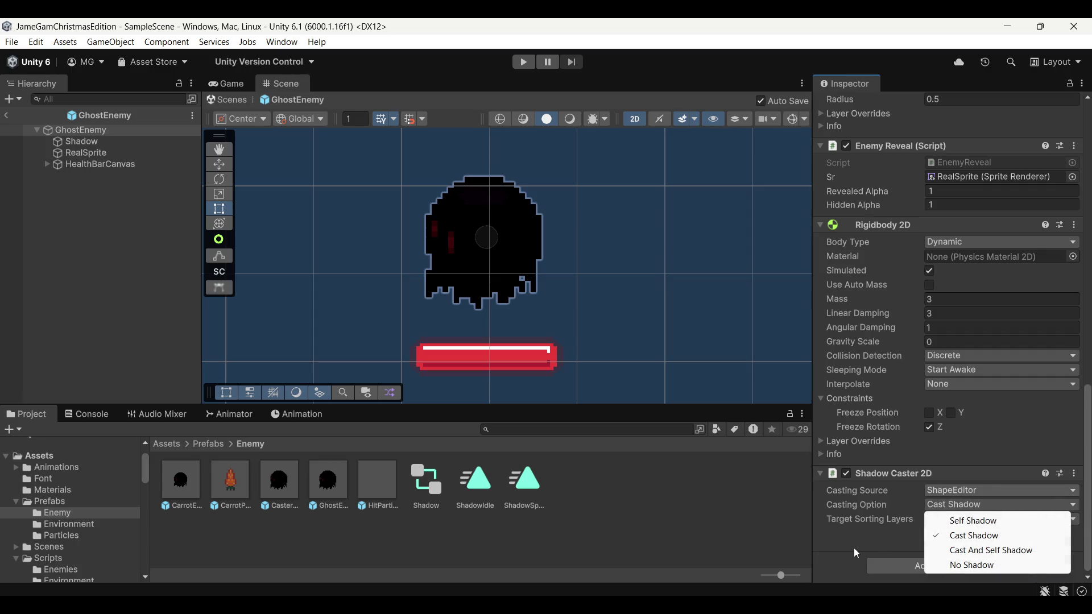
click(996, 538)
scroll(920, 421, up, 10)
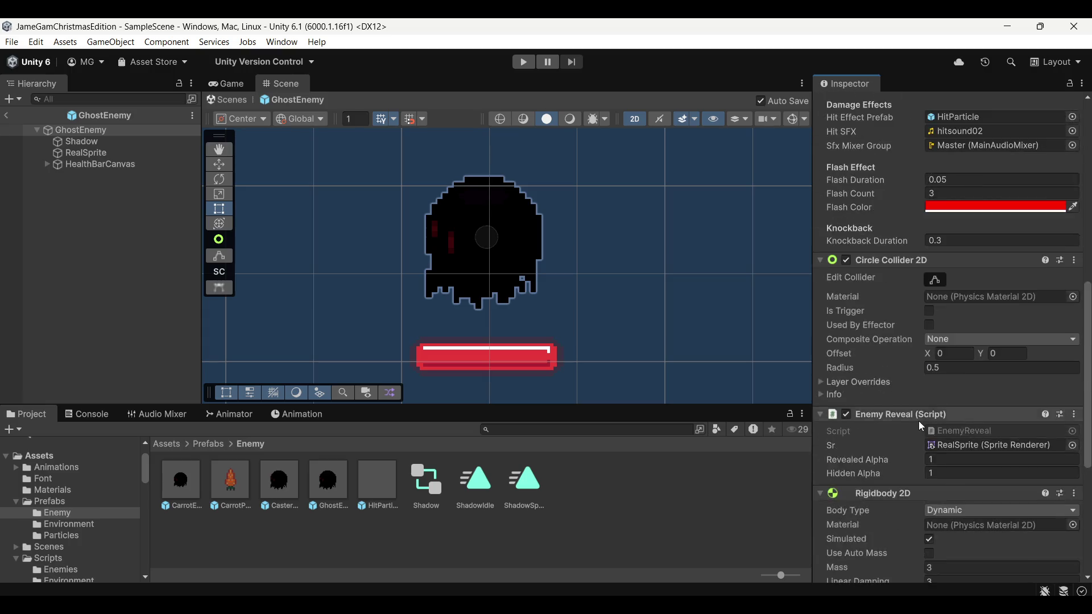
scroll(815, 422, up, 3)
Step: Remove the Shadow Caster 2D component from the GhostEnemy root object
click(106, 154)
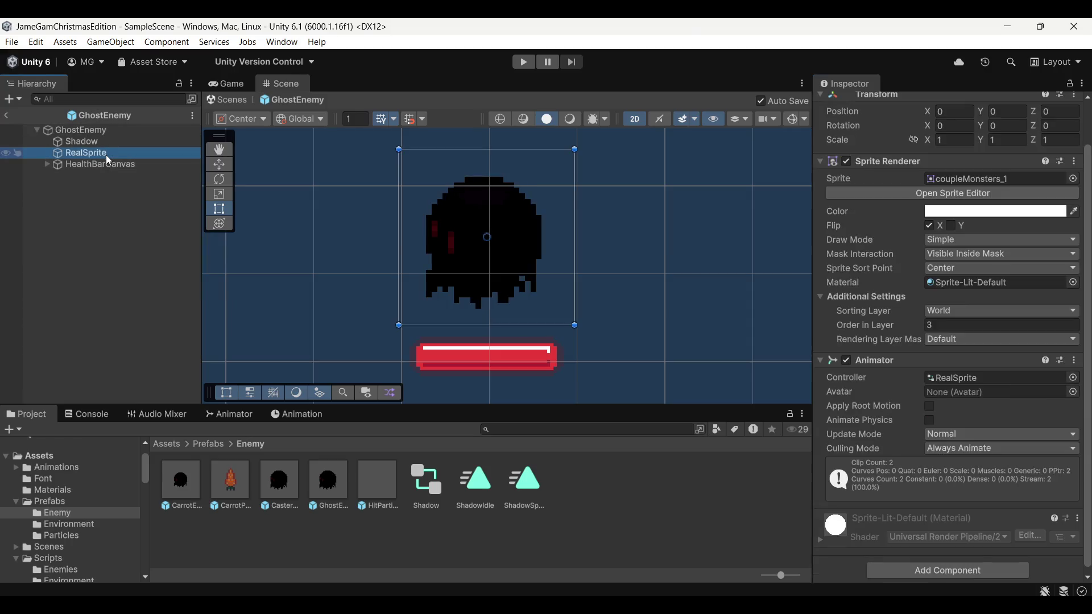
click(100, 131)
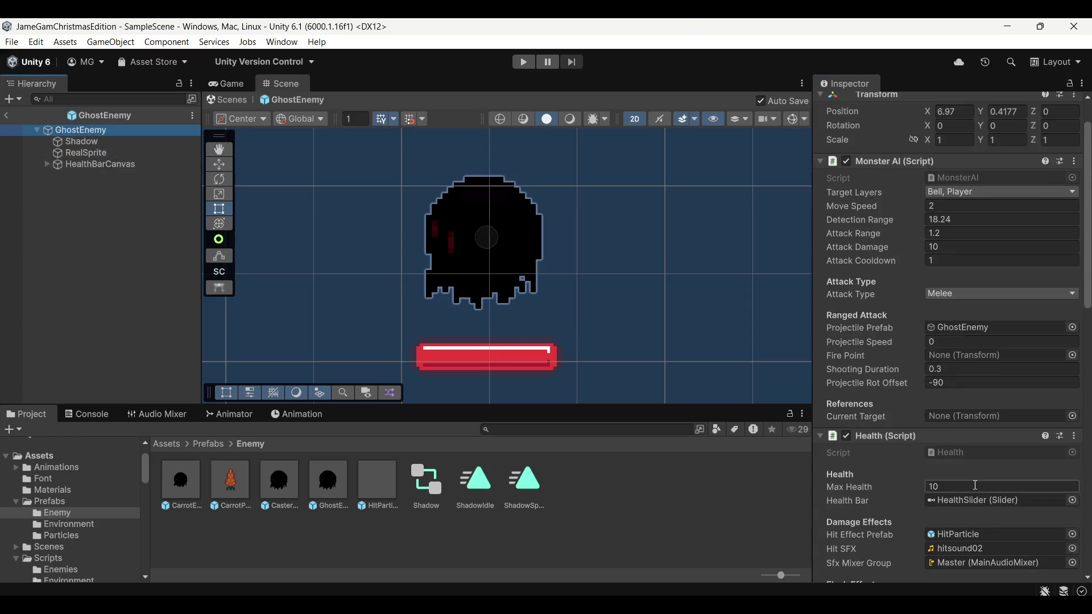
scroll(876, 380, down, 5)
scroll(879, 398, down, 10)
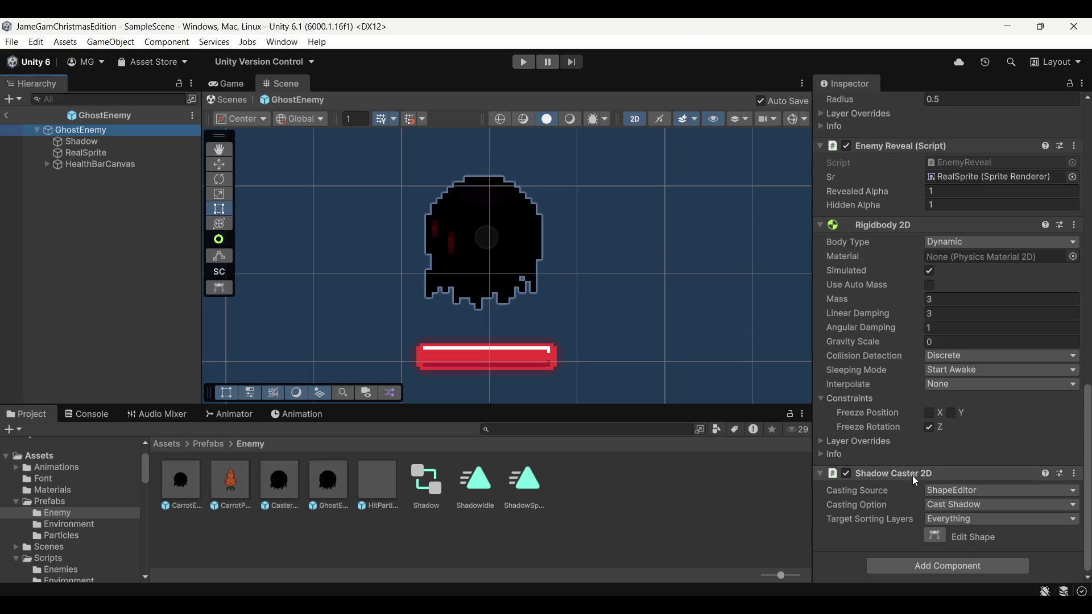
right_click(912, 475)
click(993, 337)
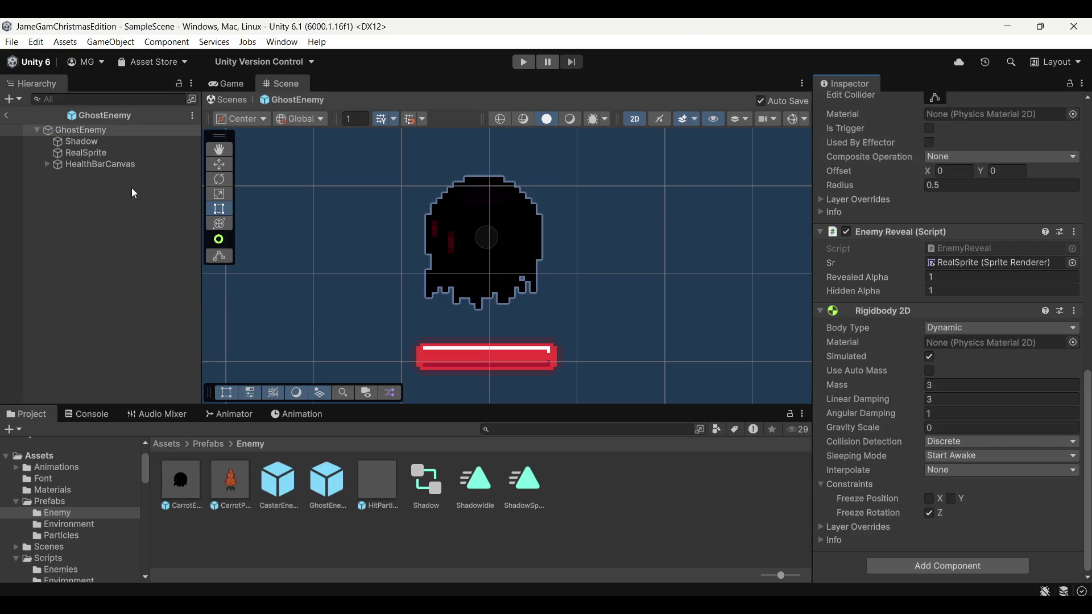
key(ctrl+z)
right_click(927, 476)
key(Escape)
right_click(913, 475)
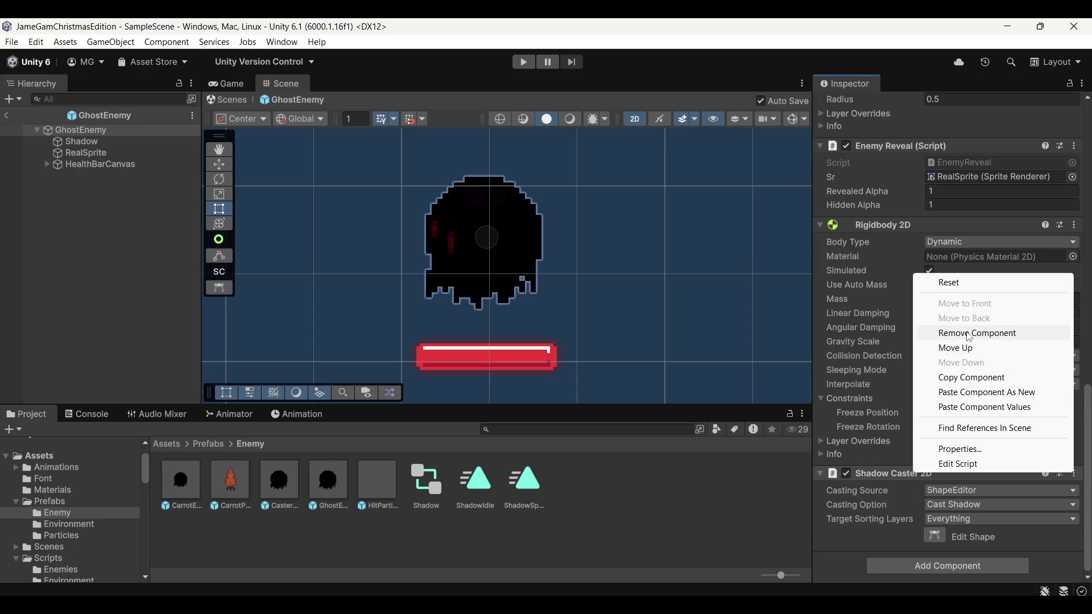
click(979, 332)
Step: Add a Shadow Caster 2D to RealSprite, paste the copied values, and return to SampleScene
click(35, 152)
click(943, 571)
click(918, 429)
right_click(912, 508)
click(982, 444)
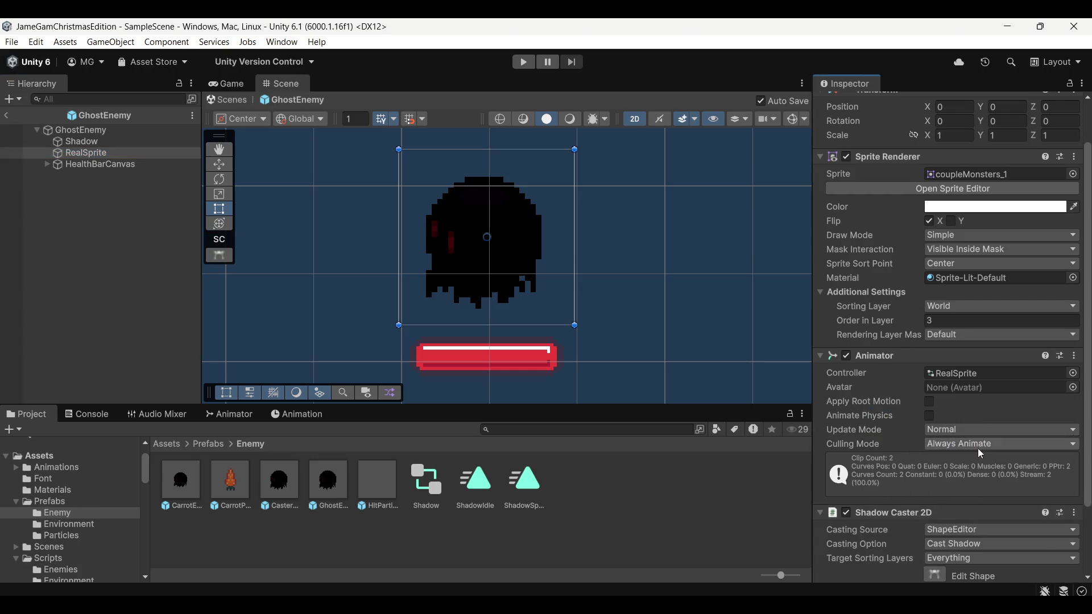
click(7, 116)
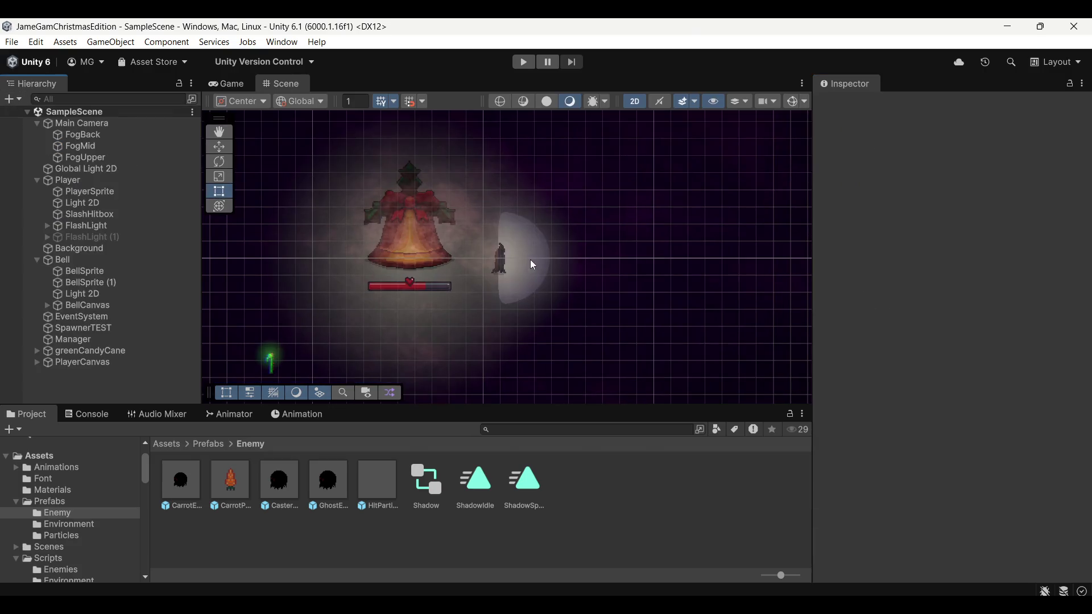
Step: Play-test wave 1, moving around the bell with WASD and slashing ghost enemies, then pause
click(524, 62)
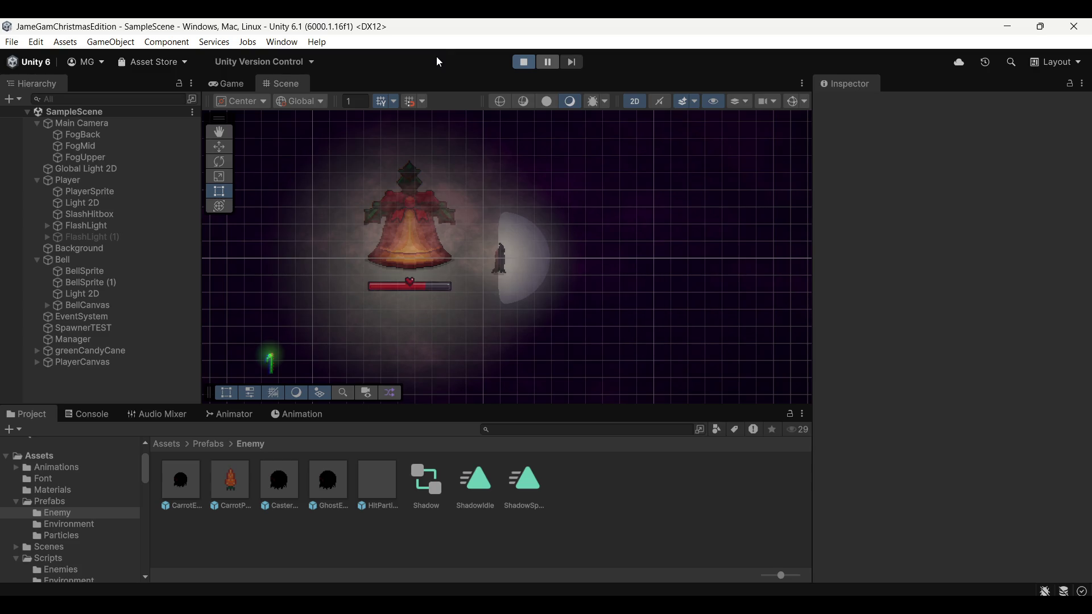
key(d)
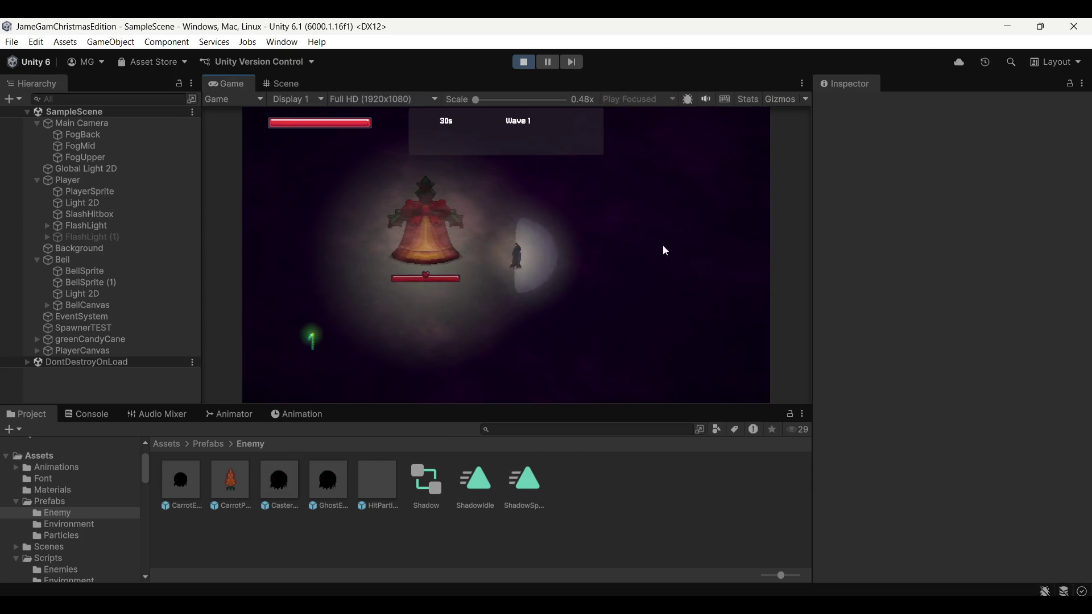
key(a)
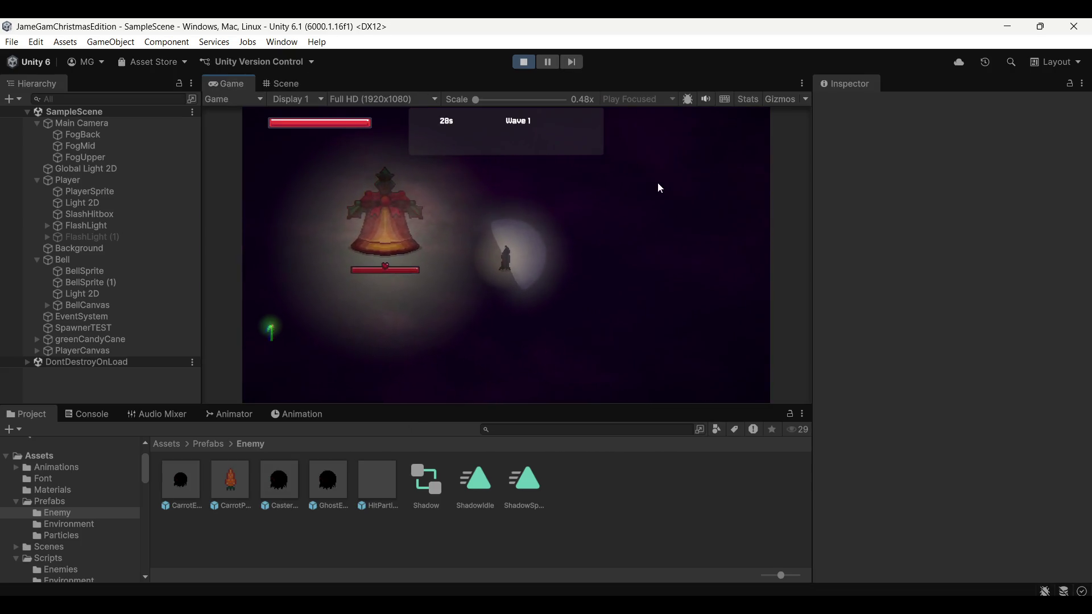
click(592, 187)
key(s)
key(d)
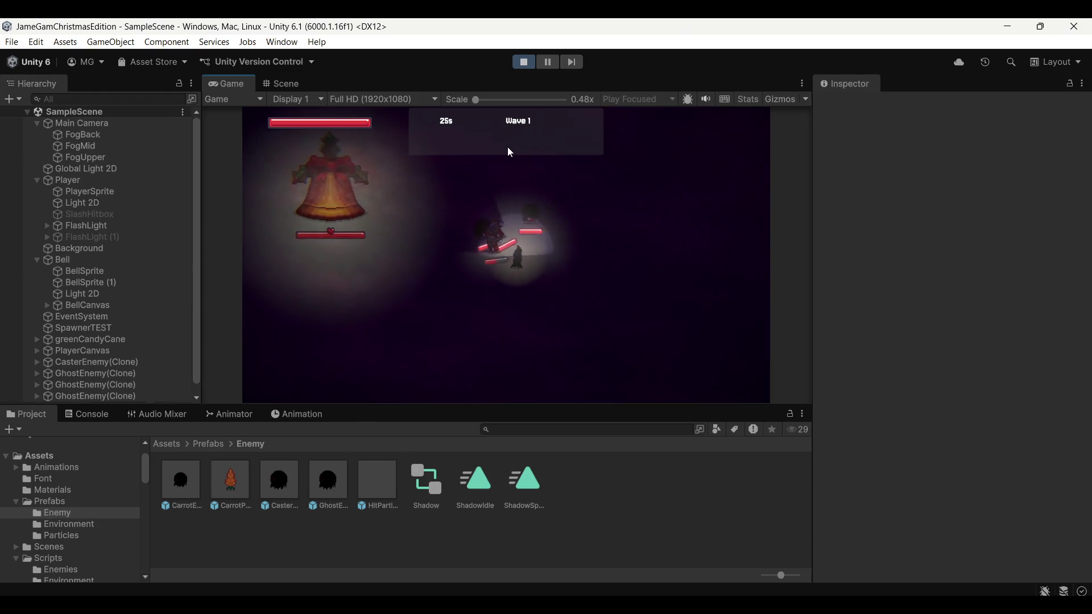
key(w)
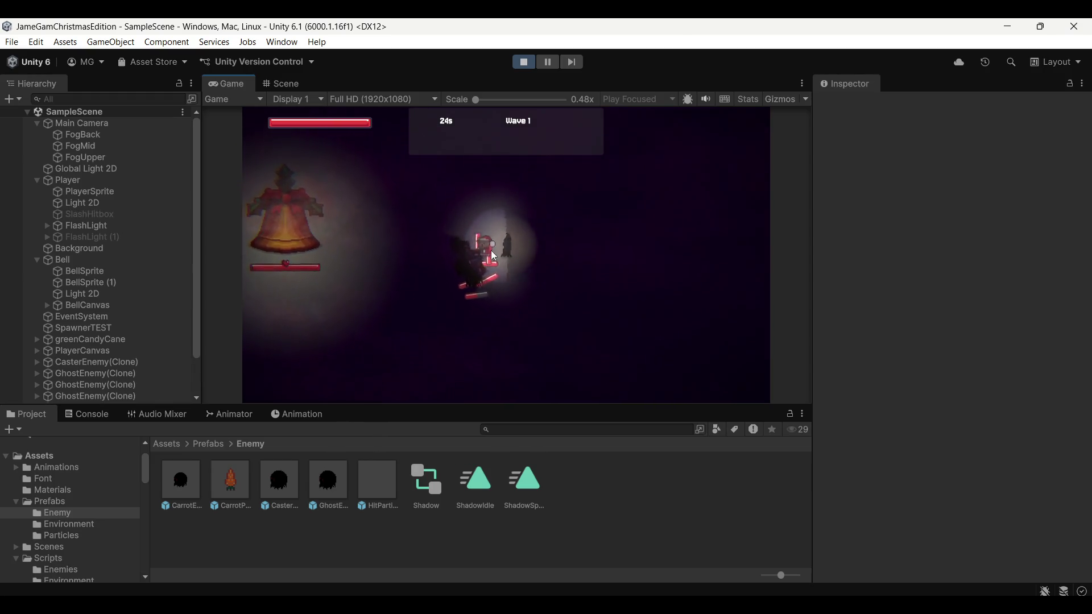
key(a)
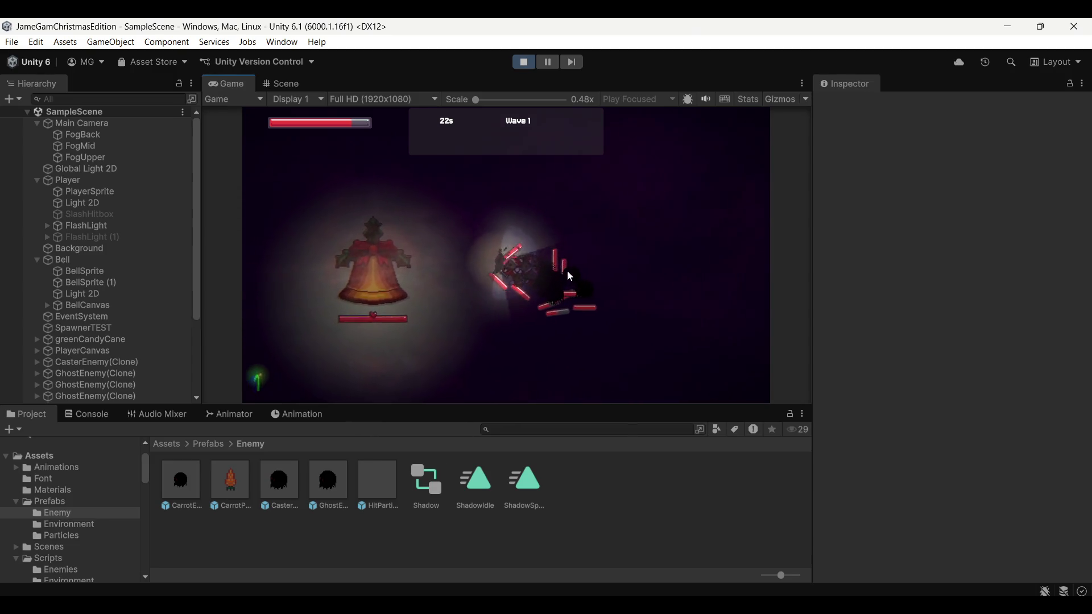
key(s)
click(548, 63)
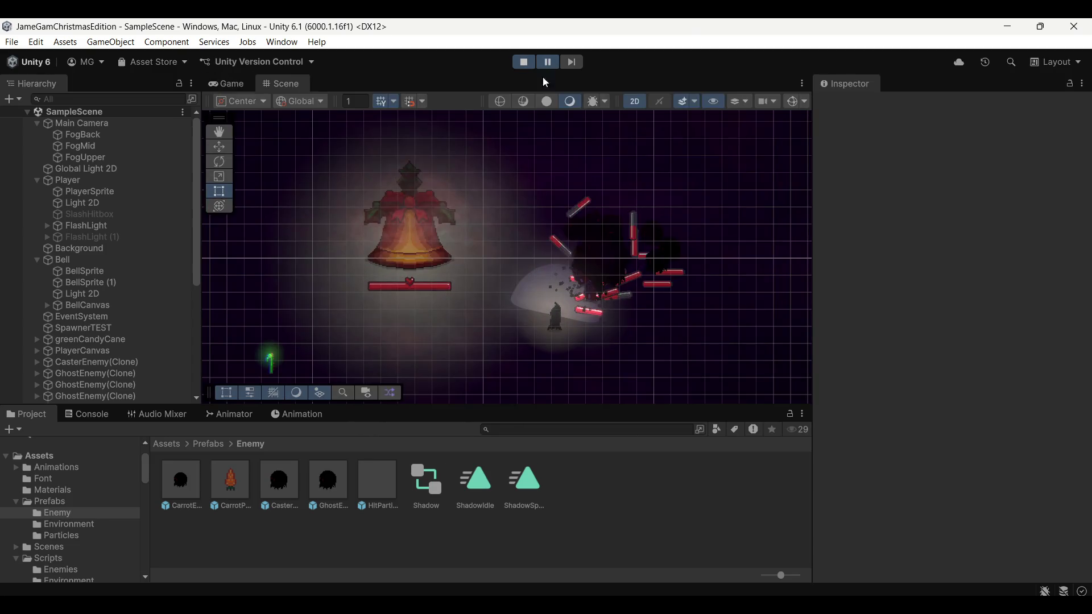
Step: Click through the objects stacked on a ghost enemy in the Scene view to reach its Shadow object
click(97, 374)
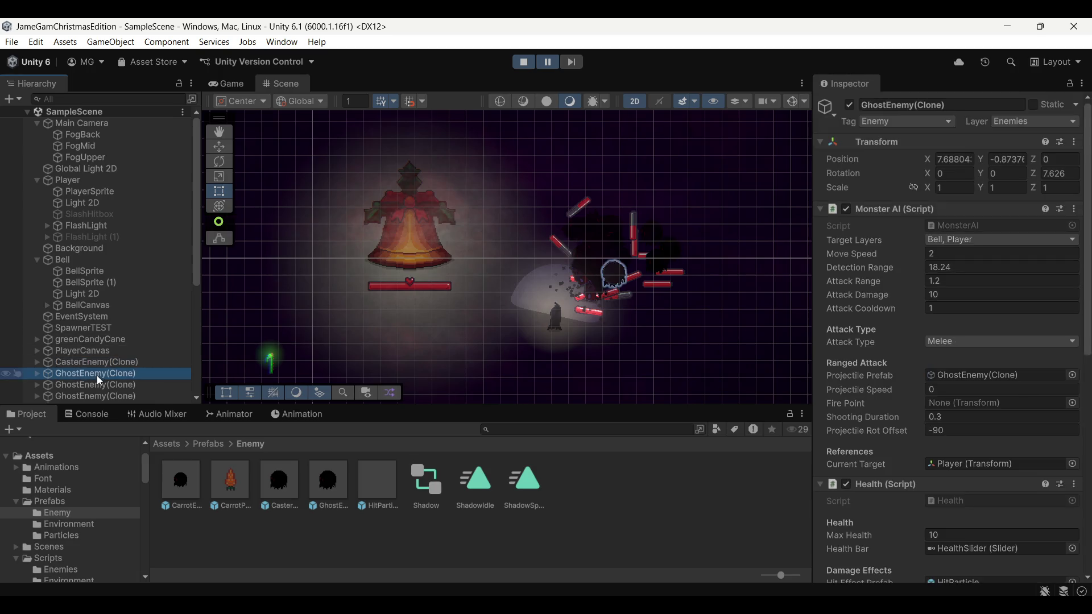
click(612, 296)
scroll(596, 295, up, 5)
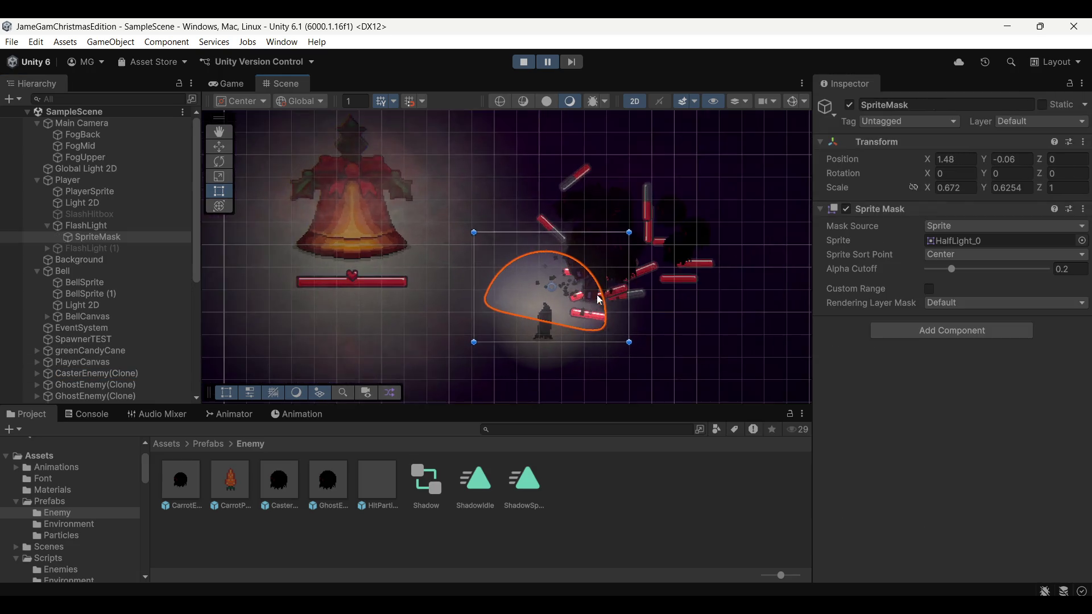
click(577, 296)
click(577, 297)
click(579, 296)
click(581, 296)
click(582, 296)
click(583, 296)
click(583, 295)
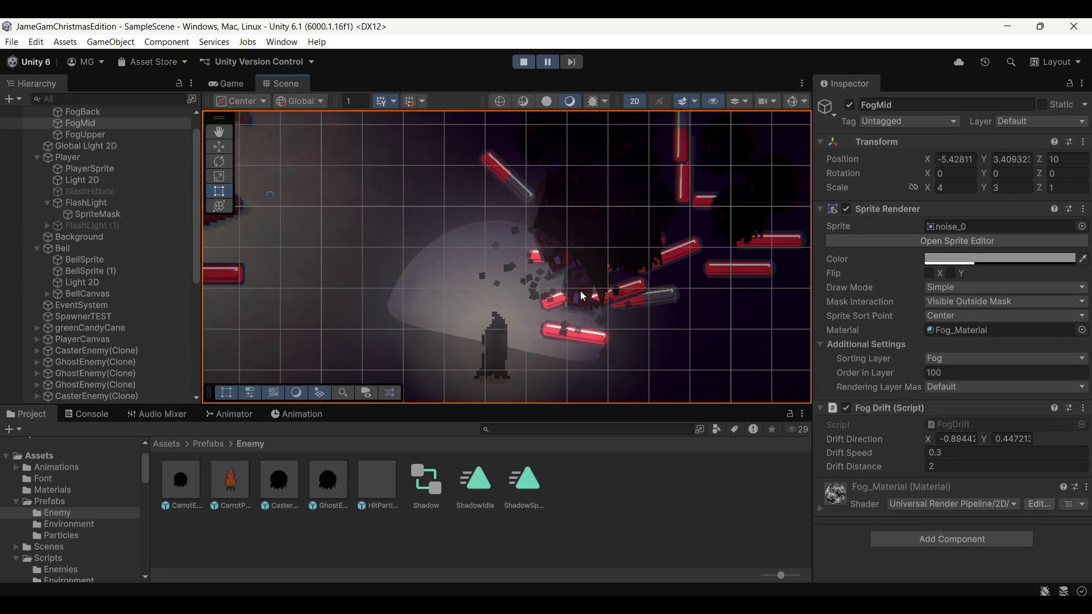
click(582, 295)
Step: Set the GhostEnemy clone's RealSprite Shadow Caster 2D casting option to Self Shadow and resume the game
scroll(1014, 413, down, 2)
scroll(1014, 417, down, 1)
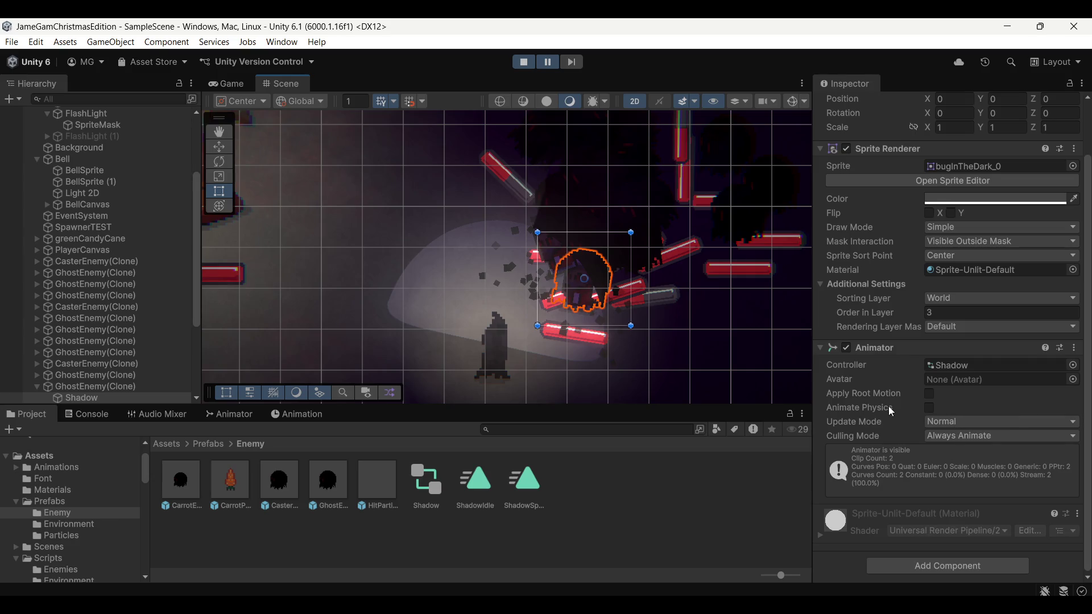
scroll(892, 399, up, 3)
scroll(83, 332, down, 3)
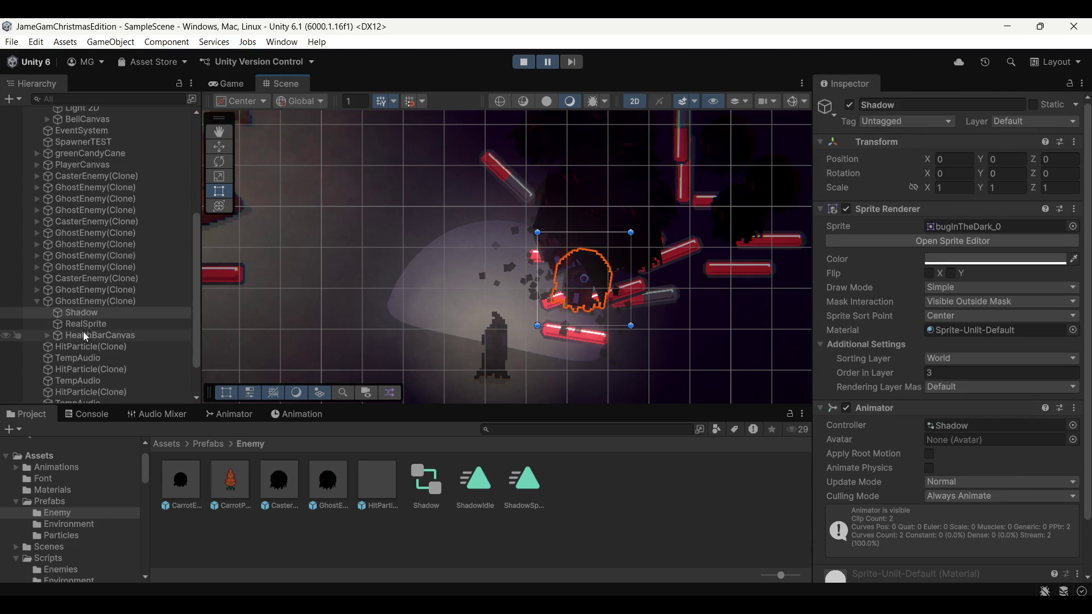
click(93, 326)
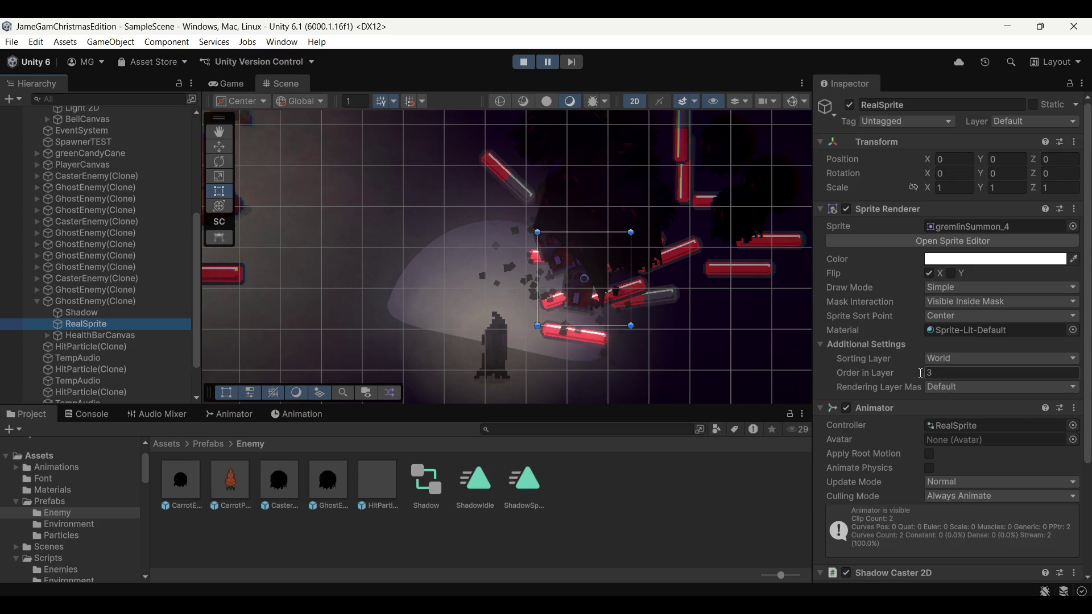
scroll(908, 308, down, 6)
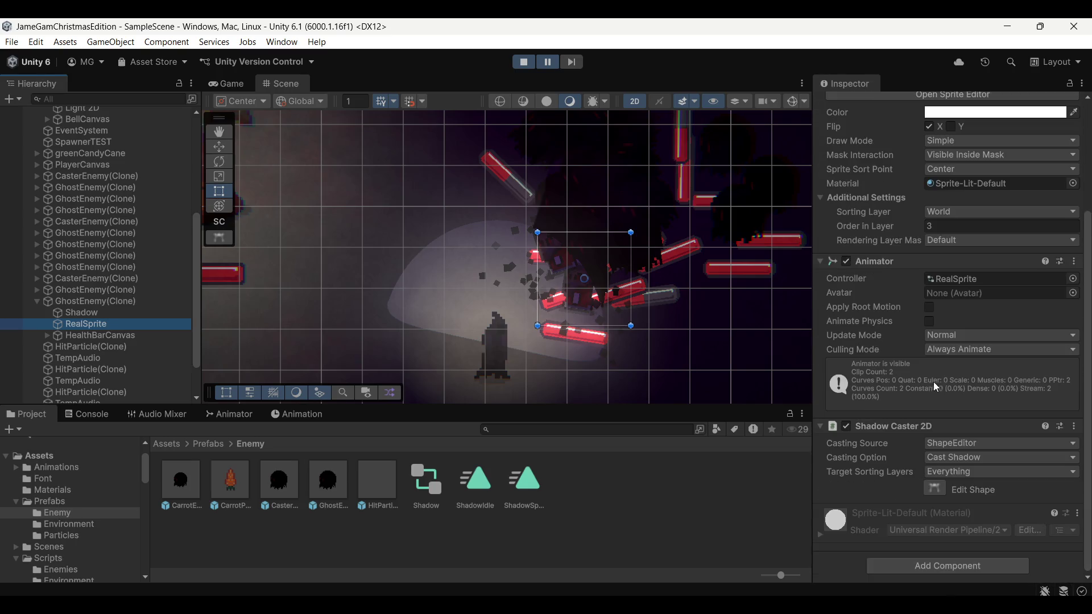
click(975, 458)
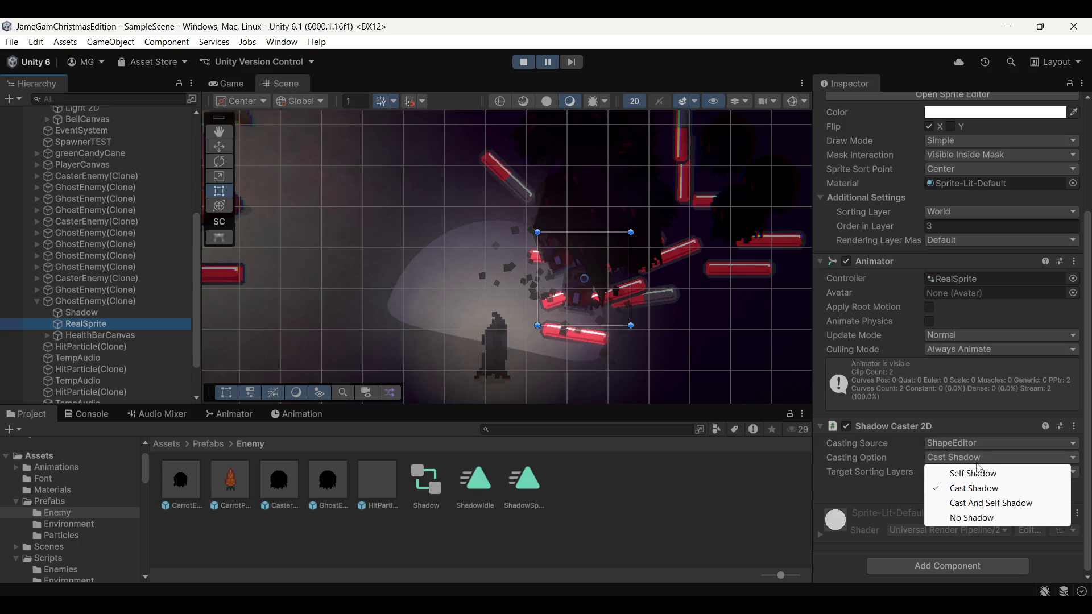
click(976, 471)
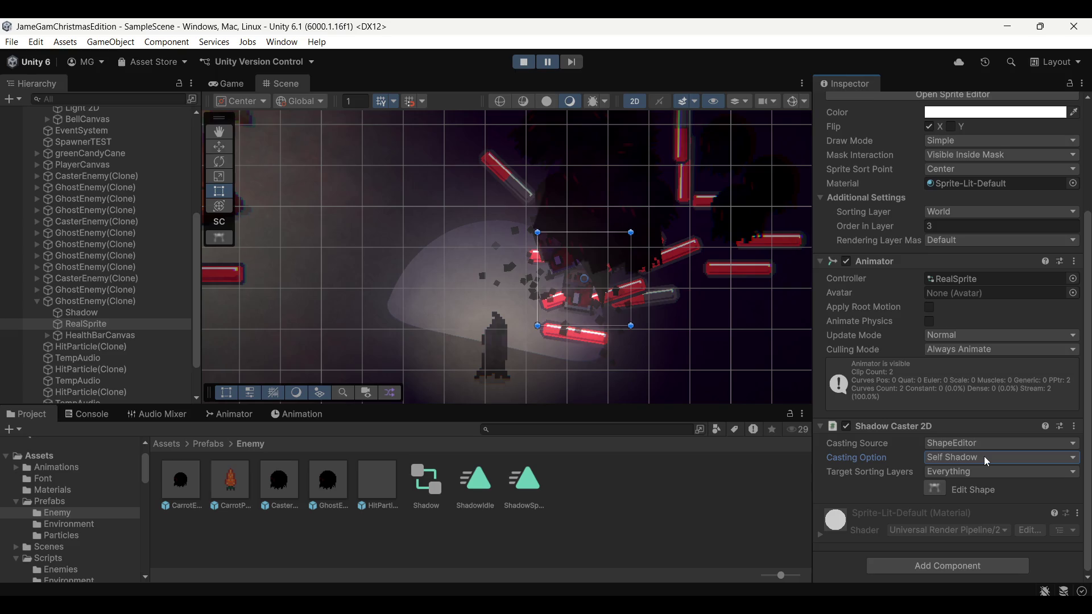
click(546, 64)
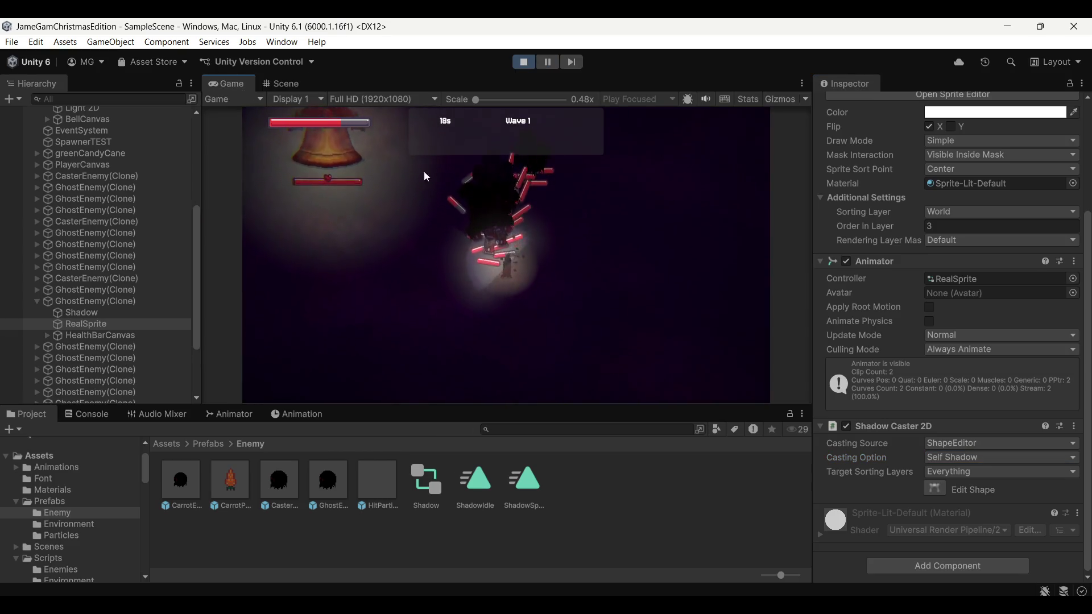
Step: Pause, frame the RealSprite, and try Cast And Self Shadow before reverting to Cast Shadow
click(549, 65)
key(f)
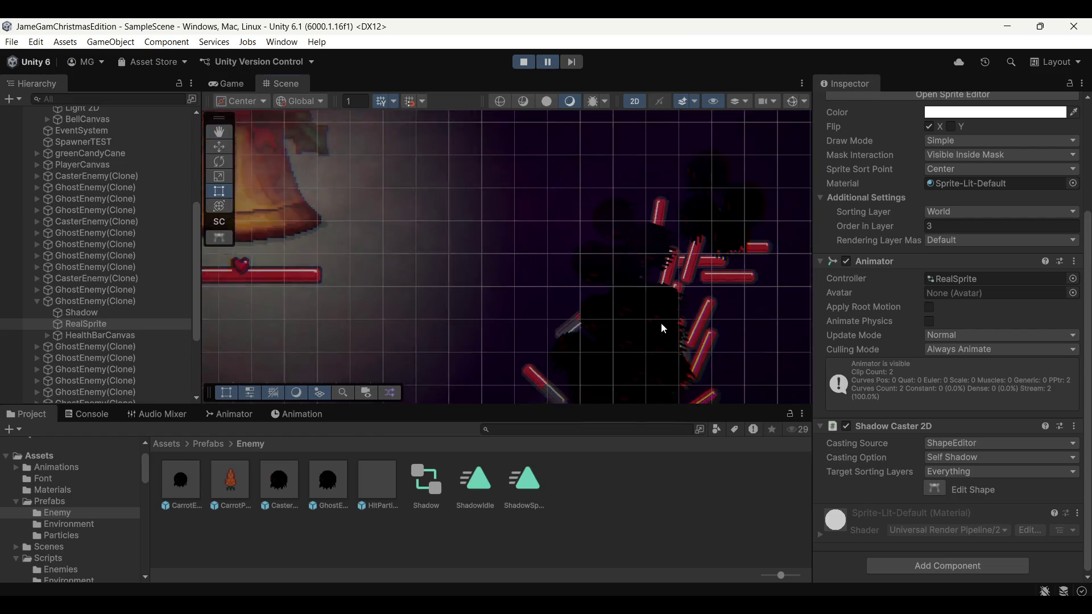
scroll(442, 268, up, 5)
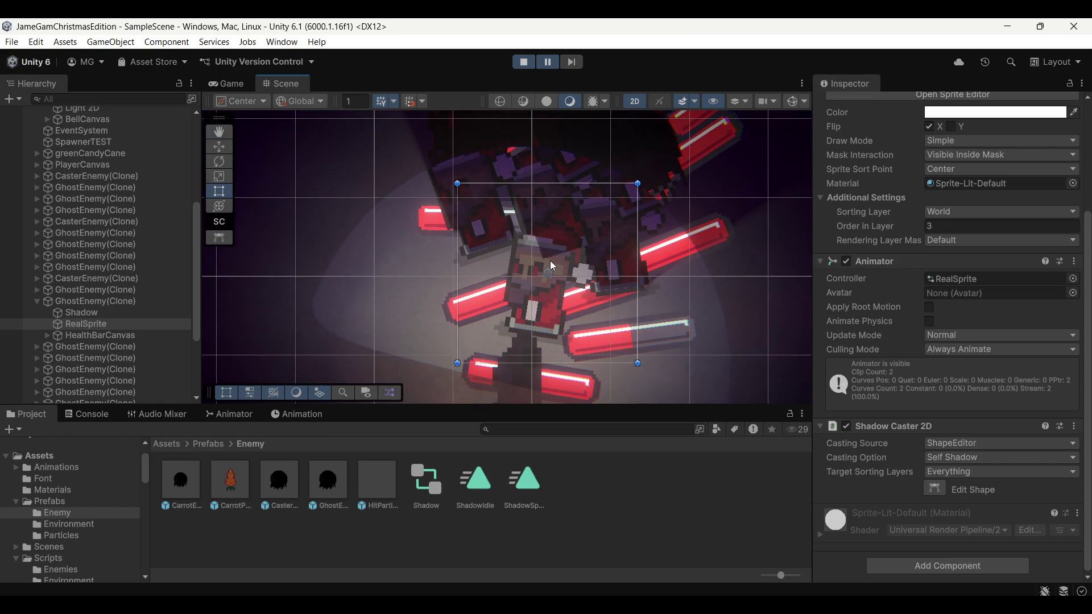
click(986, 458)
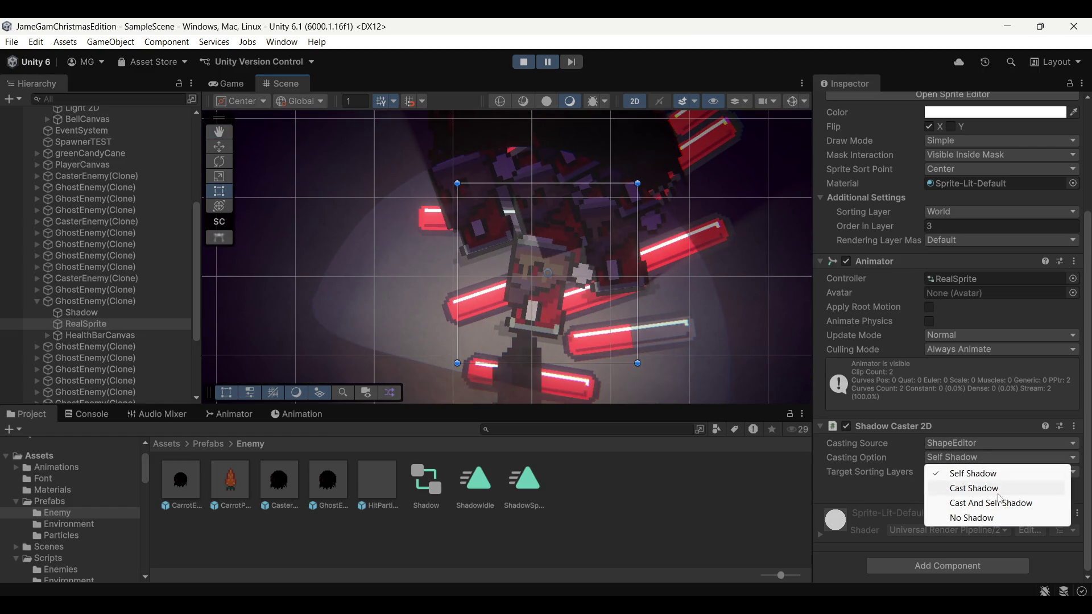
click(989, 500)
click(995, 458)
click(991, 489)
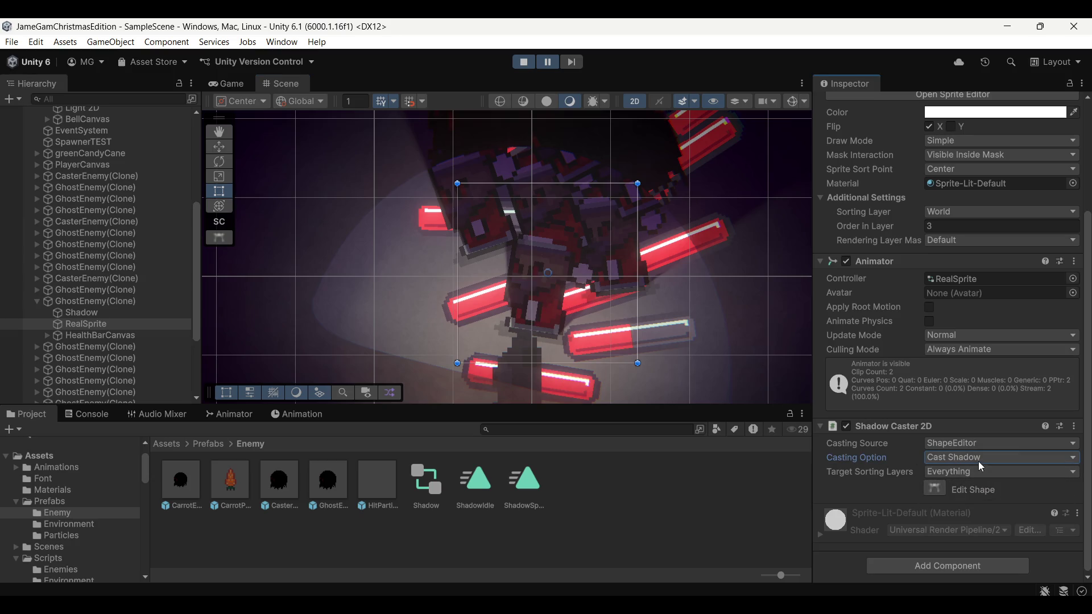
Step: Set the shadow's Target Sorting Layers to include Default and exclude World, then stop the game
click(981, 473)
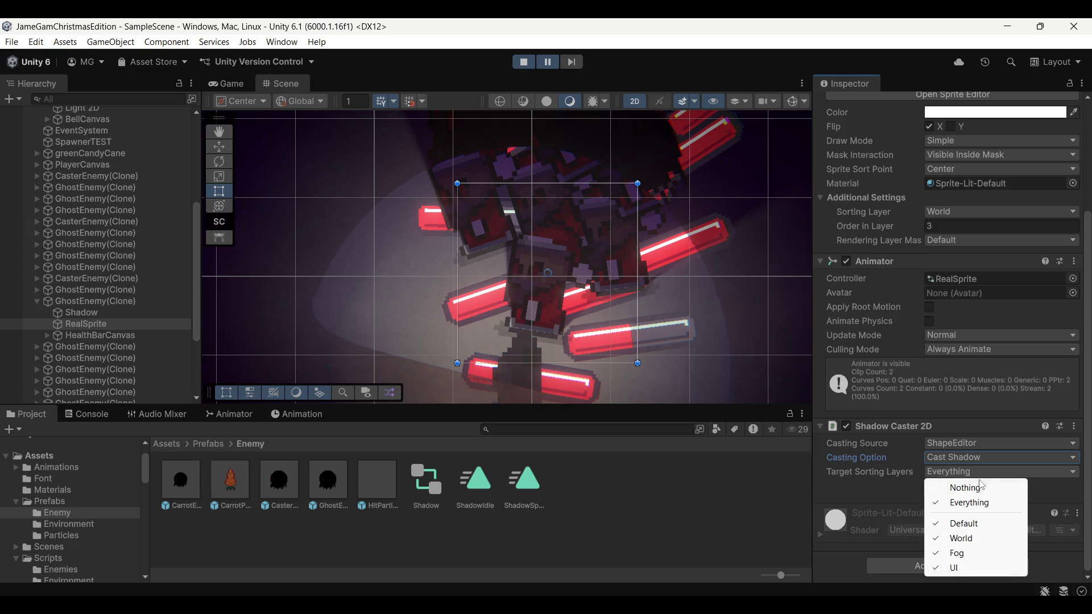
click(965, 527)
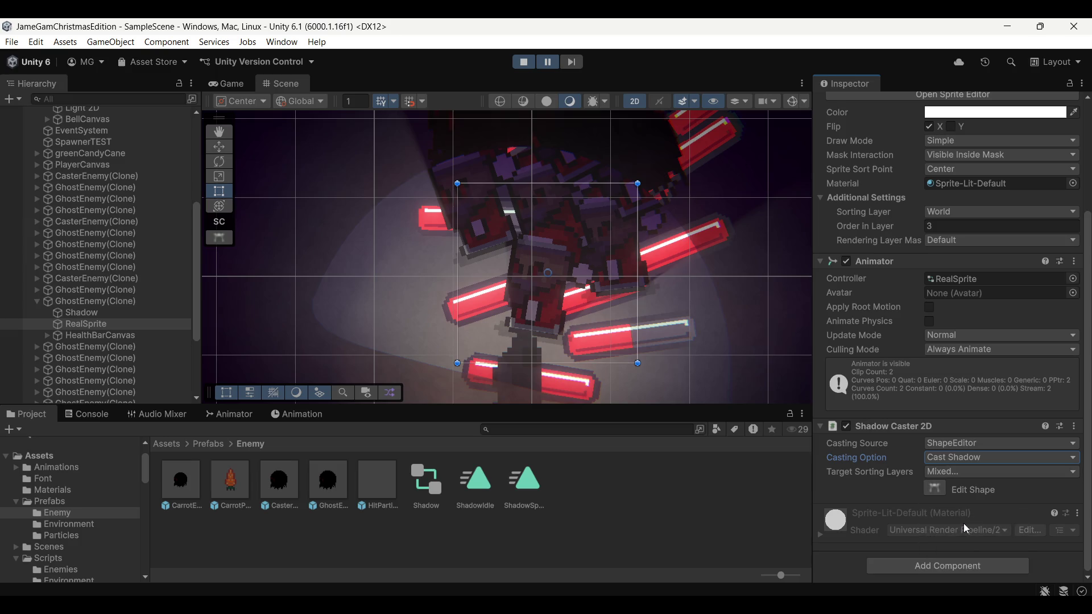
click(971, 457)
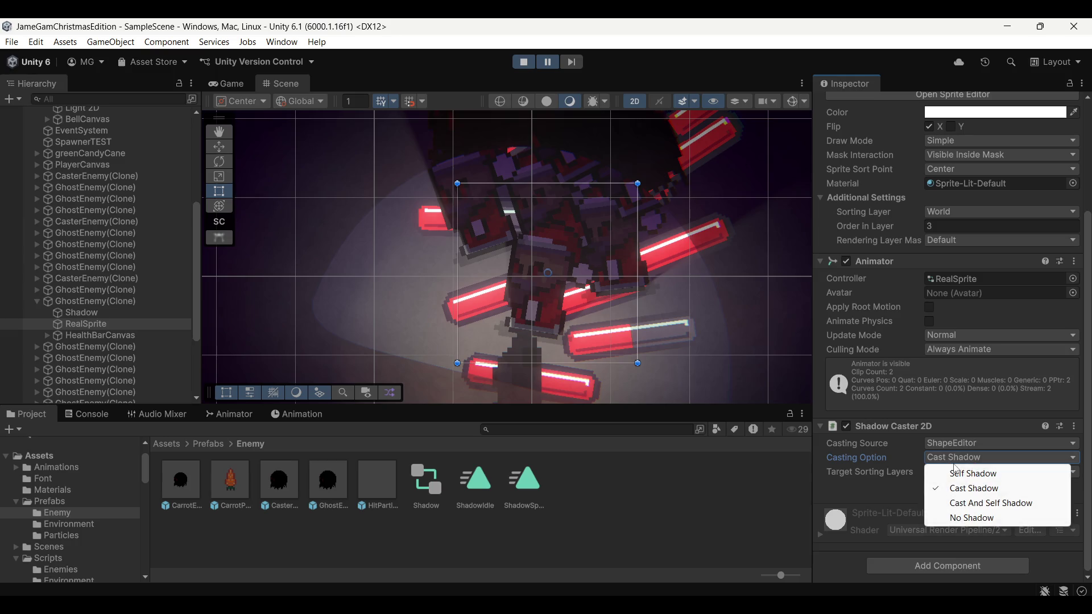
click(892, 490)
click(957, 473)
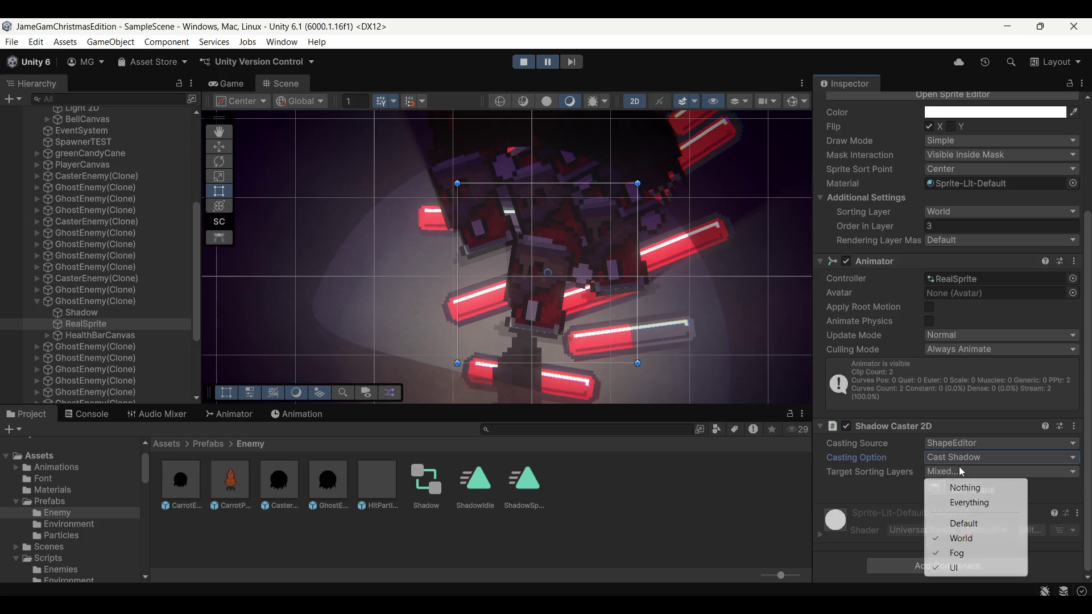
click(976, 524)
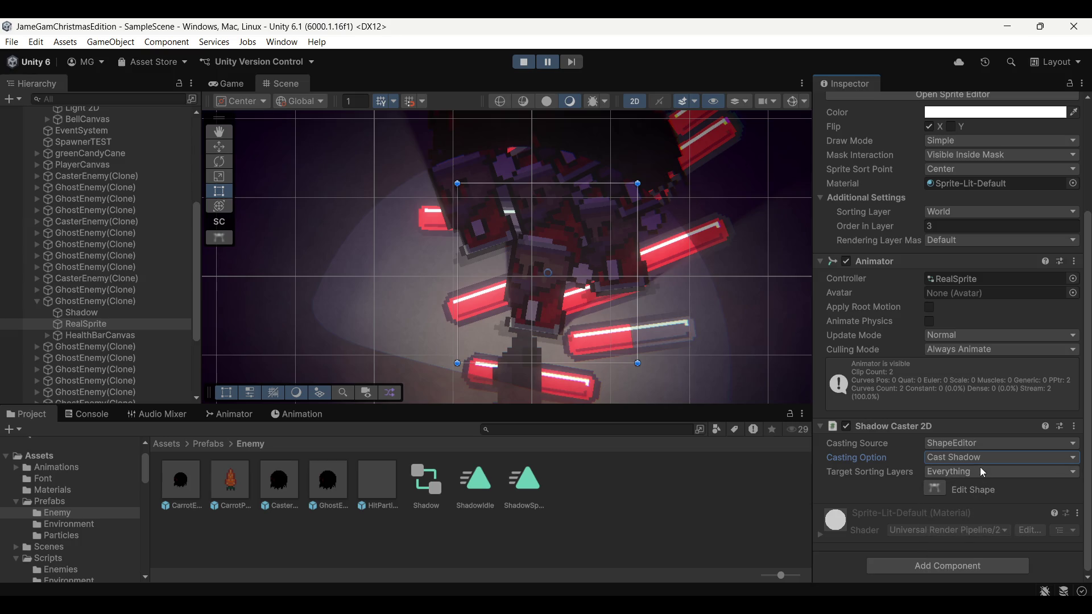
click(984, 473)
click(976, 524)
click(976, 480)
click(974, 524)
click(967, 483)
click(974, 539)
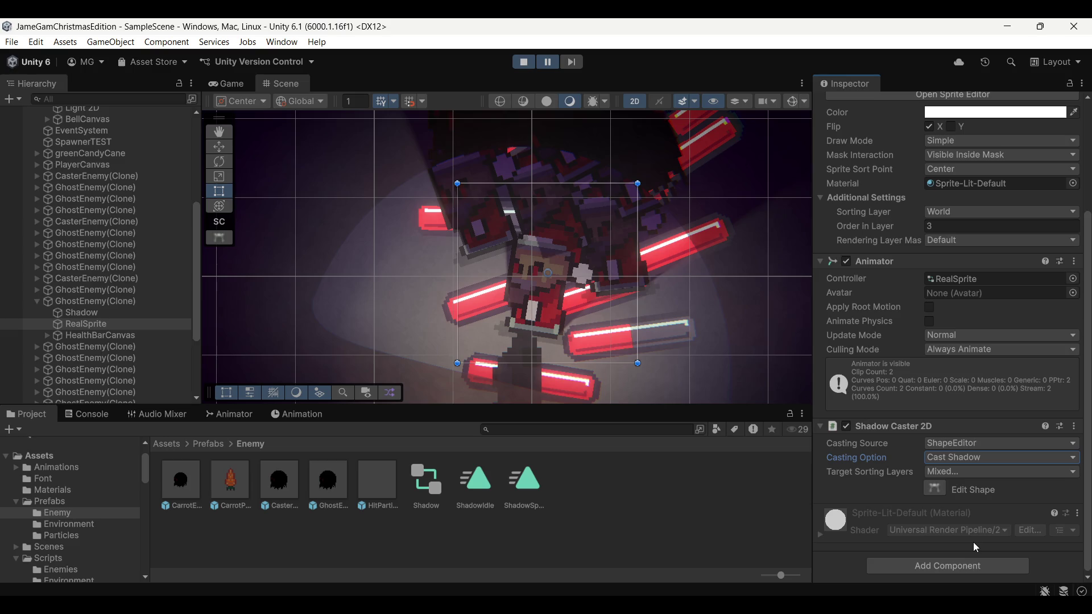
click(522, 66)
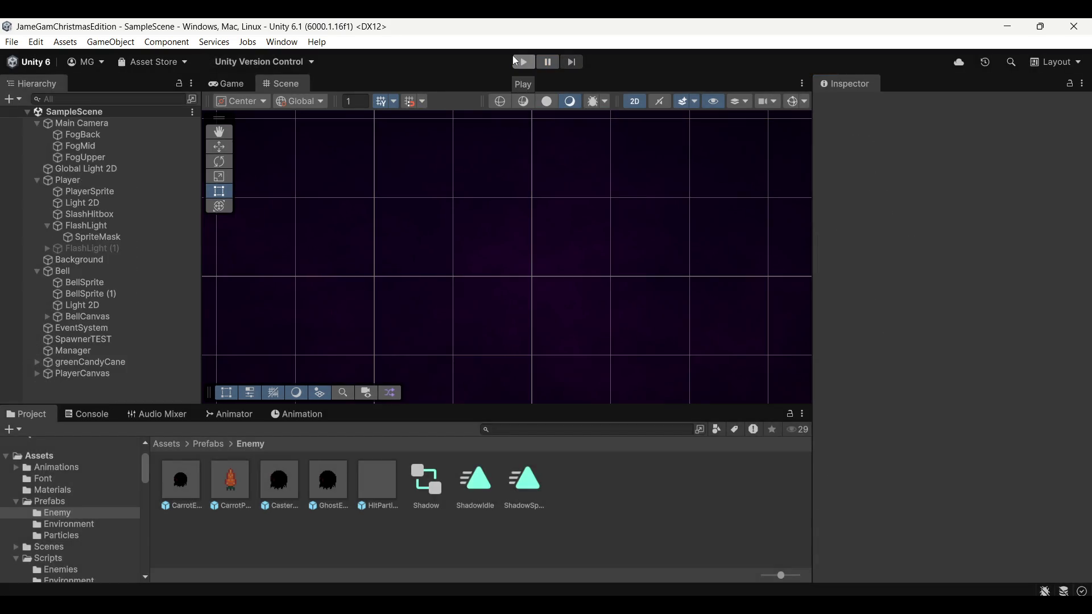
Step: Open the GhostEnemy prefab for editing from the Project window
click(279, 482)
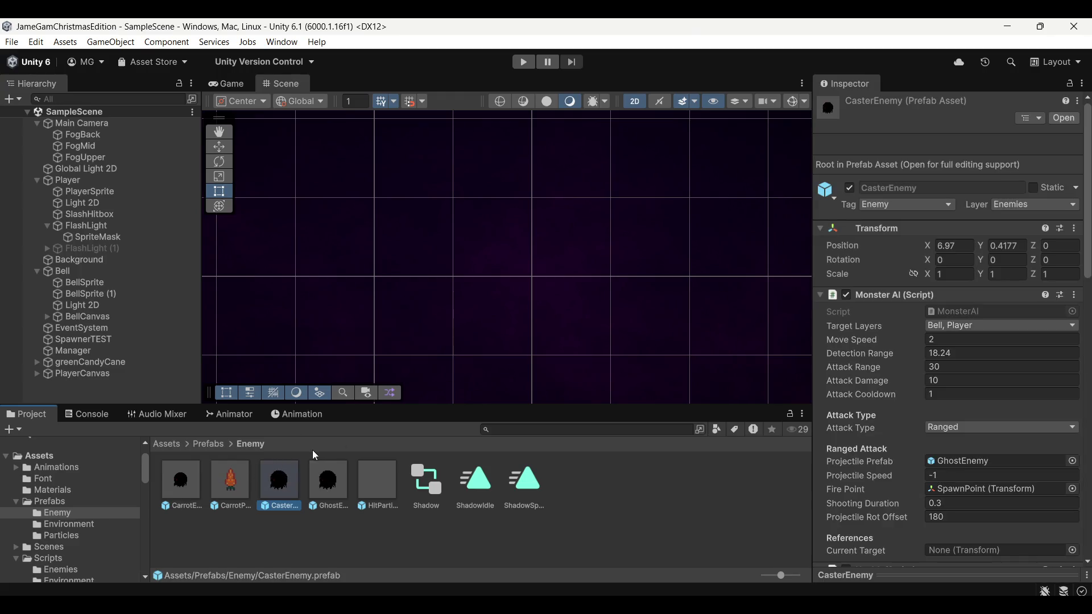
click(189, 493)
click(295, 493)
double_click(333, 489)
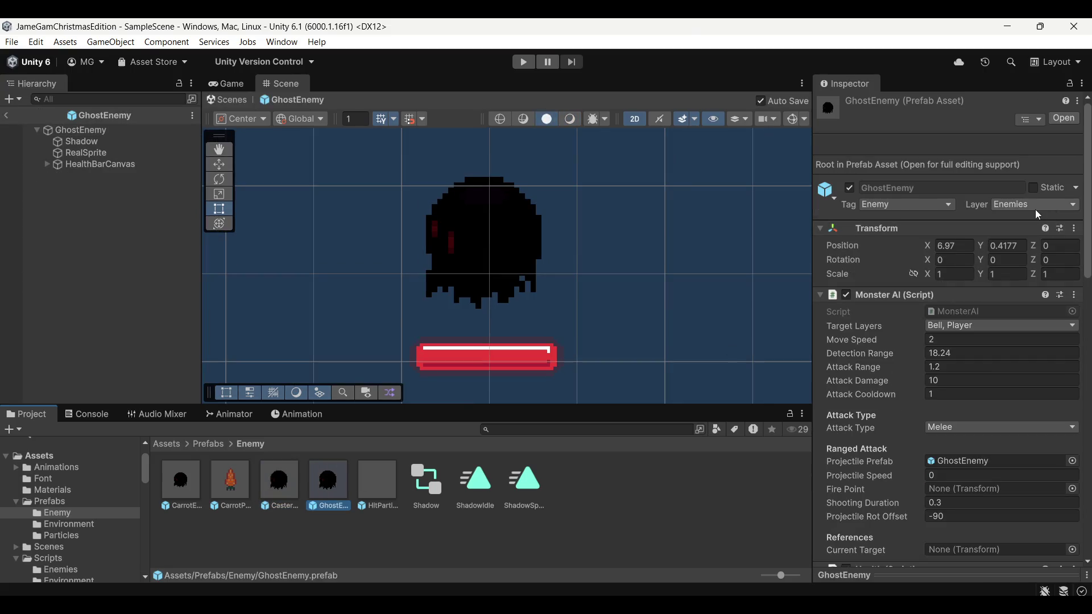
scroll(973, 299, down, 2)
scroll(973, 299, down, 20)
scroll(983, 298, up, 10)
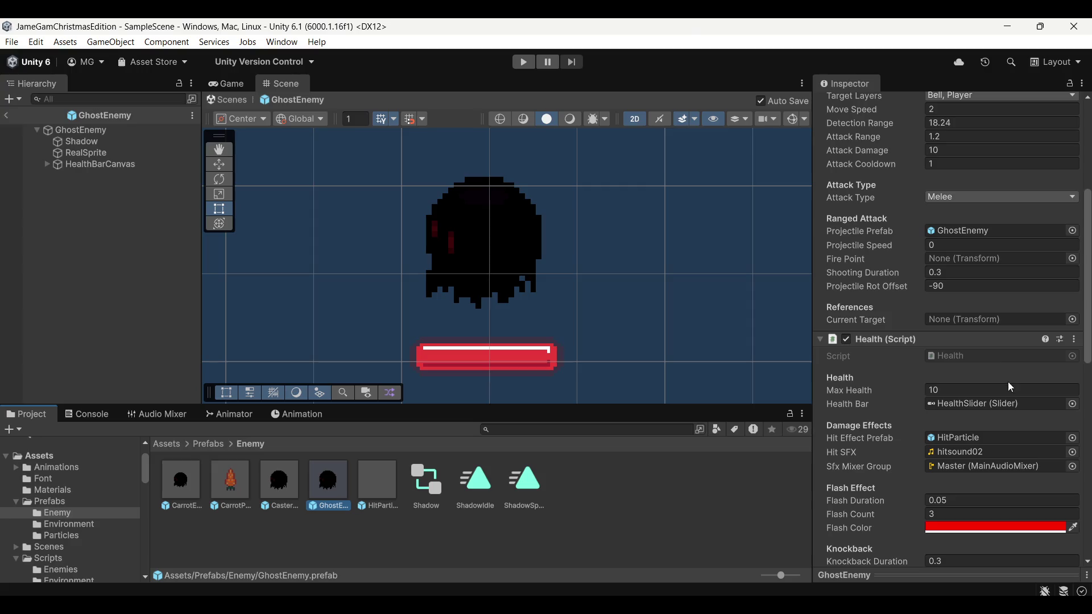
scroll(975, 395, down, 15)
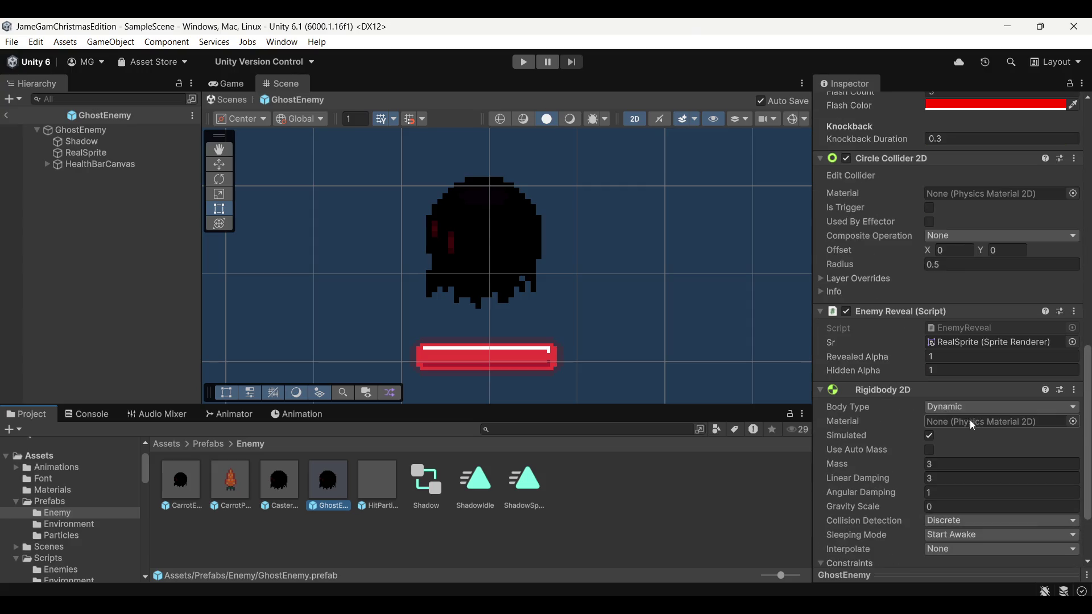
scroll(964, 418, up, 20)
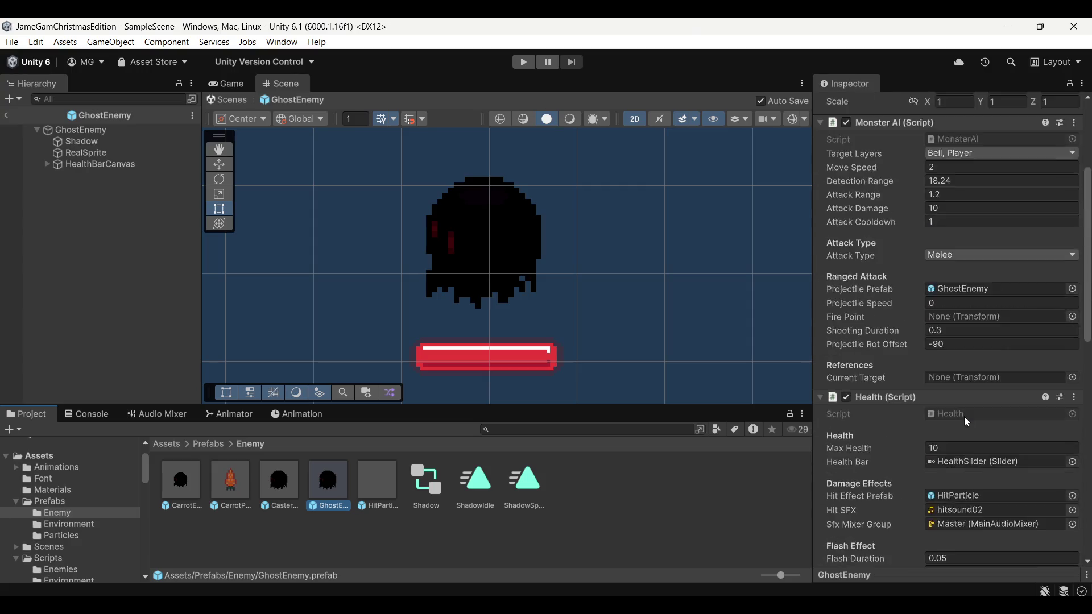
Step: Put the prefab's RealSprite on the Enemies layer, keeping its sorting layer as World
click(150, 153)
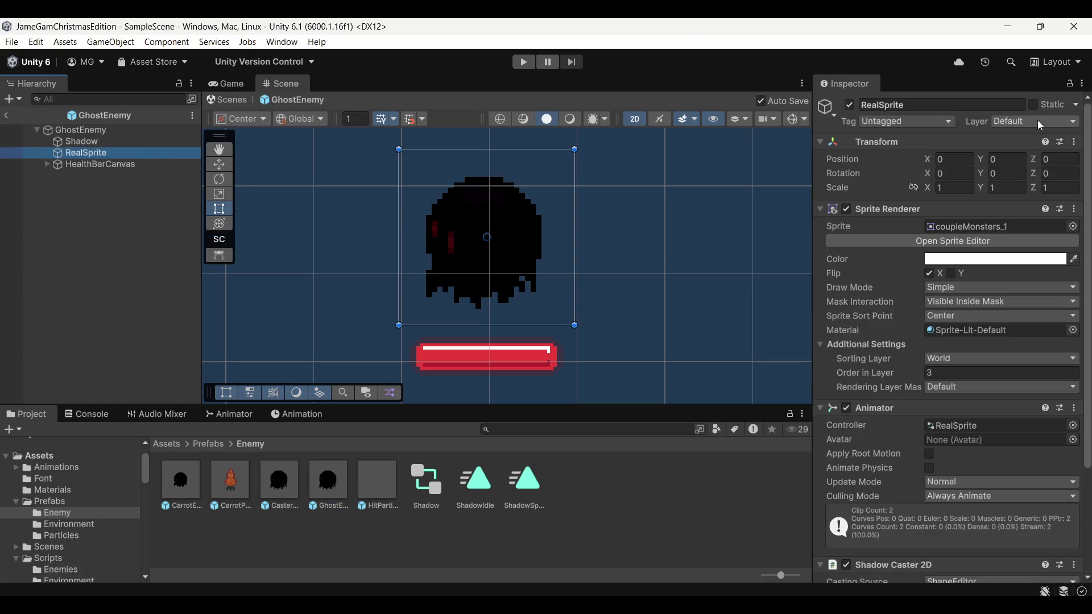
click(1041, 125)
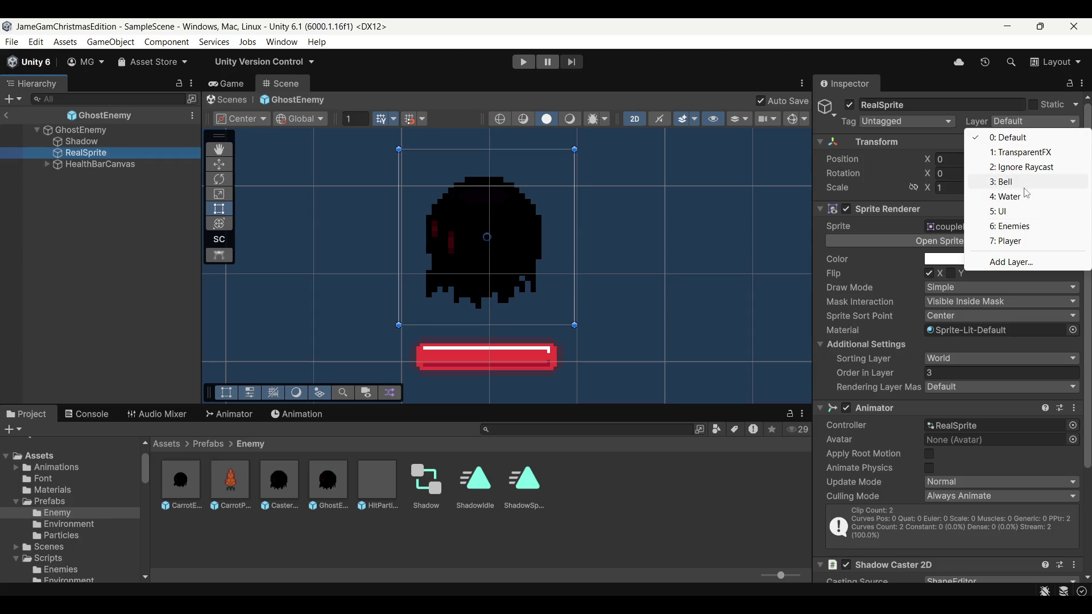
click(1010, 227)
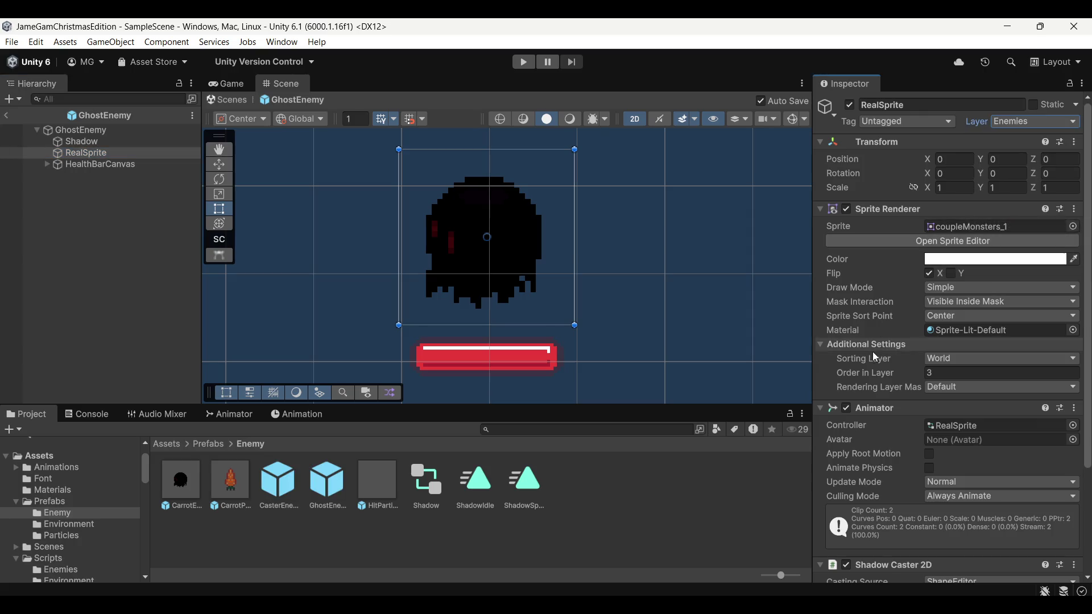
scroll(888, 335, down, 5)
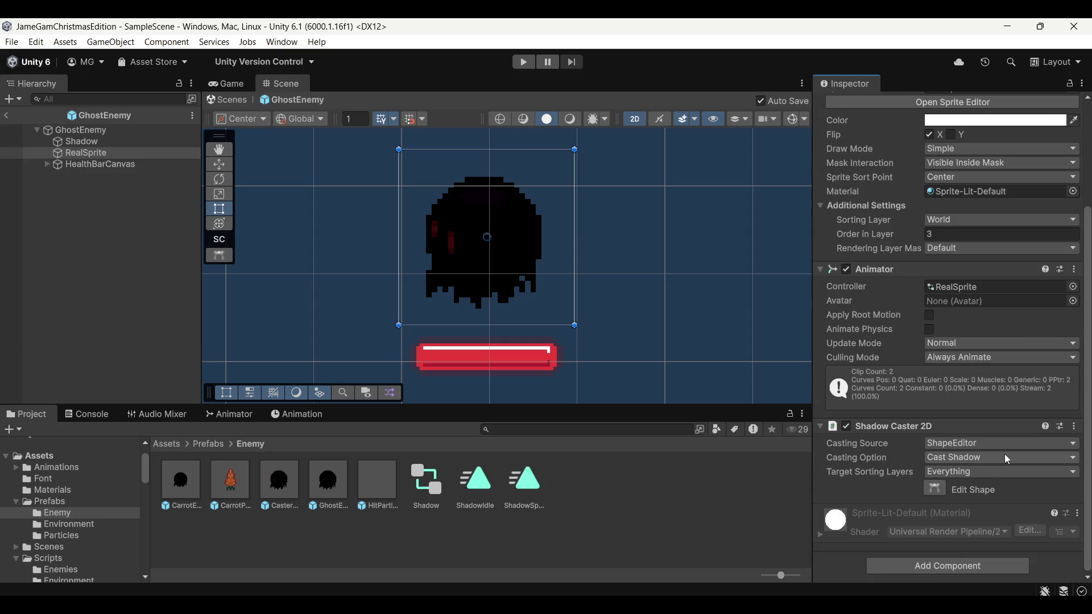
scroll(1005, 455, up, 5)
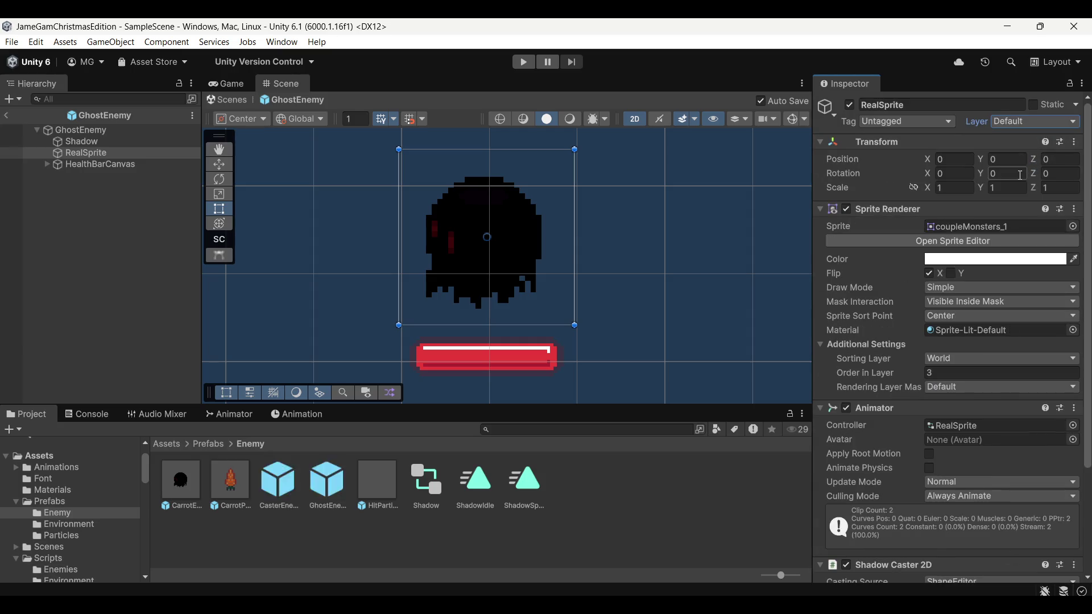
click(970, 388)
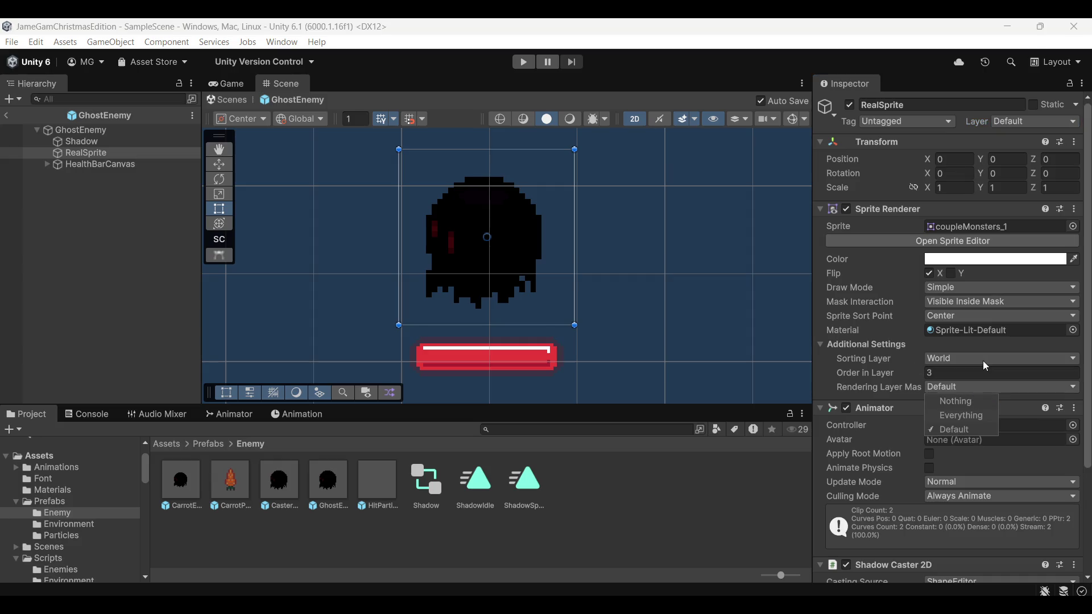
click(985, 361)
click(986, 393)
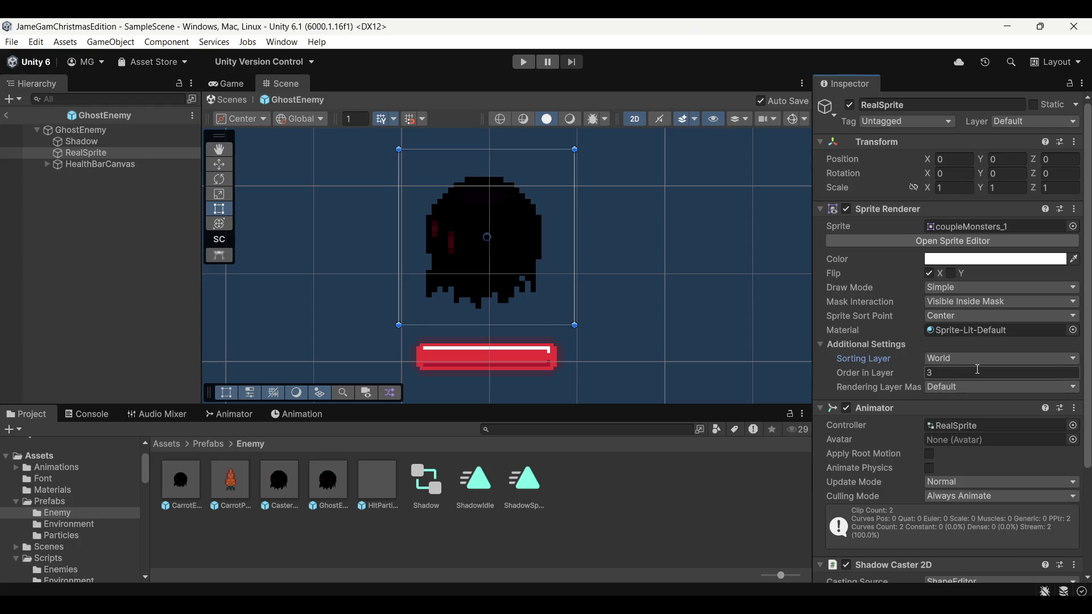
Step: Untick World in RealSprite's Shadow Caster 2D Target Sorting Layers and return to the scene's Game view
scroll(960, 381, down, 3)
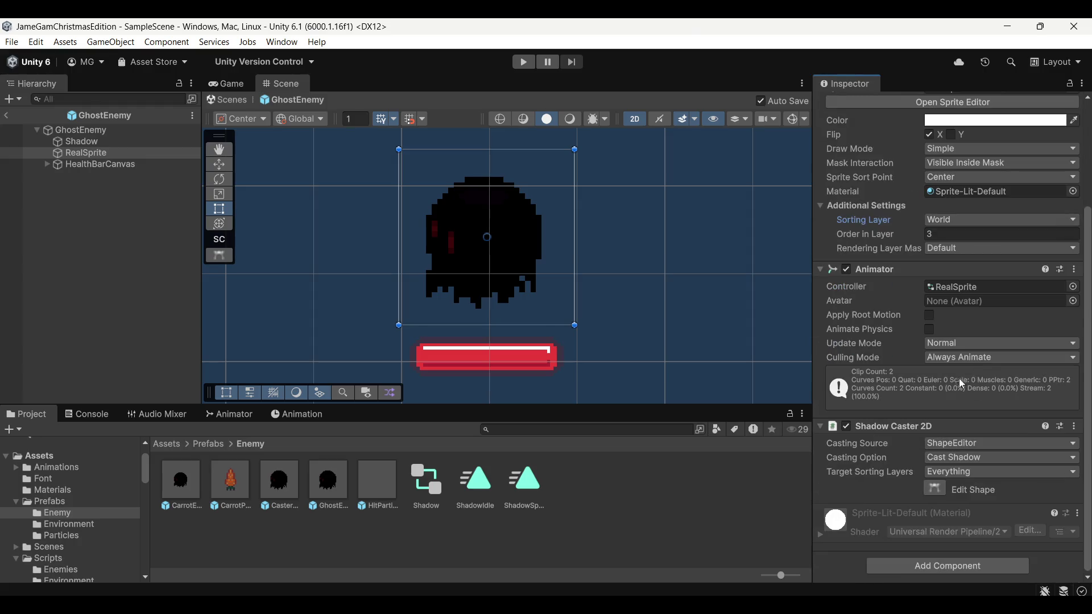
click(1015, 470)
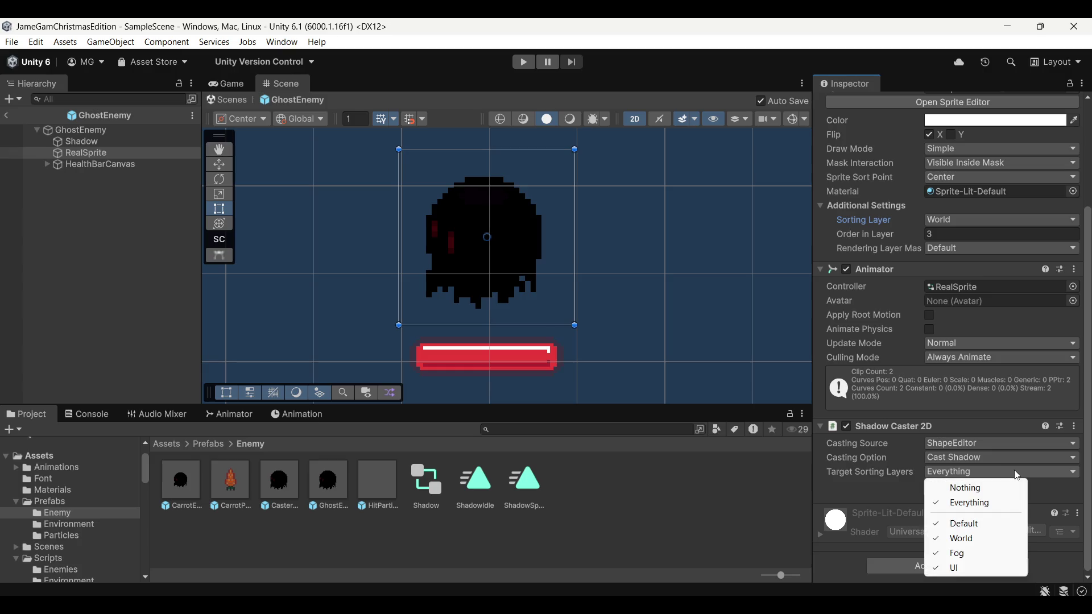
click(990, 544)
click(6, 115)
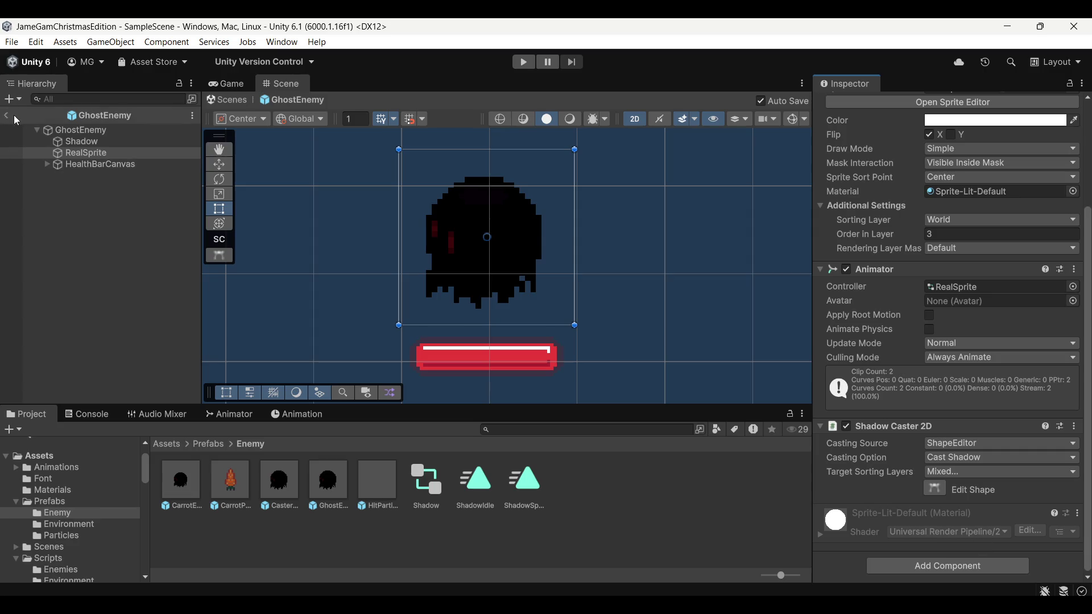
click(241, 85)
Step: Play-test a wave, moving with WASD and slashing enemies, then stop and switch to MonsterAI.cs in VS Code
click(524, 64)
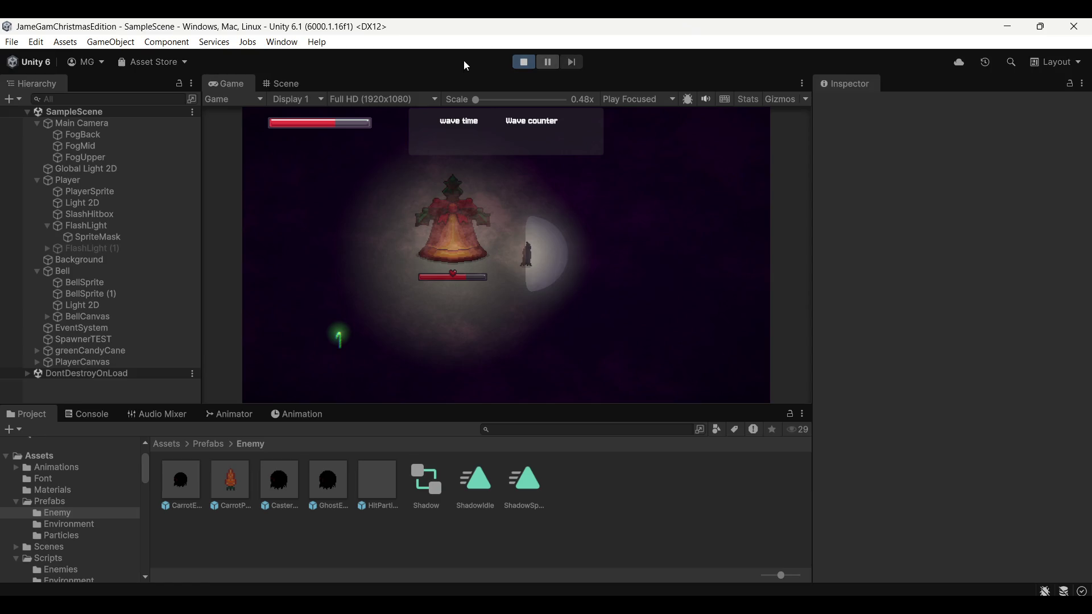
key(d)
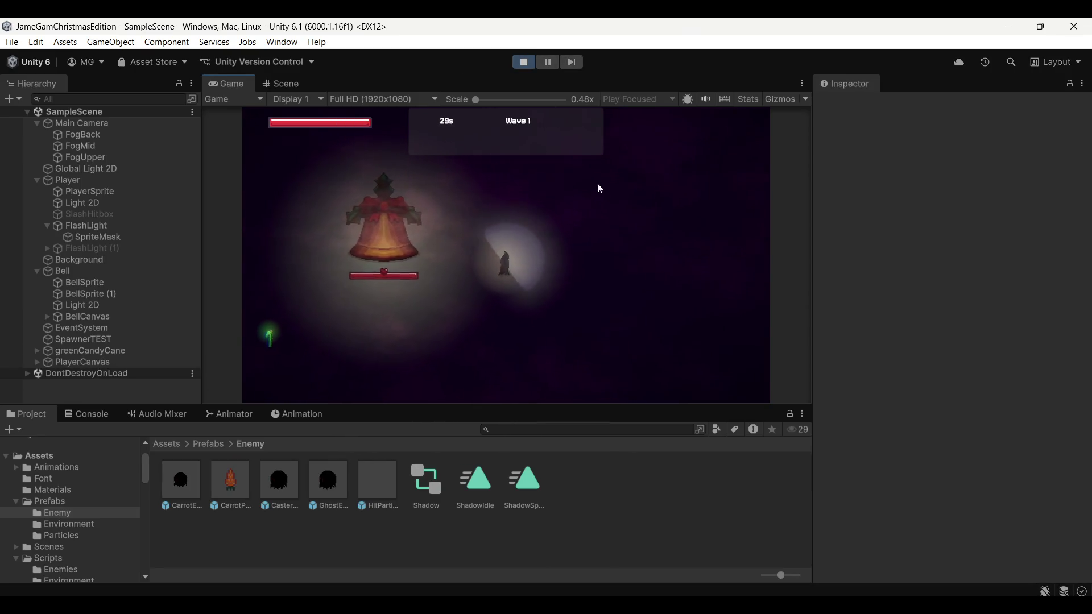
click(591, 164)
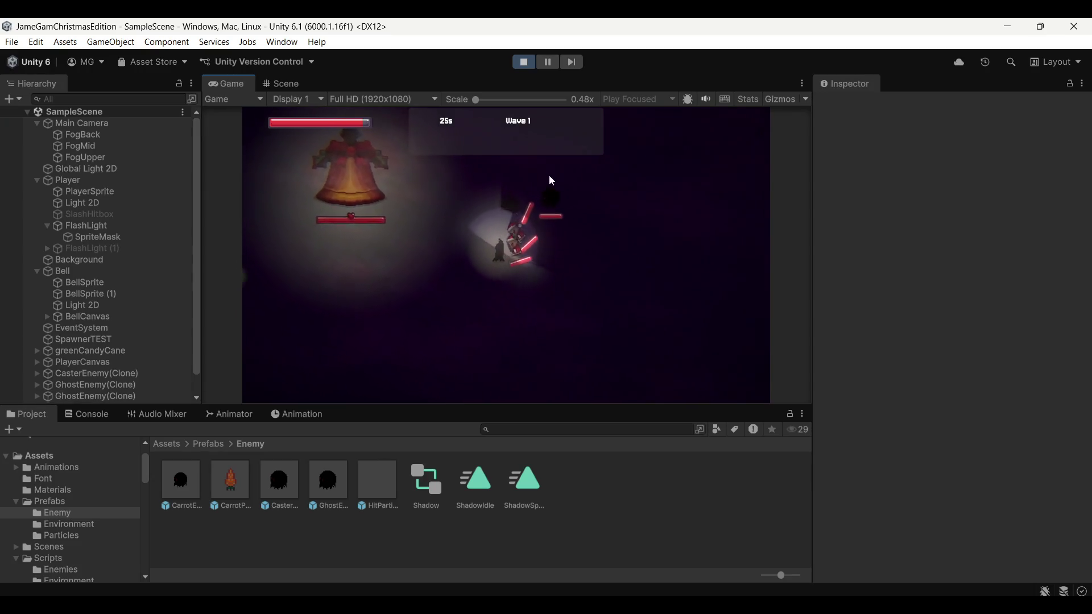
click(573, 200)
key(w+d)
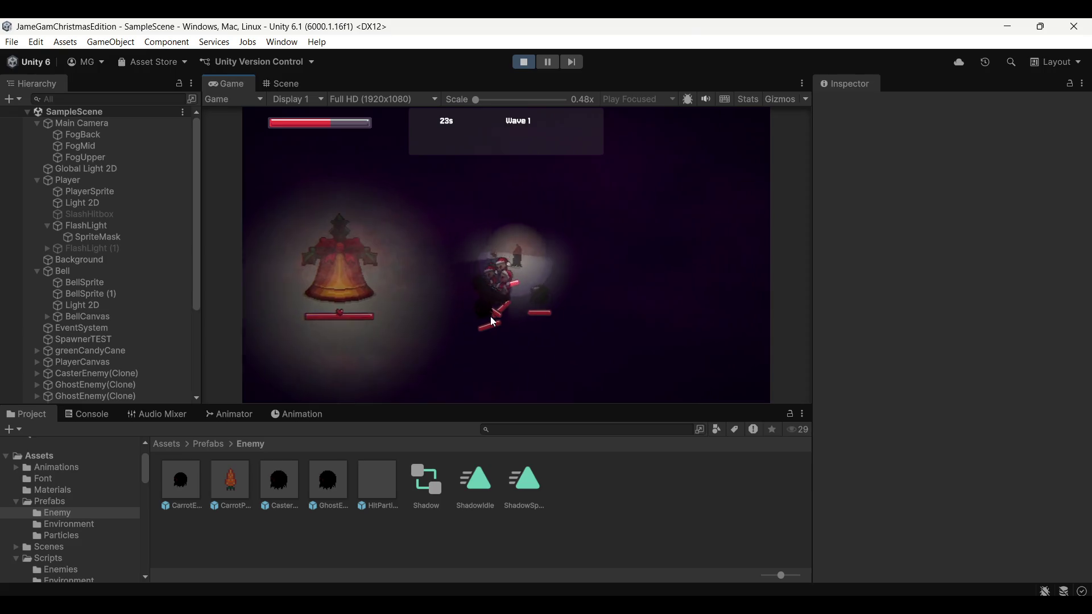
key(s+a)
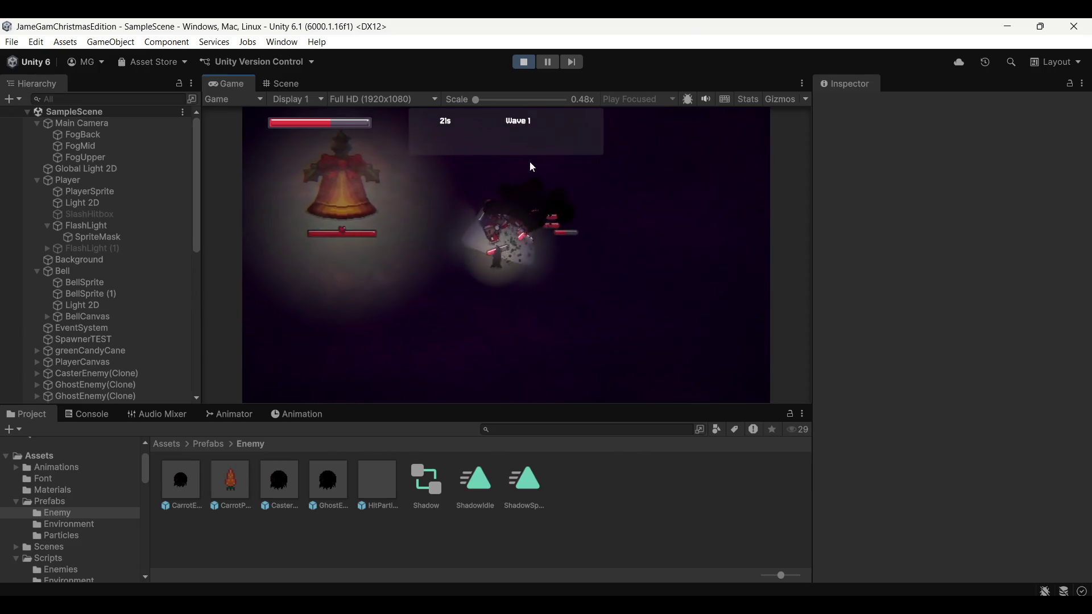
click(579, 208)
click(581, 212)
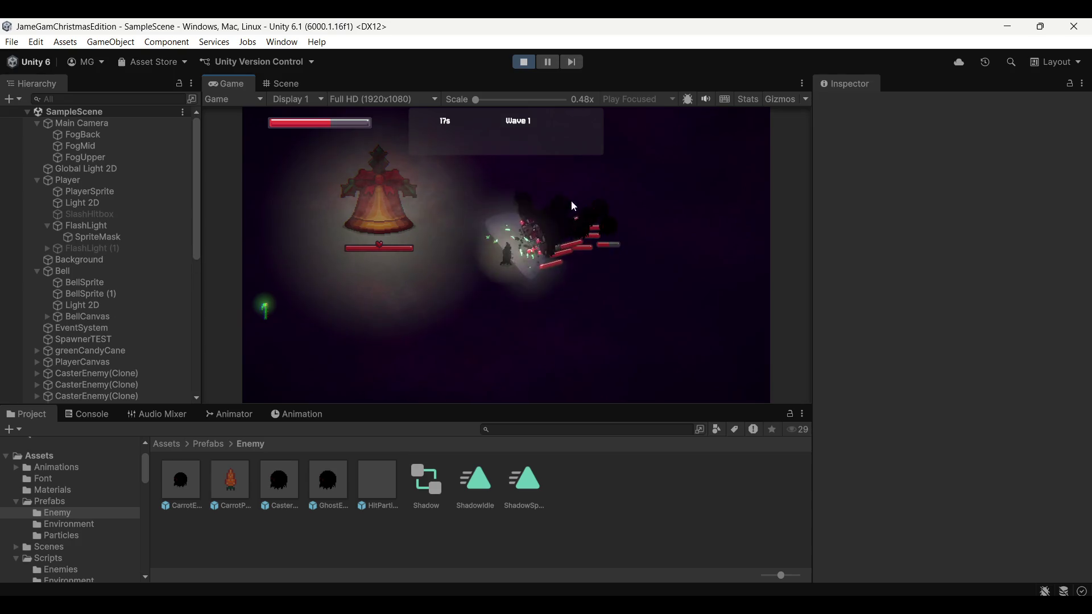
click(539, 173)
key(w+d)
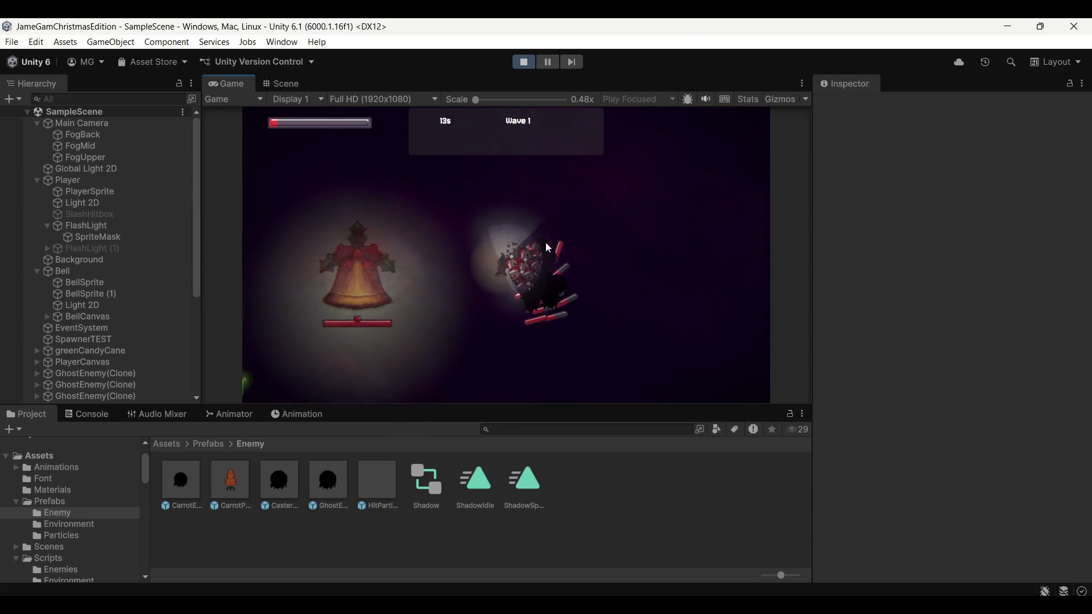
click(517, 66)
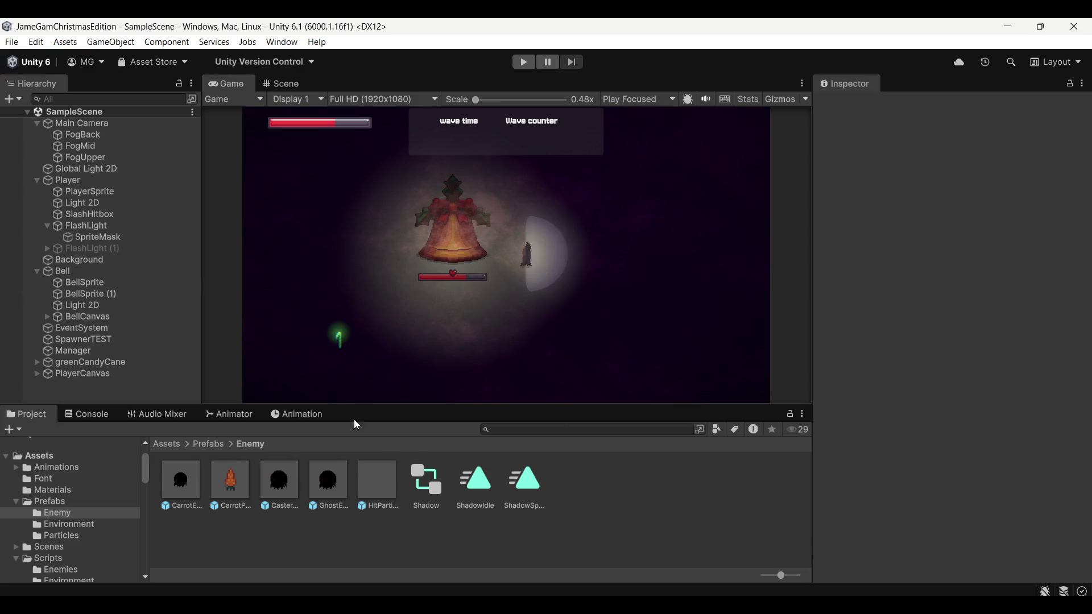
key(alt+Tab)
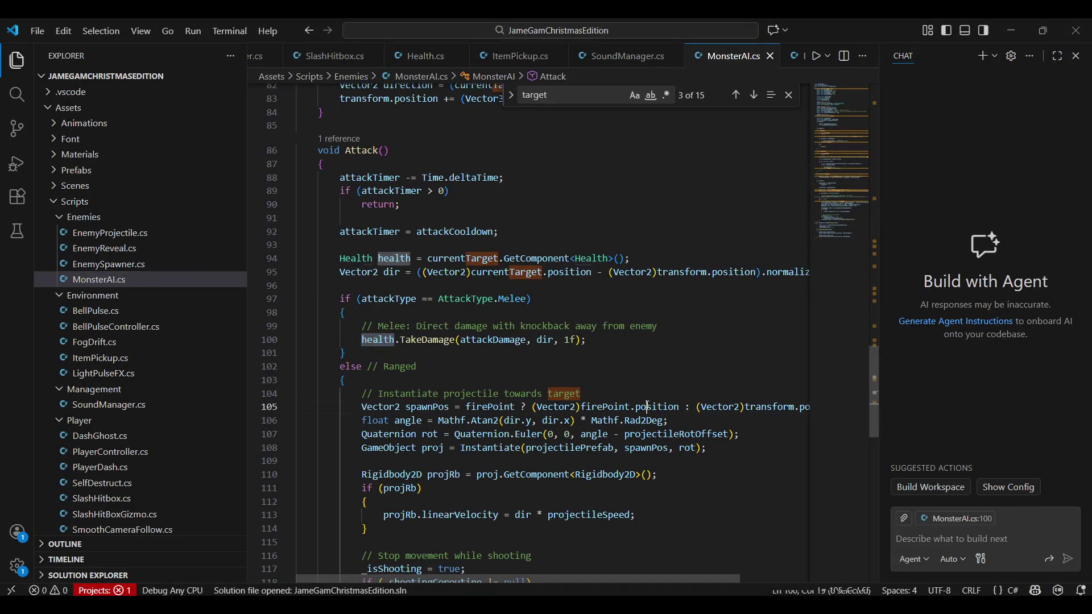
Step: Add `public bool hasRotation = true;` on a new line below projectileRotOffset in MonsterAI.cs and save
click(710, 435)
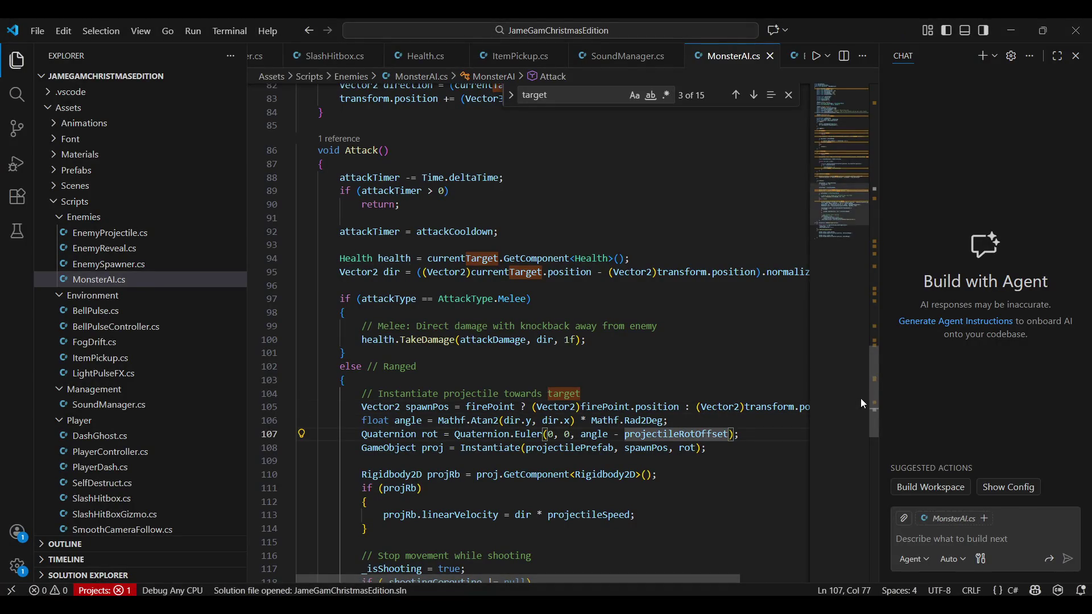
scroll(587, 431, up, 20)
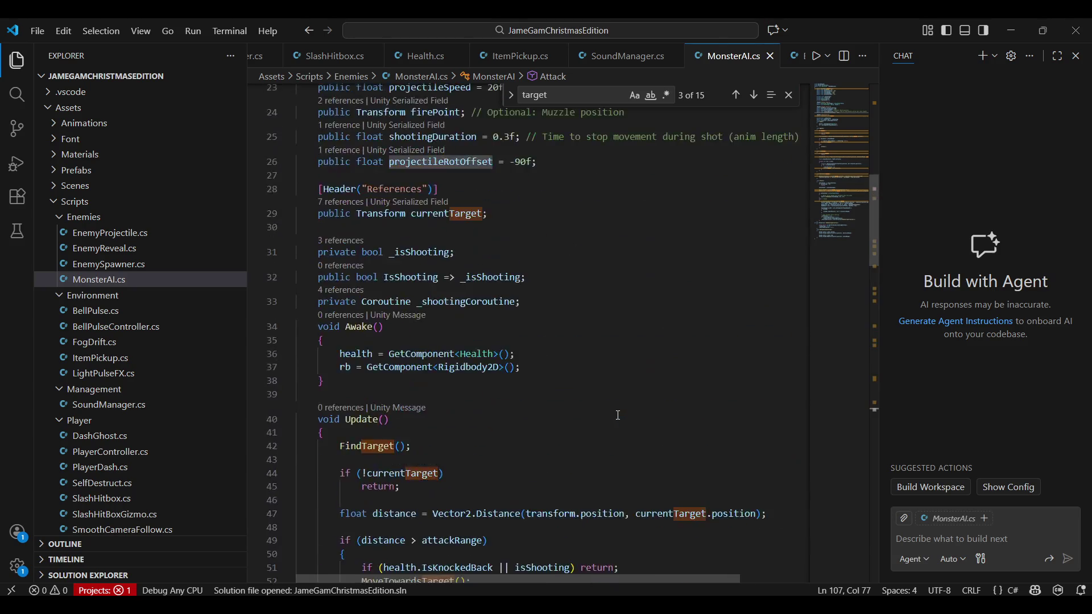
click(542, 378)
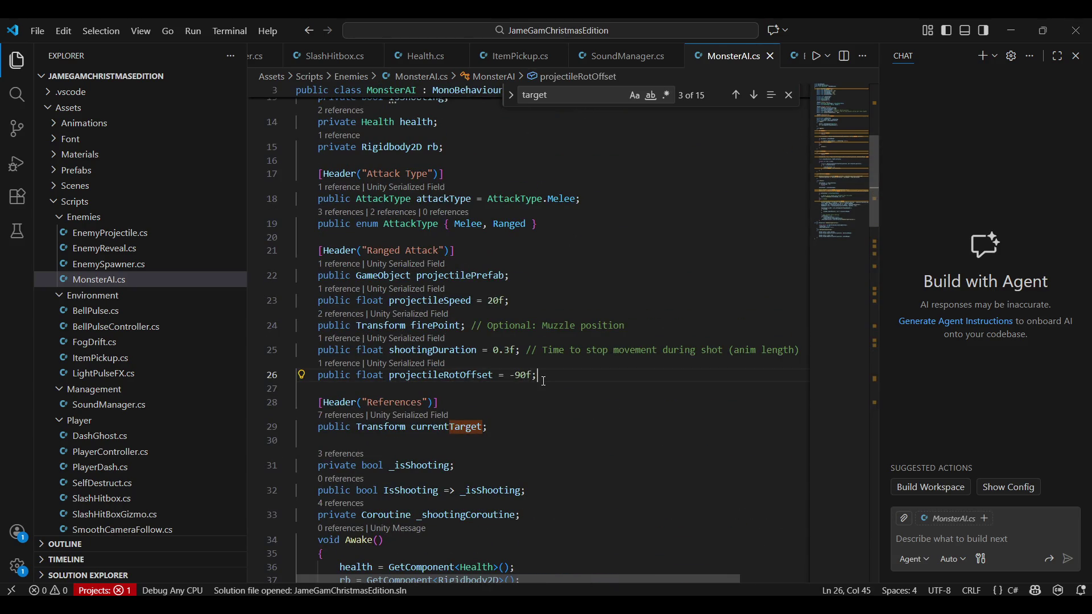
scroll(549, 386, down, 20)
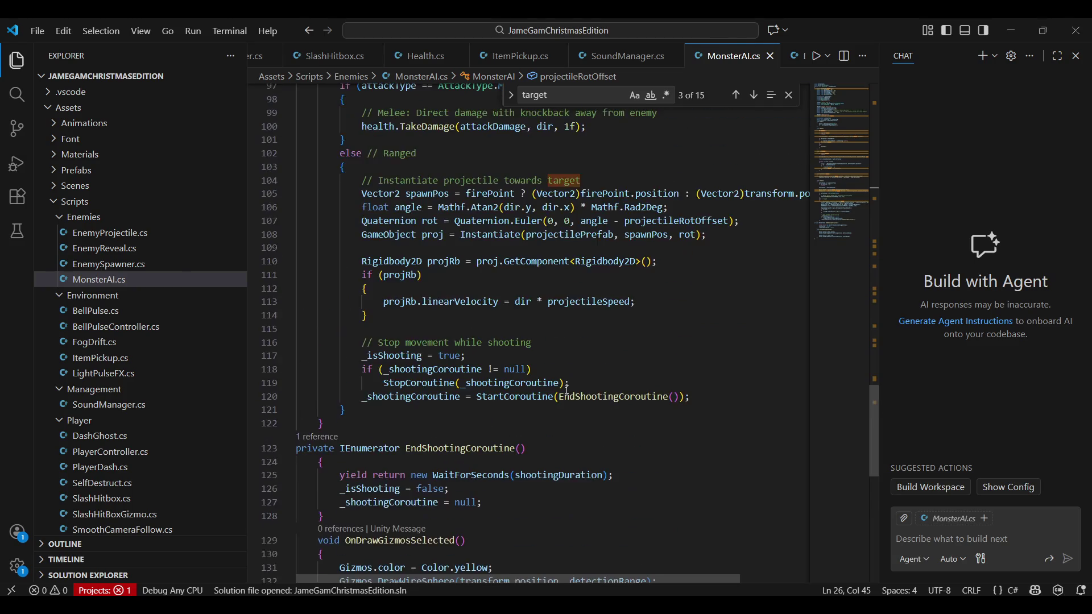
scroll(616, 253, up, 20)
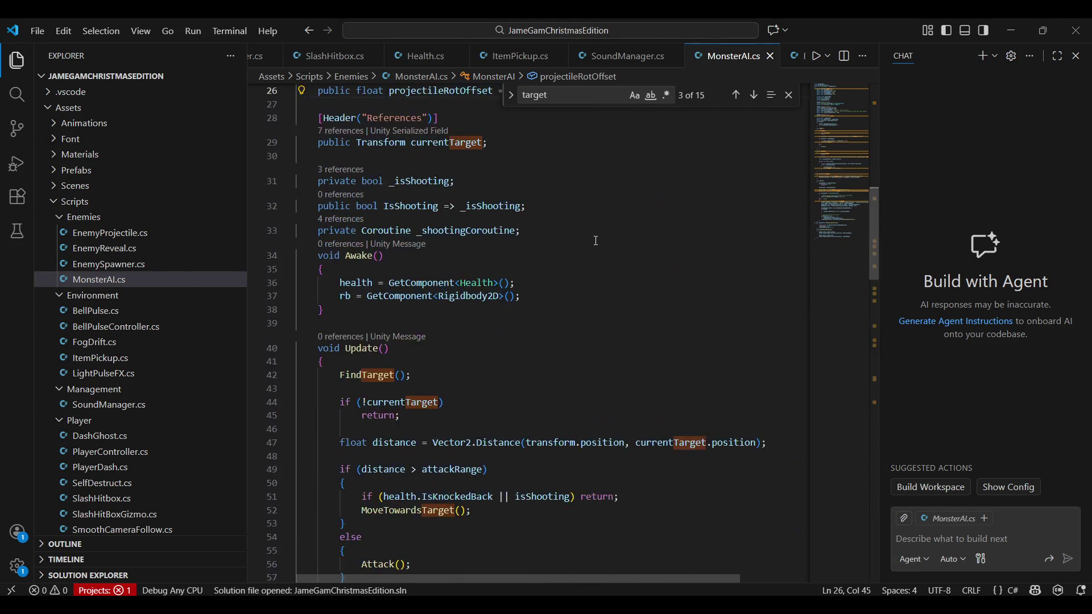
key(Return)
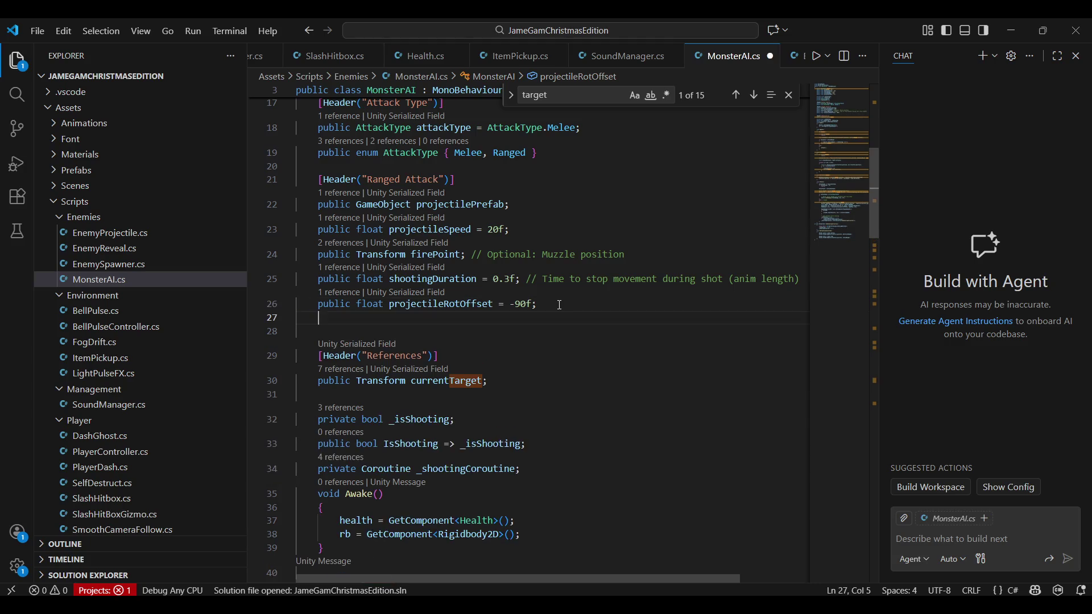
text(public bool hasRO)
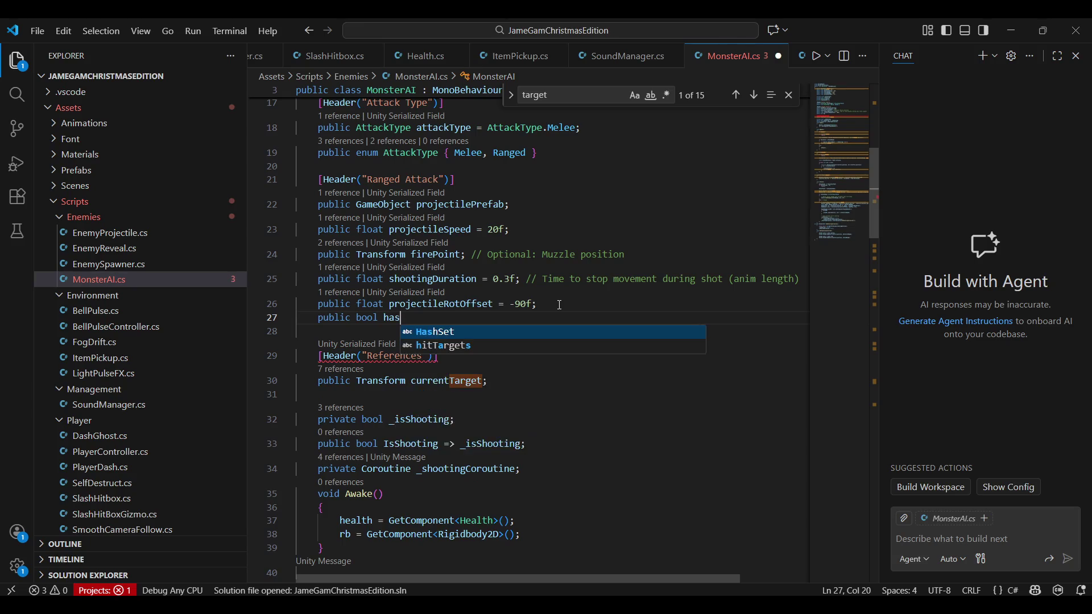
key(BackSpace)
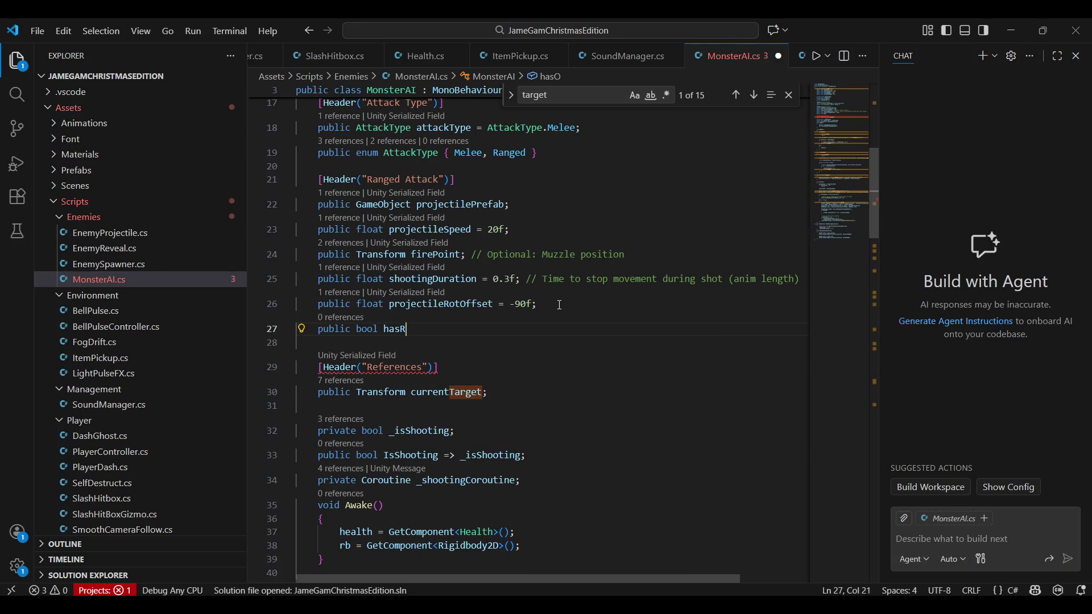
text(otation)
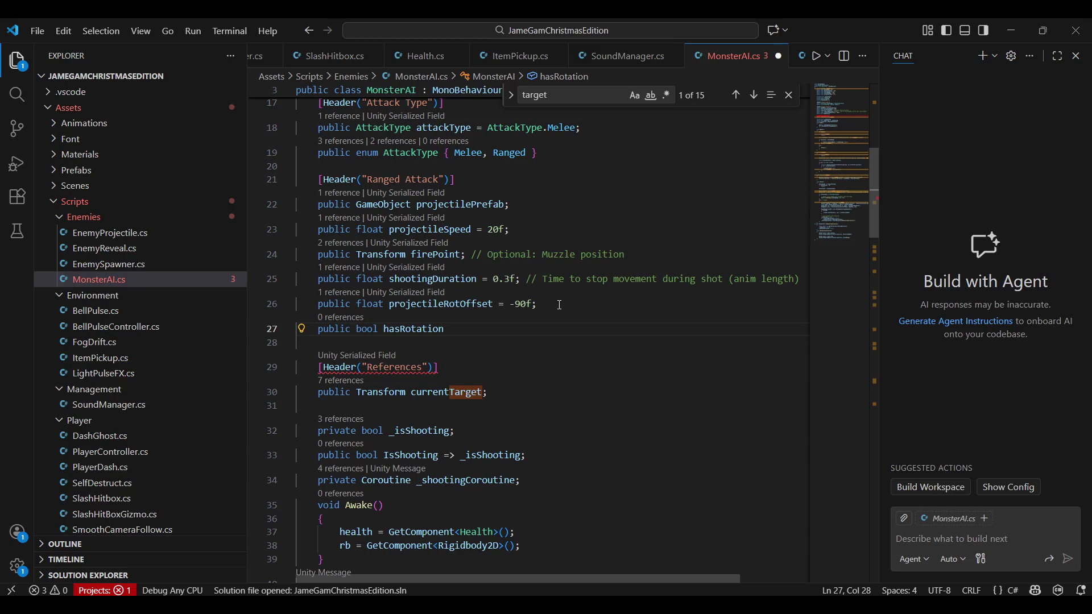
text( =)
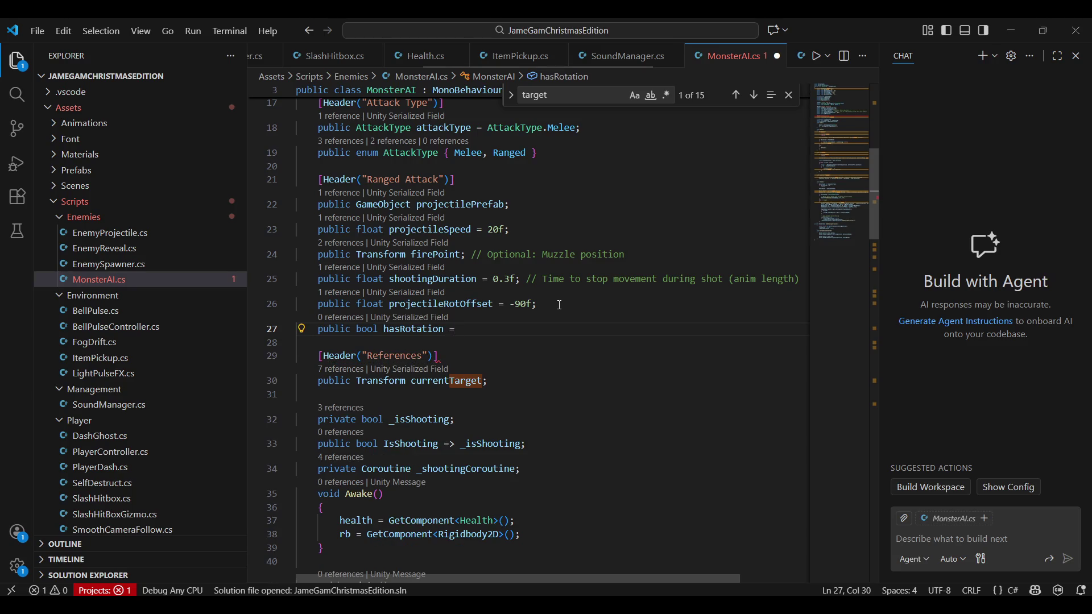
text( truue)
key(BackSpace)
key(BackSpace)
text(e;)
key(ctrl+s)
click(570, 344)
Step: Insert an empty `if (hasRotation) { }` block after the angle calculation
double_click(407, 329)
key(ctrl+c)
scroll(674, 343, down, 20)
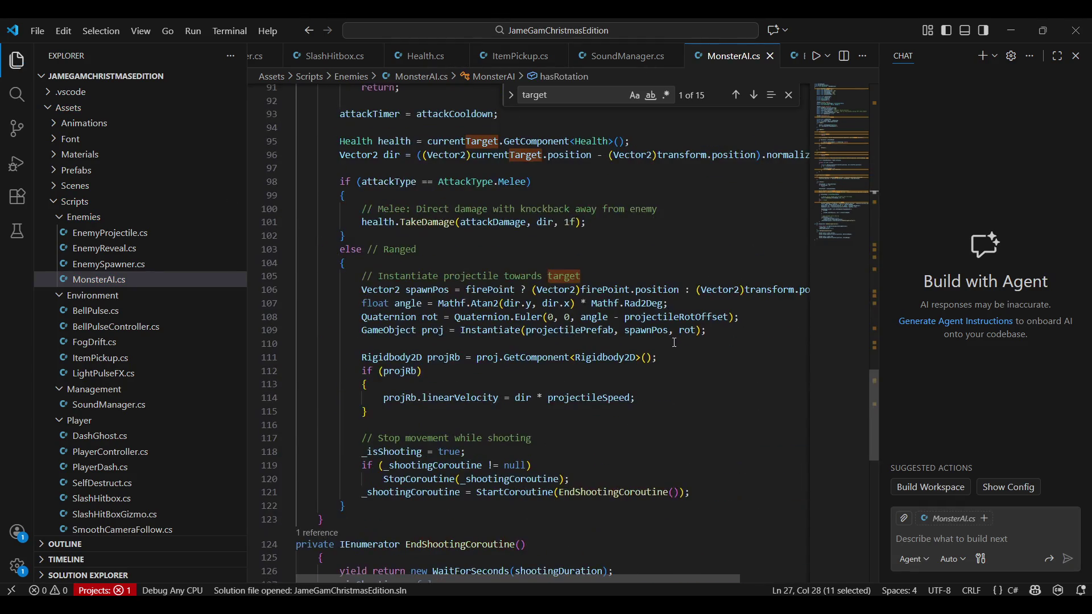
click(729, 303)
key(Return)
key(Return)
text(if()
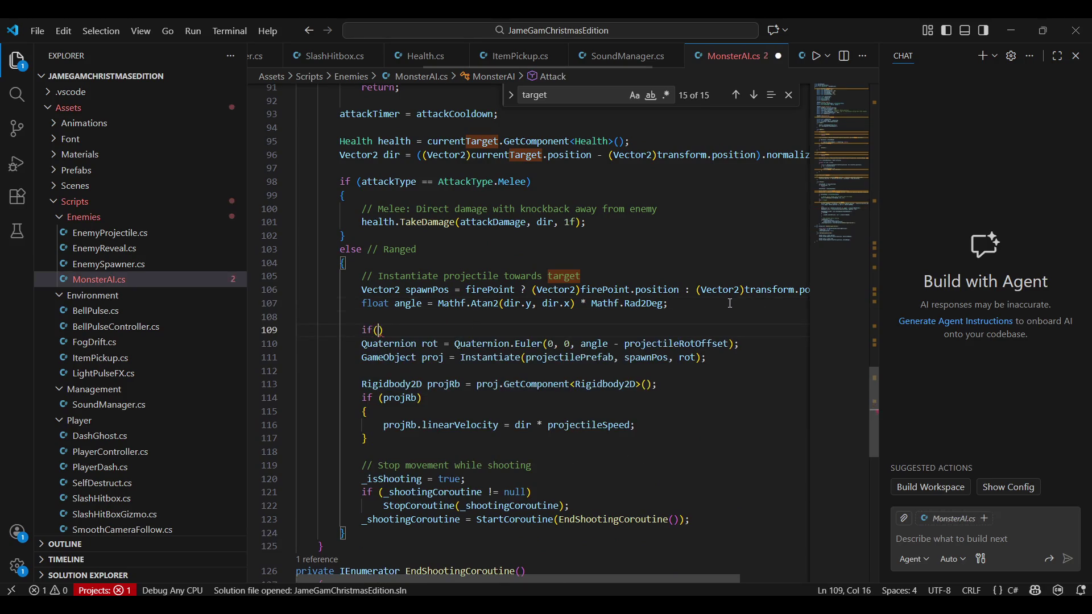
key(ctrl+v)
text(){)
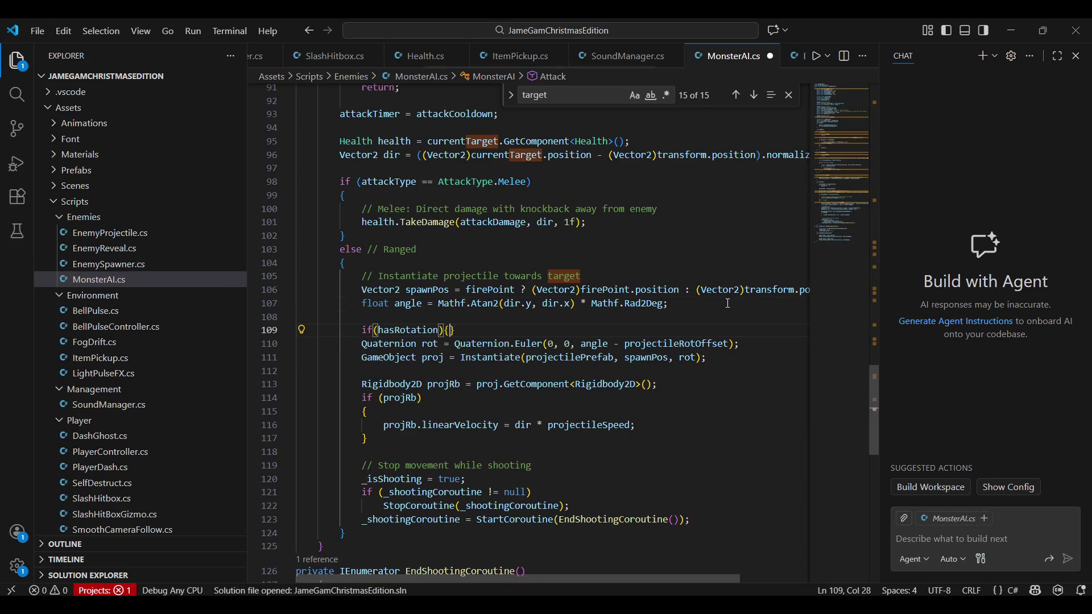
key(End)
key(Left)
key(Return)
Step: Move the Quaternion rot projectile rotation statement inside the if block
drag(739, 384, 300, 384)
key(ctrl+x)
click(496, 342)
key(Down)
key(ctrl+v)
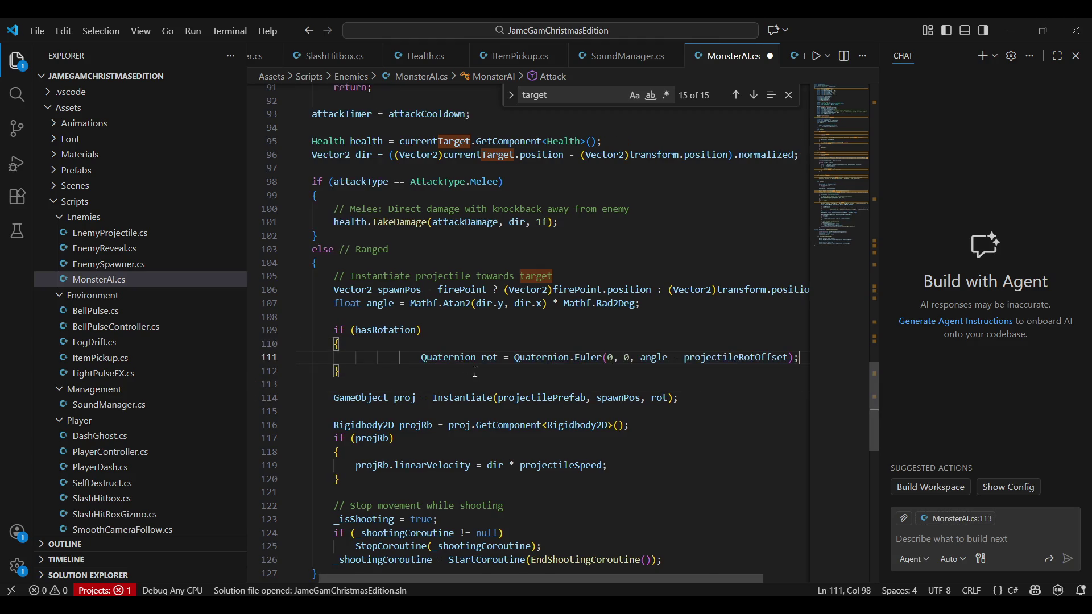
click(421, 358)
key(BackSpace)
key(BackSpace)
key(BackSpace)
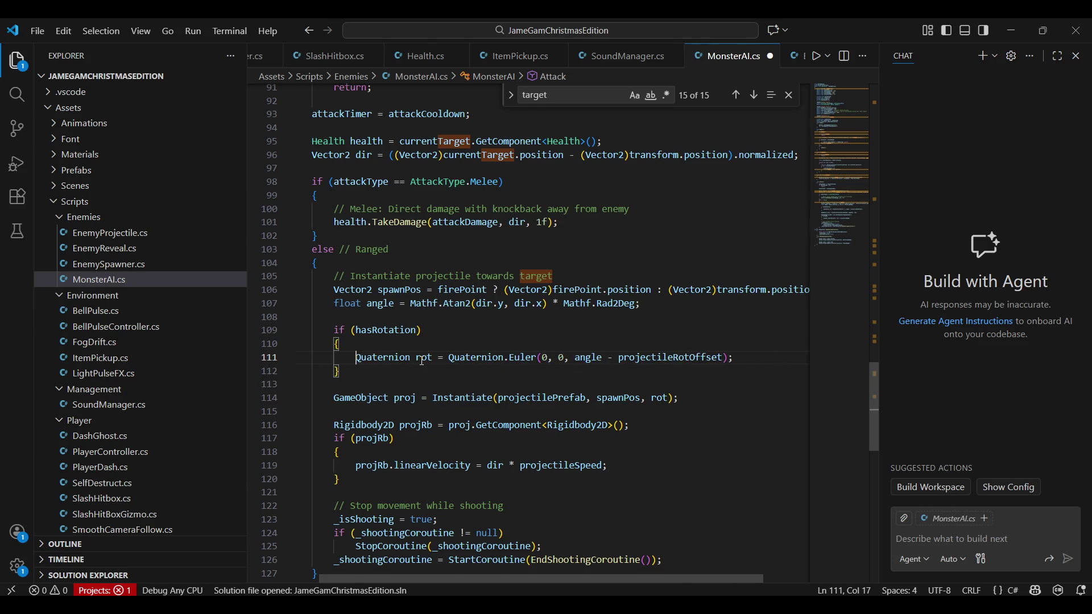
Step: Add an else block containing a copy of the rotation statement, fixing its indentation
key(Down)
key(Return)
text(else)
key(Tab)
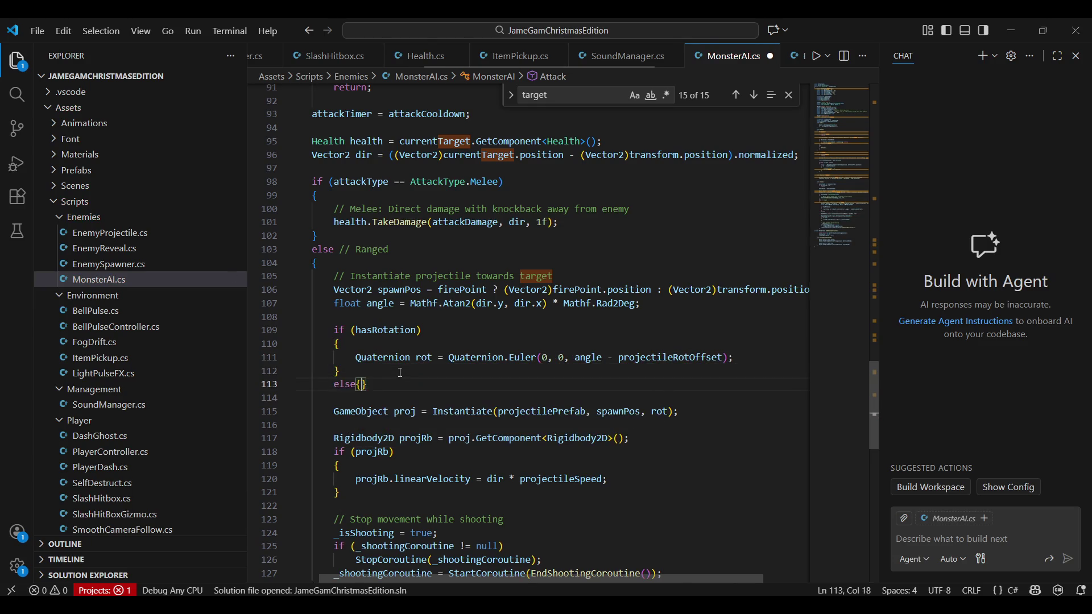
key(ctrl+v)
key(Delete)
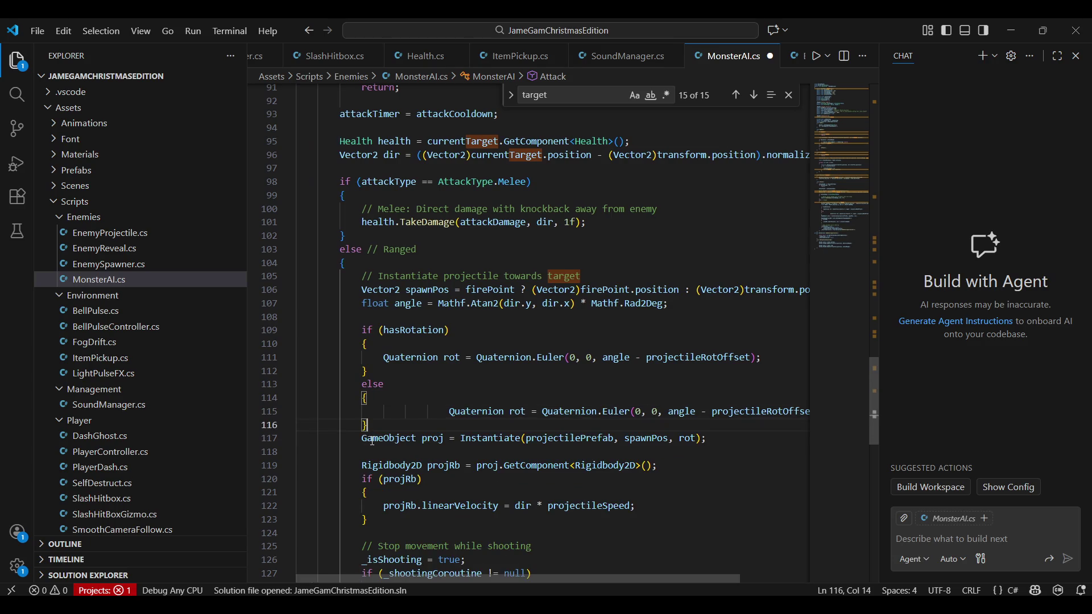
click(449, 411)
key(BackSpace)
key(BackSpace)
key(BackSpace)
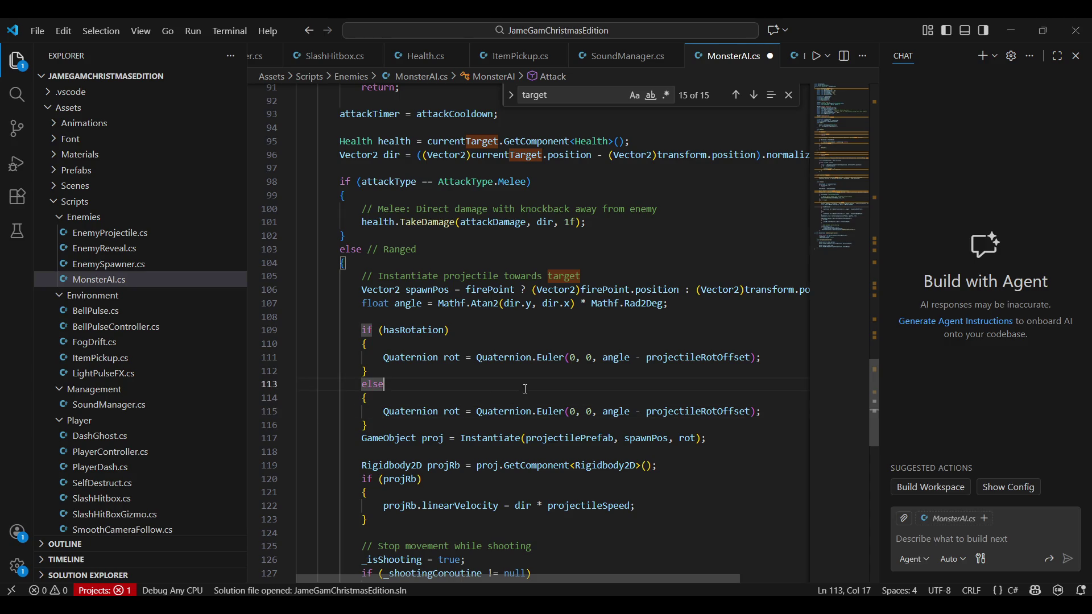
Step: Replace angle - projectileRotOffset with 0 in the else statement for Quaternion.Euler(0, 0, 0), then return to Unity
click(630, 357)
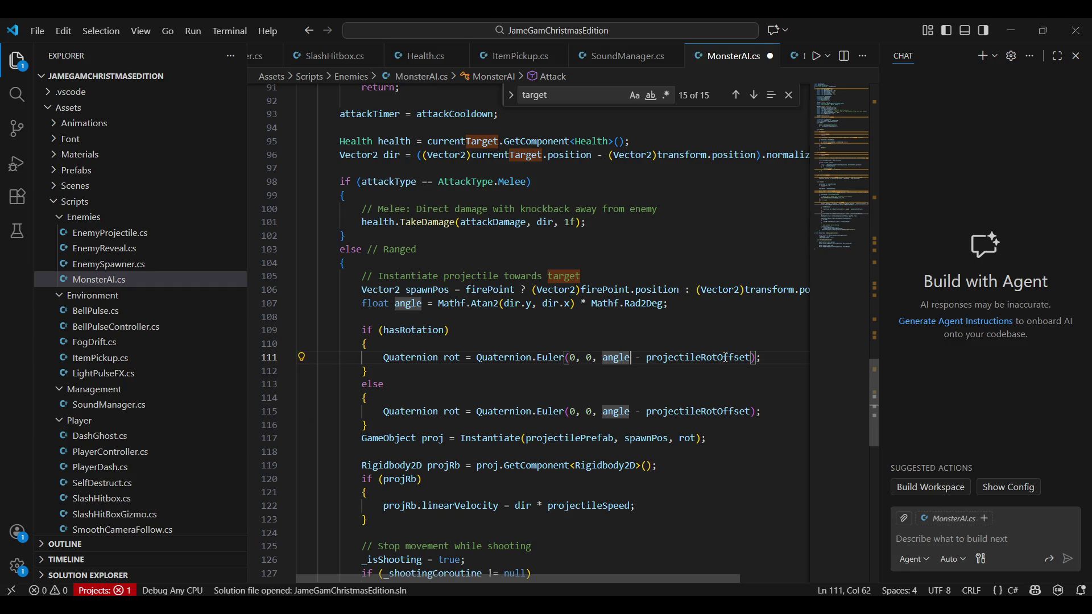
click(692, 357)
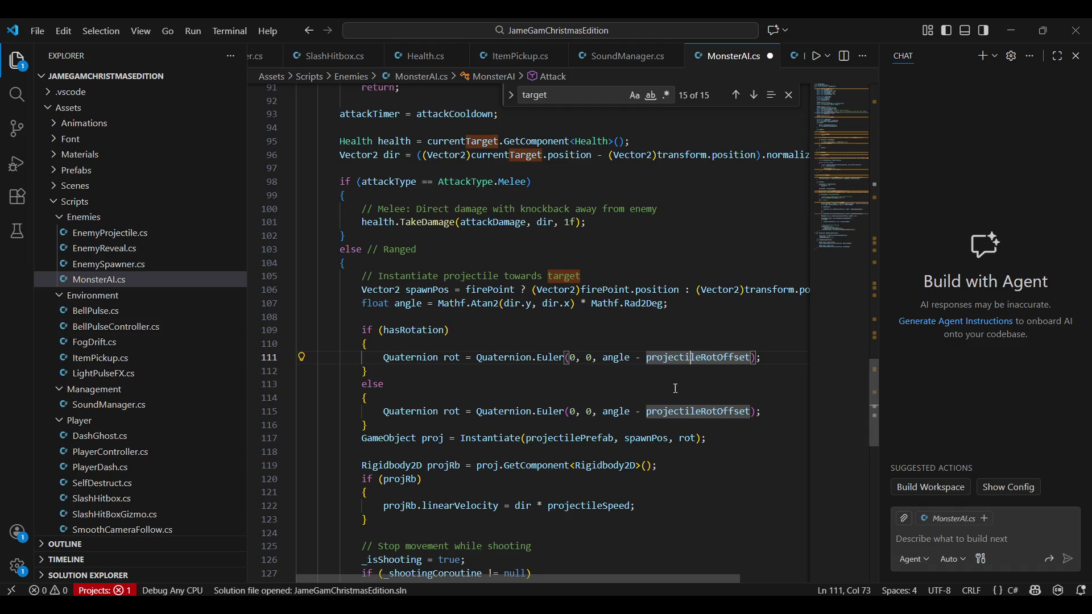
scroll(675, 389, down, 2)
click(613, 286)
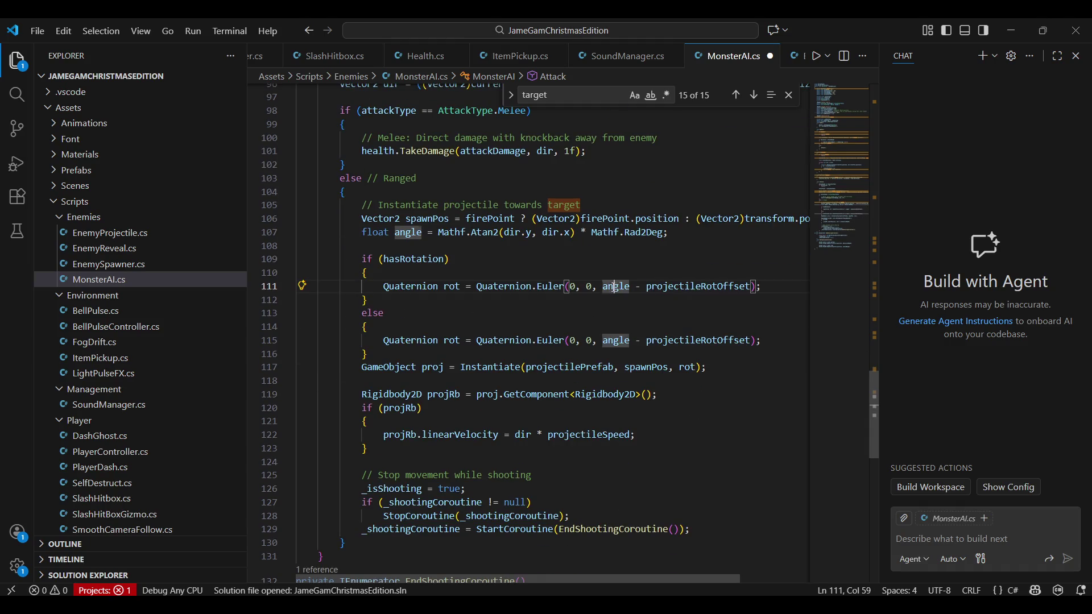
drag(752, 340, 603, 341)
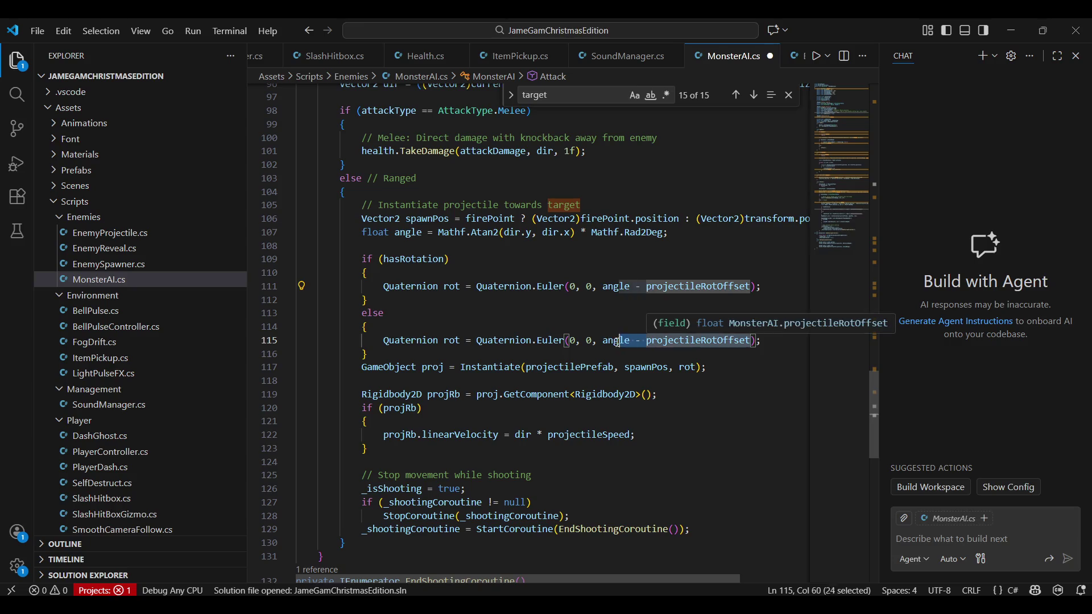
text(0)
click(679, 335)
key(ctrl+a)
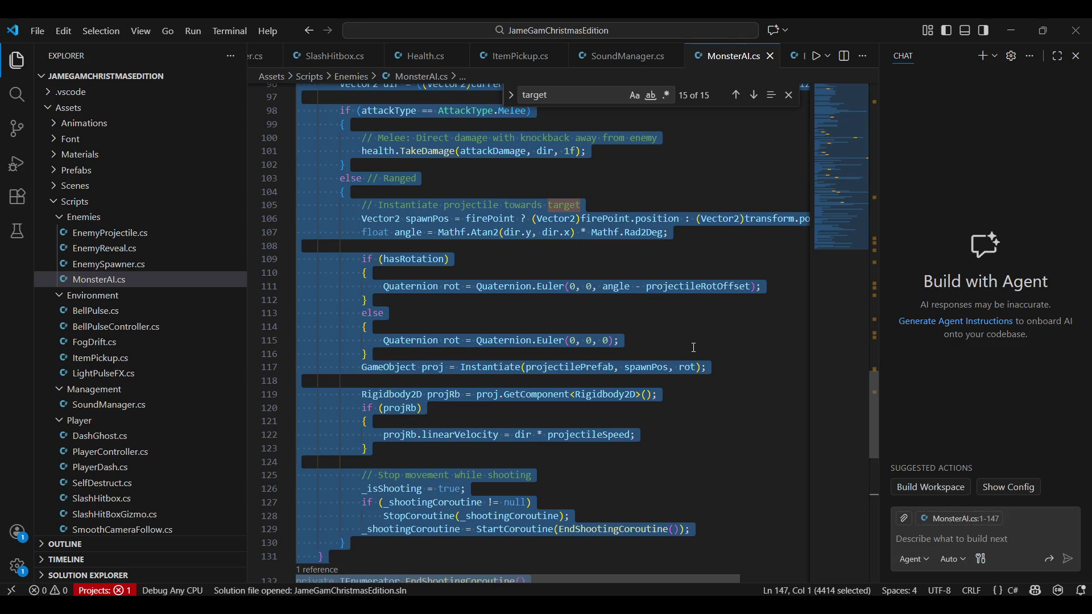
click(695, 348)
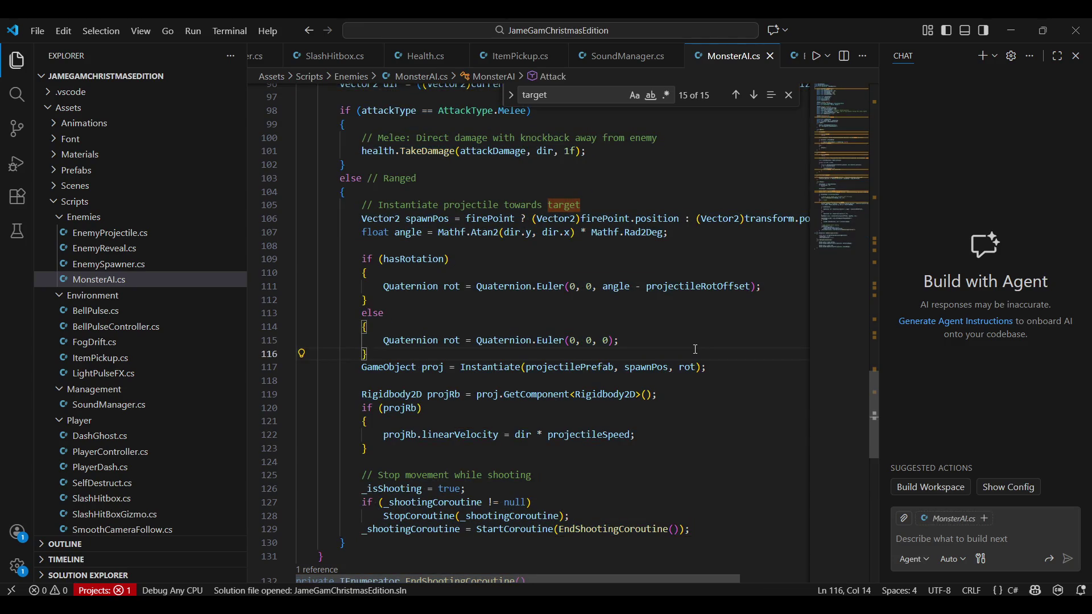
key(alt+Tab)
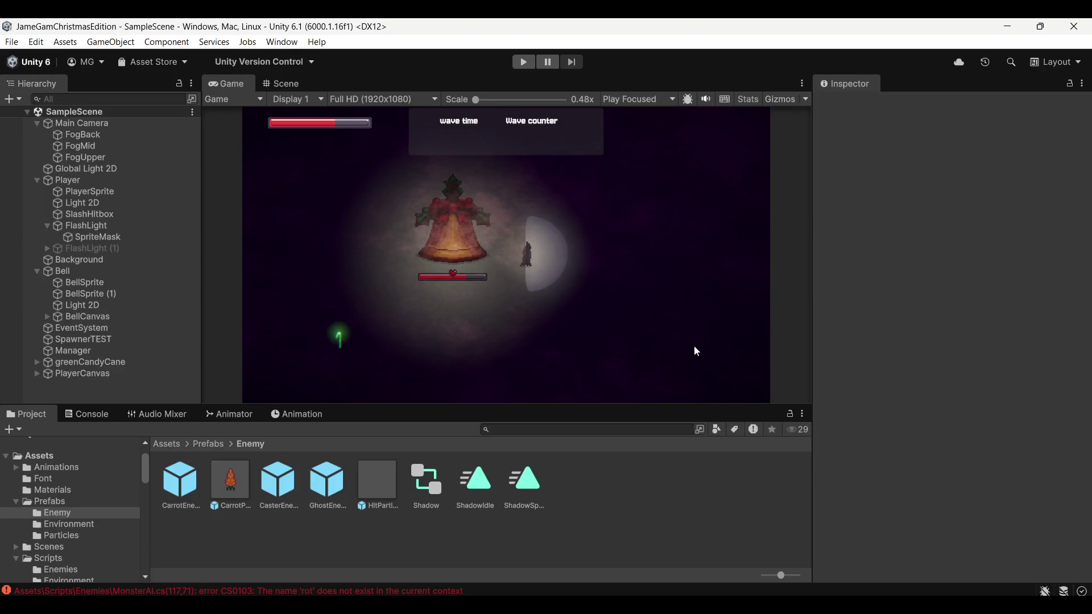
Step: Open MonsterAI.cs at the 'rot' compile error listed in the Console
click(387, 591)
double_click(206, 442)
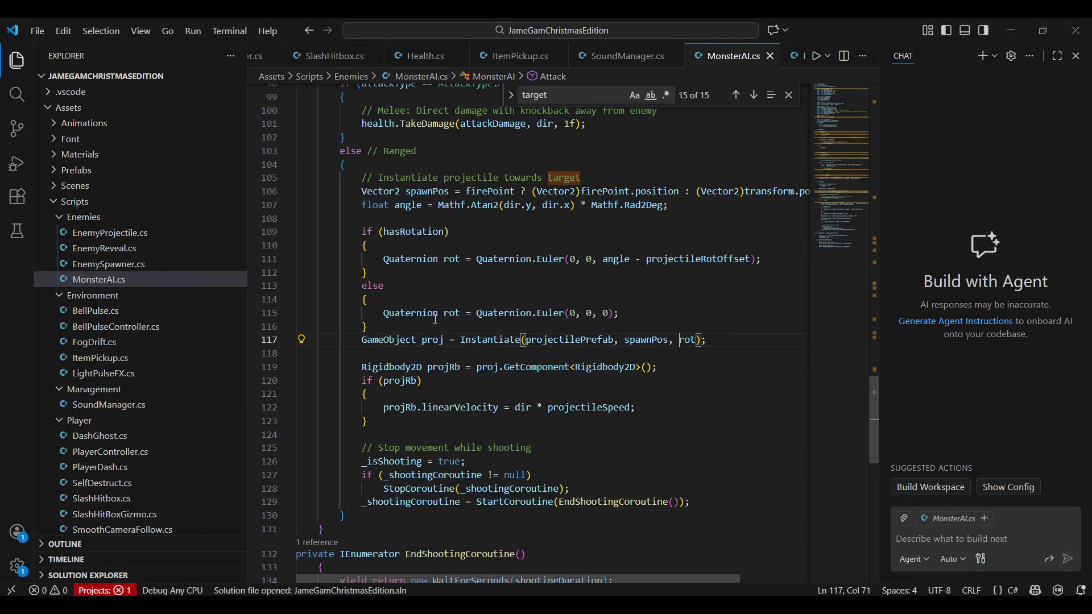
scroll(436, 318, up, 2)
Step: Move the unrotated rot declaration above the hasRotation check and delete the else block
drag(386, 330, 461, 330)
drag(620, 384, 531, 384)
shift+click(384, 384)
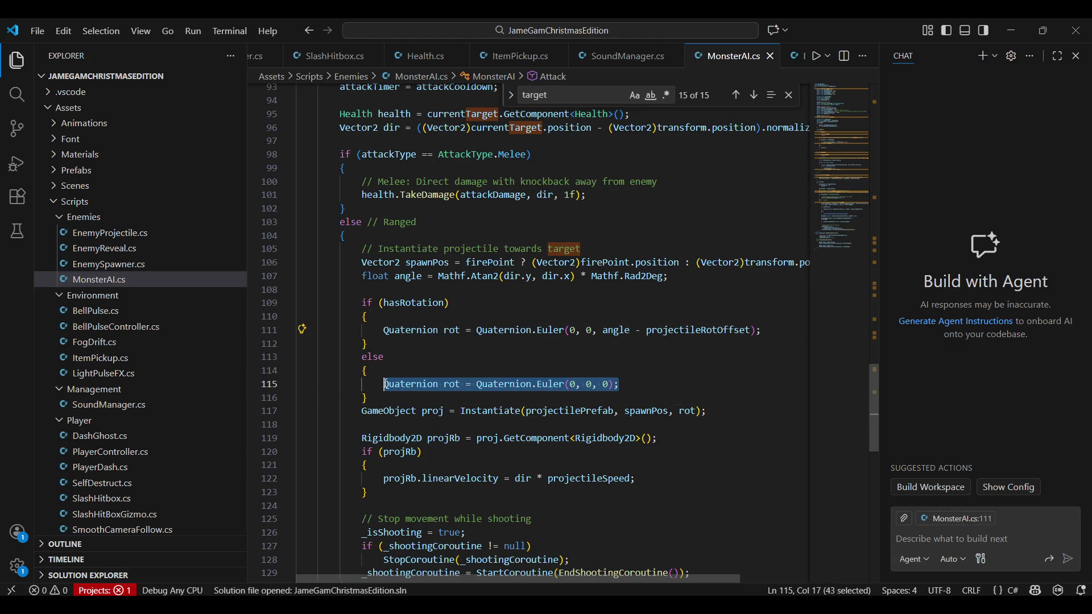
key(BackSpace)
mouse_move(387, 393)
mouse_down()
mouse_move(299, 371)
mouse_move(298, 357)
mouse_up()
key(BackSpace)
click(299, 289)
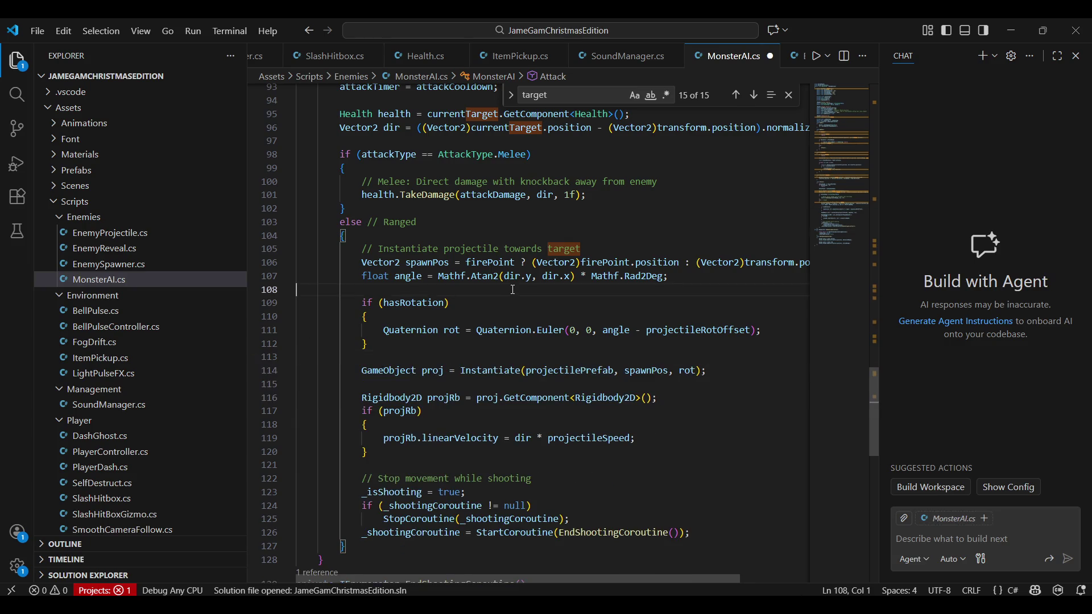
key(Return)
key(ctrl+v)
click(296, 307)
key(Tab)
key(Tab)
key(Tab)
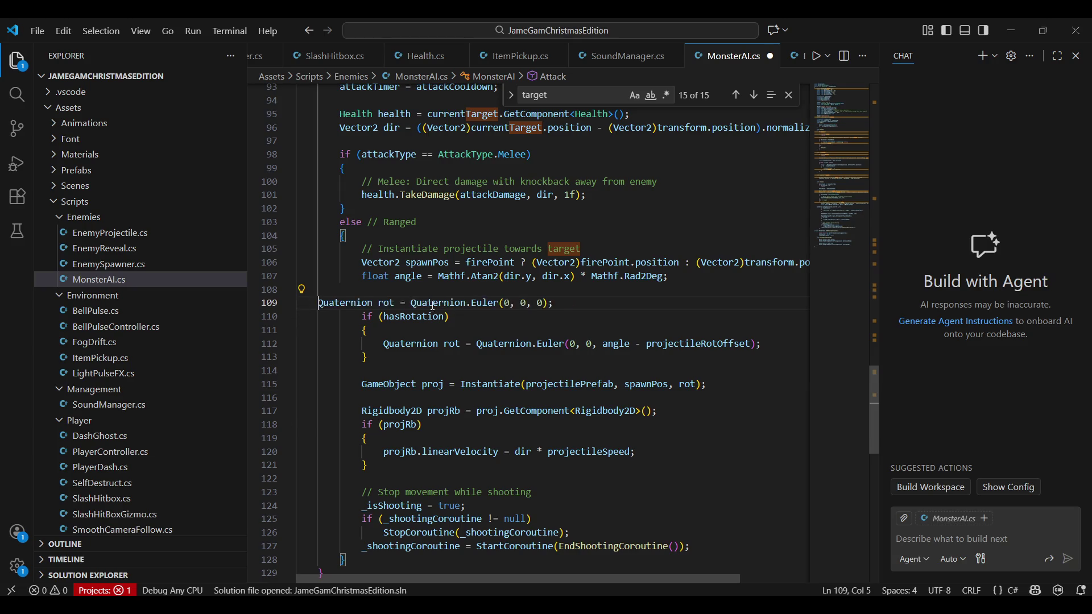
Step: Make the inner line only reassign rot, save MonsterAI.cs, and return to Unity
click(445, 346)
key(shift+Home)
key(shift+Home)
key(BackSpace)
key(Tab)
key(Tab)
key(Tab)
key(ctrl+s)
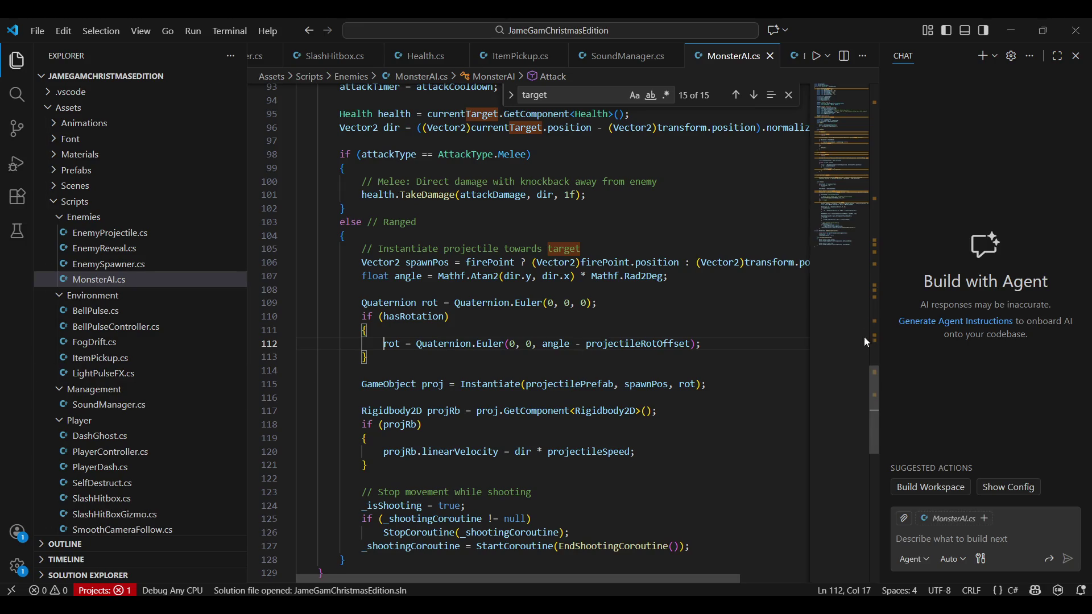
key(Up)
key(Up)
key(Up)
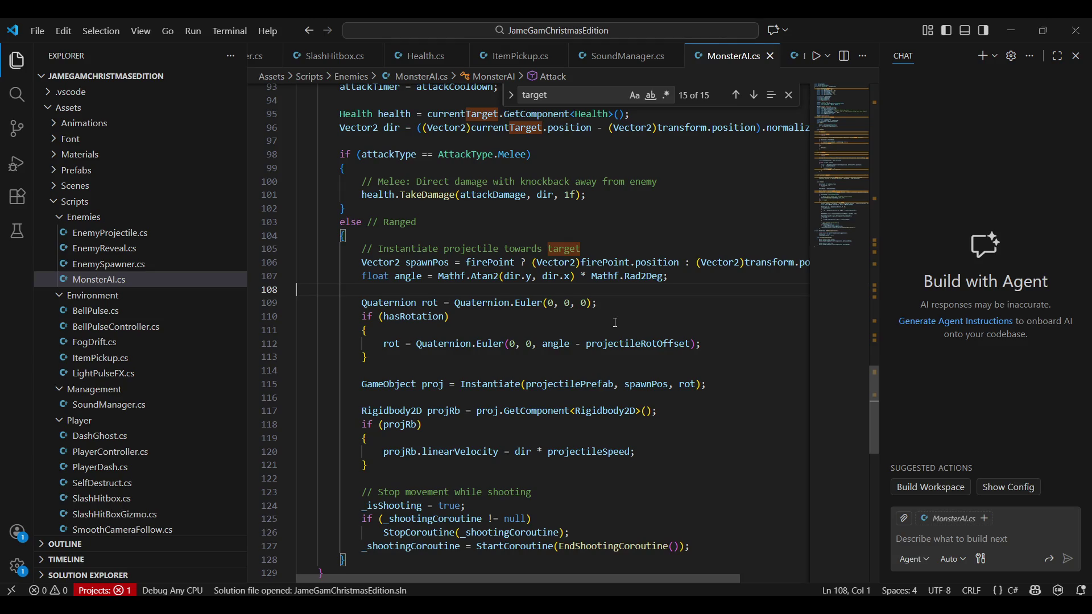
key(alt+Tab)
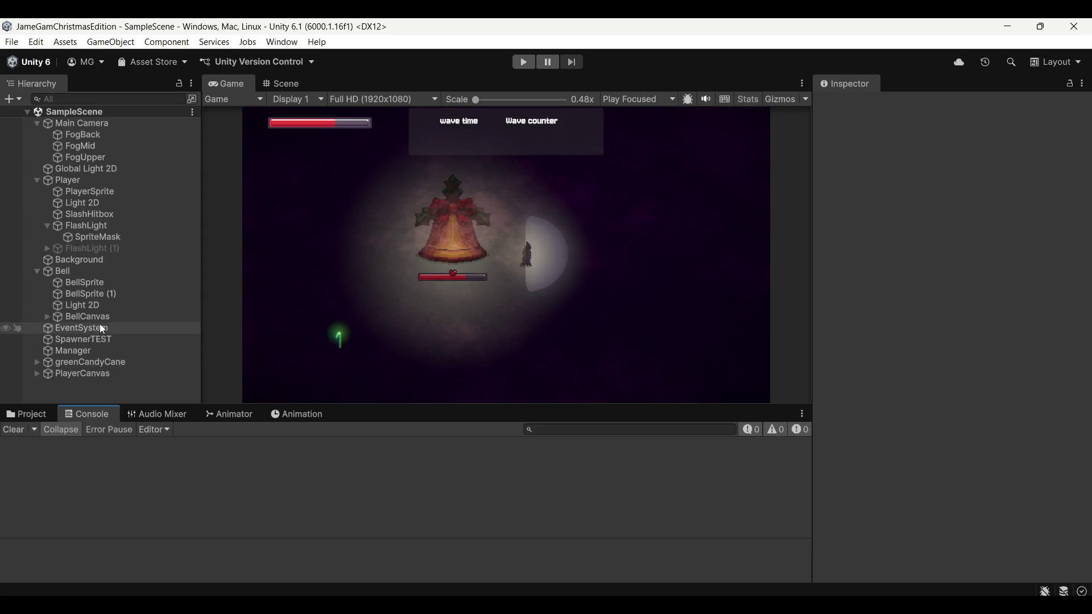
Step: Inspect the PlayerCanvas, BellCanvas, EventSystem and Bell objects, centring the Scene view on the Bell
click(37, 414)
click(87, 415)
click(121, 374)
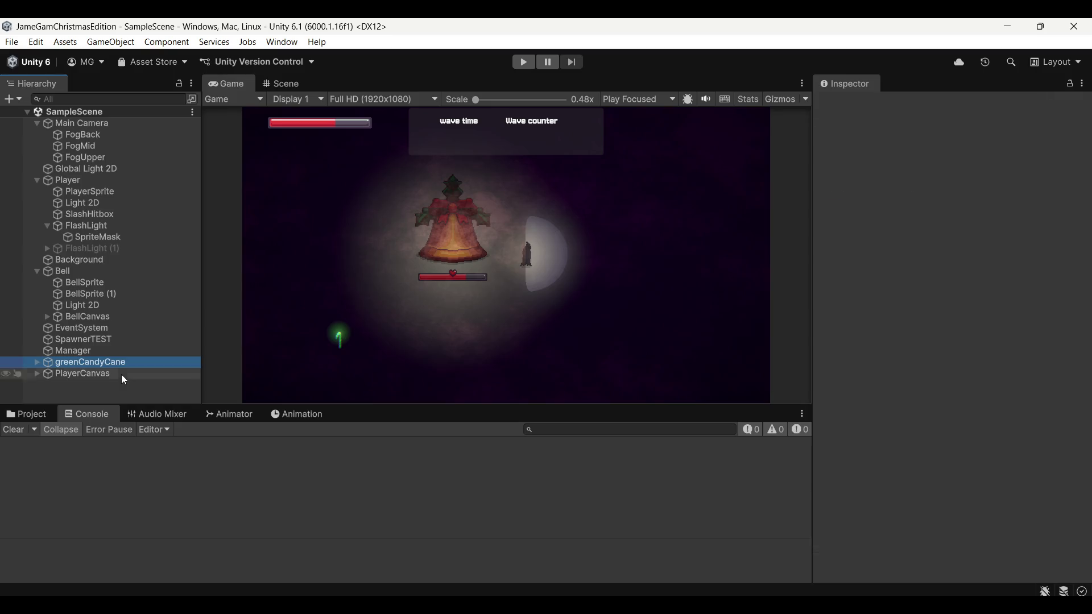
click(136, 316)
click(105, 329)
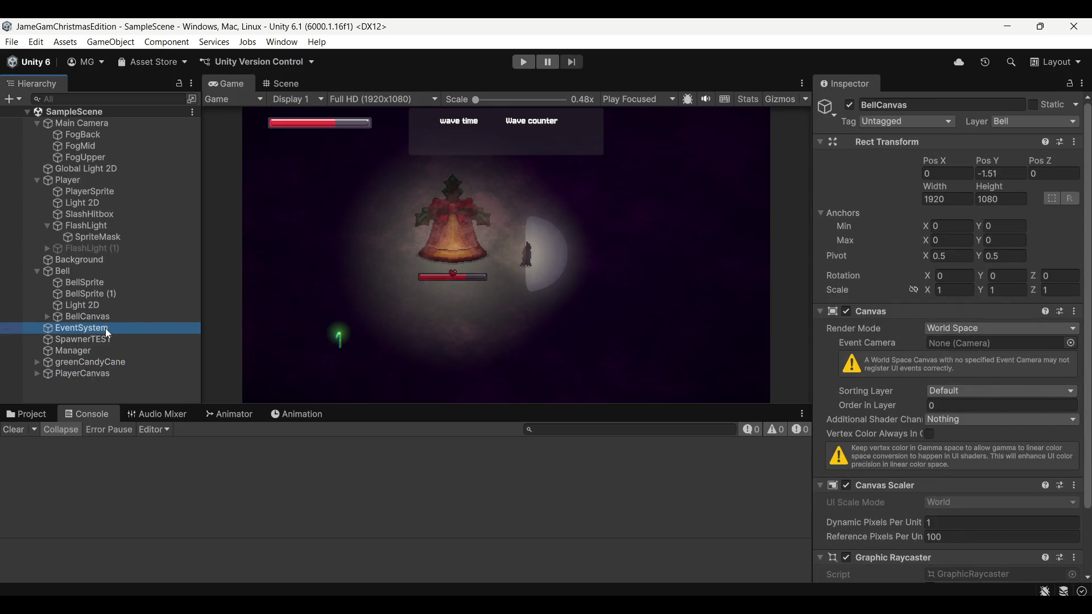
click(278, 83)
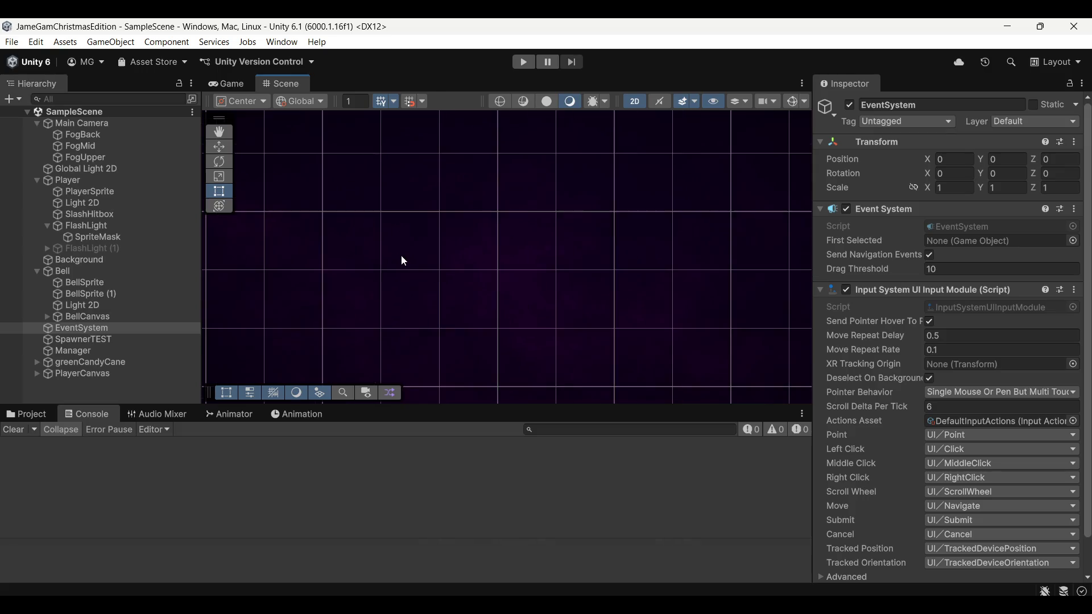
click(77, 159)
click(108, 215)
click(116, 263)
click(120, 273)
double_click(121, 273)
scroll(521, 253, up, 4)
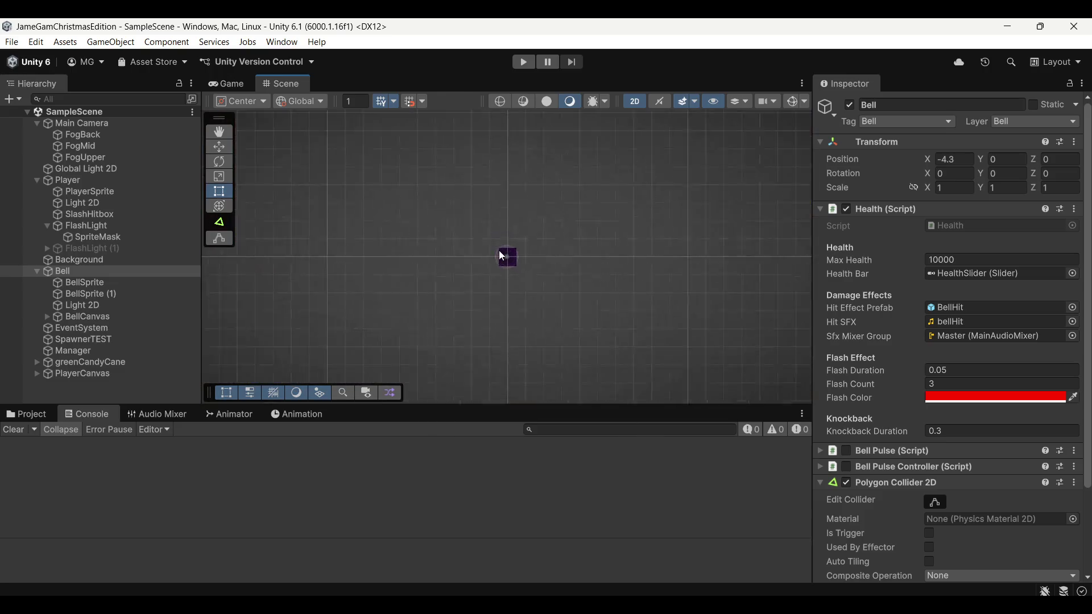
scroll(649, 227, down, 3)
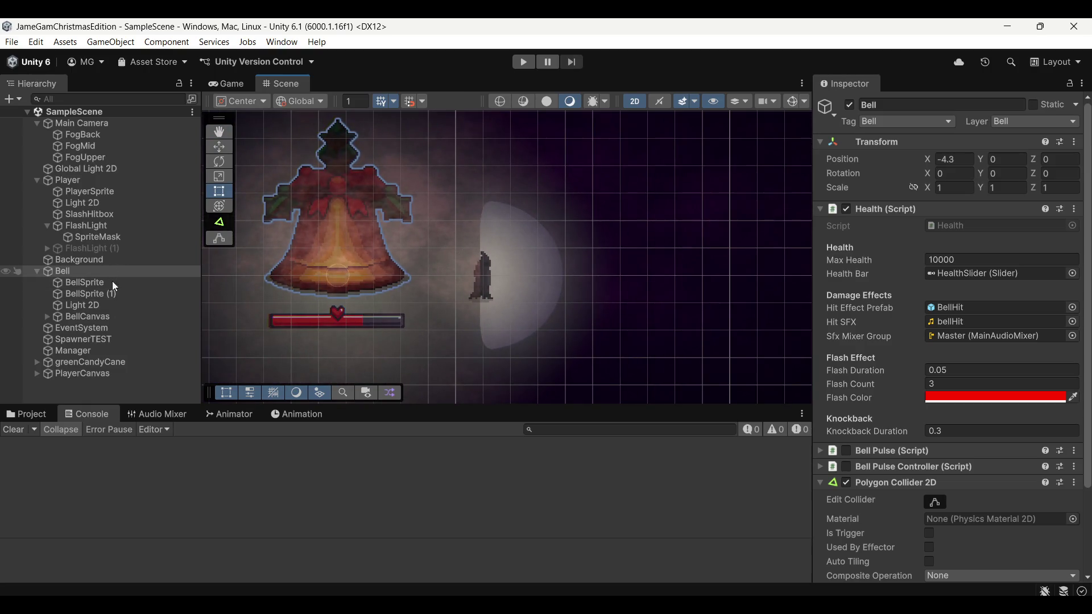
Step: Untick Has Rotation on the GhostEnemy prefab in Assets/Prefabs/Enemy and enter Play mode
click(26, 414)
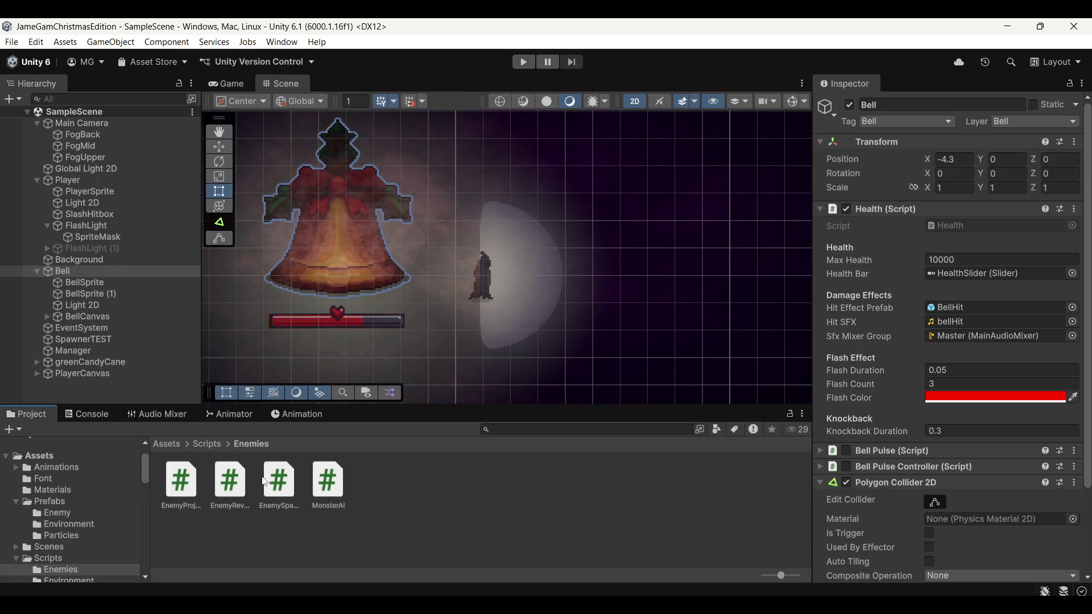
double_click(333, 495)
click(227, 489)
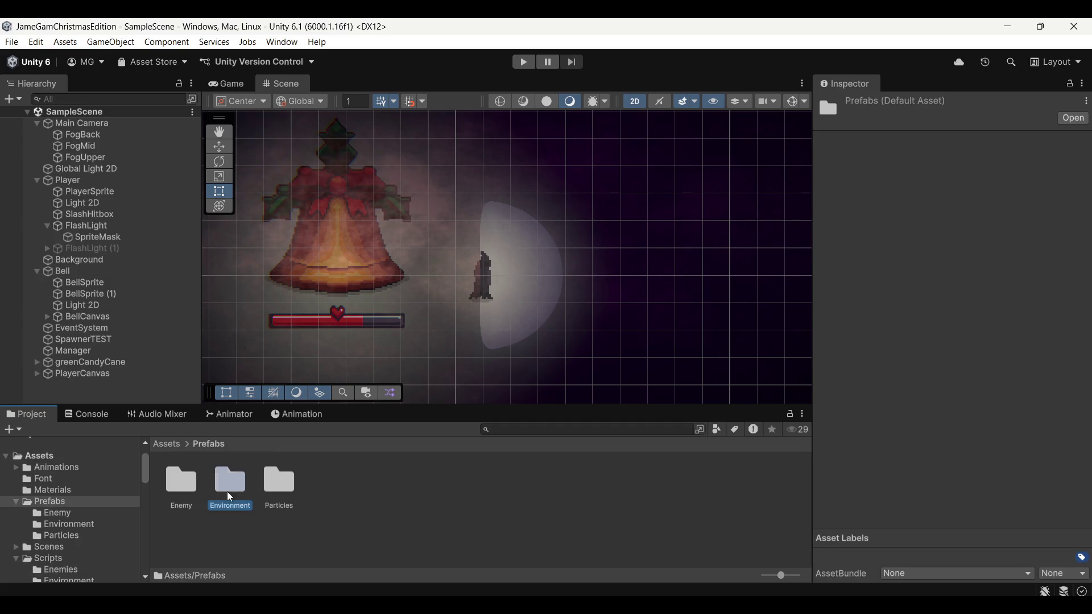
double_click(182, 488)
click(320, 482)
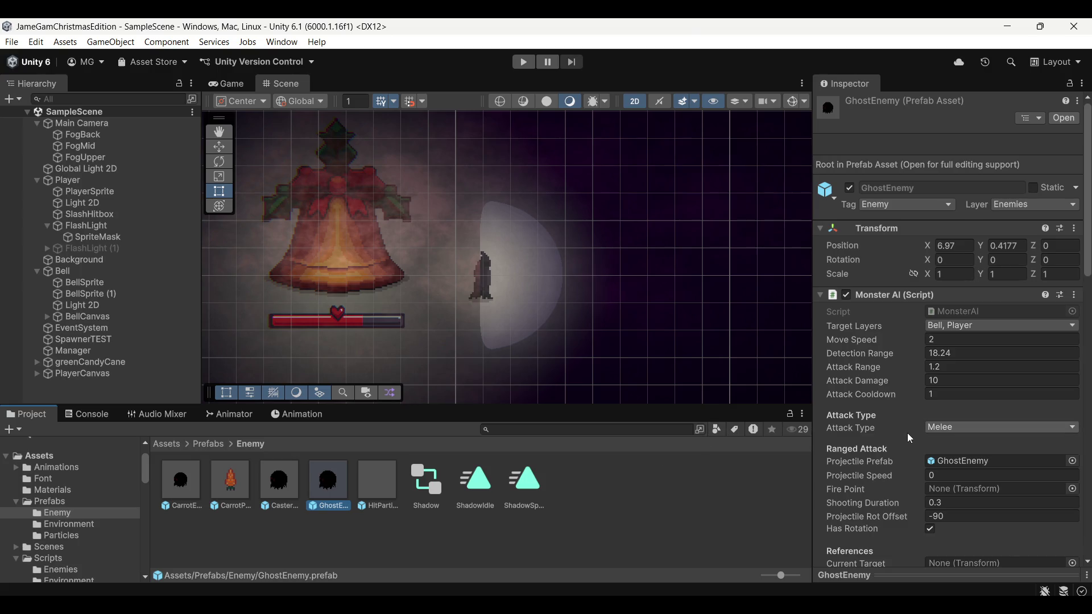
scroll(909, 438, down, 5)
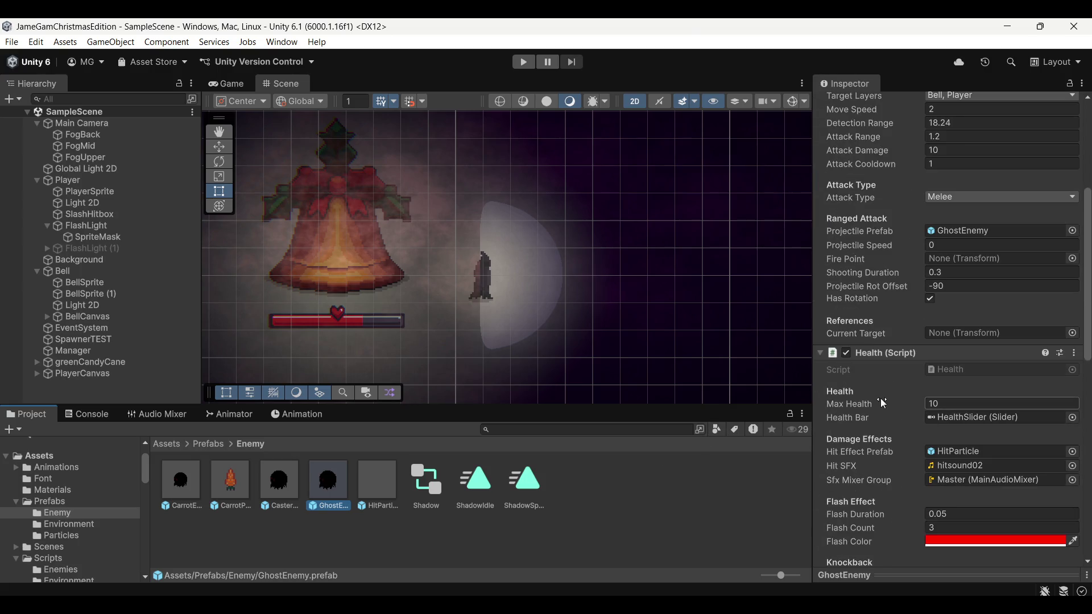
scroll(882, 402, down, 5)
scroll(880, 400, up, 9)
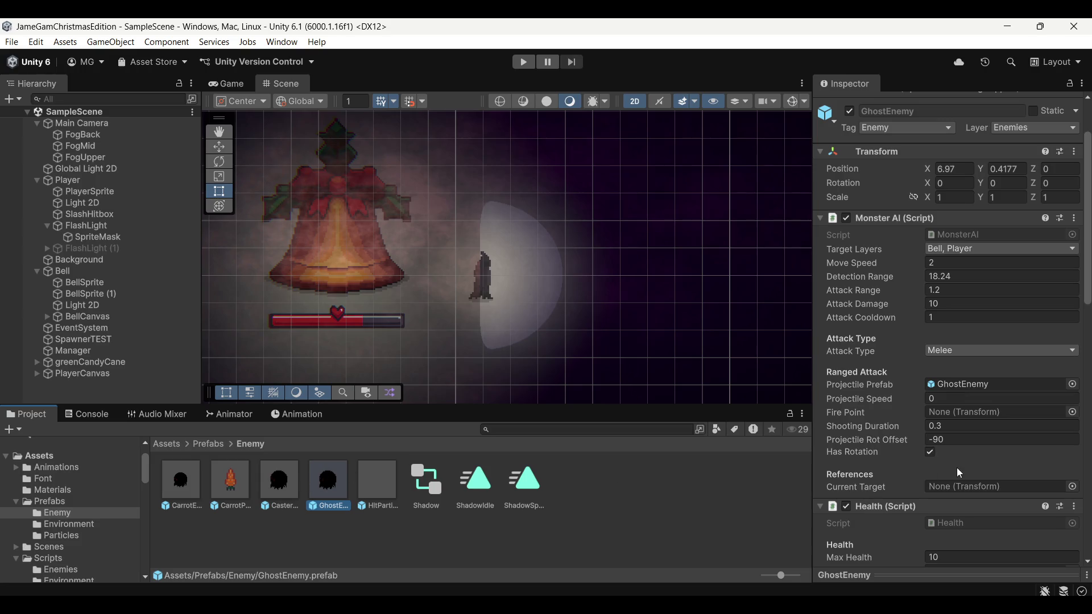
click(931, 454)
click(522, 64)
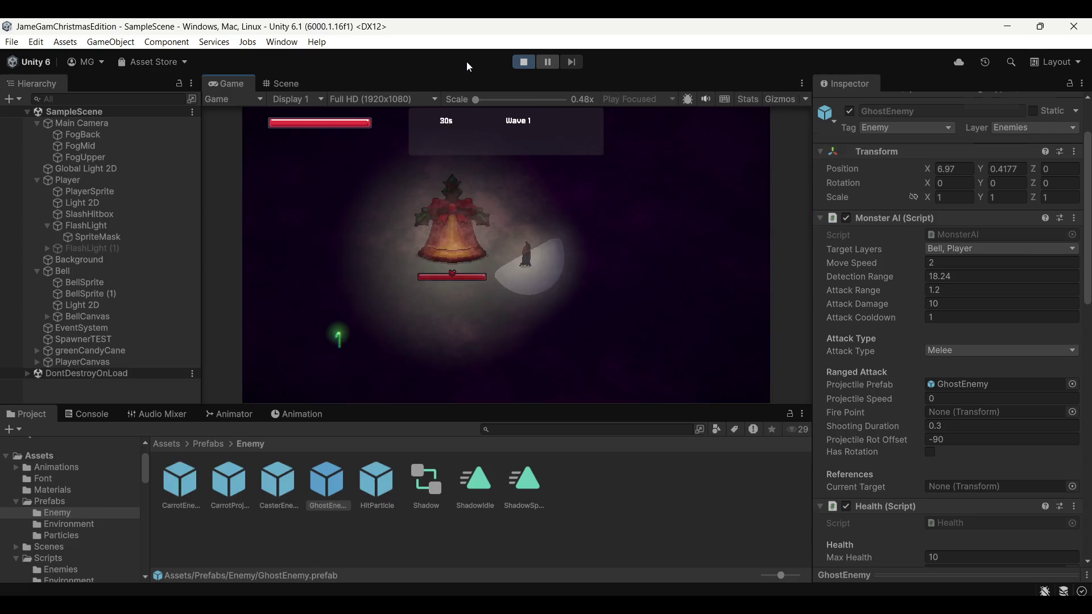
Step: Move the player with WASD, magnify the Game view, and select the CasterEnemy prefab
key(d)
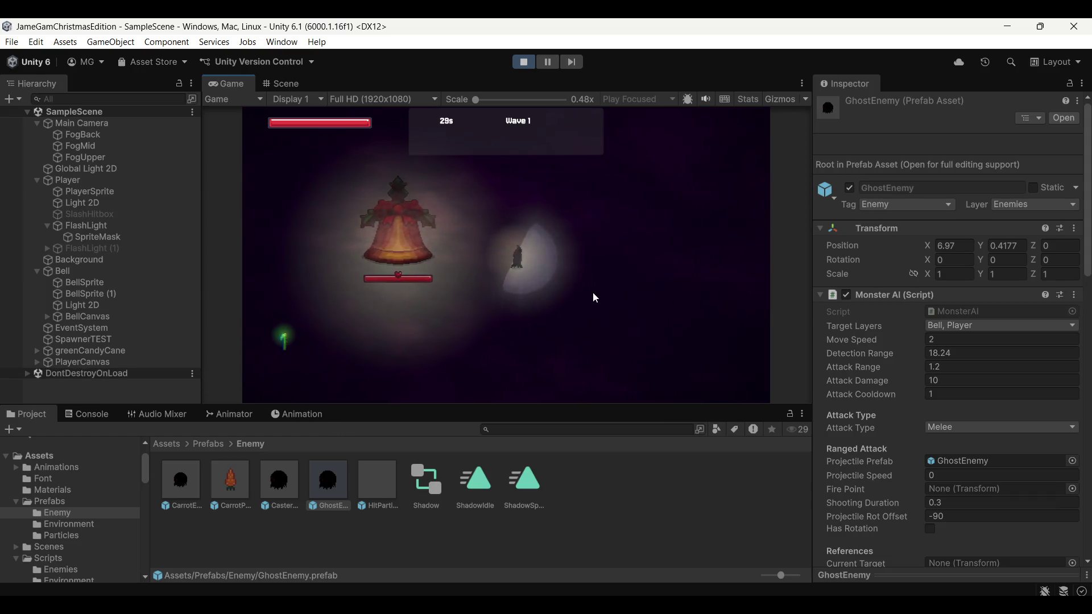
key(s)
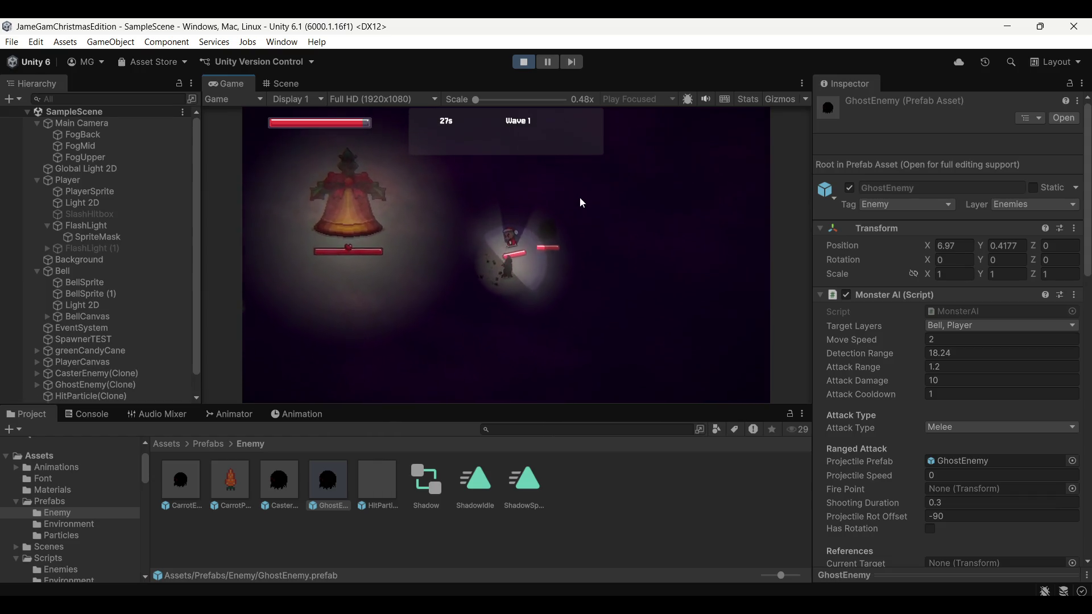
key(w)
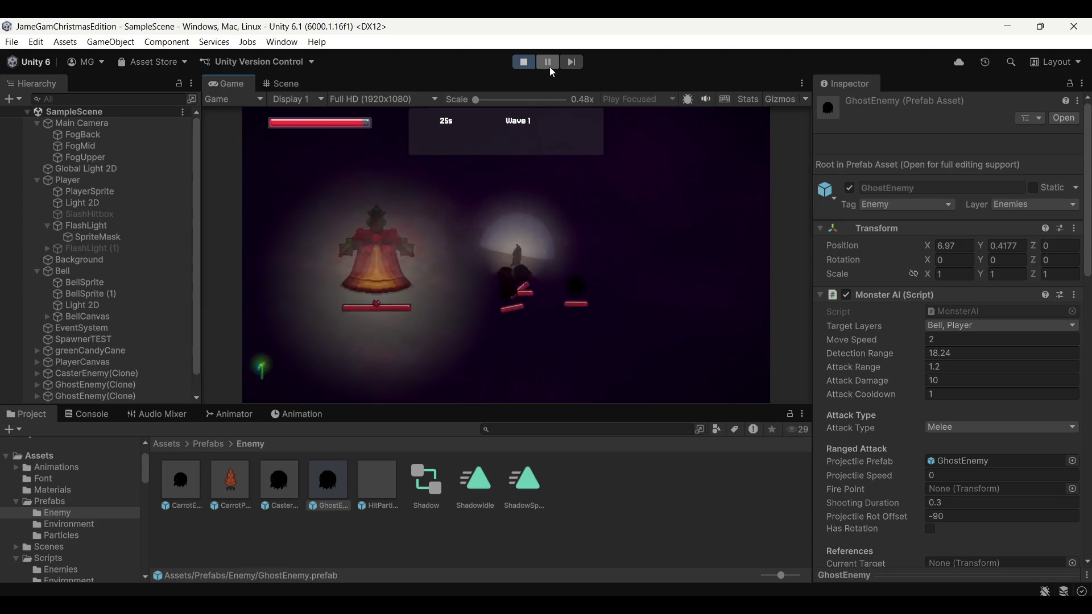
drag(537, 99, 548, 89)
click(520, 193)
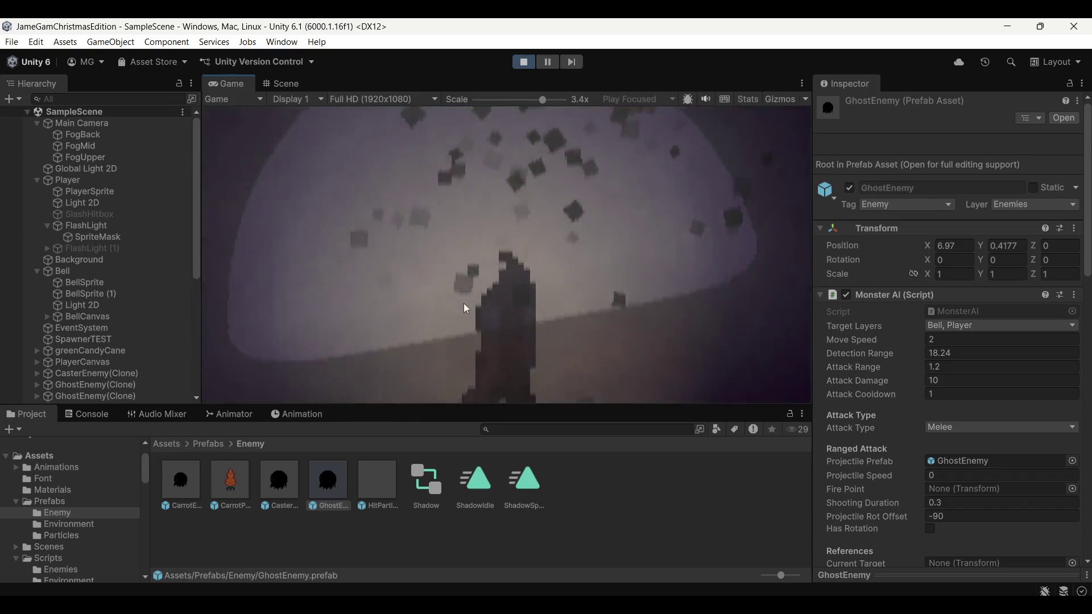
click(279, 483)
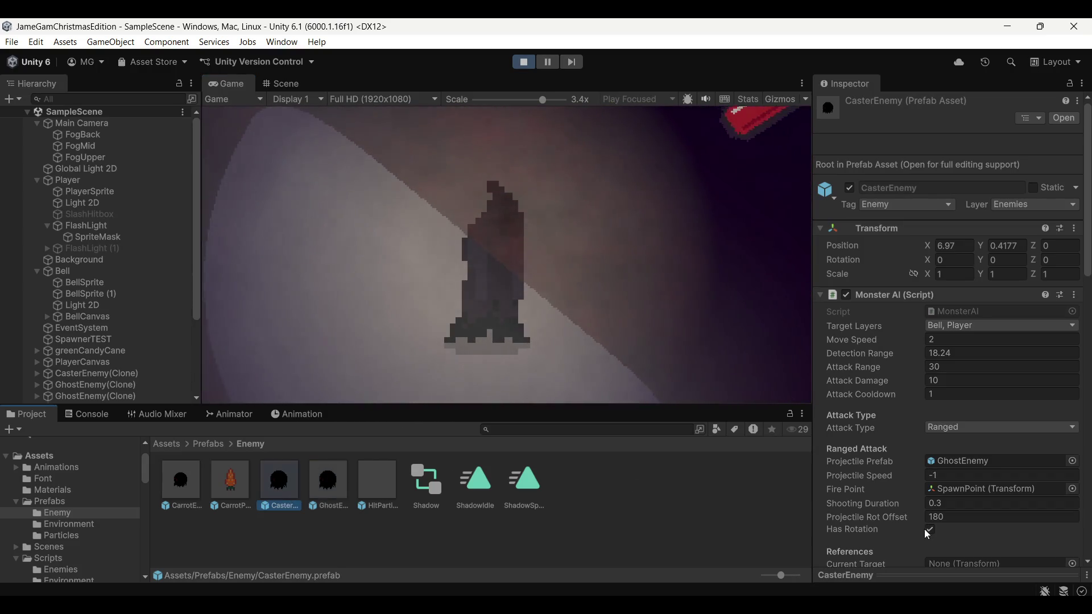
drag(542, 99, 495, 100)
Step: Fight the spawning enemies near the bell with sword slashes, zooming the Game view out
click(680, 219)
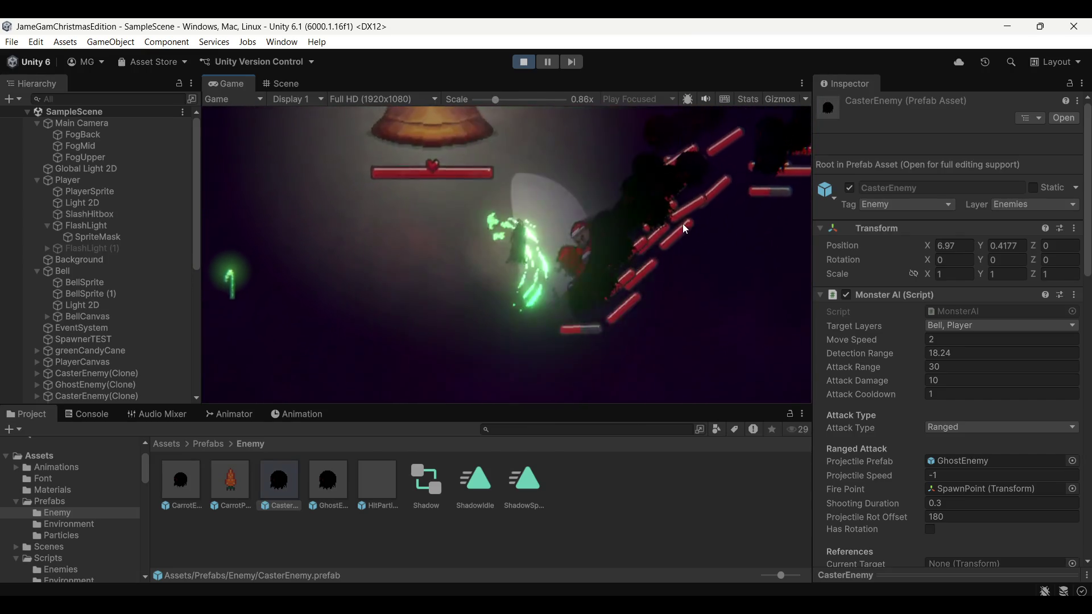
key(d)
key(w)
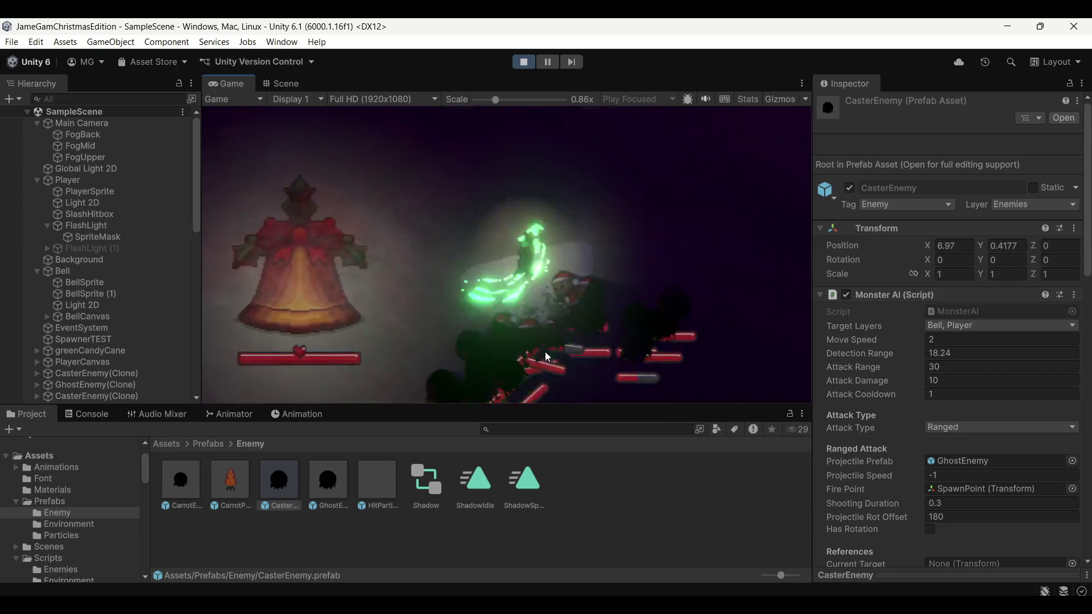
click(531, 360)
click(558, 183)
click(448, 183)
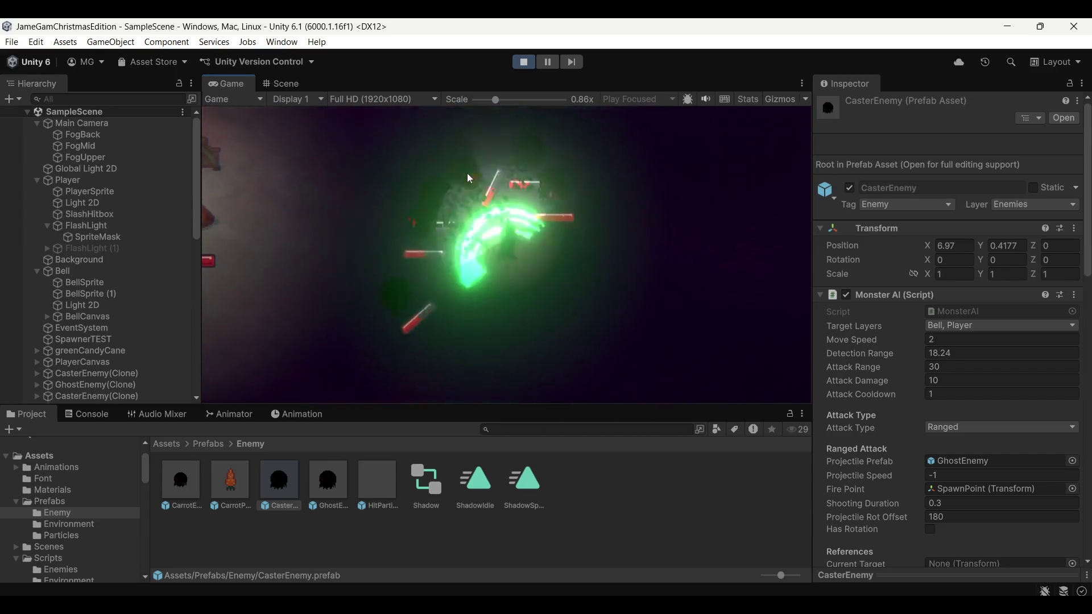
click(467, 173)
click(444, 214)
click(509, 169)
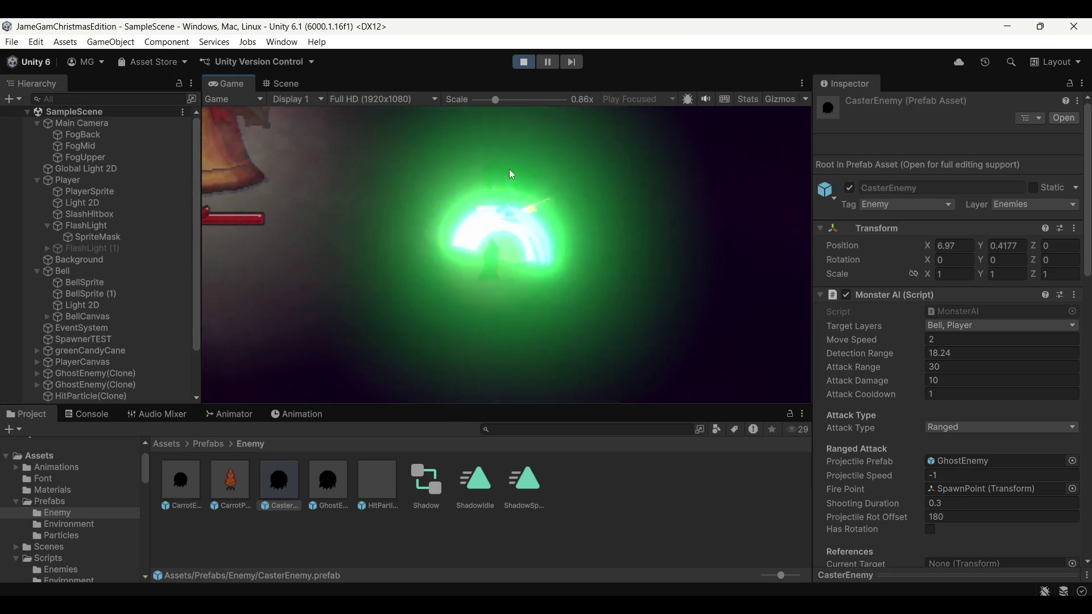
click(637, 204)
click(636, 188)
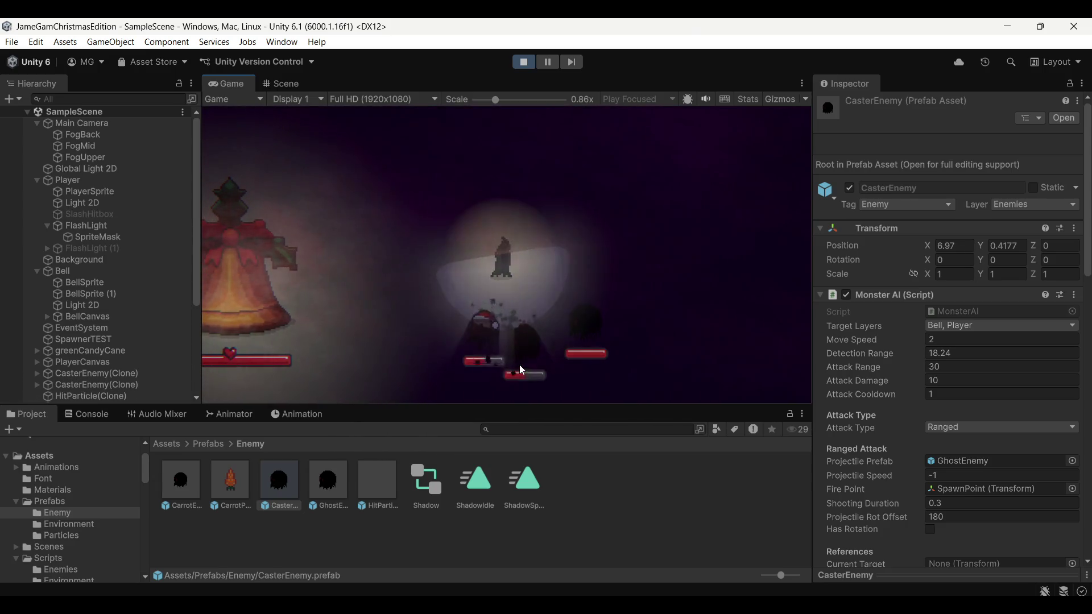
click(515, 370)
click(537, 360)
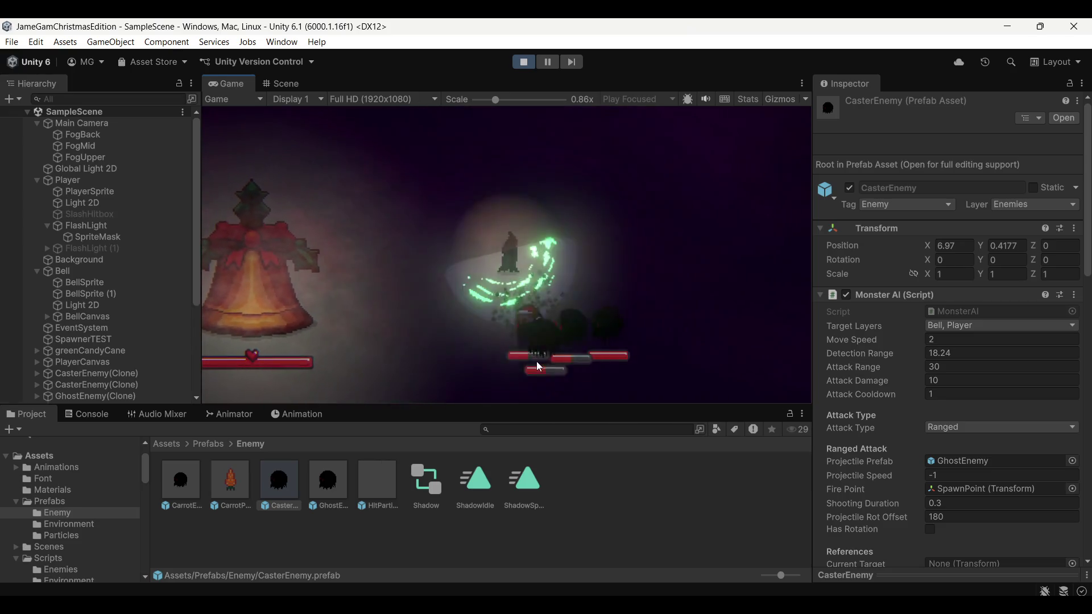
click(595, 290)
drag(495, 99, 479, 99)
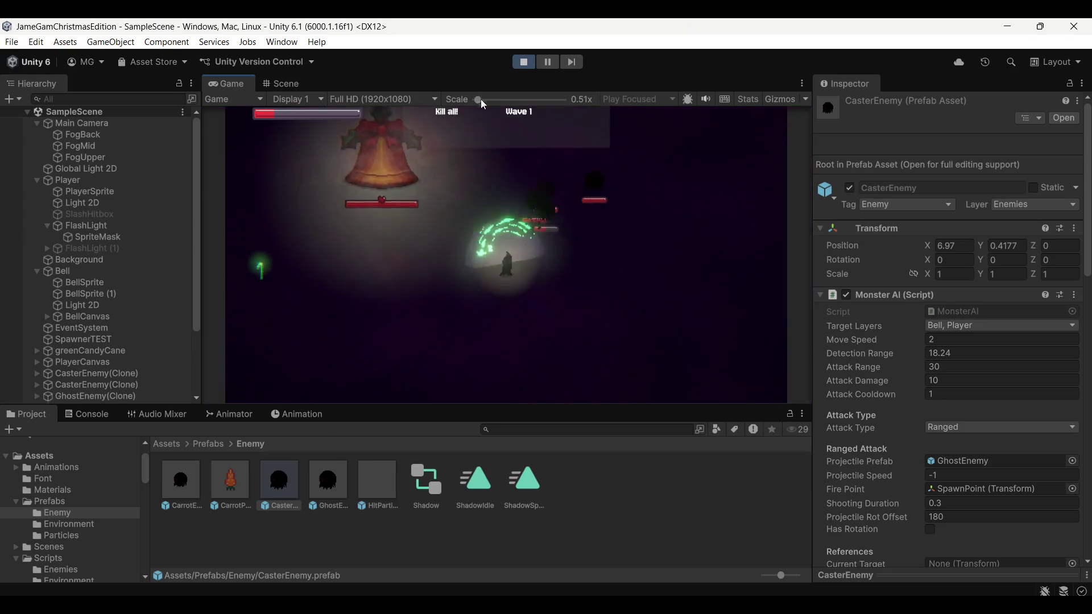
click(540, 193)
click(493, 198)
click(486, 186)
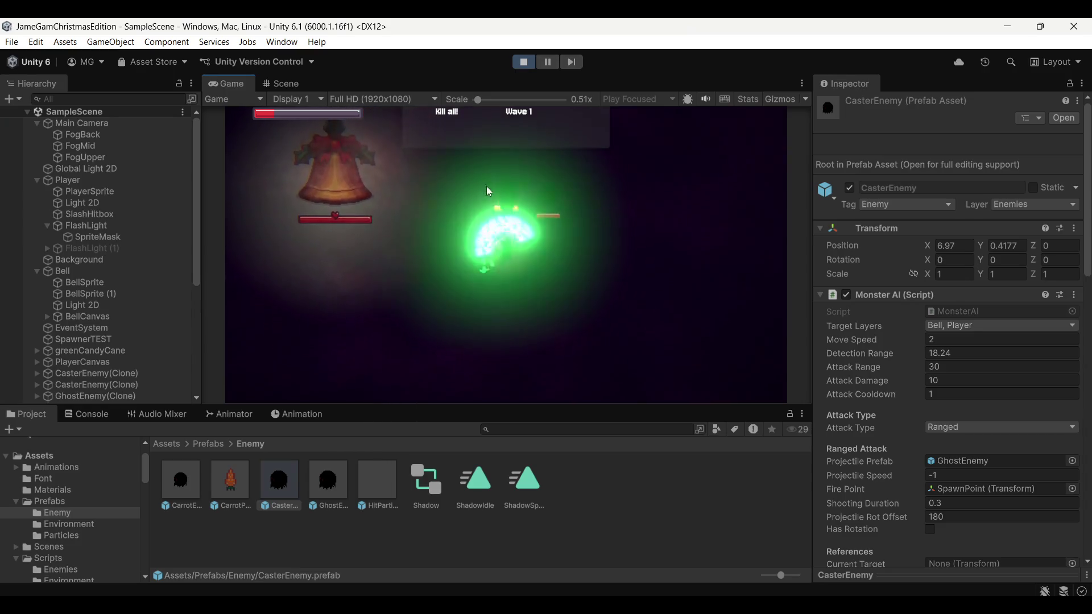
Step: Finish off the remaining wave 1 enemies, then stop the game
key(d)
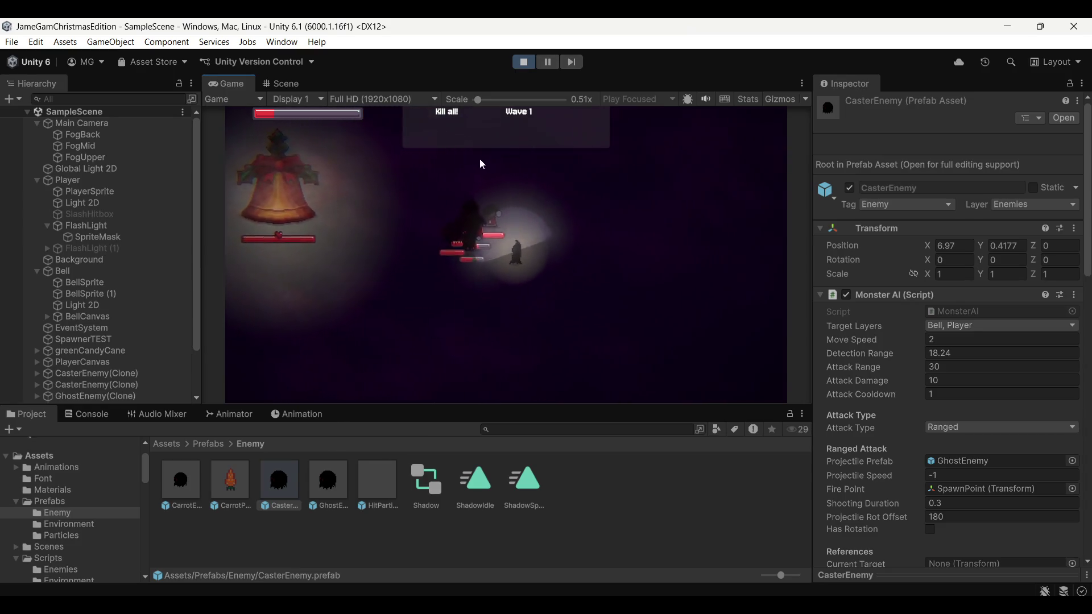
key(a)
click(458, 305)
click(502, 332)
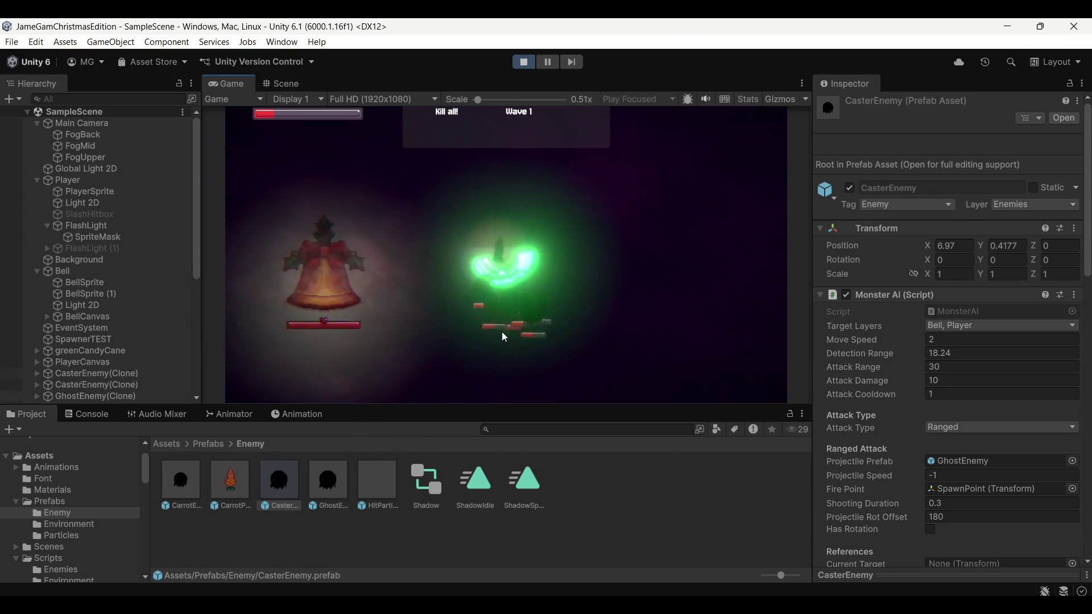
click(588, 290)
key(s)
click(630, 225)
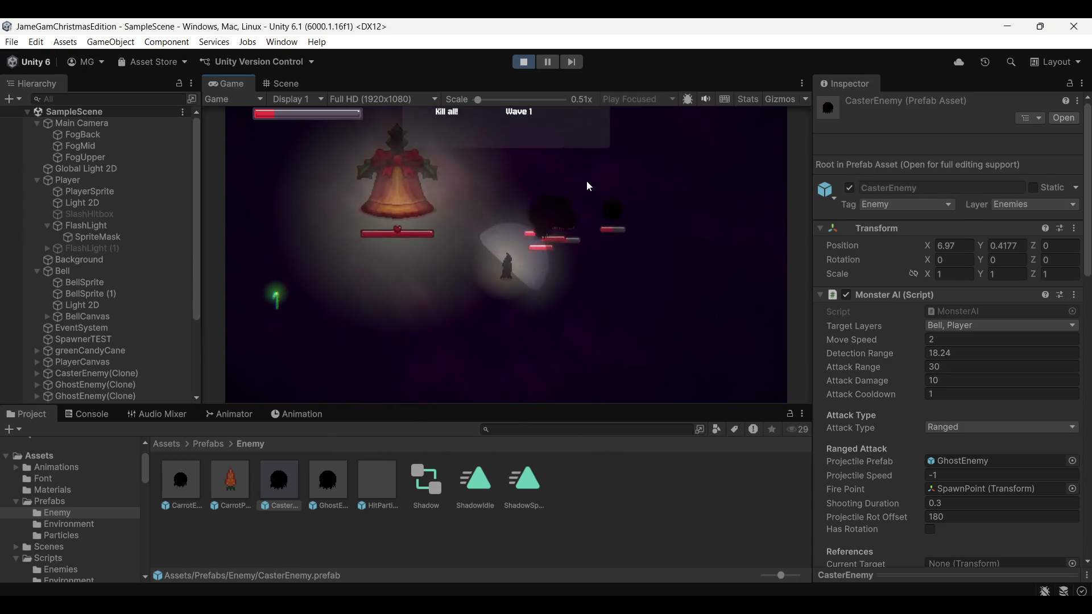
click(586, 179)
key(w)
click(489, 193)
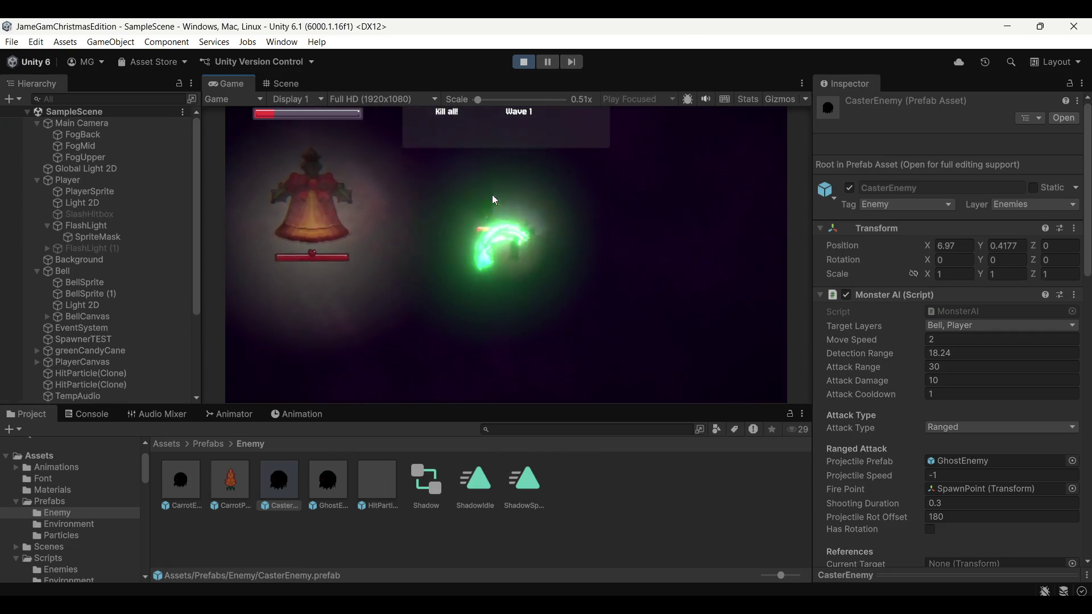
click(548, 186)
click(523, 61)
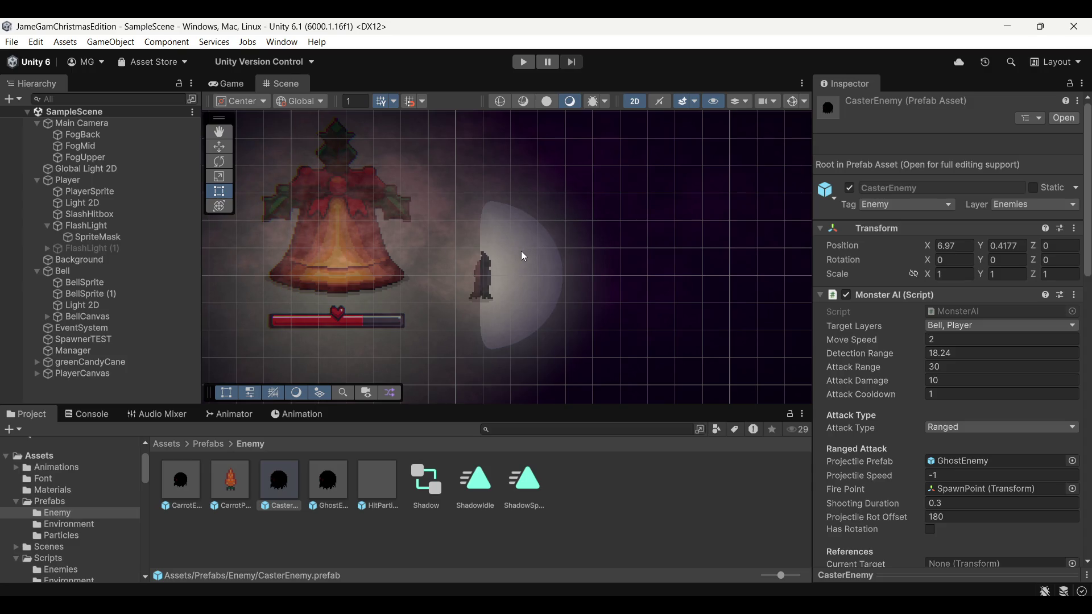
Step: Recentre the Scene view on the bell and player, then display the Game view
click(478, 287)
click(647, 471)
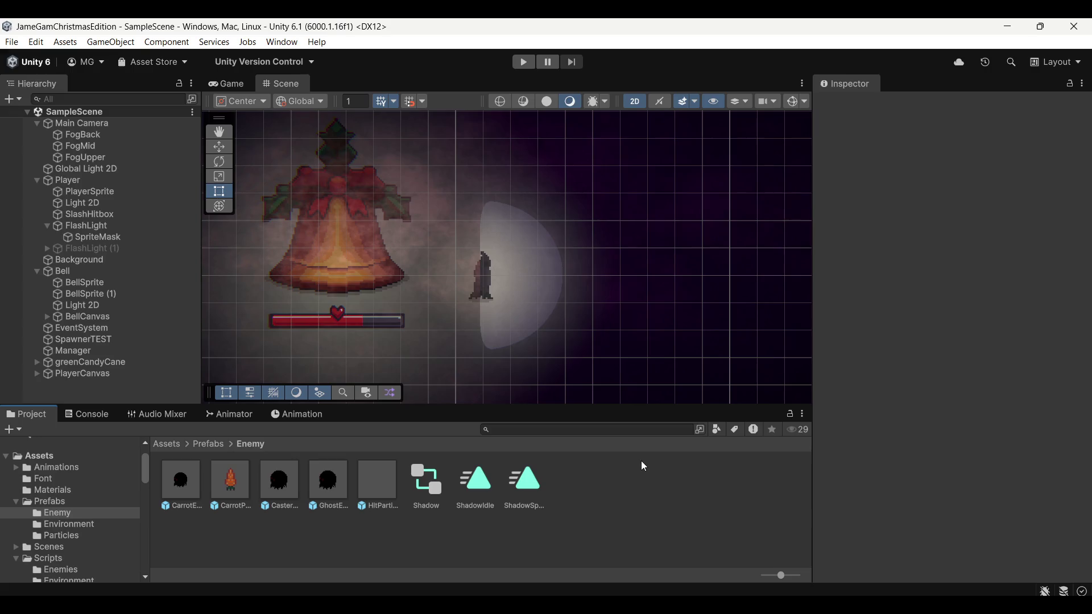
click(242, 86)
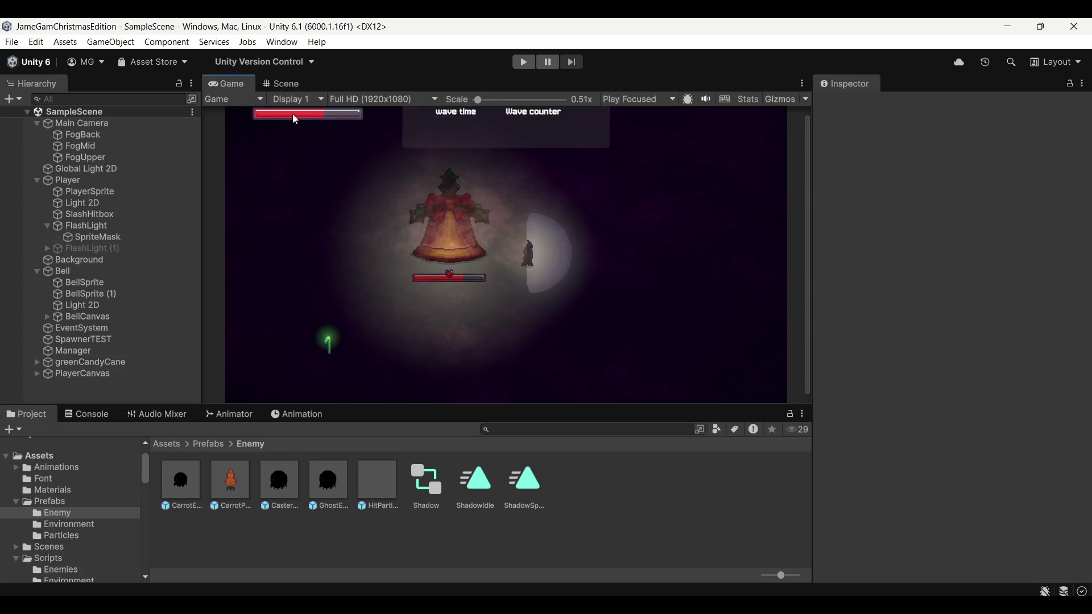
click(283, 87)
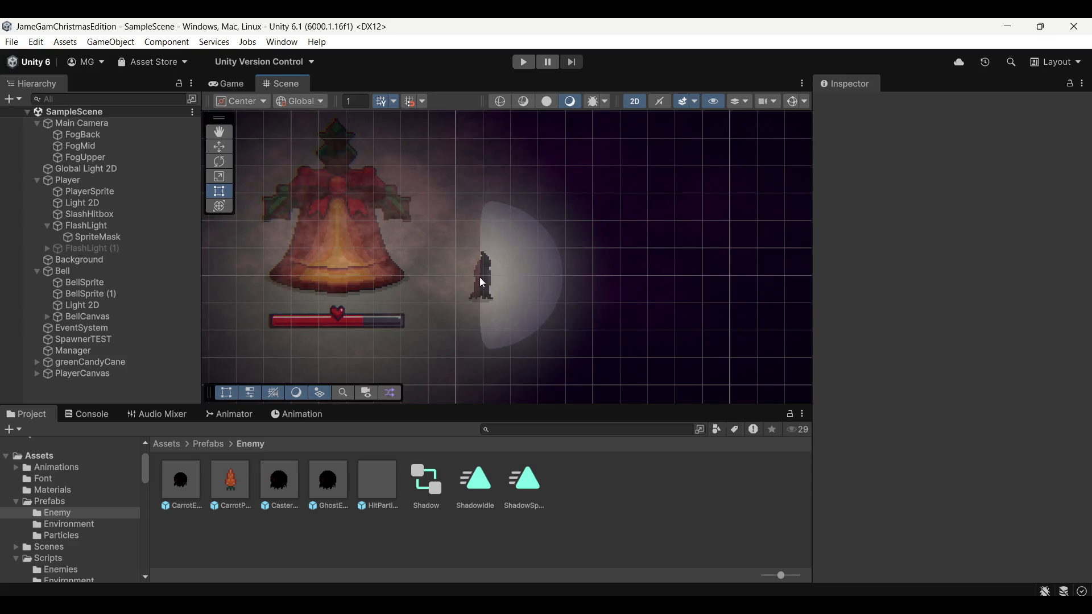
scroll(481, 267, down, 2)
drag(482, 263, 547, 238)
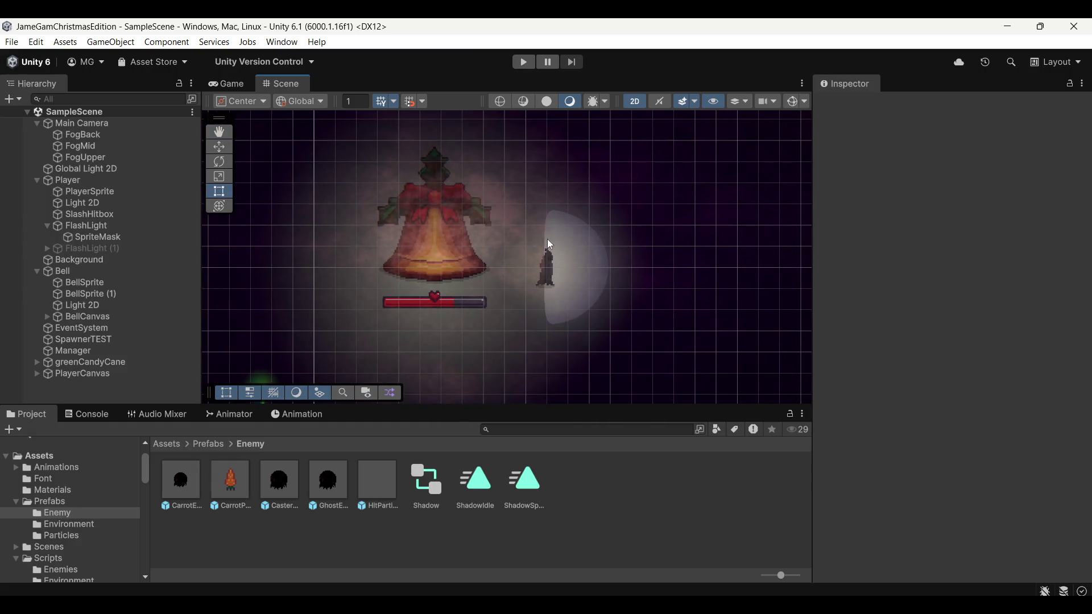
click(231, 83)
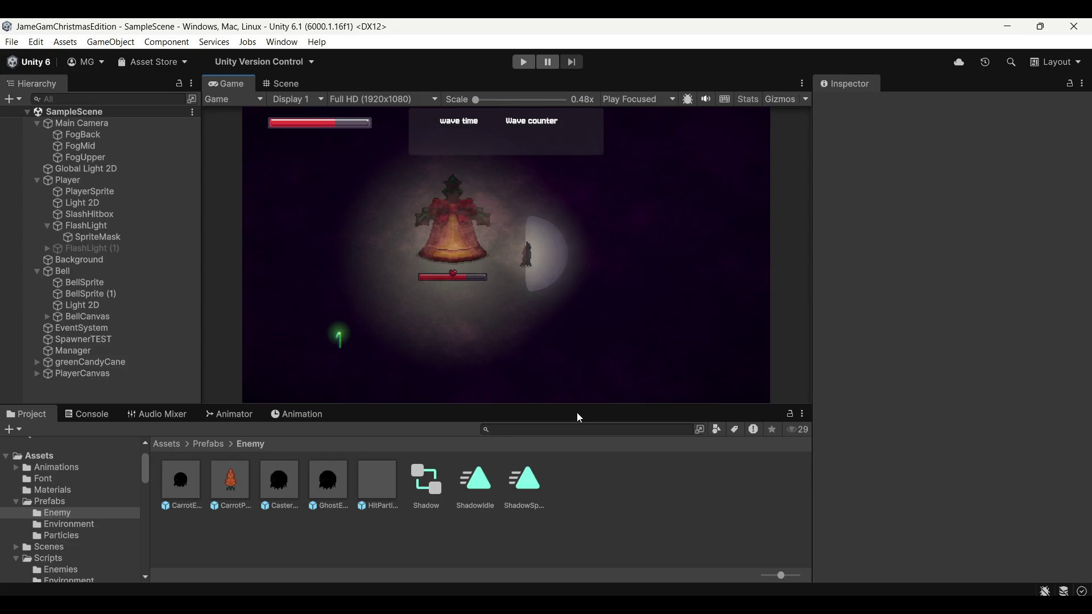
click(567, 424)
Step: Start Play mode to run the wave 1 play-test
click(525, 64)
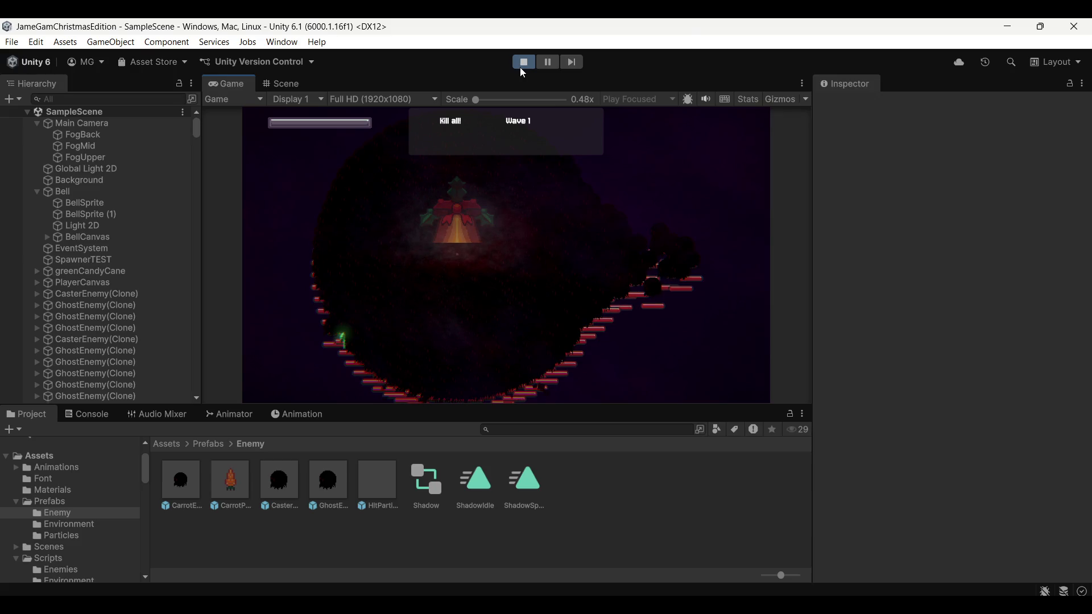
Step: Stop the test, select the GhostEnemy prefab in Assets/Prefabs/Enemy, and switch to Aseprite
click(520, 68)
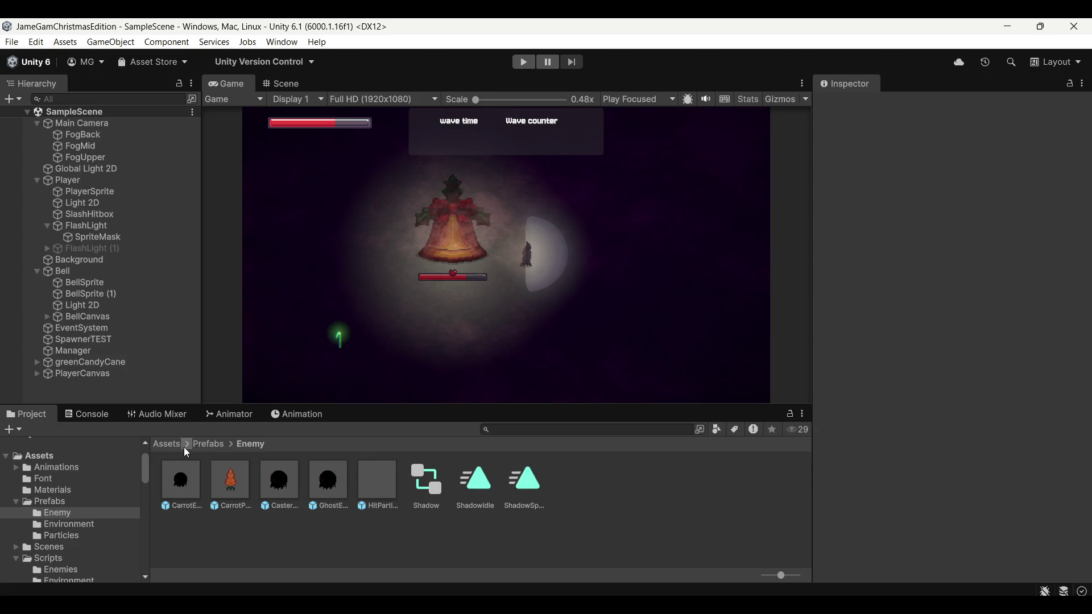
click(168, 444)
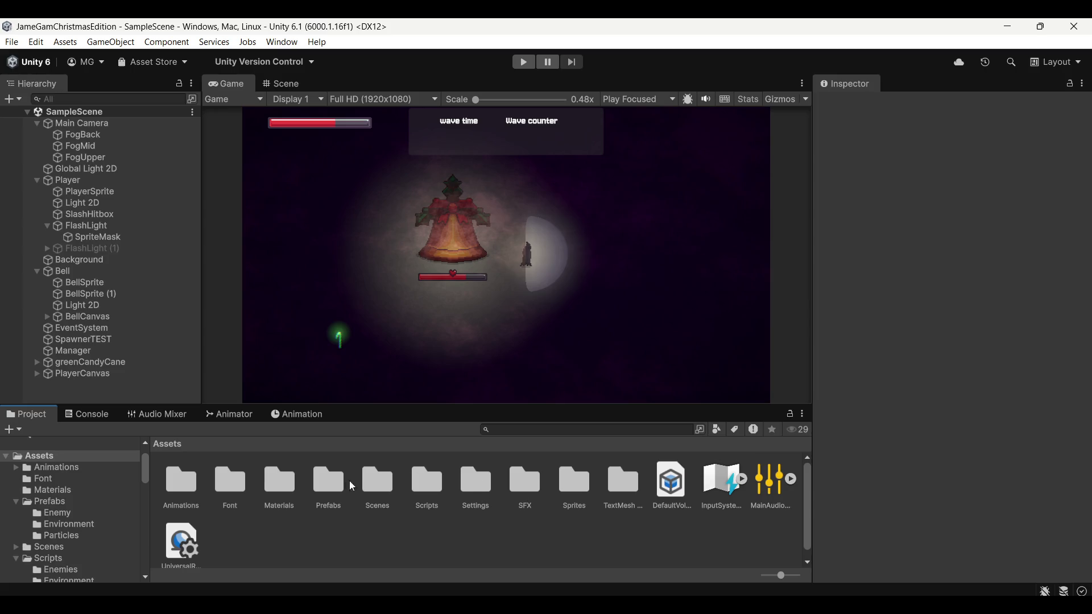
double_click(323, 485)
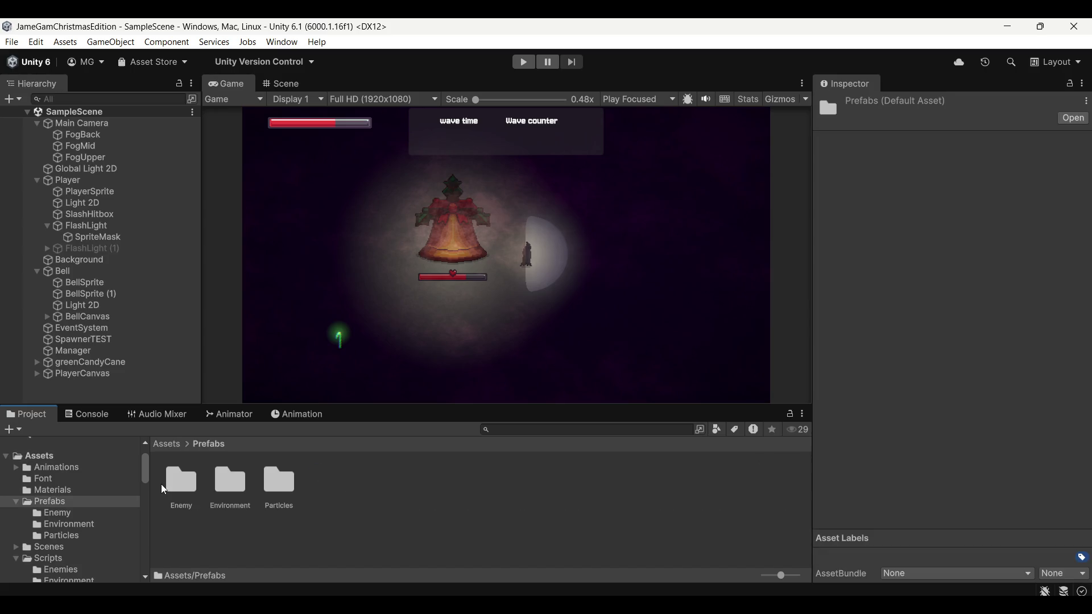
double_click(181, 481)
click(328, 488)
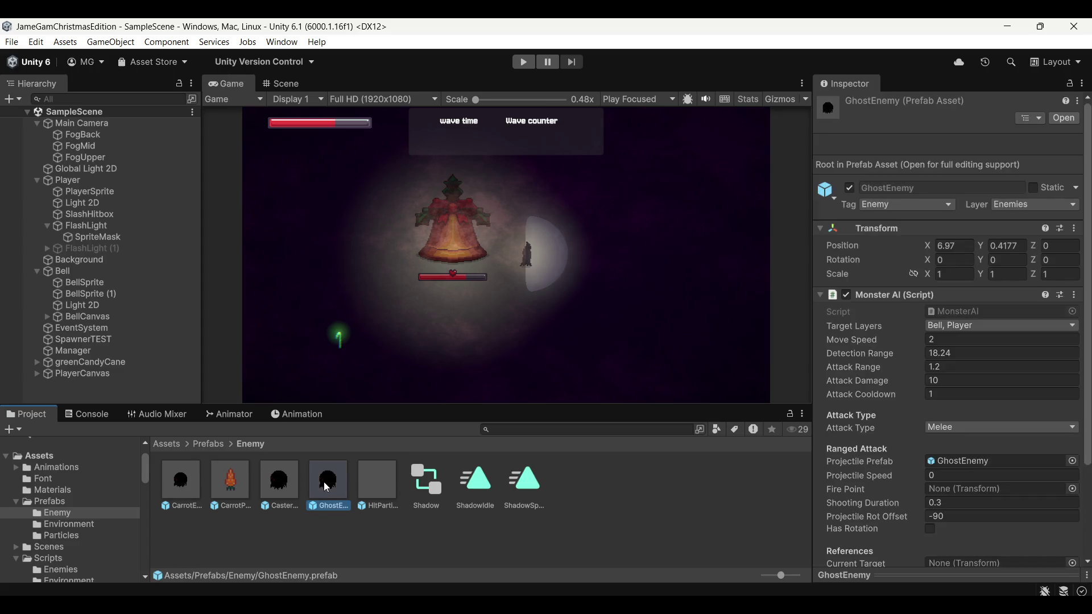
key(alt+Tab)
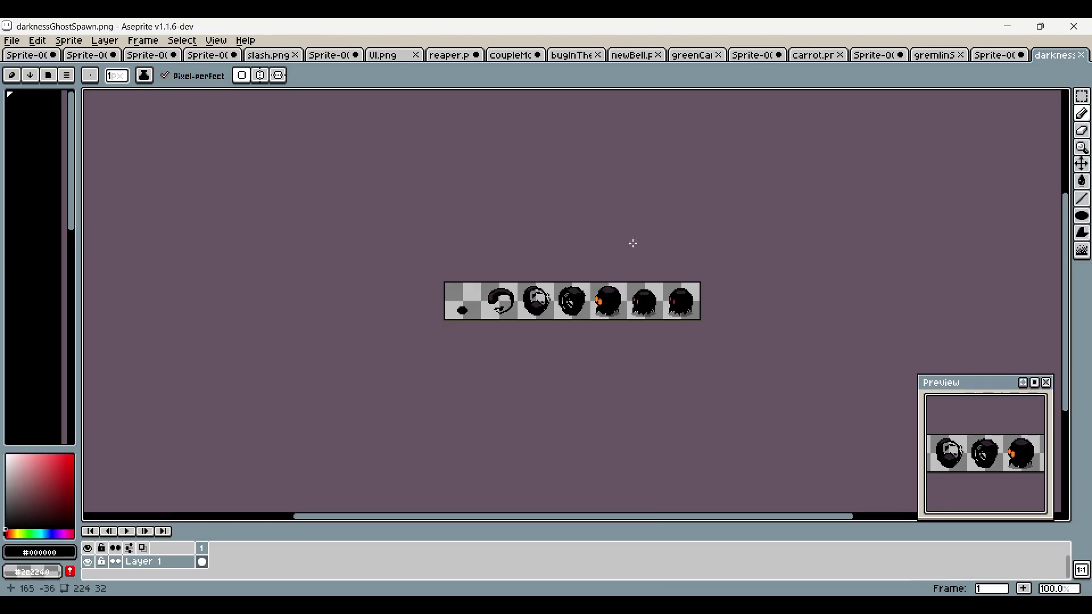
Step: Close Sprite-0020 without saving and bring up the coupleMonsters sprite sheet
scroll(761, 240, right, 2)
click(988, 54)
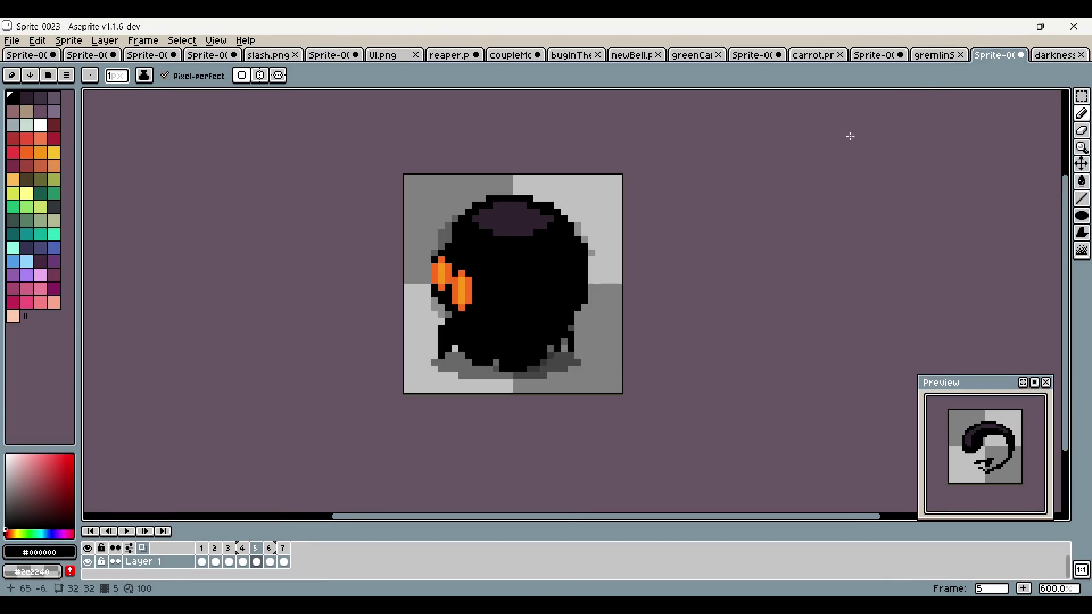
click(929, 57)
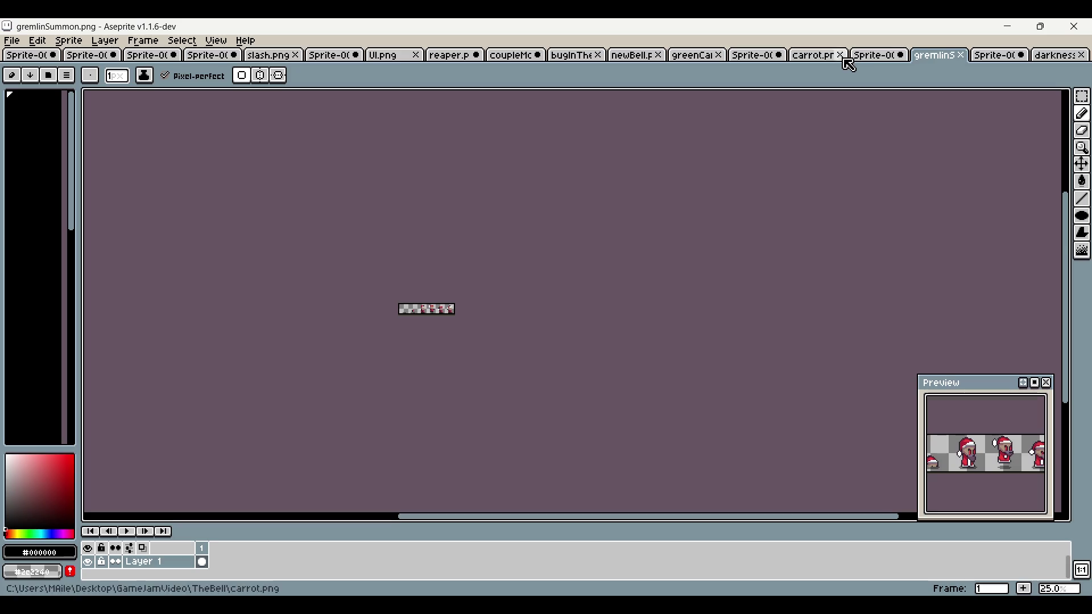
click(817, 58)
click(804, 56)
click(544, 343)
click(778, 55)
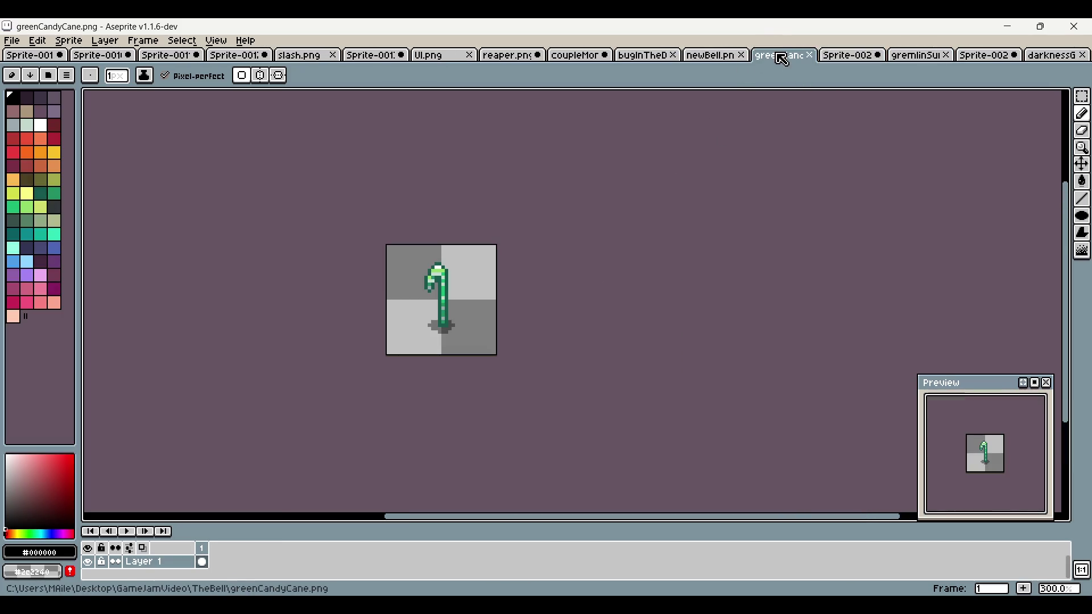
click(705, 55)
click(636, 54)
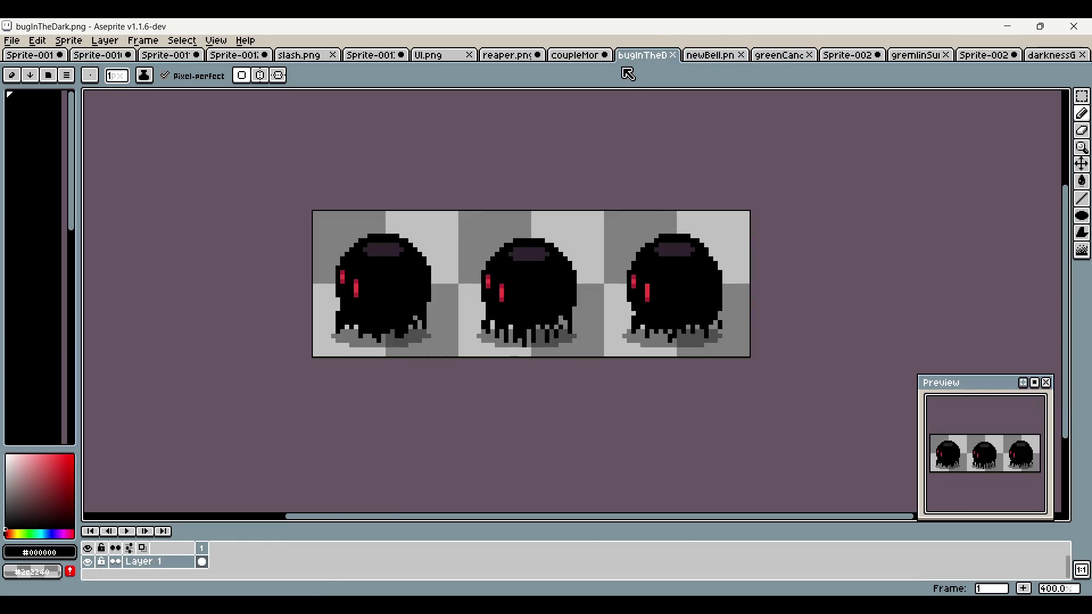
click(574, 54)
key(ctrl+v)
scroll(614, 134, down, 2)
scroll(580, 178, up, 1)
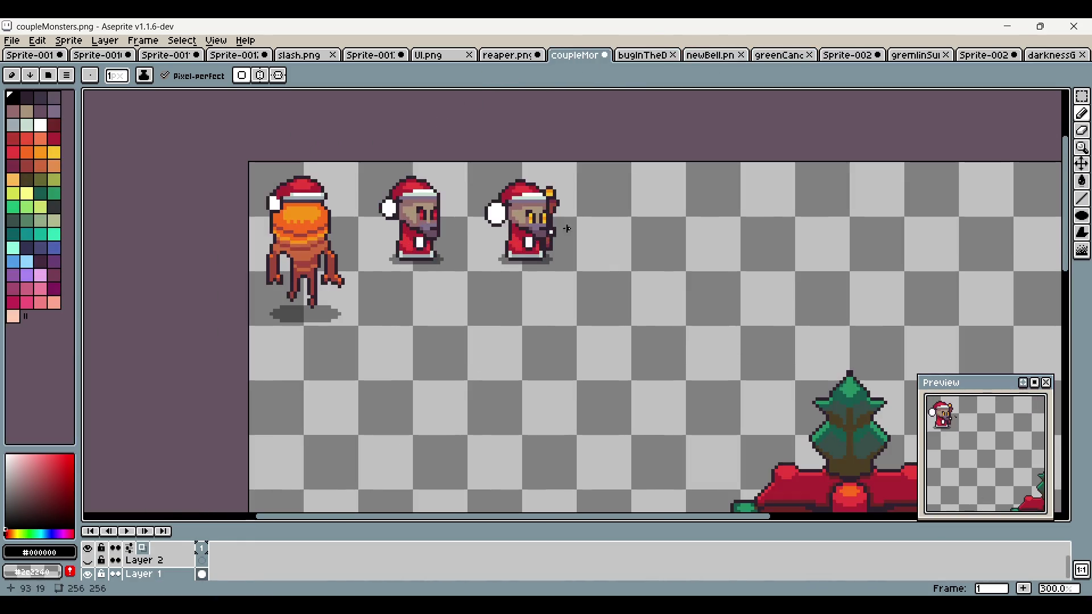
scroll(541, 171, down, 3)
scroll(463, 145, up, 3)
scroll(569, 319, up, 2)
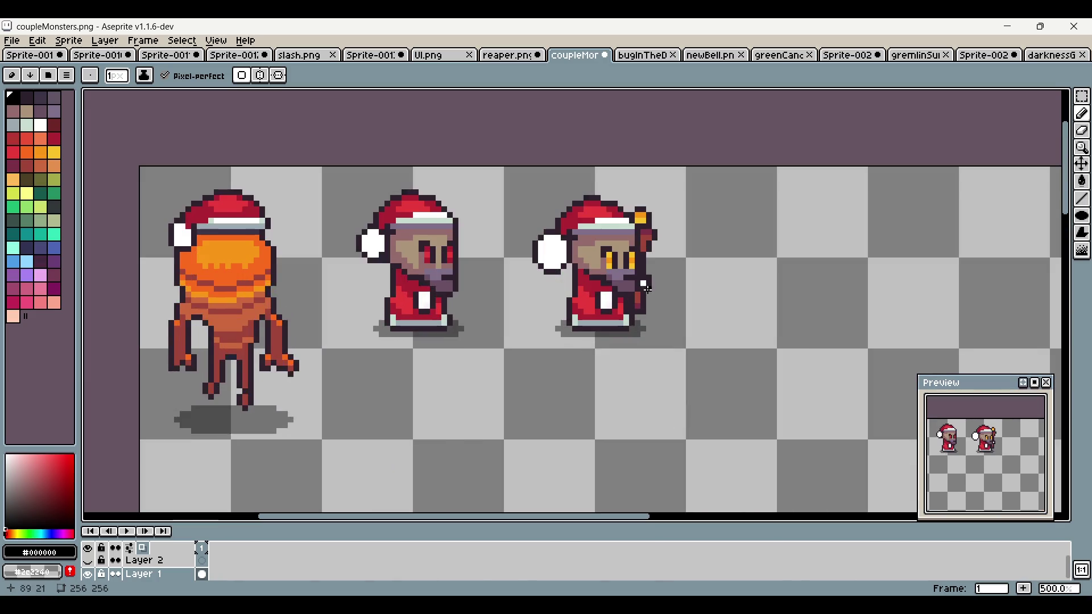
scroll(569, 318, right, 2)
Step: Marquee-select the right-hand monster on the coupleMonsters sheet
key(m)
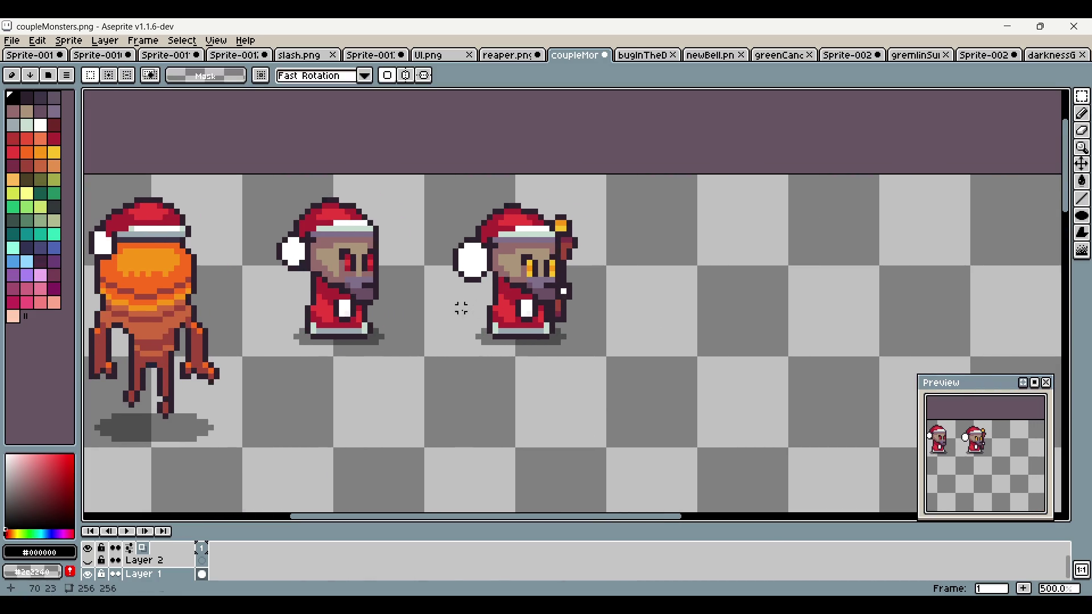
drag(281, 195, 427, 377)
click(494, 325)
mouse_move(427, 178)
mouse_down()
mouse_move(575, 356)
mouse_move(605, 357)
mouse_up()
scroll(737, 334, down, 2)
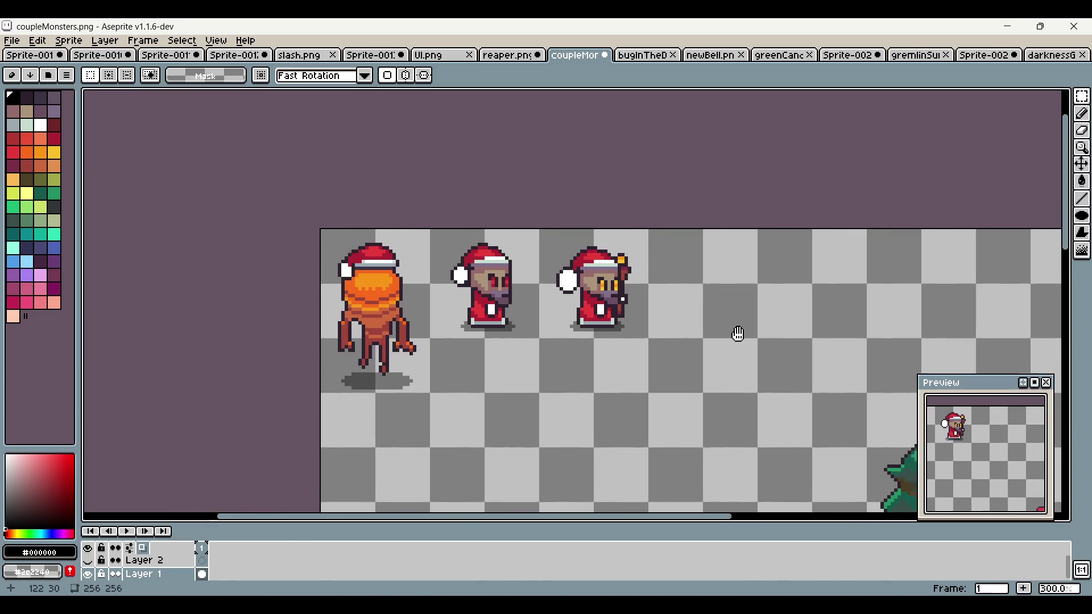
drag(738, 334, 672, 323)
scroll(688, 323, up, 1)
drag(366, 177, 567, 312)
click(619, 306)
scroll(620, 307, down, 2)
Step: Create a new 32x32 sprite and paste the copied monster into it
click(12, 40)
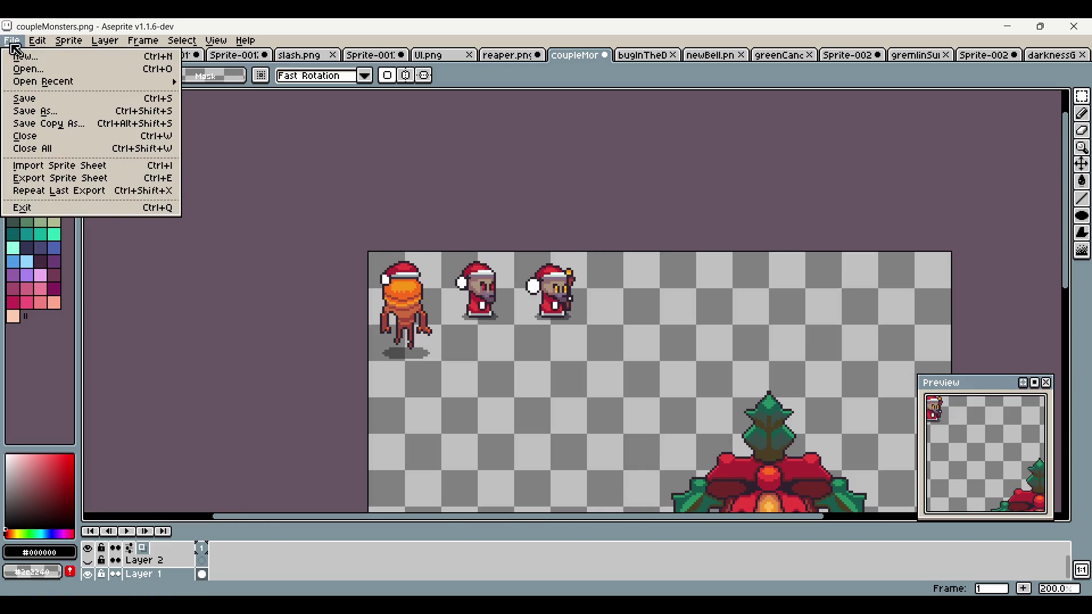
click(57, 55)
click(524, 411)
key(ctrl+v)
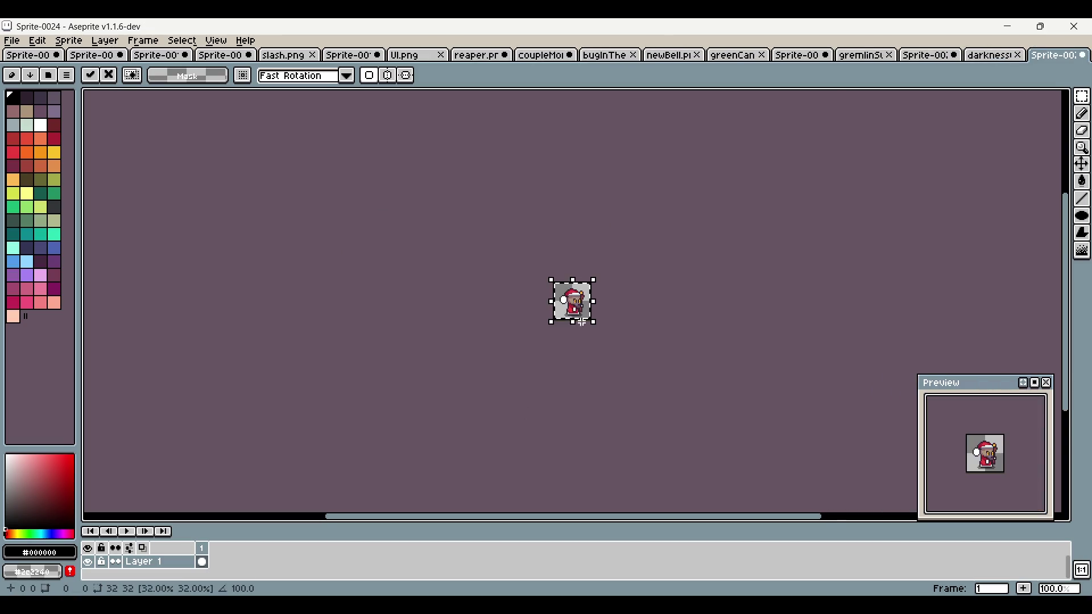
Step: Commit the pasted monster in place and add a second animation frame
scroll(629, 261, up, 3)
click(721, 296)
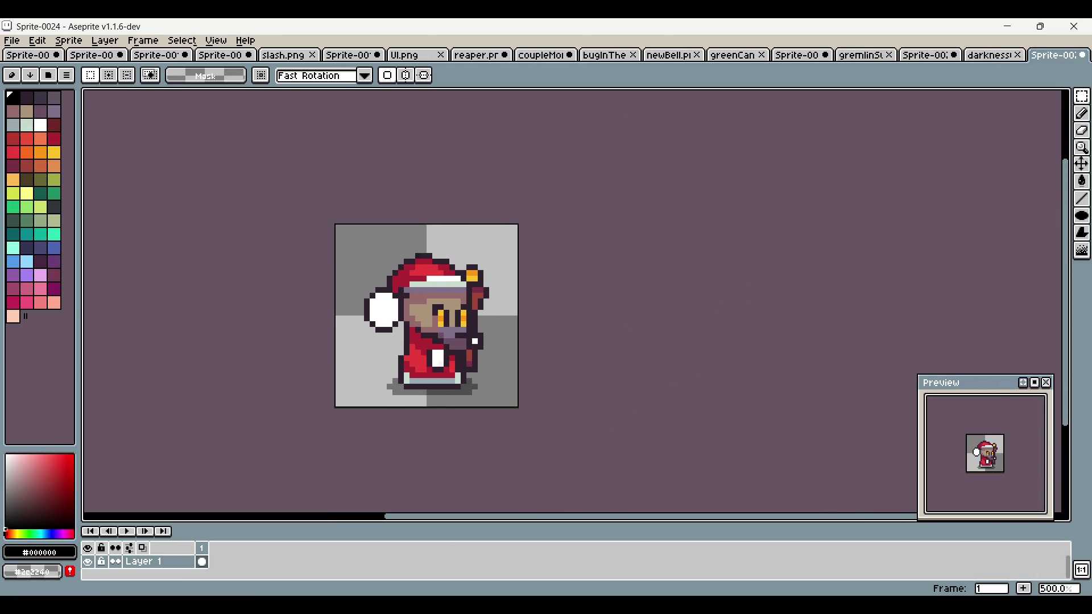
click(1028, 589)
scroll(791, 398, up, 2)
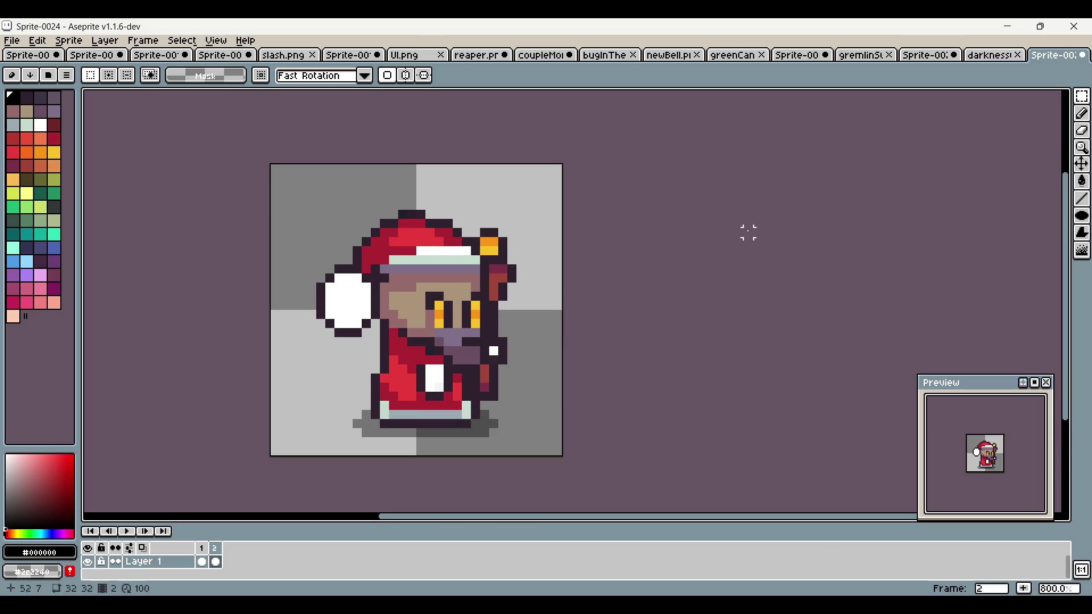
drag(401, 335, 459, 306)
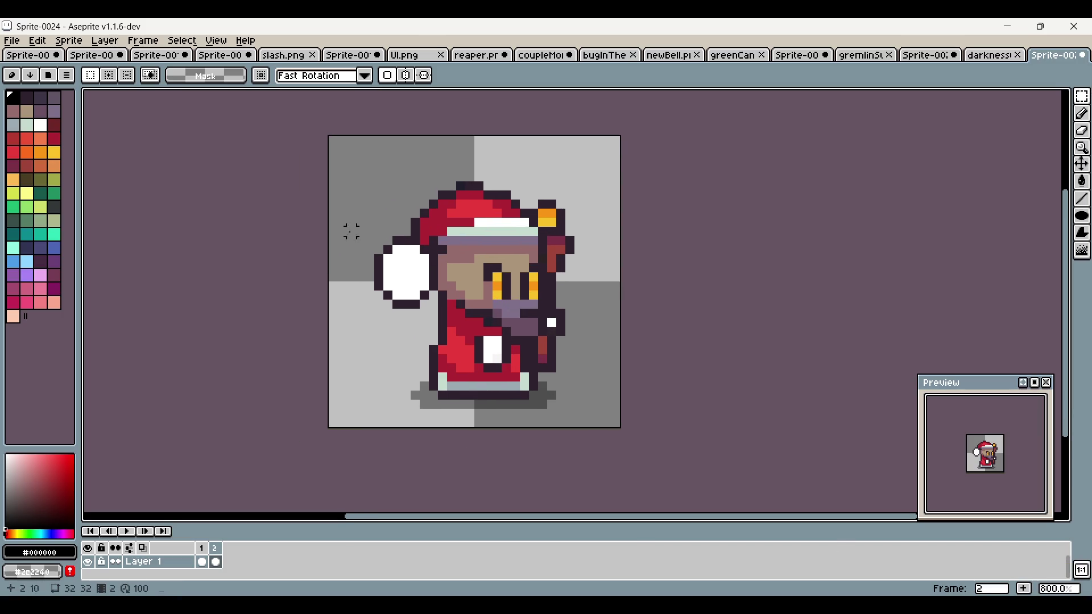
Step: Add a new layer above Layer 1 named head, undoing an accidental rename
right_click(168, 565)
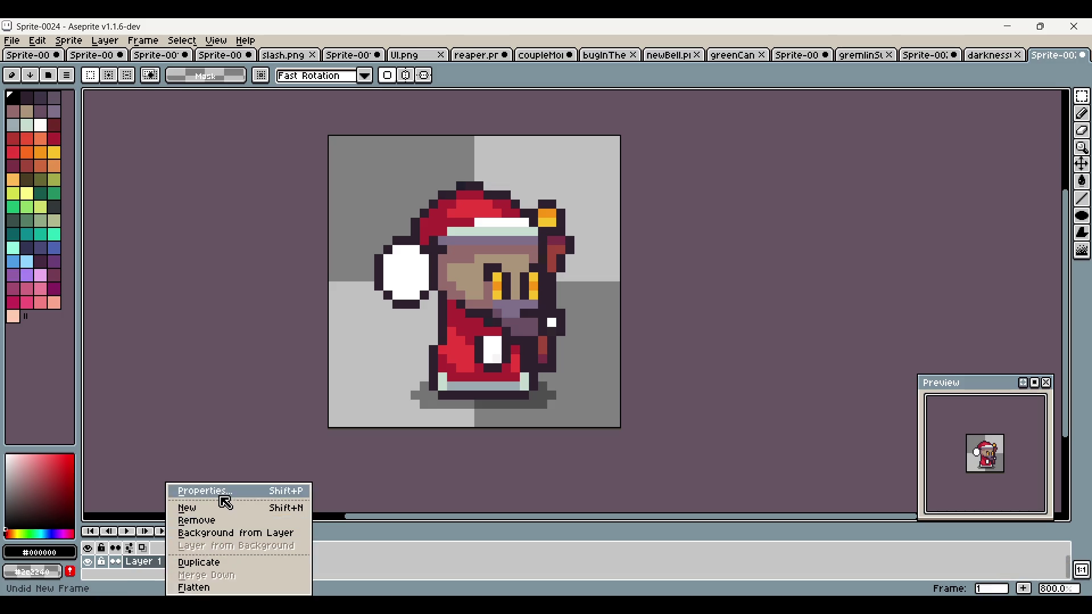
click(223, 503)
double_click(161, 566)
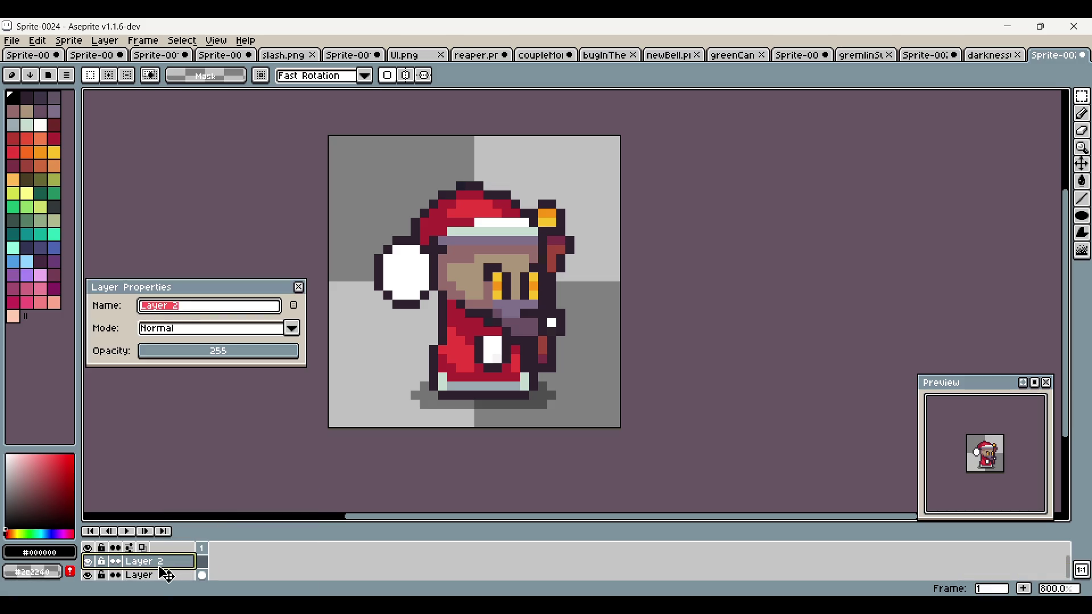
key(Return)
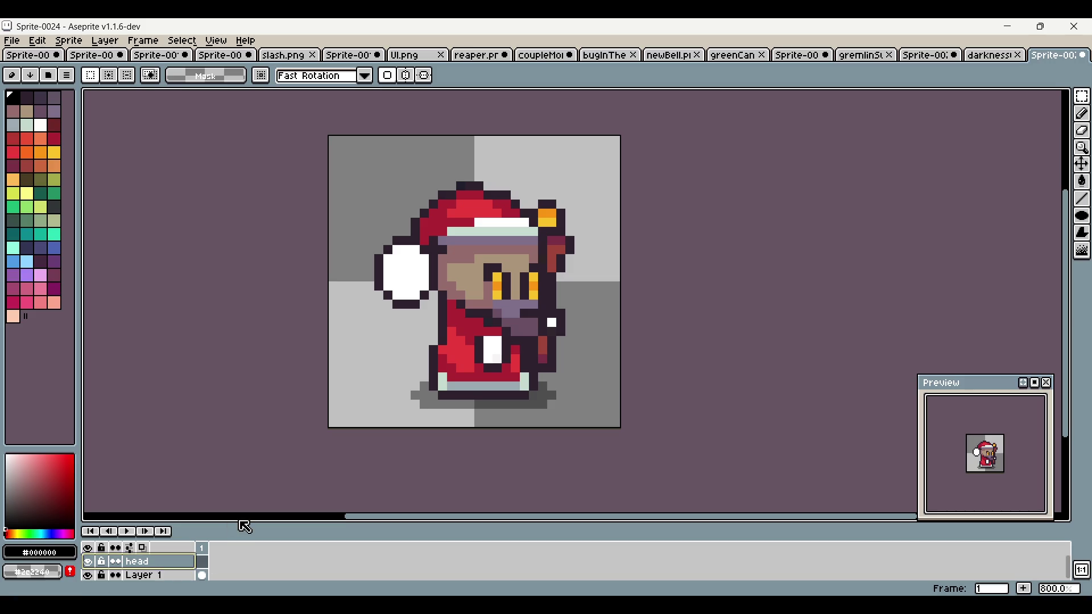
drag(234, 519, 256, 455)
right_click(173, 496)
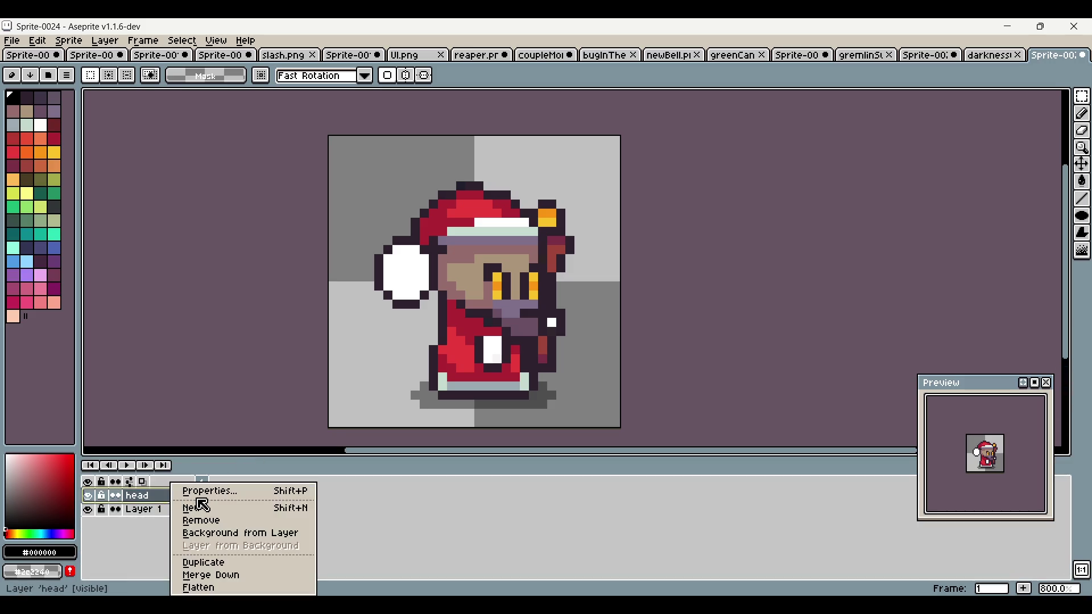
click(206, 489)
text(hat)
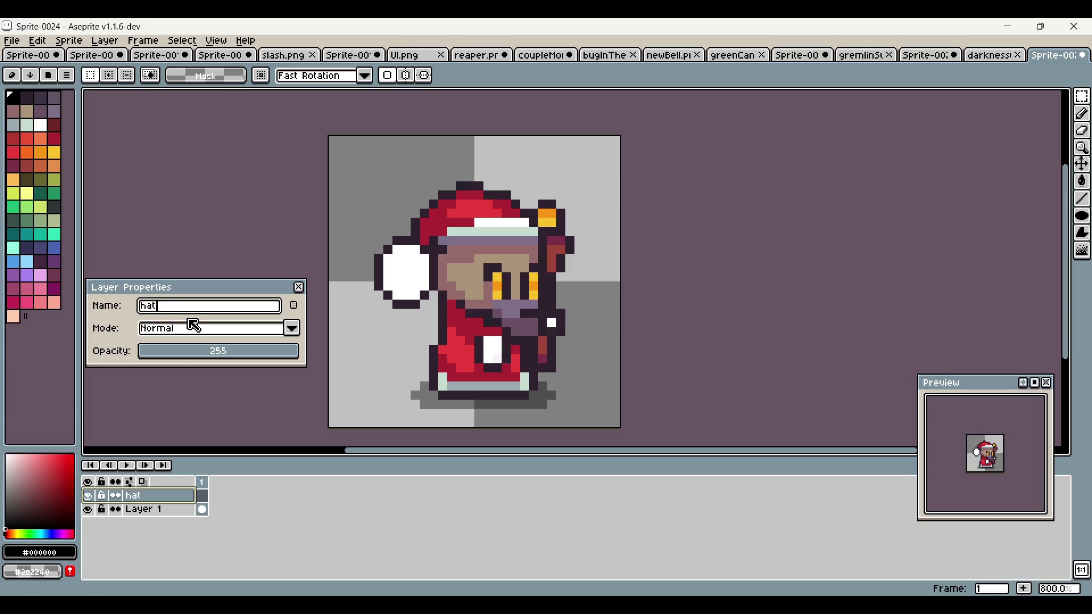
key(Return)
key(ctrl+z)
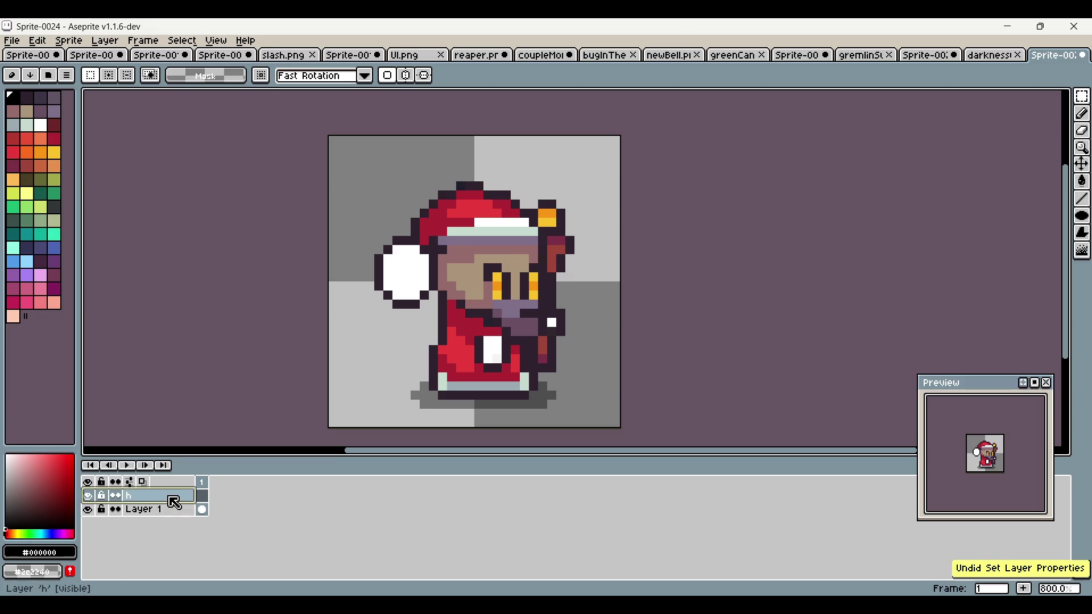
double_click(177, 501)
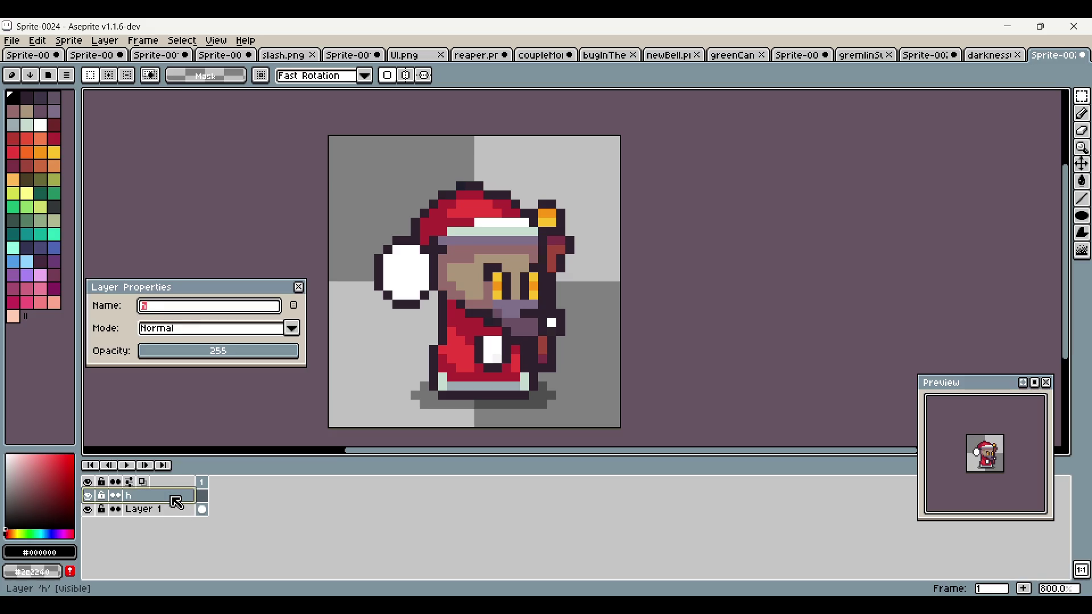
text(head)
key(Return)
Step: Add another layer above head and name it hat
right_click(178, 502)
click(180, 505)
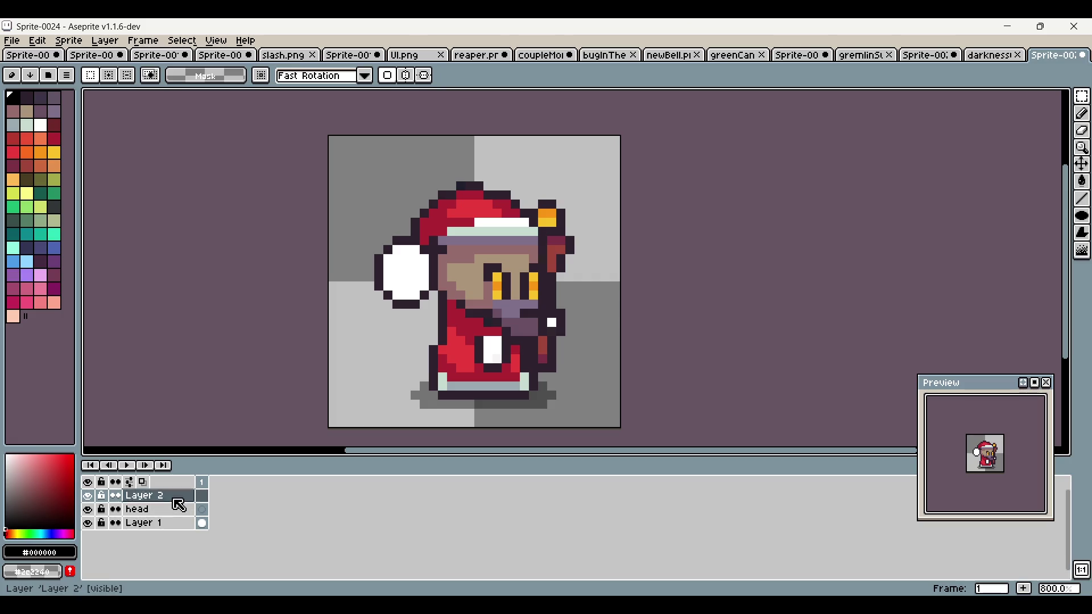
double_click(175, 501)
text(hat)
key(Return)
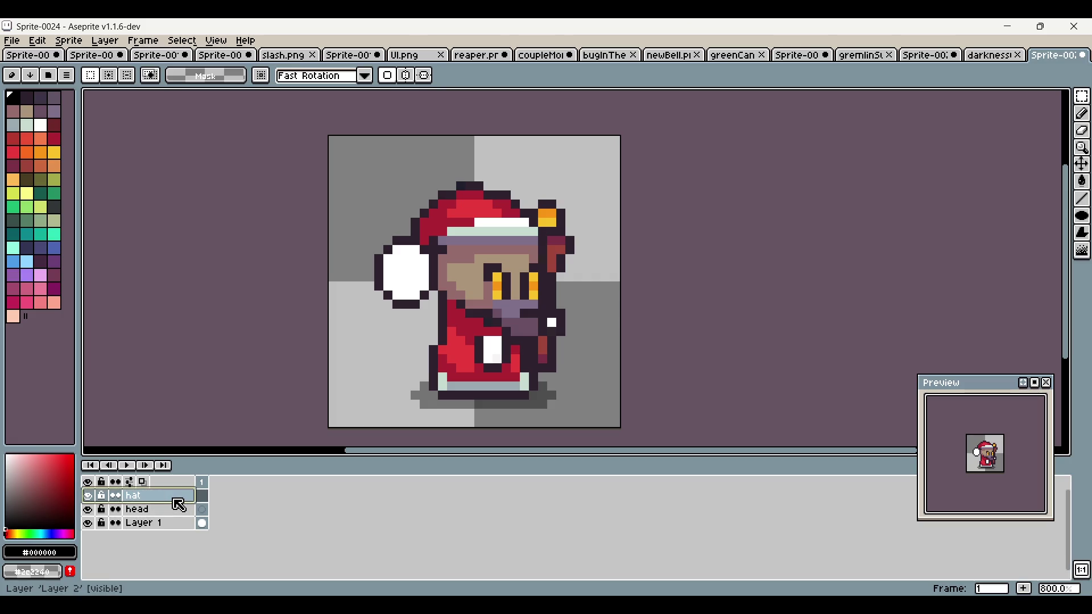
Step: Add a layer above hat named staff, then select the hat and head layers
right_click(179, 504)
click(217, 509)
double_click(167, 503)
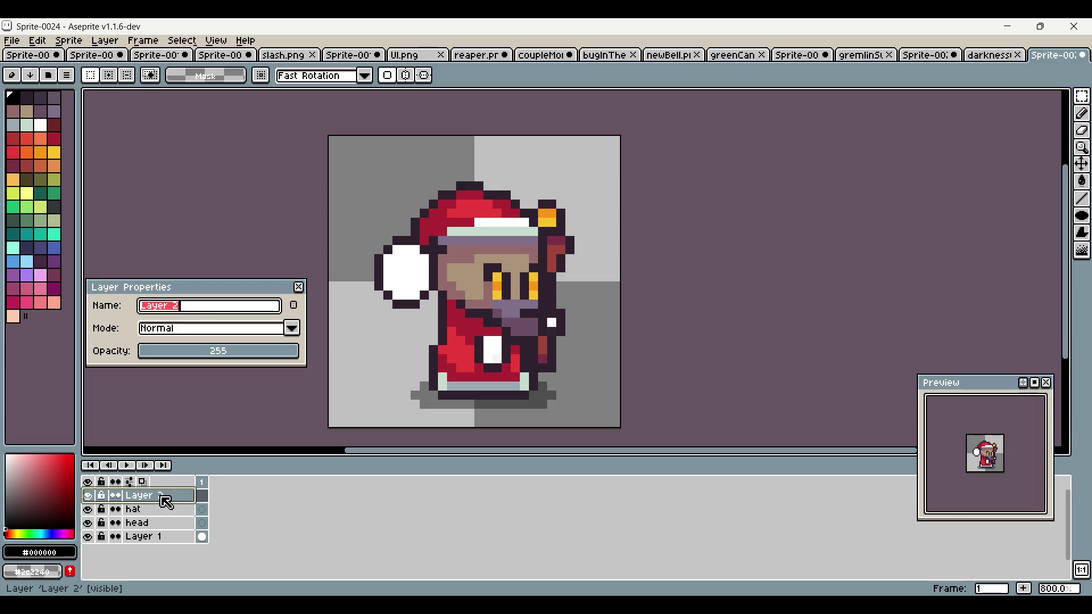
text(taff)
key(Return)
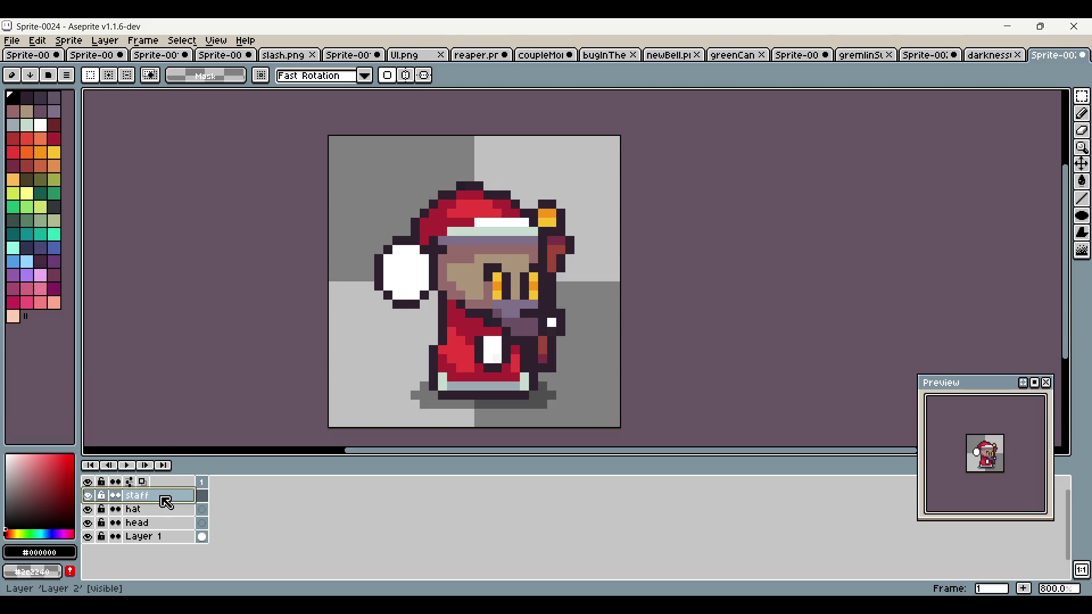
click(171, 510)
click(181, 526)
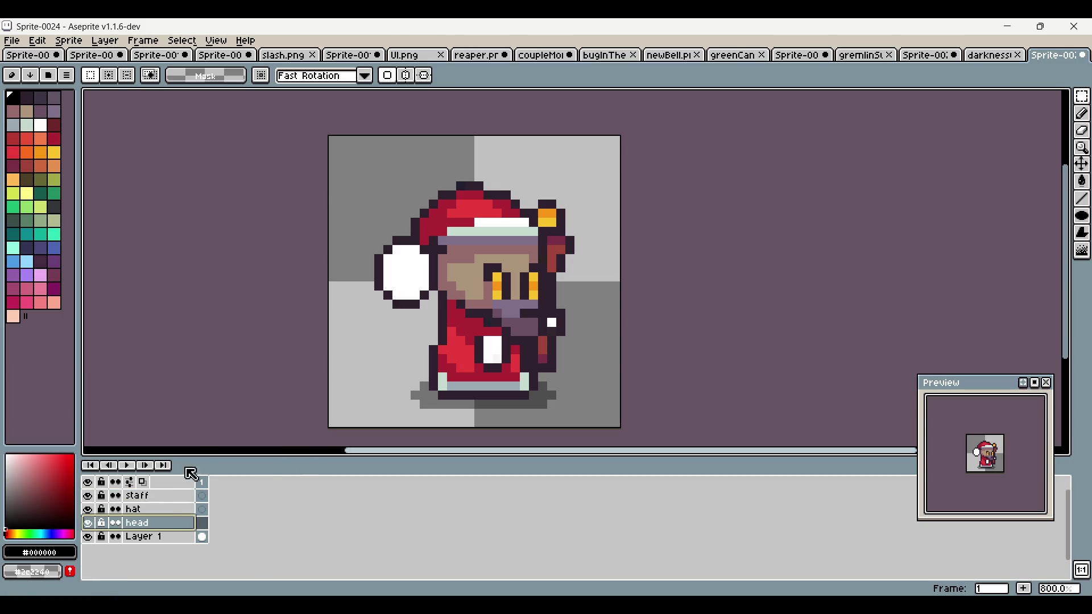
Step: Add a new layer at the top of the stack named body
scroll(461, 357, up, 2)
scroll(460, 358, up, 1)
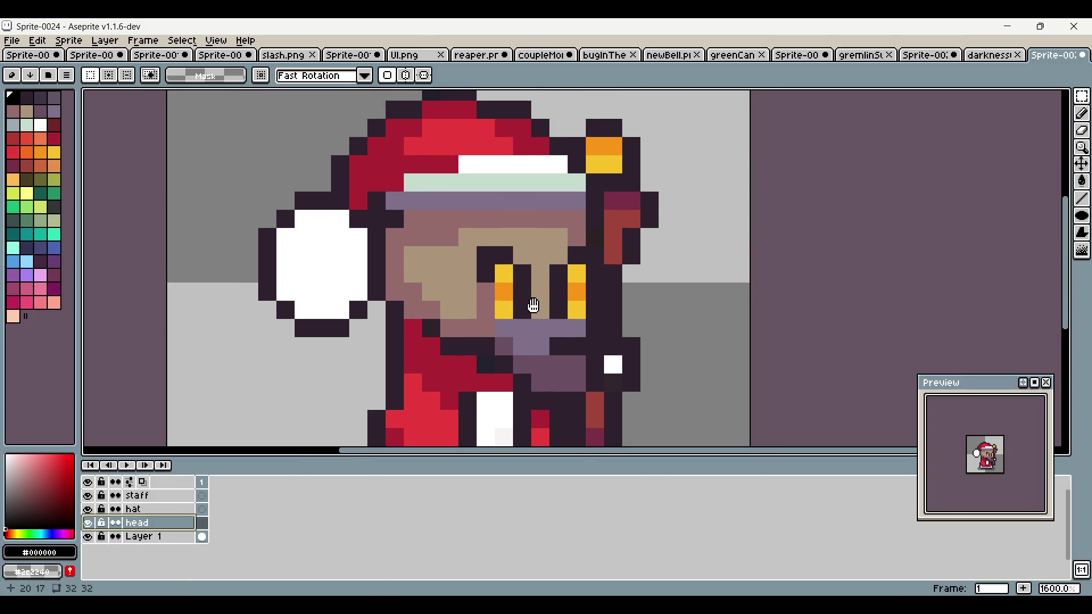
scroll(310, 403, down, 1)
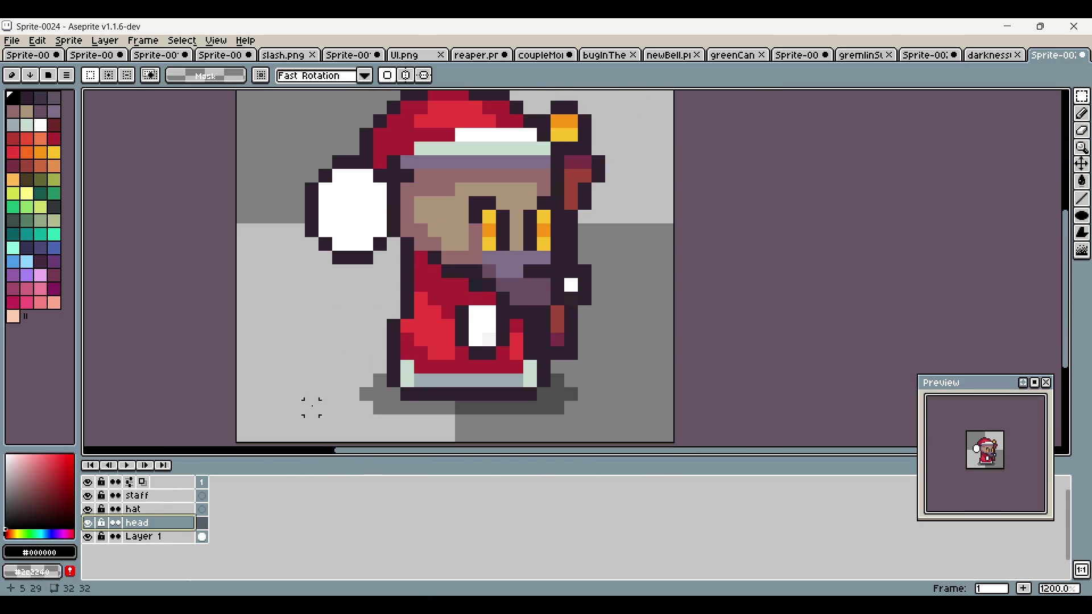
right_click(162, 496)
click(190, 516)
double_click(183, 496)
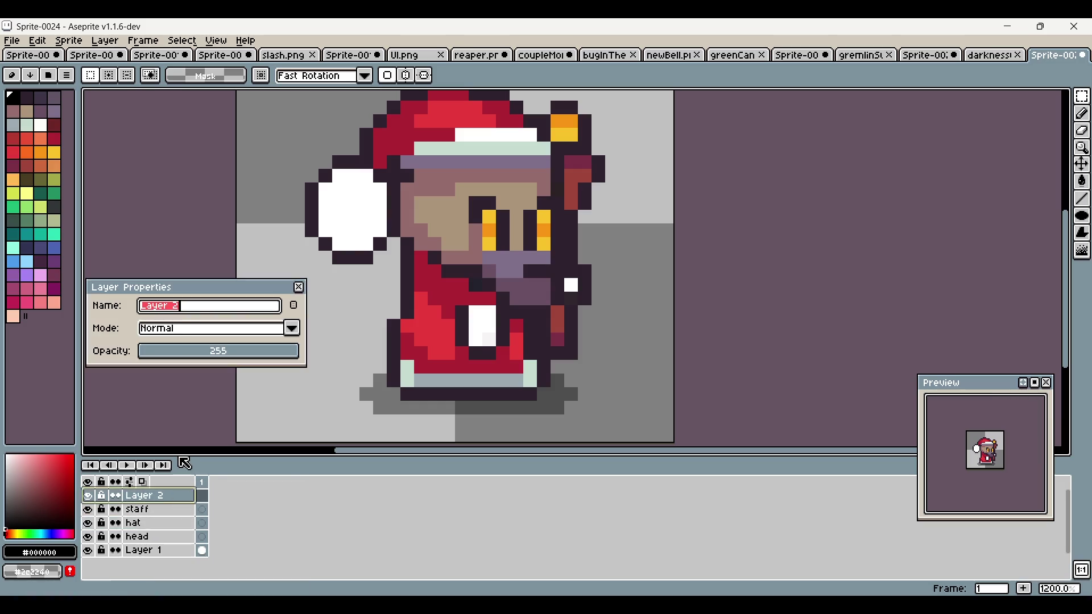
text(y)
key(Return)
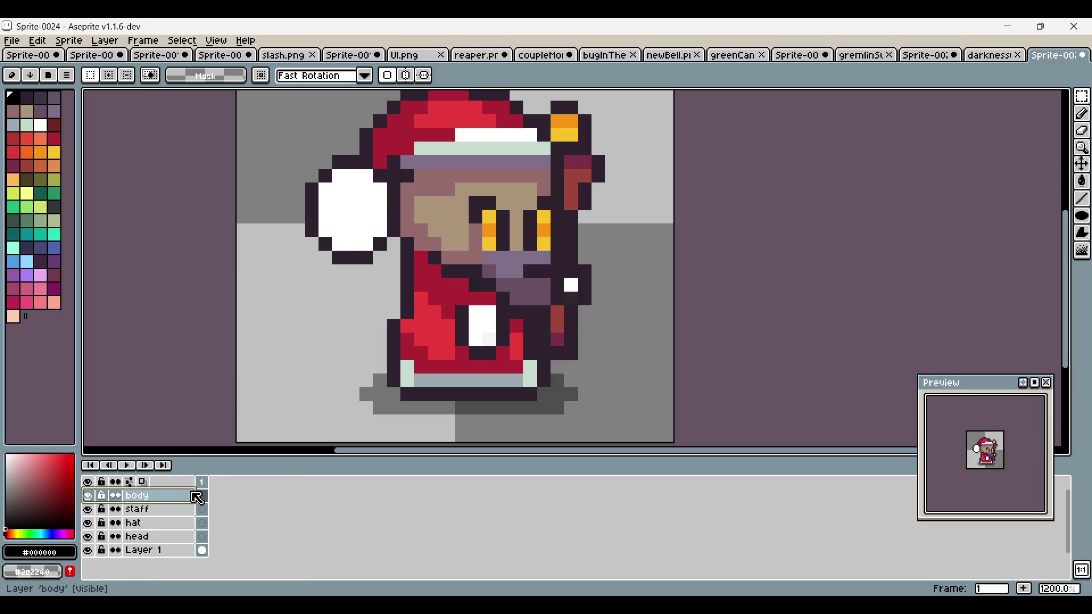
Step: Lasso the hat and its pompom on Layer 1 and move them onto the hat layer
click(190, 550)
click(188, 536)
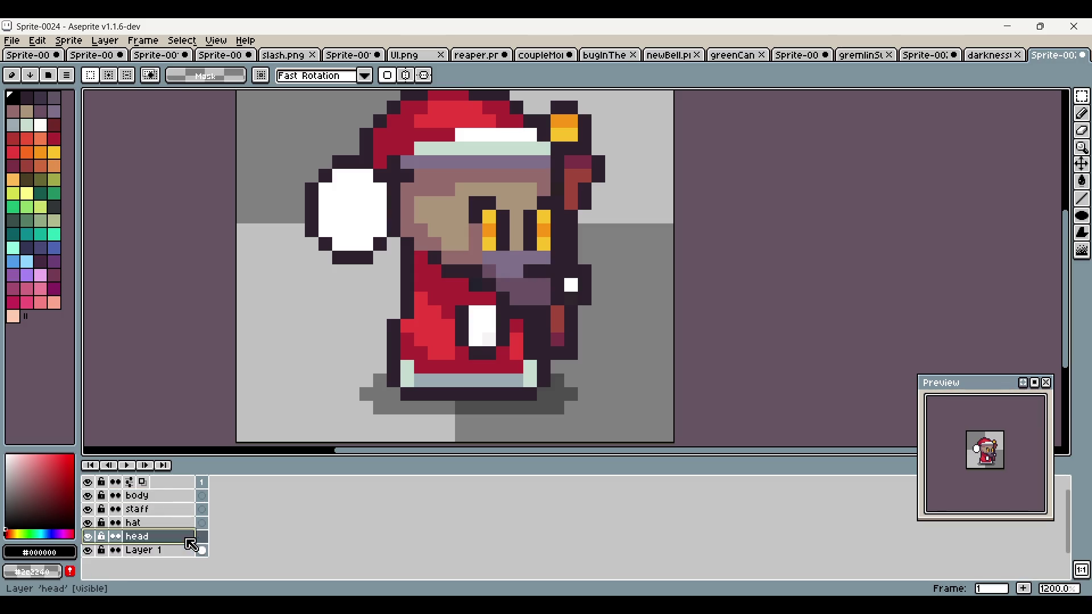
click(153, 522)
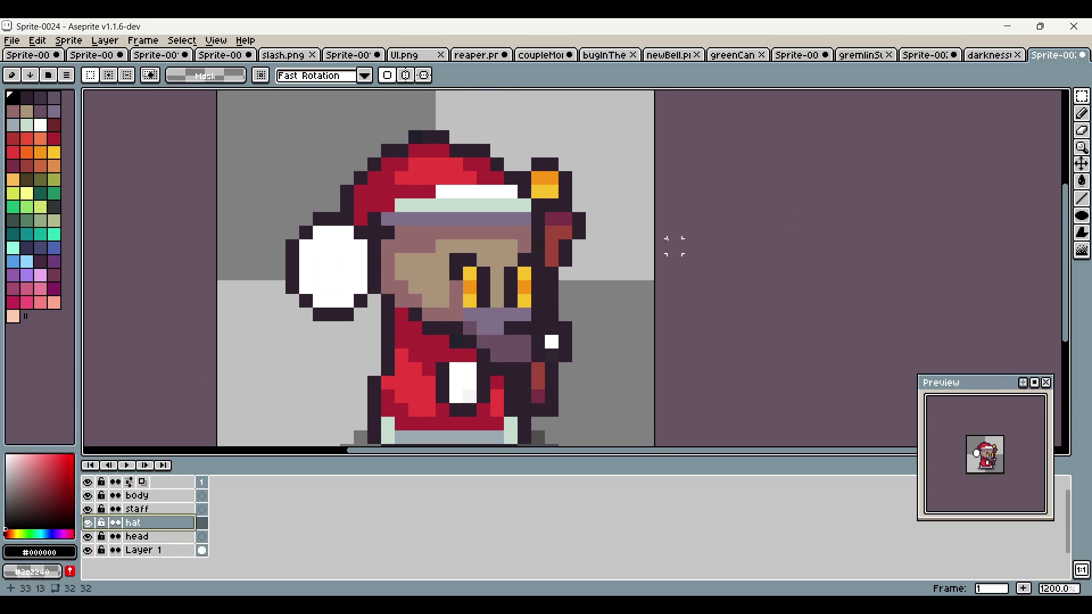
click(1082, 96)
click(1030, 96)
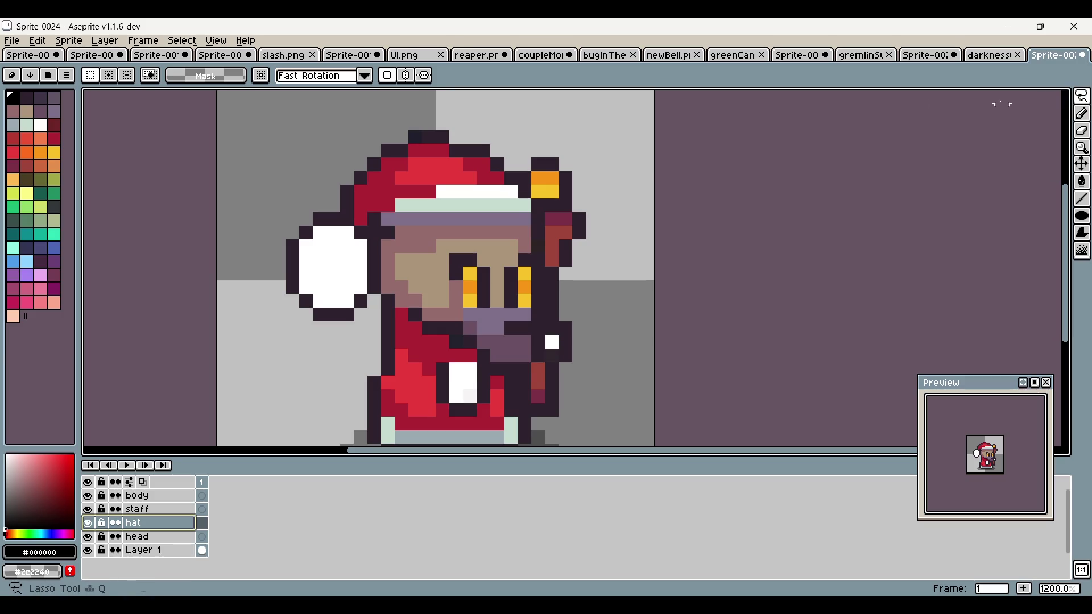
scroll(337, 372, up, 2)
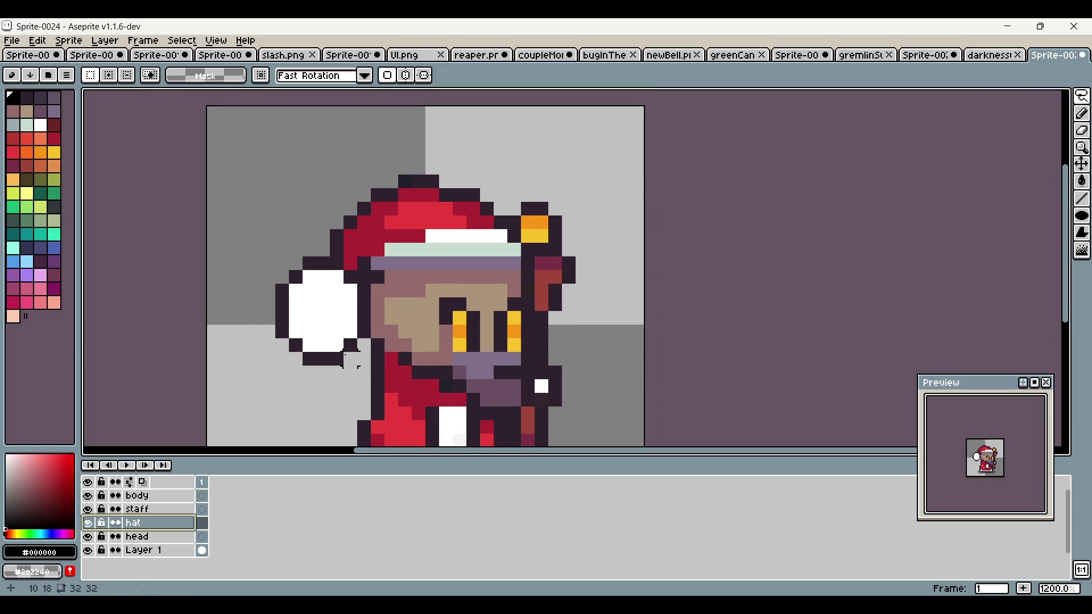
mouse_move(357, 351)
mouse_down()
mouse_move(328, 375)
mouse_move(241, 264)
mouse_move(455, 168)
mouse_move(487, 181)
mouse_up()
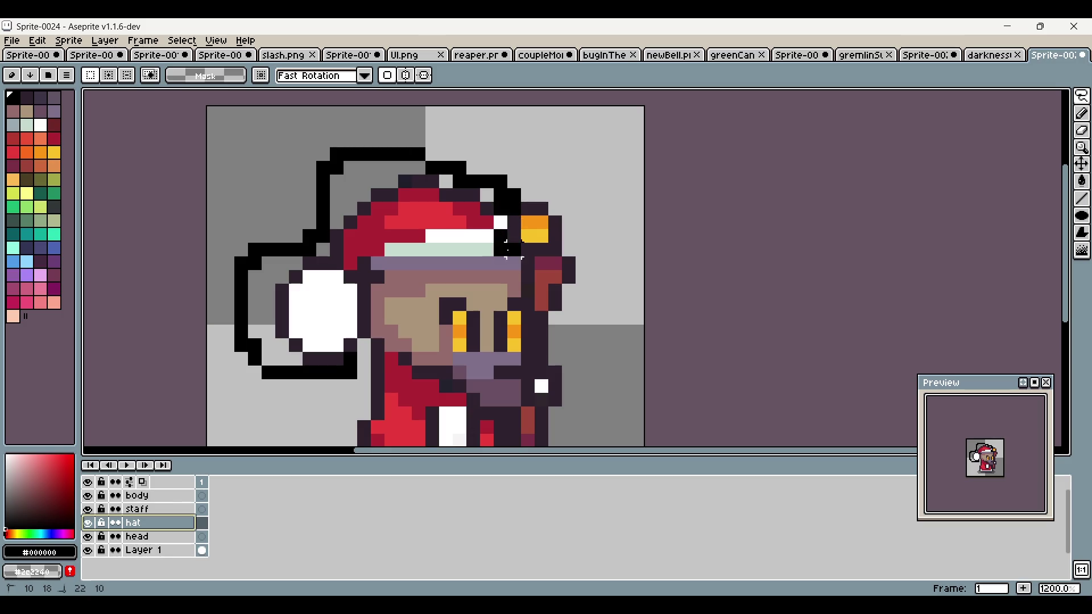
mouse_move(489, 265)
mouse_down()
mouse_move(394, 265)
mouse_move(371, 380)
mouse_up()
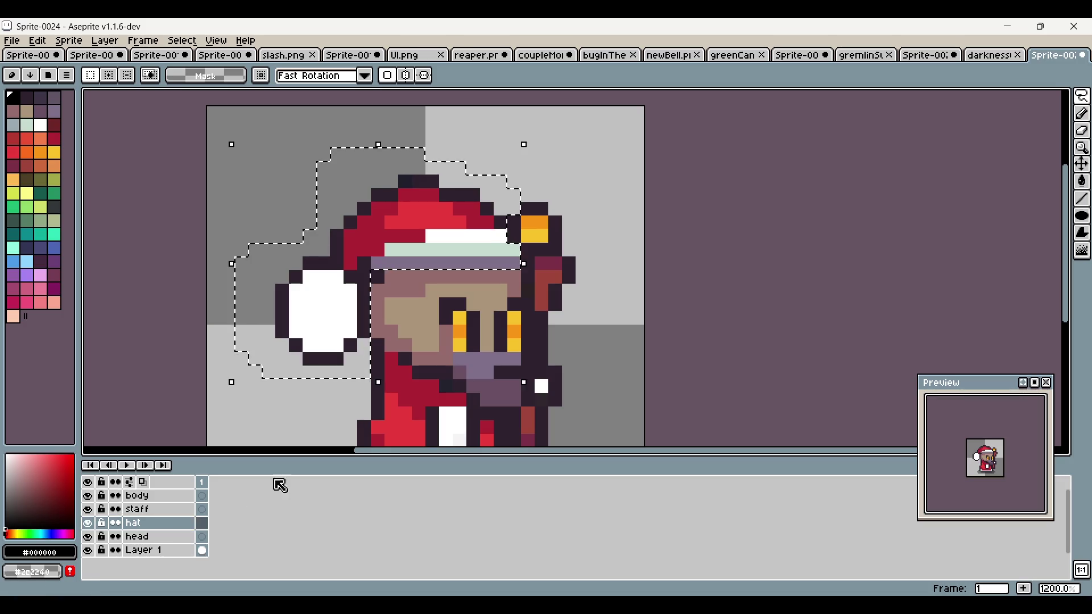
click(154, 550)
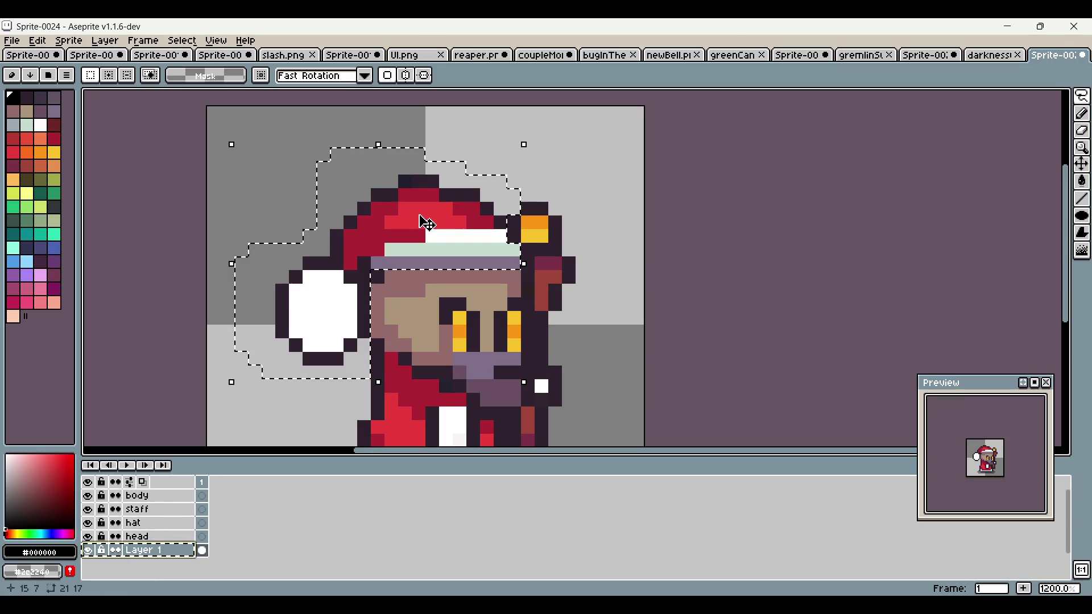
click(427, 222)
click(163, 523)
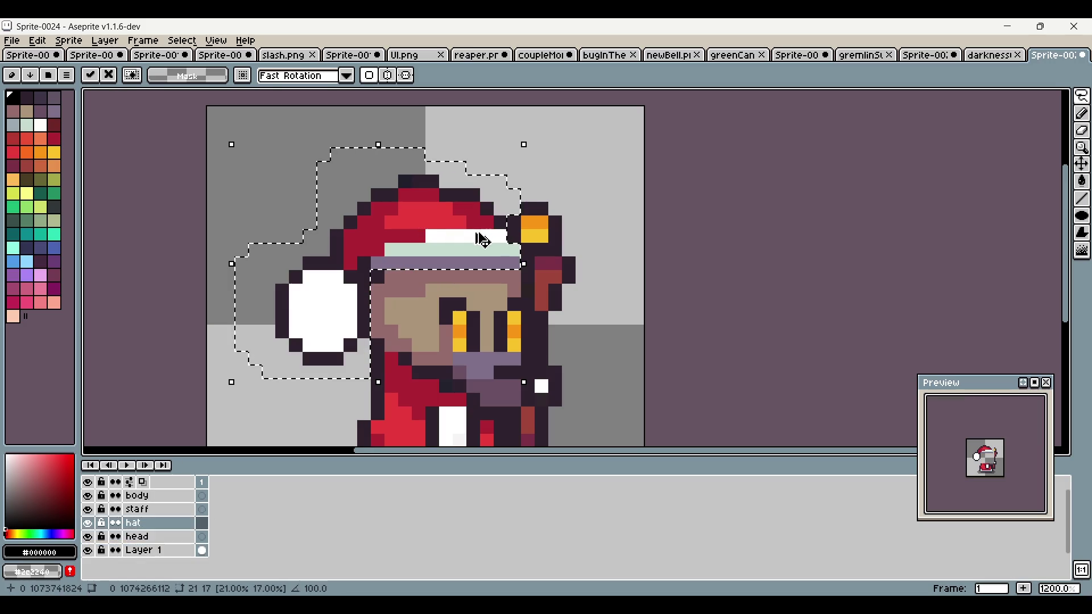
key(ctrl+d)
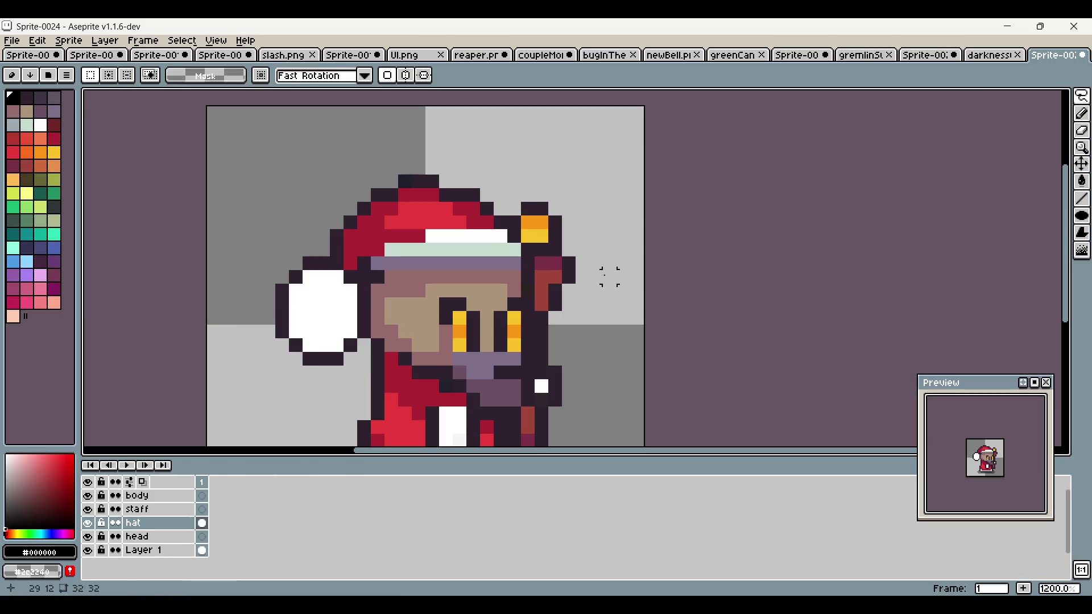
Step: Hide Layer 1 to check the hat alone, clear the stray selection, then show it again
click(149, 555)
click(88, 550)
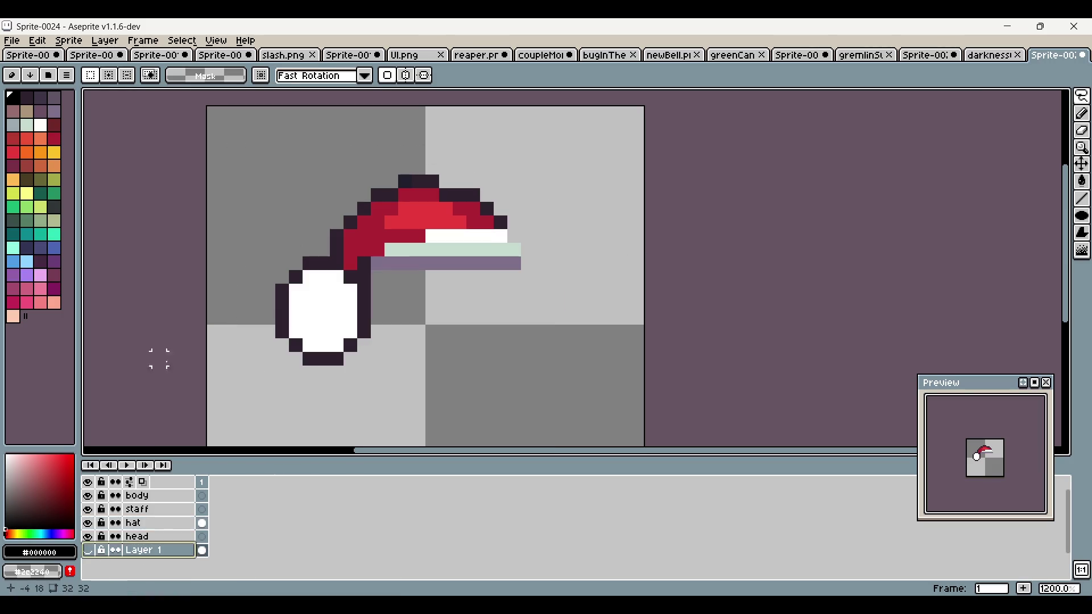
mouse_move(501, 140)
mouse_down()
mouse_move(268, 288)
mouse_move(500, 293)
mouse_move(500, 170)
mouse_move(280, 375)
mouse_move(583, 303)
mouse_up()
key(ctrl+d)
key(ctrl+d)
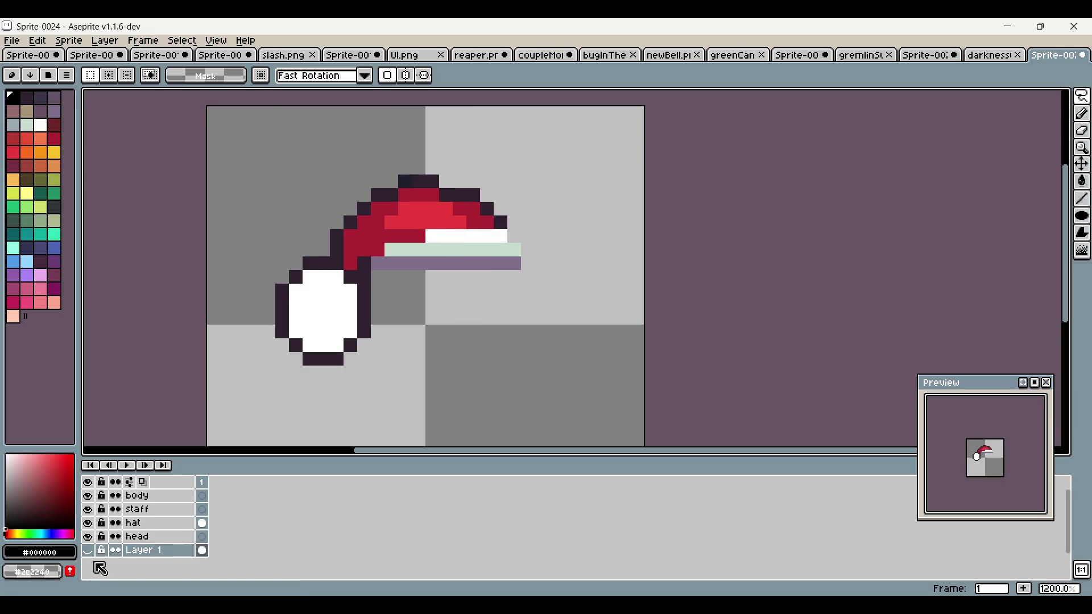
click(89, 551)
drag(677, 317, 671, 300)
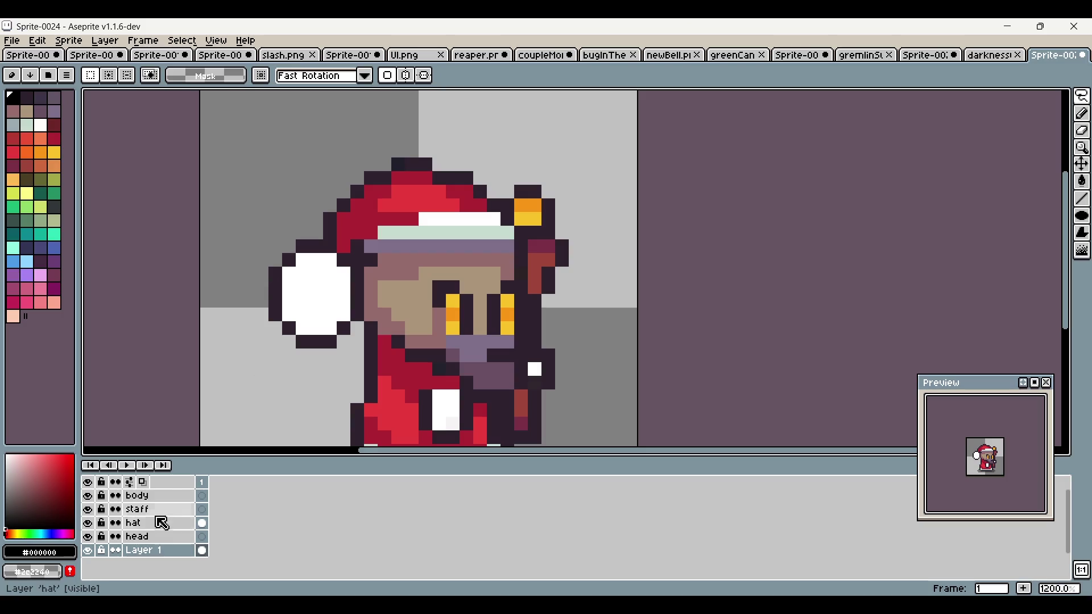
Step: Outline the face and chin on Layer 1 and move them onto the head layer
click(162, 537)
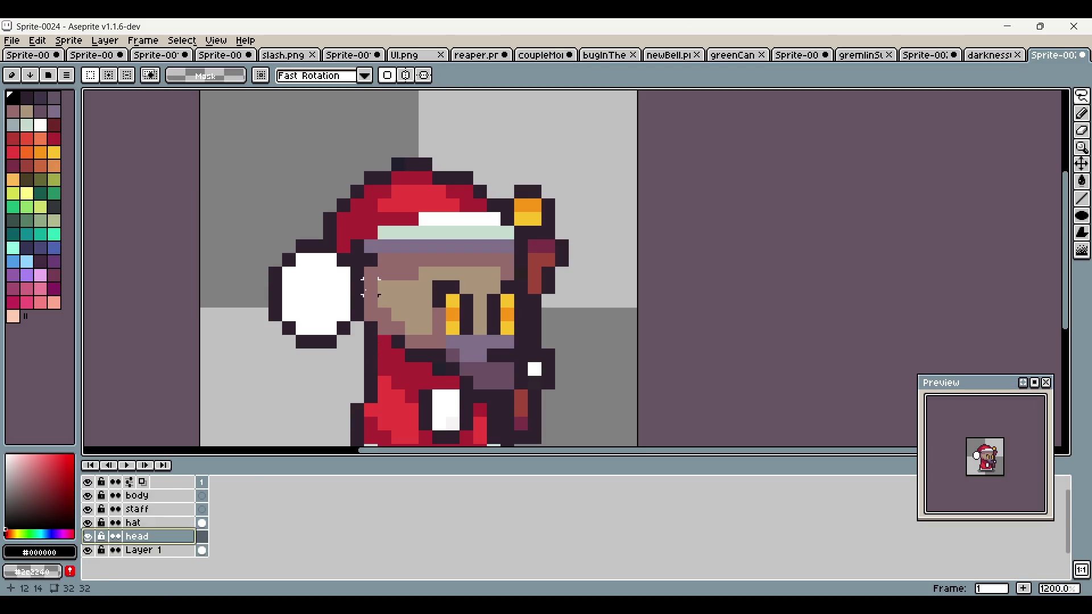
drag(358, 259, 509, 260)
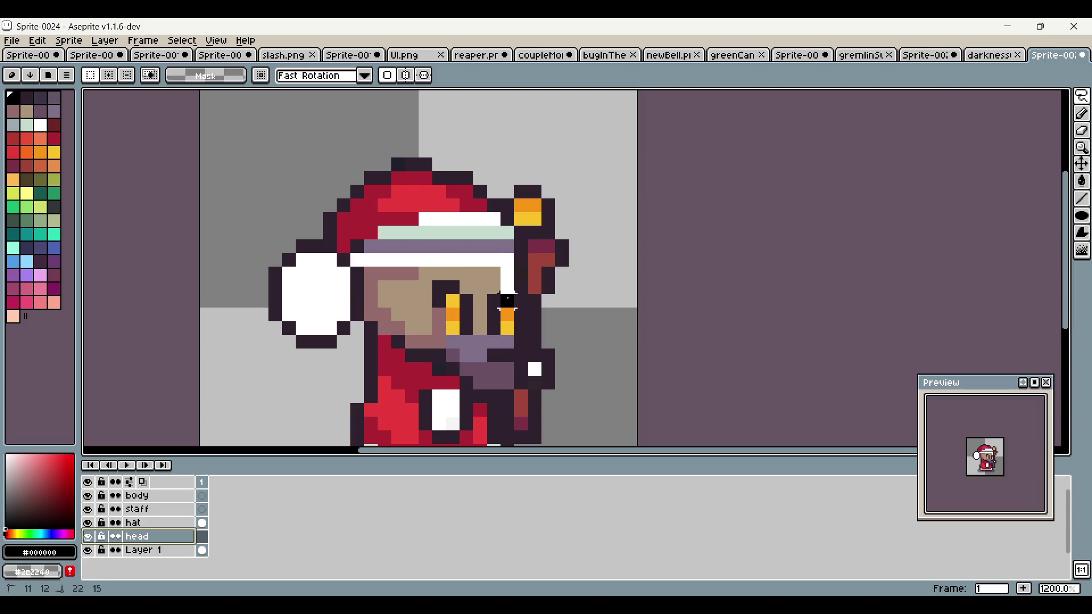
key(Escape)
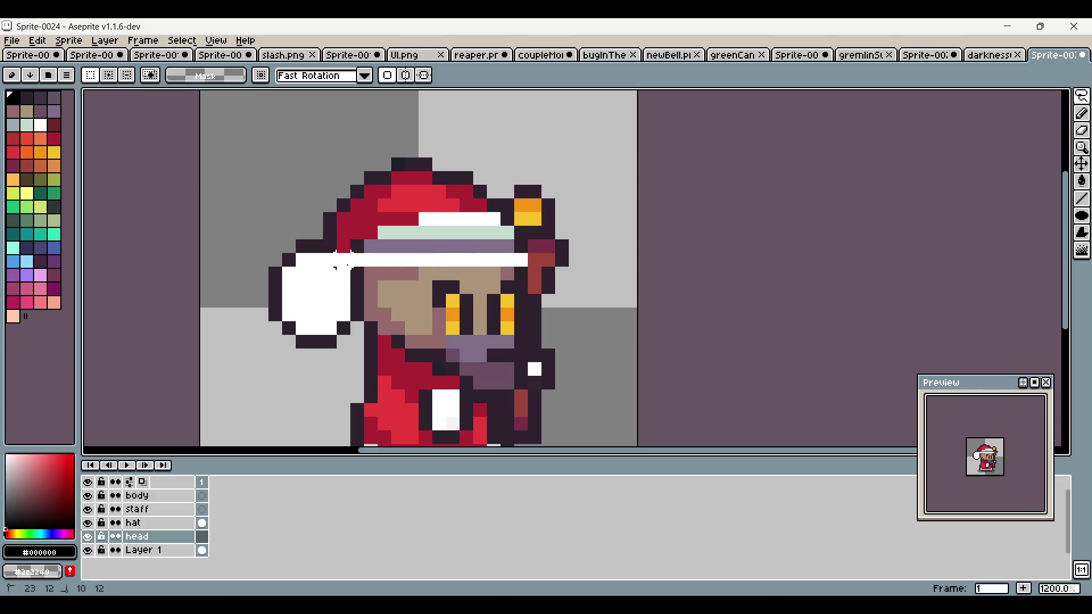
mouse_move(357, 259)
mouse_down()
mouse_move(521, 260)
mouse_move(521, 355)
mouse_up()
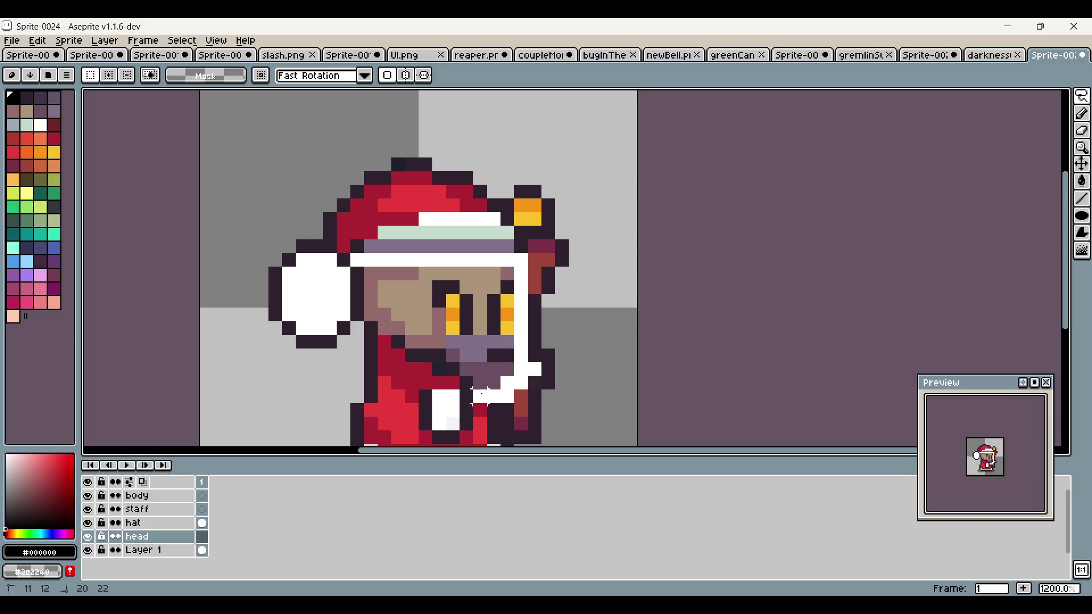
mouse_move(418, 356)
mouse_down()
mouse_move(378, 330)
mouse_move(362, 273)
mouse_up()
click(170, 551)
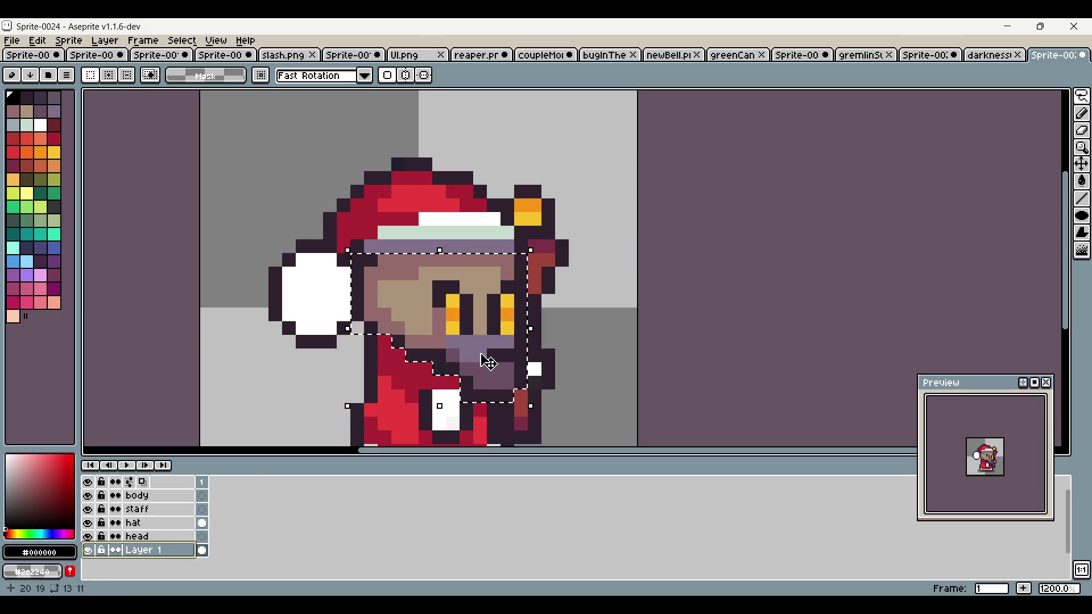
click(161, 537)
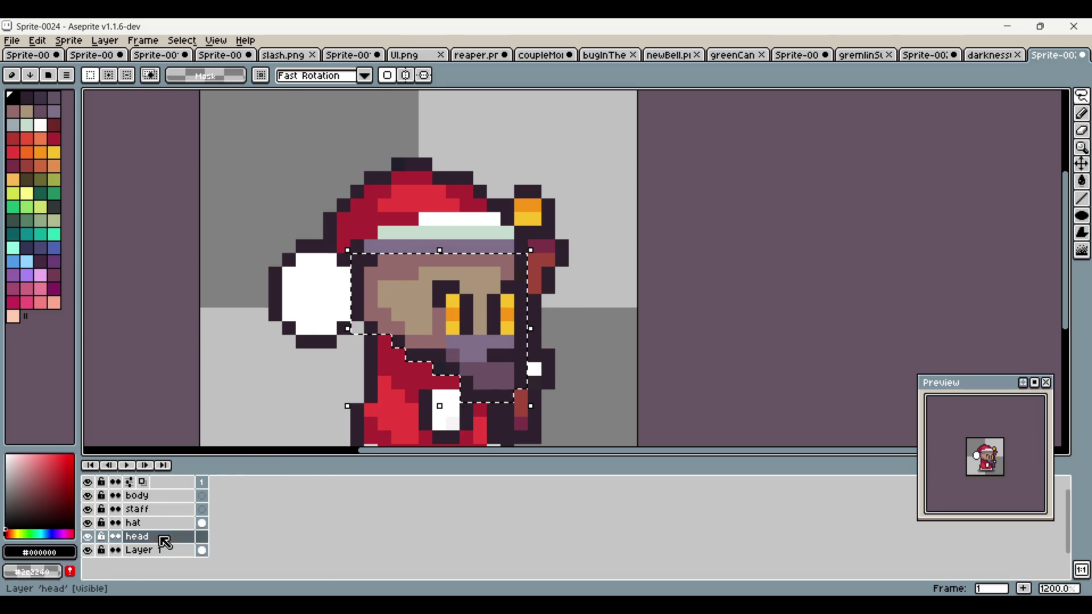
key(ctrl+d)
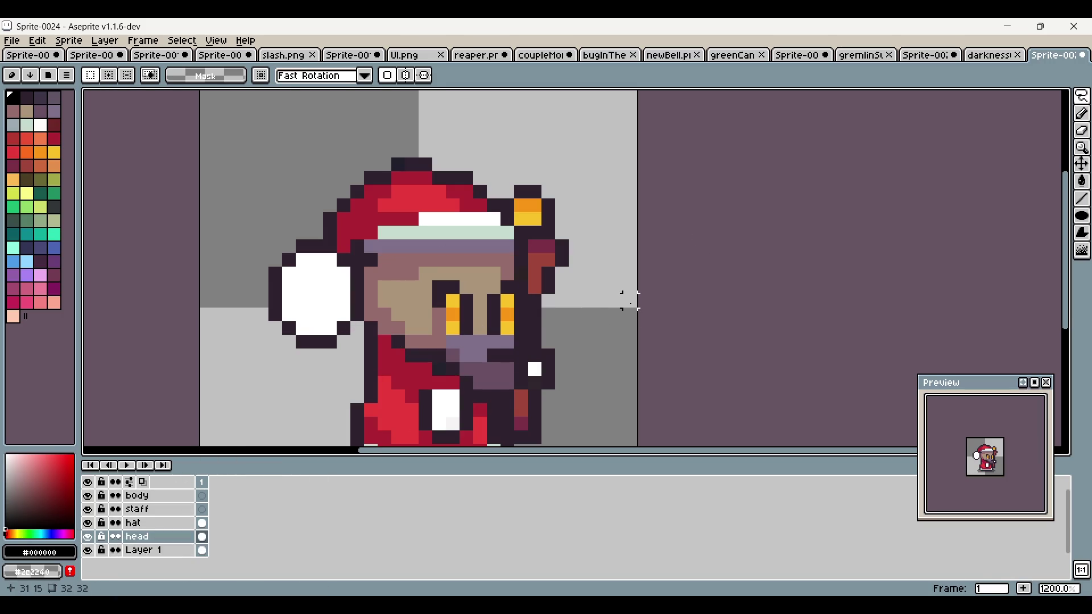
Step: Toggle Layer 1's visibility to check the separated head and hat, then reselect Layer 1
click(88, 551)
click(88, 550)
click(88, 551)
click(88, 551)
click(88, 551)
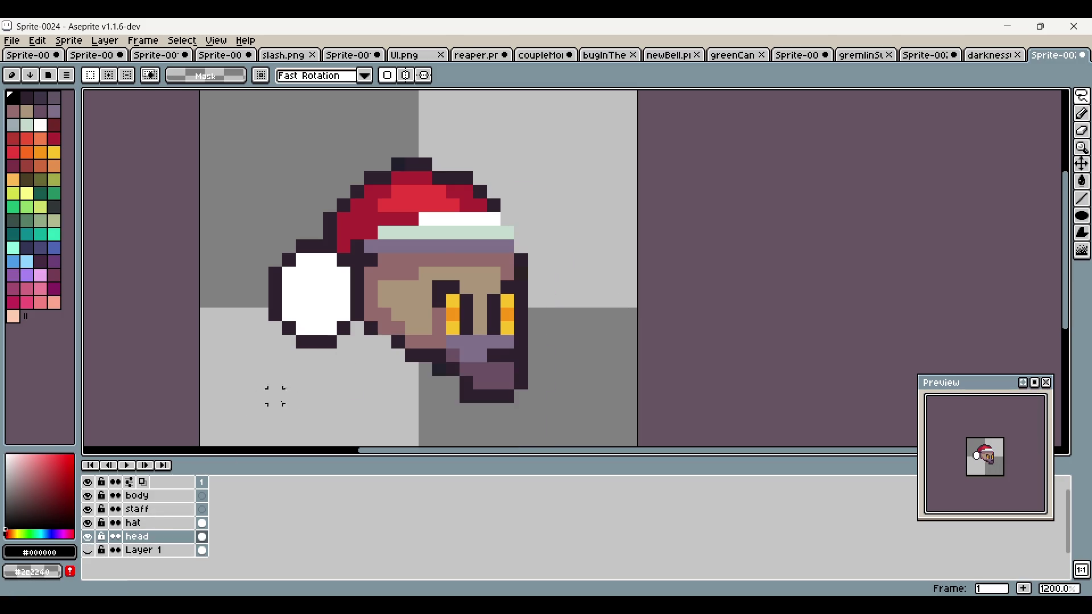
scroll(273, 390, down, 1)
click(88, 551)
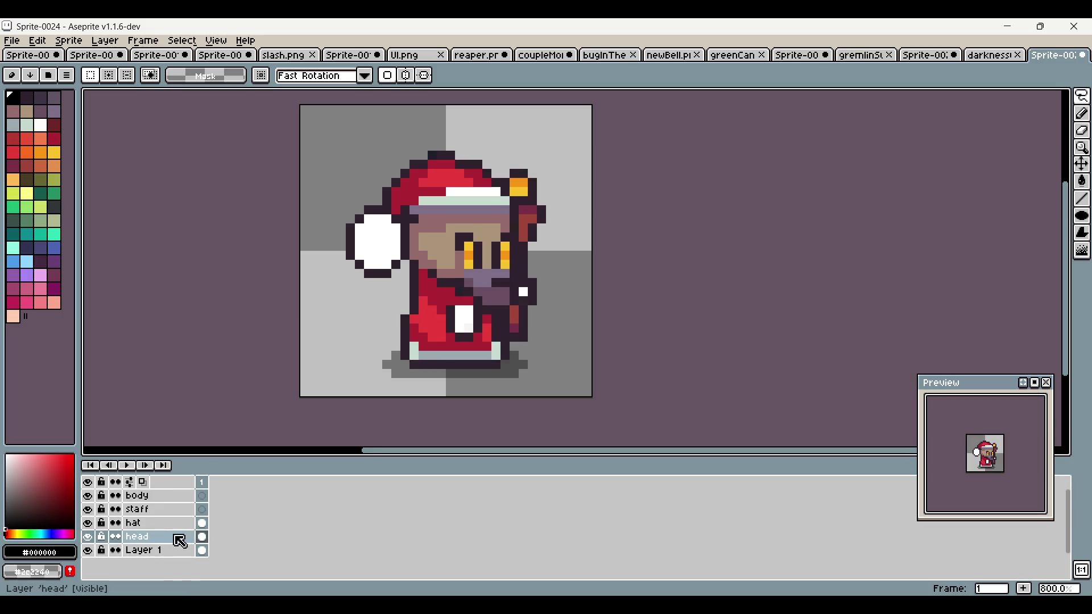
click(164, 551)
scroll(509, 335, up, 1)
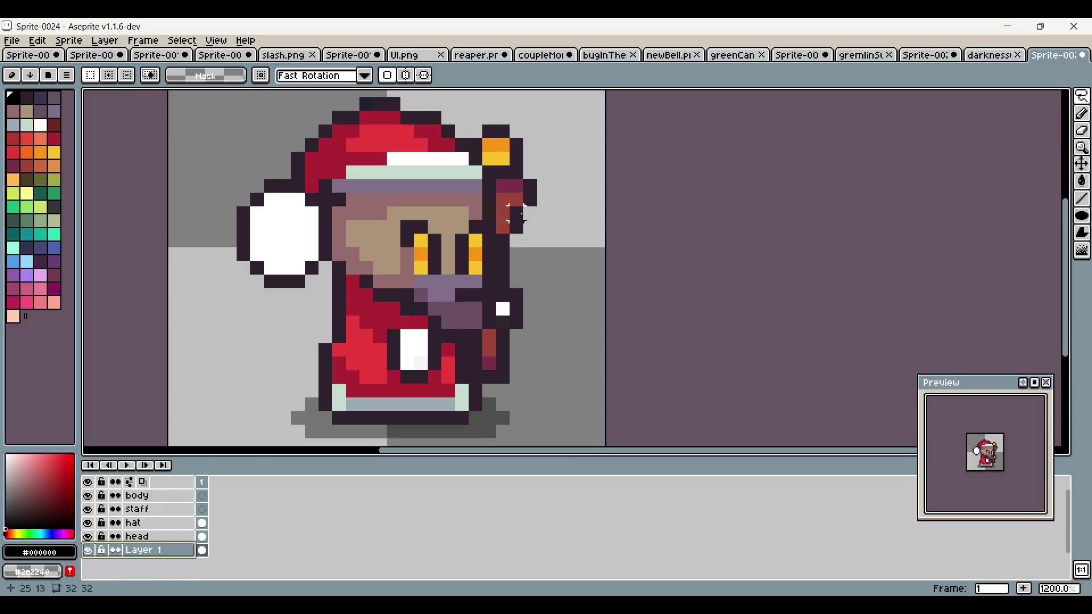
Step: Select the staff on Layer 1 and copy-paste it onto the staff layer
mouse_move(496, 139)
mouse_down()
mouse_move(468, 165)
mouse_move(490, 308)
mouse_move(563, 194)
mouse_move(482, 114)
mouse_move(495, 384)
mouse_up()
click(171, 551)
key(ctrl+c)
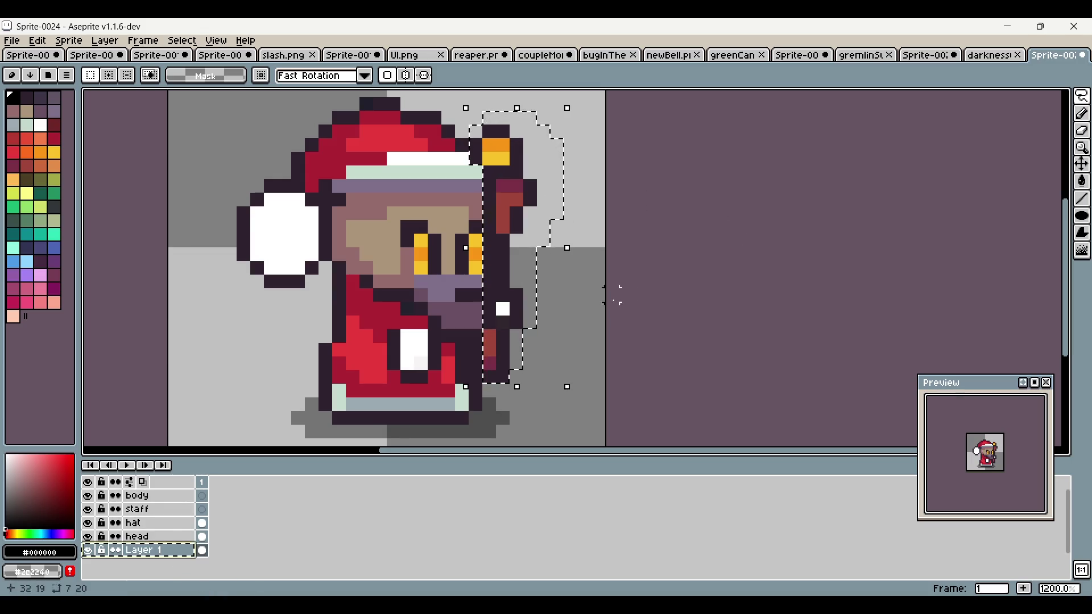
click(142, 510)
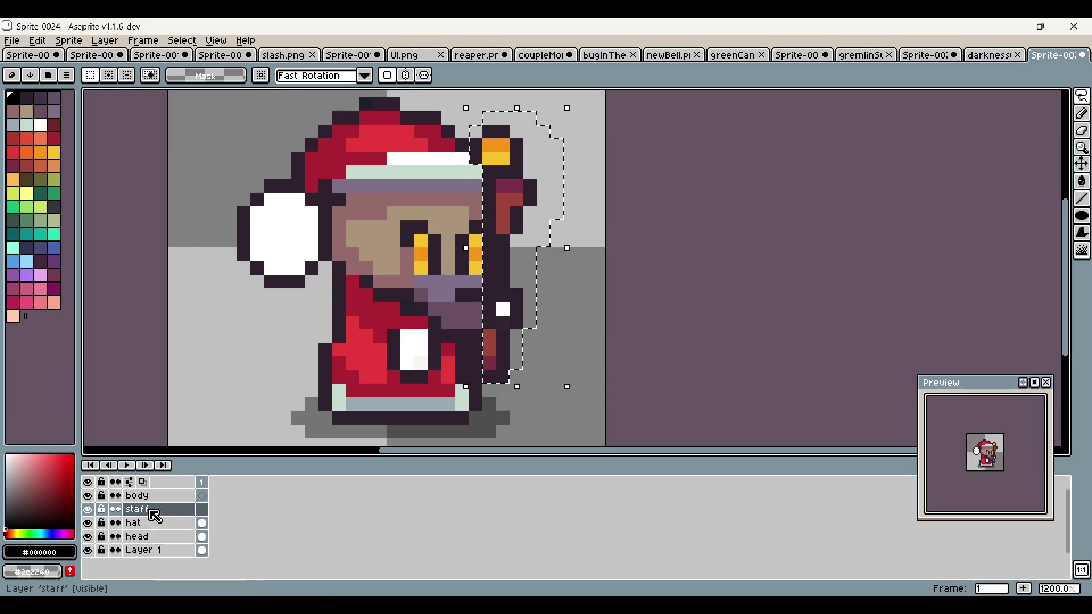
key(ctrl+v)
click(585, 308)
click(87, 551)
click(88, 551)
click(131, 550)
Step: Trace the body's right and bottom edges, filling the lower-right outline with dark pixels, then add a frame
mouse_move(366, 281)
mouse_down()
mouse_move(397, 227)
mouse_move(378, 228)
mouse_up()
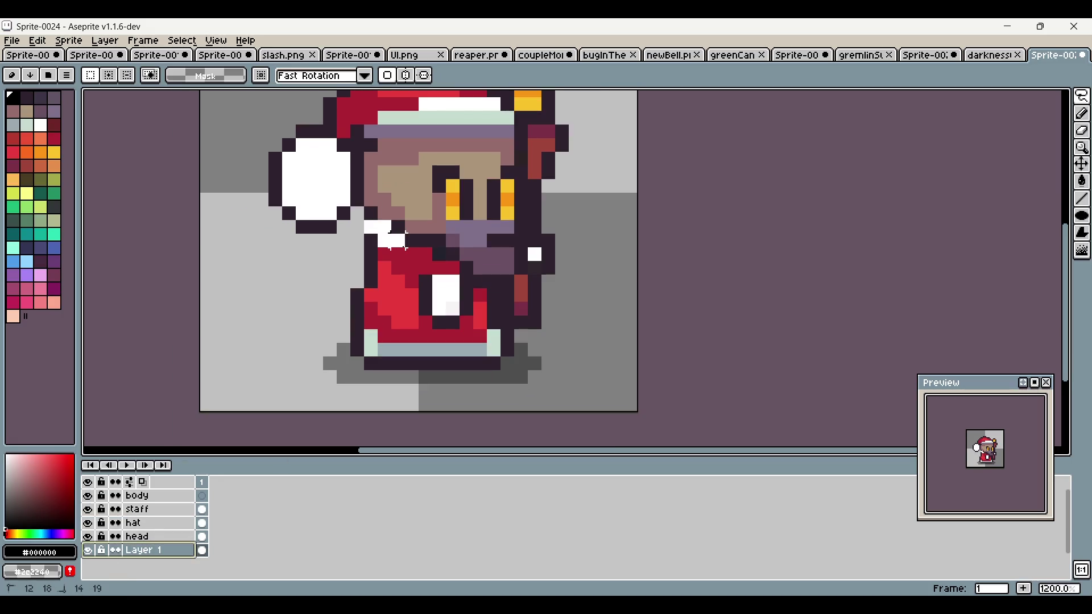
drag(473, 291, 489, 317)
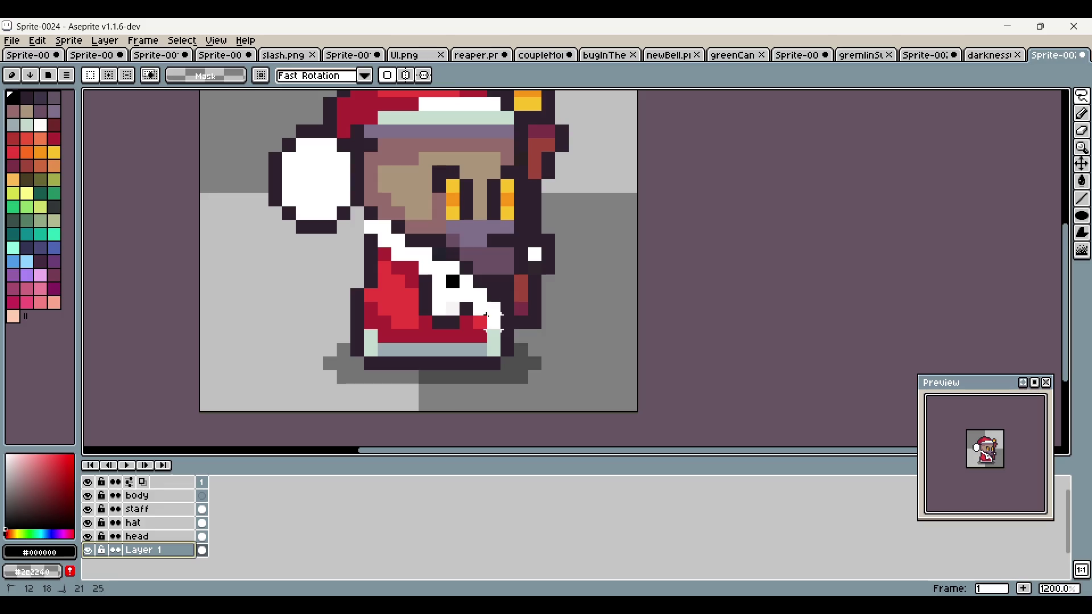
drag(479, 363, 398, 363)
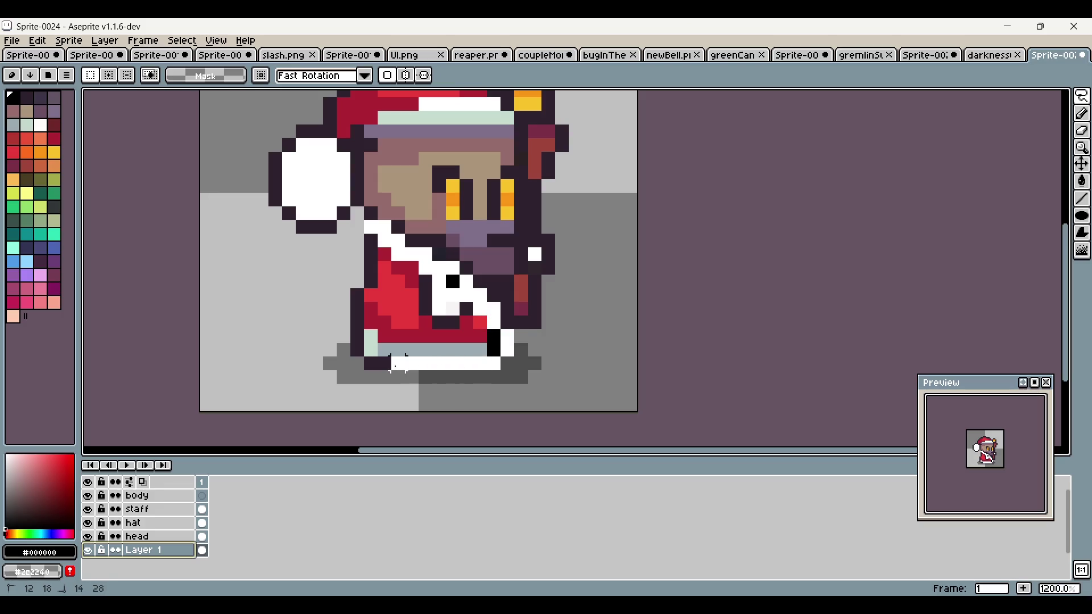
click(200, 522)
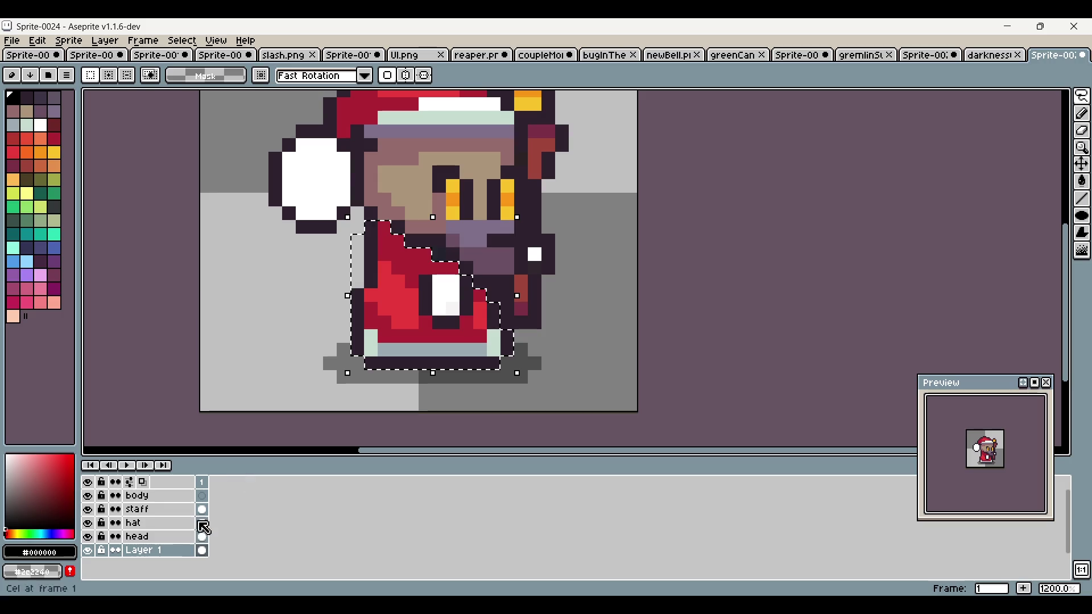
key(ctrl+j)
key(ctrl+z)
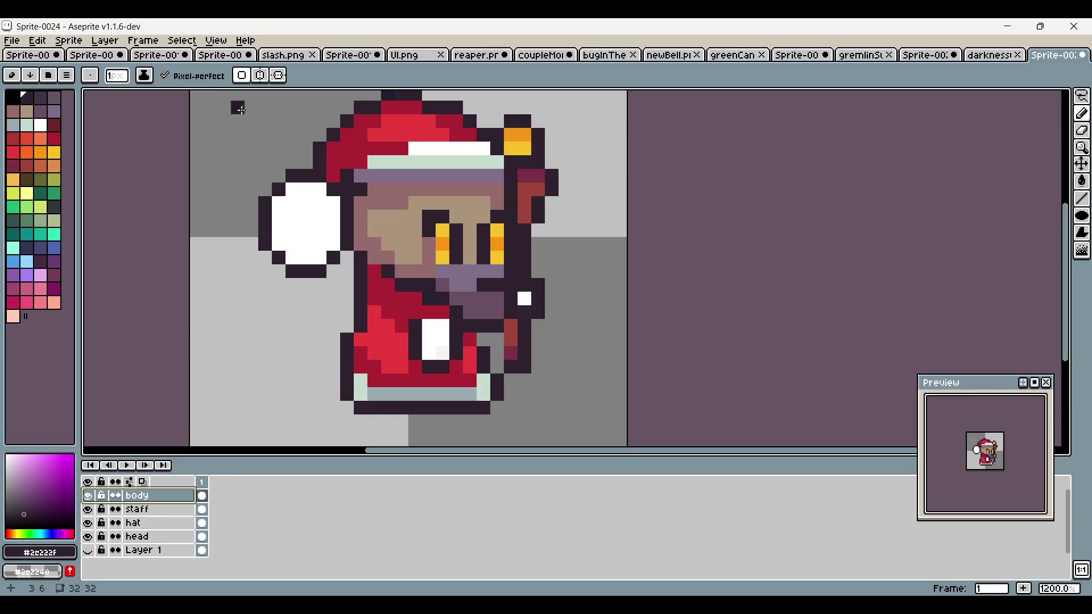
drag(483, 340, 495, 366)
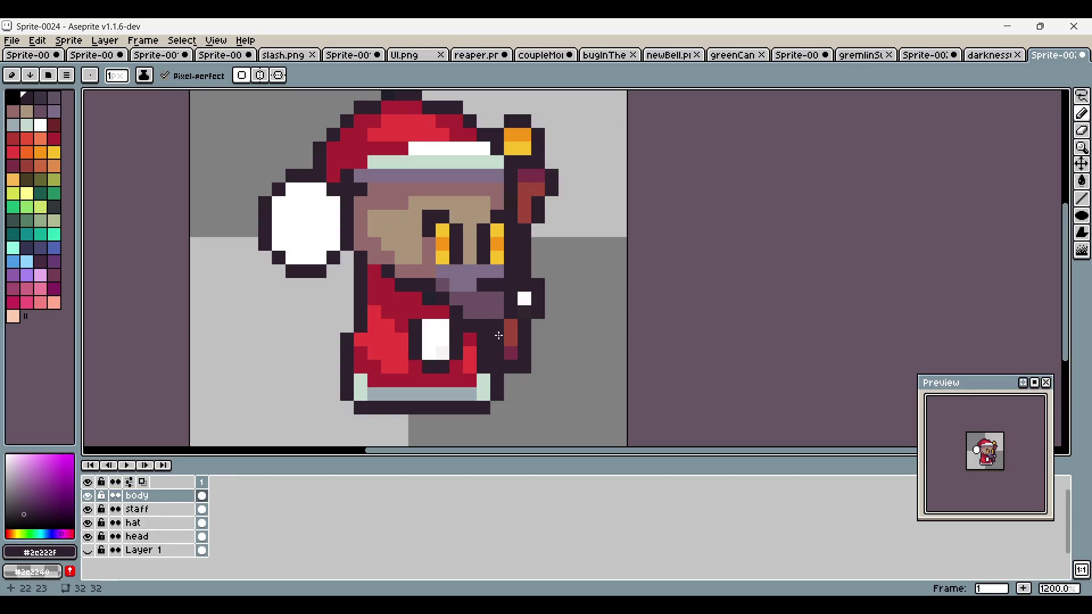
scroll(499, 335, down, 4)
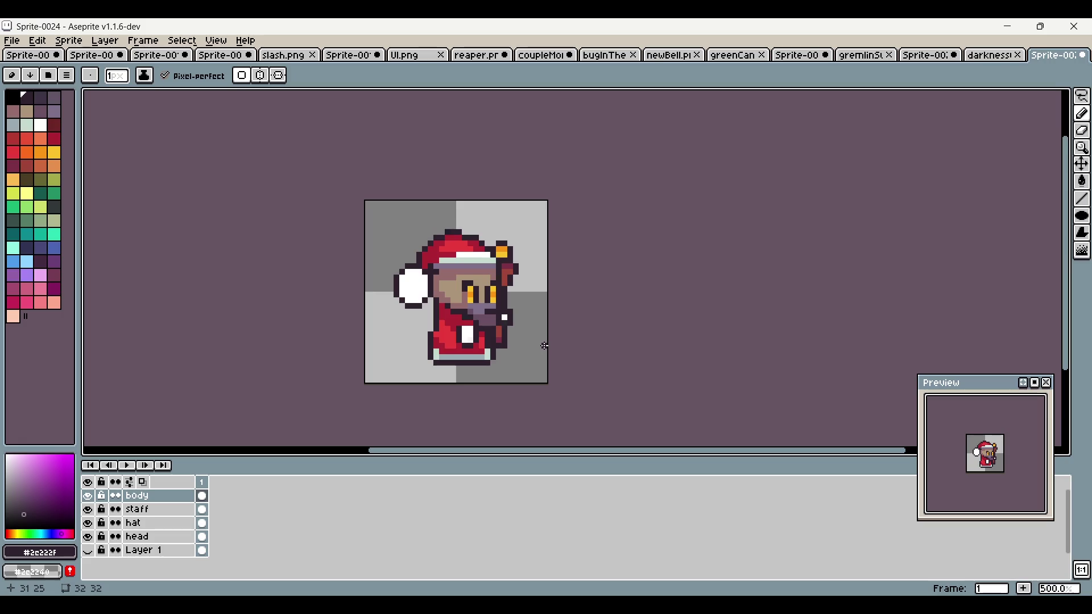
click(1020, 589)
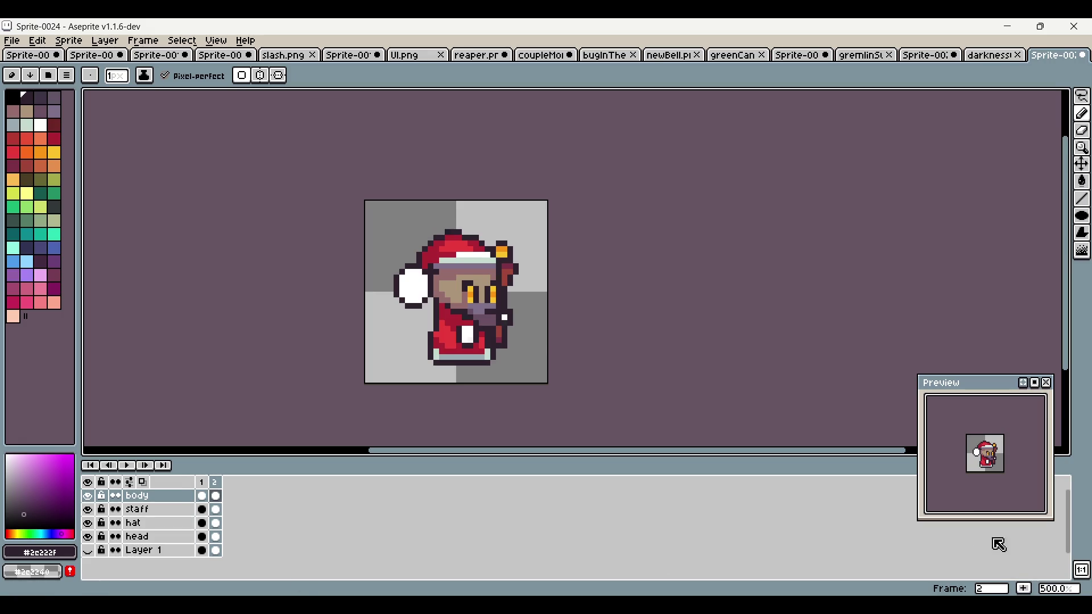
Step: Move frame 2's staff right and down with the rectangular marquee, nudging it left and down
click(1082, 97)
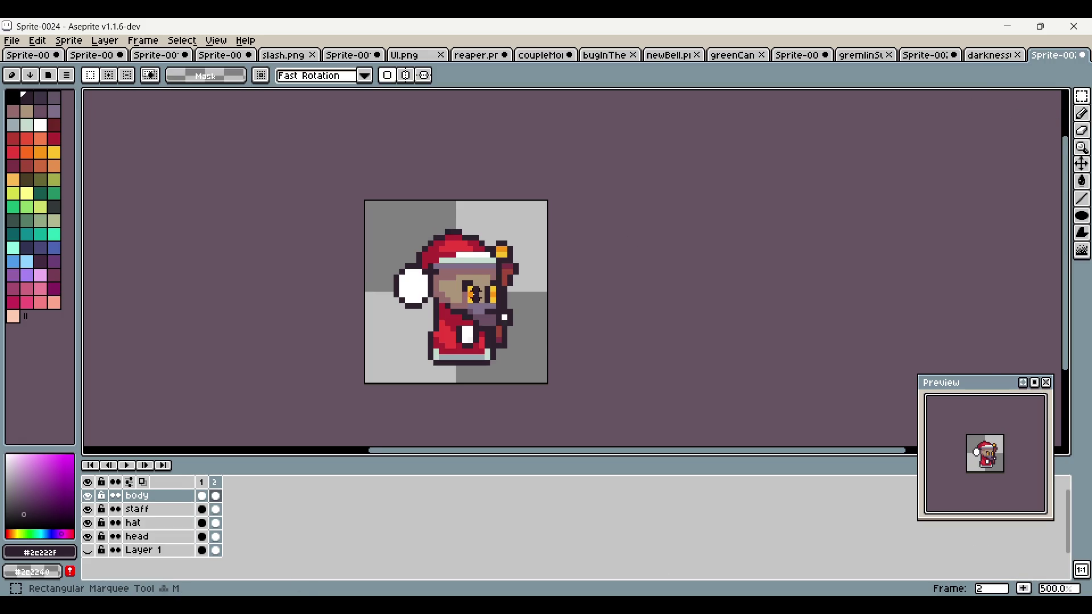
scroll(461, 308, up, 1)
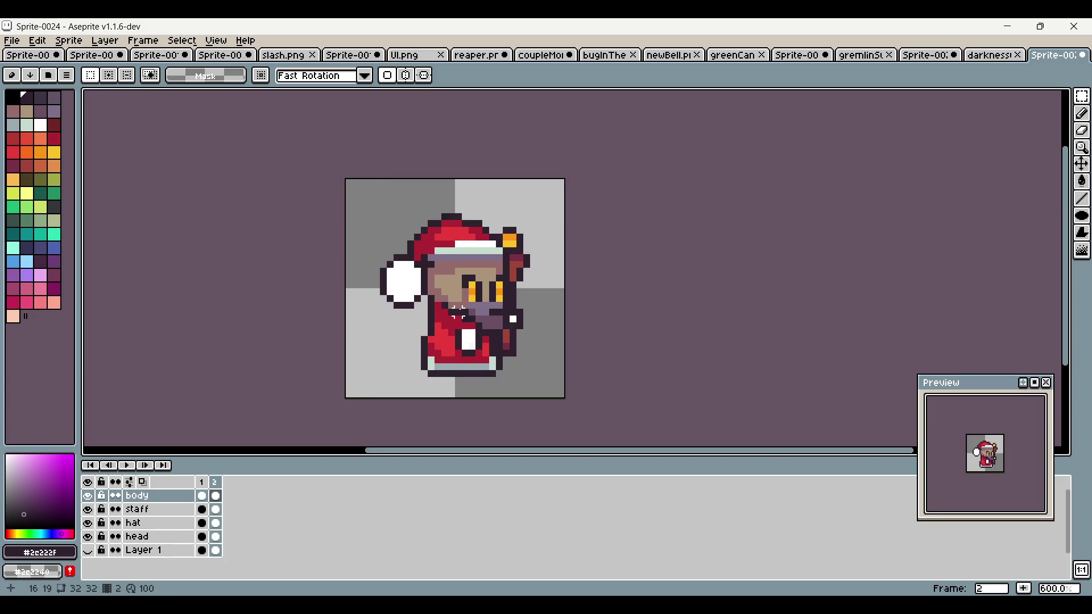
click(215, 509)
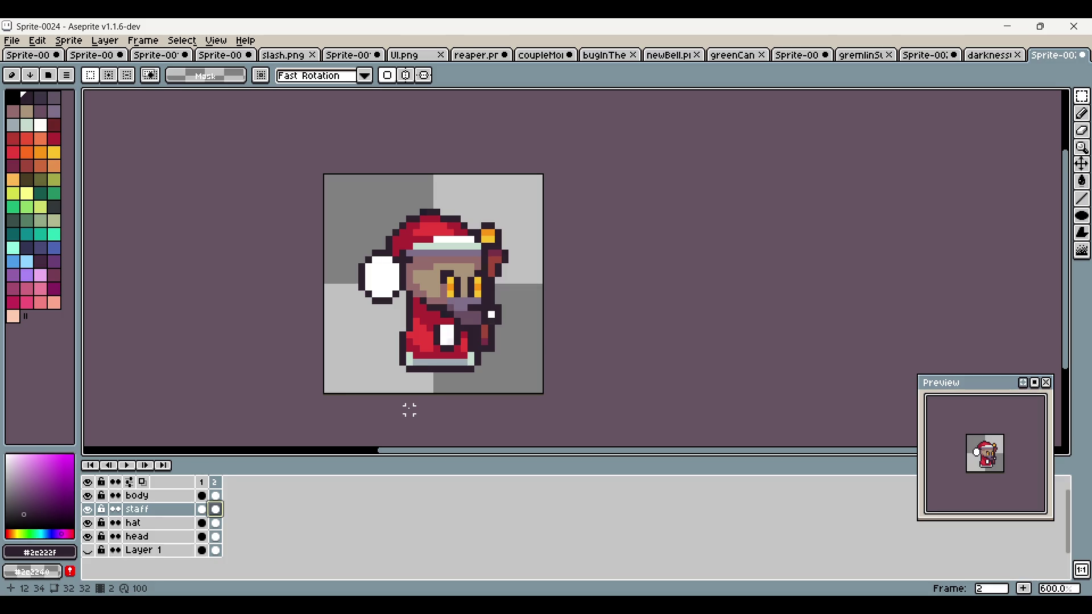
drag(512, 220, 519, 377)
key(ctrl+z)
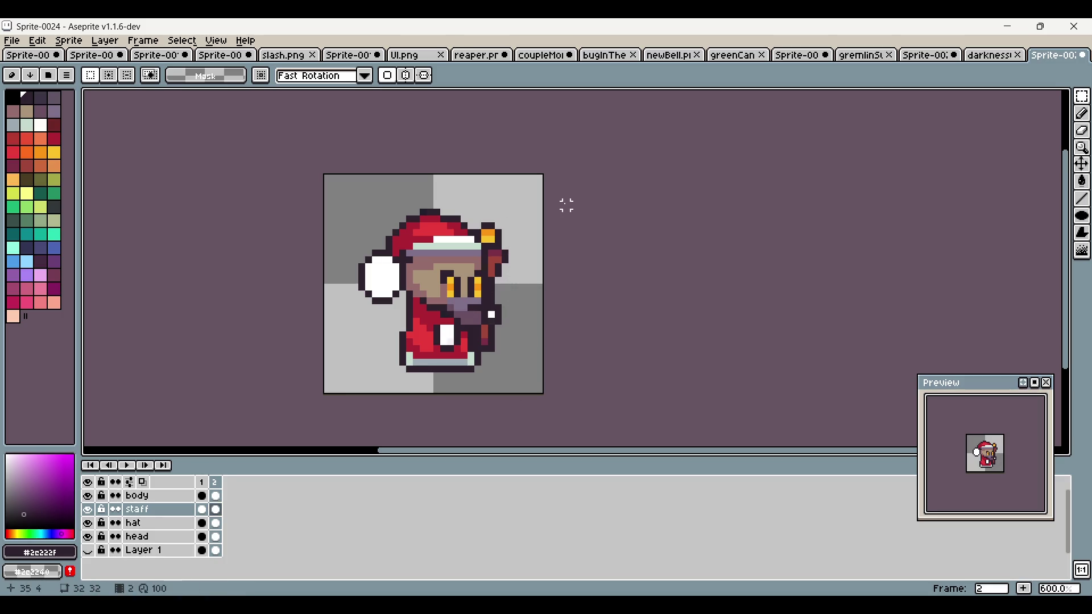
scroll(485, 328, up, 1)
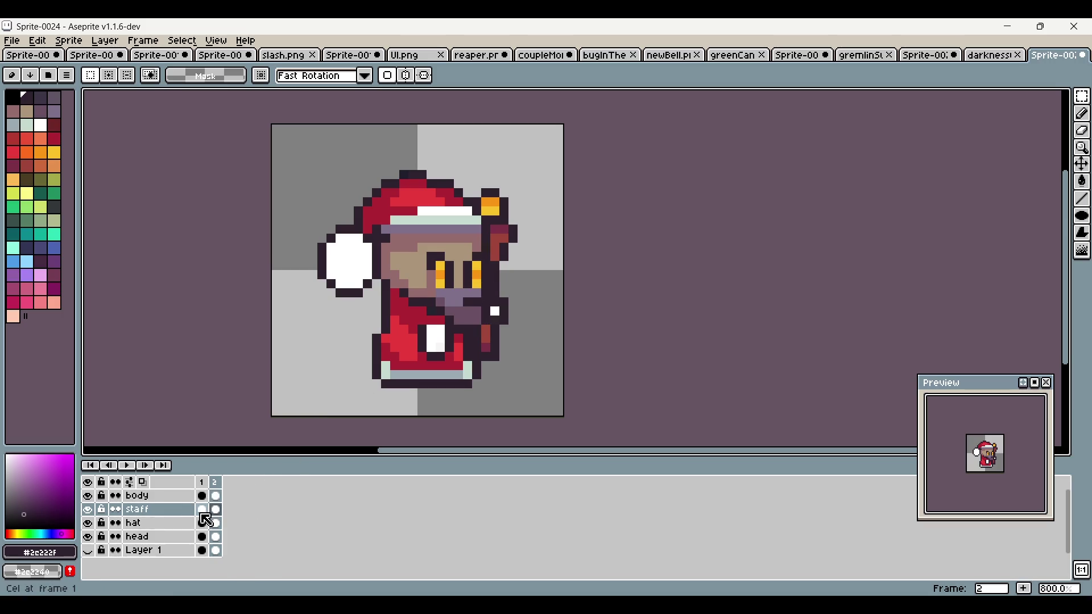
mouse_move(509, 354)
mouse_down()
mouse_move(541, 356)
mouse_move(547, 386)
mouse_up()
key(Left)
key(Left)
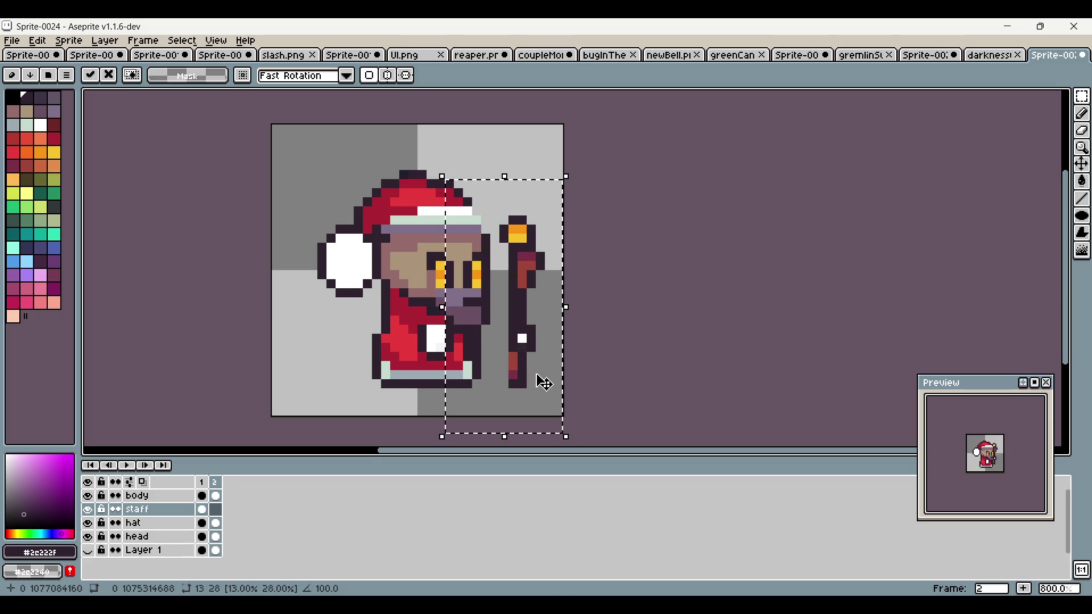
key(Down)
key(Down)
click(630, 273)
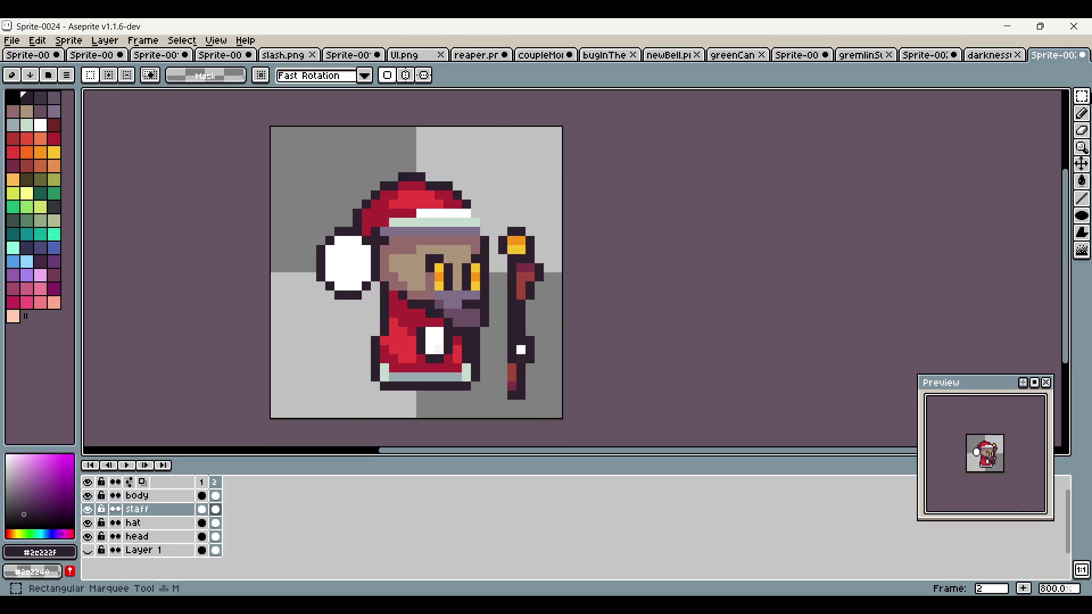
click(1083, 115)
scroll(526, 372, up, 2)
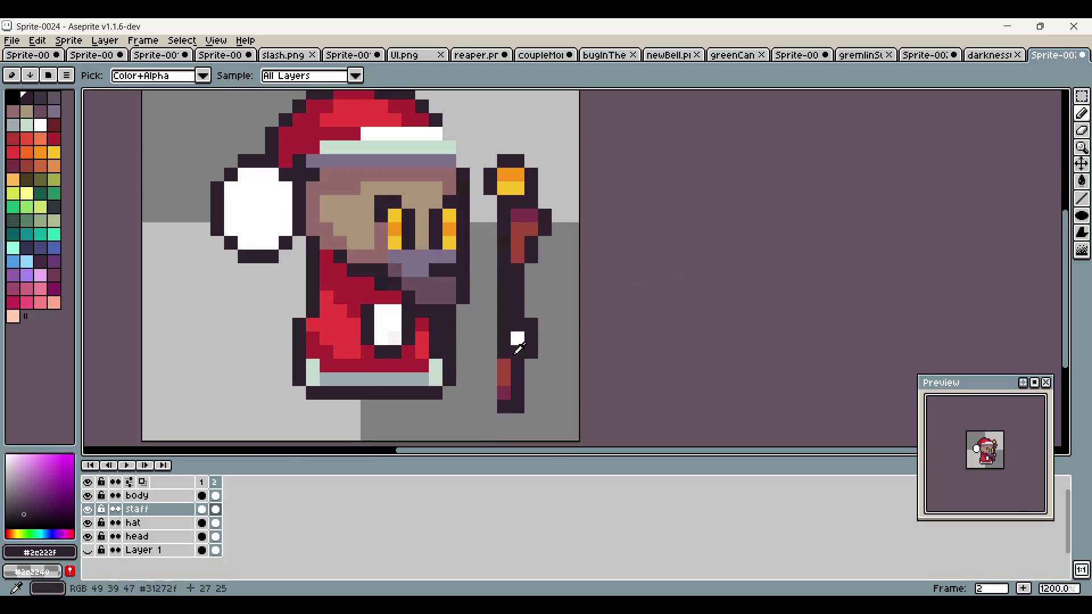
Step: Draw a dark arm line to the staff with a white highlight, plus a reddish stripe down the staff
mouse_move(514, 349)
mouse_down()
mouse_move(484, 336)
mouse_move(472, 310)
mouse_move(489, 297)
mouse_move(511, 328)
mouse_up()
alt+click(517, 338)
click(491, 325)
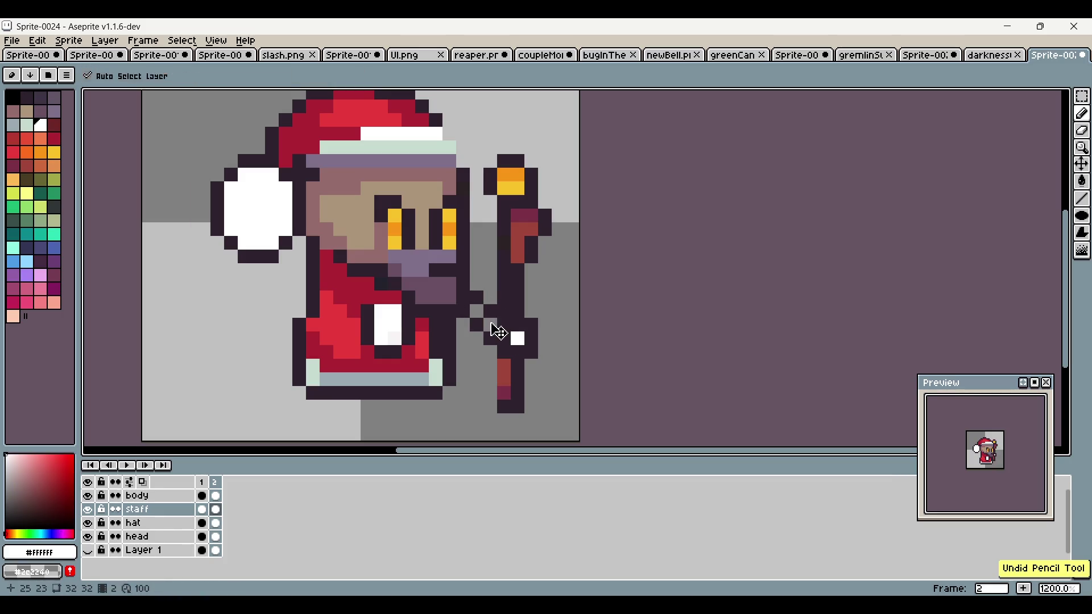
scroll(555, 375, down, 2)
scroll(554, 376, up, 3)
alt+click(526, 188)
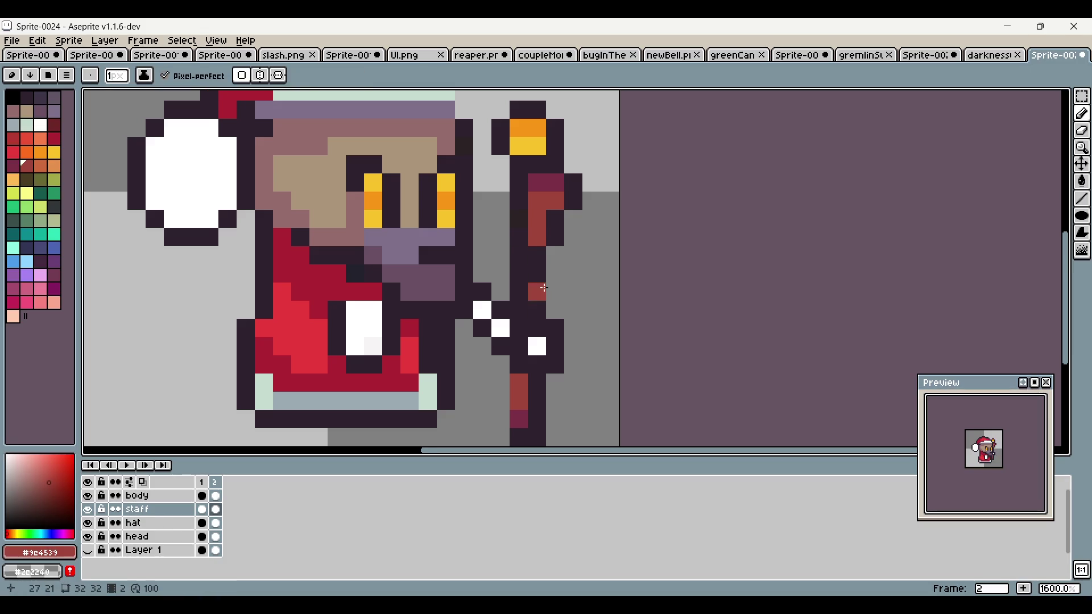
click(511, 224)
drag(511, 223, 509, 281)
Step: Add dark outline pixels at the staff top and down its left side
click(508, 330)
alt+click(526, 348)
drag(489, 348, 489, 385)
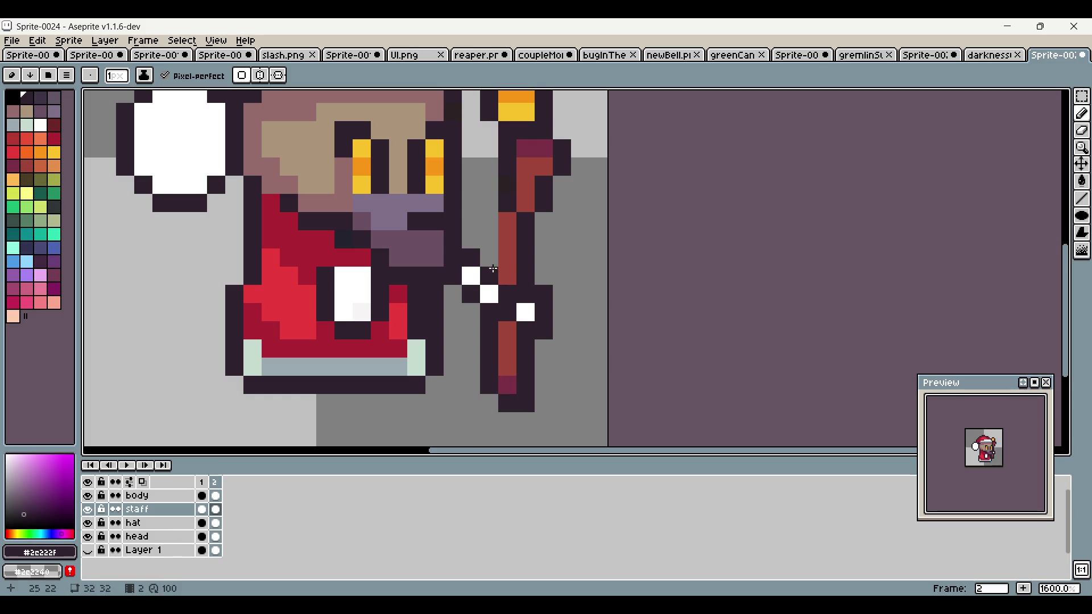
scroll(493, 269, down, 5)
scroll(477, 253, up, 2)
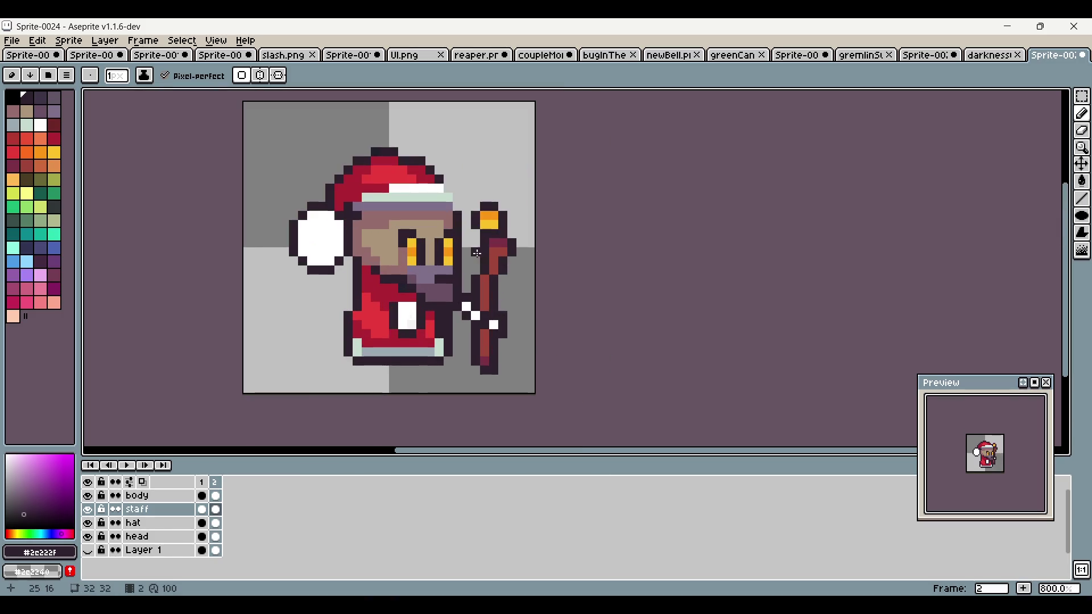
scroll(527, 349, down, 4)
scroll(495, 234, up, 6)
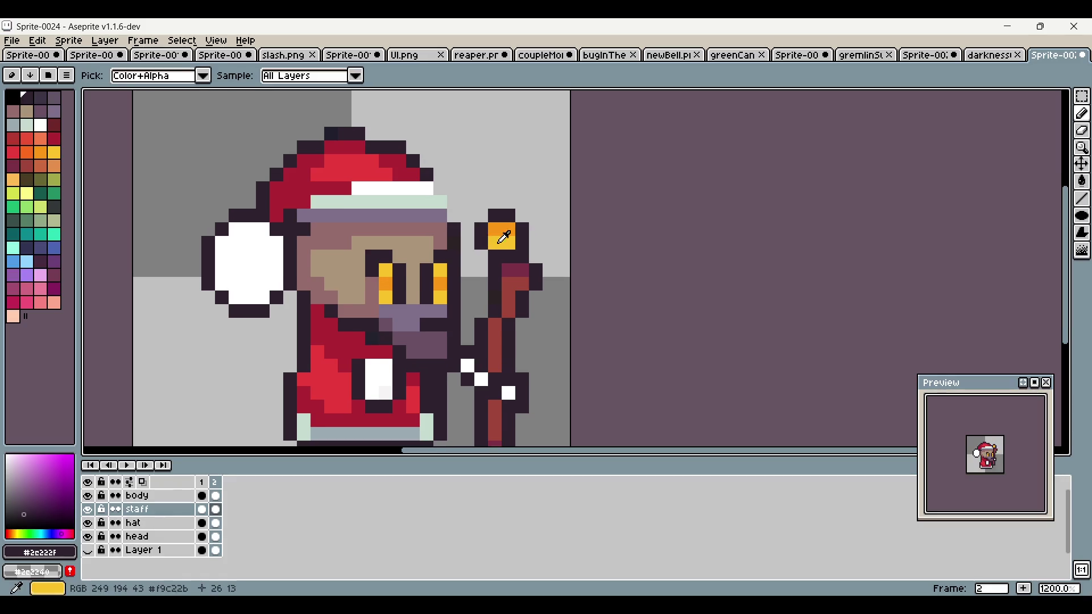
alt+click(501, 242)
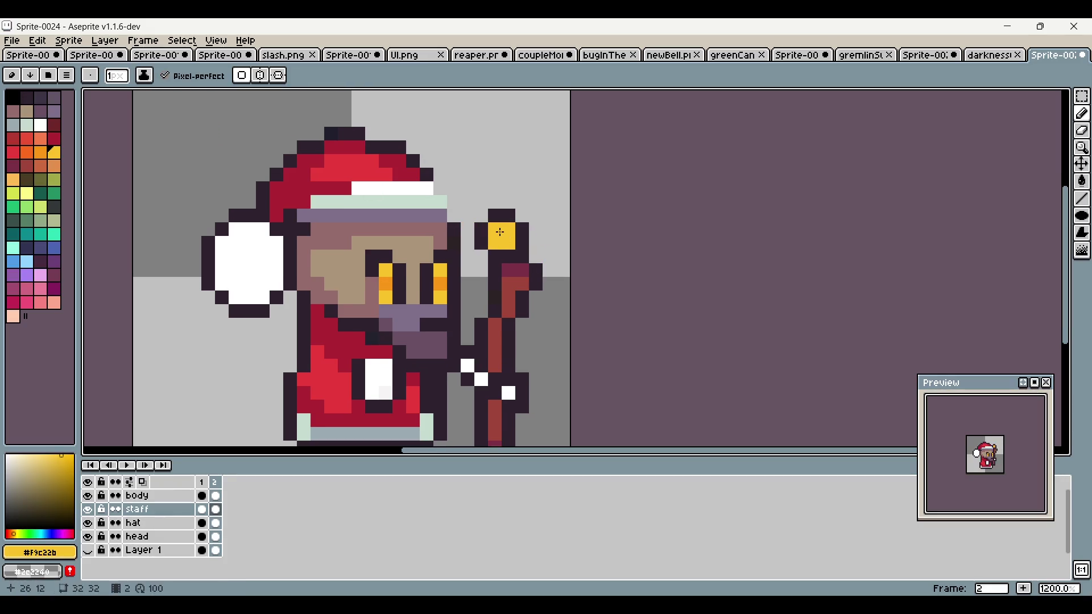
key(ctrl+z)
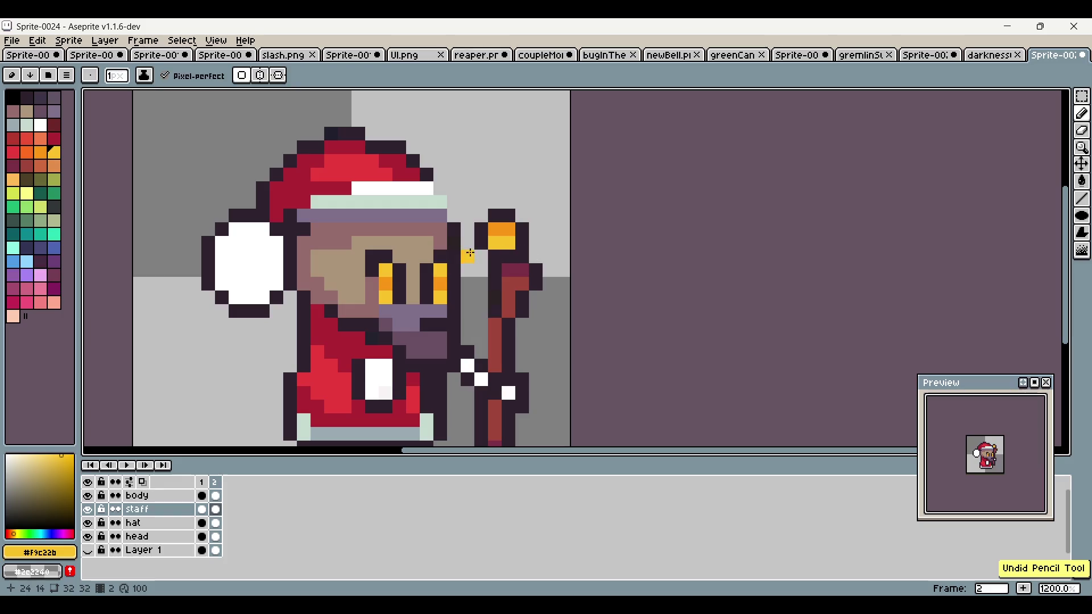
key(ctrl+y)
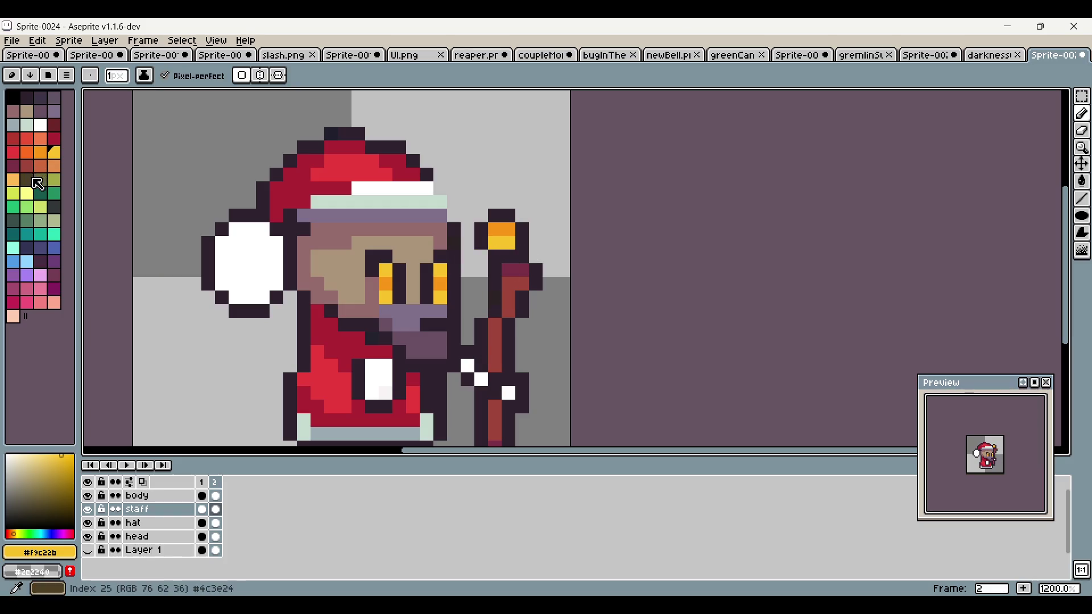
Step: Paint a crimson rim around the staff top and lower the yellow's opacity to 109
click(42, 152)
click(54, 138)
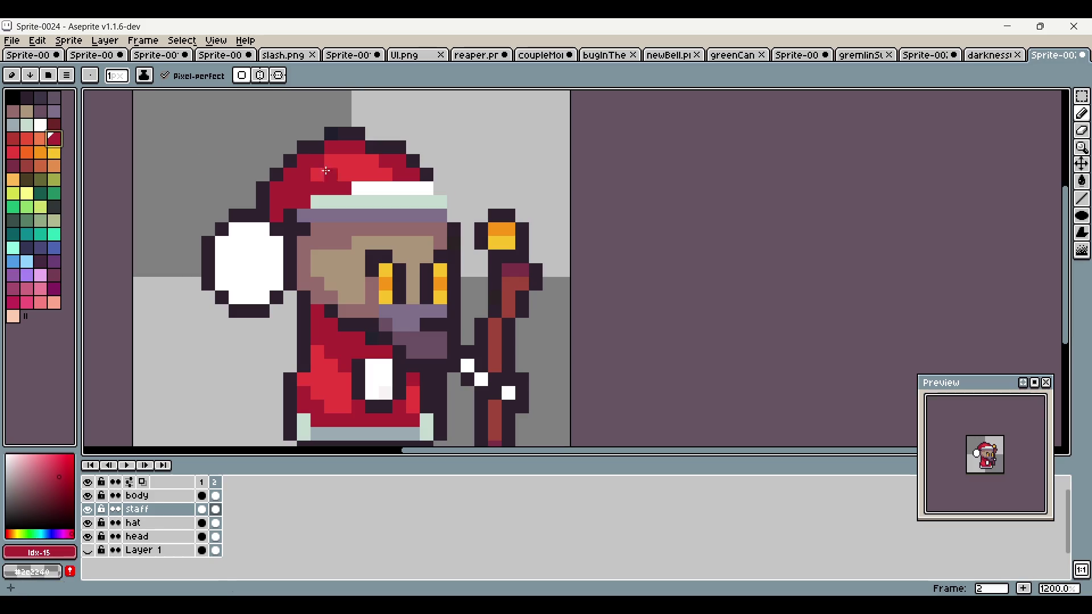
drag(504, 216, 492, 226)
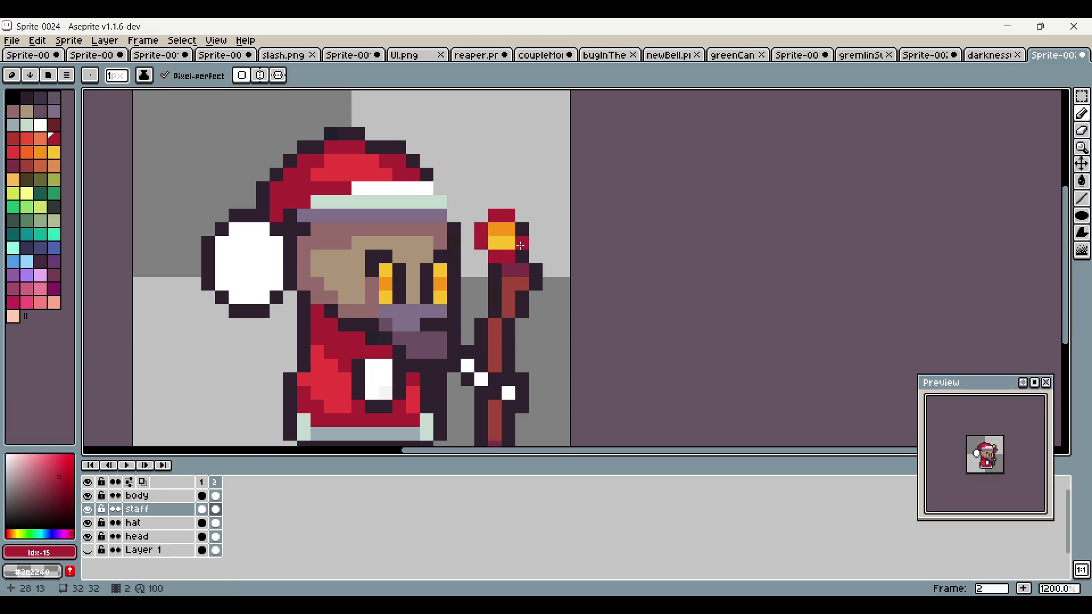
click(55, 157)
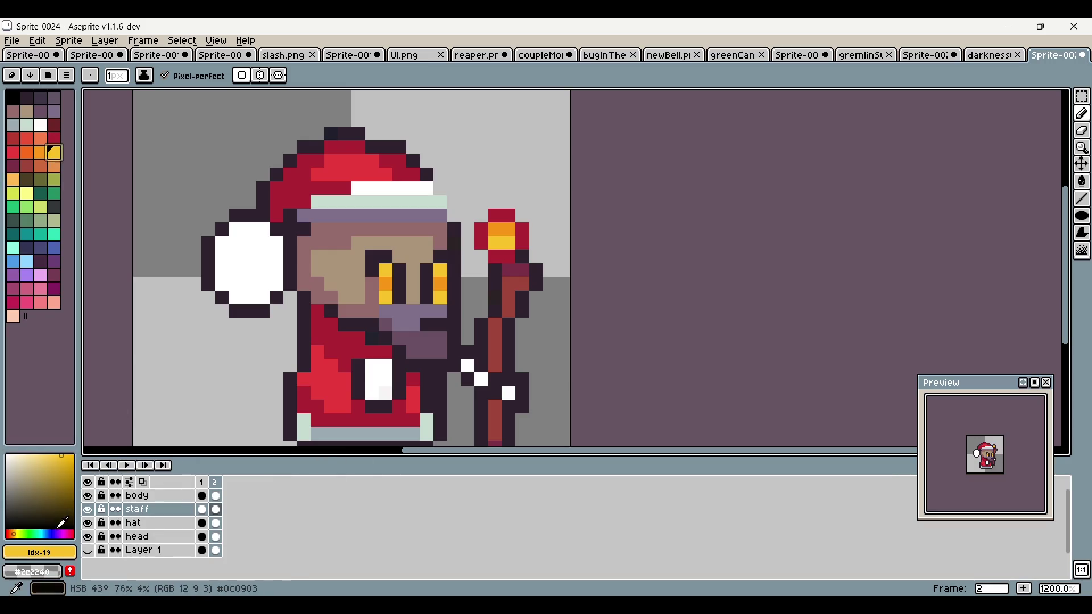
click(40, 552)
click(47, 462)
drag(229, 532, 140, 532)
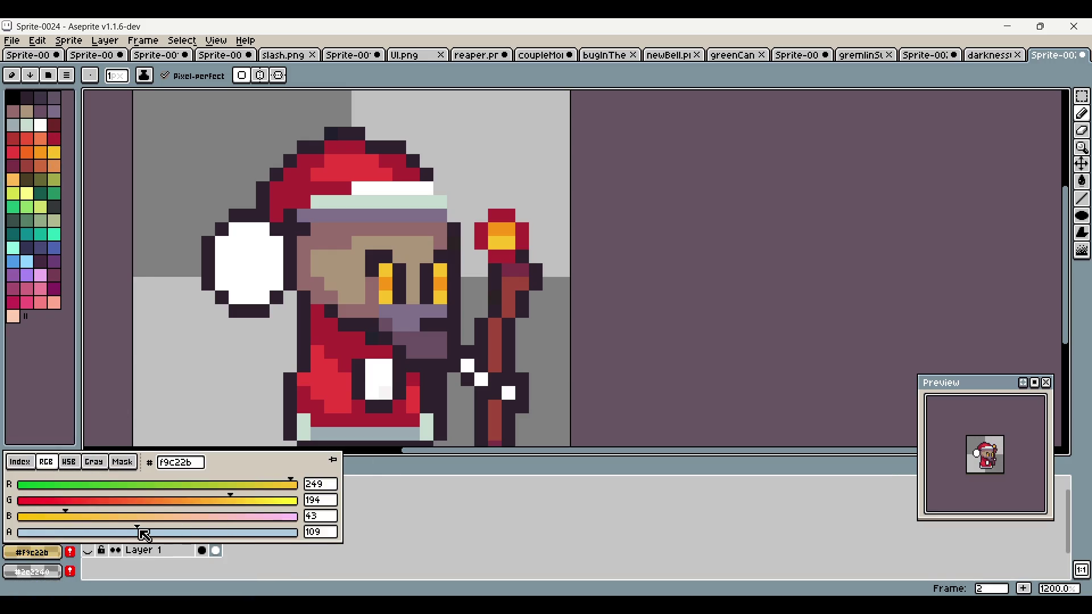
click(475, 260)
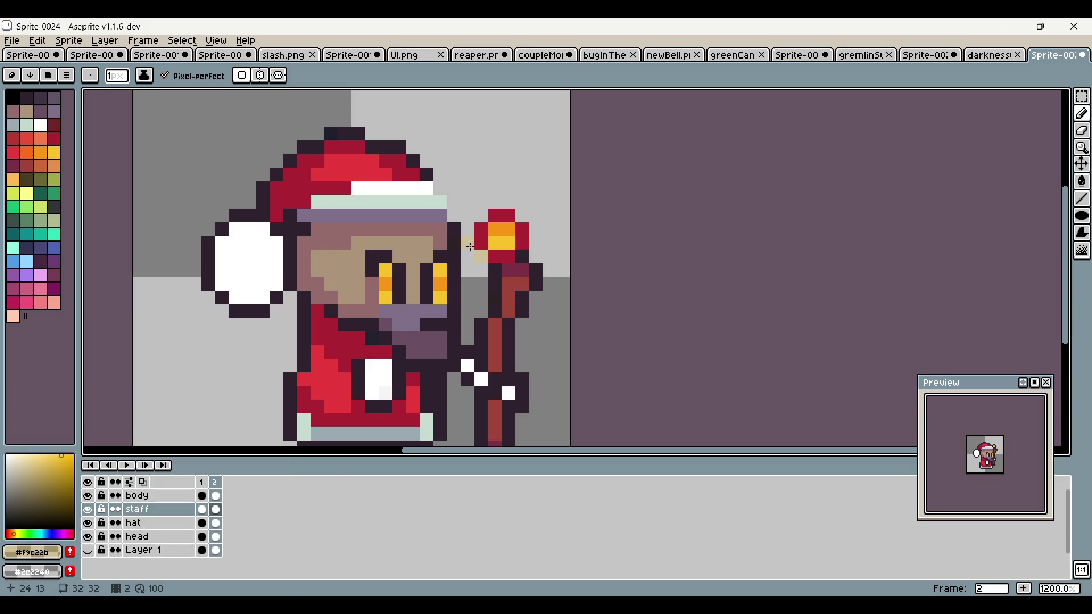
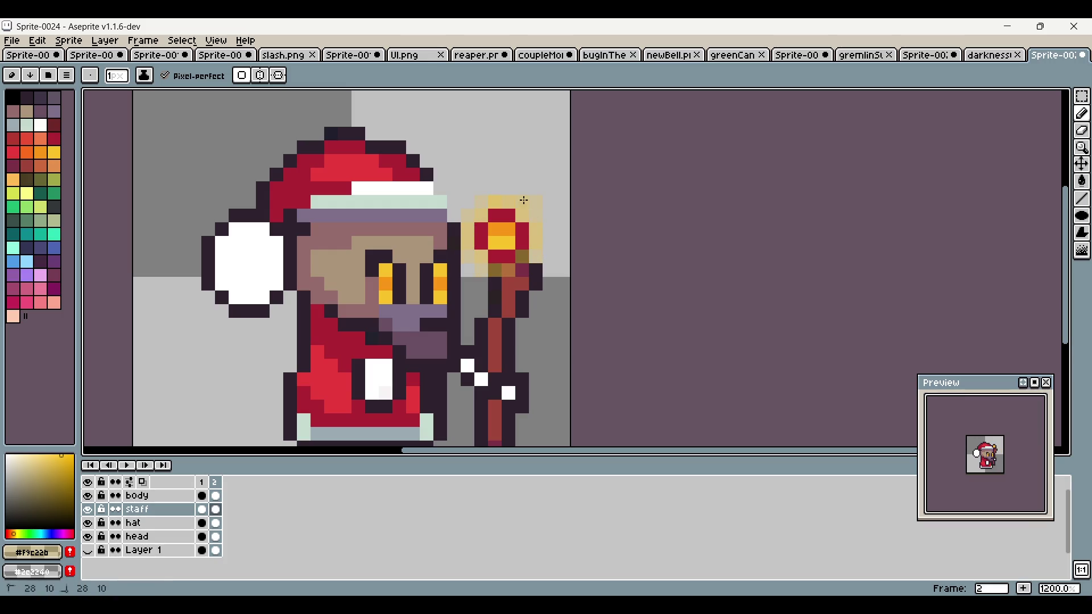
Step: Paint the orb's centre pixels white on the staff in frame 2
scroll(531, 314, down, 4)
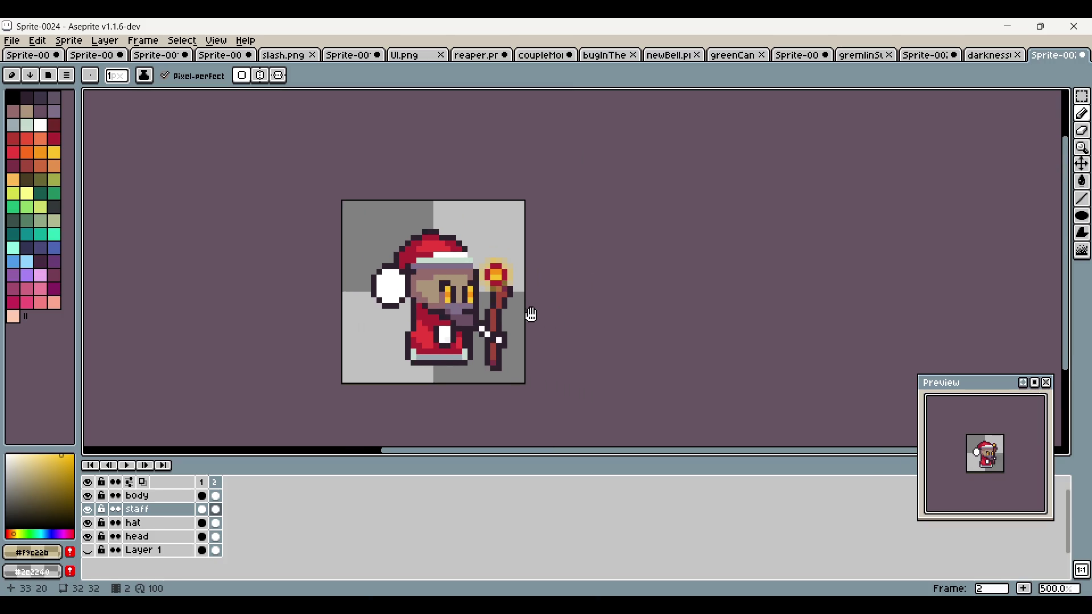
scroll(438, 249, up, 4)
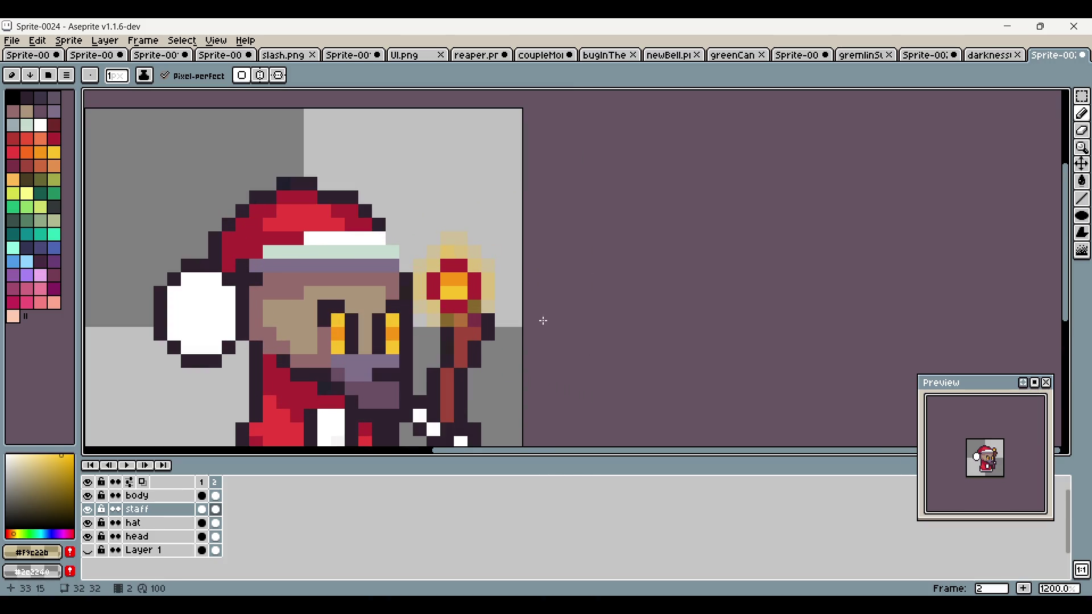
scroll(642, 250, down, 4)
scroll(586, 283, right, 1)
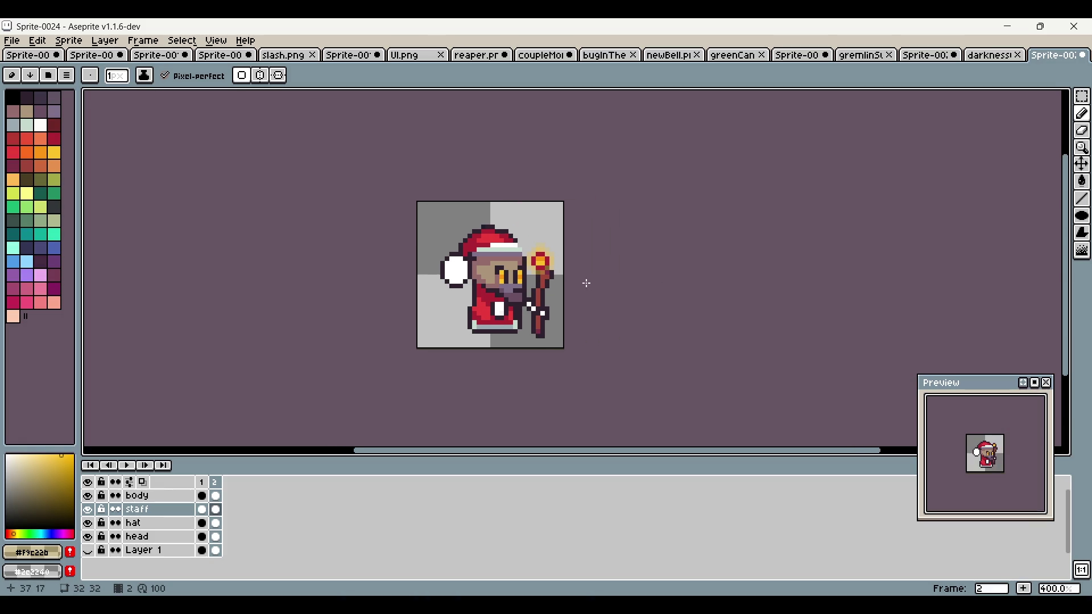
scroll(483, 353, up, 1)
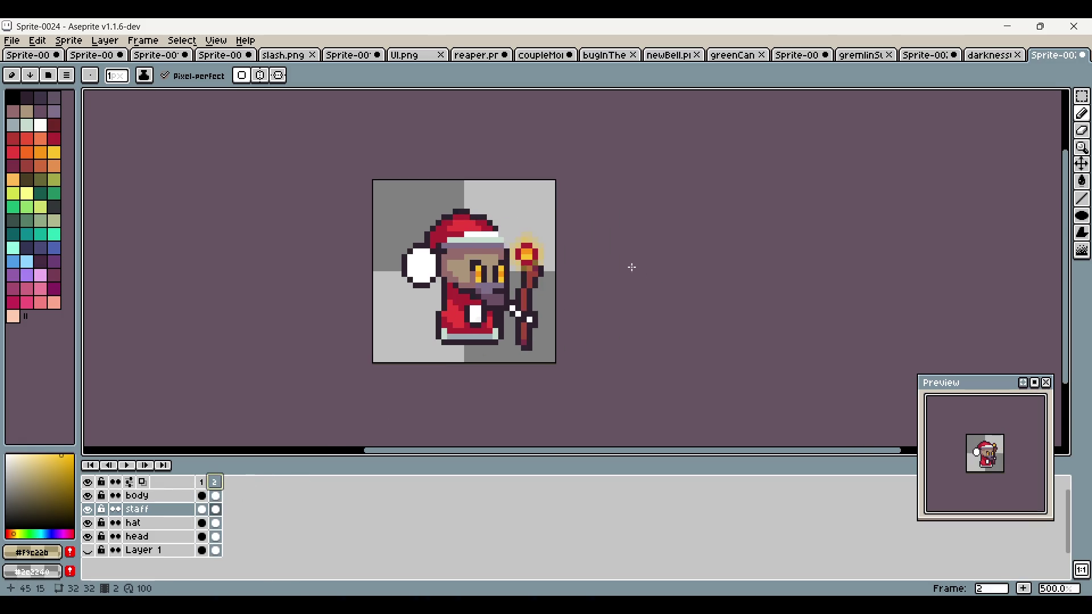
scroll(537, 265, up, 5)
click(47, 129)
mouse_move(474, 250)
mouse_down()
mouse_move(475, 232)
mouse_move(492, 232)
mouse_move(491, 250)
mouse_up()
Step: Add orange pixels down the orb's left edge and pick yellow for the flame ring
scroll(608, 307, down, 4)
scroll(610, 290, up, 4)
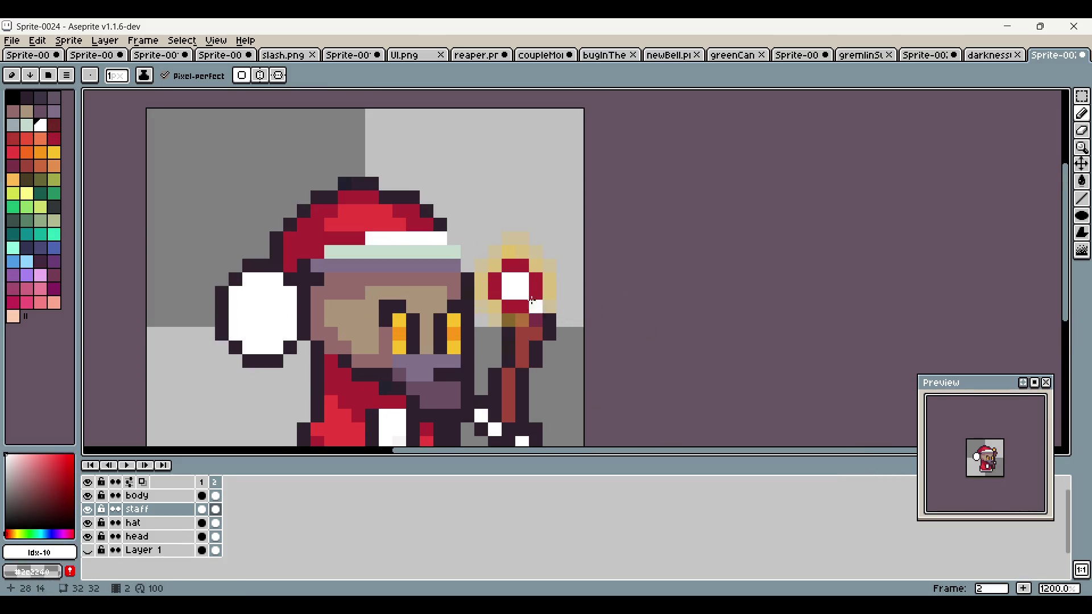
alt+click(499, 329)
drag(497, 283, 513, 306)
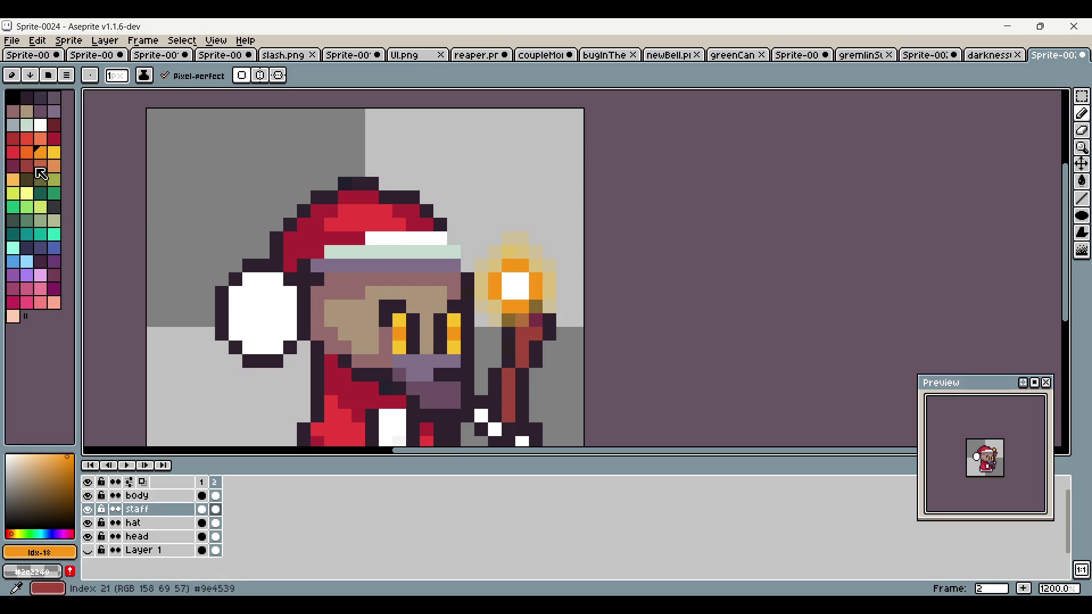
key(bracketright)
click(272, 229)
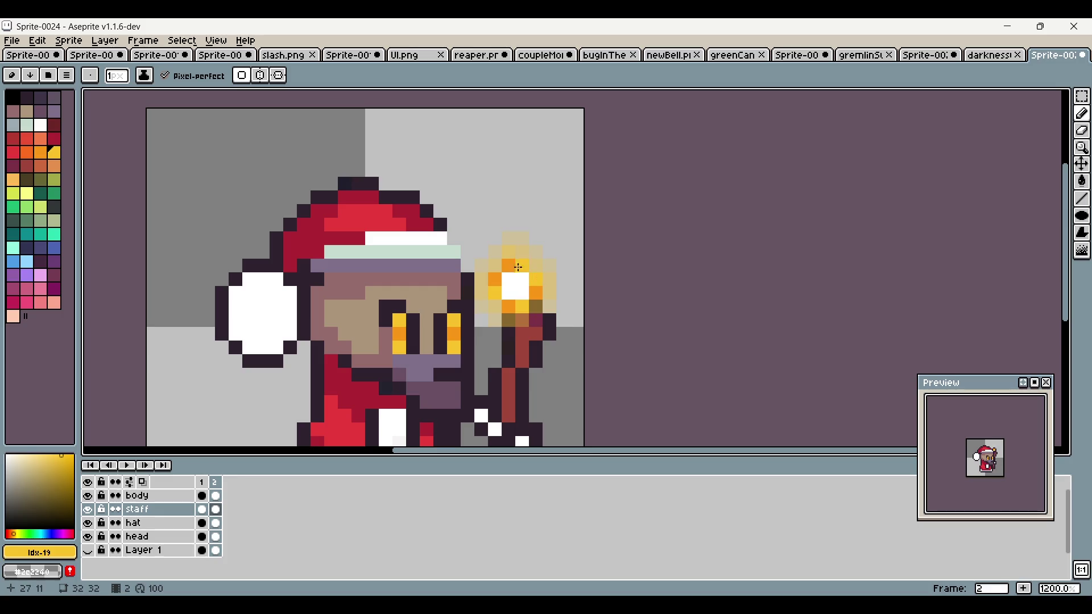
scroll(550, 326, down, 5)
scroll(562, 361, down, 2)
scroll(546, 351, up, 4)
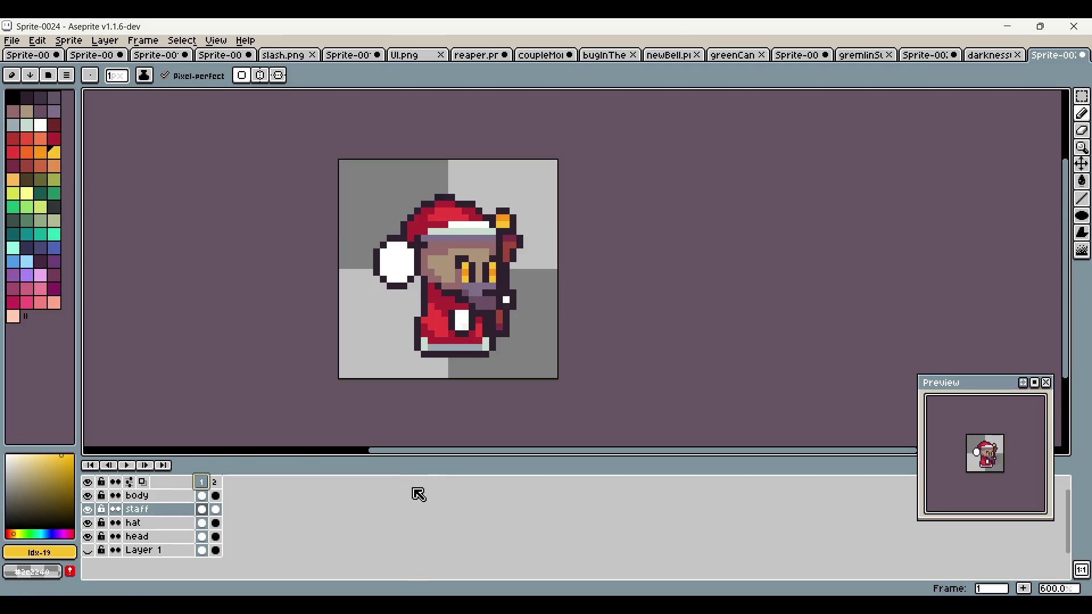
scroll(1010, 421, up, 4)
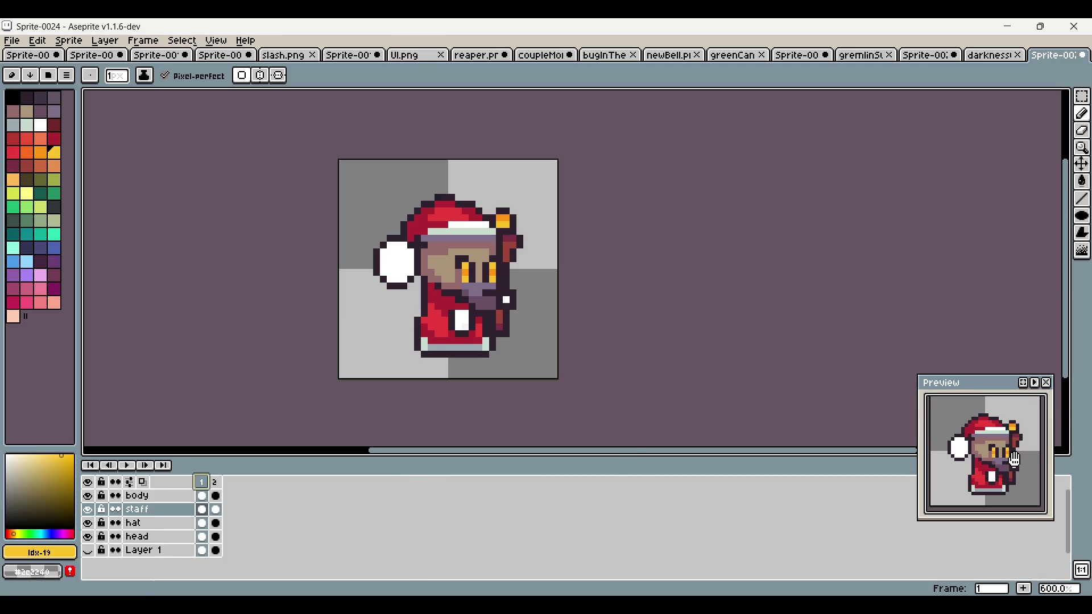
scroll(1018, 468, down, 1)
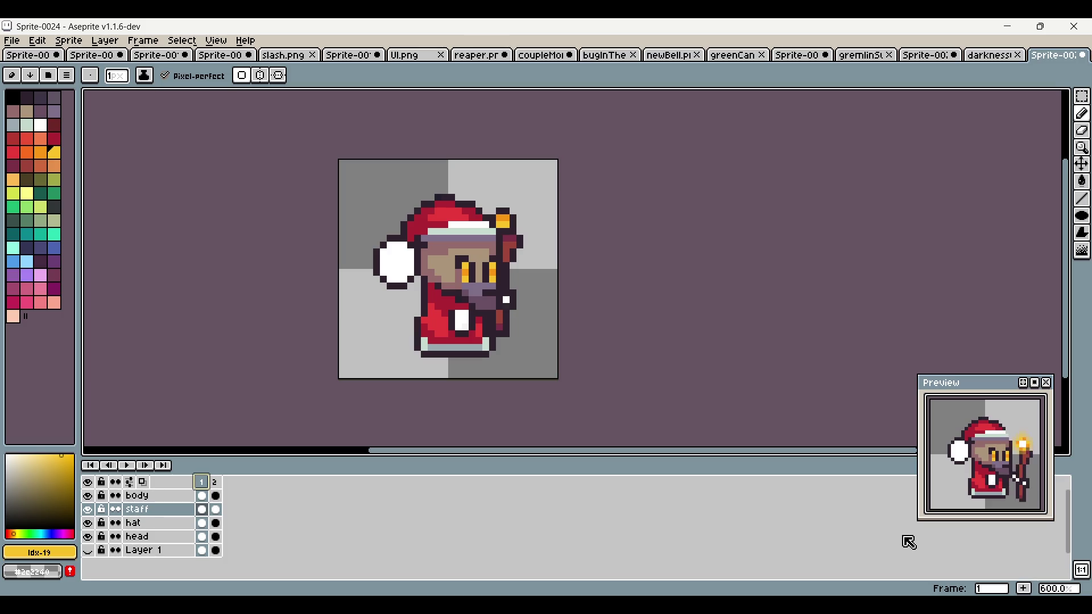
Step: Compare the poses in frames 1 and 2, ending on frame 2
click(215, 483)
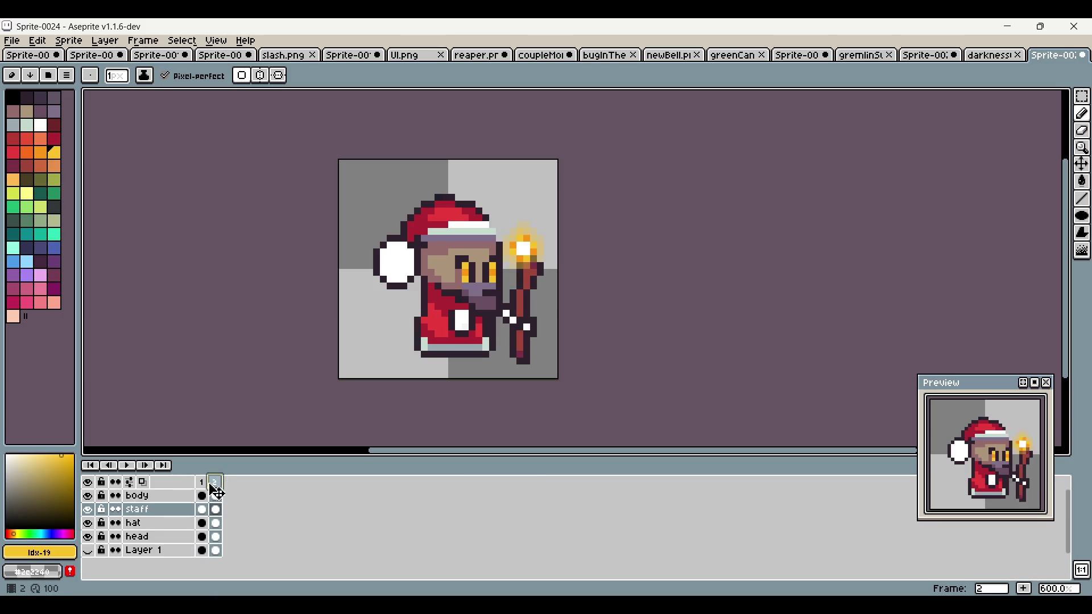
click(205, 484)
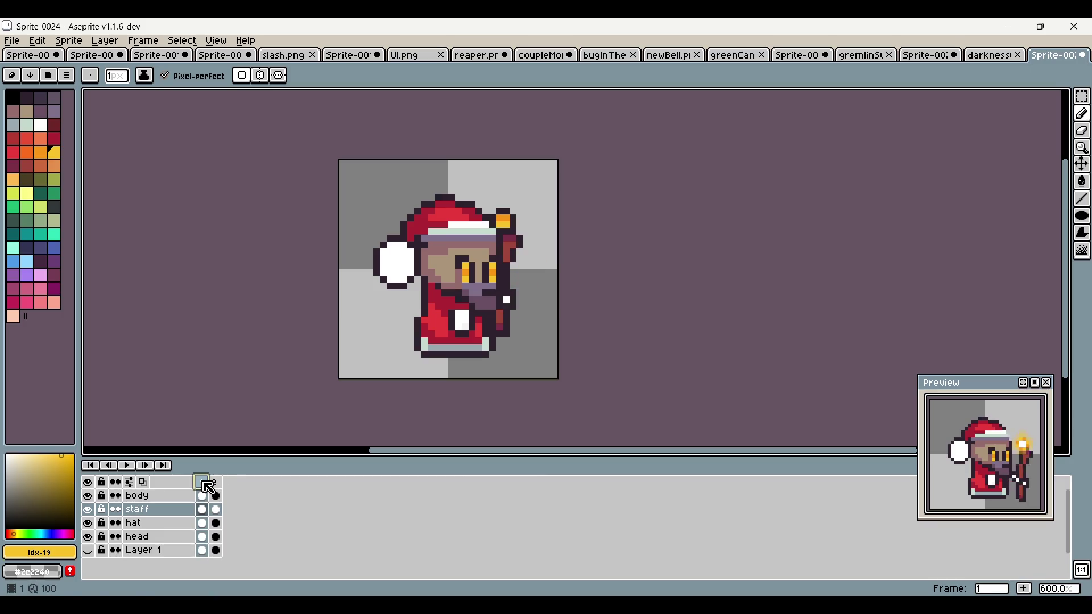
click(219, 485)
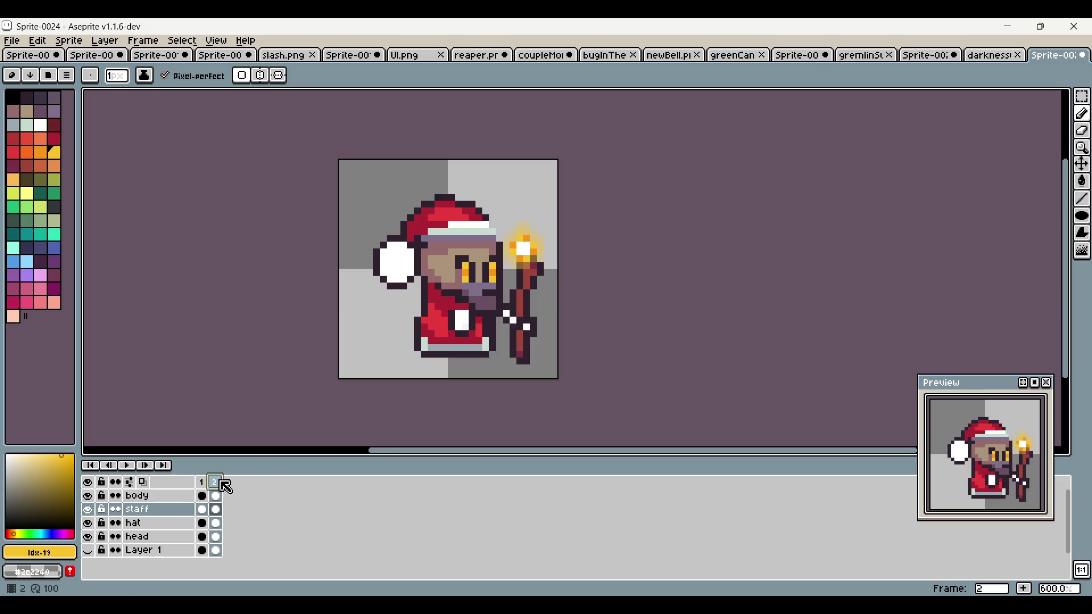
click(207, 487)
click(215, 483)
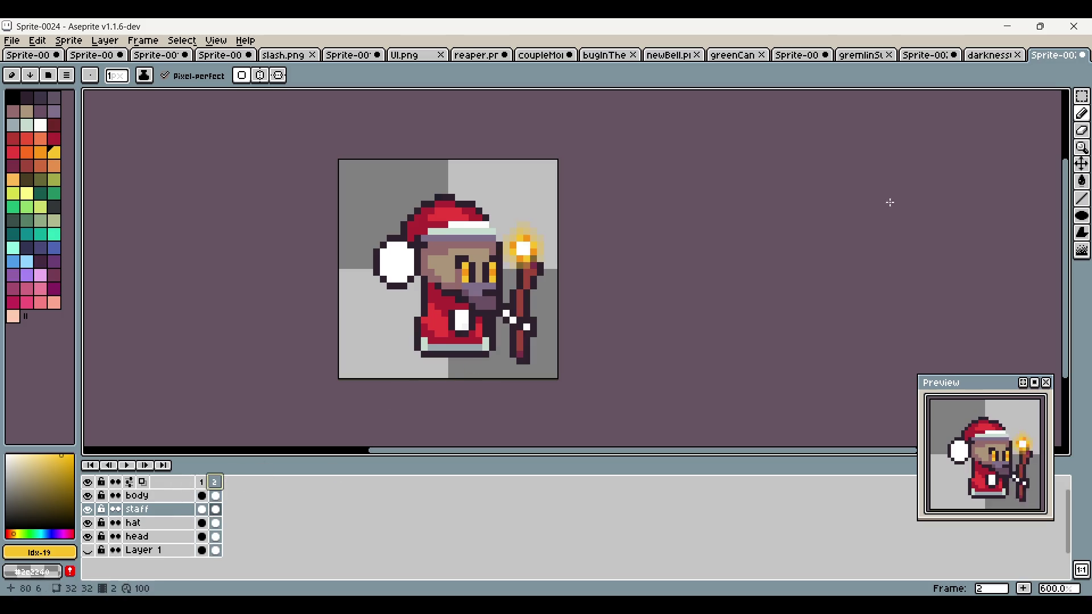
scroll(698, 236, up, 1)
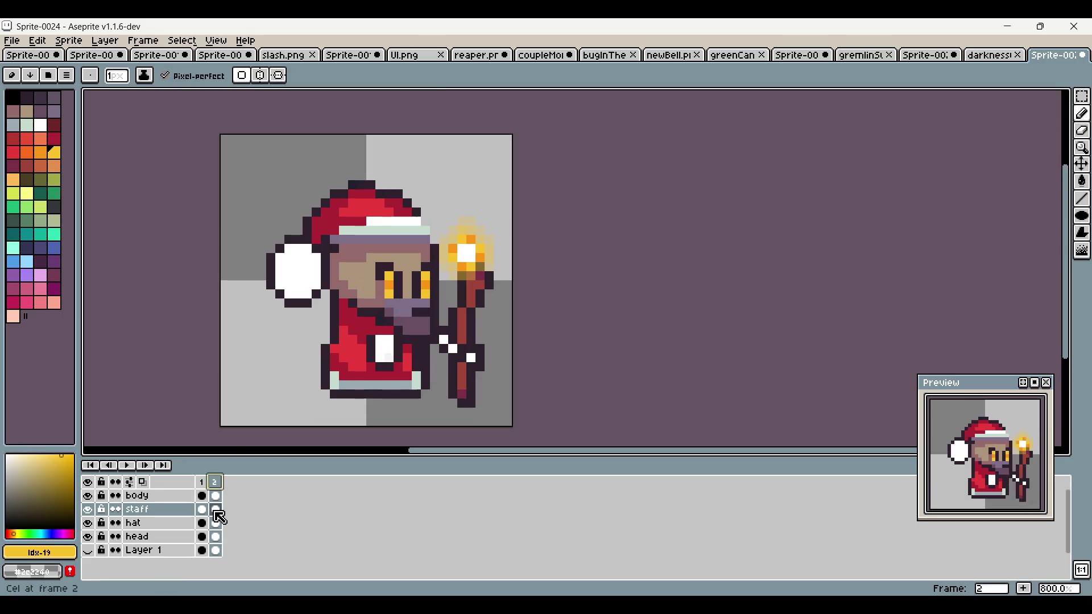
Step: Add a dark outline pixel beside the hat's white band on the head layer
click(218, 532)
scroll(455, 233, up, 1)
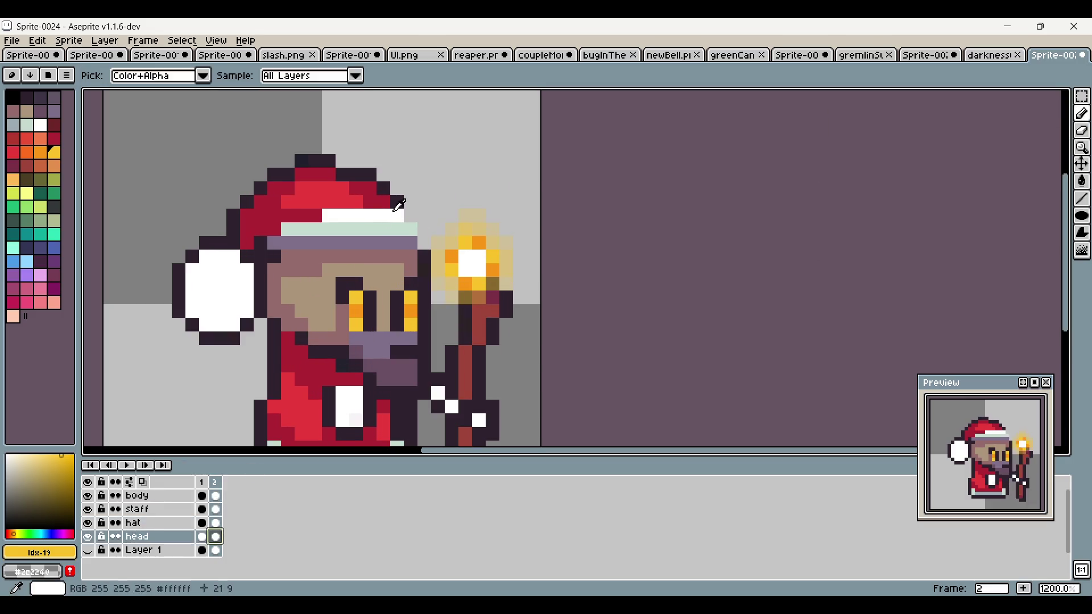
alt+click(409, 216)
click(423, 231)
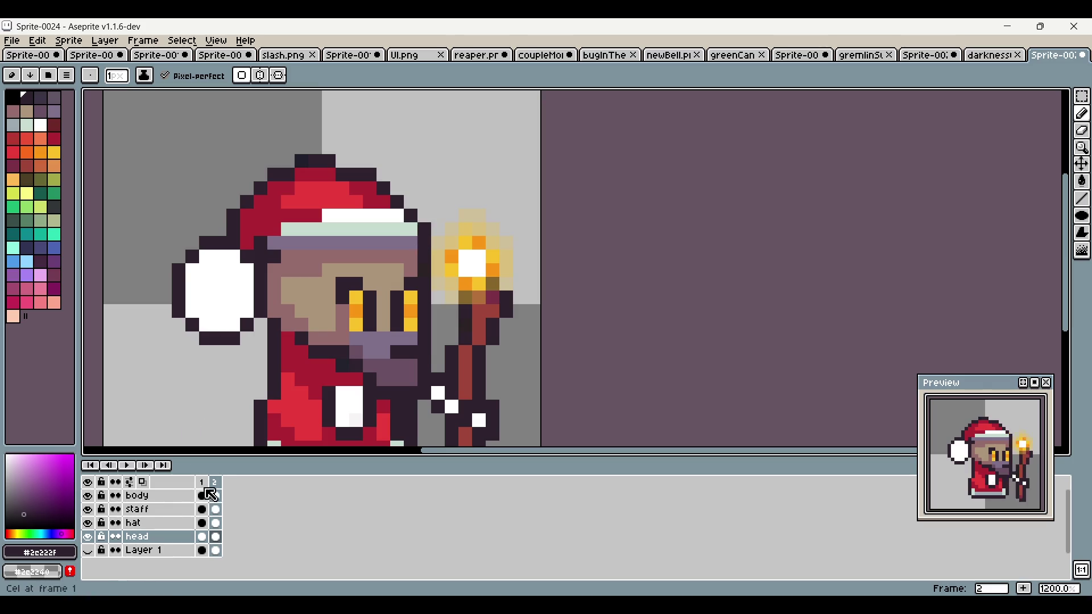
scroll(390, 332, down, 2)
scroll(390, 332, left, 2)
scroll(389, 332, down, 1)
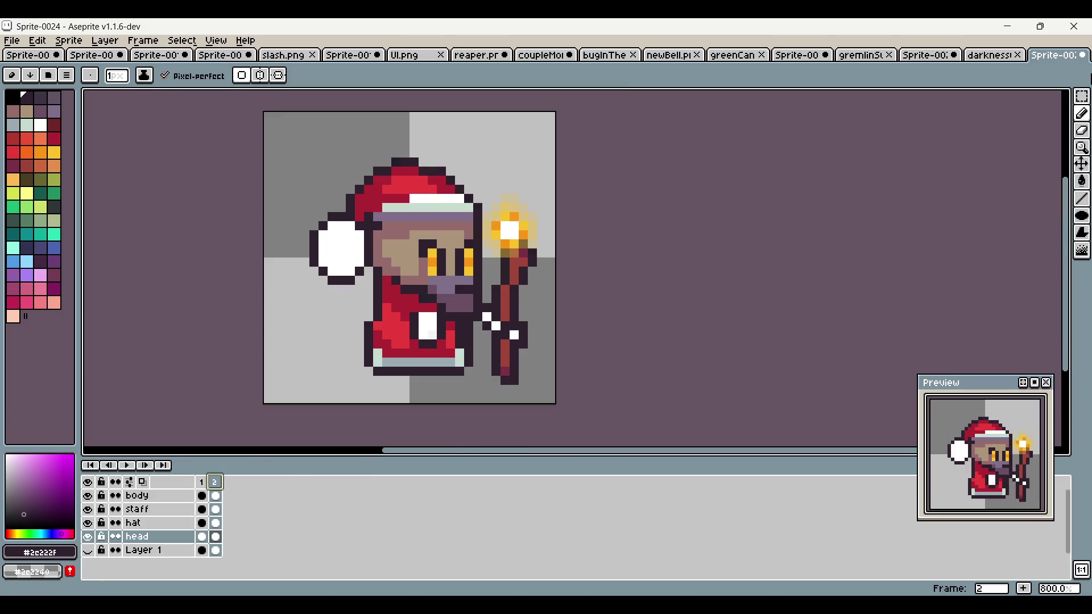
Step: Shift the head slightly lower and move the body layer beneath the head layer
click(1083, 96)
drag(307, 155, 514, 343)
mouse_move(489, 267)
mouse_down()
mouse_move(483, 275)
mouse_move(481, 262)
mouse_up()
key(Return)
drag(193, 496, 199, 547)
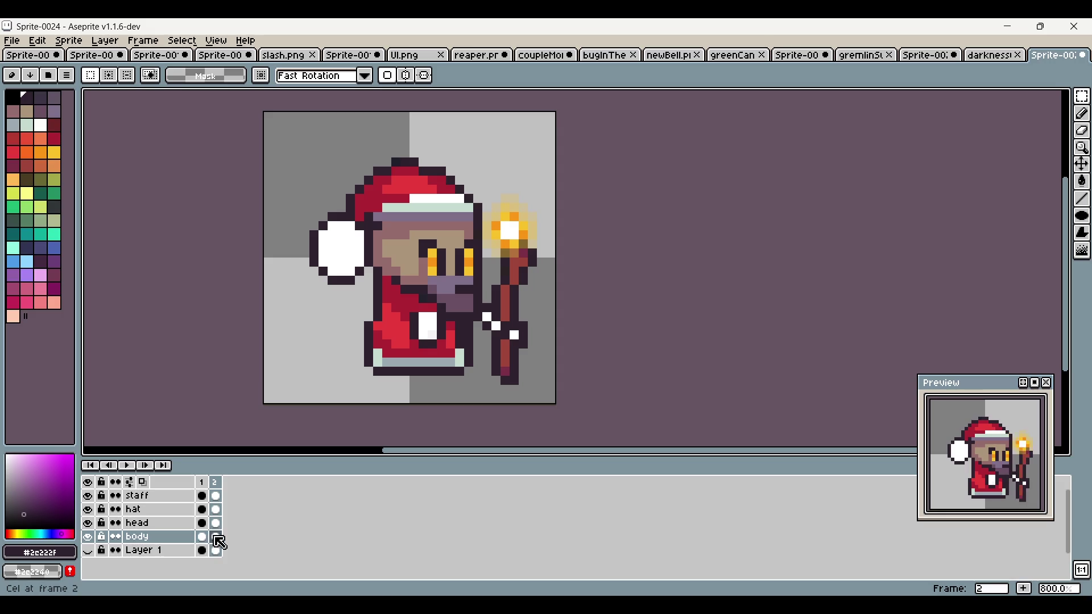
Step: Cancel a trial head move and nudge the hat down one pixel in frame 2
ctrl+click(222, 527)
click(520, 308)
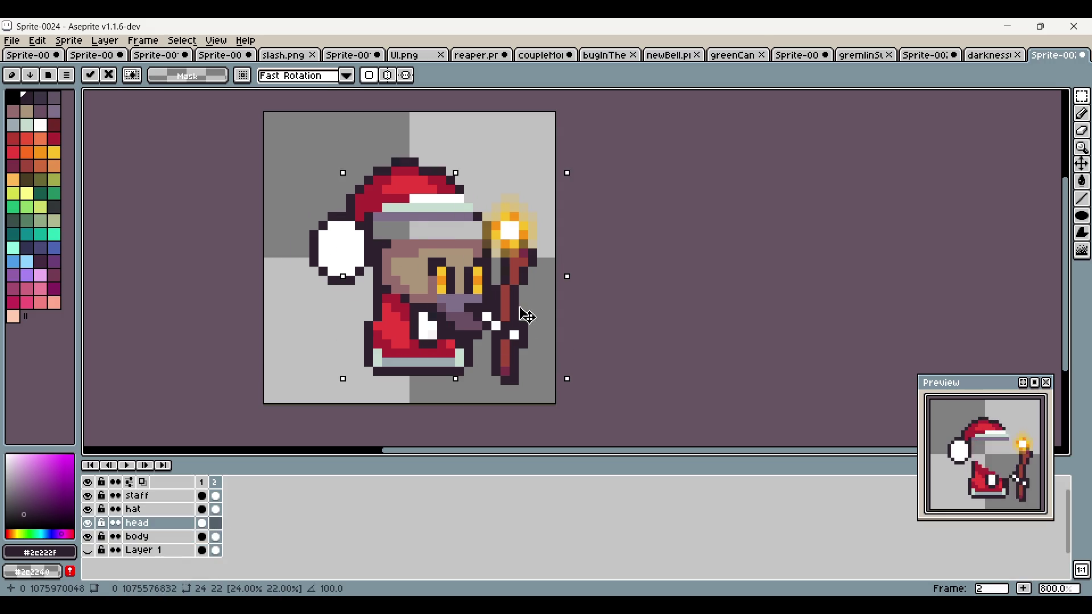
mouse_move(520, 307)
mouse_down()
mouse_move(517, 285)
mouse_move(505, 315)
mouse_up()
key(Escape)
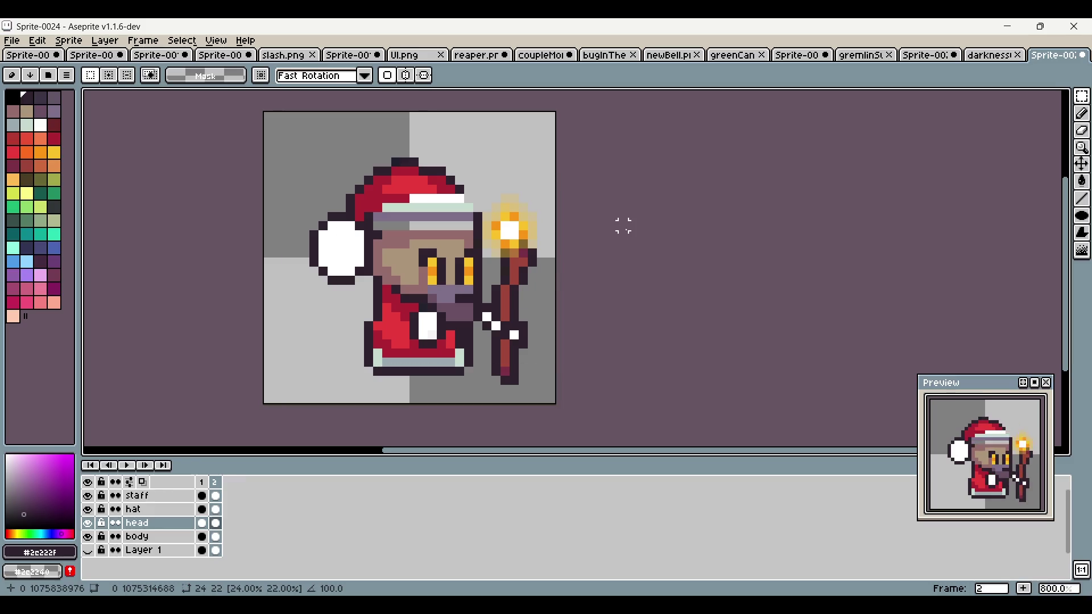
scroll(656, 261, up, 2)
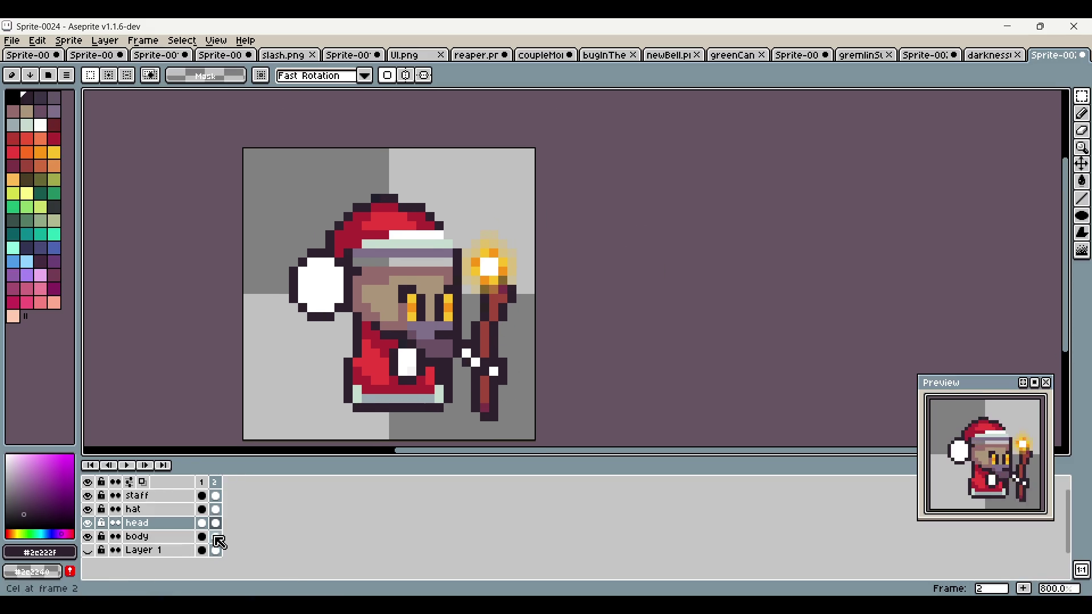
click(217, 512)
drag(284, 170, 499, 365)
drag(445, 299, 445, 309)
click(575, 225)
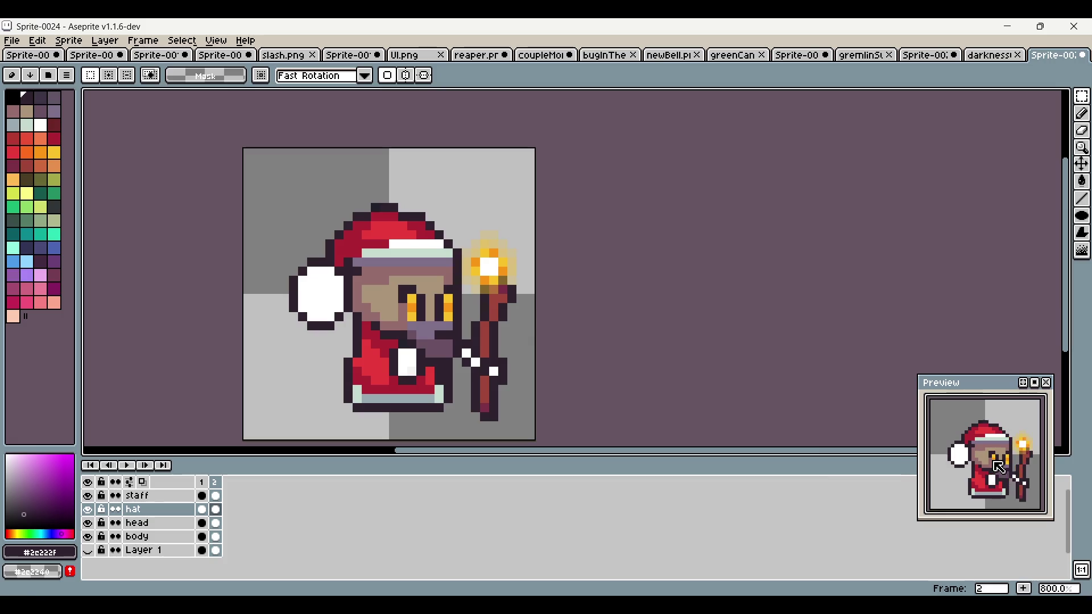
Step: Select the body's white patch and lower it by one pixel
click(216, 537)
scroll(432, 398, up, 2)
drag(364, 319, 408, 376)
key(ctrl+d)
Step: Pick white from the sprite and compare frames 1 and 2 before editing
key(b)
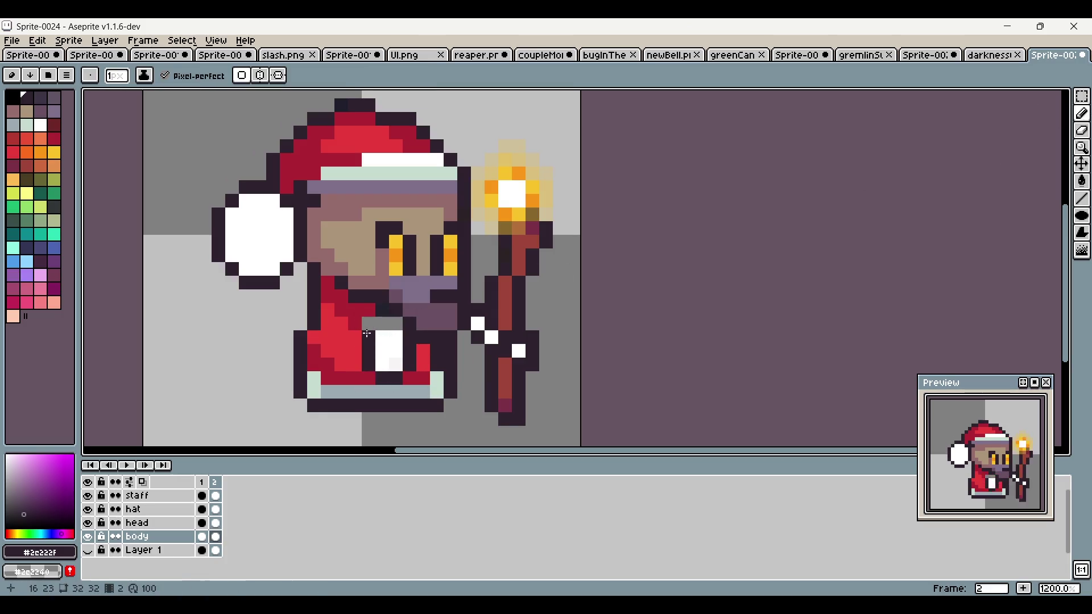
alt+click(390, 341)
scroll(395, 326, down, 2)
scroll(396, 325, up, 2)
scroll(432, 256, down, 1)
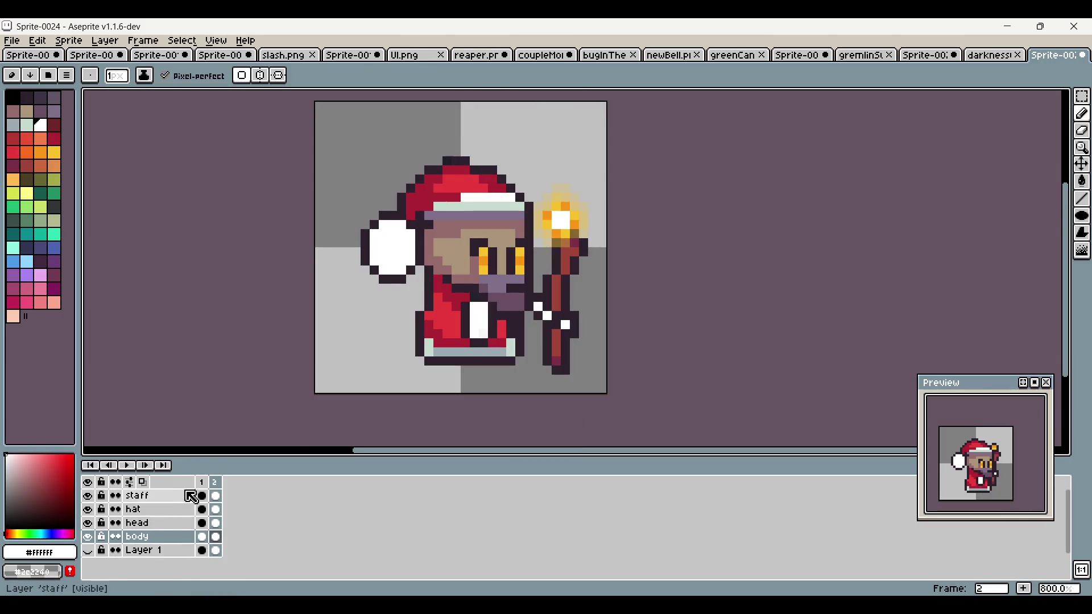
click(202, 484)
click(215, 483)
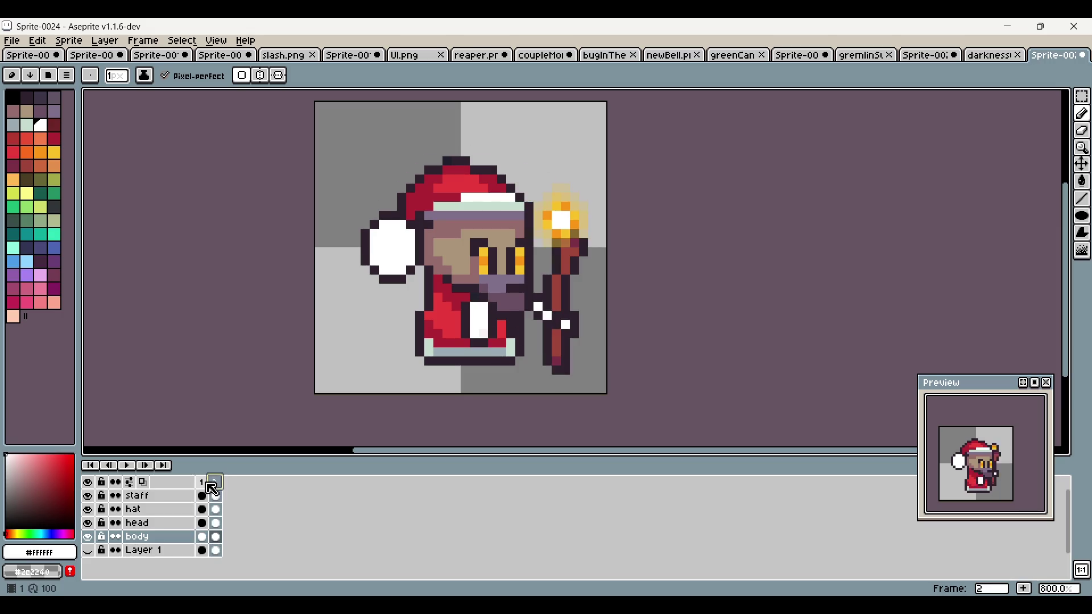
click(202, 483)
click(215, 483)
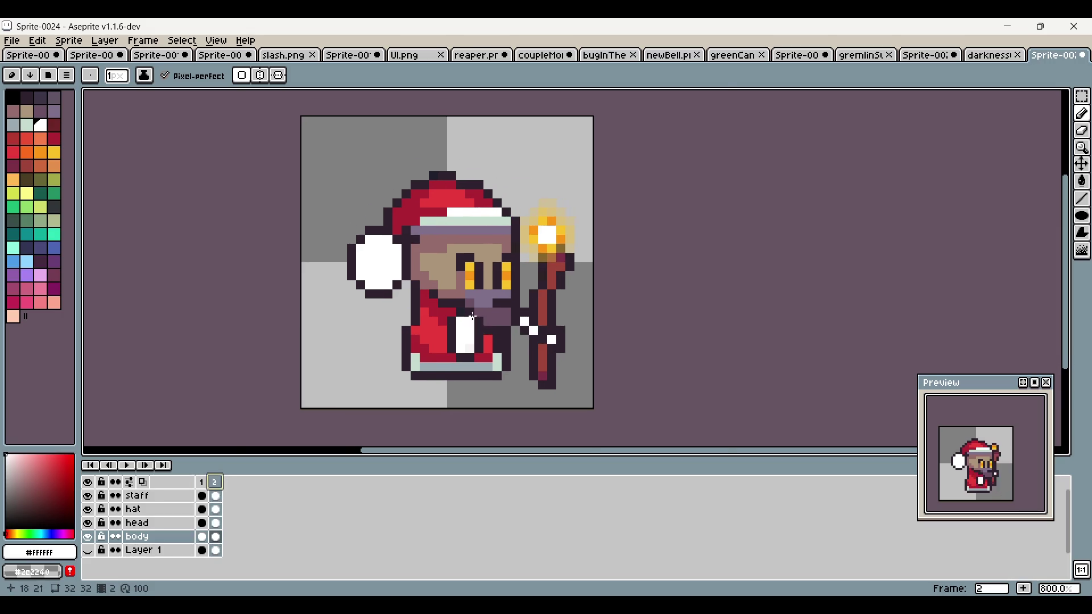
Step: Paint both eyes' middle pixels white on the head layer, then the left one yellow
scroll(485, 205, up, 2)
alt+click(481, 297)
click(40, 126)
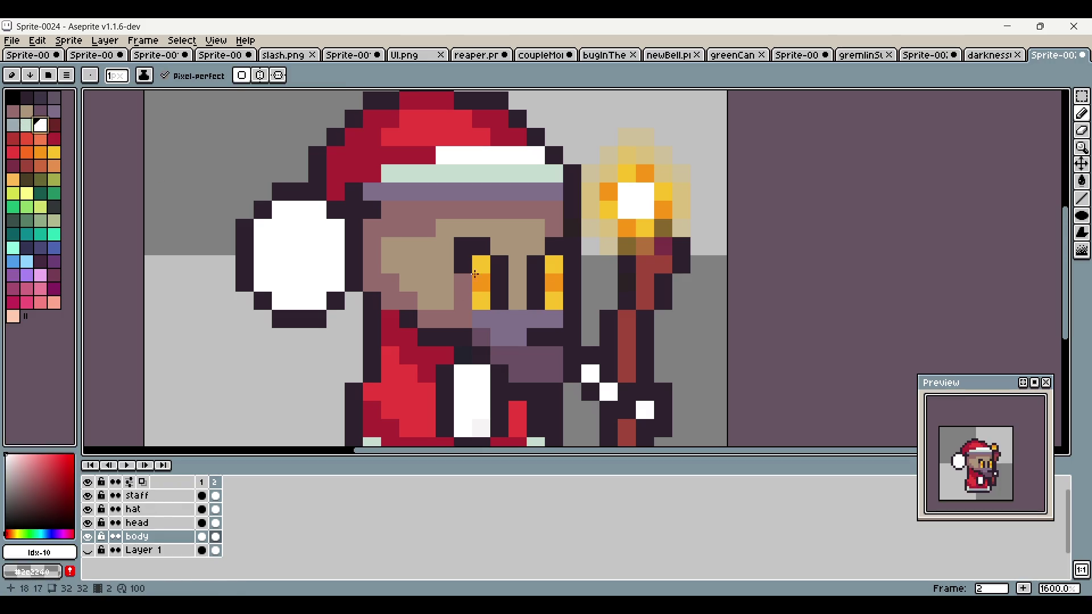
click(215, 522)
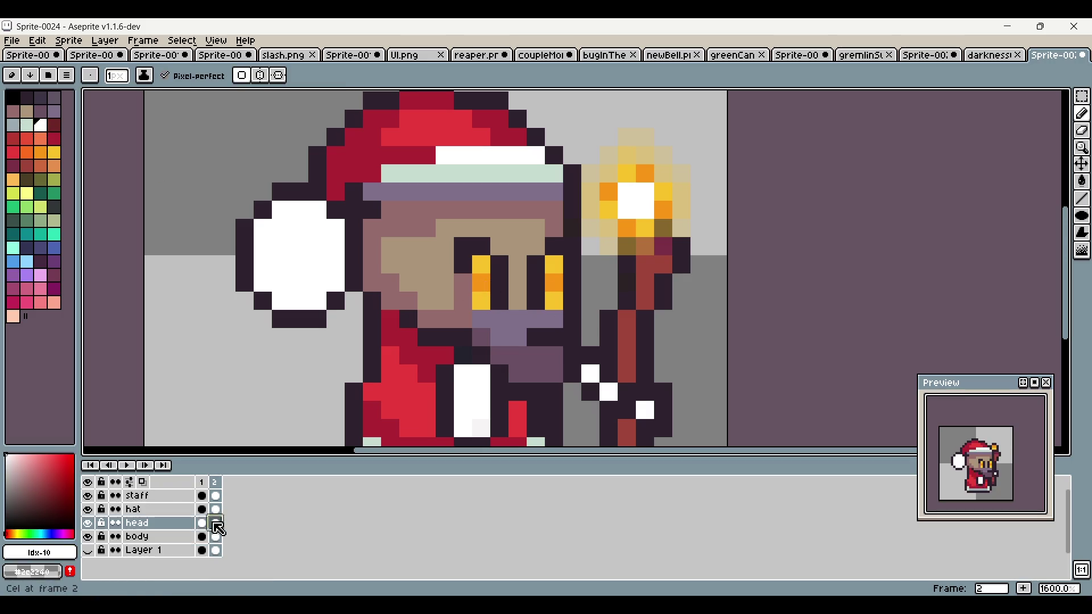
click(481, 283)
click(546, 282)
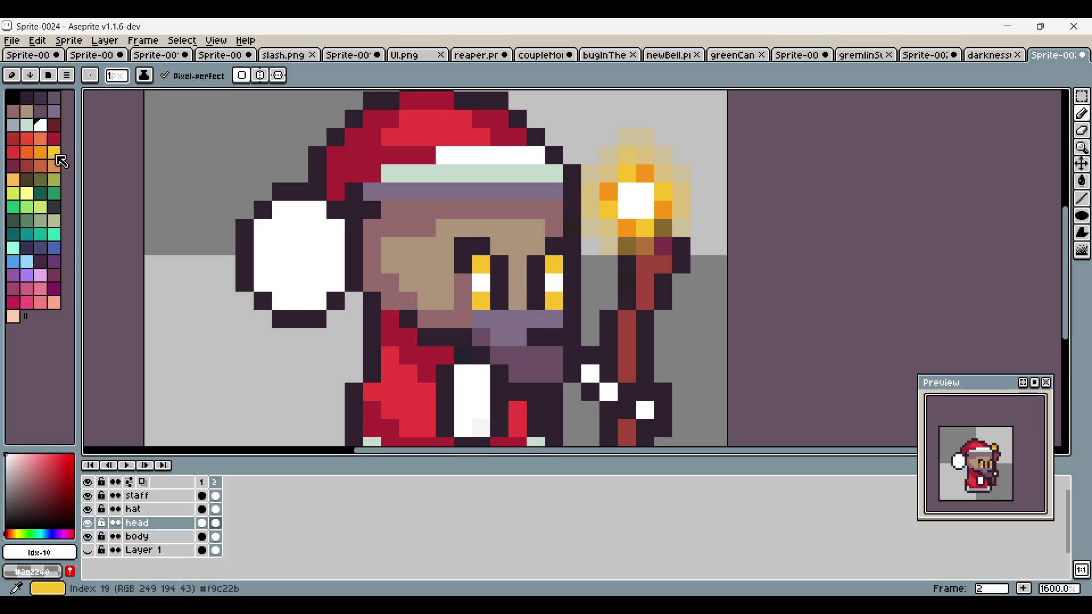
click(54, 152)
click(481, 283)
scroll(630, 389, down, 5)
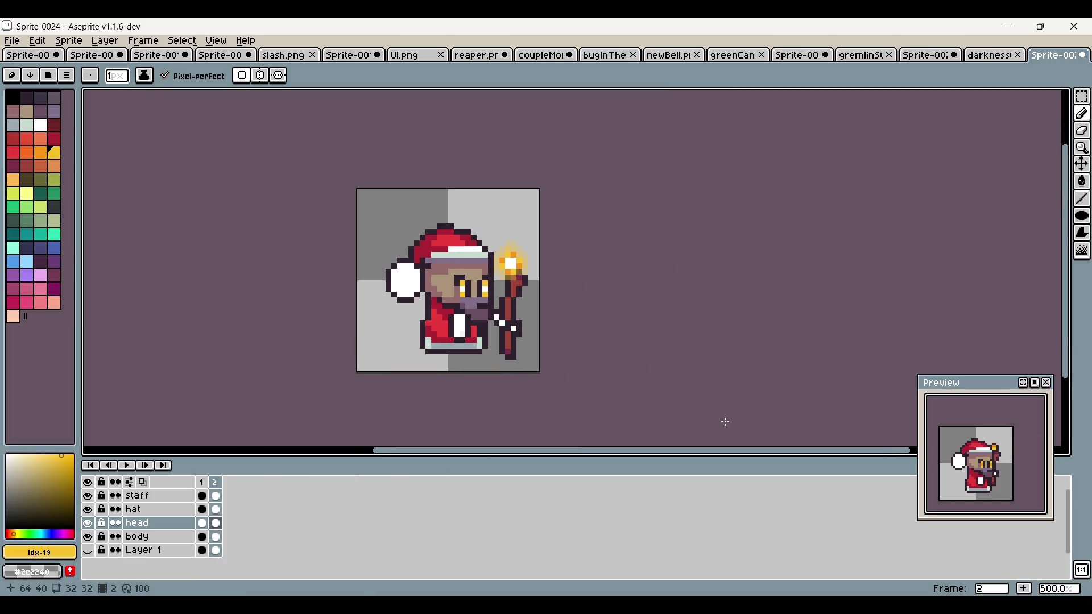
scroll(417, 336, down, 2)
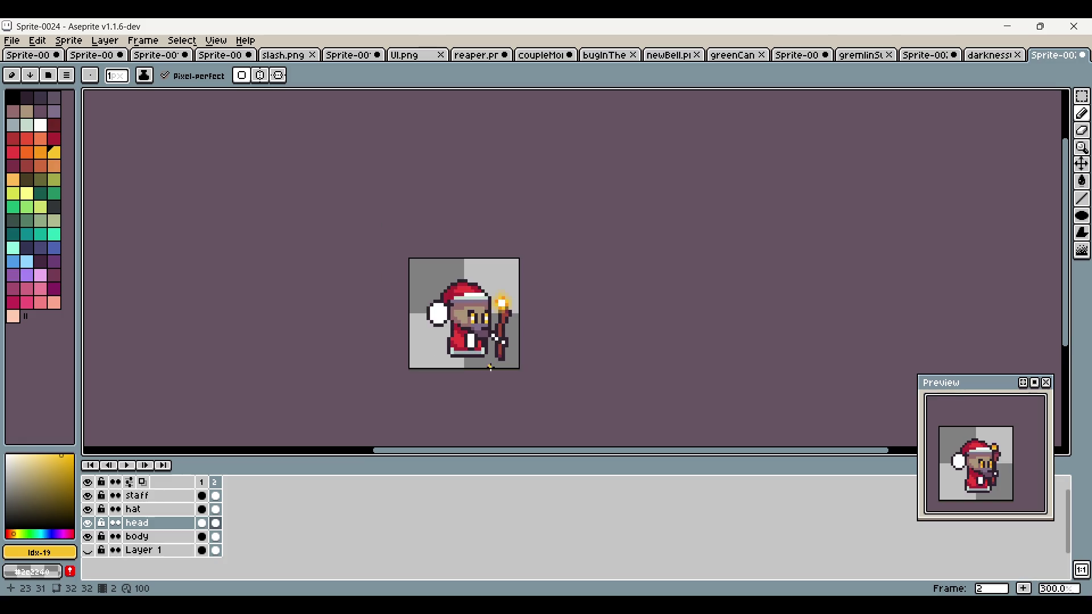
Step: Redraw the eyes as white columns and add yellow pixels at their bottoms
click(203, 483)
click(216, 483)
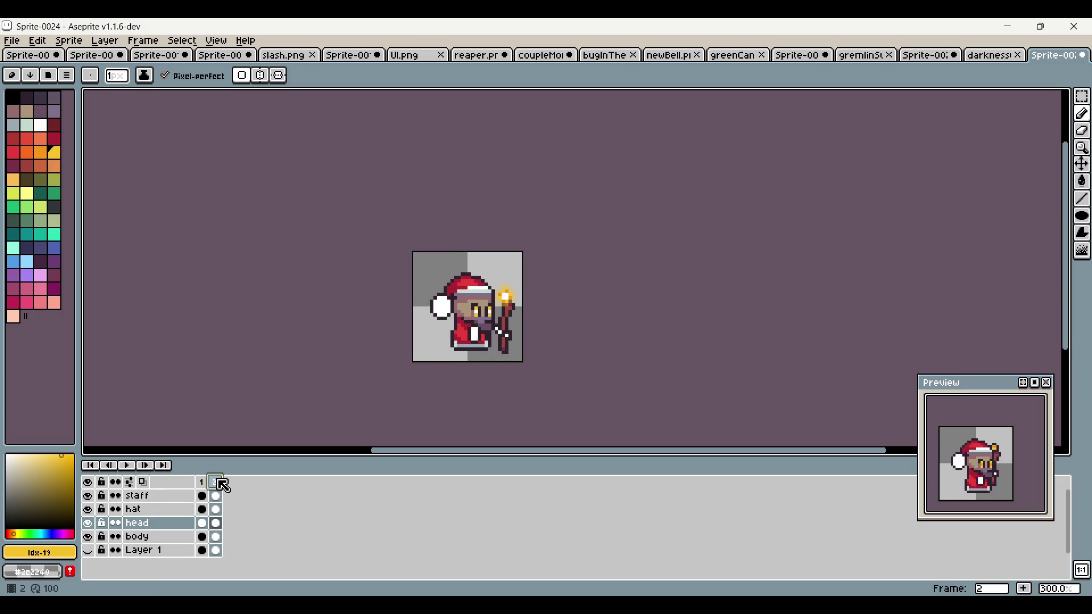
scroll(476, 312, up, 6)
click(475, 288)
click(520, 300)
drag(519, 305, 530, 313)
click(59, 156)
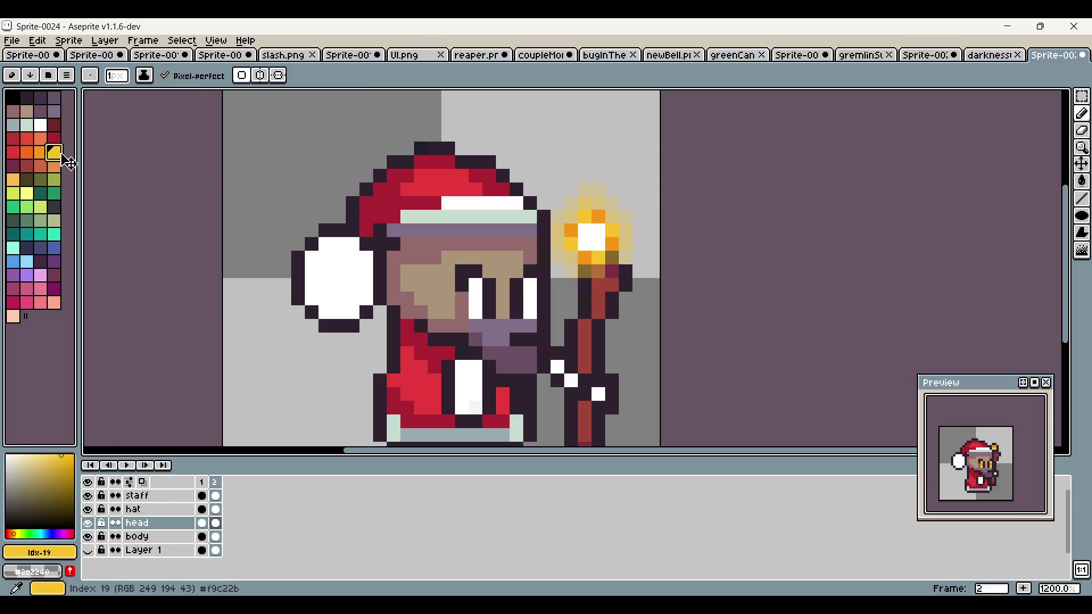
click(480, 288)
click(476, 310)
click(537, 299)
scroll(549, 359, down, 6)
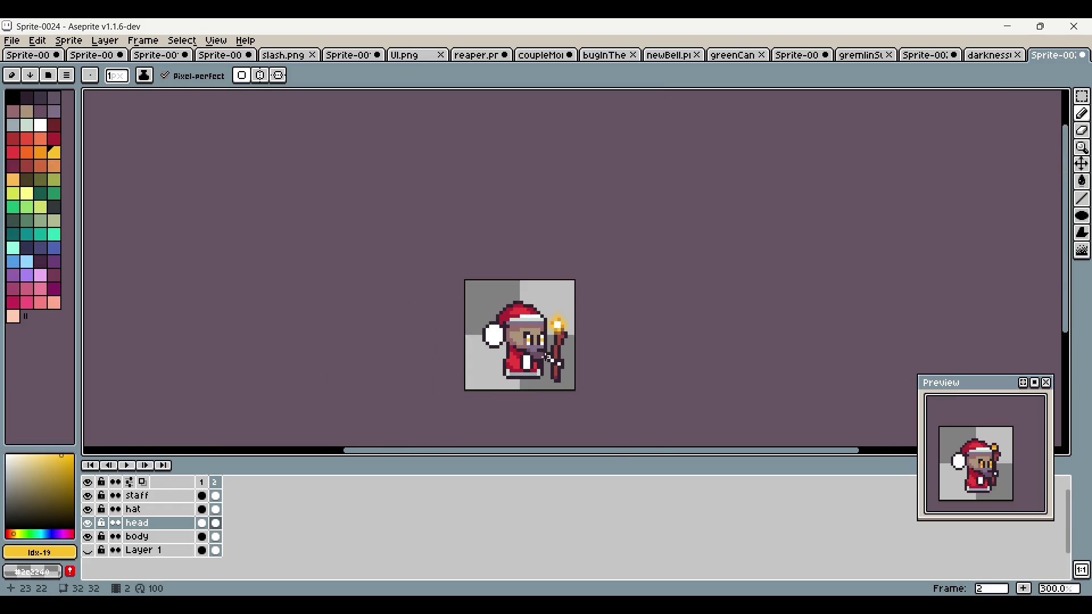
Step: Compare frame 2's eyes against frame 1 and add a third frame
click(202, 482)
click(216, 482)
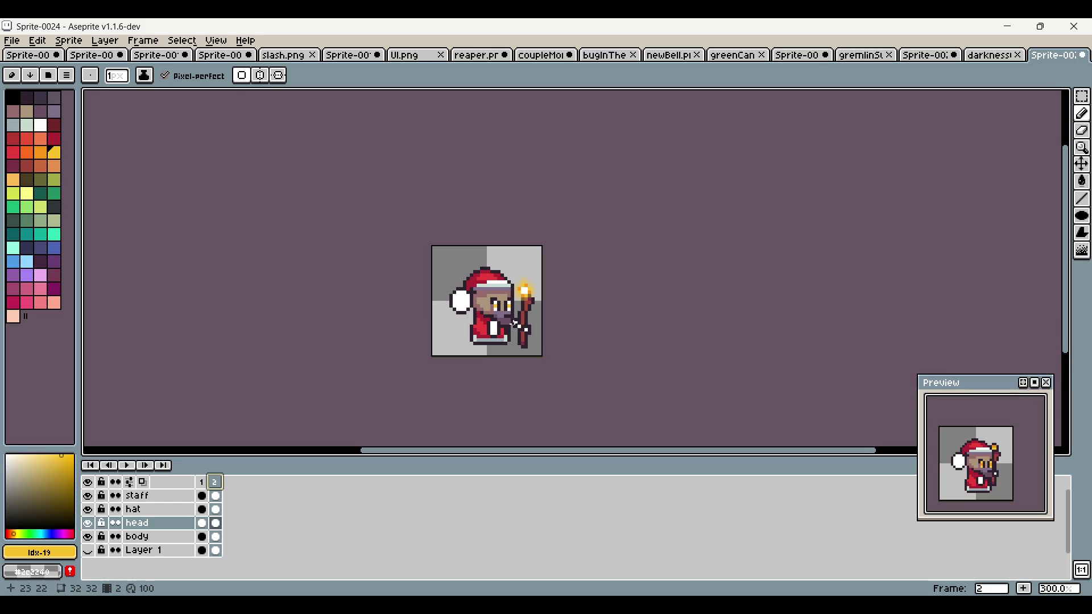
scroll(515, 323, up, 3)
click(208, 489)
click(220, 493)
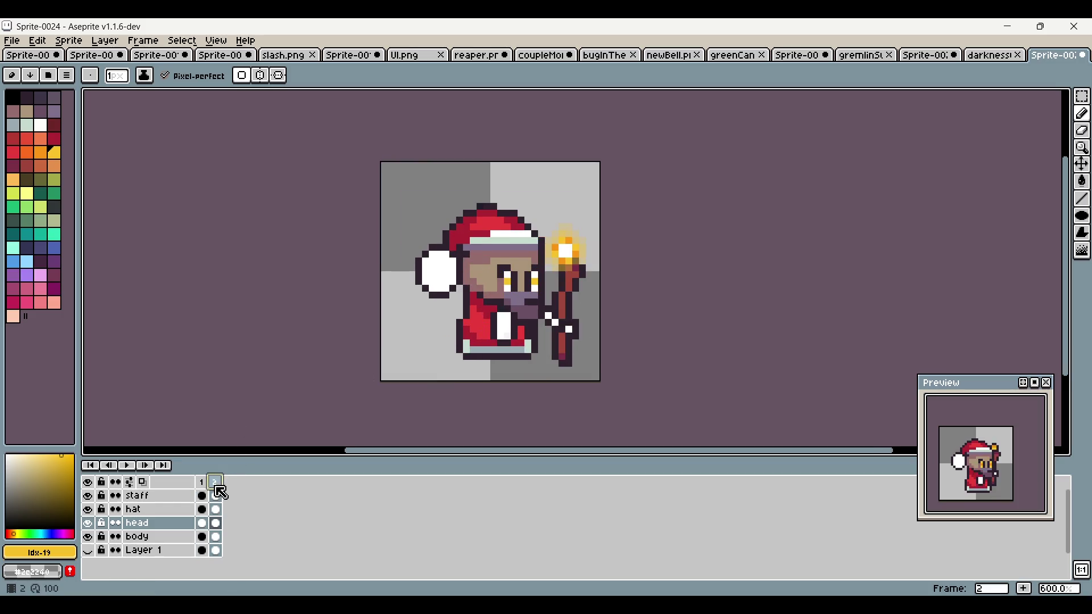
click(205, 489)
click(217, 490)
click(1024, 589)
Step: Compare the new frame 3 against the poses in frames 1 and 2
key(m)
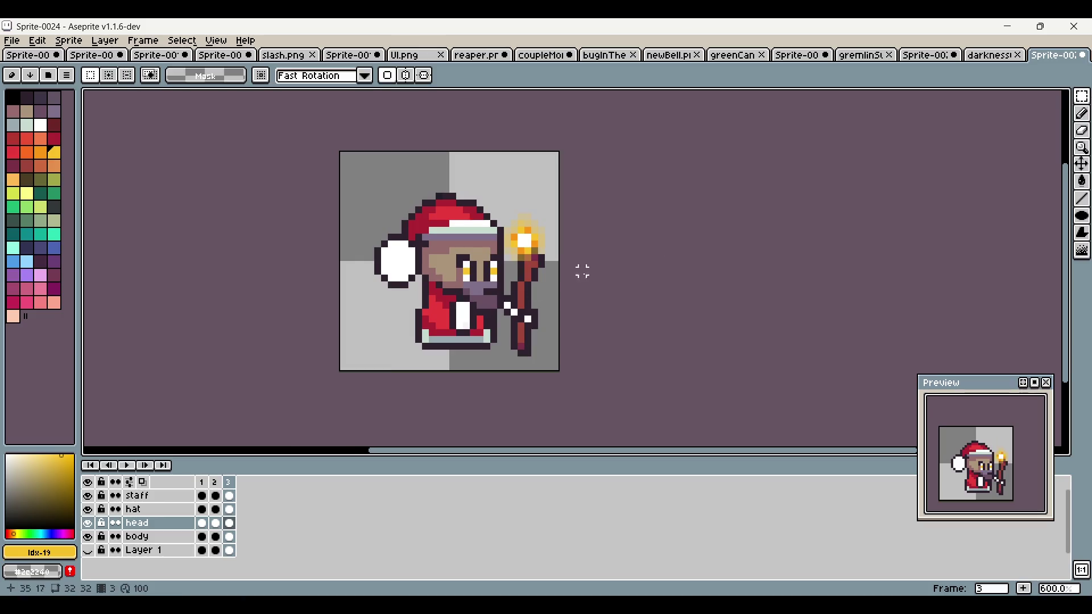
scroll(412, 265, up, 3)
click(201, 483)
click(215, 482)
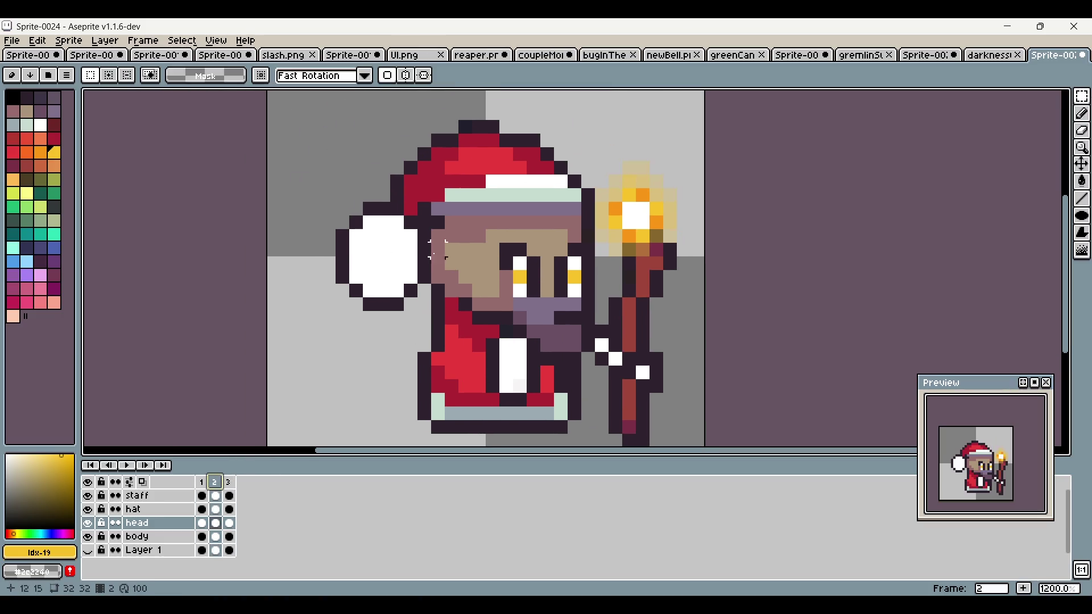
click(226, 483)
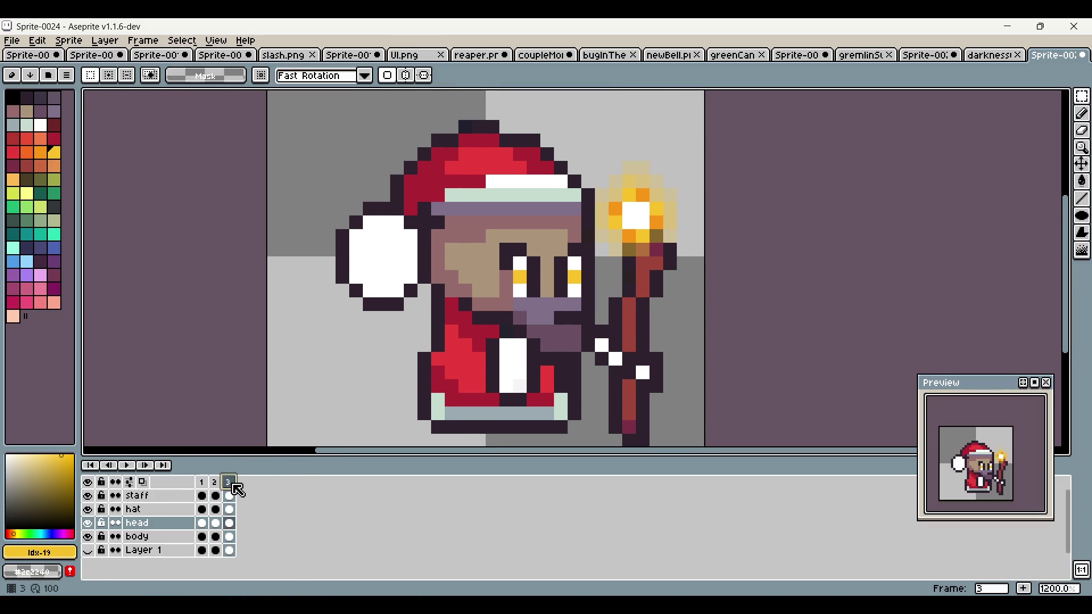
click(204, 482)
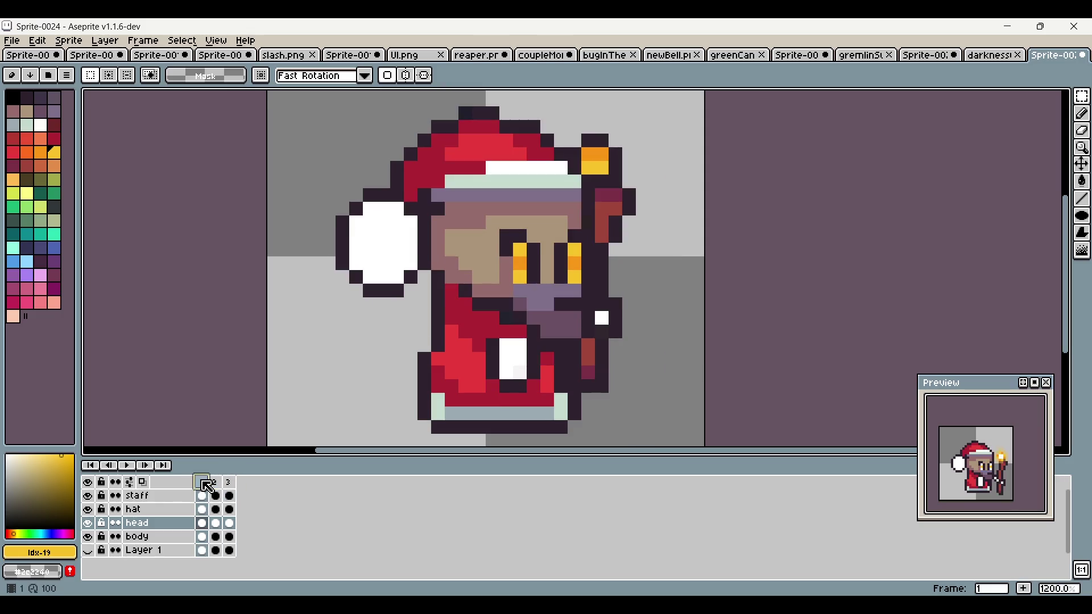
click(182, 40)
Step: Turn on onion skinning, play the animation and zoom in on the sprite
mouse_move(216, 40)
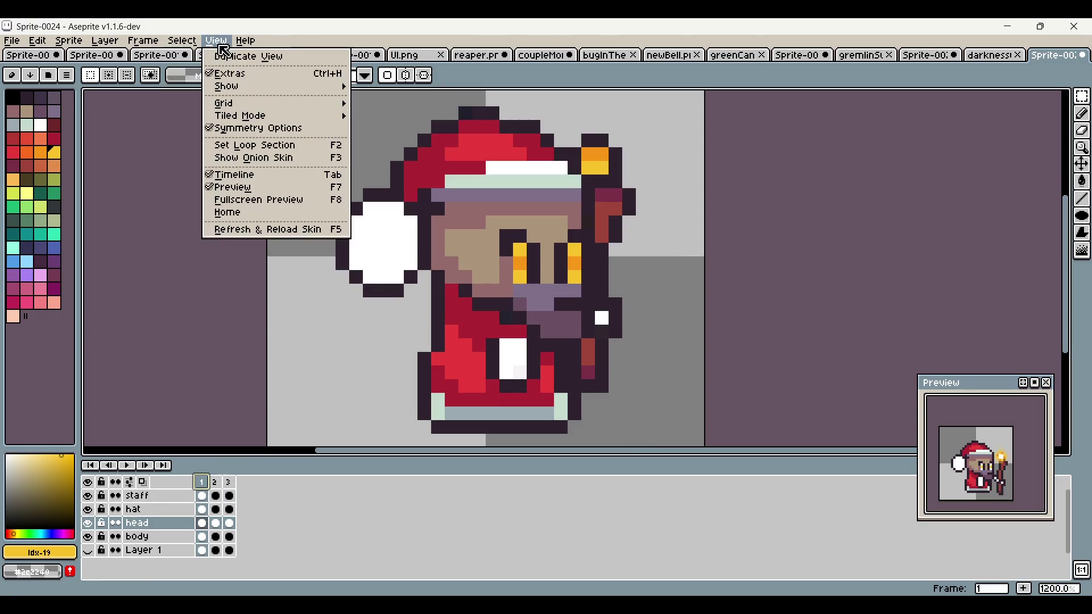
click(293, 162)
scroll(504, 248, down, 2)
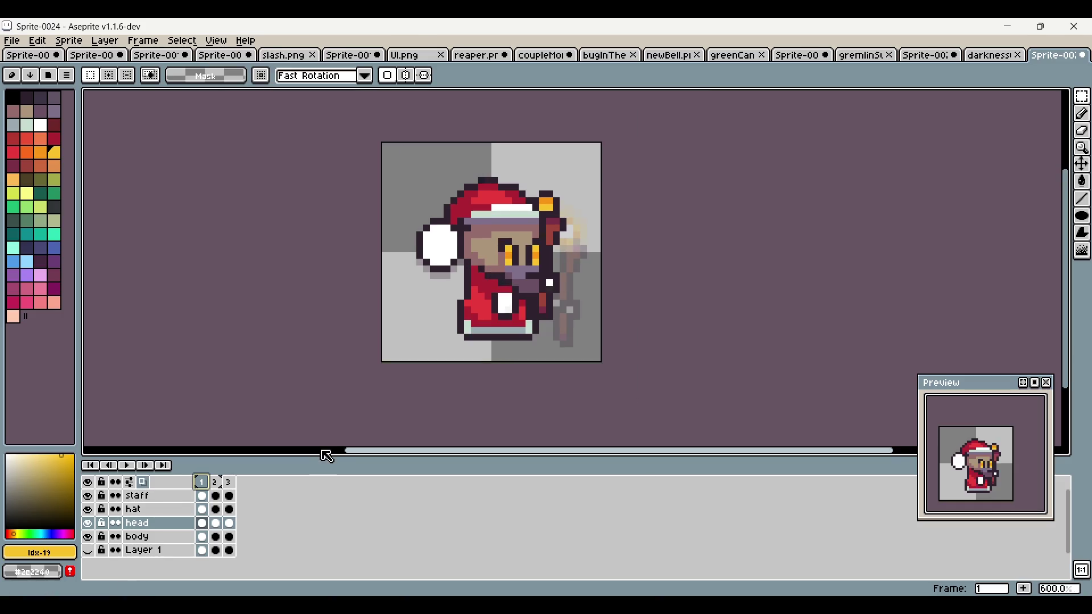
key(Return)
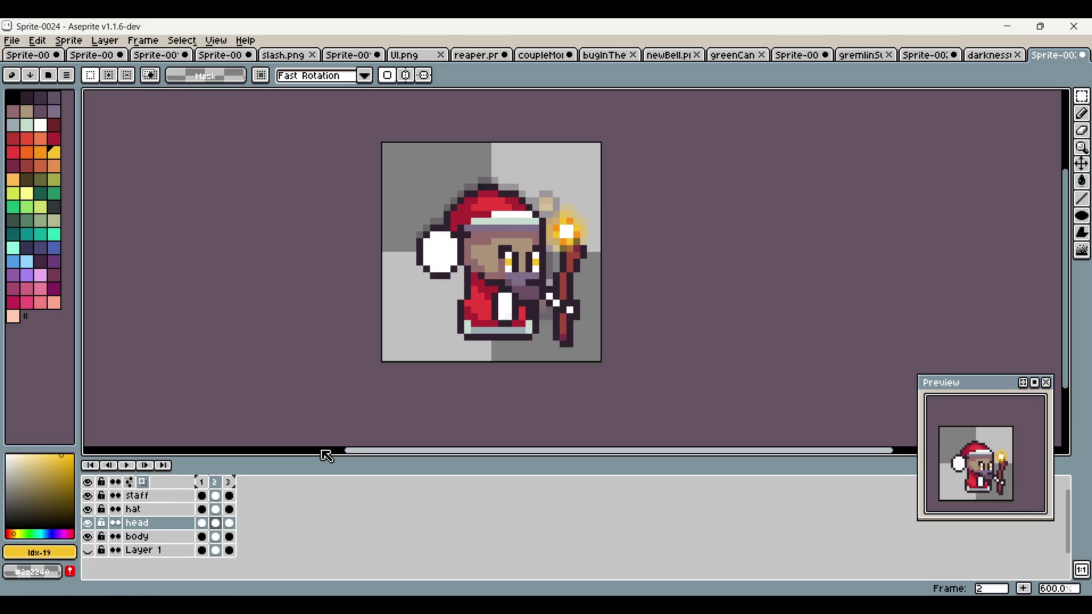
key(plus)
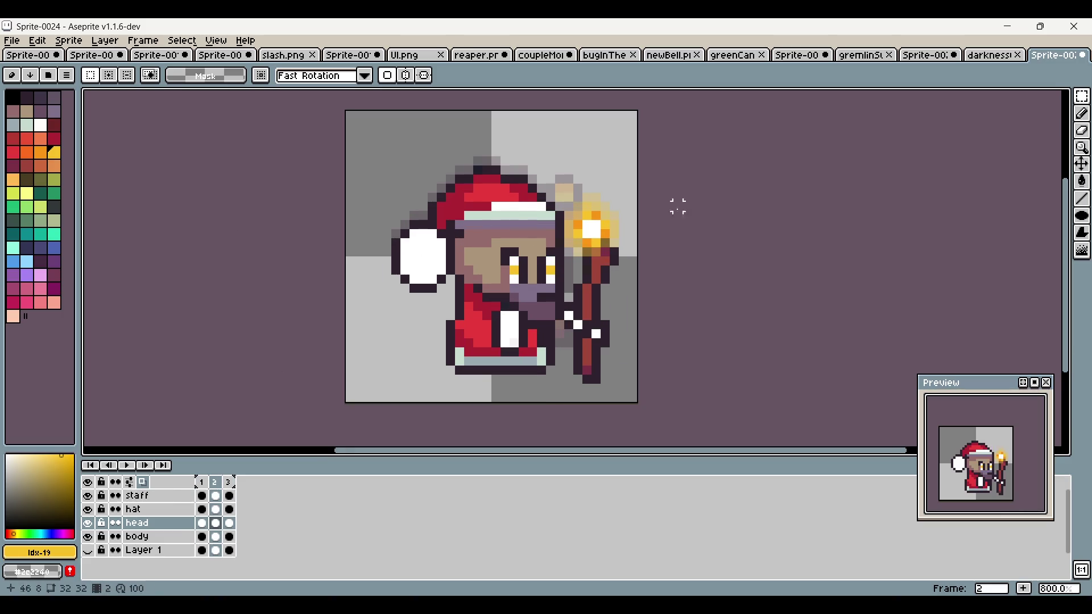
Step: Select the hat cel in frame 2, nudge it upward and commit
click(230, 485)
click(215, 482)
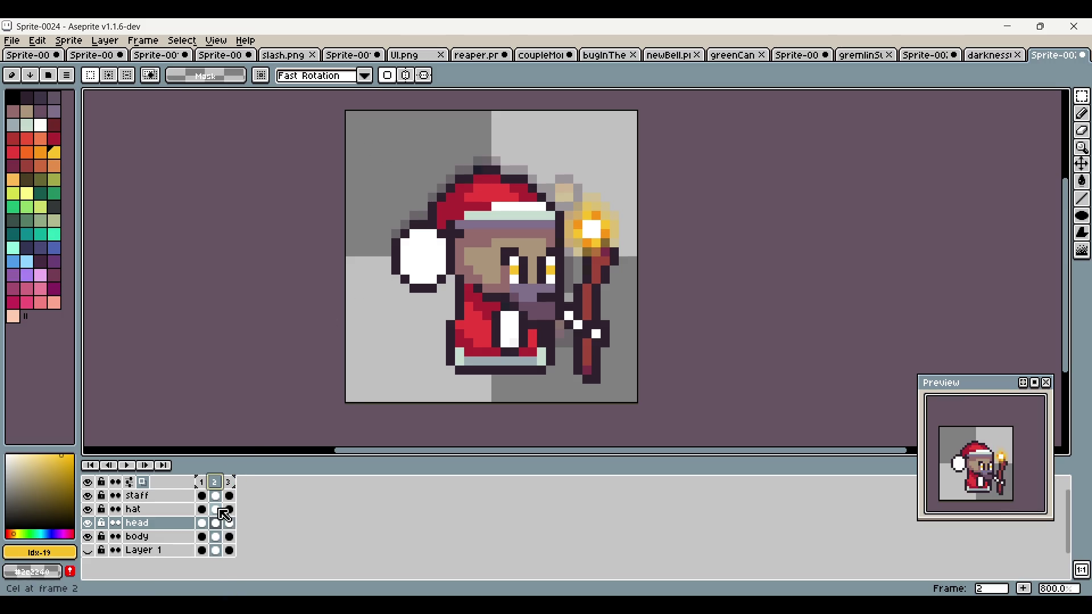
click(219, 510)
drag(378, 143, 553, 298)
click(686, 152)
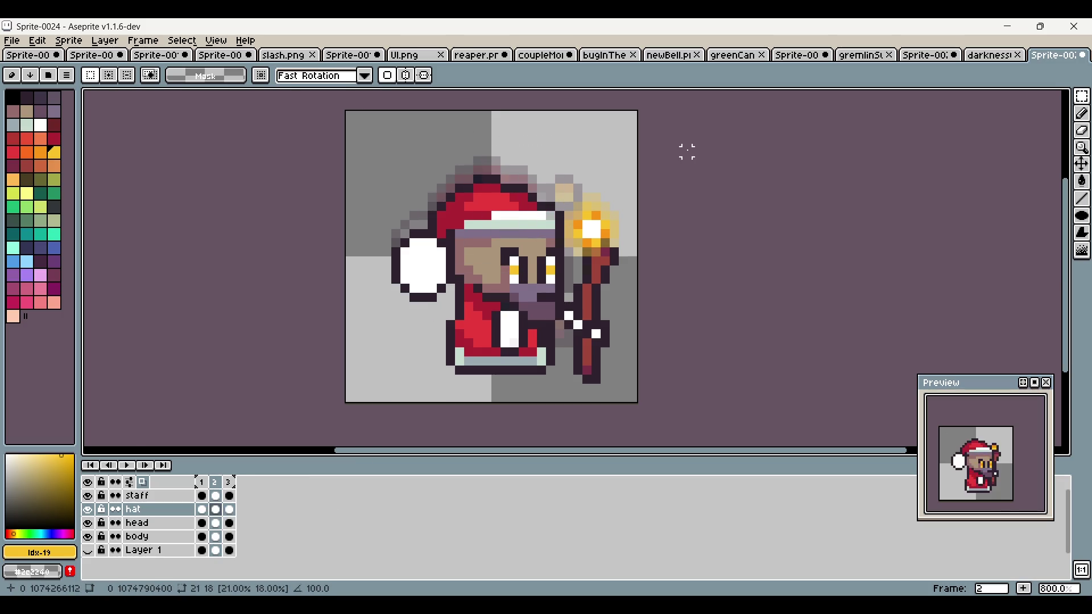
drag(366, 139, 560, 344)
click(652, 233)
drag(364, 166, 560, 343)
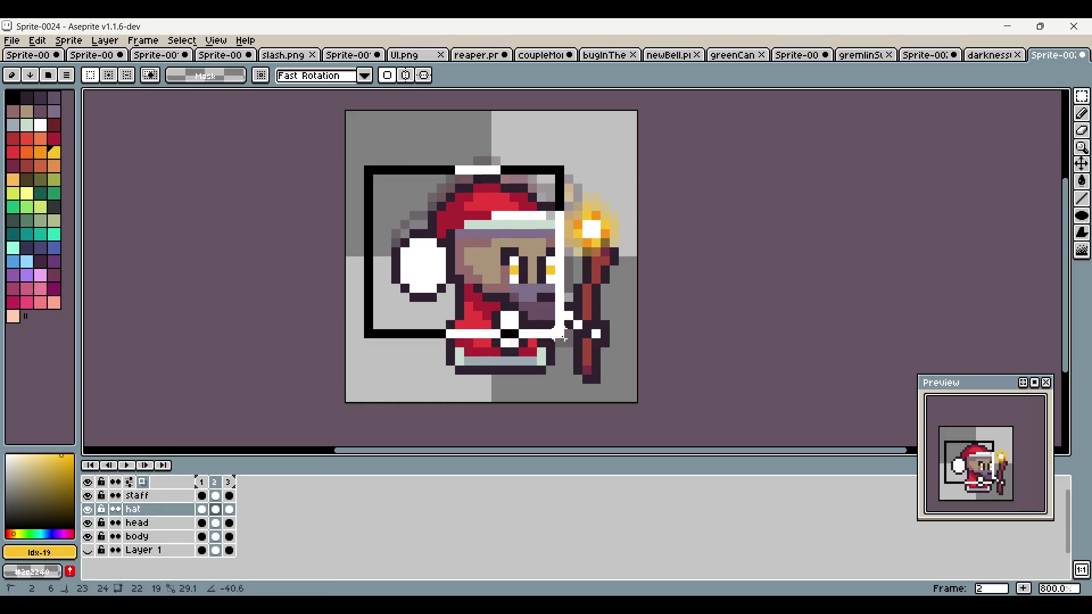
key(ctrl+v)
key(Return)
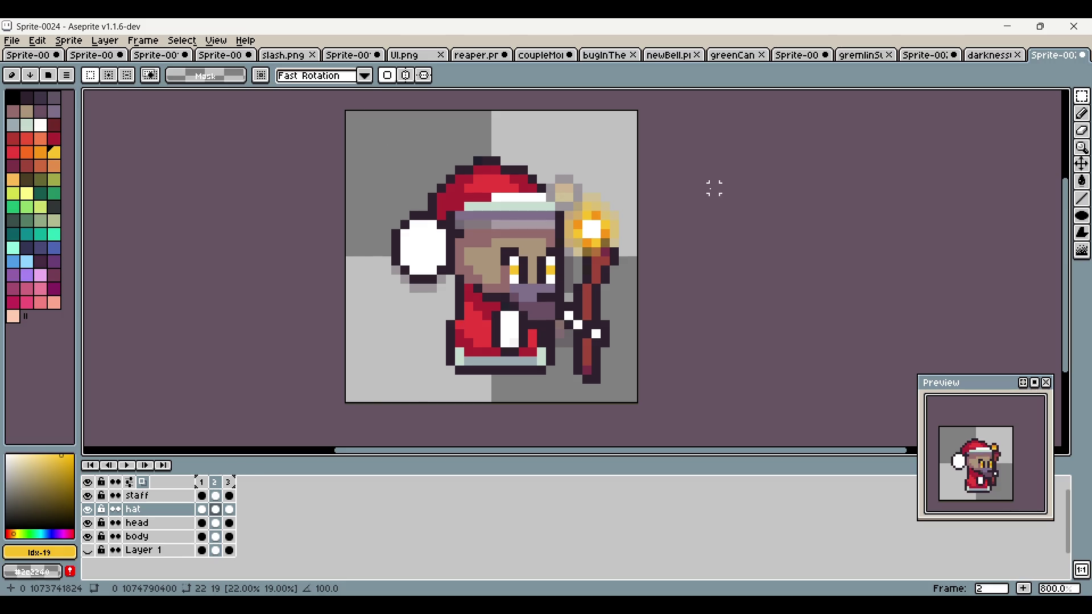
Step: Make a trial selection on the head layer's frame 2 cel and clear it
click(215, 523)
drag(421, 195, 560, 360)
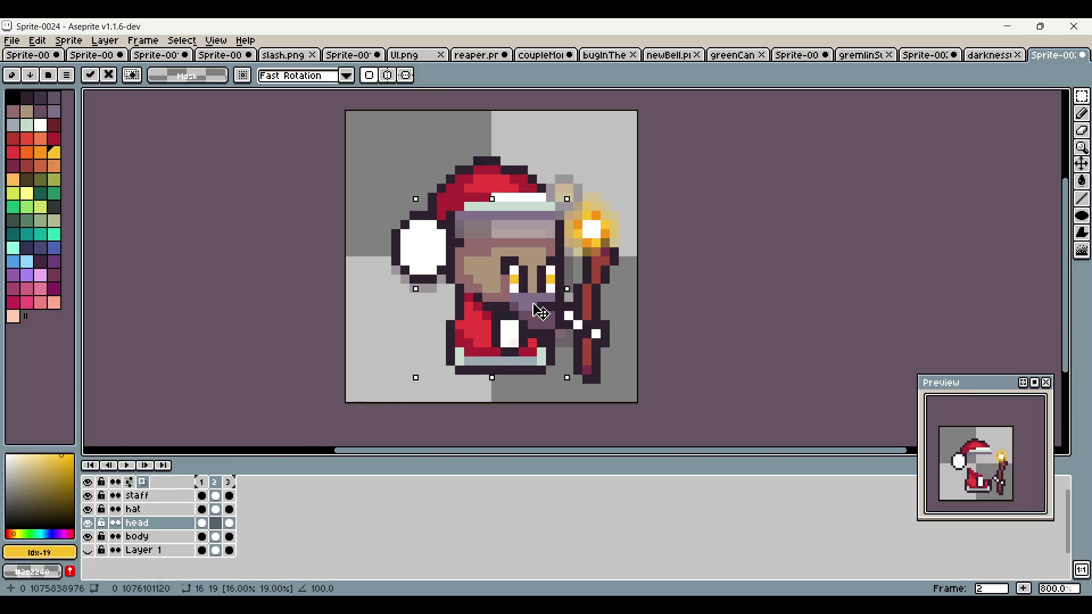
click(678, 234)
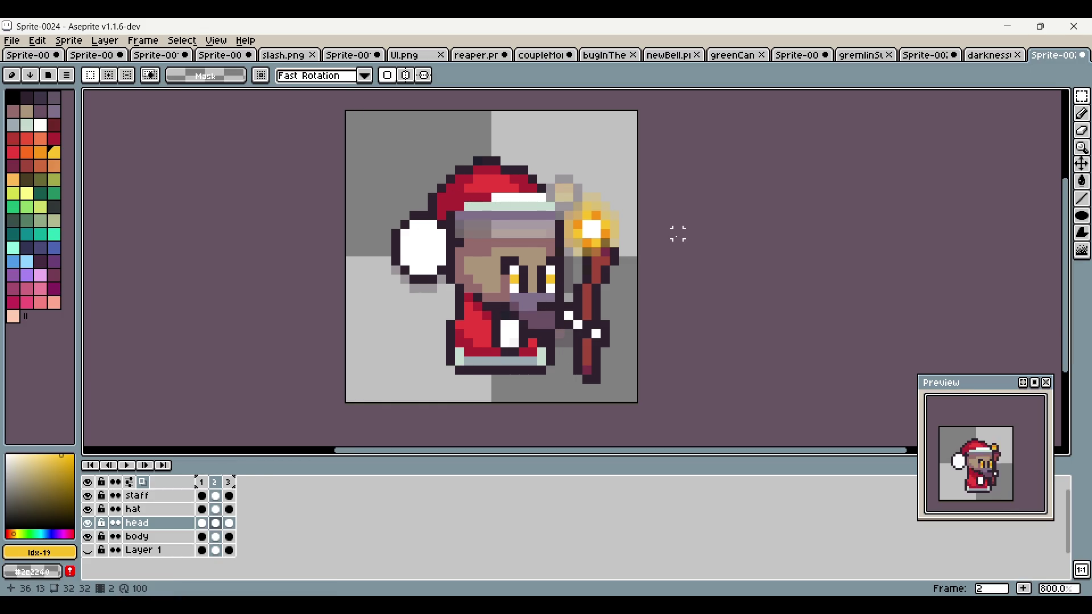
scroll(682, 230, right, 2)
scroll(688, 228, up, 1)
Step: Pencil a dark outline row across the head and headband plus a skin-tone line beneath, undoing one stroke
click(1083, 115)
scroll(573, 242, up, 1)
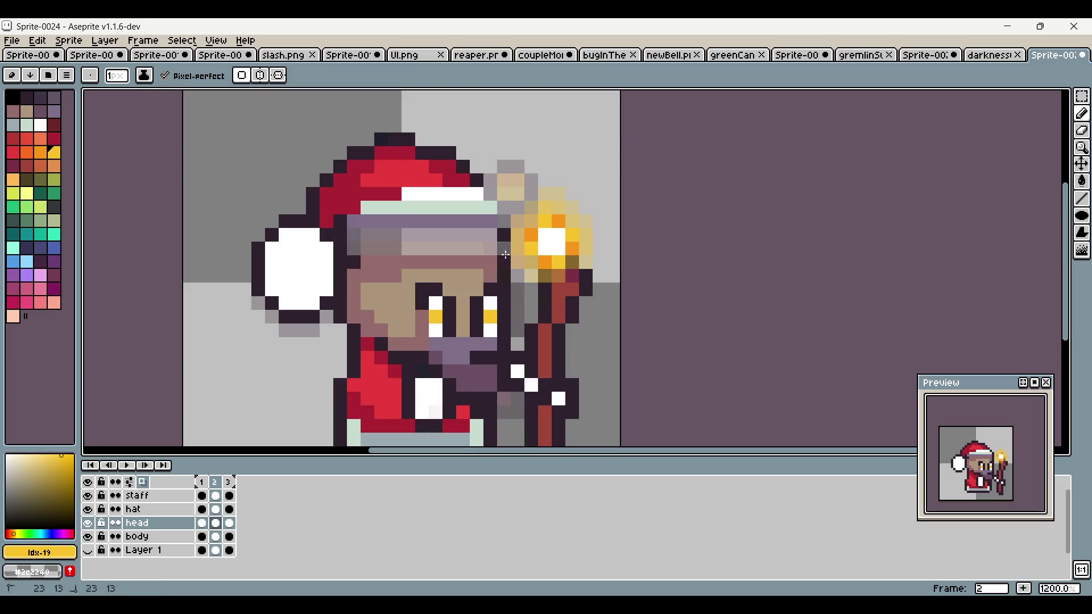
alt+click(365, 255)
drag(366, 254, 480, 251)
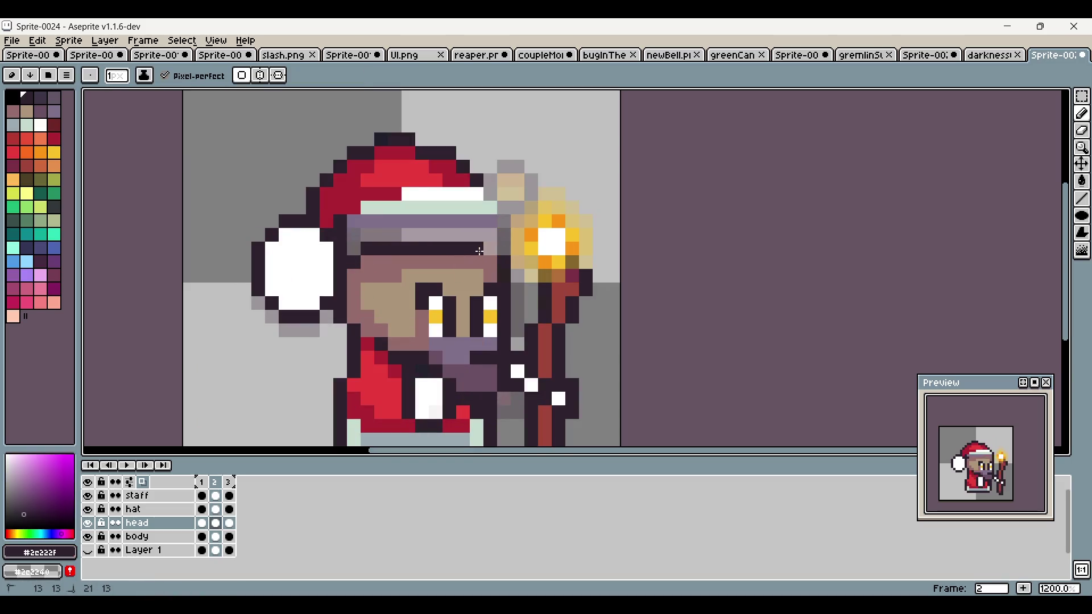
click(202, 482)
click(381, 235)
shift+click(481, 234)
alt+click(476, 262)
mouse_move(448, 248)
mouse_down()
mouse_move(379, 248)
mouse_move(473, 264)
mouse_up()
alt+click(421, 279)
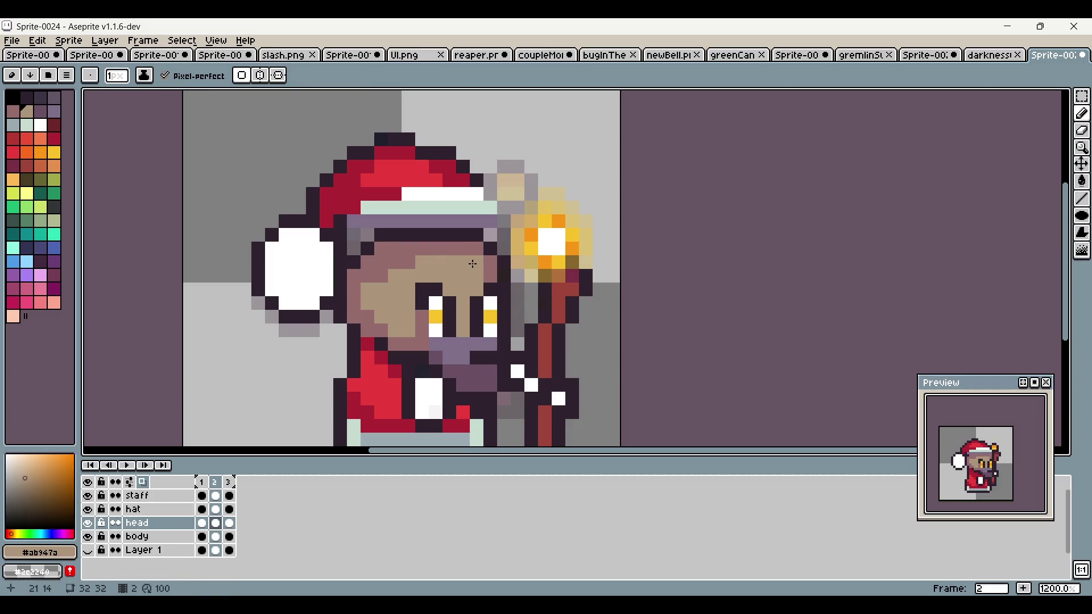
scroll(419, 281, down, 5)
key(ctrl+z)
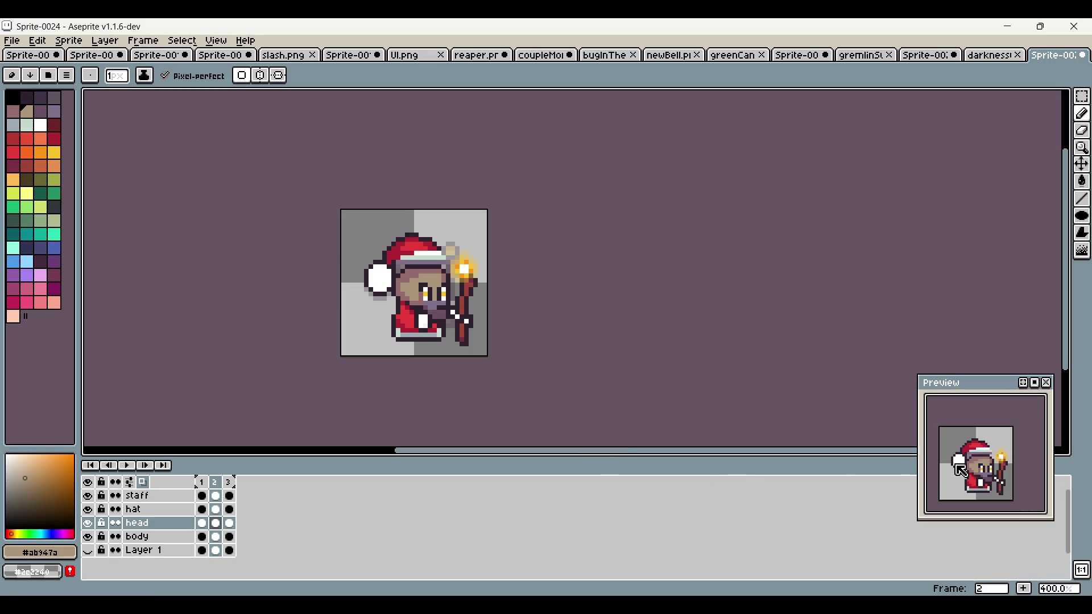
Step: Enlarge the animation preview window and play the loop
scroll(967, 460, up, 2)
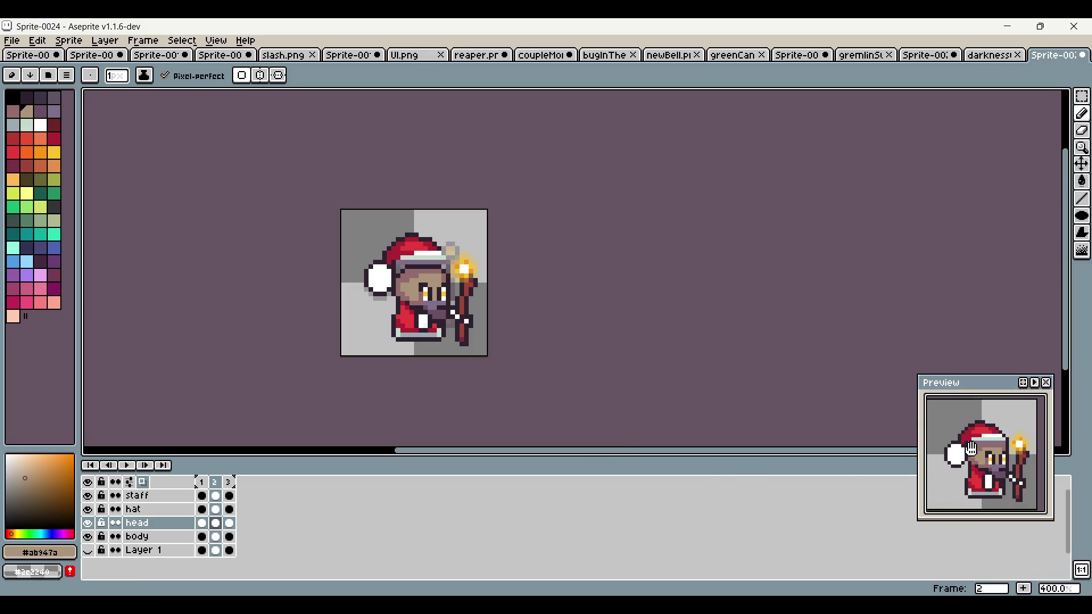
scroll(967, 447, down, 2)
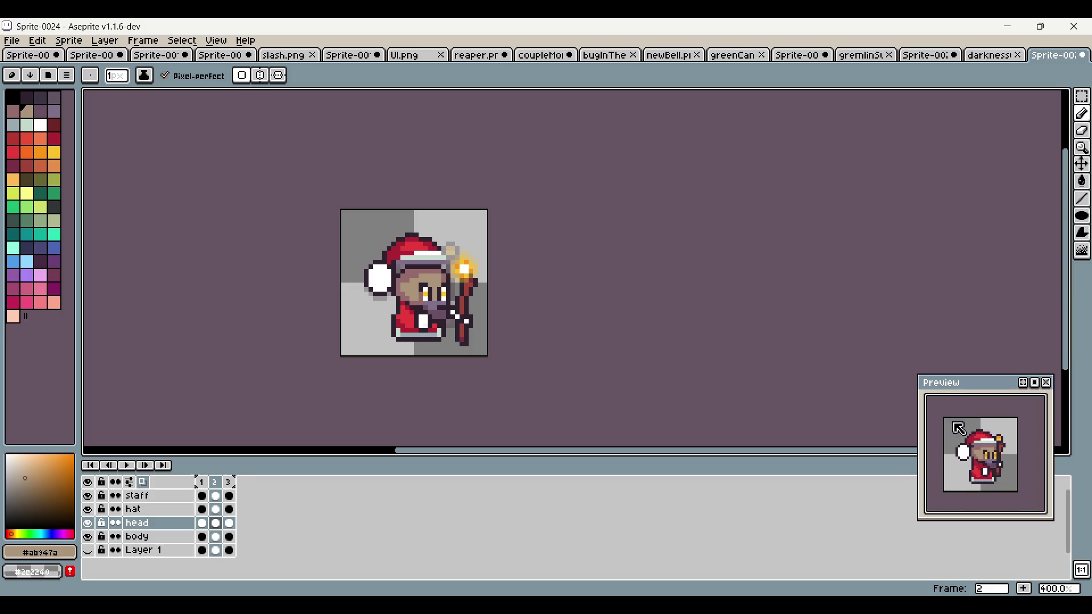
drag(920, 380, 910, 373)
scroll(965, 424, up, 3)
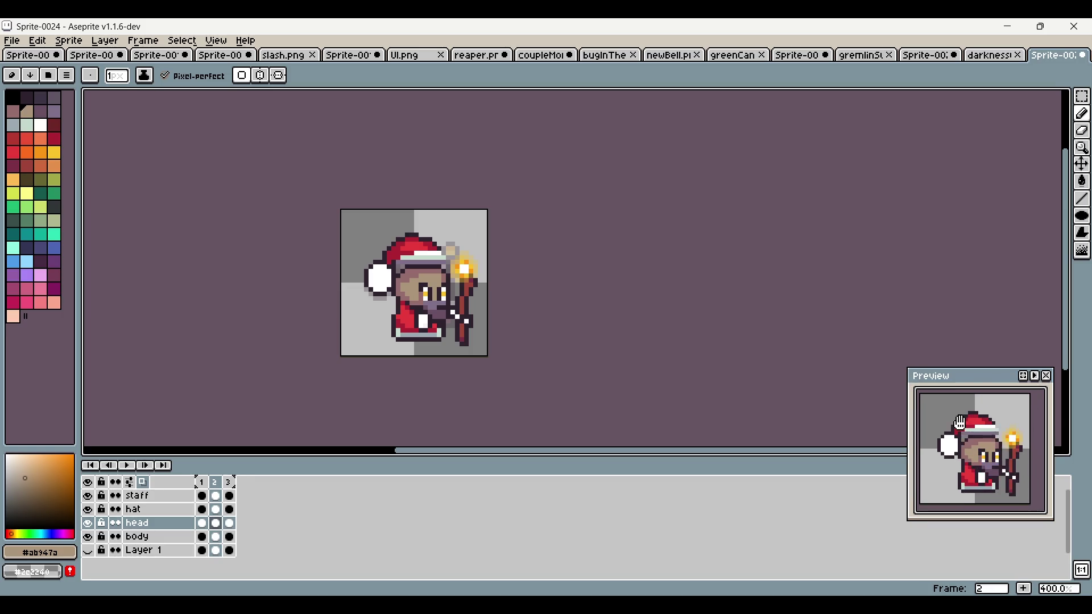
key(Return)
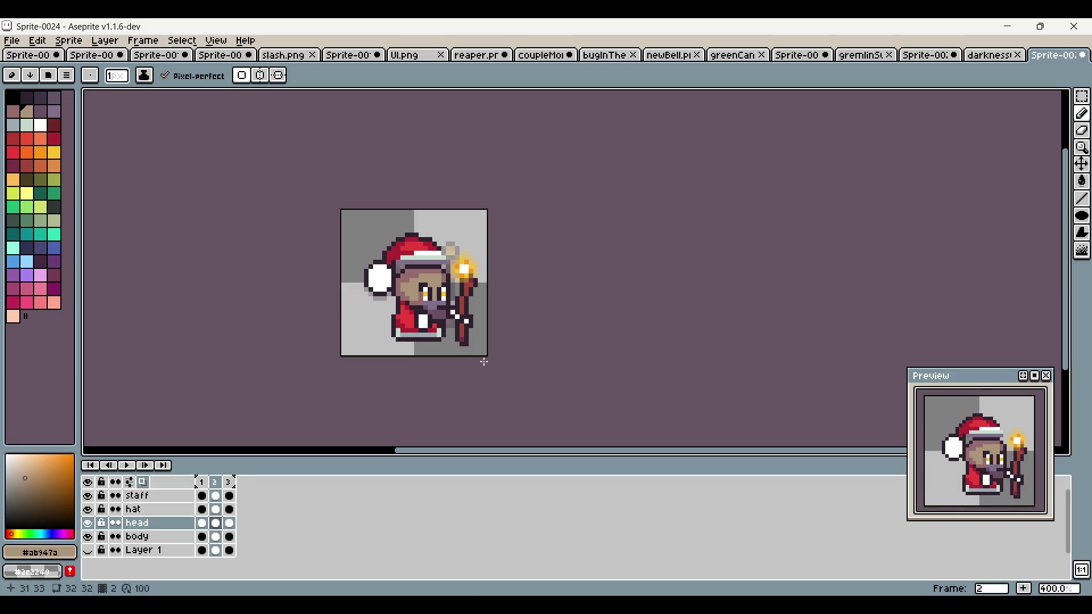
scroll(394, 262, up, 5)
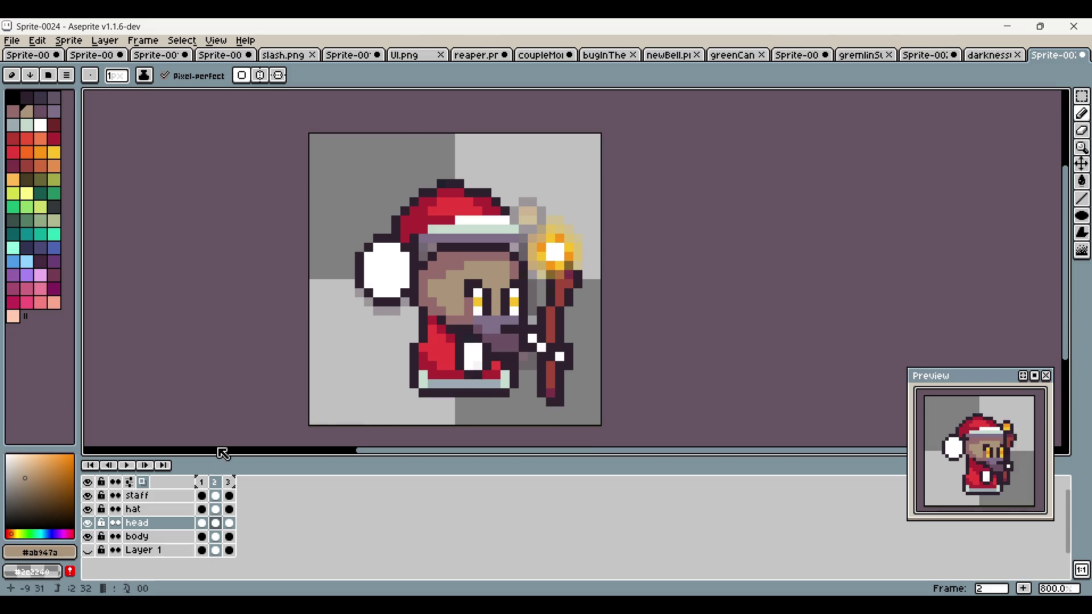
Step: Make the hat layer's frame 2 cel active, zoom in to 1200% and switch to the Rectangular Marquee
alt+click(466, 182)
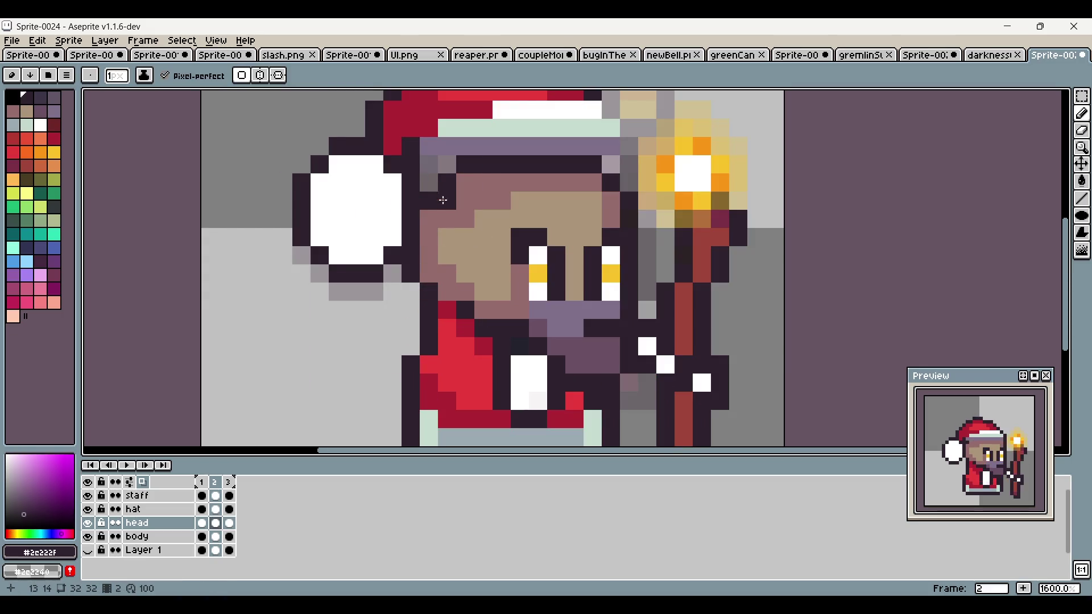
scroll(525, 273, down, 4)
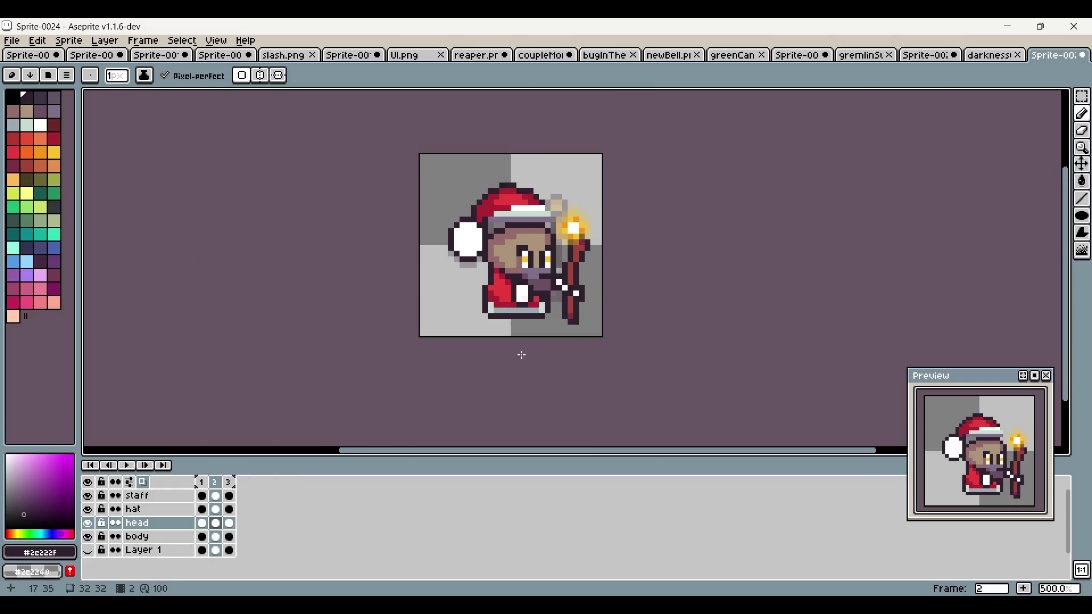
click(229, 482)
click(215, 523)
click(215, 509)
scroll(416, 222, up, 2)
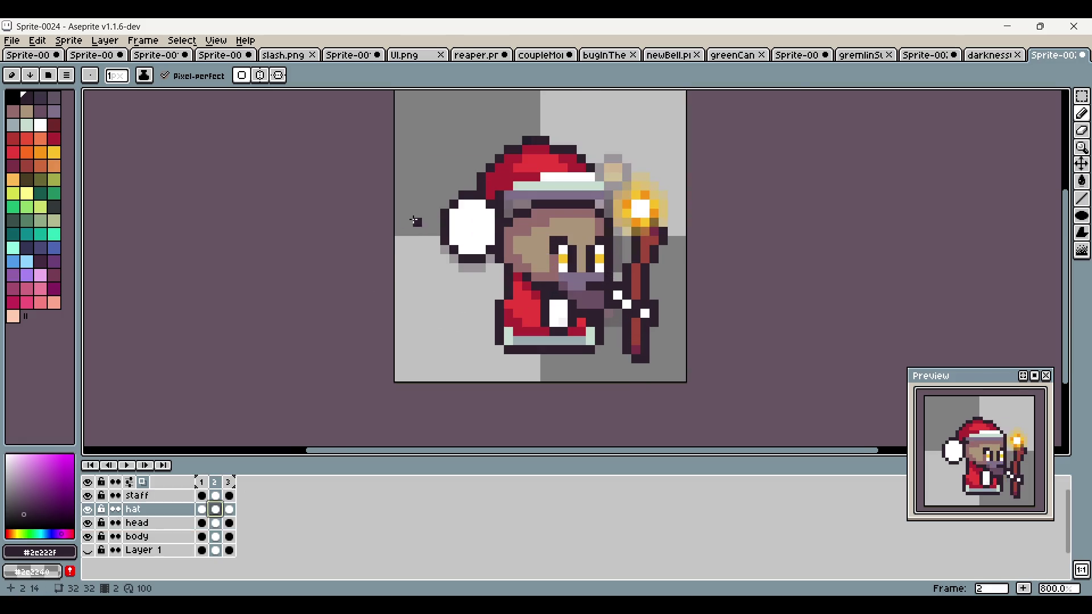
scroll(416, 221, up, 2)
click(1082, 96)
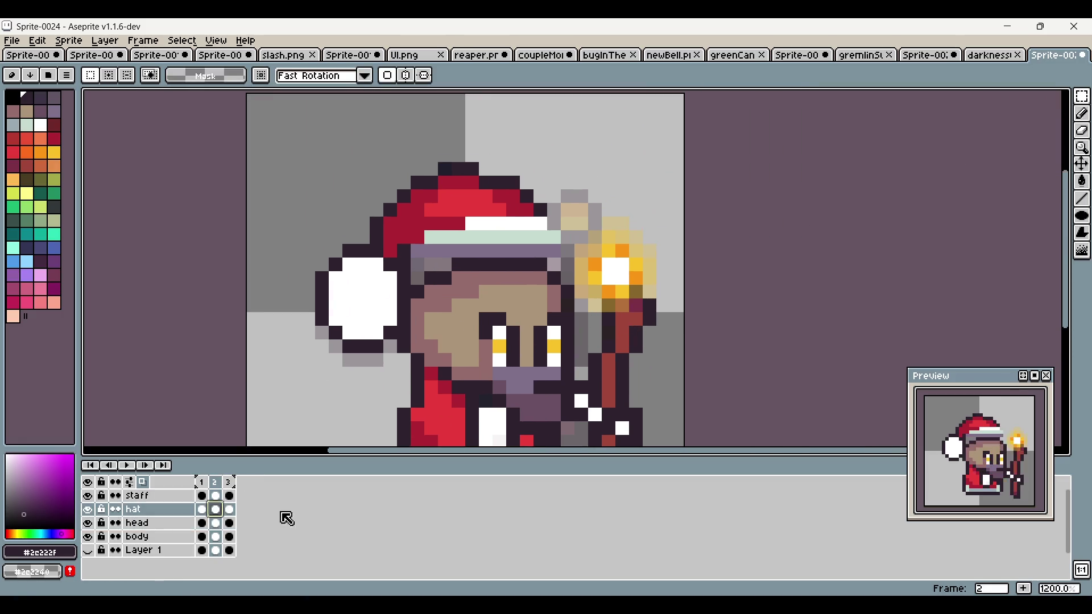
click(230, 482)
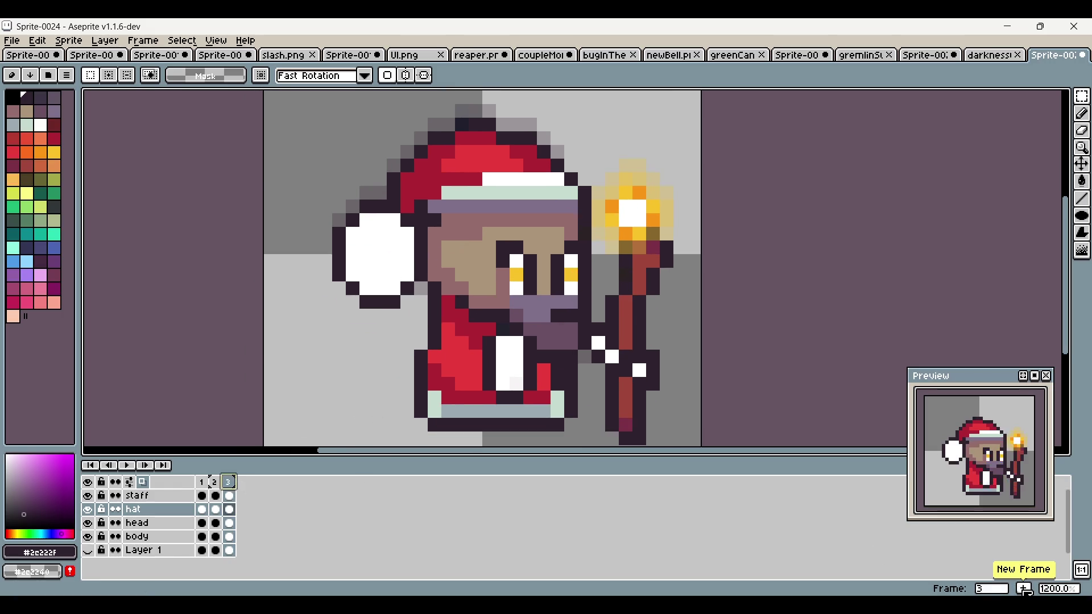
Step: Add a fourth frame and flip between frames 3 and 4 to compare them
click(1026, 592)
key(Left)
key(Right)
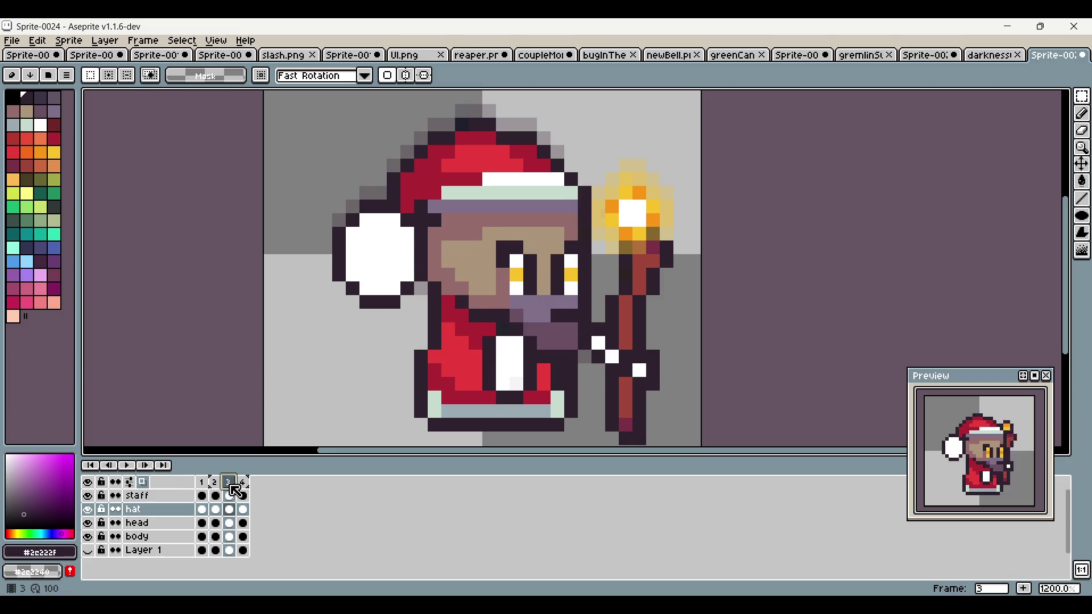
key(Left)
key(Right)
key(Left)
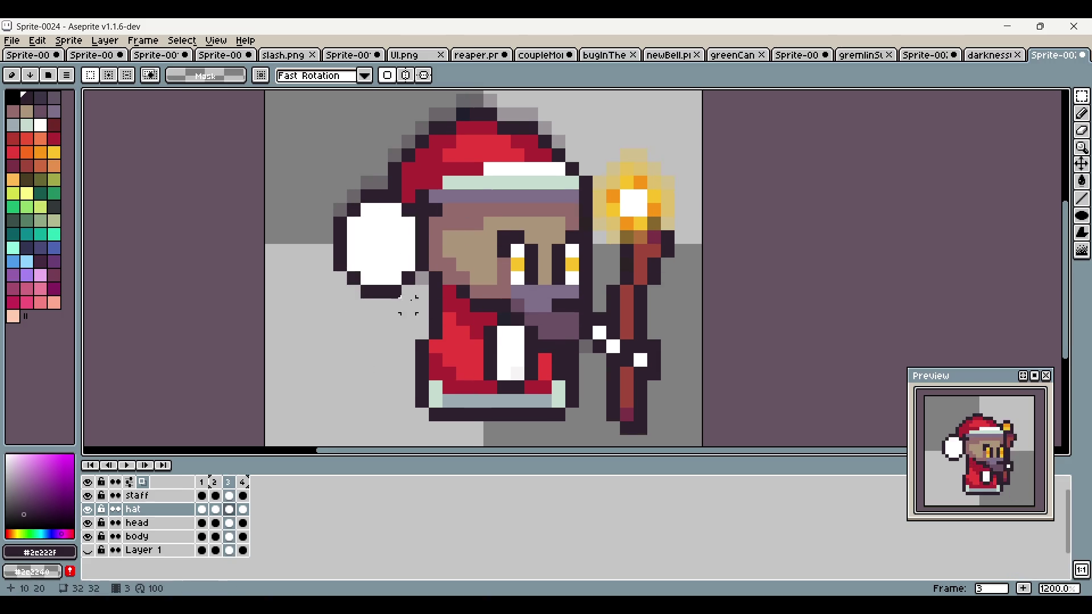
scroll(326, 197, down, 1)
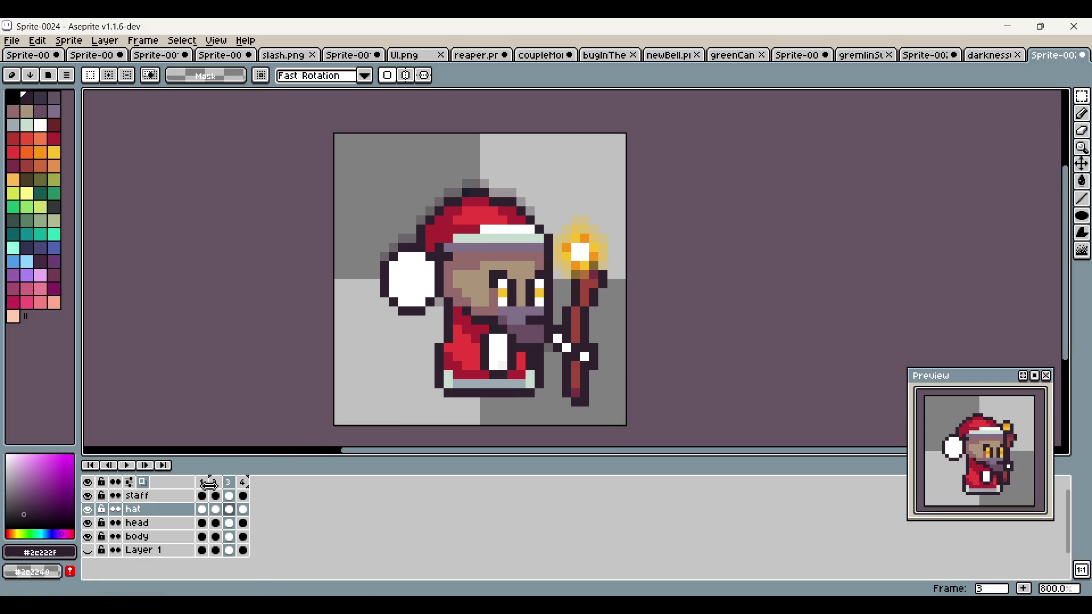
scroll(375, 245, up, 2)
Step: Select frame 3's white pom-pom and transform it taller and narrower
drag(366, 217, 476, 371)
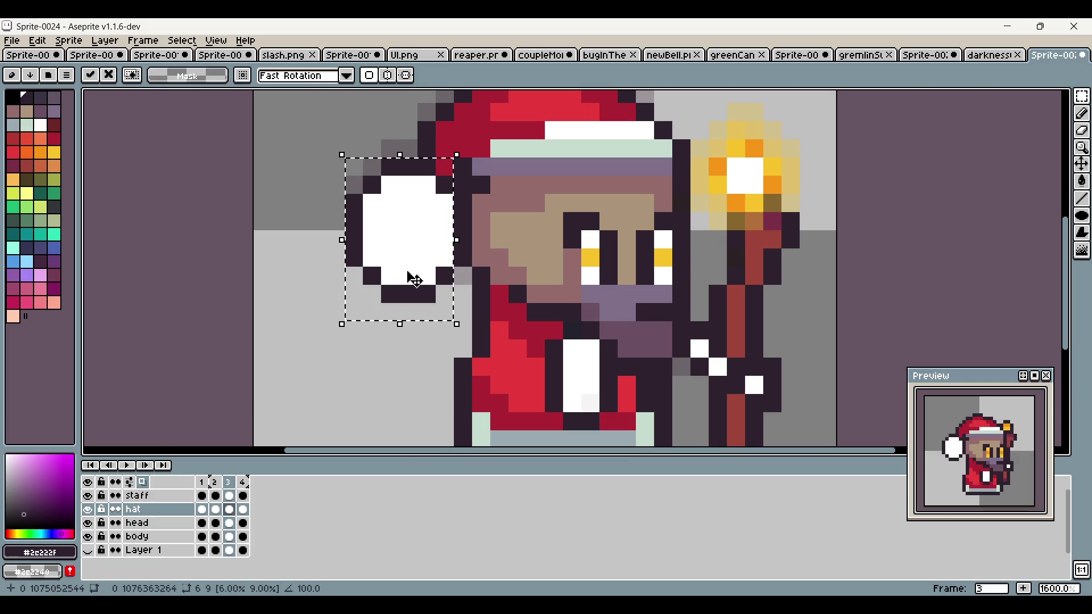
drag(400, 324, 400, 342)
drag(342, 249, 361, 249)
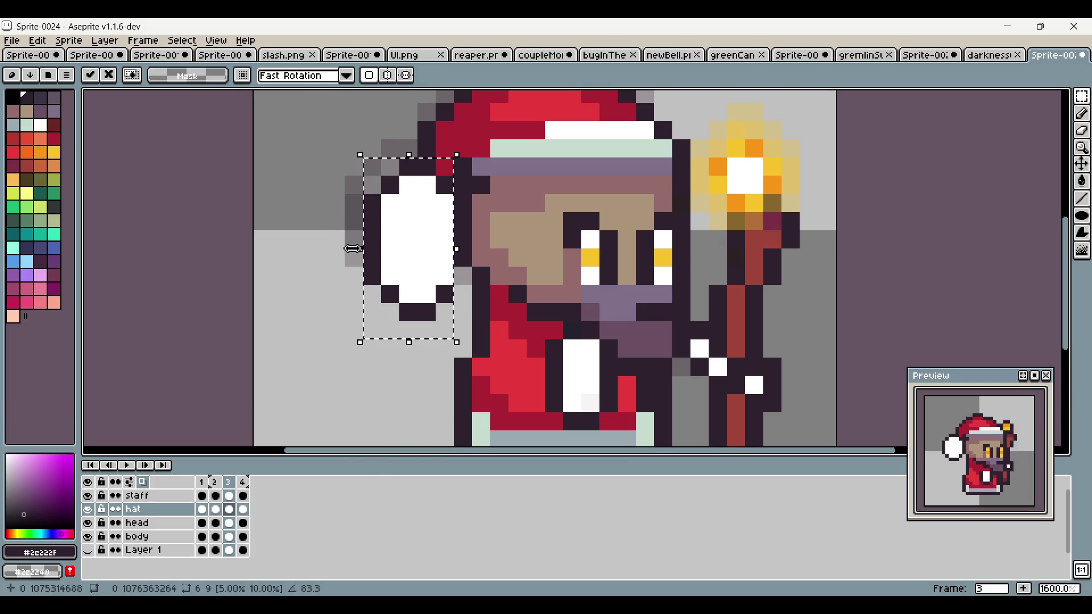
key(Return)
scroll(611, 253, down, 1)
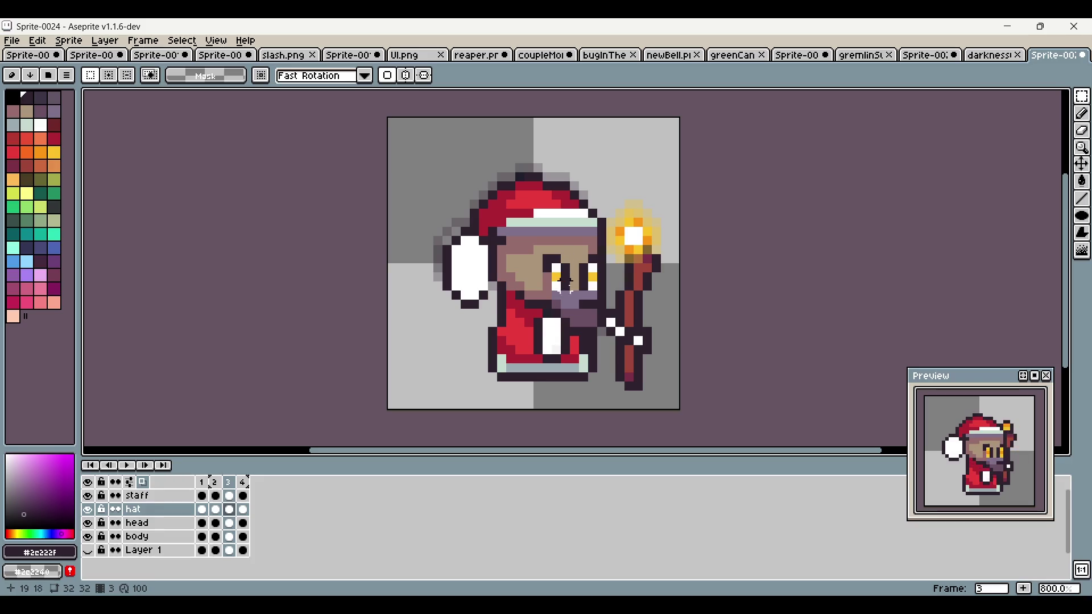
Step: Flip between frames 2 and 3 to compare the resized pom-pom
click(202, 483)
click(216, 483)
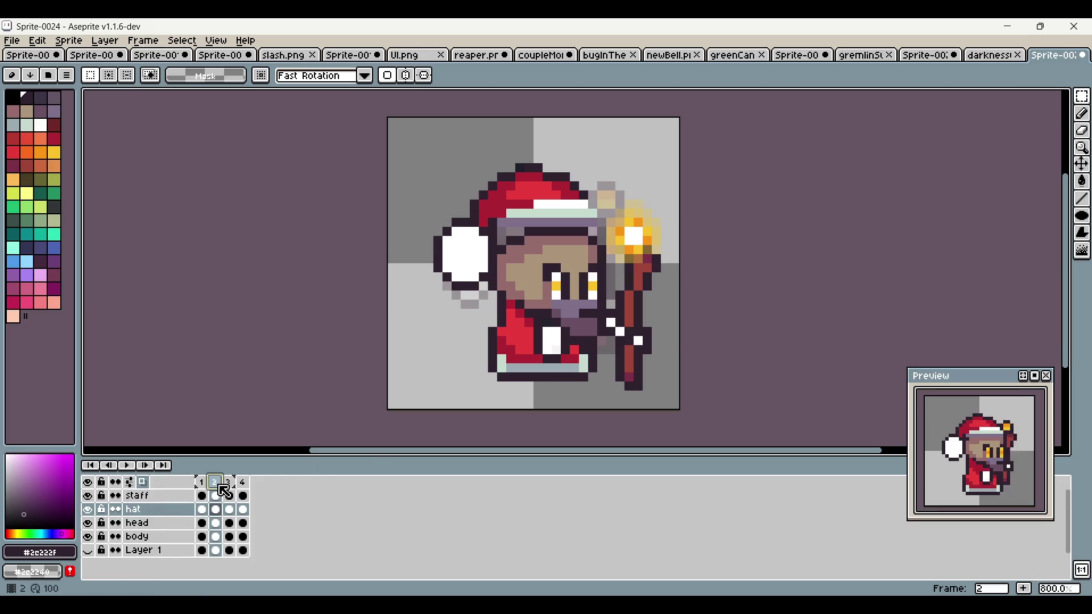
click(231, 485)
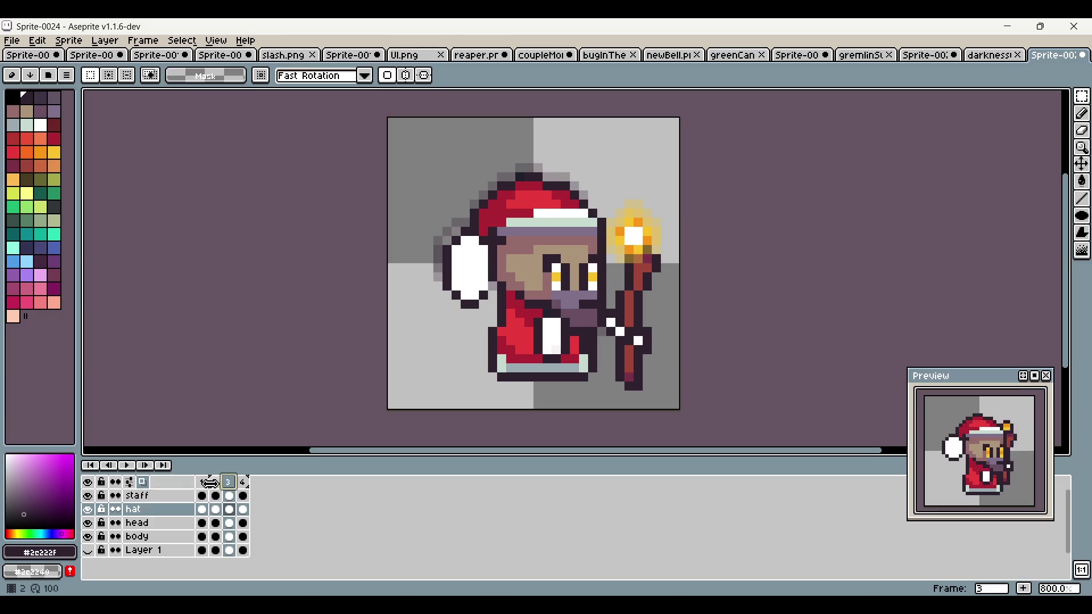
click(202, 482)
click(215, 482)
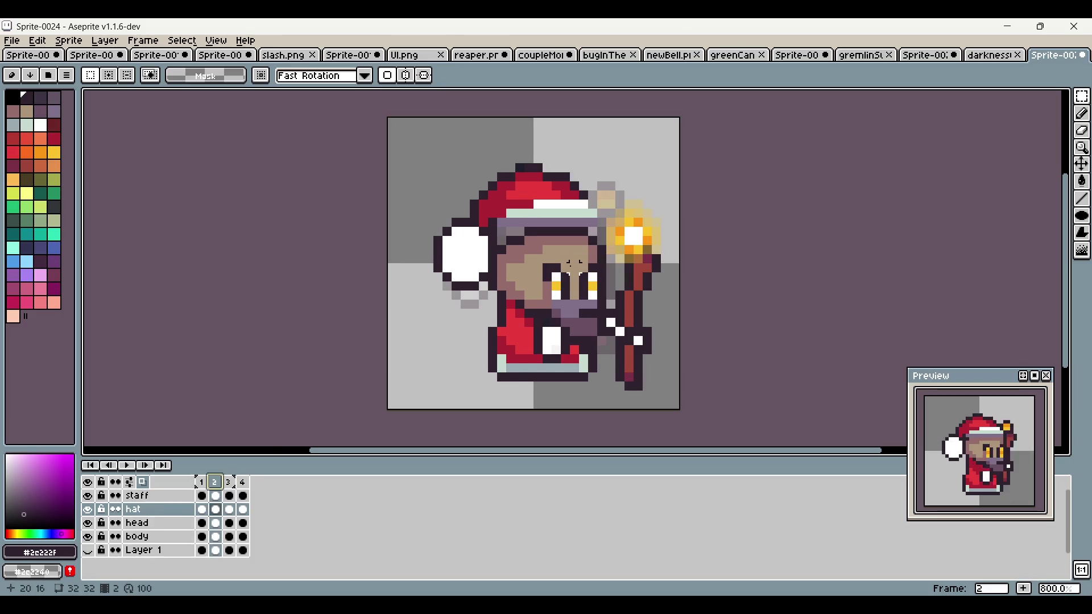
click(230, 485)
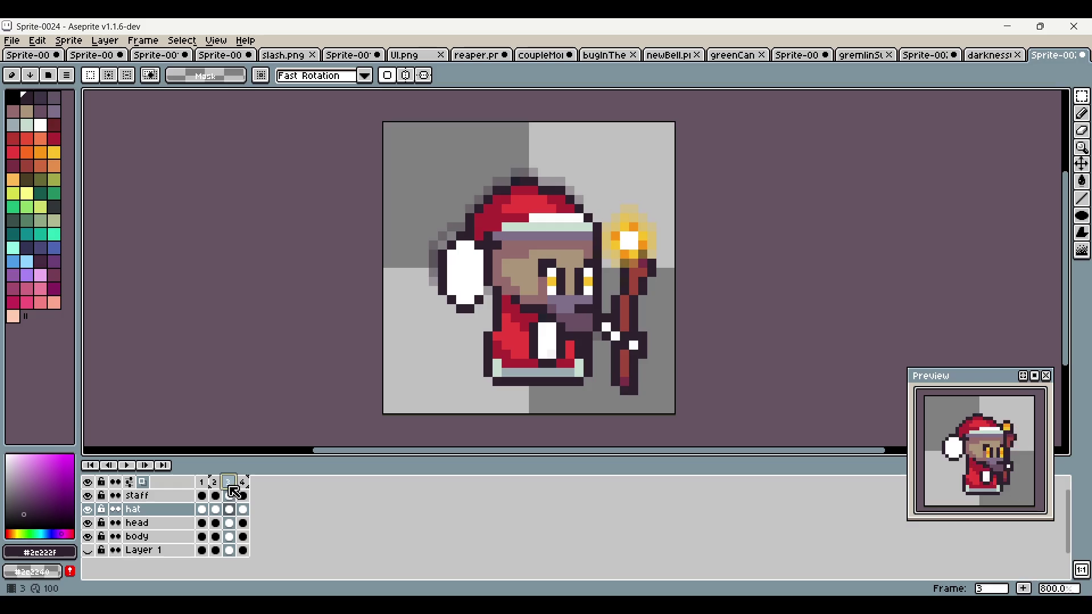
click(211, 483)
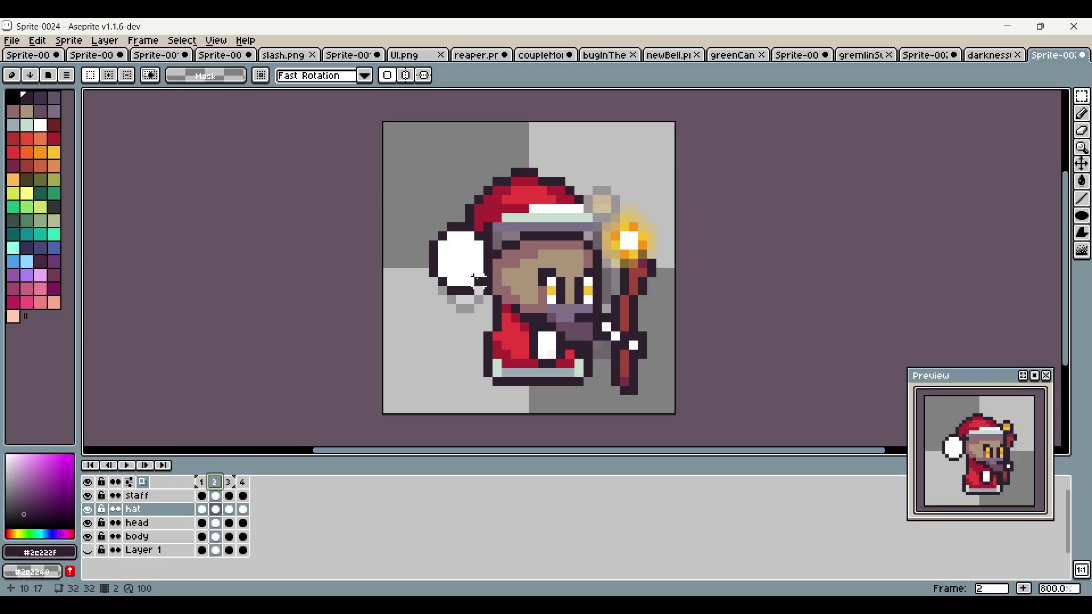
click(232, 484)
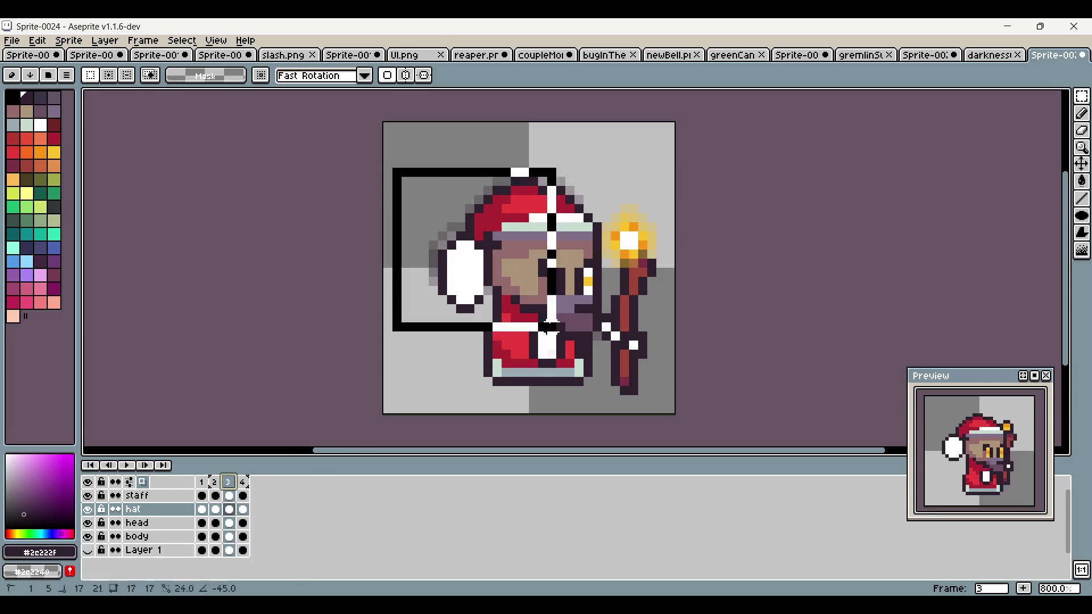
Step: Move frame 3's Santa hat slightly lower on the head, comparing it against frames 2 and 4
click(215, 483)
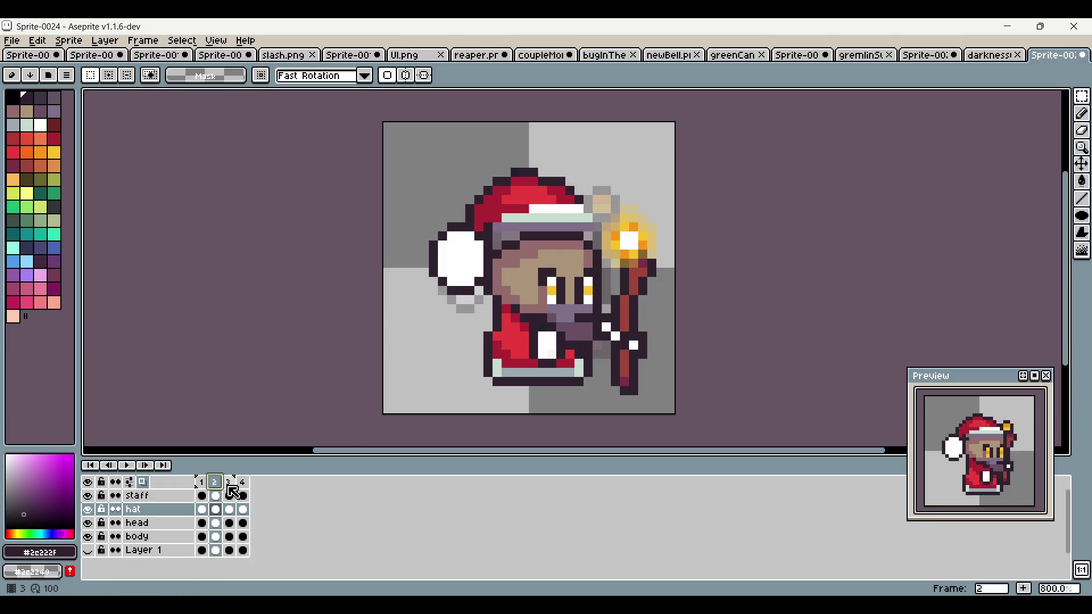
click(231, 487)
drag(408, 155, 615, 371)
drag(567, 295, 567, 304)
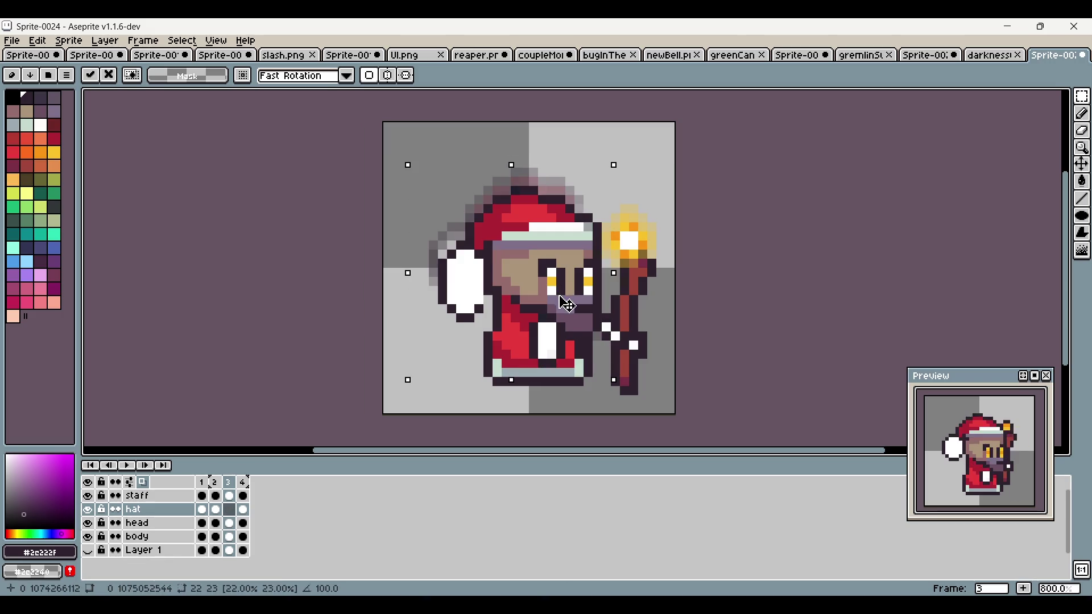
click(724, 217)
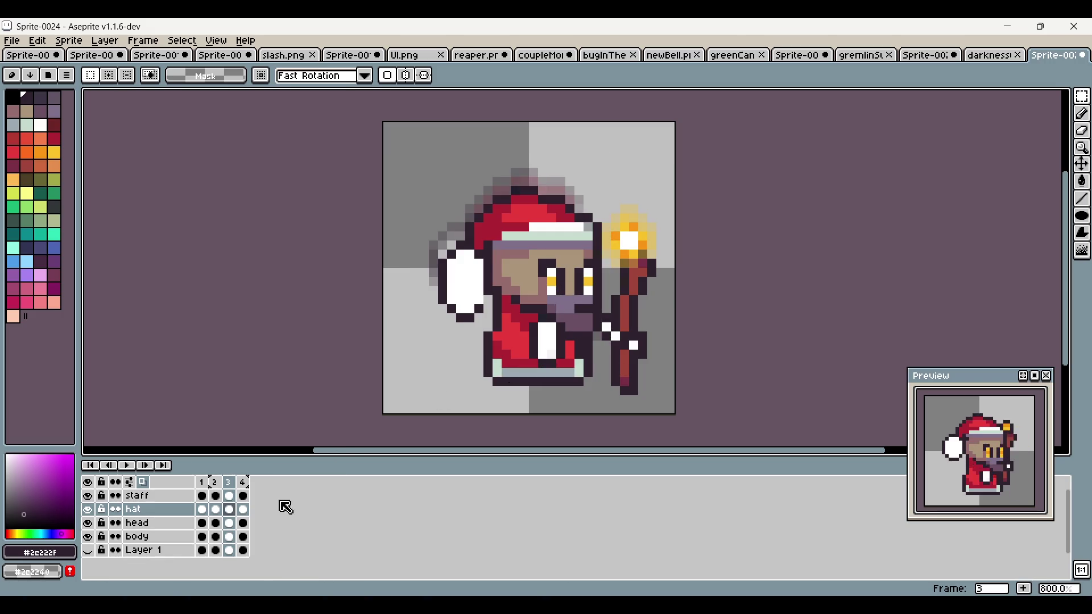
click(242, 488)
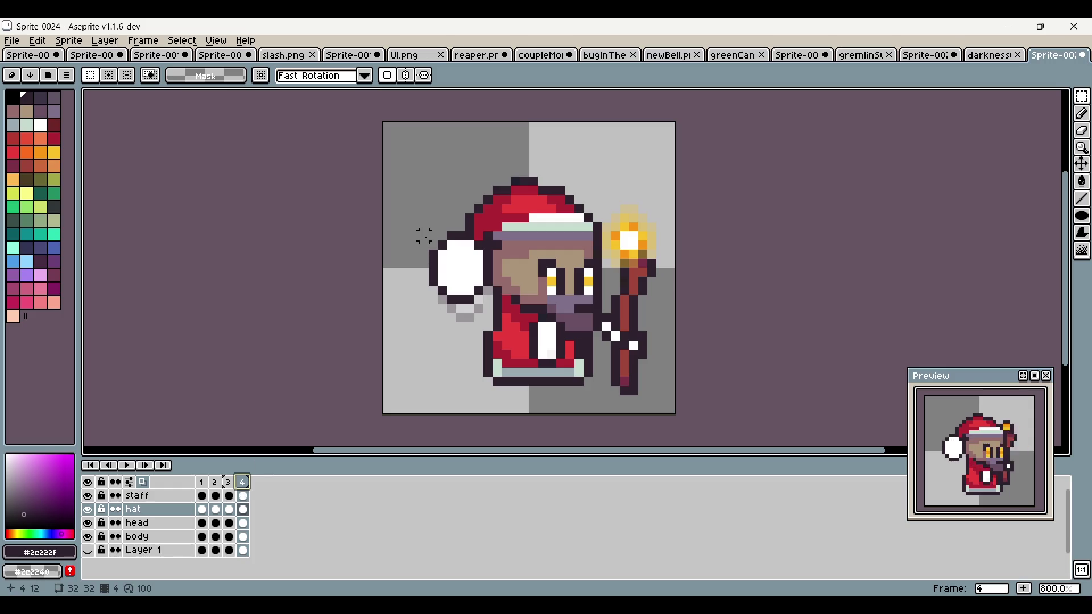
click(228, 487)
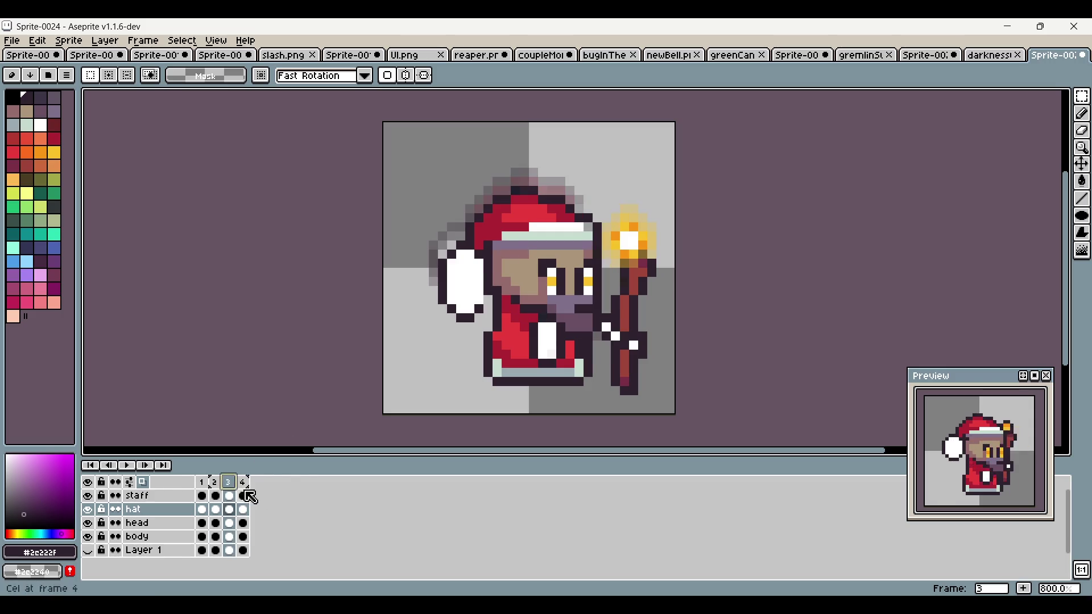
key(i)
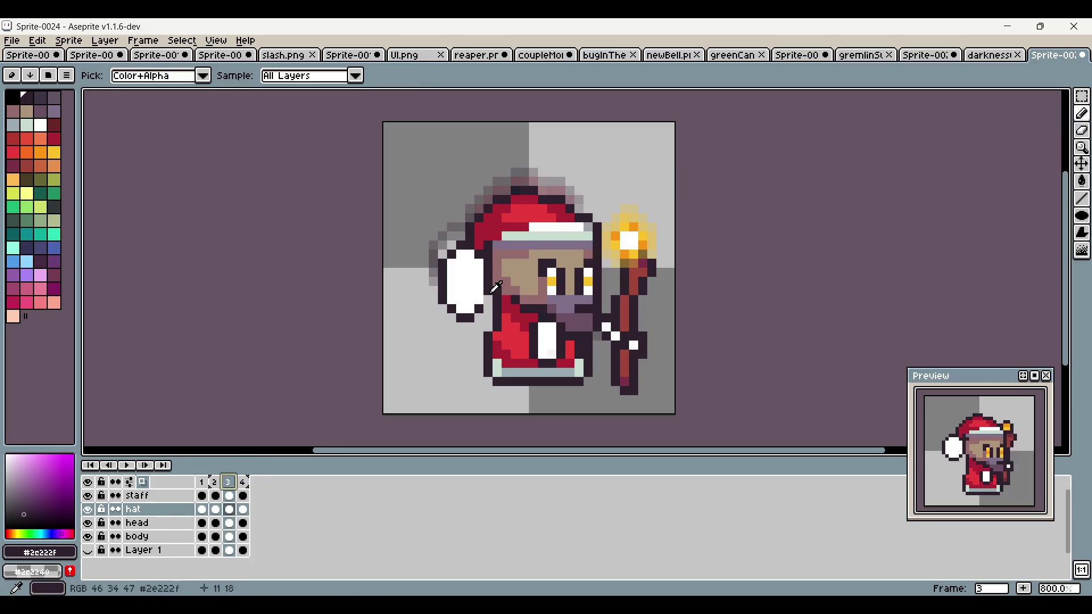
key(b)
click(201, 482)
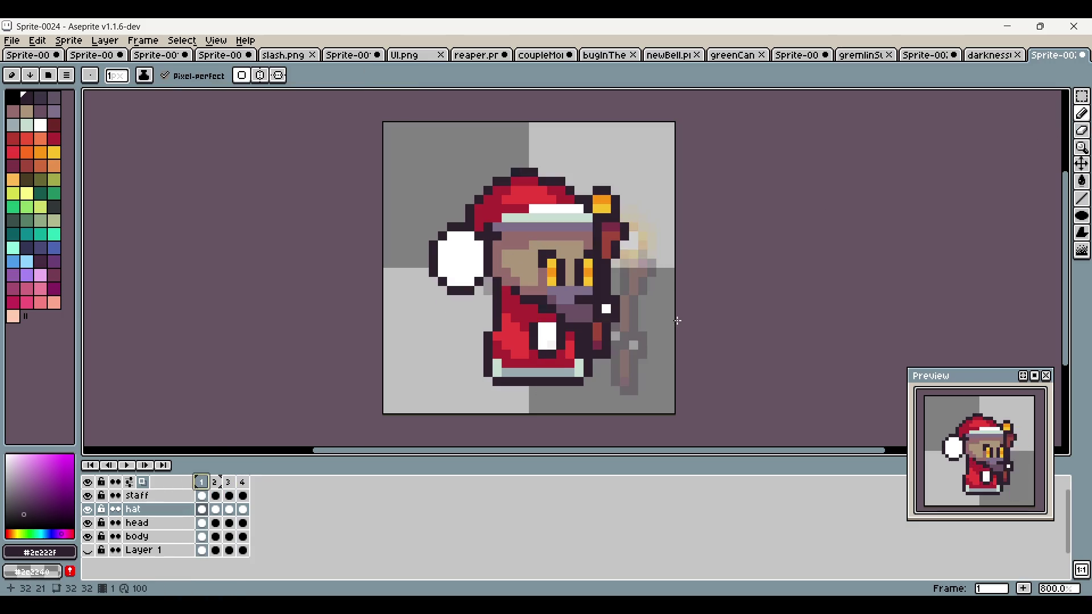
Step: Marquee-select the pom-pom on frame 2, redoing the first attempt, and compare with frame 1
key(Right)
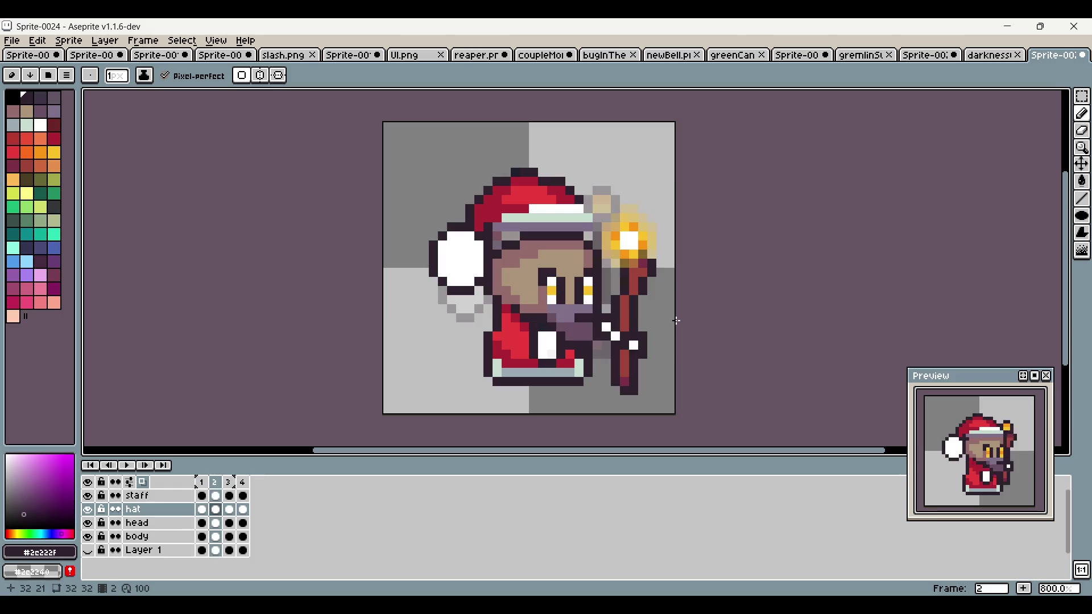
scroll(572, 296, up, 2)
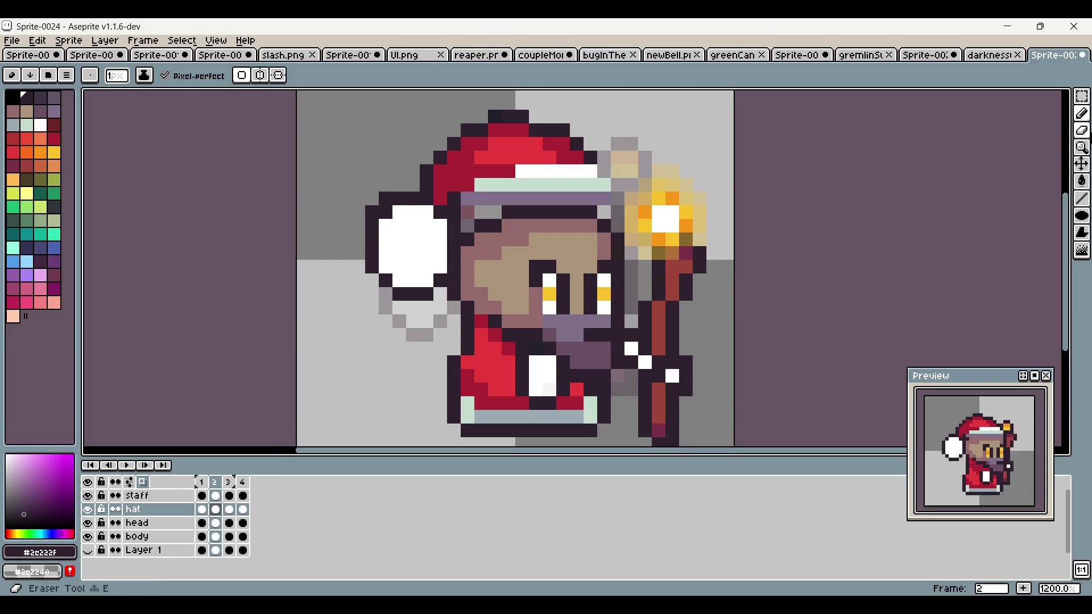
click(1082, 96)
drag(348, 190, 464, 333)
click(330, 184)
mouse_move(363, 176)
mouse_down()
mouse_move(450, 319)
mouse_move(450, 304)
mouse_up()
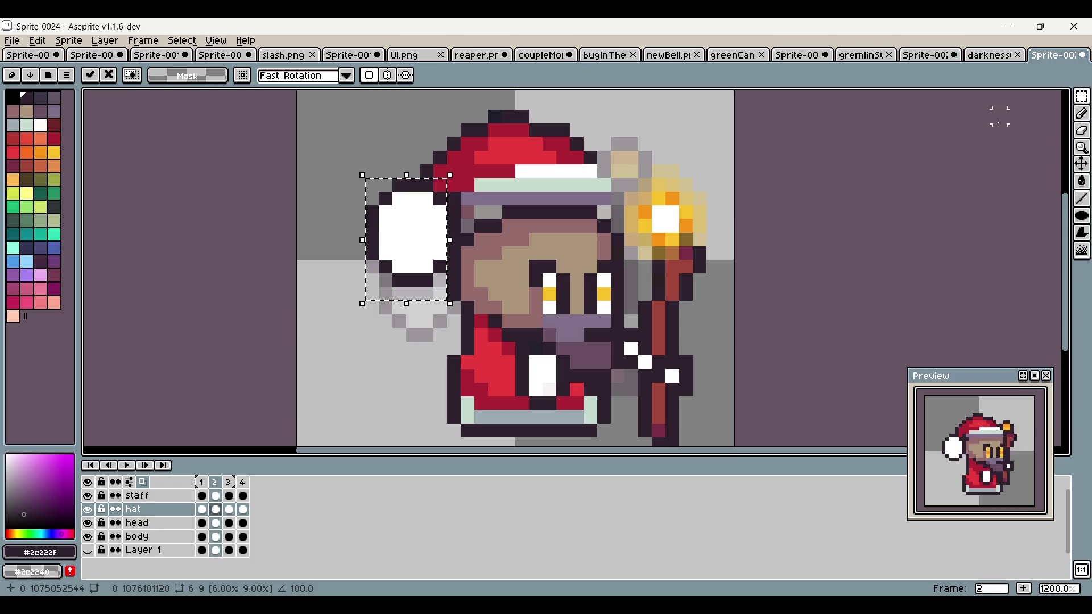
click(202, 482)
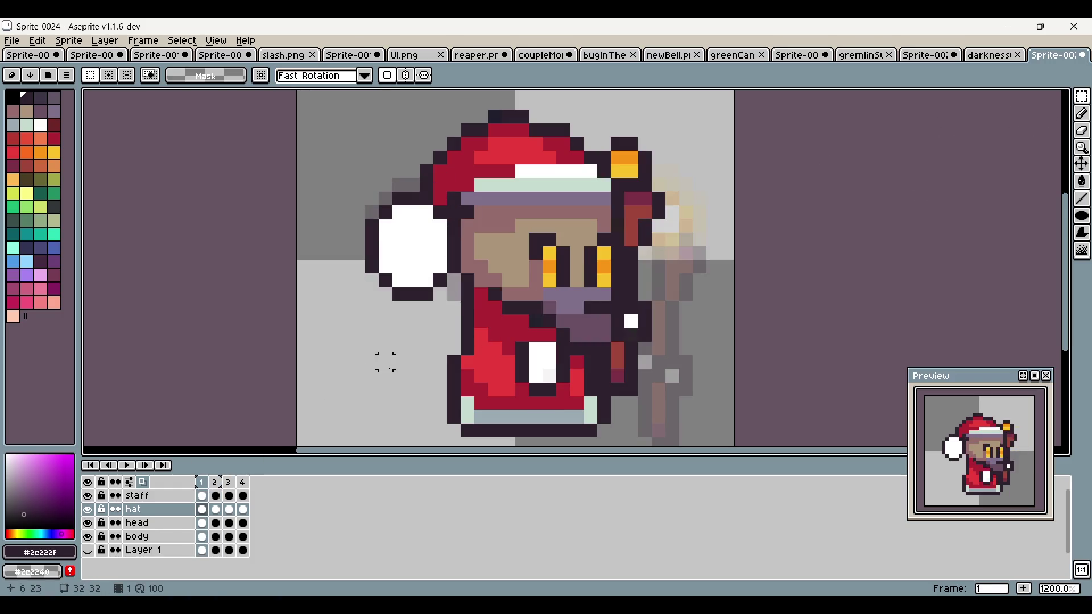
click(215, 483)
Step: Pencil a new dark outline around the pom-pom's edges and repaint its left side white
key(b)
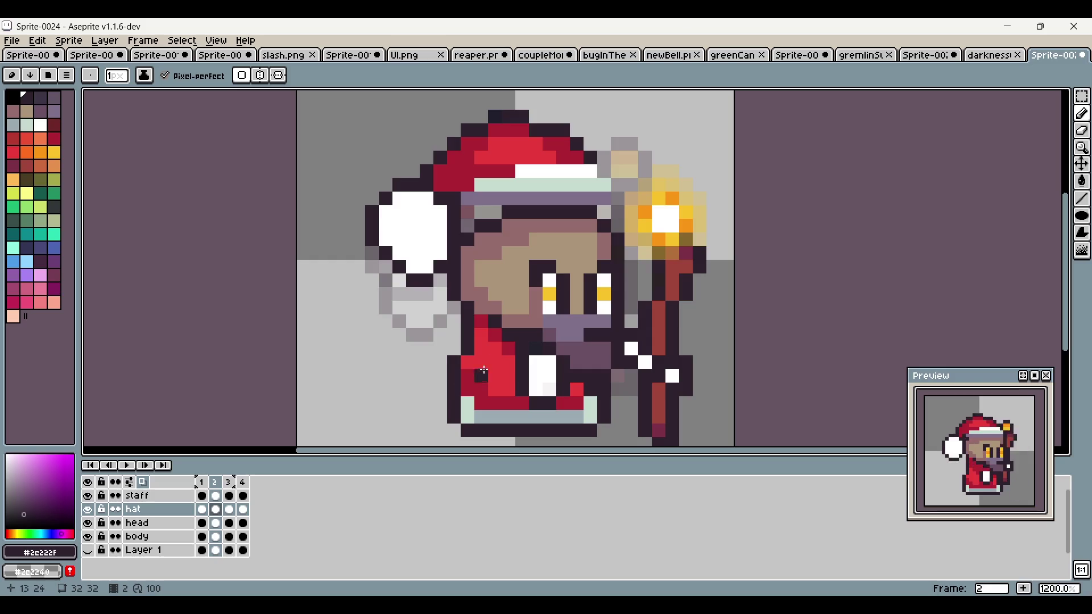
key(ctrl+z)
key(ctrl+z)
mouse_move(360, 225)
mouse_down()
mouse_move(360, 256)
mouse_move(387, 281)
mouse_move(435, 266)
mouse_move(439, 238)
mouse_up()
key(ctrl+z)
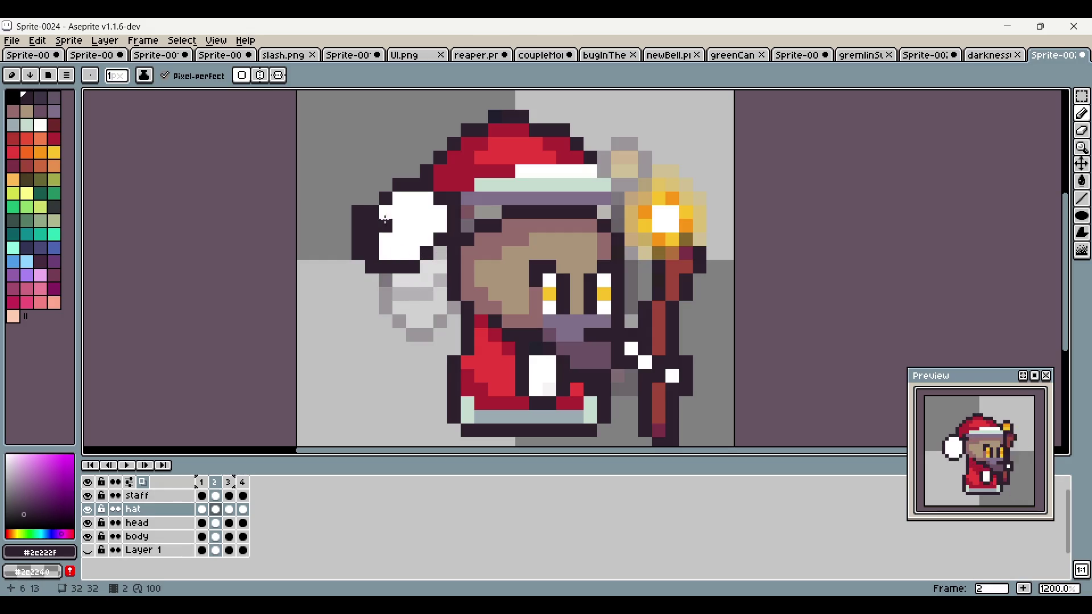
drag(372, 193, 388, 183)
alt+click(377, 228)
mouse_move(372, 256)
mouse_down()
mouse_move(373, 216)
mouse_move(387, 196)
mouse_up()
alt+click(365, 195)
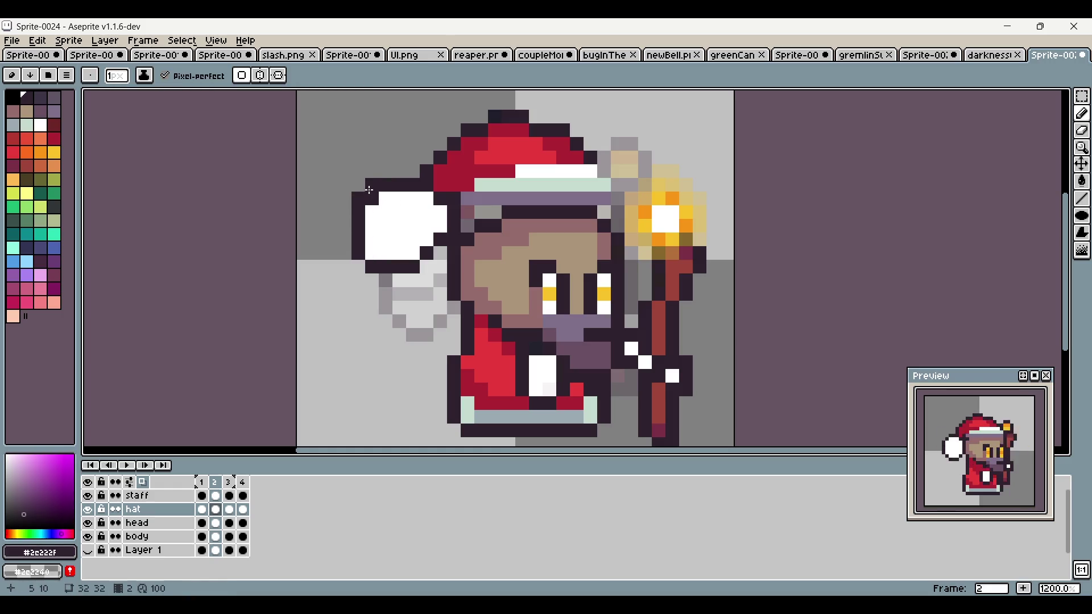
alt+click(367, 227)
scroll(431, 306, down, 4)
scroll(431, 305, down, 1)
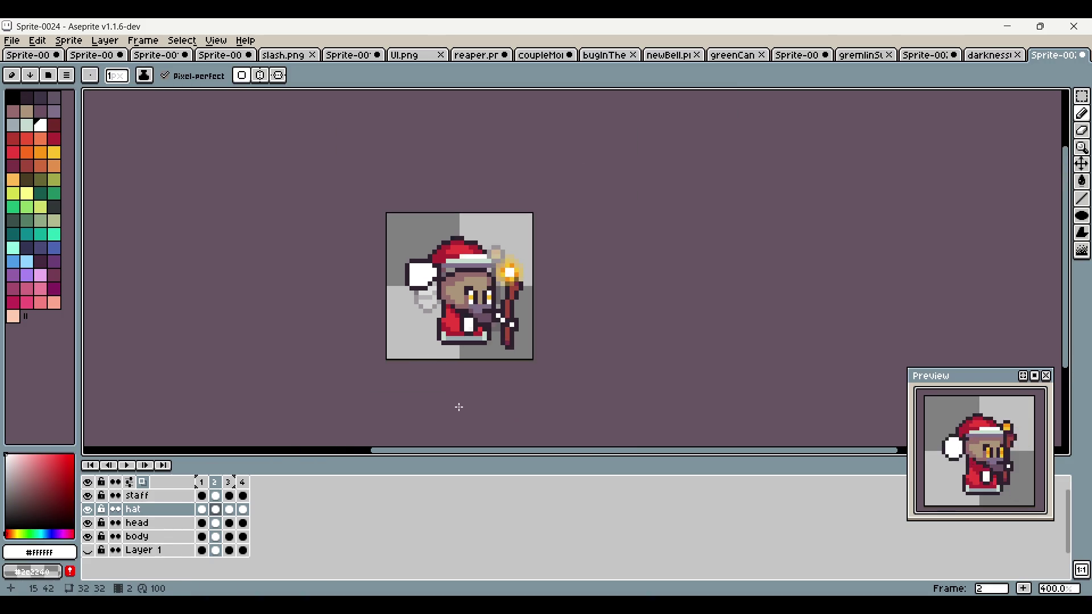
key(ctrl+z)
key(v)
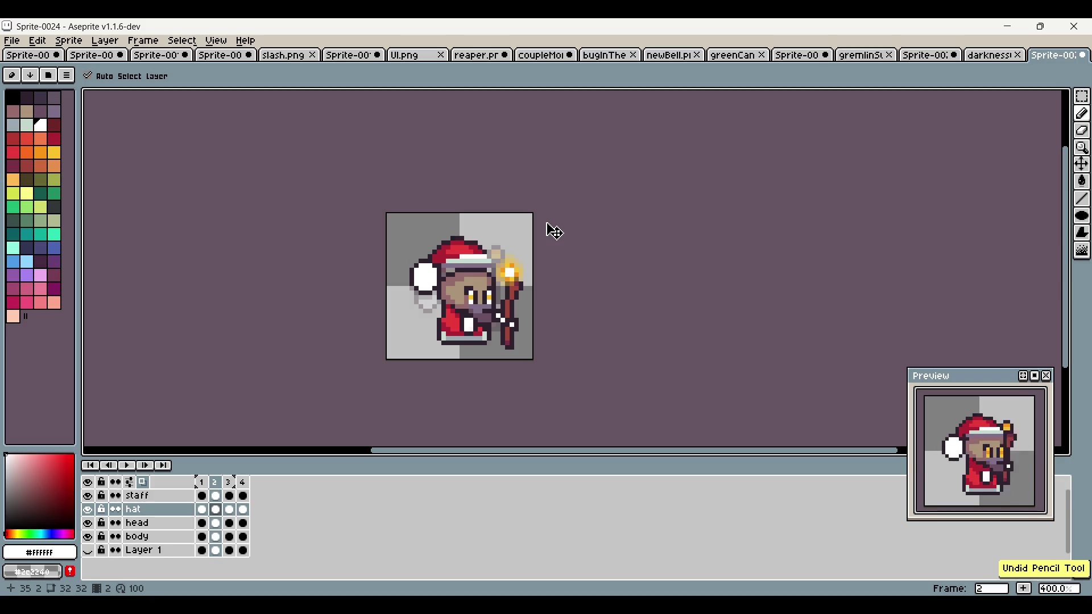
key(ctrl+z)
key(b)
key(m)
key(ctrl+d)
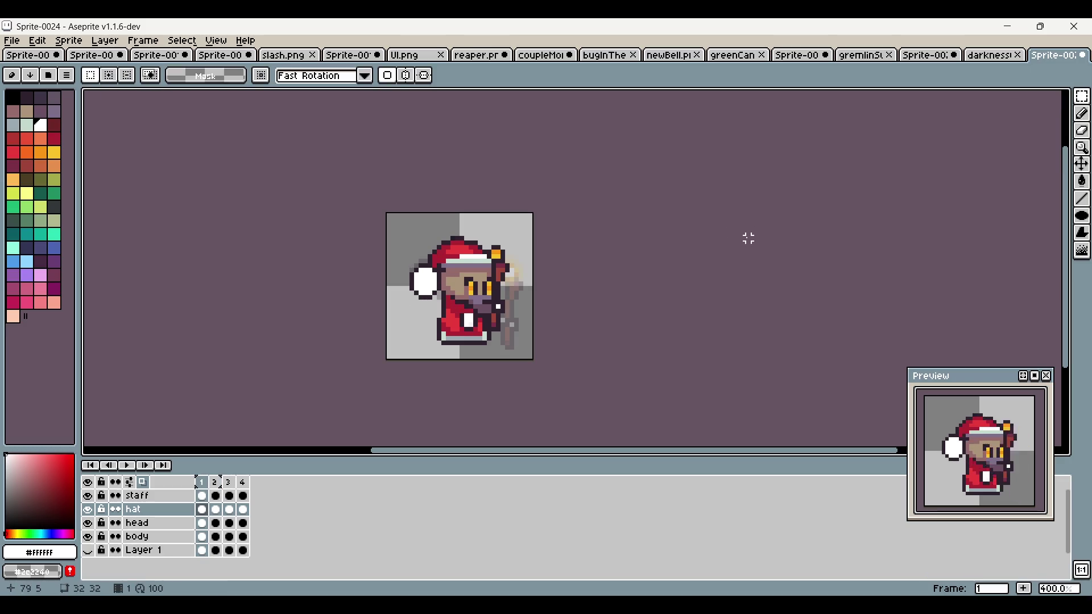
click(217, 493)
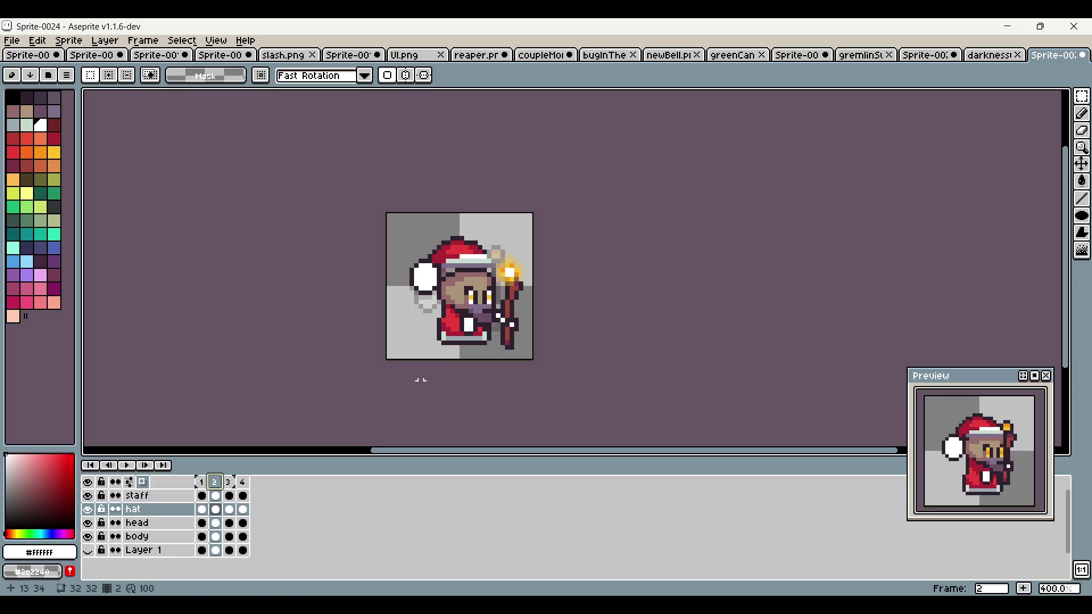
click(201, 483)
click(215, 483)
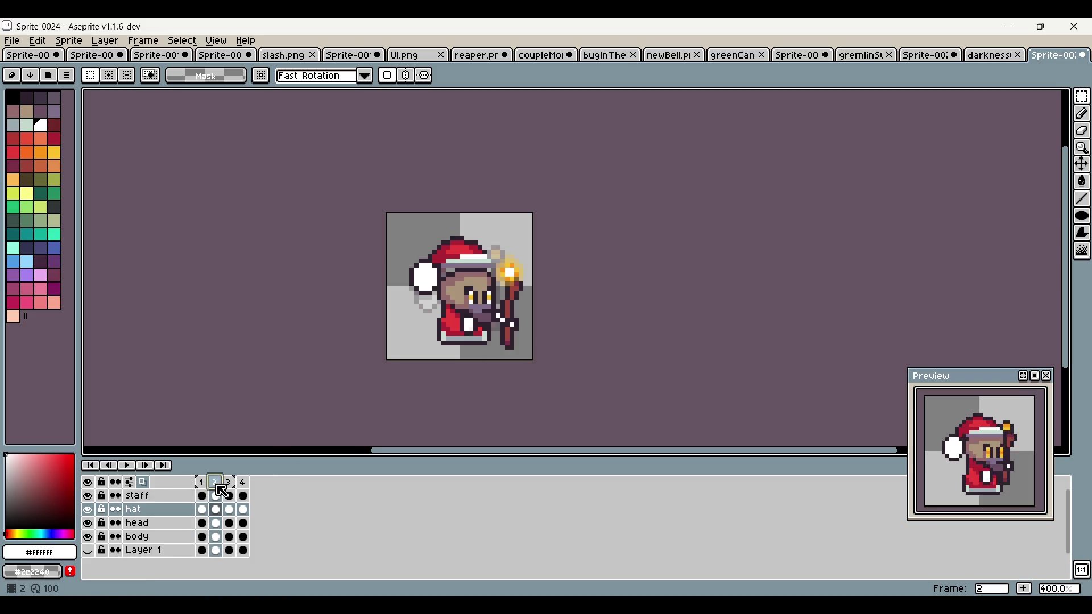
scroll(473, 295, up, 2)
click(228, 483)
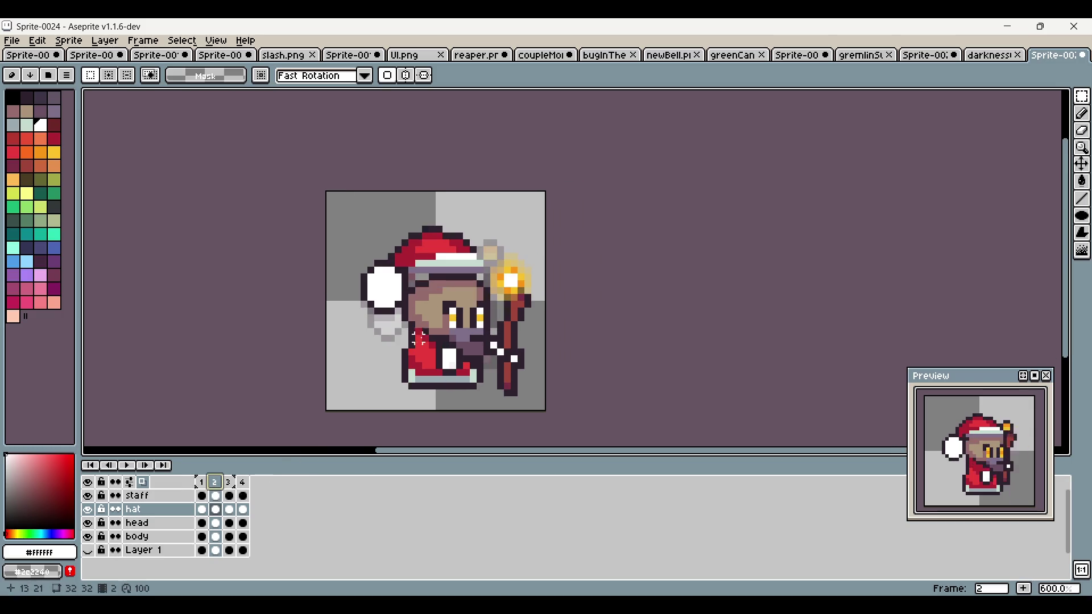
click(203, 485)
click(215, 484)
click(1083, 114)
scroll(477, 271, up, 4)
alt+click(493, 243)
mouse_move(493, 244)
mouse_down()
mouse_move(492, 255)
mouse_move(287, 281)
mouse_up()
scroll(373, 265, down, 3)
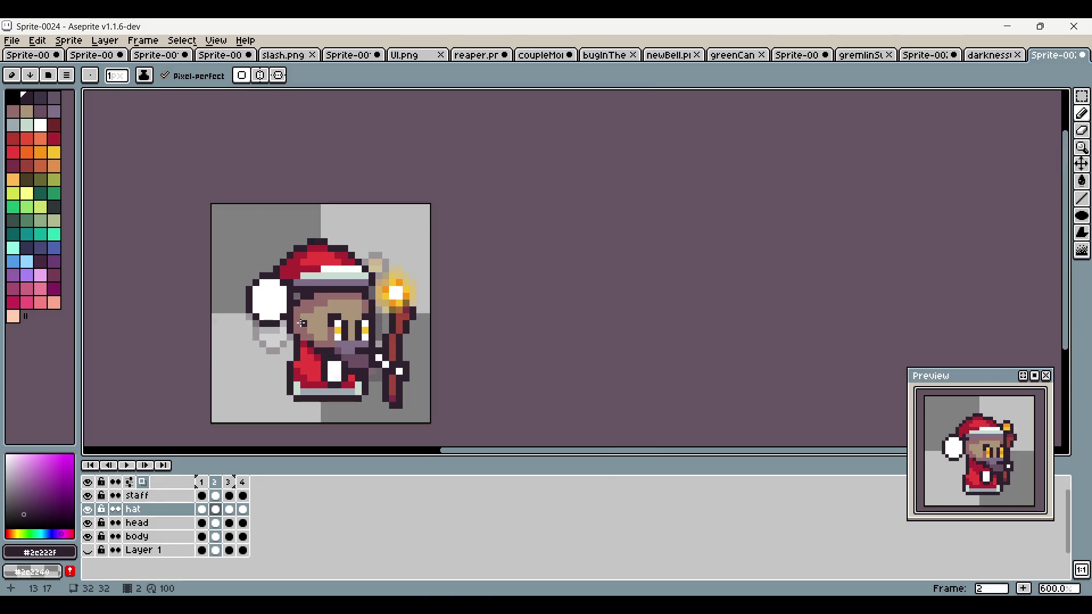
key(ctrl+z)
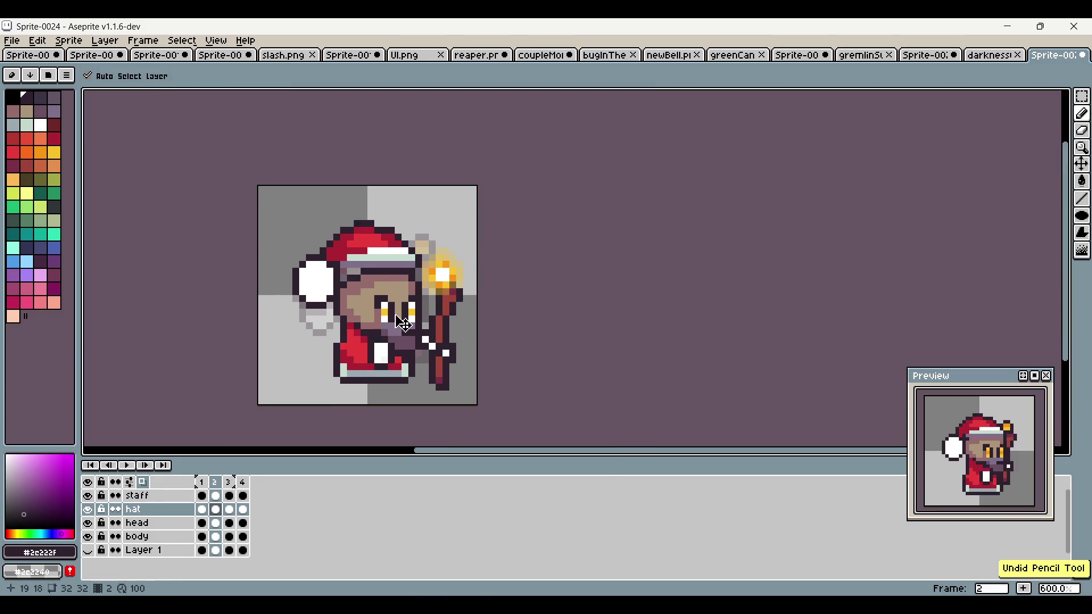
scroll(465, 262, up, 3)
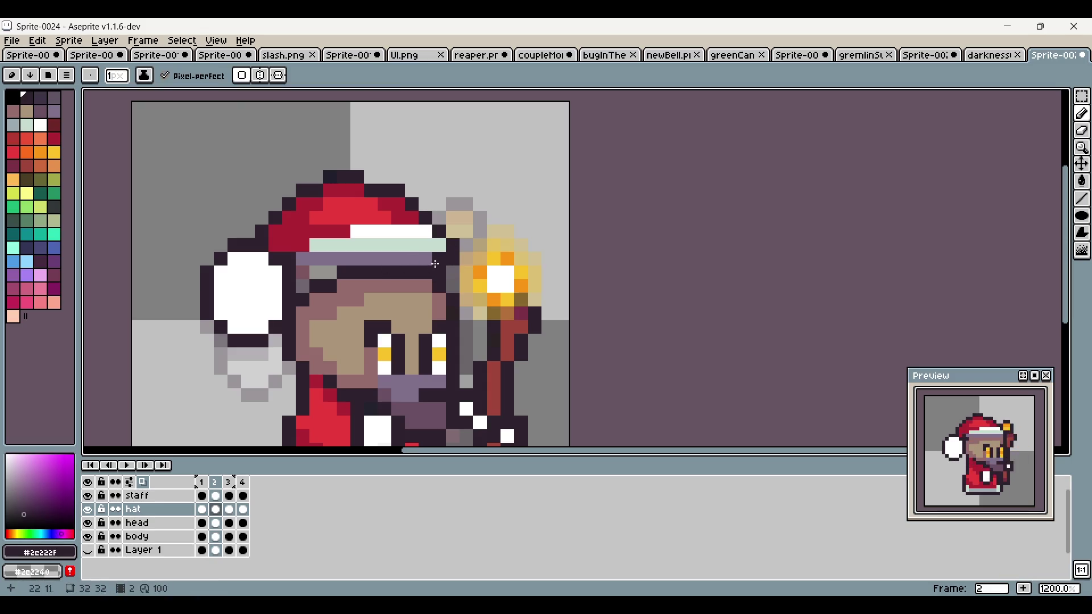
alt+click(435, 263)
key(ctrl+z)
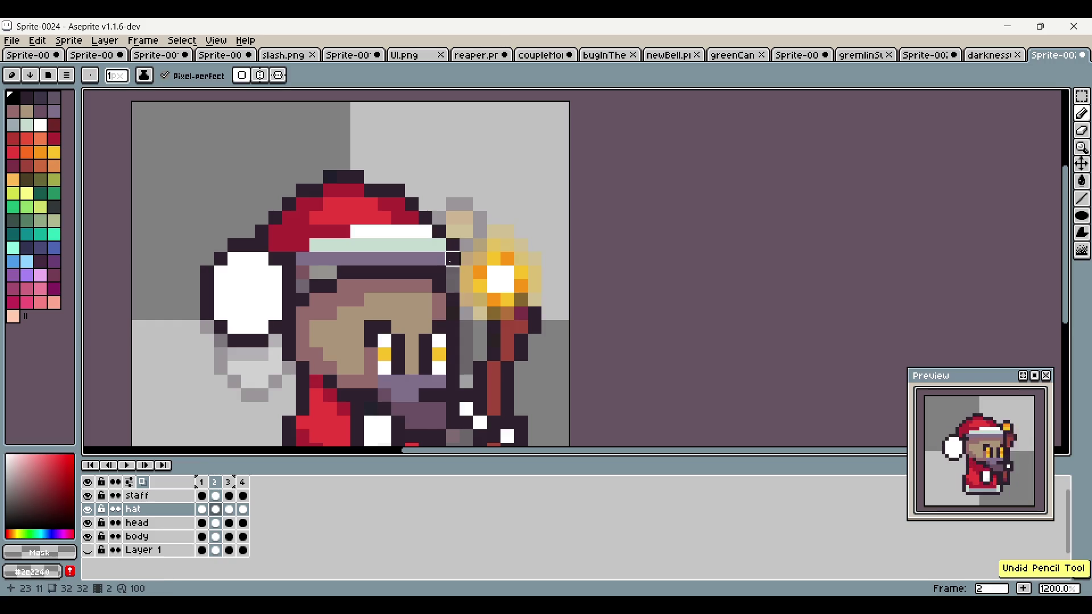
drag(493, 273, 564, 289)
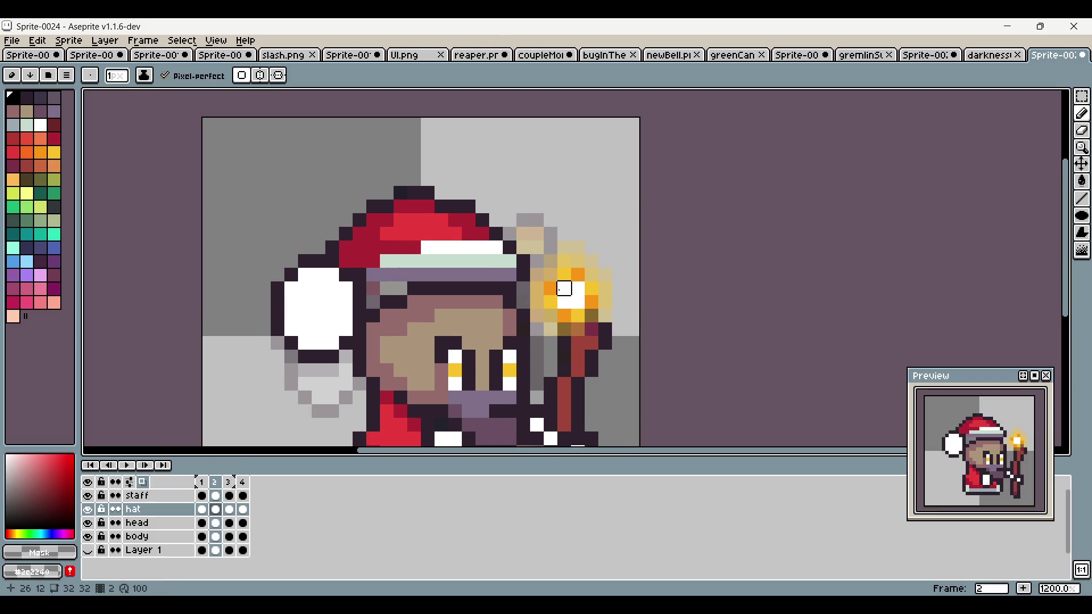
click(202, 488)
click(215, 483)
click(242, 482)
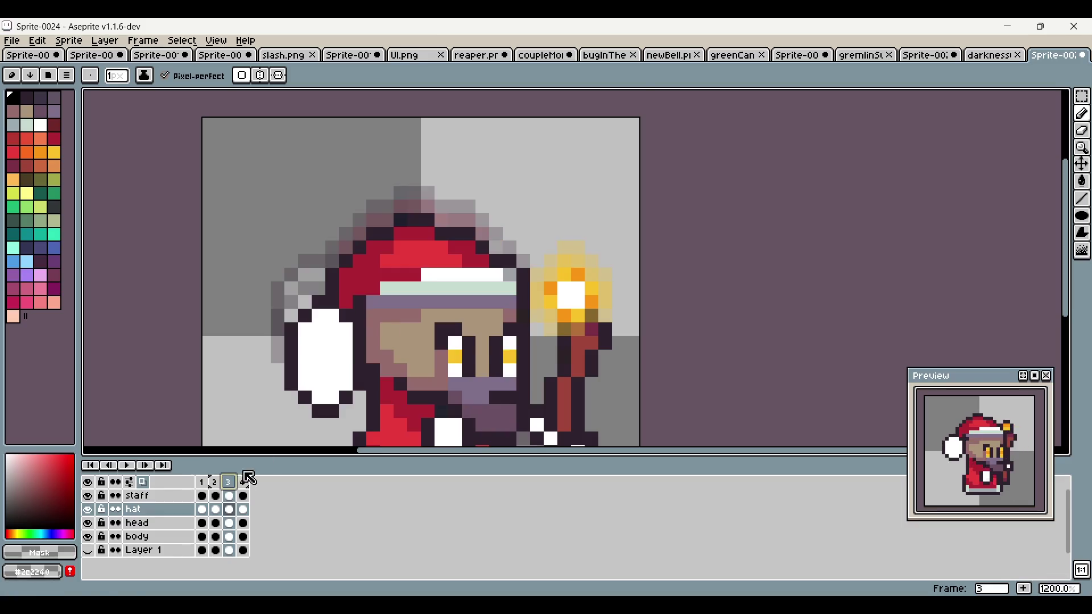
click(222, 488)
click(218, 488)
key(Return)
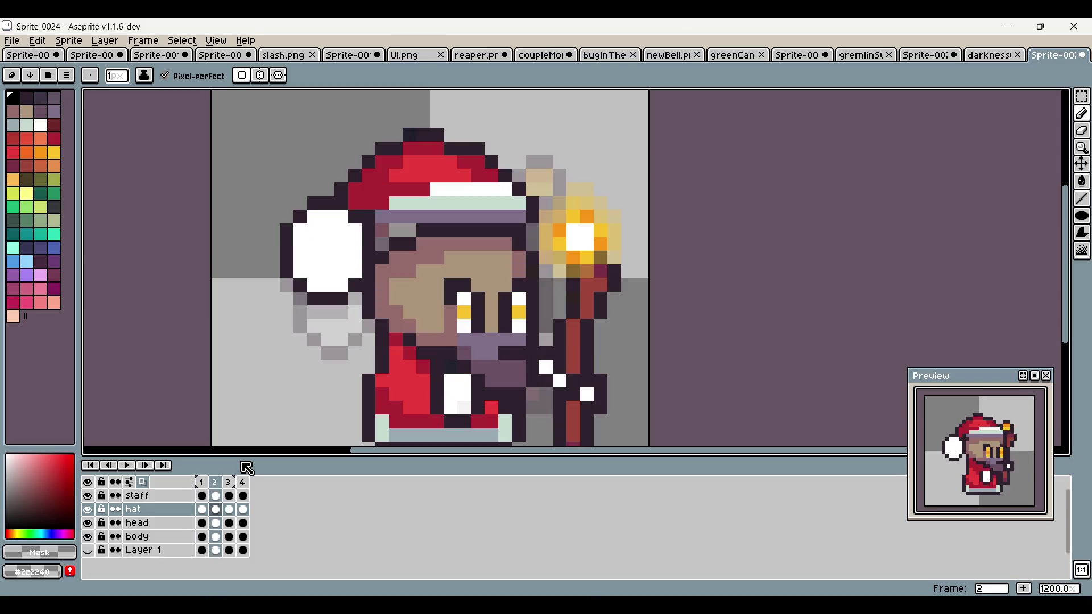
scroll(327, 393, down, 1)
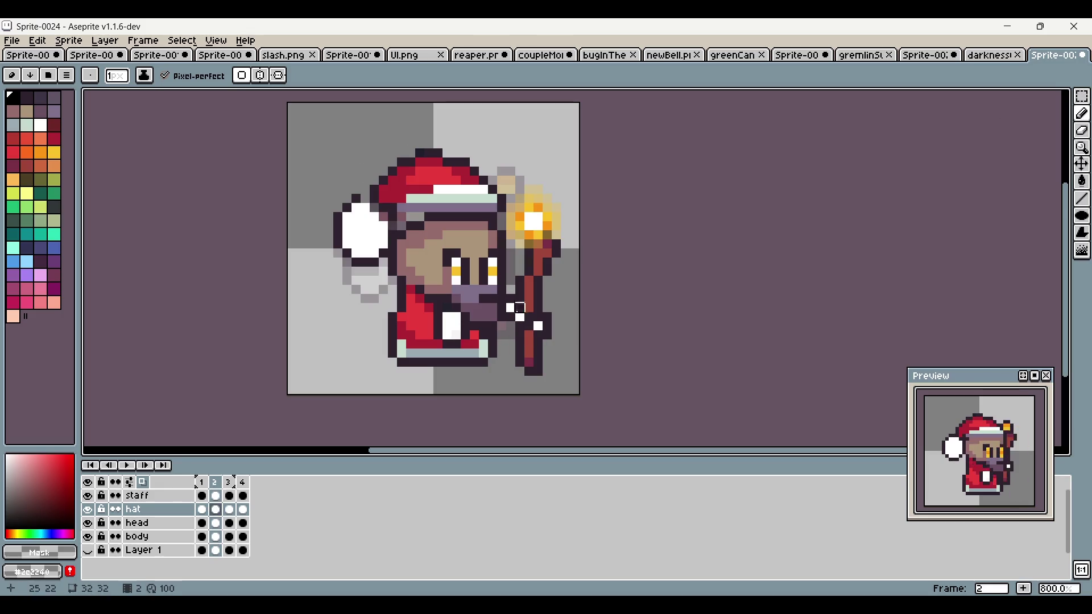
key(ctrl+z)
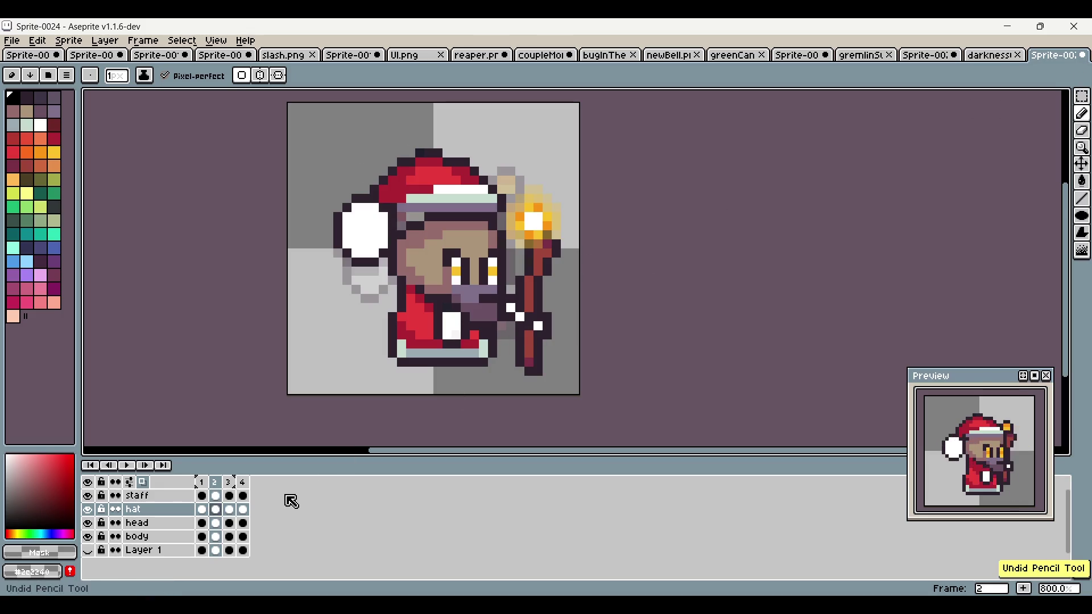
click(215, 522)
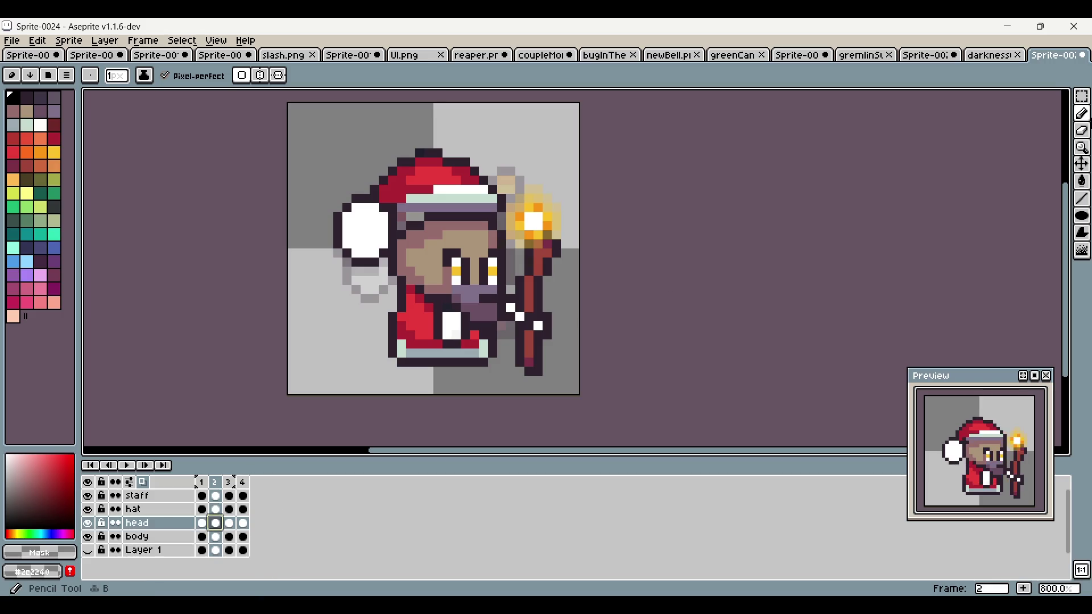
Step: Marquee-select the character's head on frames 2 and 3 and nudge it into place
click(1081, 96)
drag(303, 137, 546, 379)
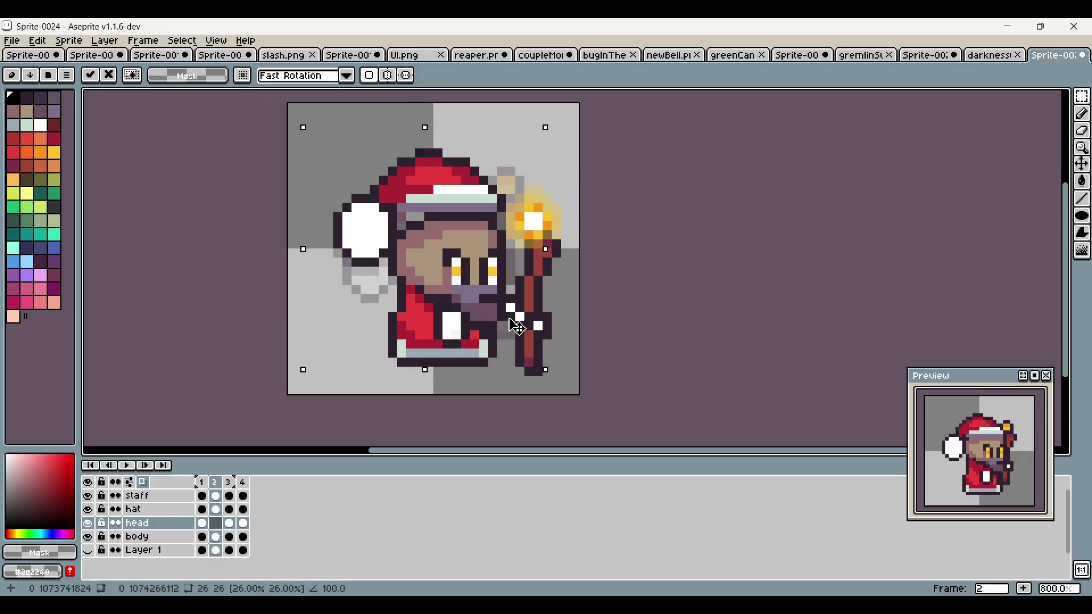
click(747, 172)
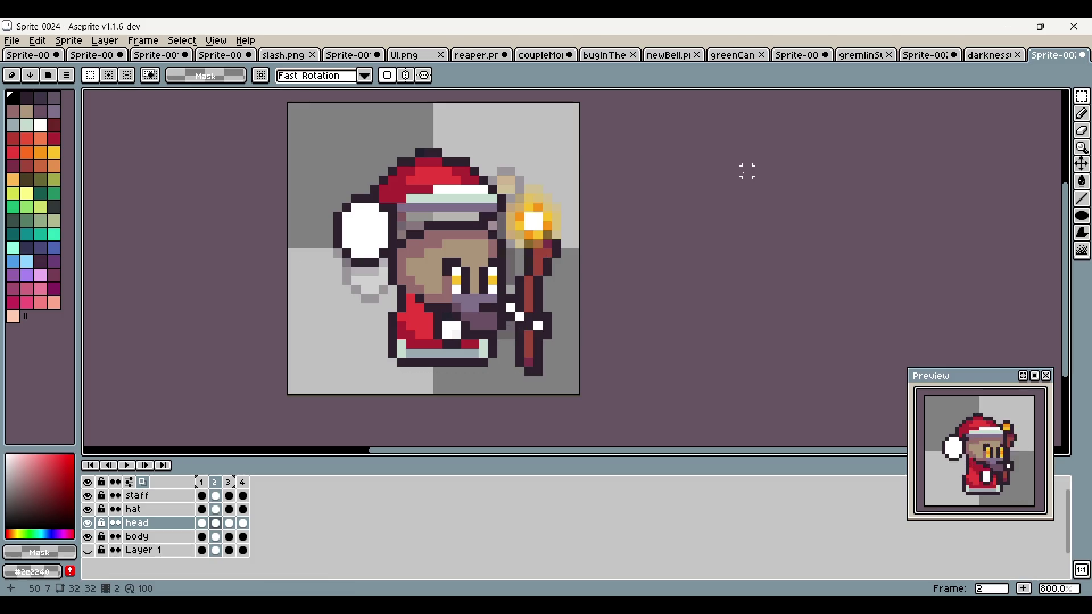
click(229, 482)
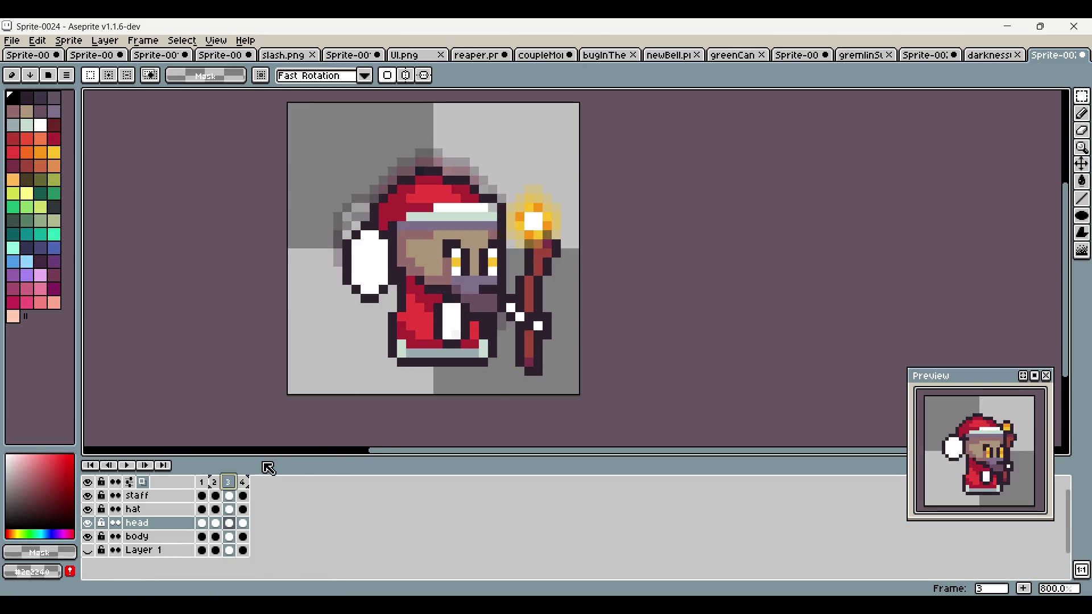
drag(358, 164, 555, 370)
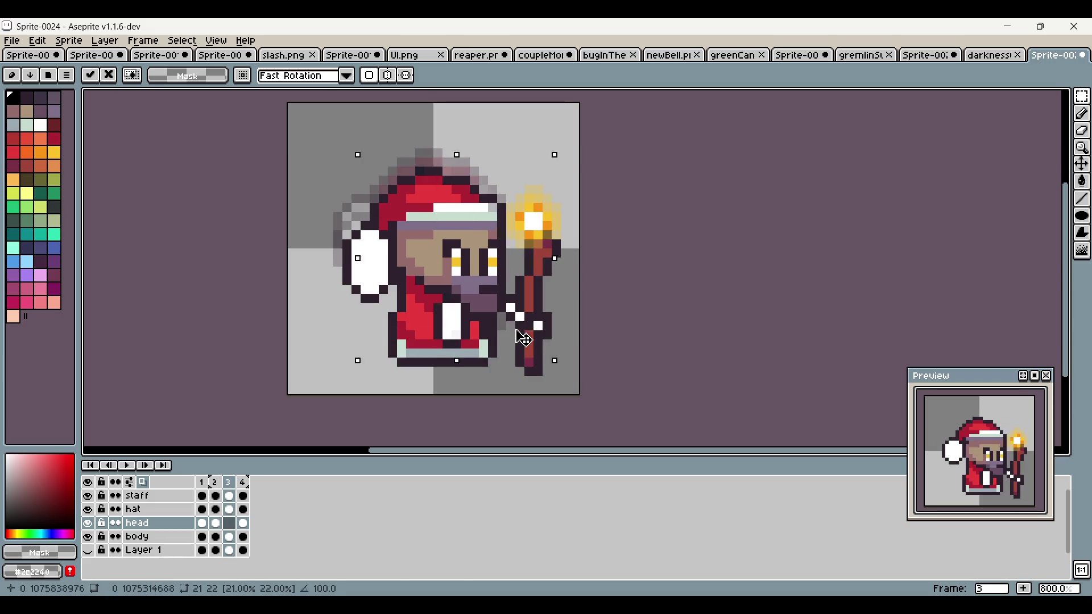
click(701, 198)
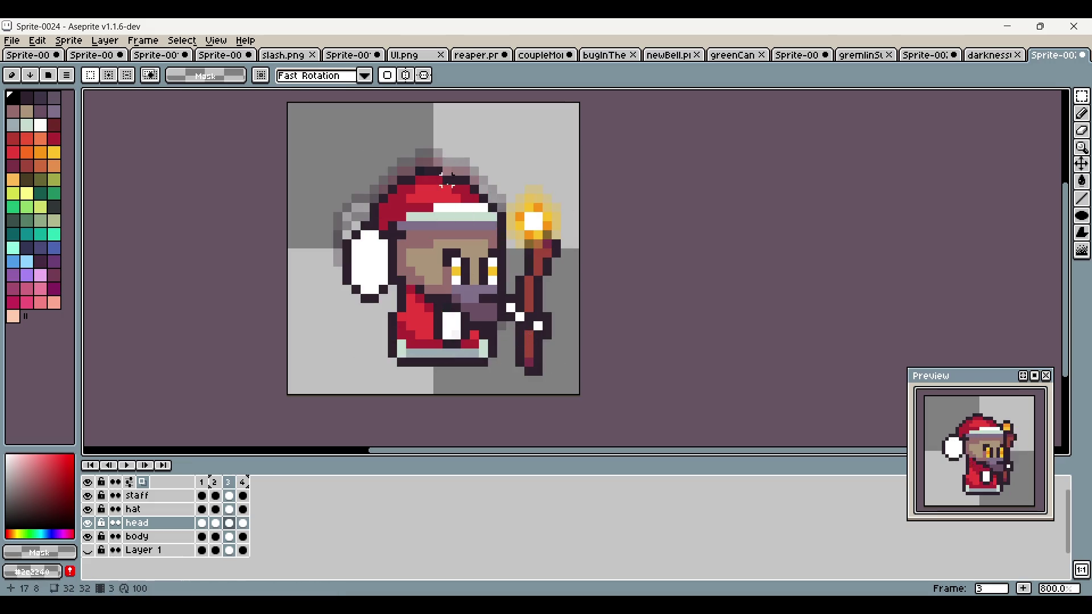
click(215, 482)
drag(365, 180, 540, 353)
click(701, 234)
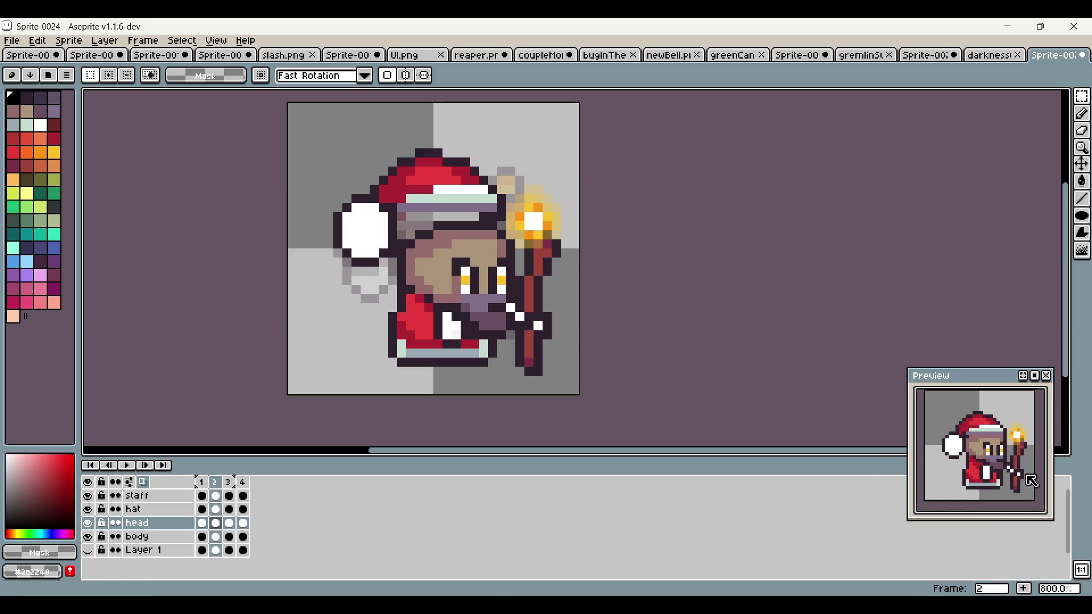
Step: Step through frames 1 to 4 to check the shifted head
click(229, 483)
click(202, 482)
click(214, 482)
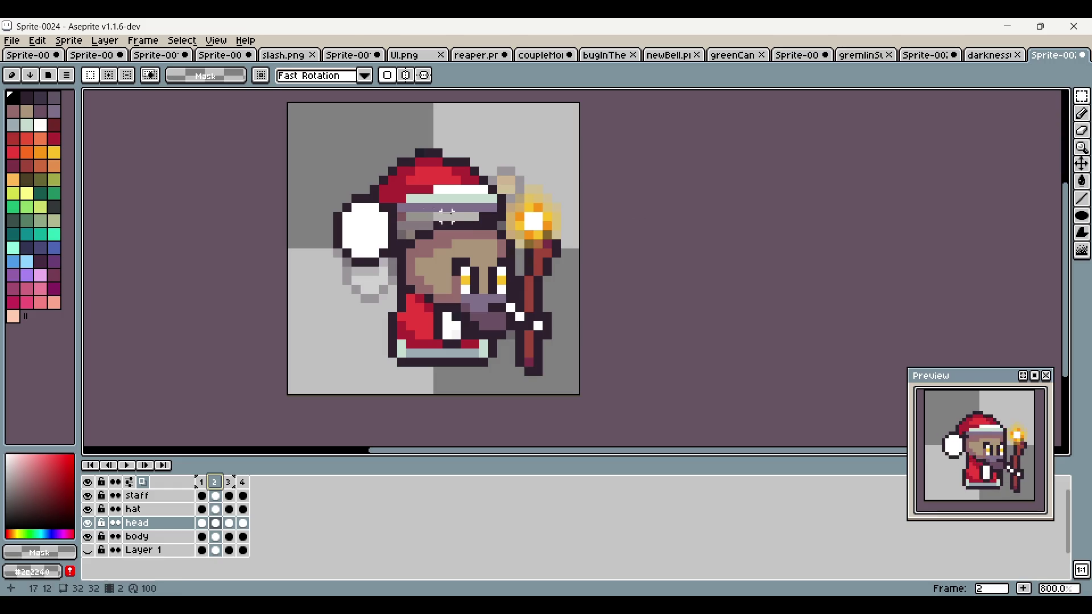
click(228, 482)
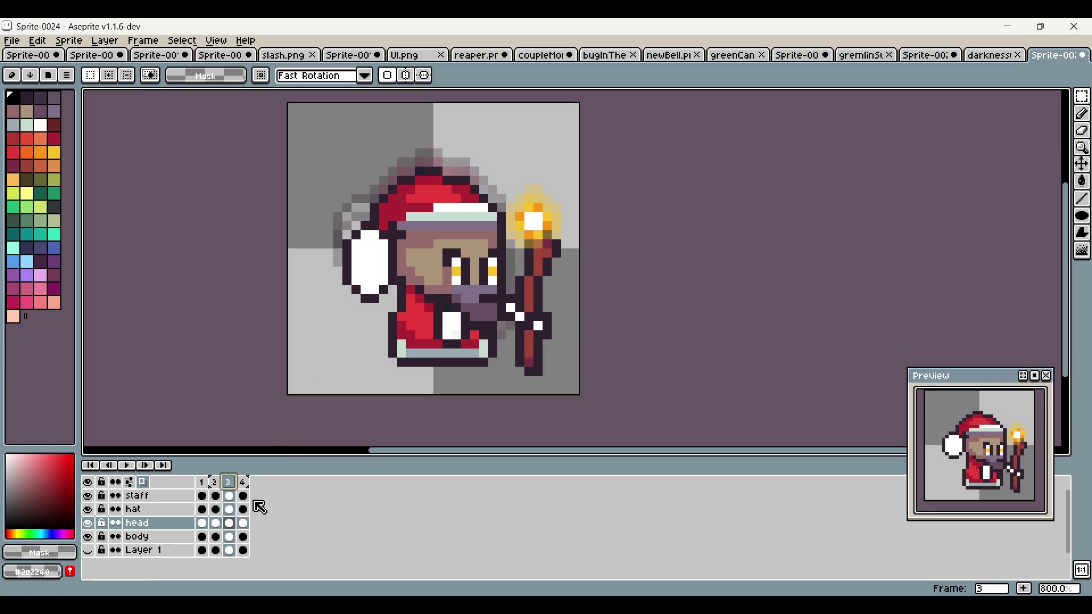
click(245, 483)
click(228, 484)
click(216, 484)
click(202, 483)
click(216, 484)
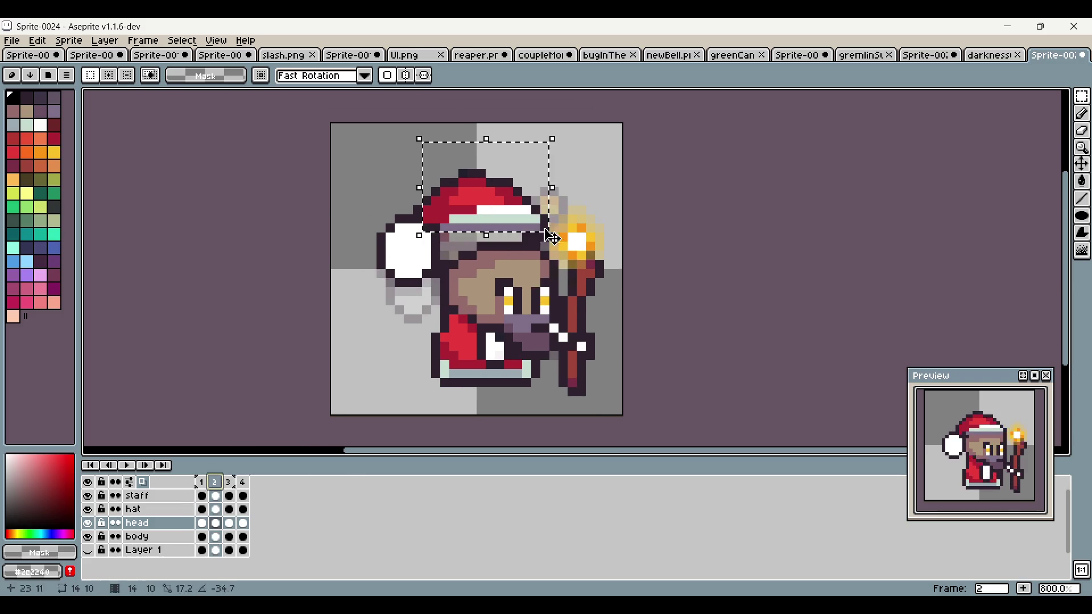
Step: Rotate the Santa hat clockwise on frame 2's hat cel
click(216, 510)
drag(427, 155, 654, 154)
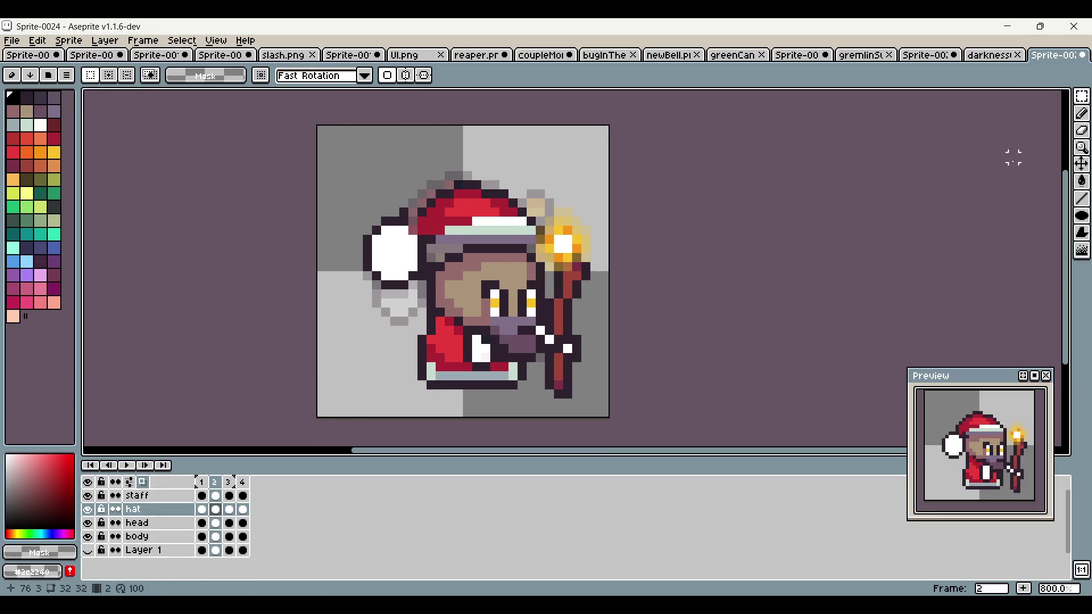
click(1081, 113)
scroll(473, 218, up, 2)
Step: Add red pixels along the hat's left edge and darken its outline pixels
click(378, 219)
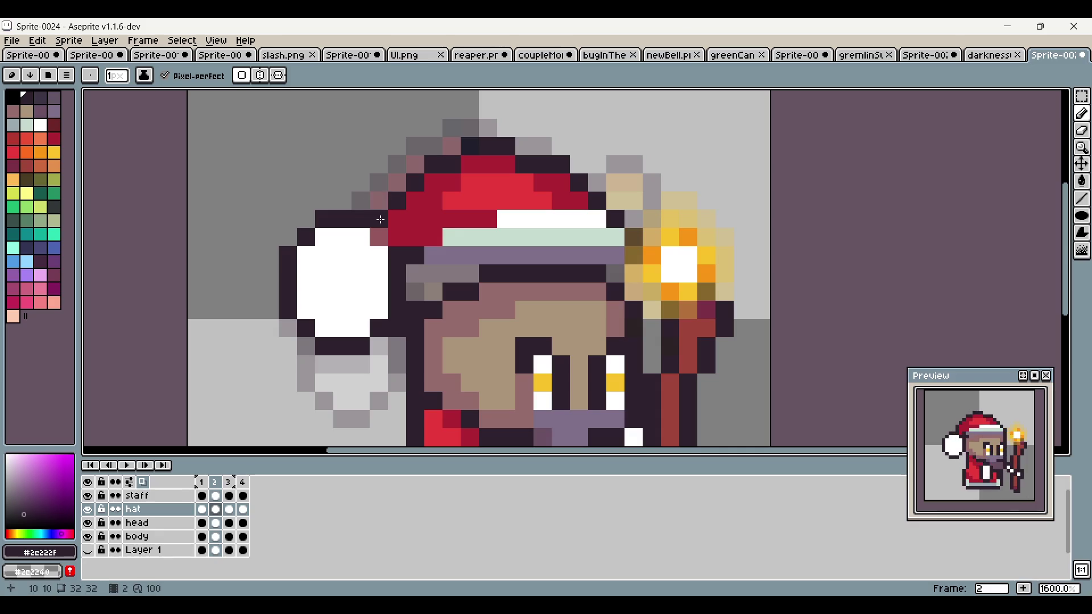
alt+click(415, 236)
click(378, 237)
click(397, 292)
drag(403, 299, 386, 259)
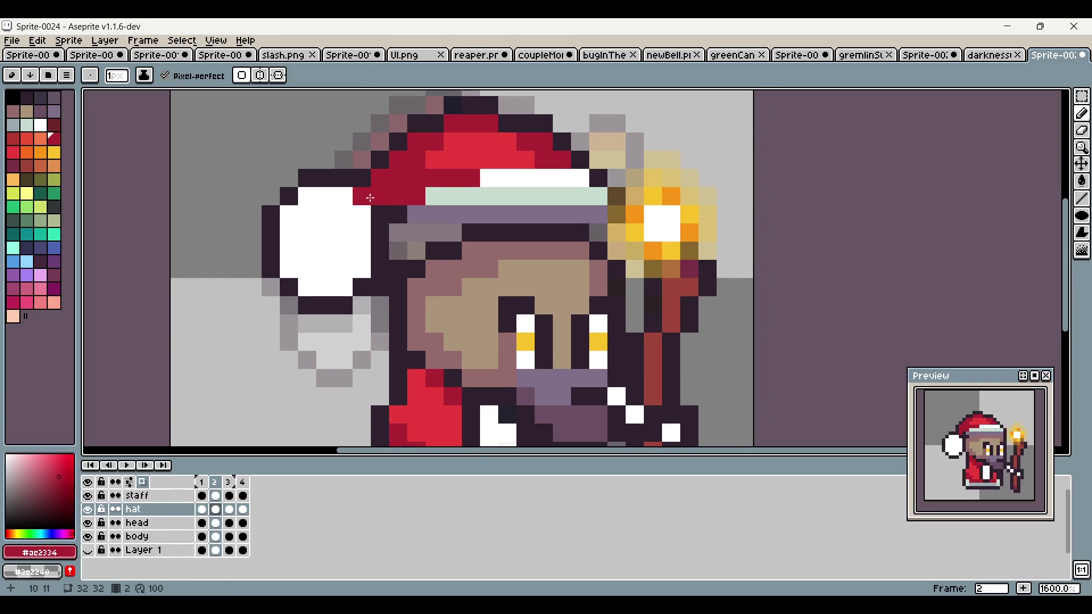
alt+click(362, 193)
click(374, 181)
scroll(598, 305, down, 5)
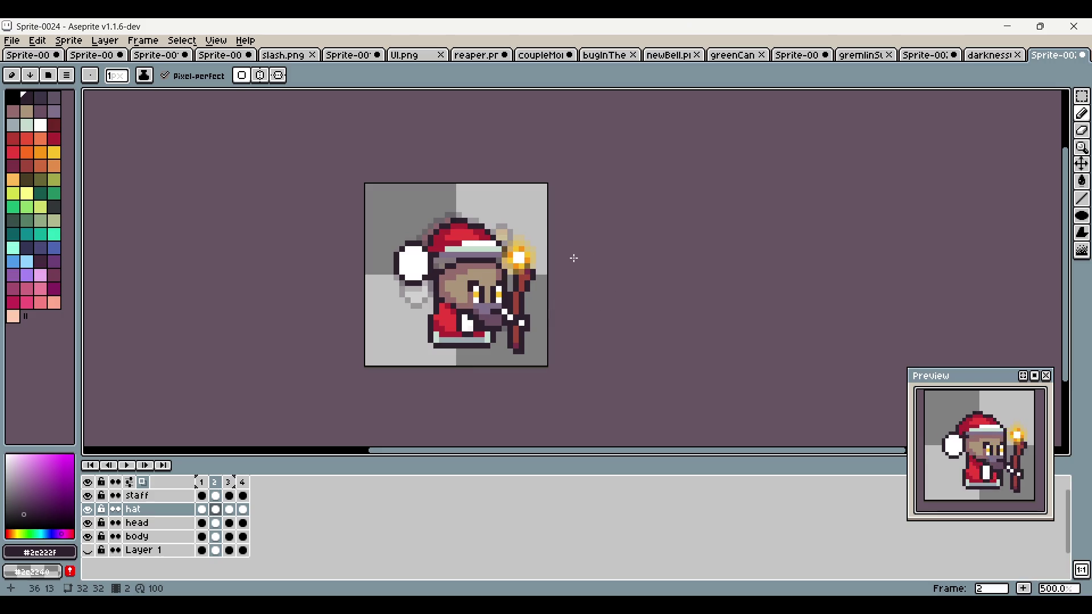
scroll(510, 266, up, 4)
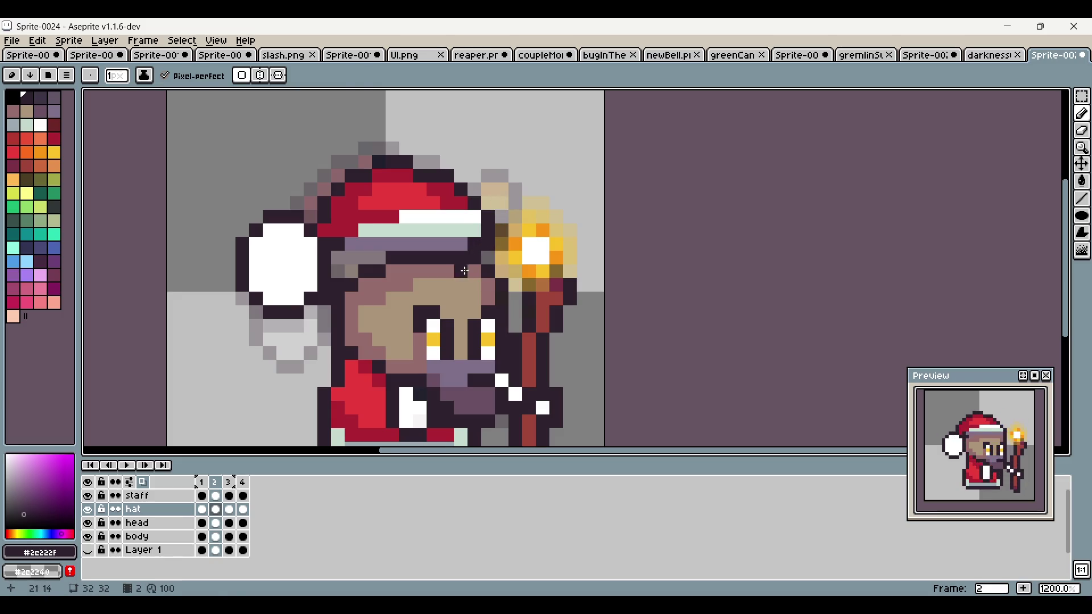
Step: Repaint hat-band pixels on frame 2 in pale and red tones
alt+click(472, 181)
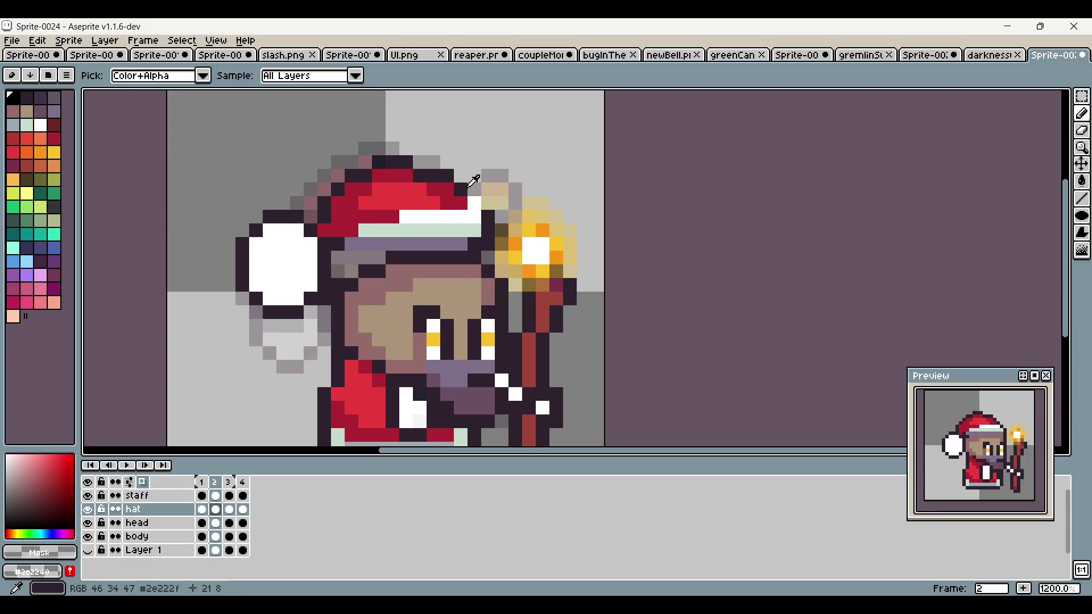
alt+click(472, 181)
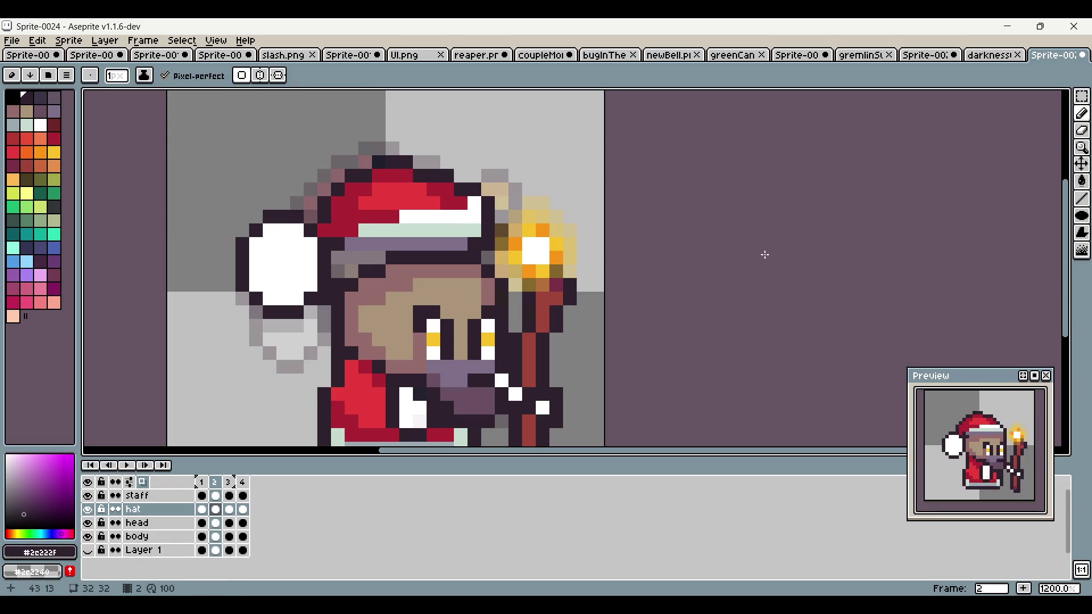
drag(689, 243, 705, 253)
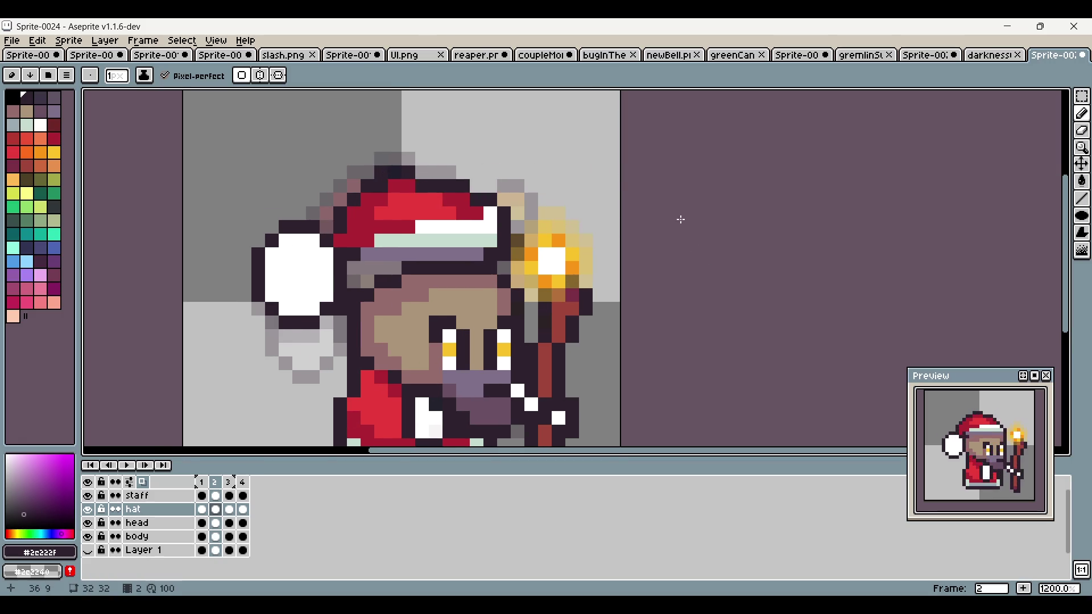
alt+click(416, 237)
click(409, 226)
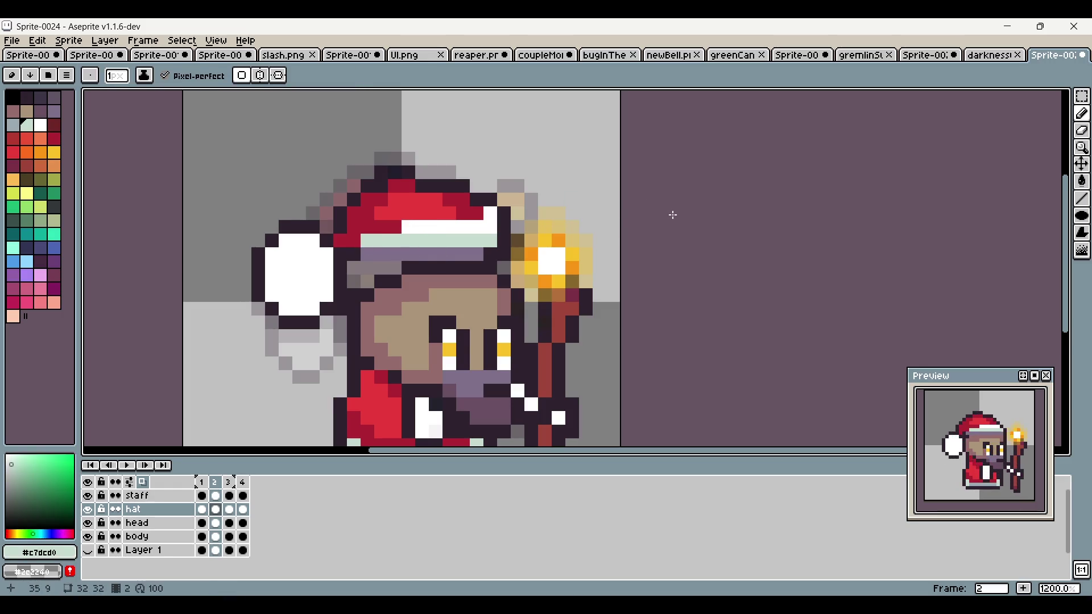
alt+click(377, 226)
click(378, 237)
click(416, 226)
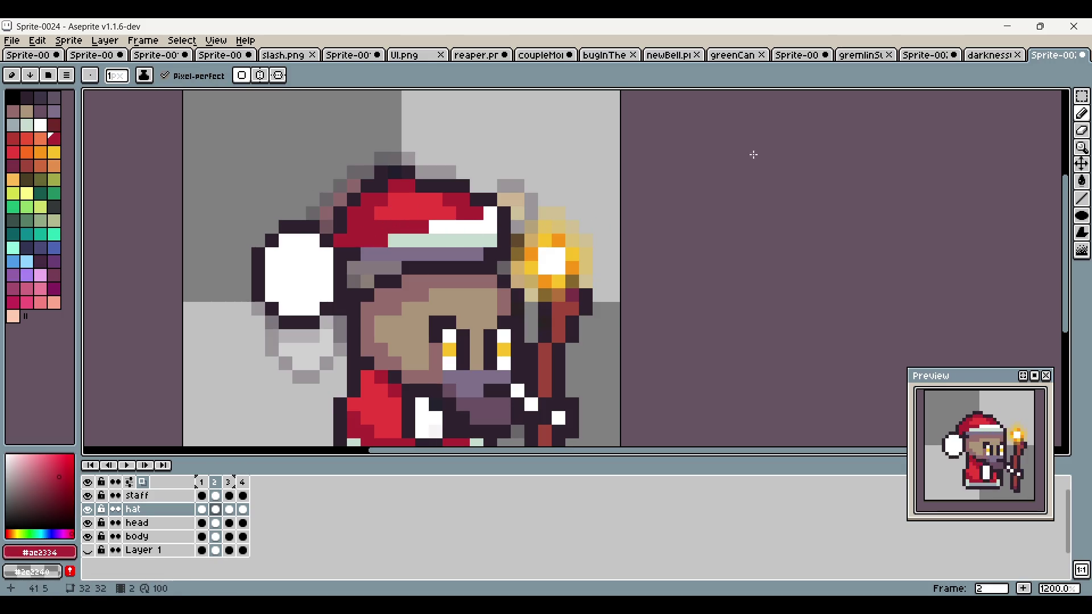
scroll(787, 156, down, 2)
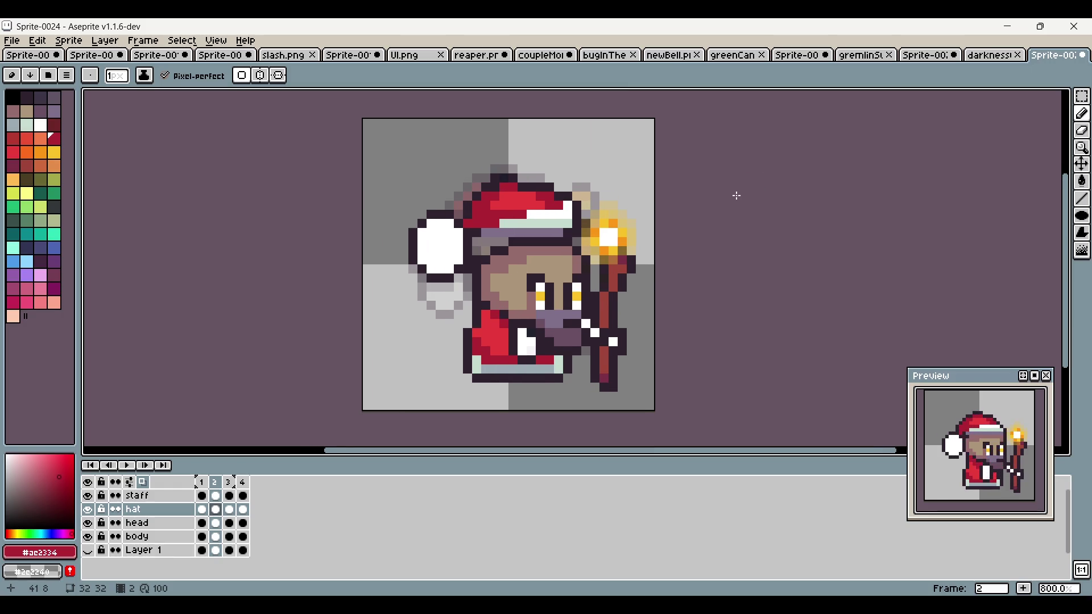
Step: Remove the stray dark pixel beside the pompom and whiten its edge pixels
click(201, 482)
click(215, 481)
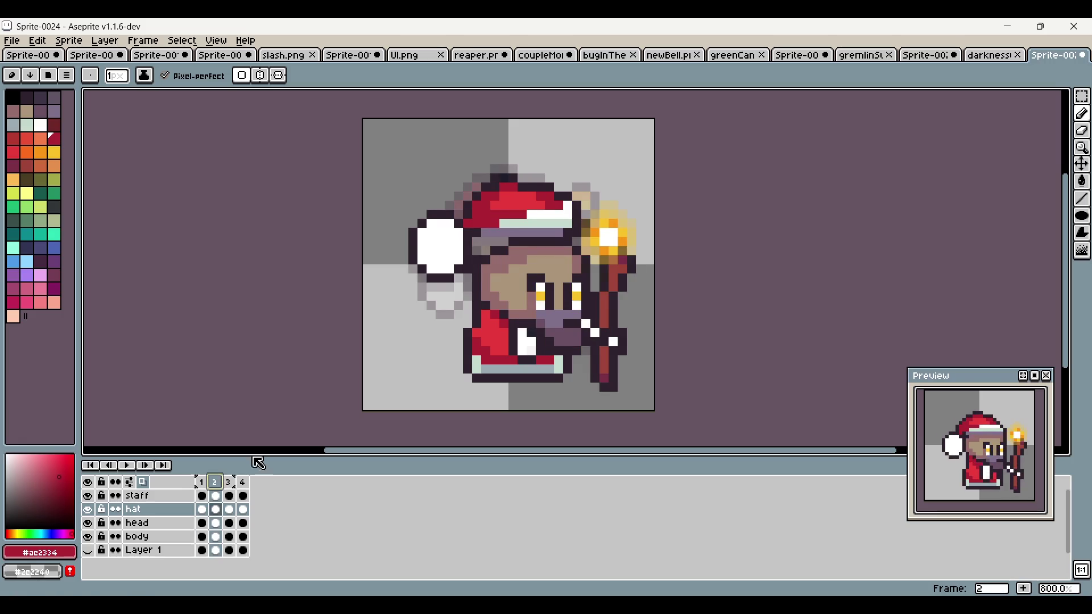
scroll(529, 277, up, 2)
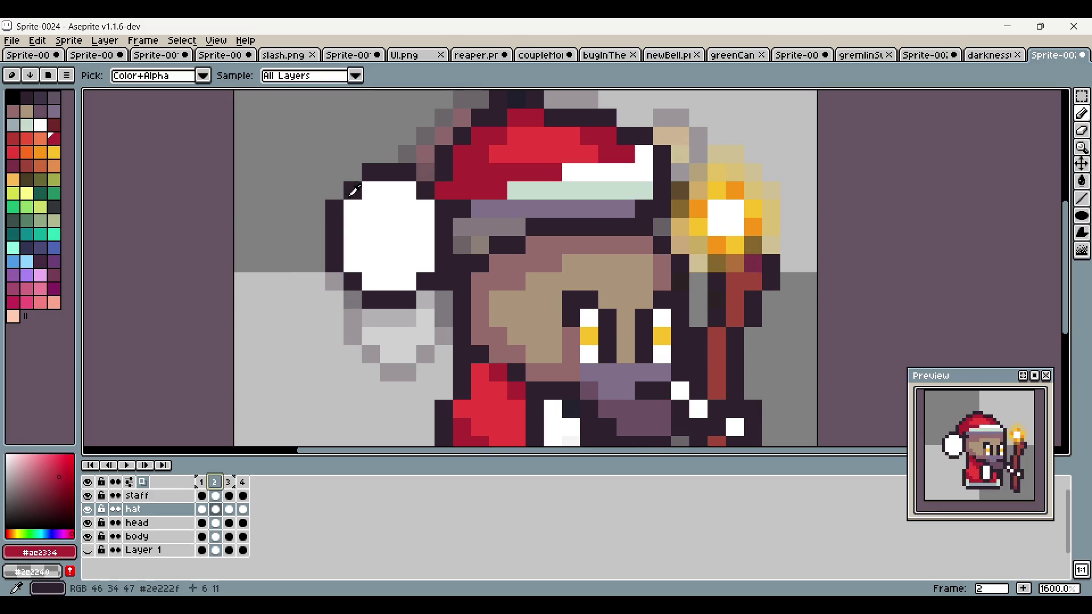
alt+click(318, 222)
click(352, 209)
click(406, 264)
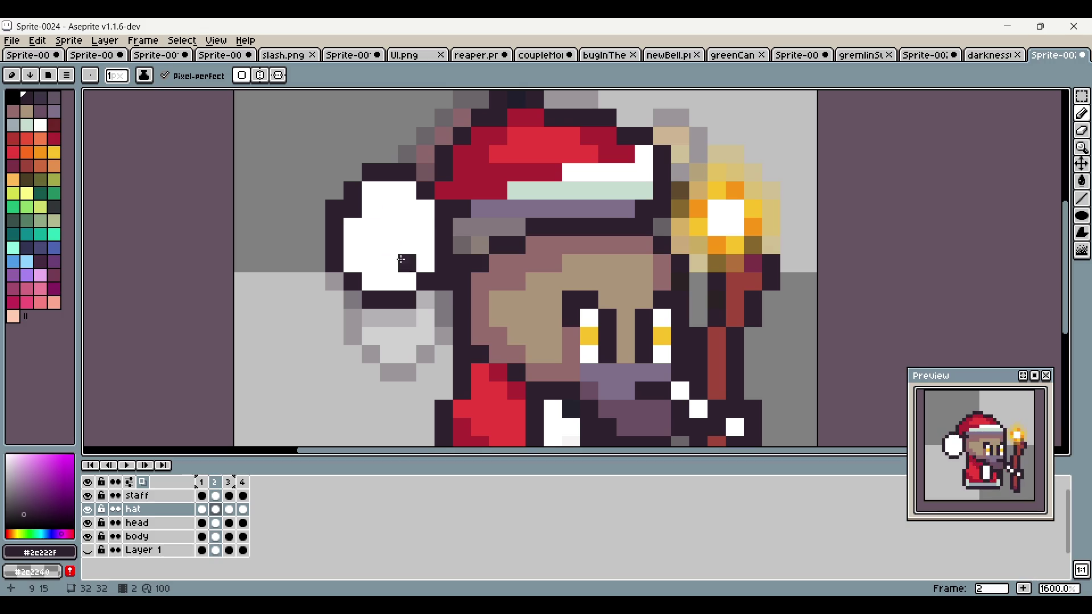
key(ctrl+z)
alt+click(412, 255)
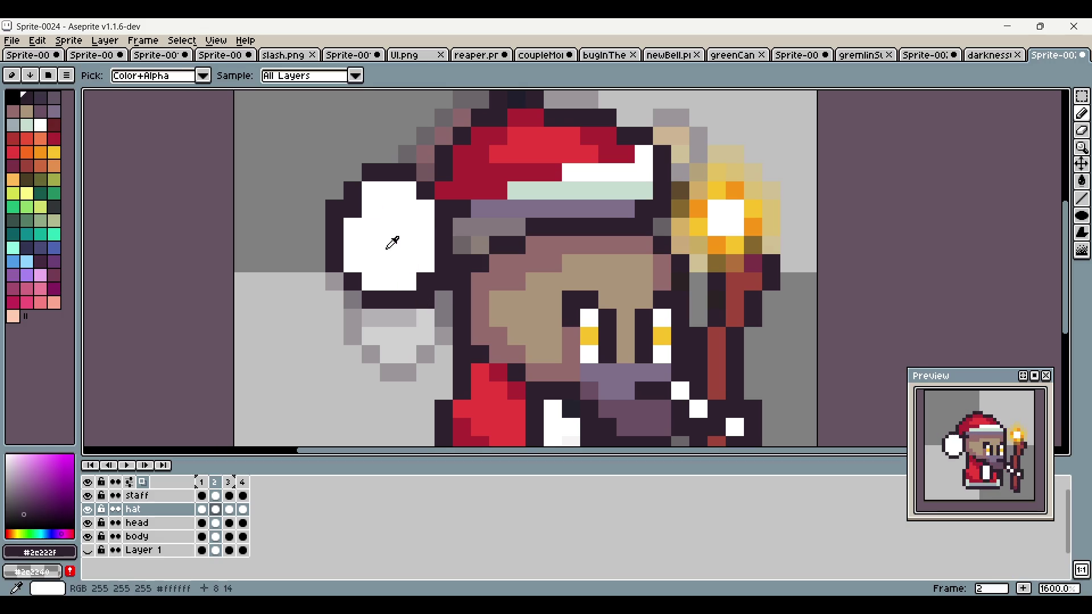
click(426, 282)
click(353, 209)
click(782, 268)
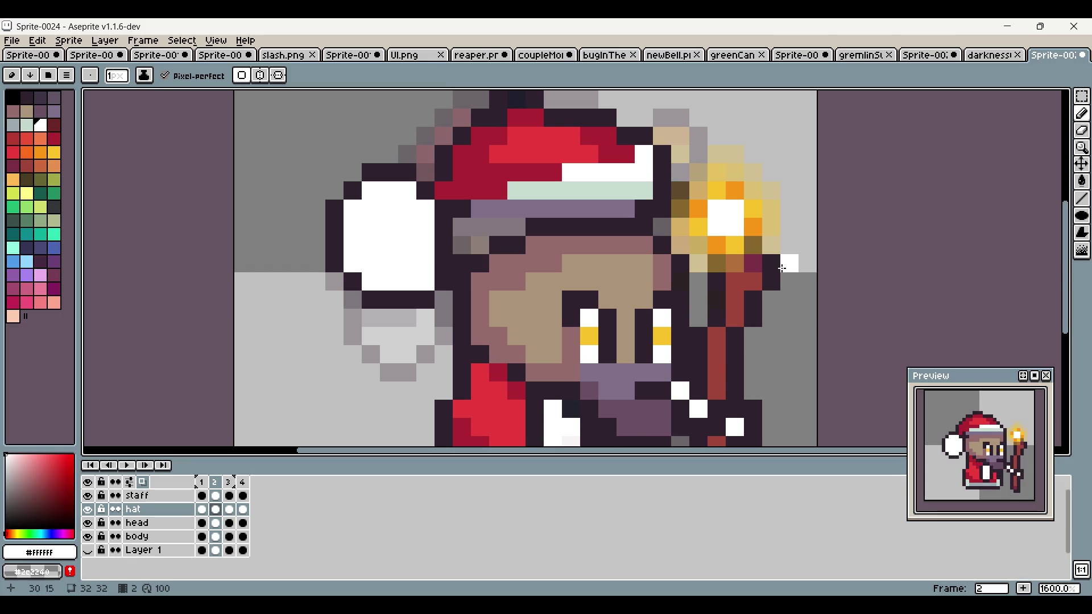
Step: Compare the touched-up frame 2 against frame 1
scroll(782, 268, down, 1)
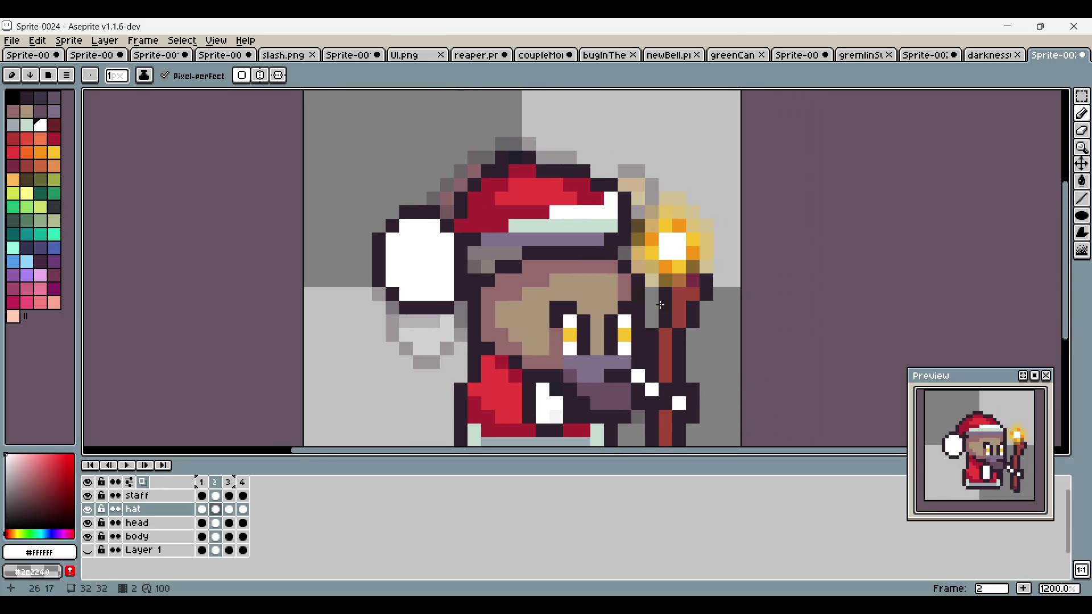
scroll(659, 305, down, 2)
click(202, 482)
click(222, 484)
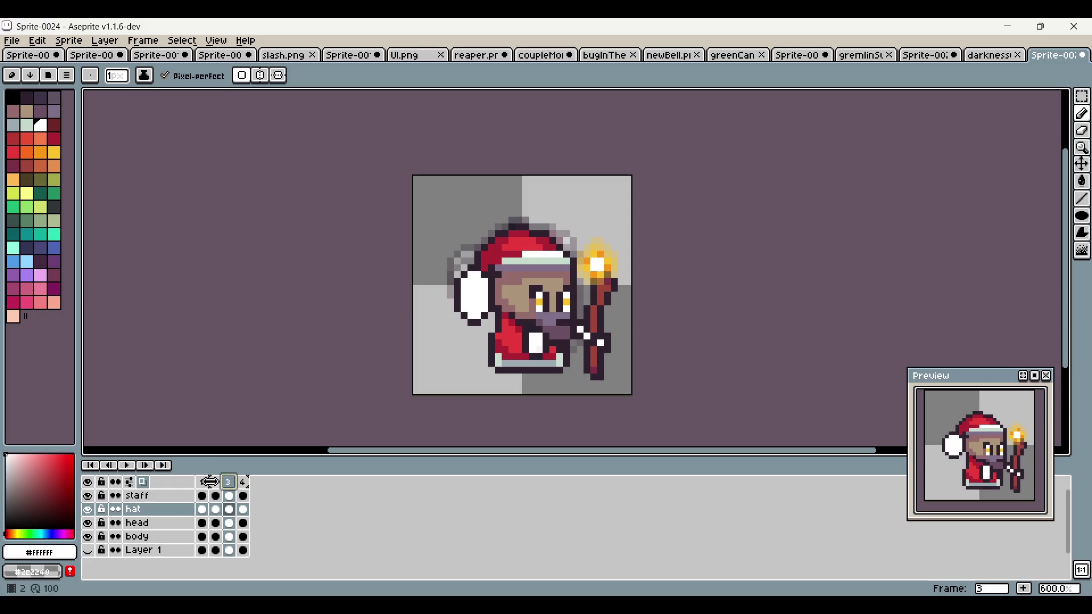
scroll(489, 325, up, 1)
scroll(489, 325, up, 2)
key(alt)
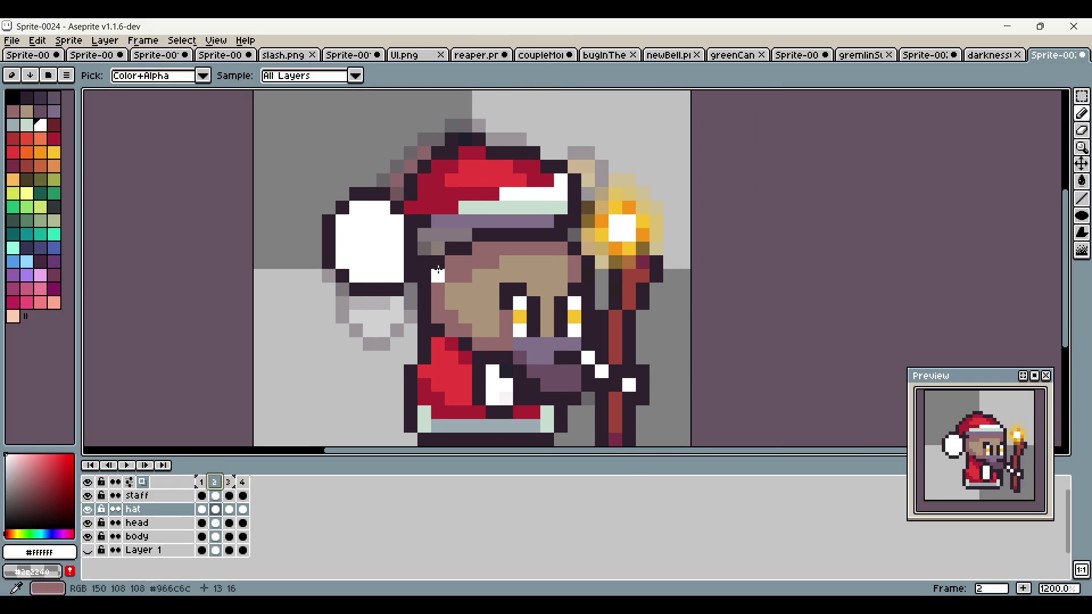
Step: Repaint frame 2's eye pixels in white and yellow, with dark outline pixels under the right eye
click(506, 303)
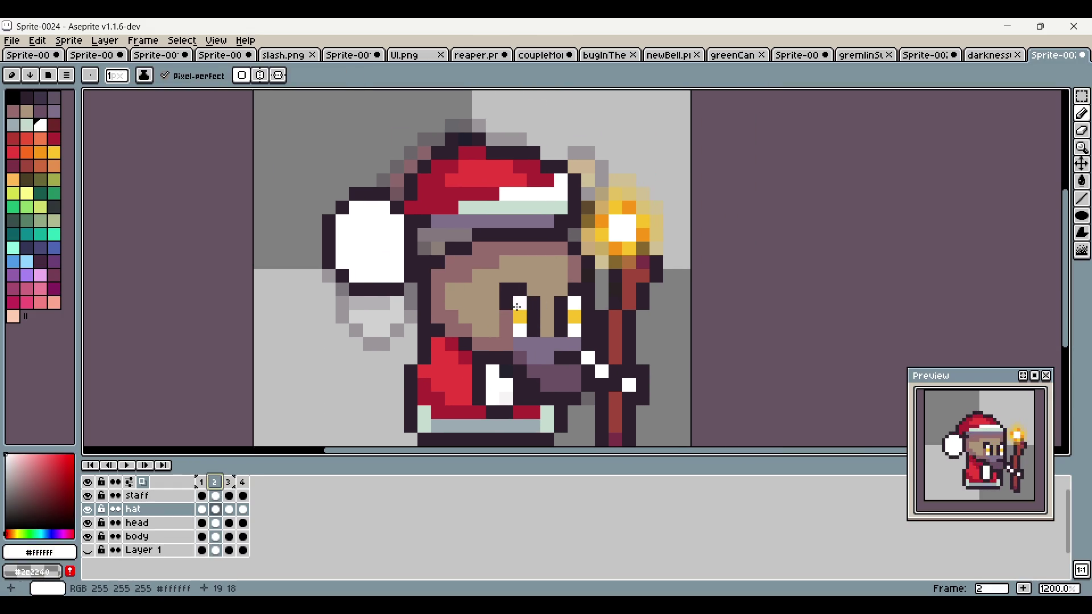
key(ctrl+z)
click(506, 289)
alt+click(533, 316)
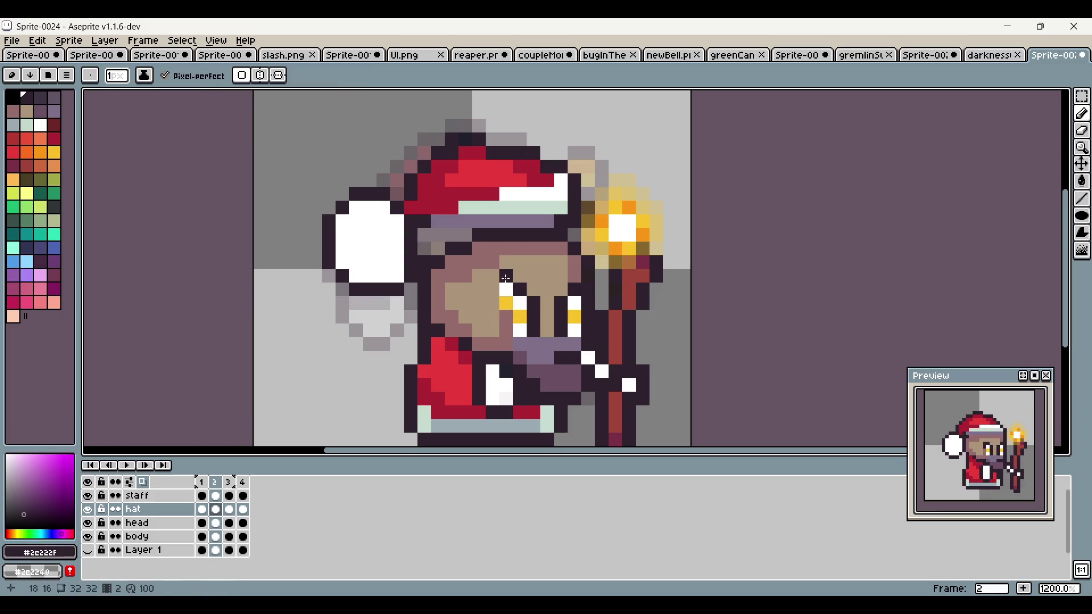
alt+click(519, 316)
click(561, 316)
click(561, 303)
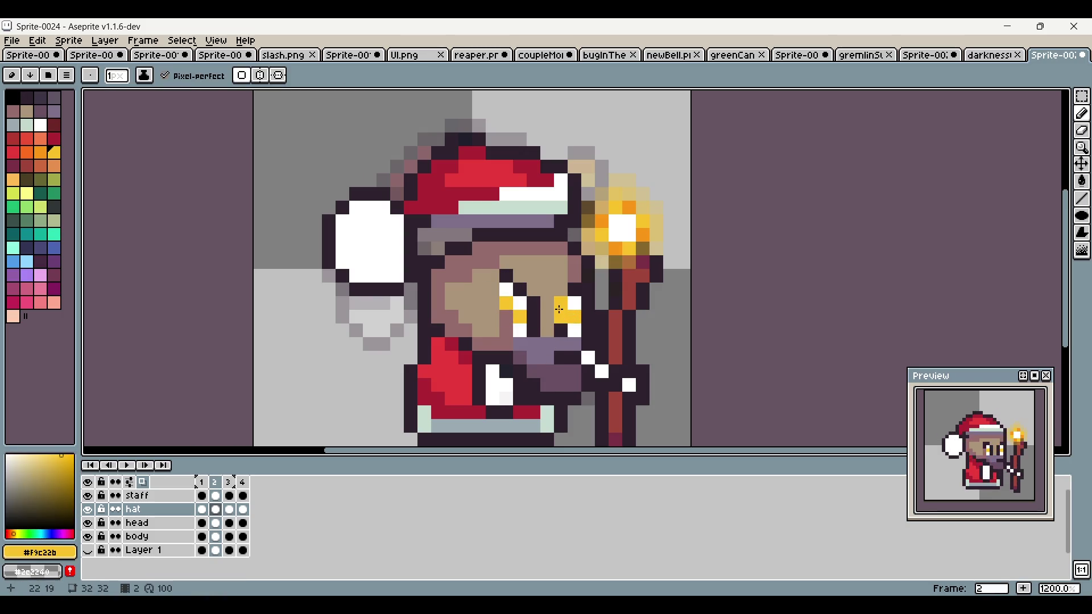
key(ctrl+z)
click(574, 316)
click(561, 302)
alt+click(574, 303)
click(561, 289)
alt+click(561, 275)
click(560, 316)
drag(547, 302, 550, 312)
alt+click(575, 330)
Step: After comparing with frames 1 and 3, paint the remaining white eye pixels yellow
scroll(732, 348, down, 4)
drag(732, 348, 689, 310)
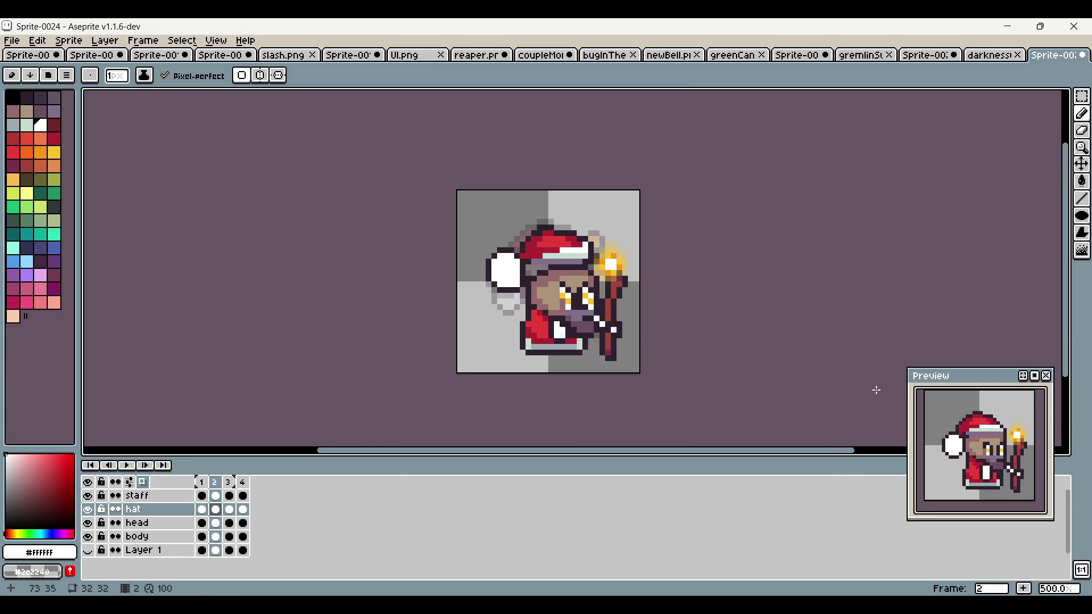
drag(869, 396, 757, 364)
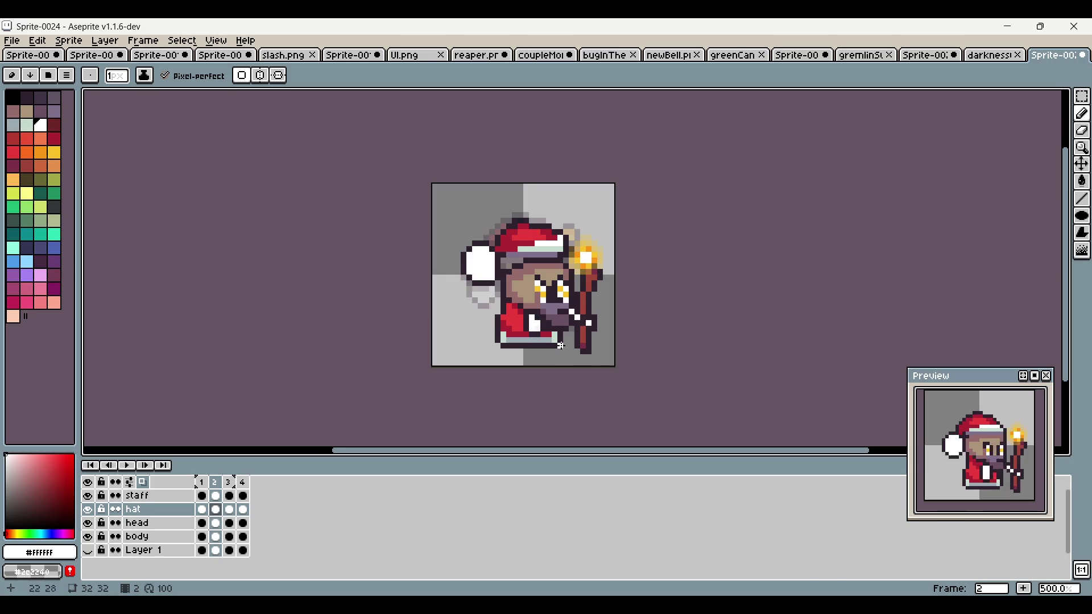
scroll(546, 331, up, 2)
click(204, 483)
click(217, 484)
click(229, 484)
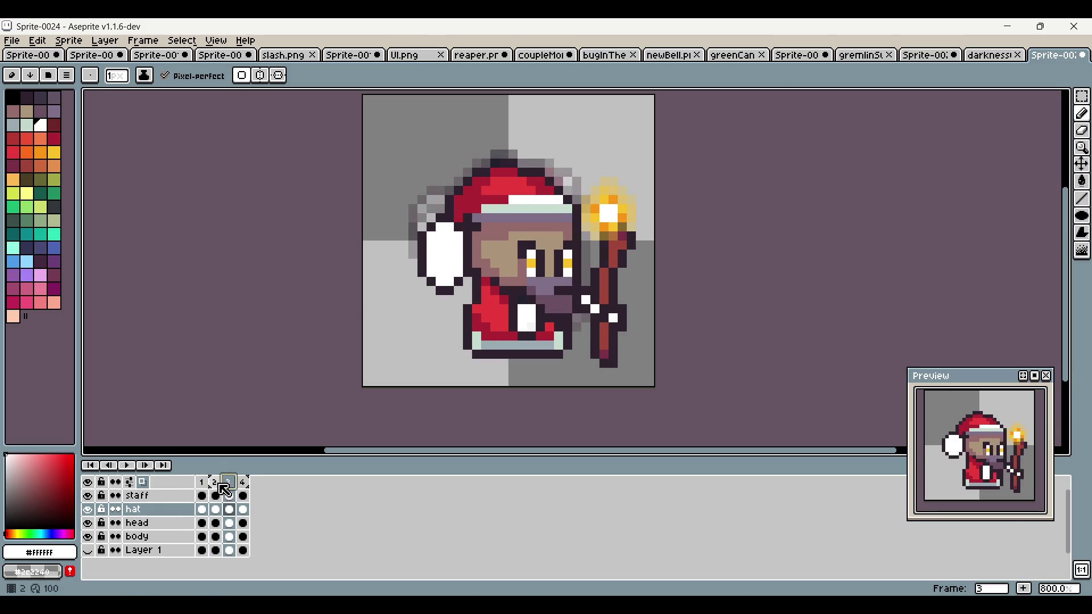
click(216, 484)
scroll(523, 310, up, 3)
alt+click(562, 240)
alt+click(554, 259)
alt+click(562, 240)
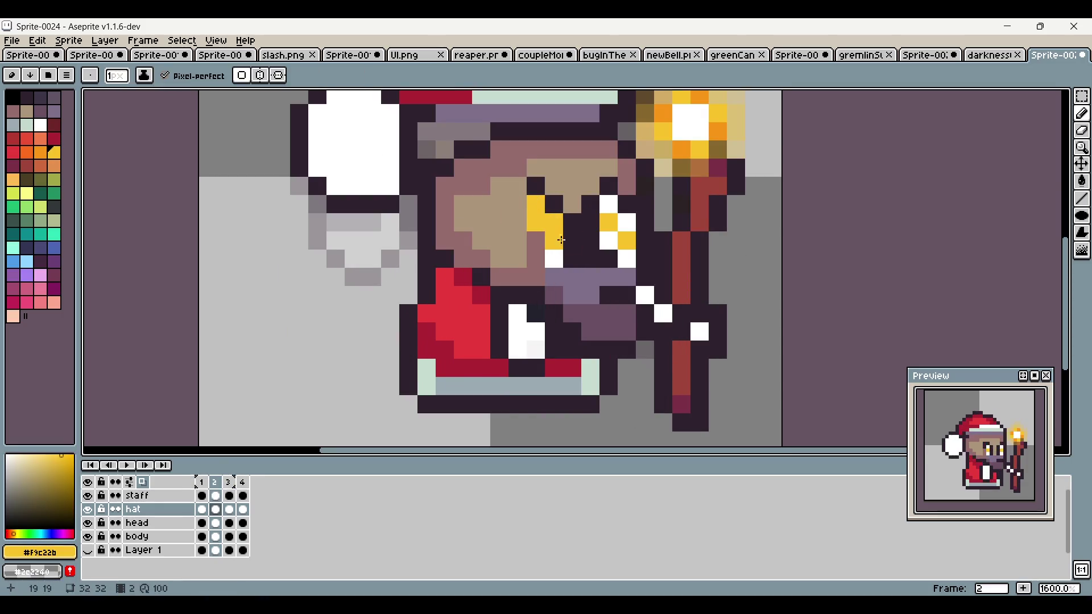
click(555, 259)
drag(609, 202, 628, 254)
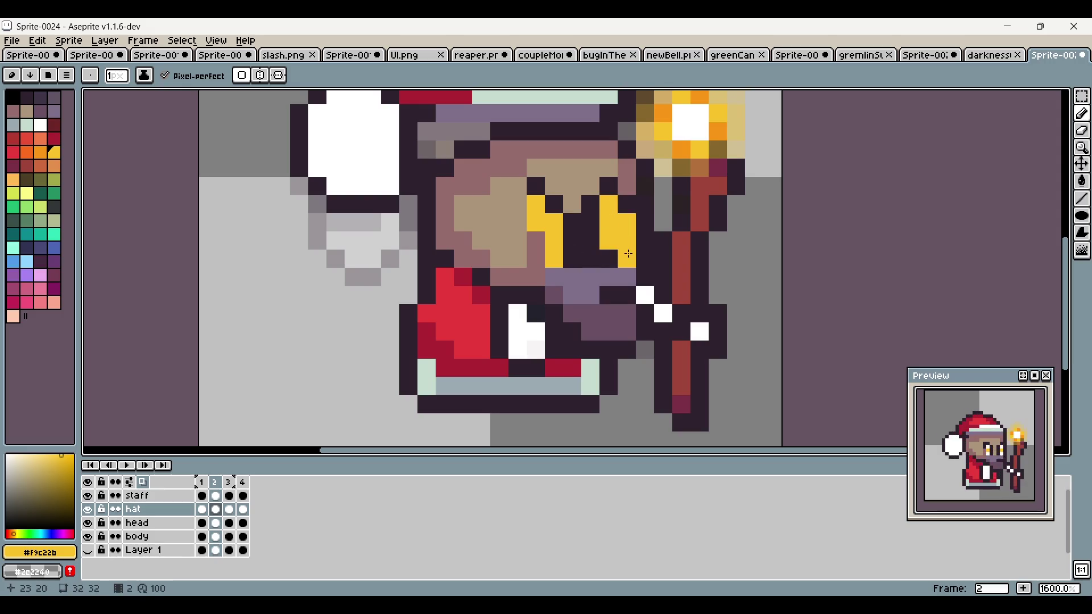
Step: Turn the lower pixels of both eyes orange so the eyes read as angled shapes
drag(924, 237, 871, 266)
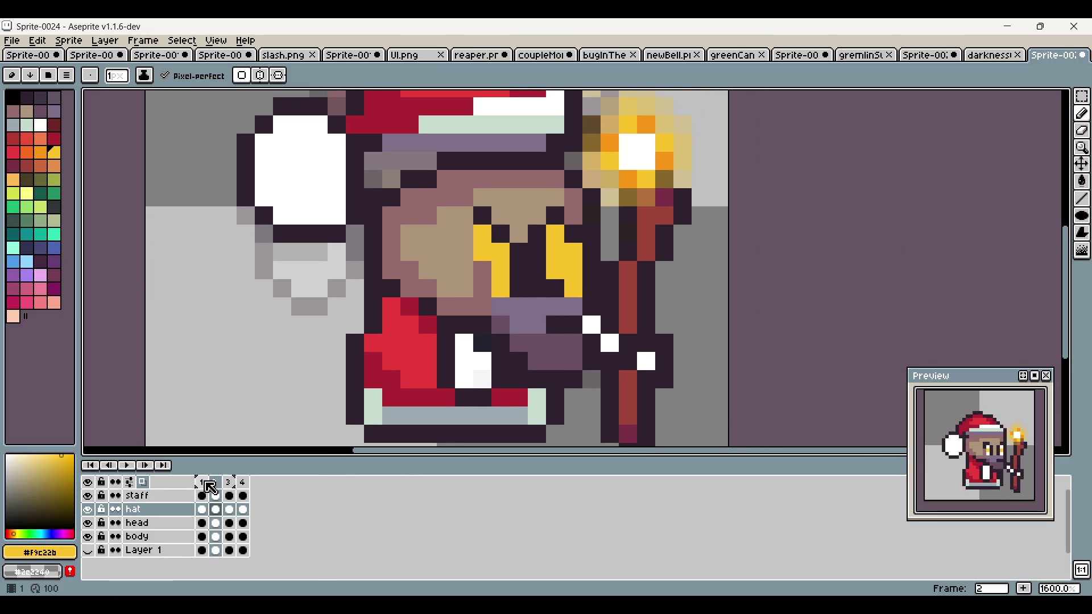
click(203, 483)
alt+click(500, 236)
click(217, 484)
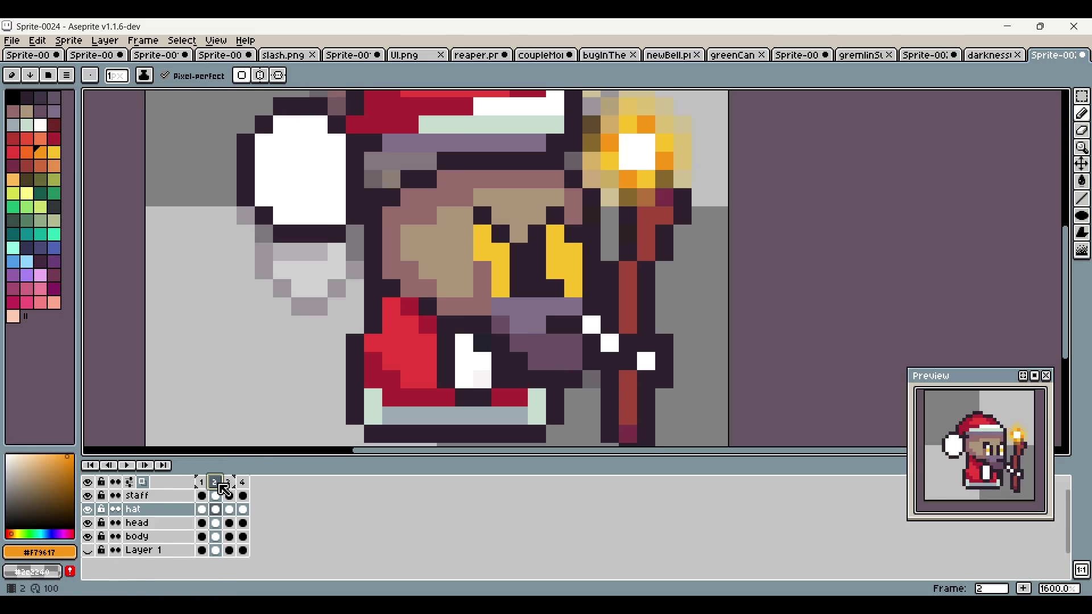
click(500, 287)
key(ctrl+z)
click(483, 252)
click(501, 271)
click(574, 270)
Step: Check frame 2's face against frames 1 and 3, zoomed out to see the whole sprite
scroll(766, 282, down, 5)
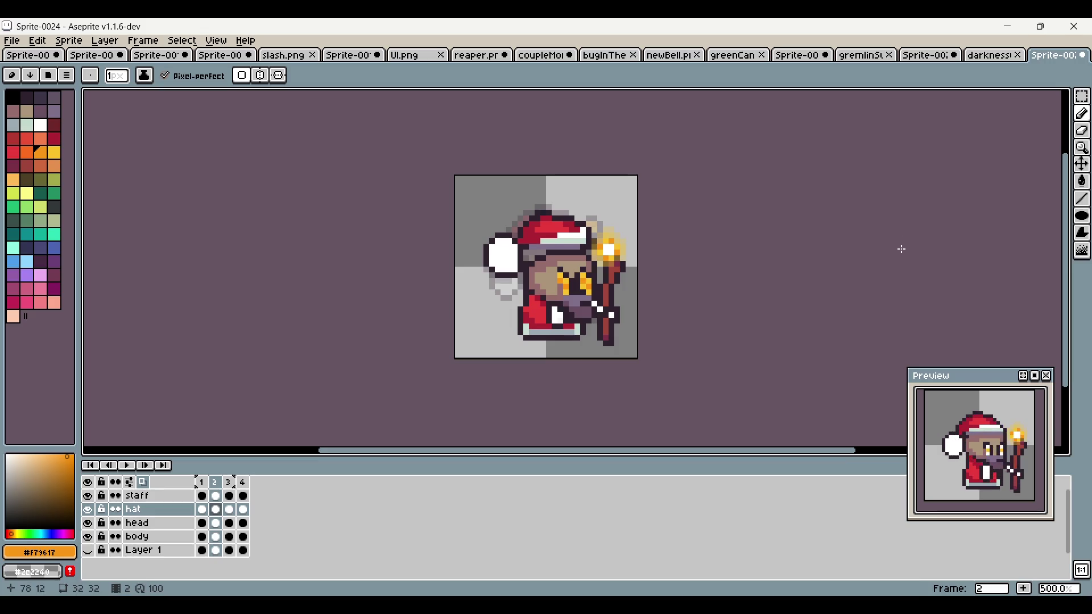
scroll(853, 250, right, 2)
click(202, 488)
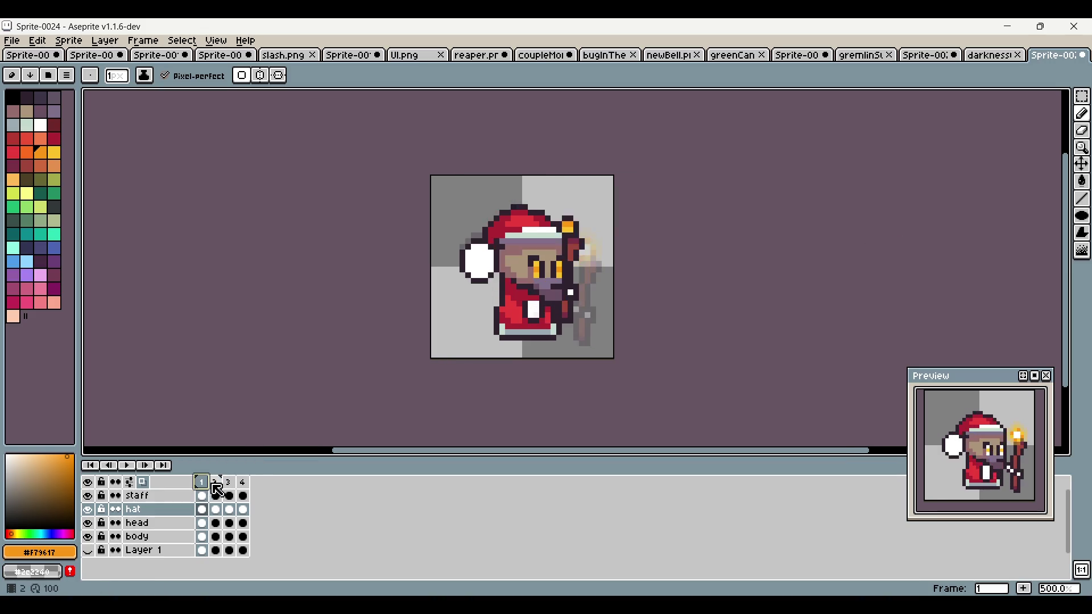
click(220, 488)
scroll(550, 306, up, 4)
alt+click(569, 245)
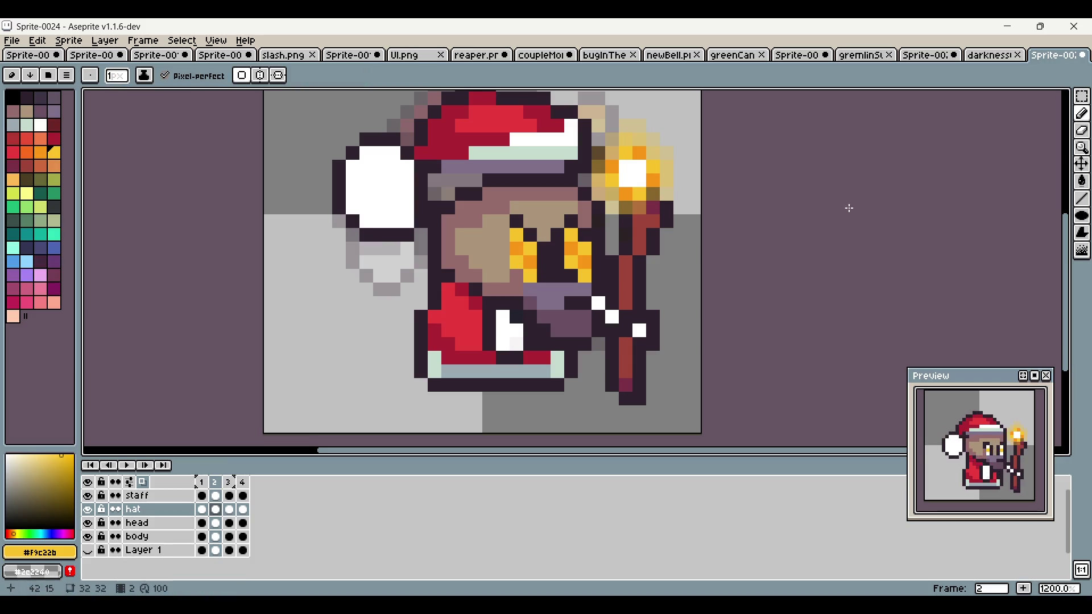
scroll(847, 212, down, 2)
mouse_move(847, 212)
mouse_down()
mouse_move(773, 256)
mouse_move(714, 256)
mouse_up()
scroll(579, 182, up, 2)
key(alt)
alt+click(439, 293)
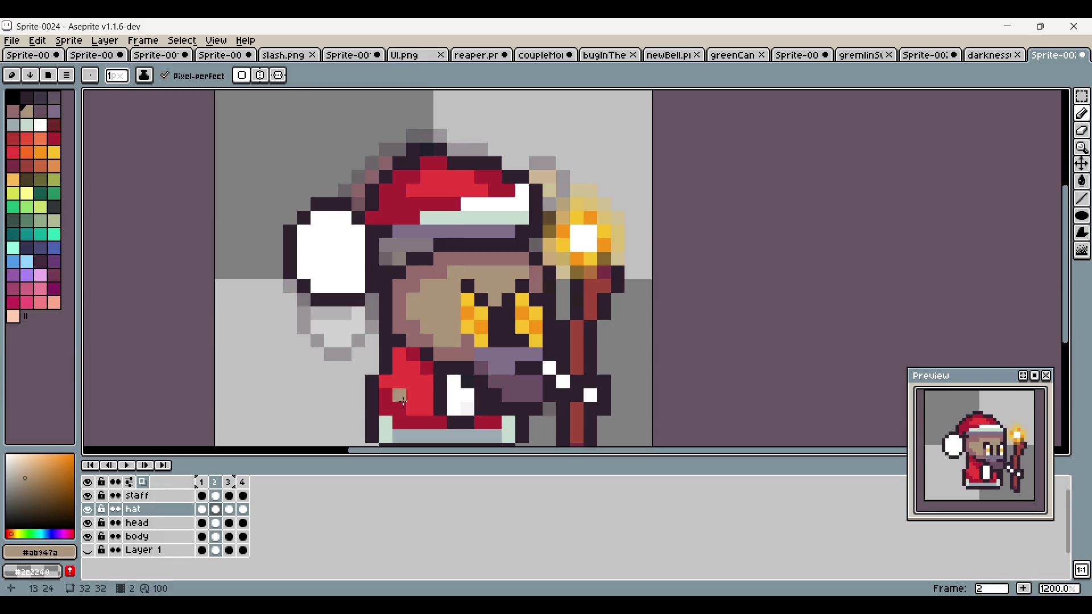
click(226, 485)
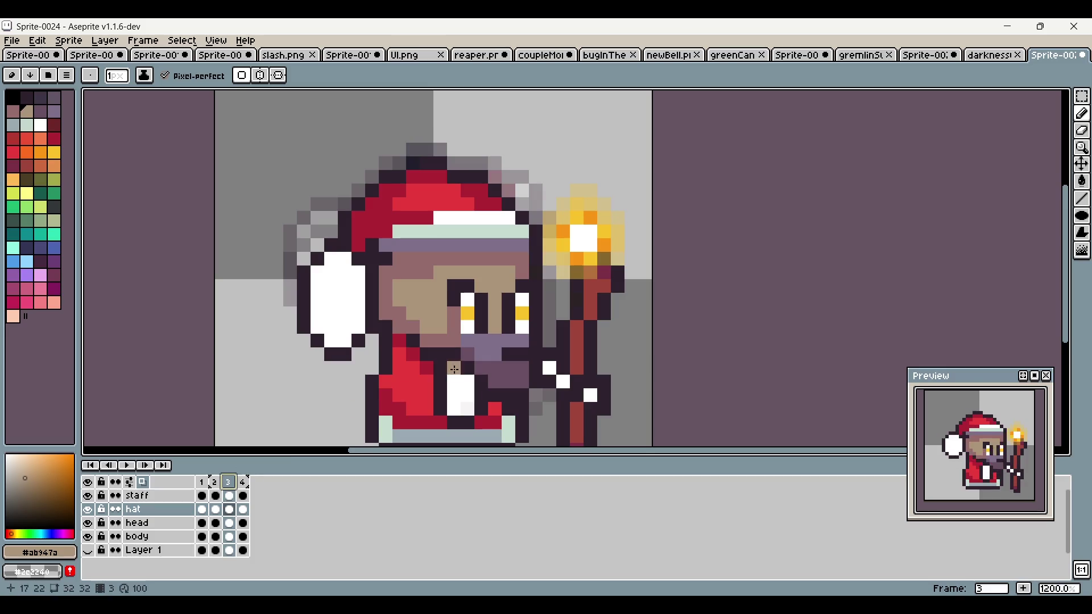
key(minus)
key(minus)
click(246, 484)
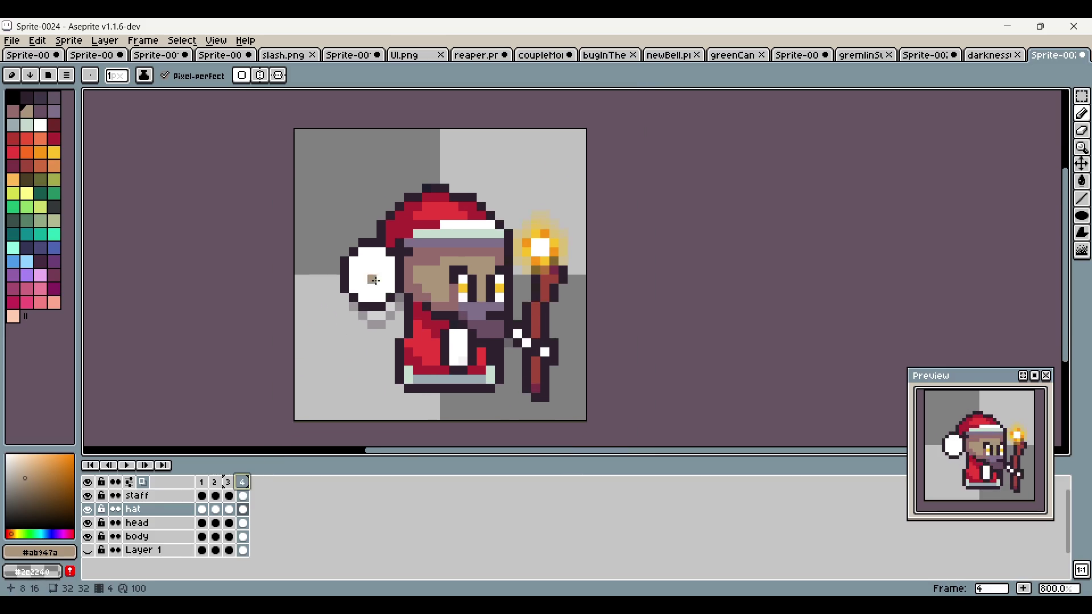
click(215, 484)
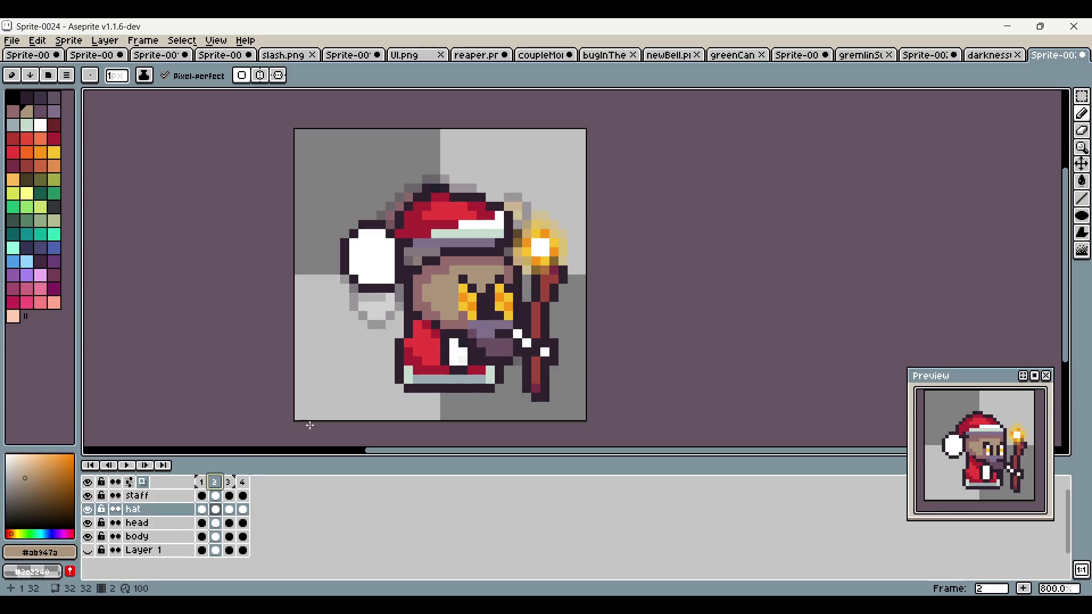
key(Left)
key(Right)
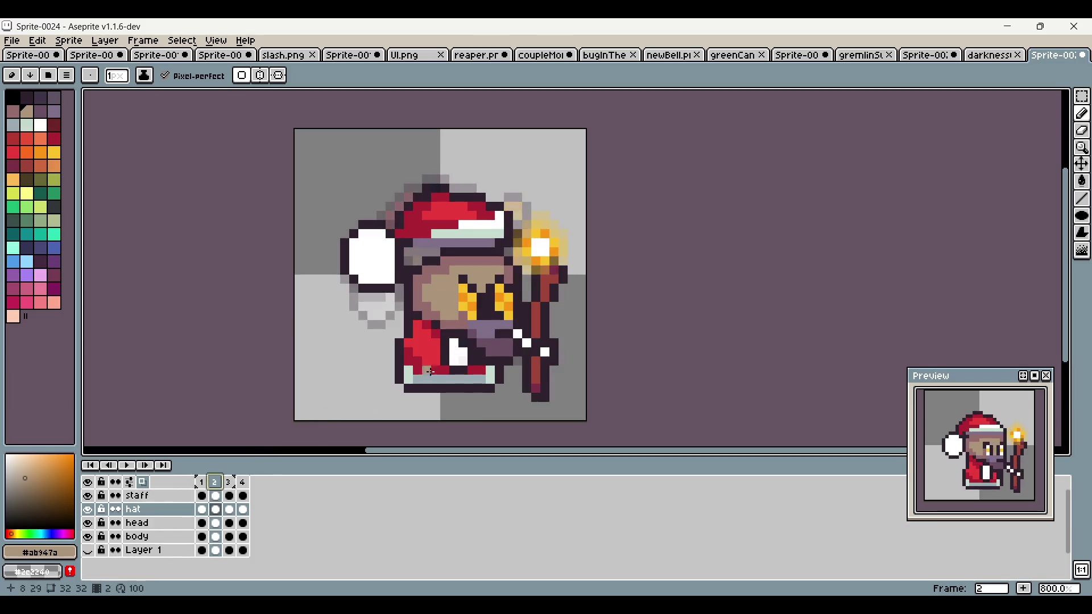
scroll(600, 207, up, 1)
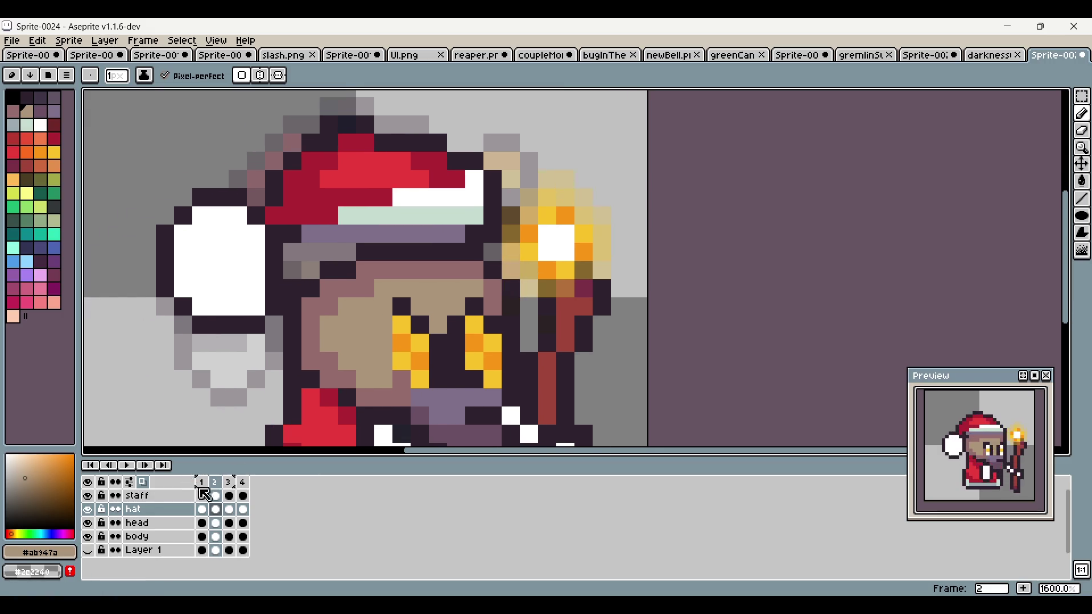
Step: On the staff layer, pare back the glow pixels beside the staff and darken the staff pixels
click(216, 496)
mouse_move(527, 276)
mouse_down()
mouse_move(511, 213)
mouse_move(547, 193)
mouse_move(582, 198)
mouse_move(599, 223)
mouse_move(601, 269)
mouse_up()
alt+click(547, 307)
click(547, 289)
alt+click(565, 307)
click(565, 289)
key(ctrl+z)
alt+click(602, 288)
scroll(879, 186, down, 4)
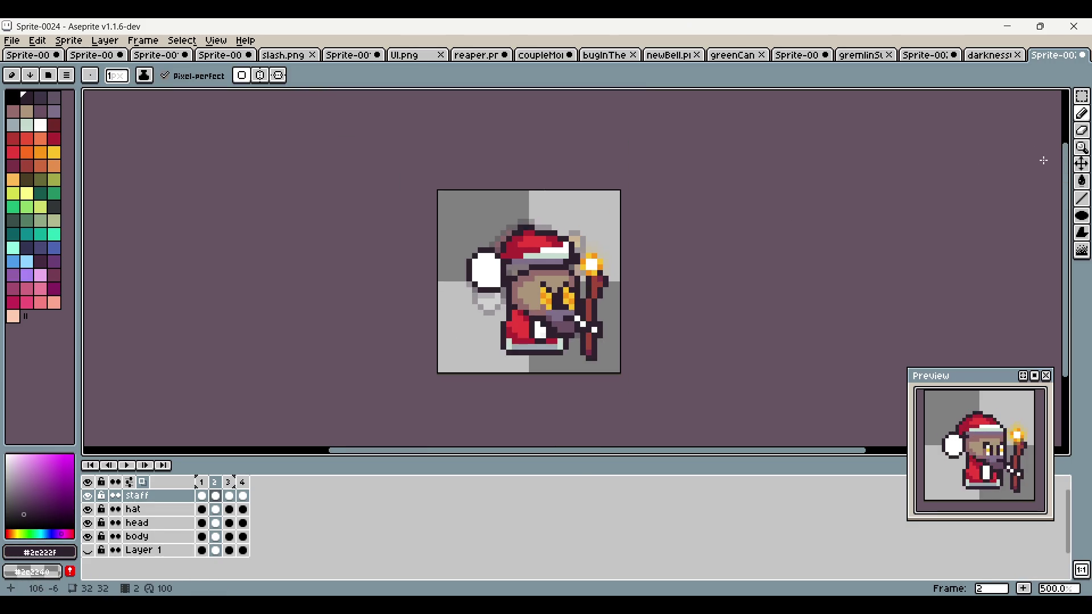
Step: Select the staff area with a rectangle, deselect it, and try a white glow pixel, then undo it
click(1082, 96)
scroll(666, 229, right, 3)
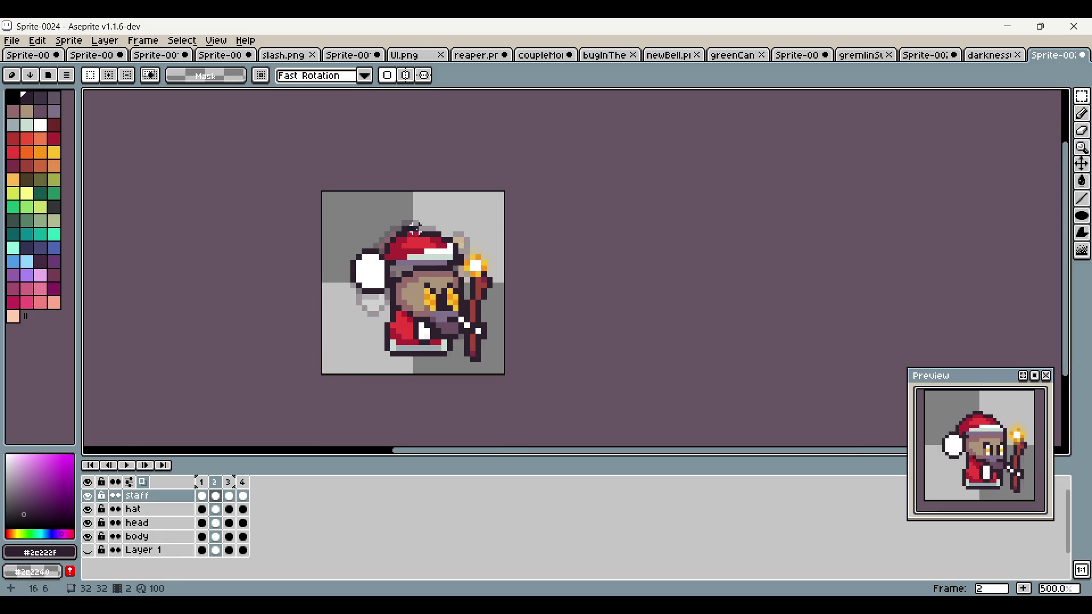
click(217, 483)
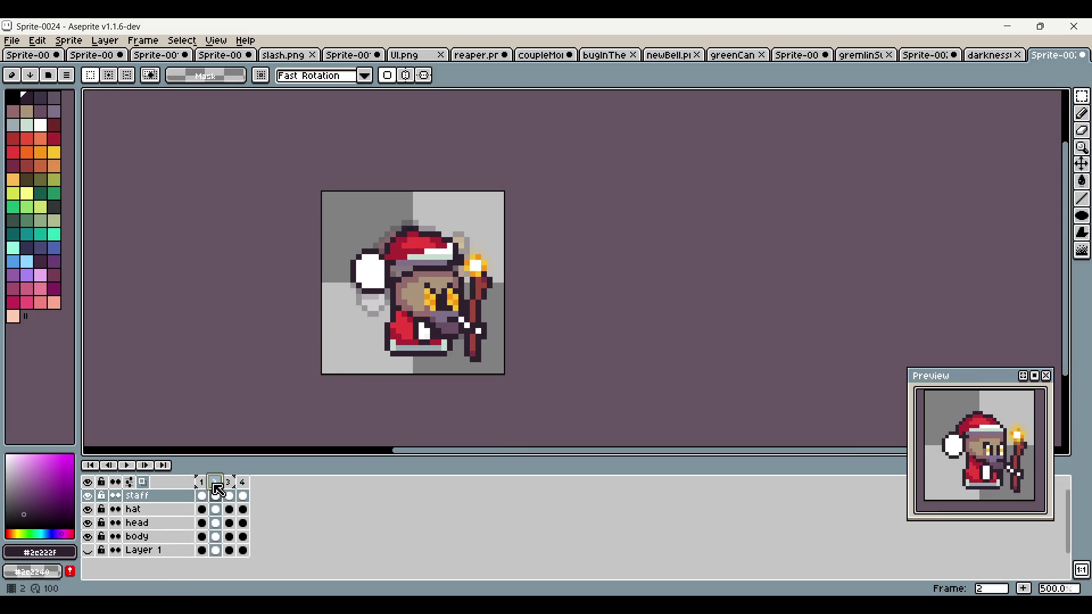
drag(428, 233, 495, 360)
click(521, 283)
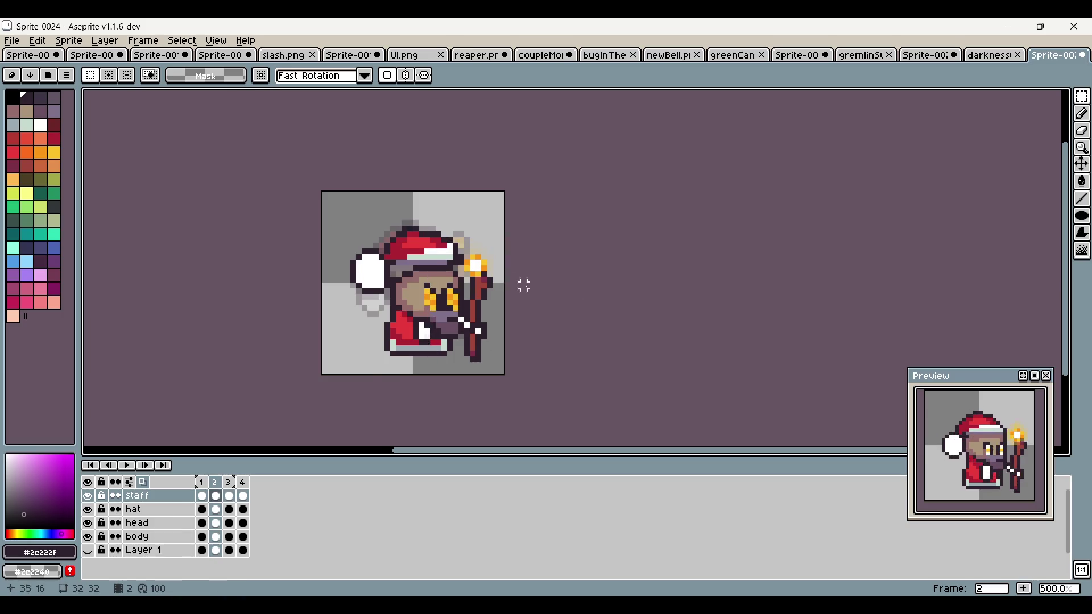
scroll(521, 283, up, 1)
click(1082, 114)
scroll(472, 247, up, 3)
alt+click(495, 298)
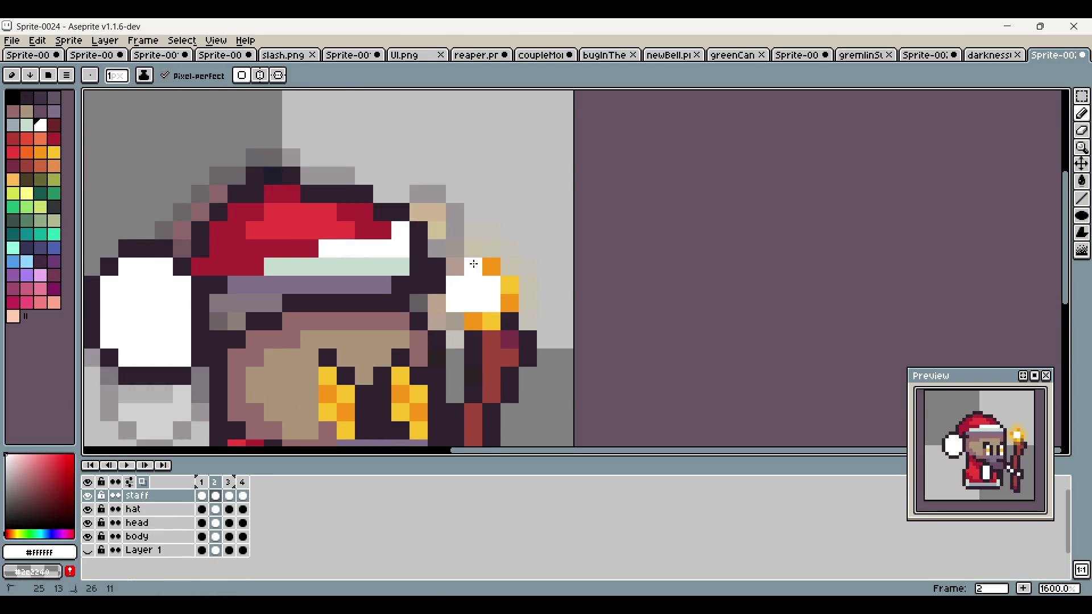
click(447, 253)
click(447, 292)
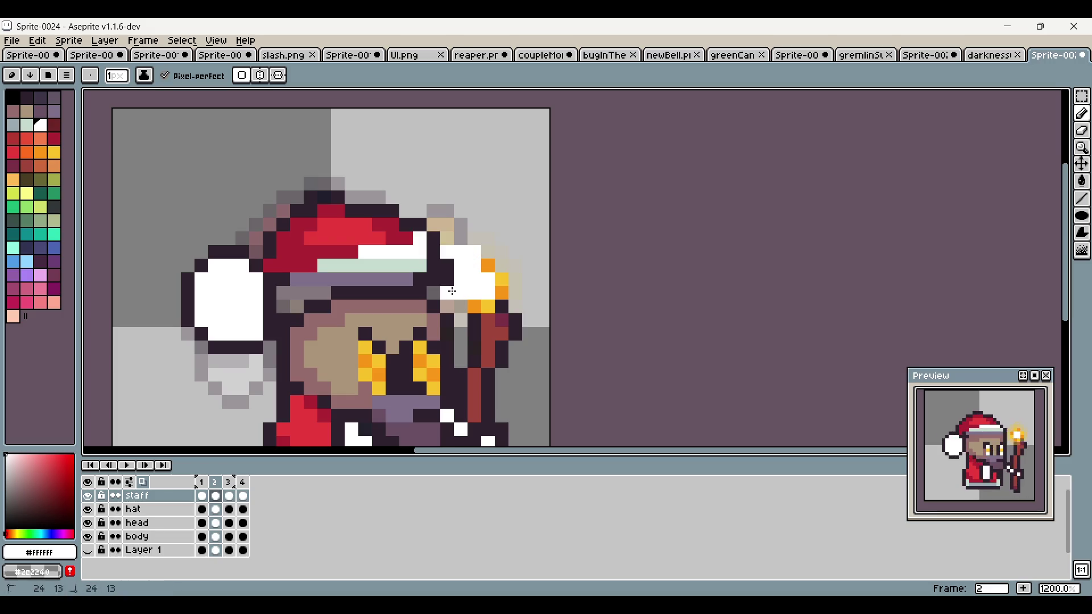
key(ctrl+z)
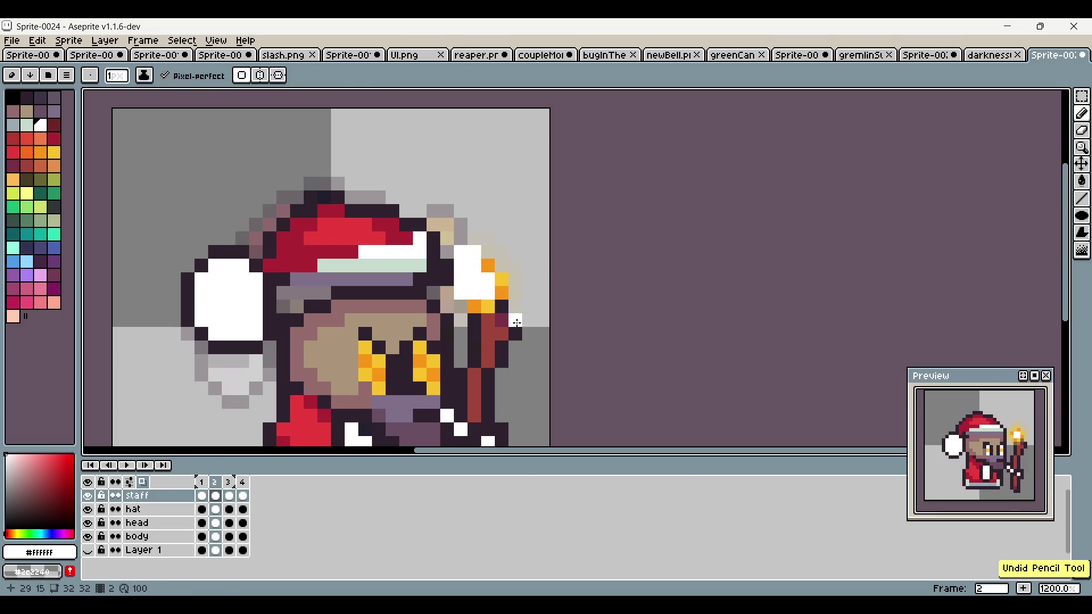
Step: Paint orange flame pixels at the staff's tip and one lower on the staff, comparing with frame 1
alt+click(501, 295)
drag(474, 250, 461, 244)
click(447, 238)
click(447, 252)
click(443, 294)
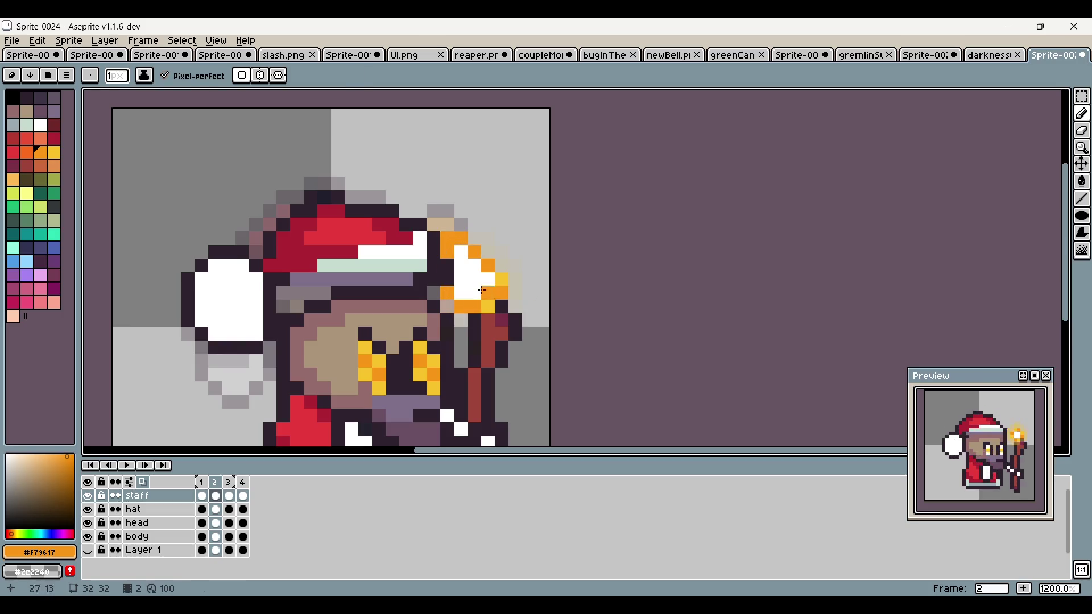
scroll(595, 336, down, 3)
drag(740, 258, 745, 224)
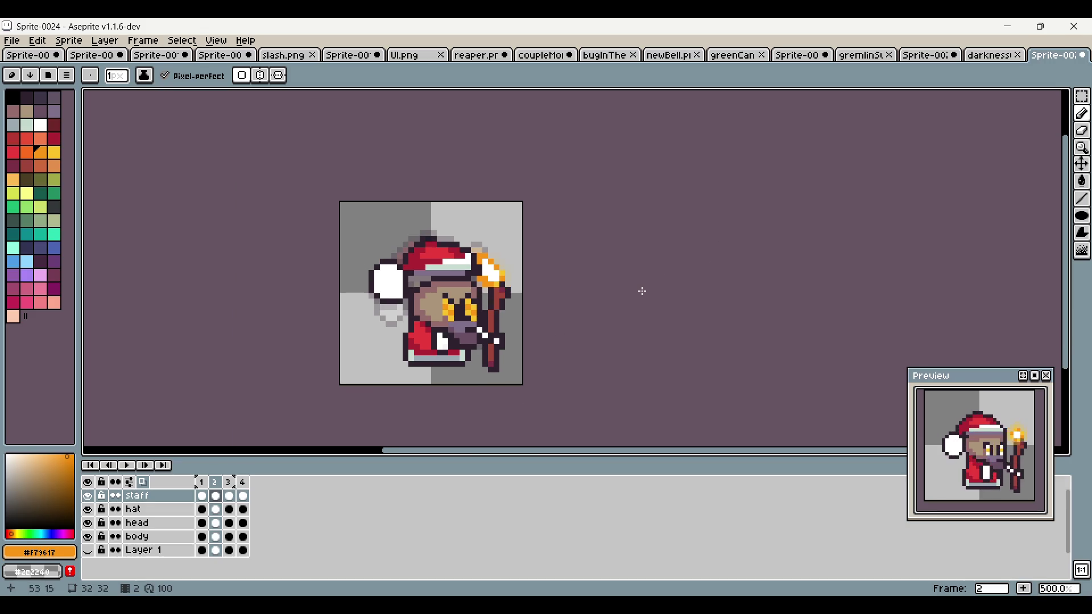
click(201, 496)
click(220, 486)
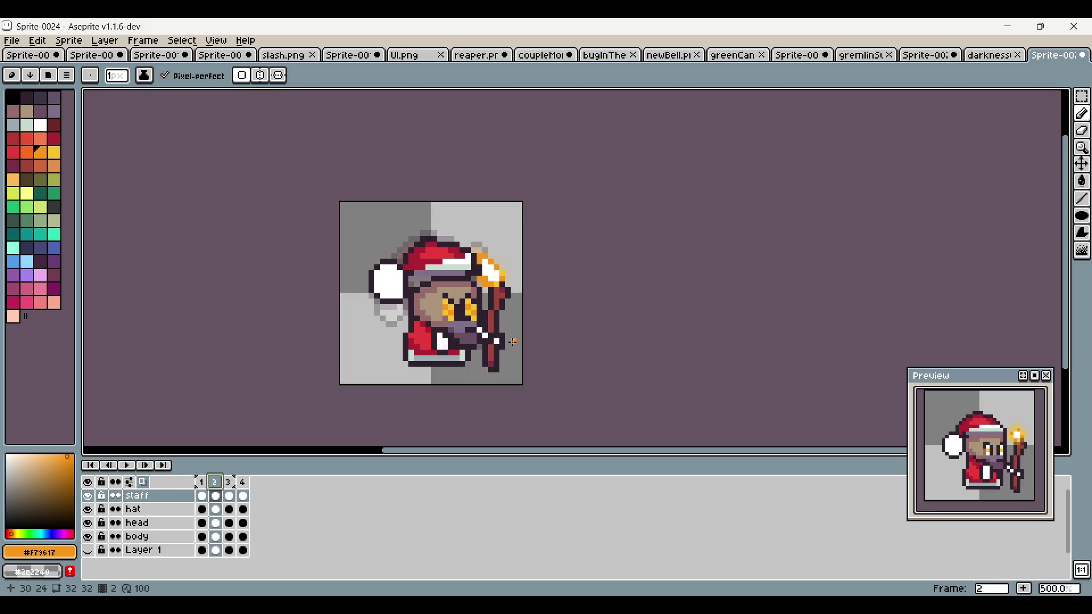
scroll(474, 371, up, 5)
Step: Rotate the selected lower end of the staff and touch up stray pixels around it
key(m)
mouse_move(449, 283)
mouse_down()
mouse_move(500, 364)
mouse_move(500, 385)
mouse_move(578, 322)
mouse_up()
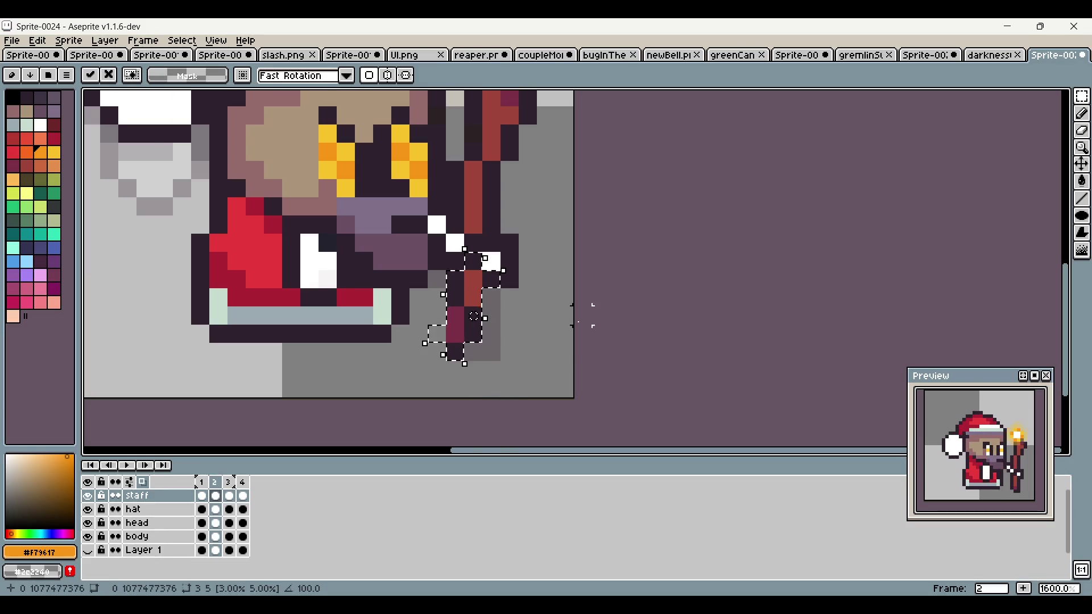
key(Return)
scroll(780, 224, up, 1)
click(1083, 114)
click(535, 358)
key(ctrl+z)
alt+click(450, 387)
scroll(526, 350, down, 4)
scroll(522, 341, up, 3)
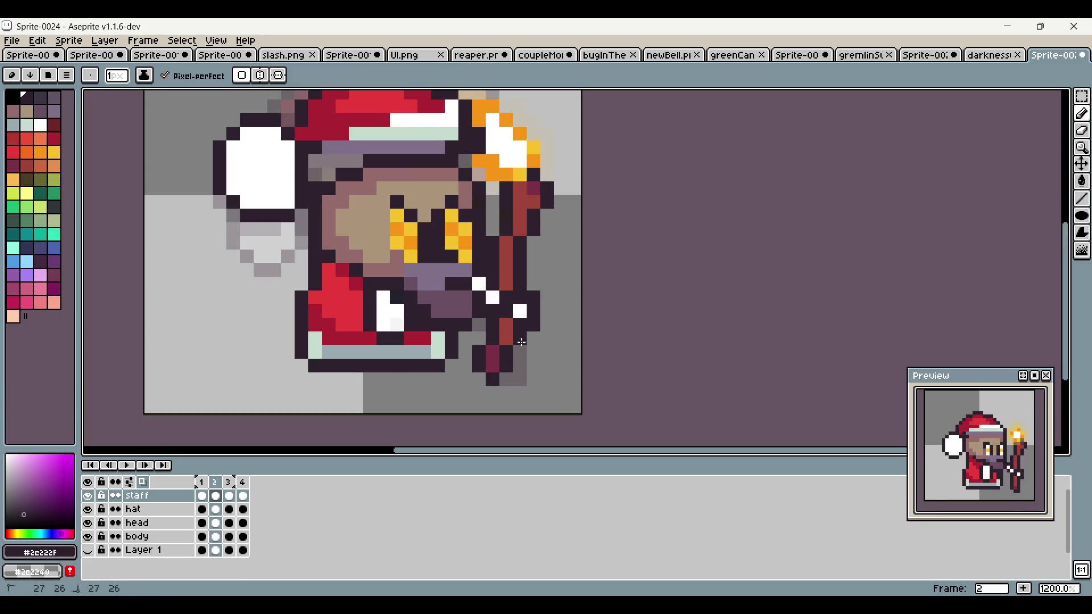
drag(734, 233, 666, 277)
drag(576, 297, 545, 282)
Step: Move the staff's bottom piece up one pixel so it sits slightly higher
click(1083, 97)
mouse_move(439, 251)
mouse_down()
mouse_move(495, 307)
mouse_move(489, 290)
mouse_move(471, 295)
mouse_up()
click(582, 243)
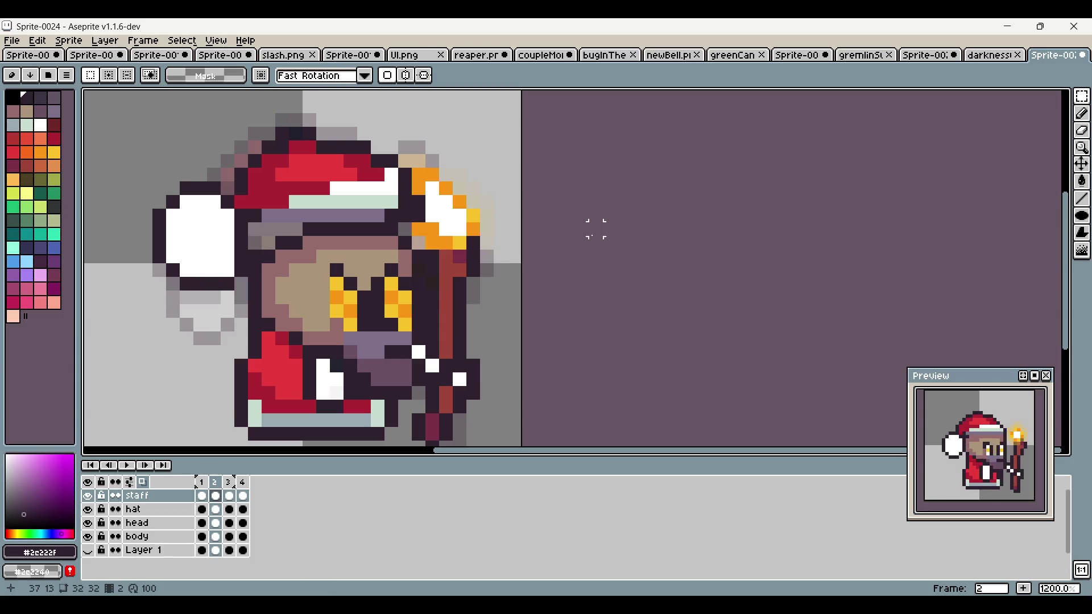
scroll(596, 224, down, 2)
scroll(620, 267, down, 1)
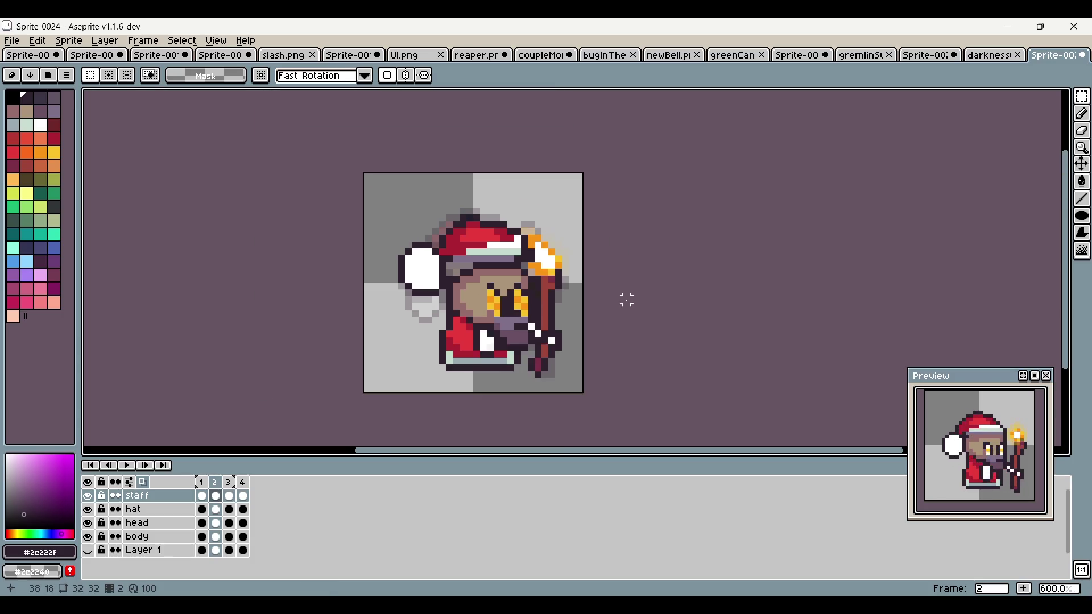
scroll(592, 254, up, 3)
mouse_move(519, 304)
mouse_down()
mouse_move(566, 352)
mouse_move(557, 303)
mouse_up()
key(Return)
drag(731, 244, 675, 286)
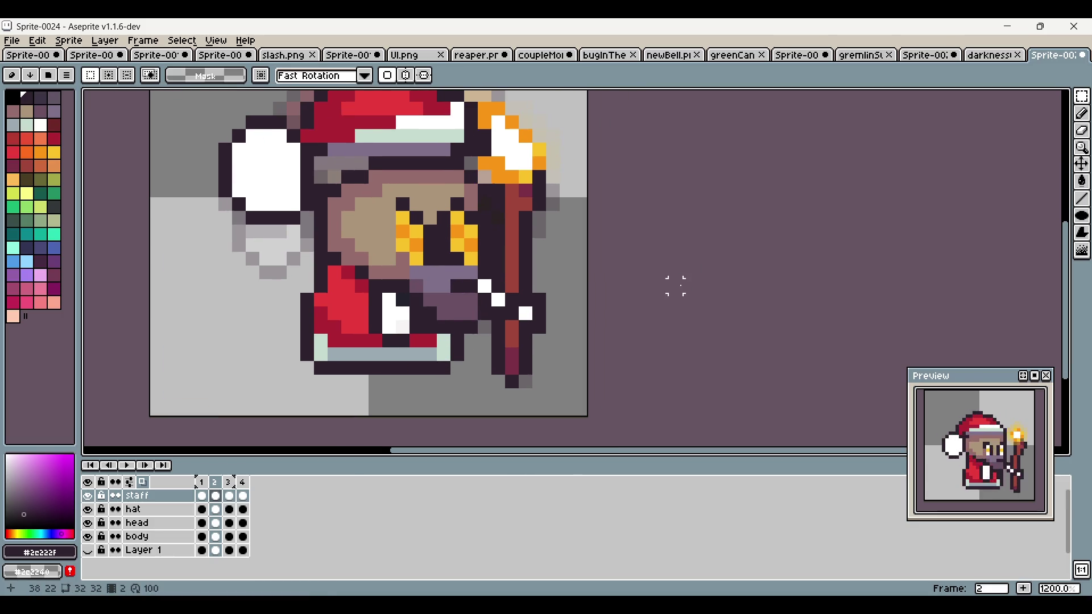
scroll(660, 301, down, 1)
scroll(724, 353, up, 2)
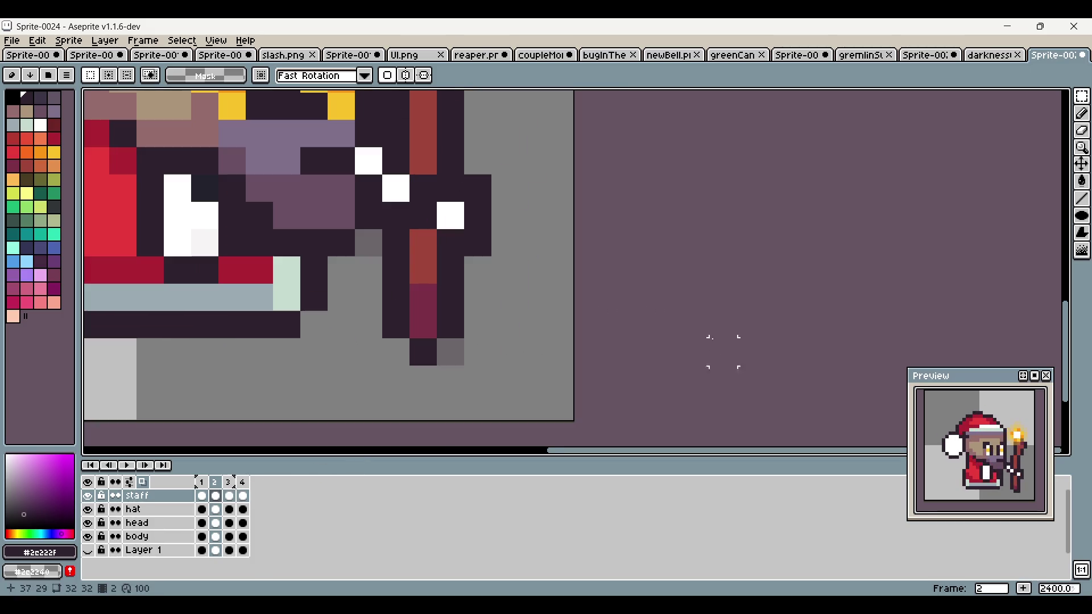
Step: Pick the staff's brown, then check the staff on frames 3, 4 and 1
key(b)
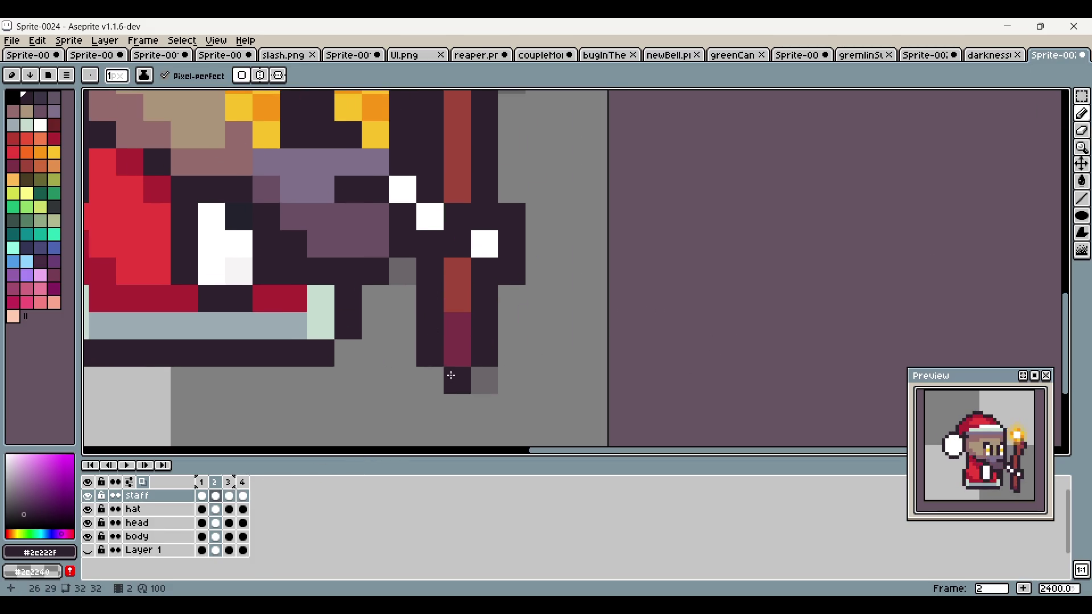
alt+click(452, 280)
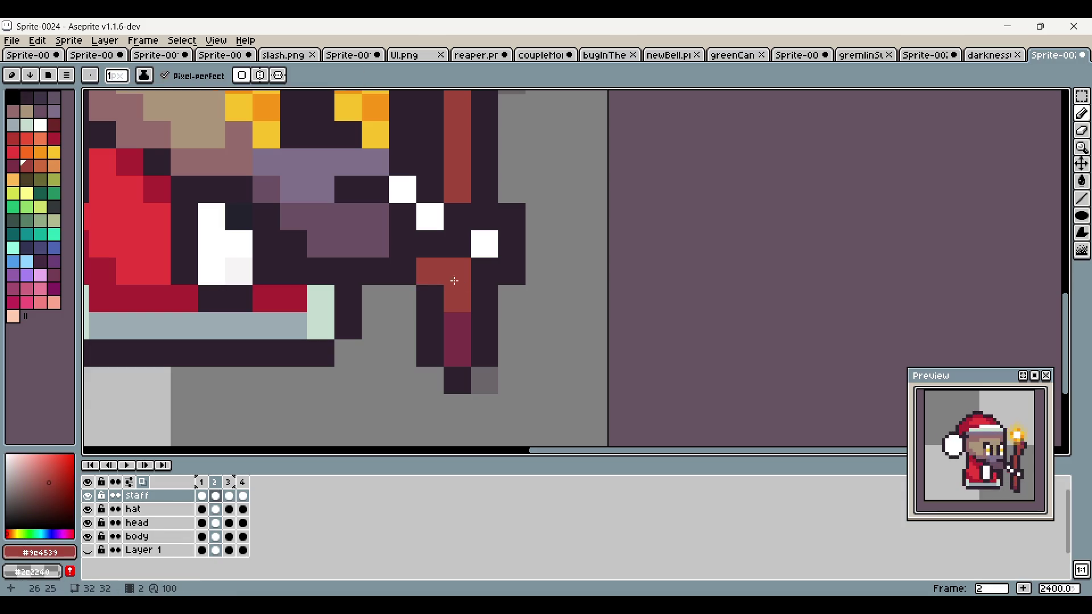
scroll(532, 287, down, 3)
scroll(661, 254, right, 3)
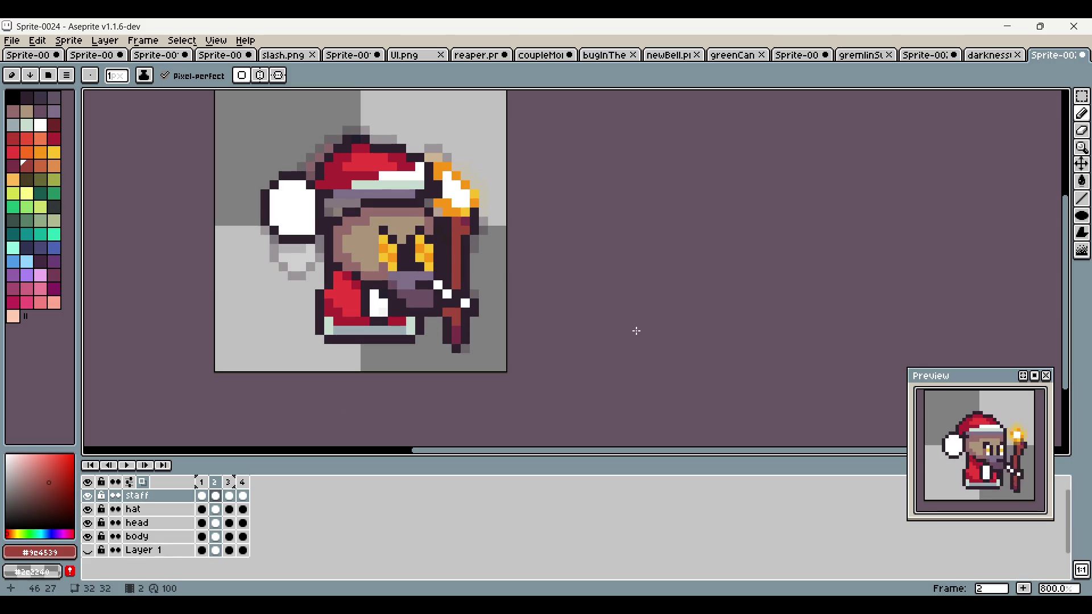
click(229, 482)
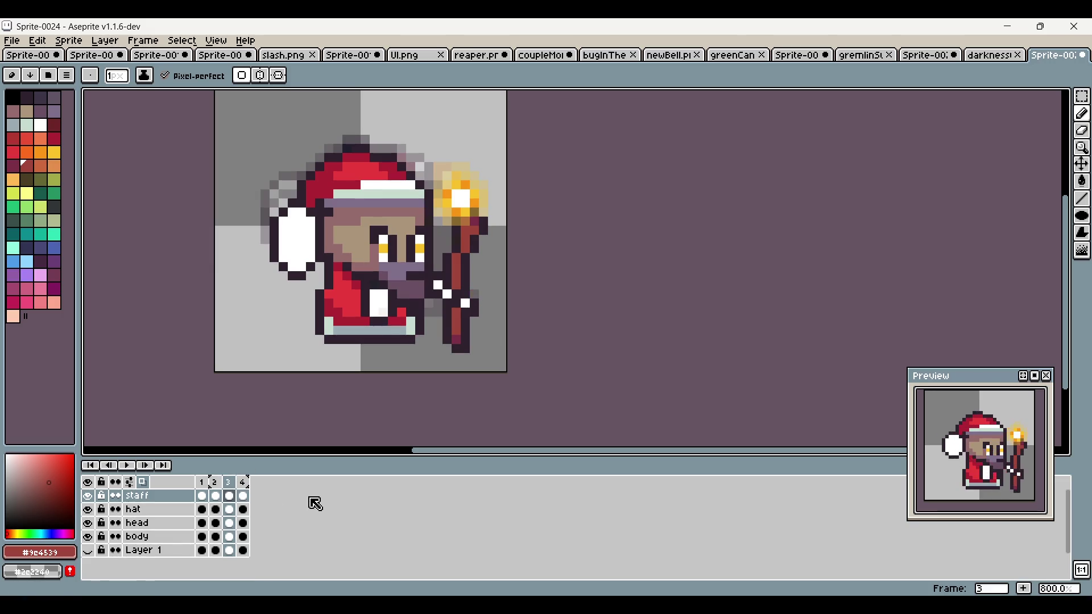
click(243, 481)
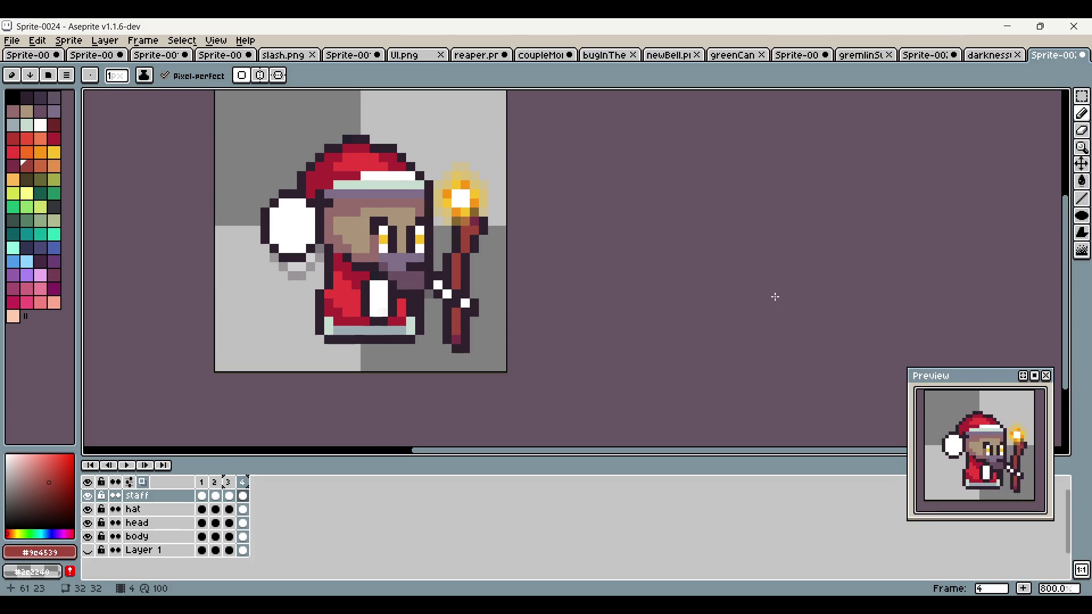
scroll(691, 296, down, 1)
click(204, 491)
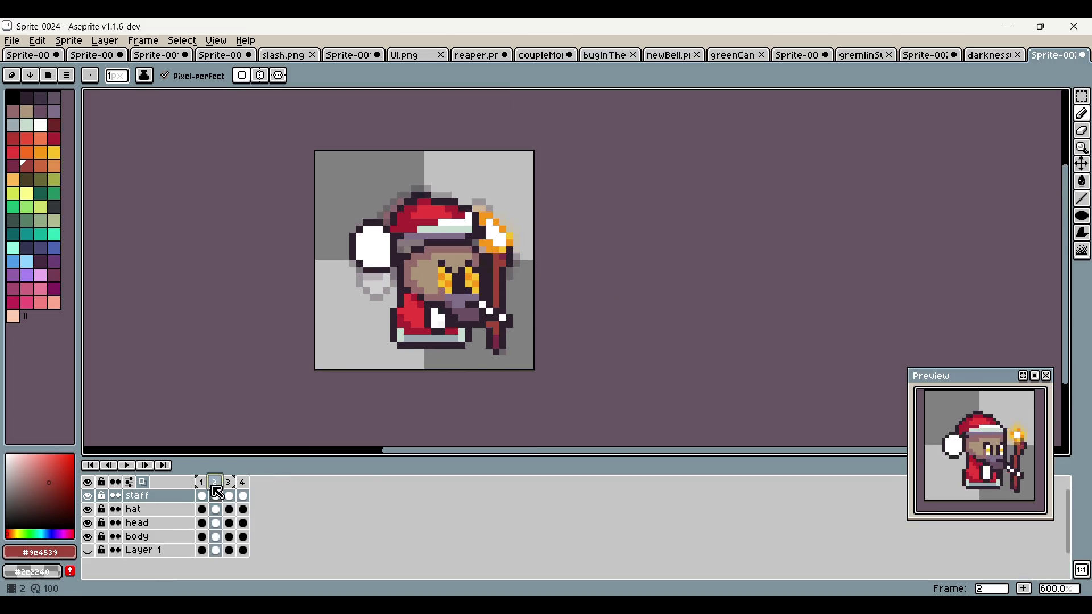
scroll(478, 216, up, 4)
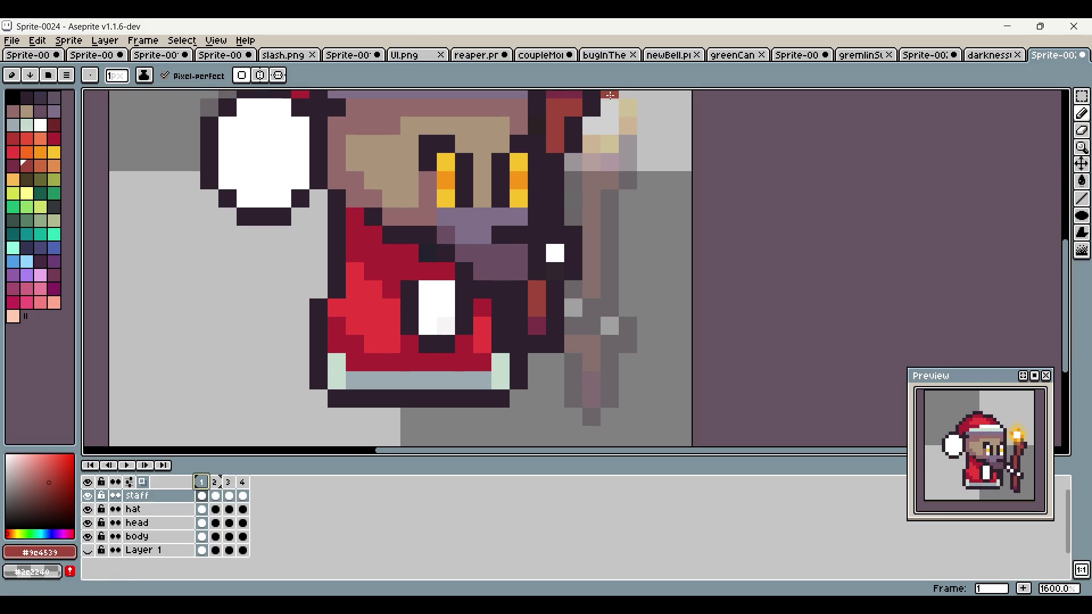
Step: On frame 2, repaint the flame yellow and darken stray orange pixels near the hat and staff
alt+click(468, 223)
click(215, 482)
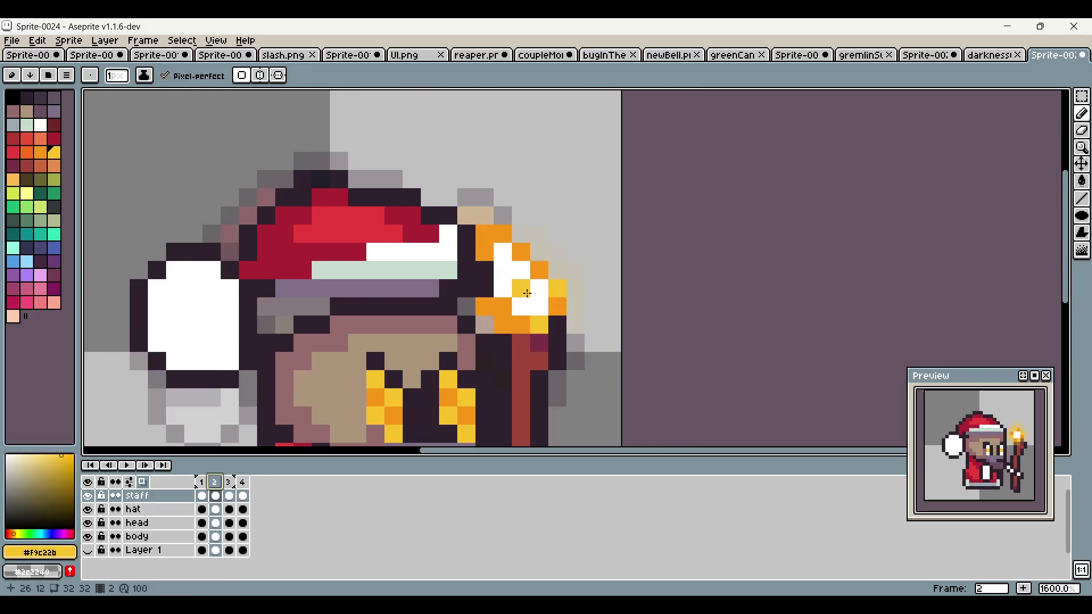
drag(517, 275, 540, 310)
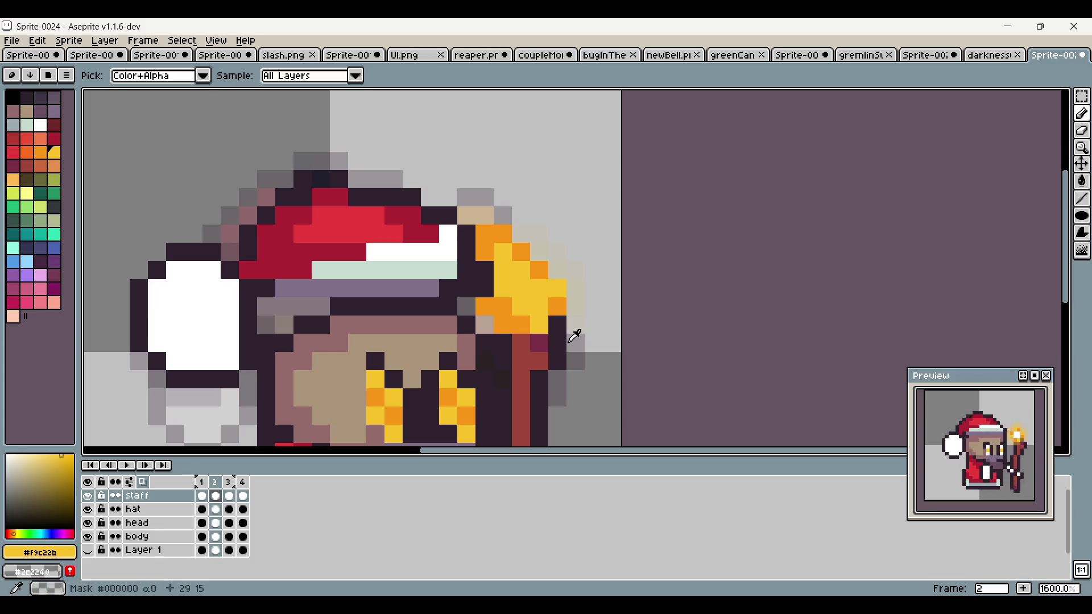
alt+click(558, 322)
click(476, 308)
mouse_move(484, 234)
mouse_down()
mouse_move(489, 245)
mouse_move(514, 244)
mouse_up()
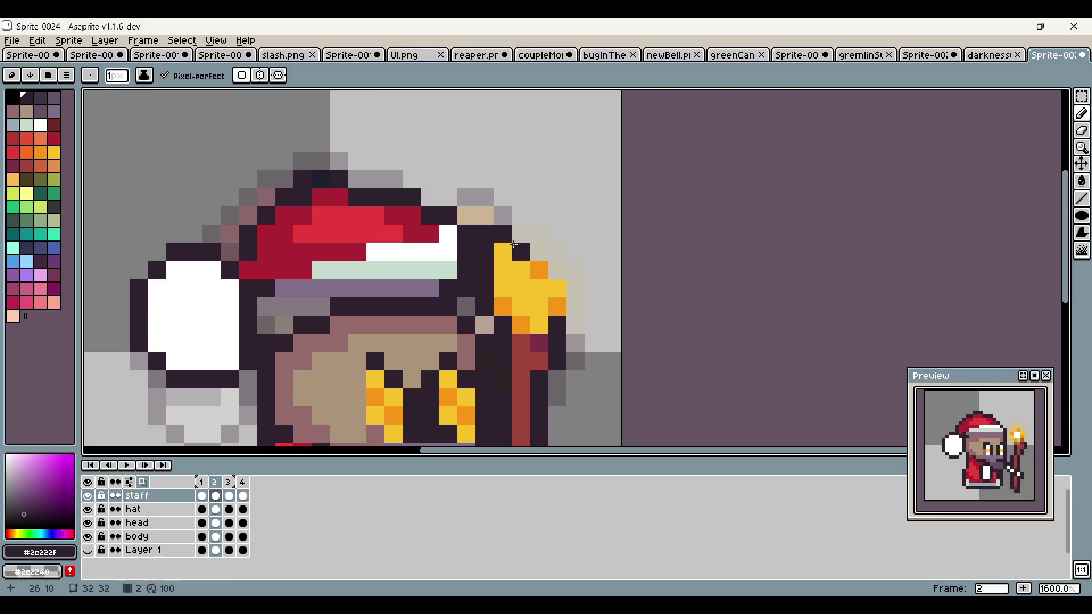
drag(549, 286, 562, 311)
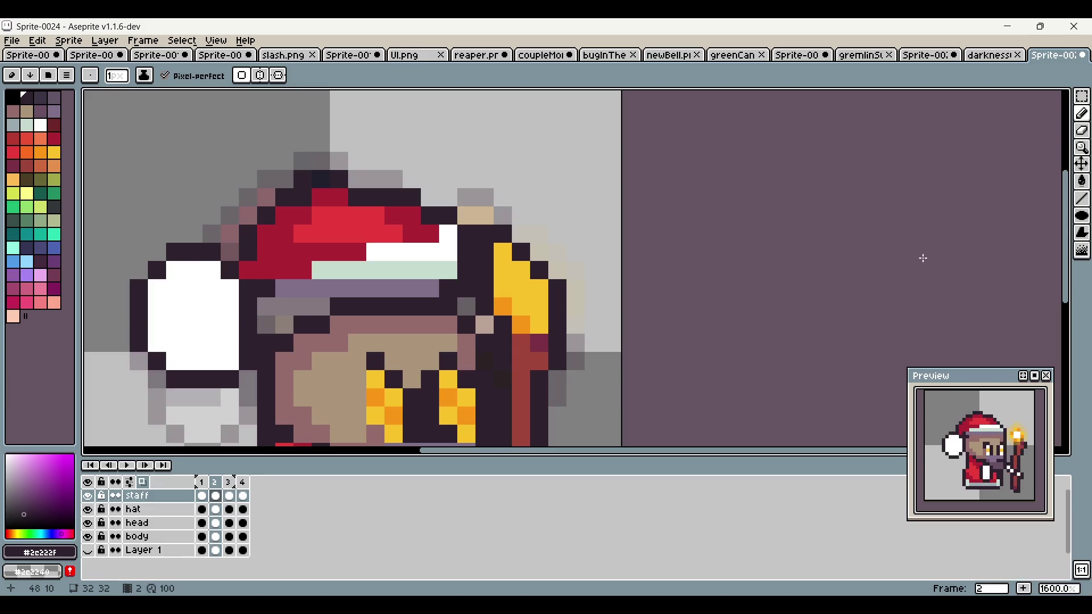
Step: Repaint frame 2's staff edge in a colour two palette steps over
scroll(560, 293, down, 3)
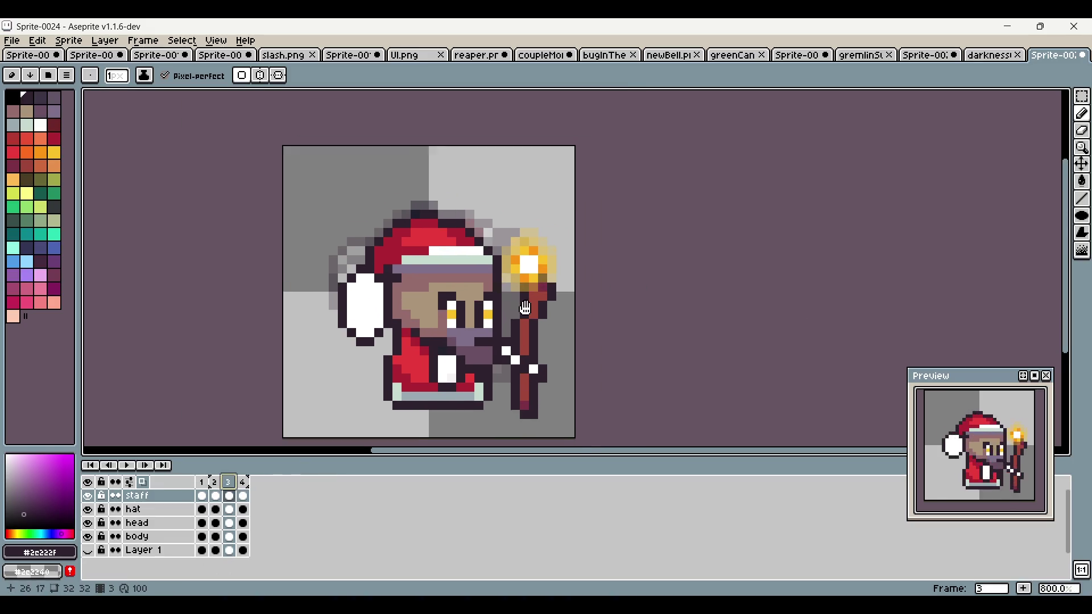
click(218, 493)
scroll(515, 283, up, 2)
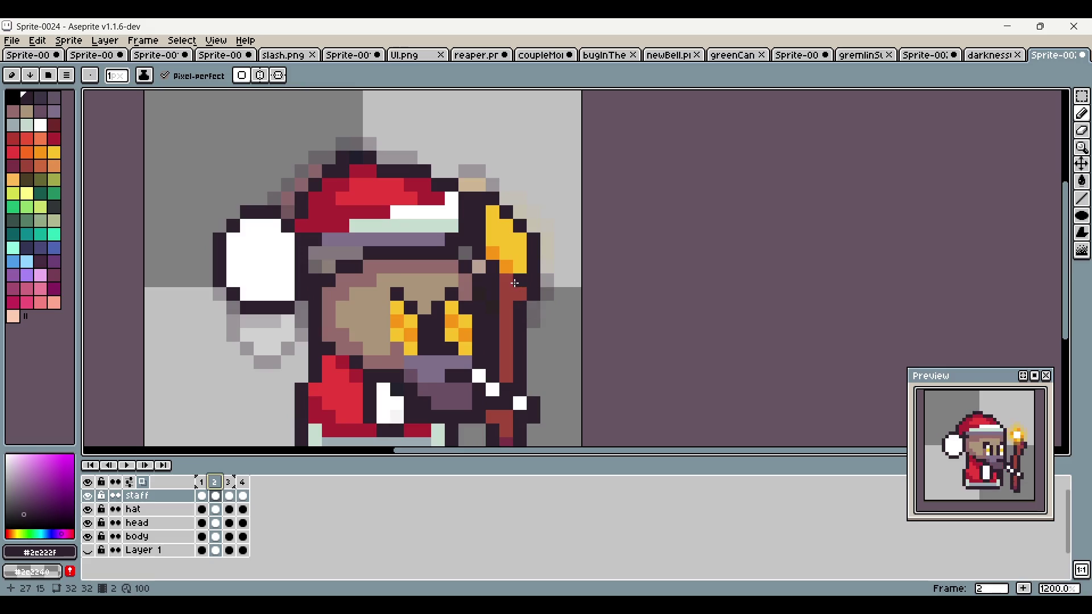
key(0)
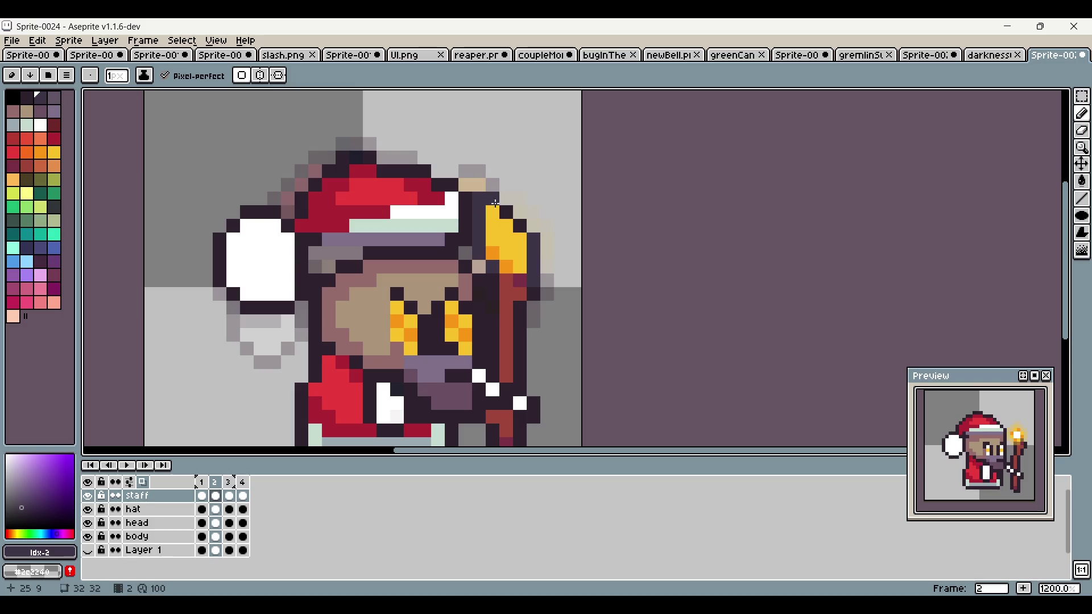
key(0)
mouse_move(492, 273)
mouse_down()
mouse_move(479, 208)
mouse_move(493, 200)
mouse_move(550, 279)
mouse_up()
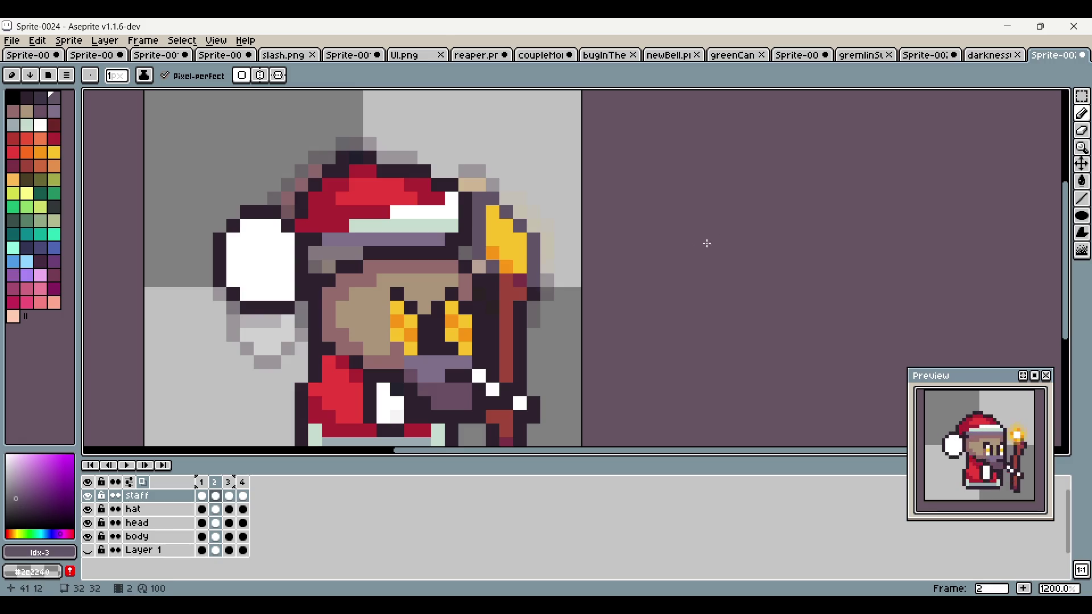
Step: Compare frame 2 against frames 1, 3 and 4, recentring the sprite
click(230, 496)
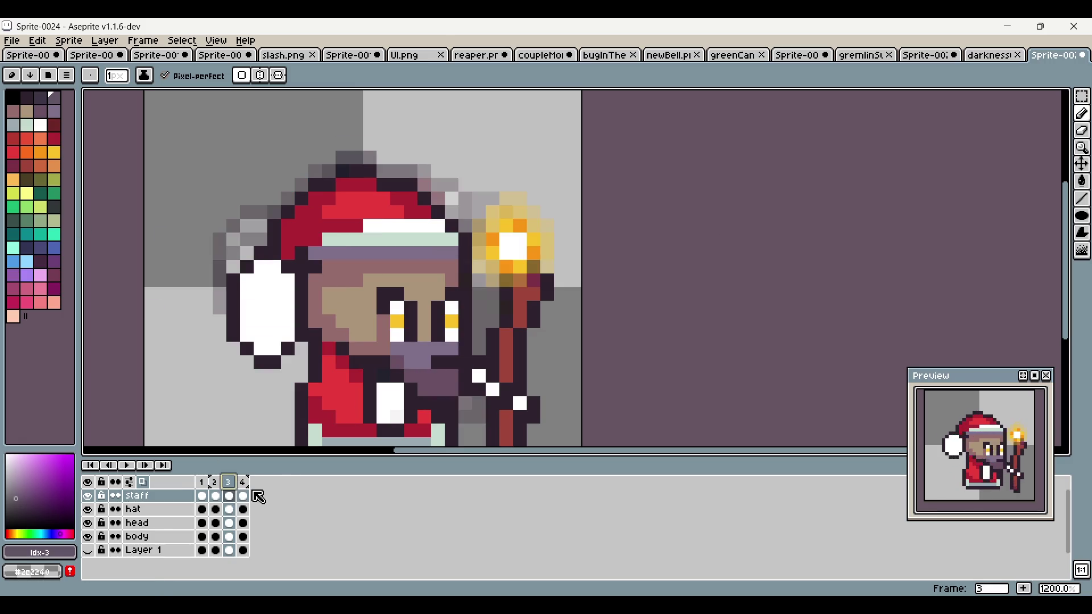
click(243, 496)
scroll(584, 246, down, 2)
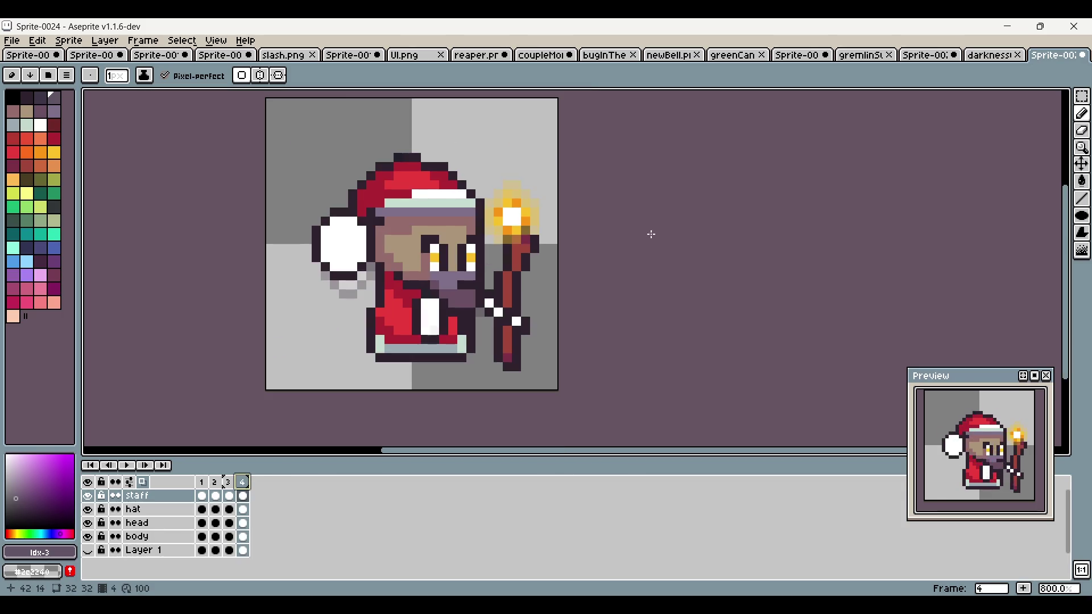
drag(642, 248, 622, 268)
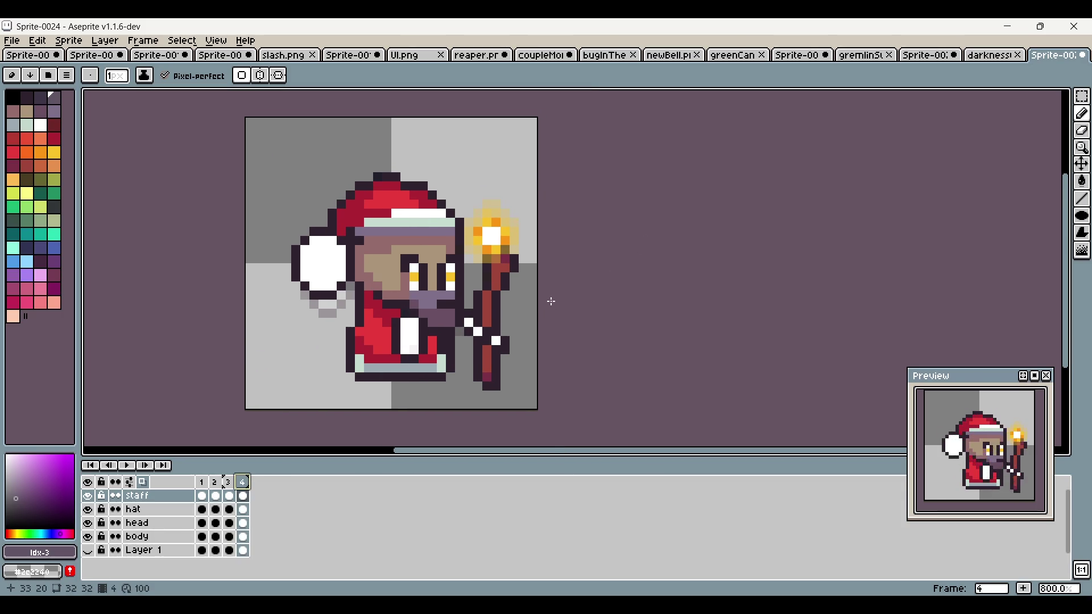
scroll(551, 302, down, 1)
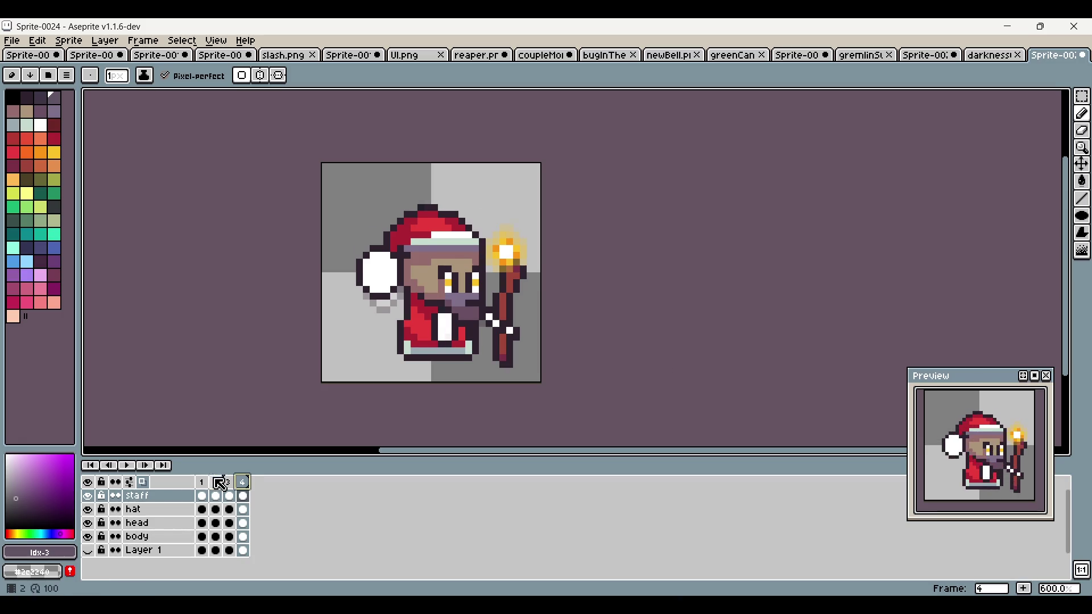
click(215, 482)
scroll(491, 238, up, 3)
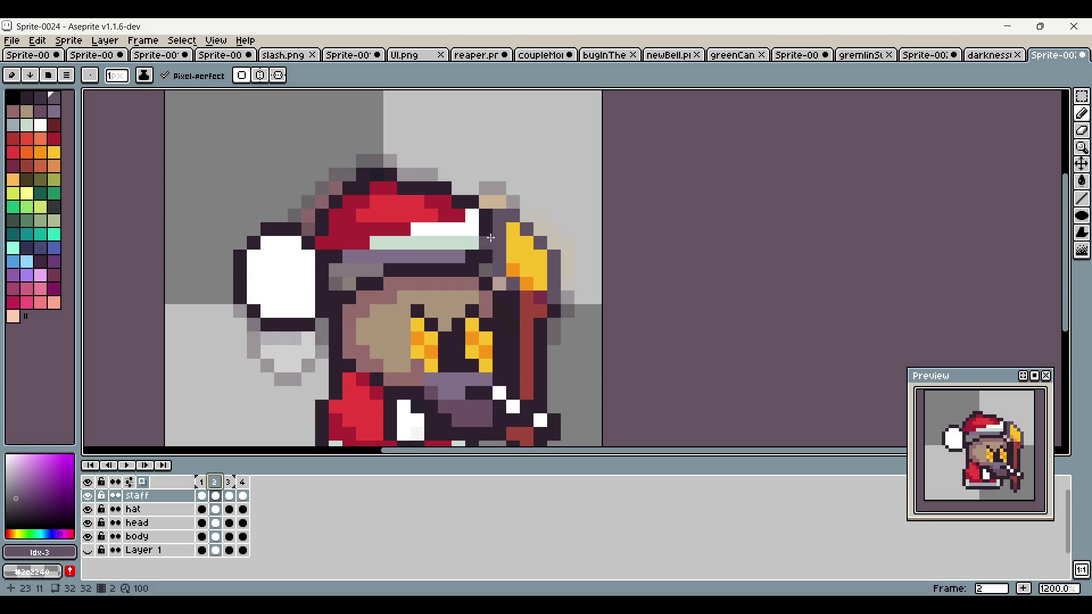
click(206, 484)
click(218, 490)
scroll(505, 248, down, 1)
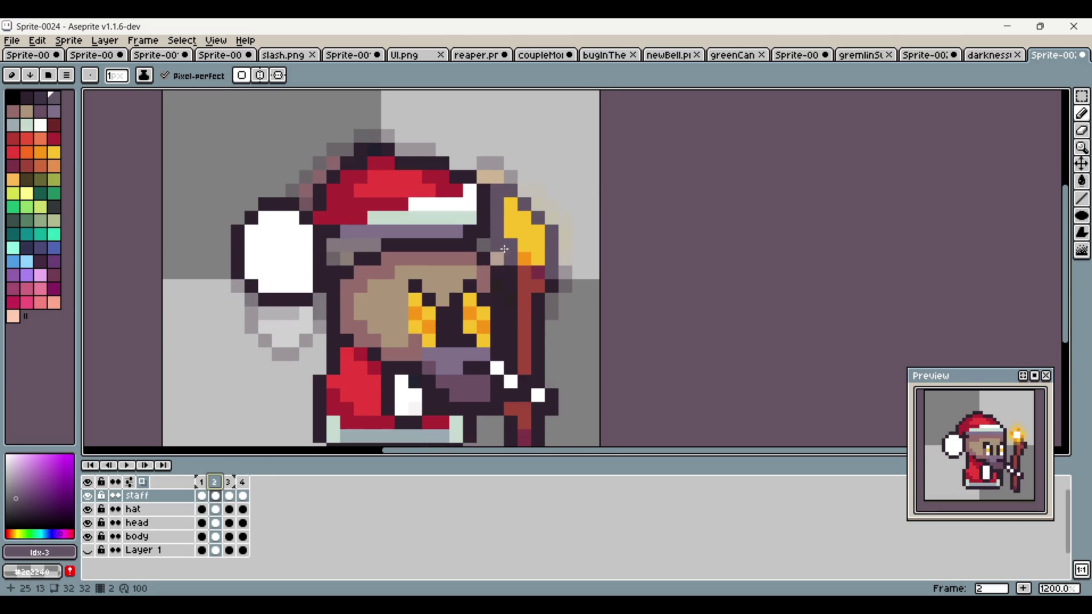
Step: Add three white flame highlights and recolour the staff's top pixels grey-purple
alt+click(469, 199)
click(510, 218)
click(525, 244)
click(524, 232)
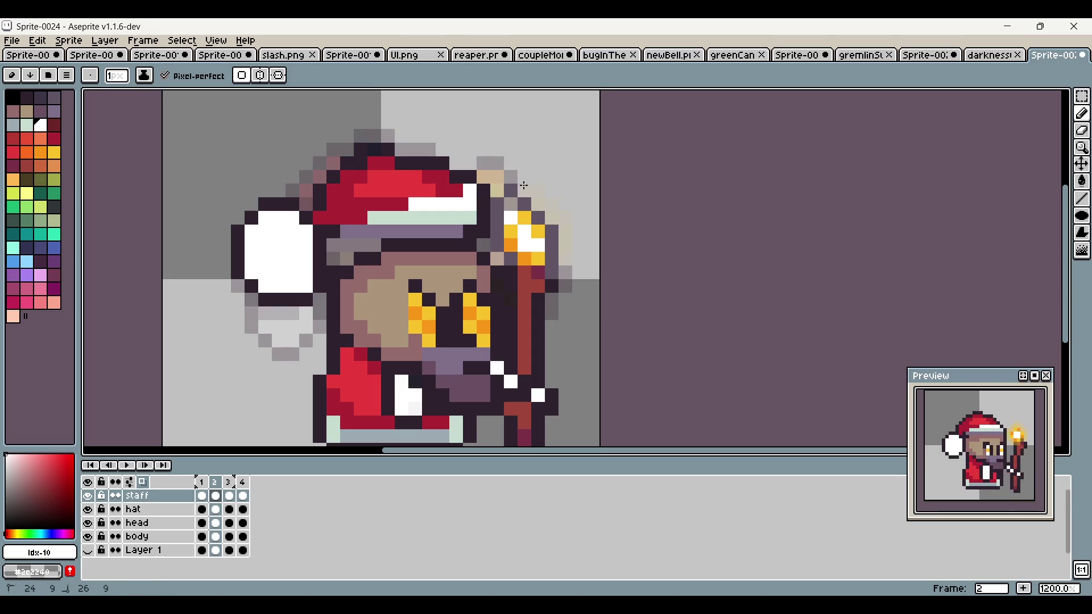
alt+click(523, 204)
click(512, 205)
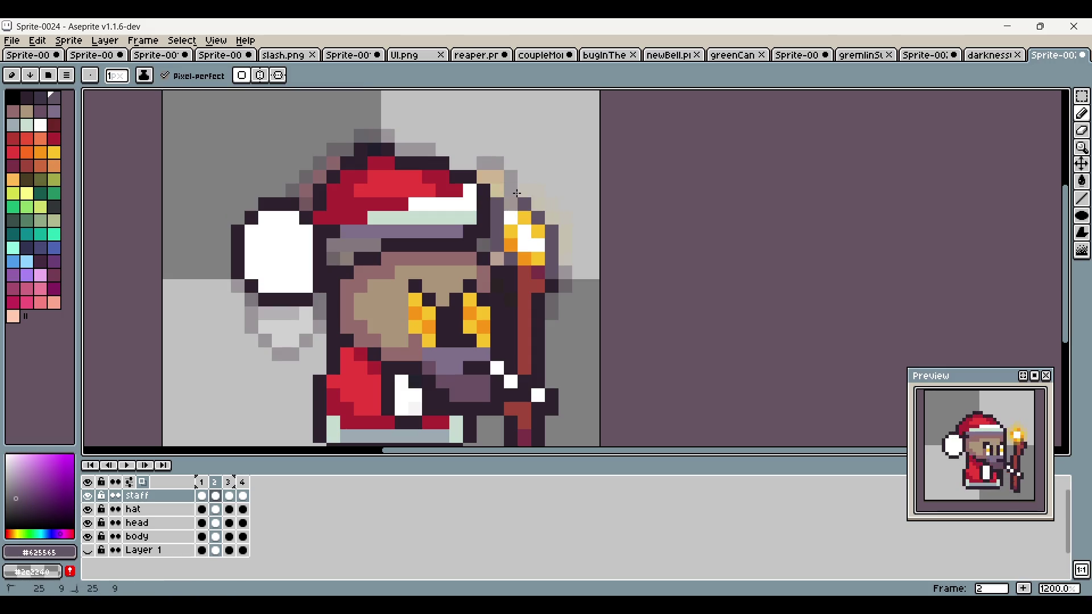
click(511, 203)
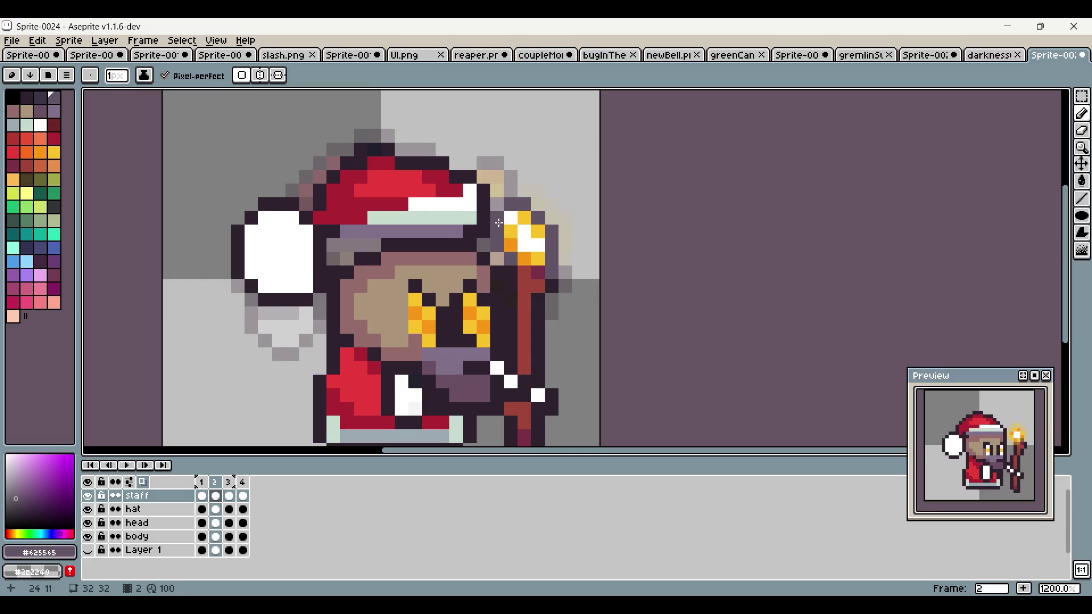
click(511, 222)
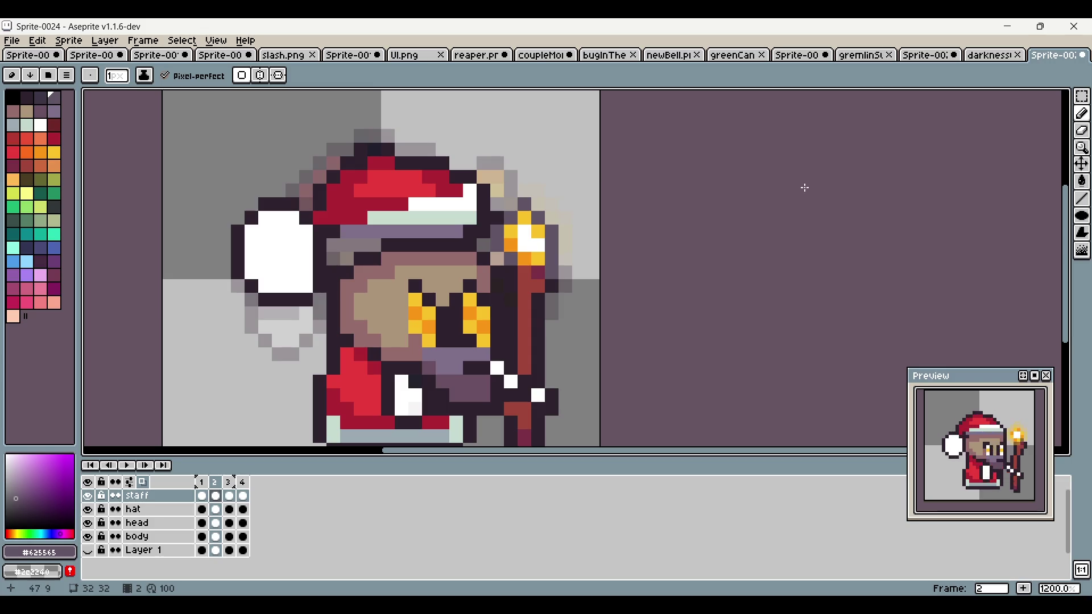
Step: Reselect frame 2 and pick the dark outline colour for the body layer
scroll(706, 187, down, 3)
scroll(688, 224, up, 3)
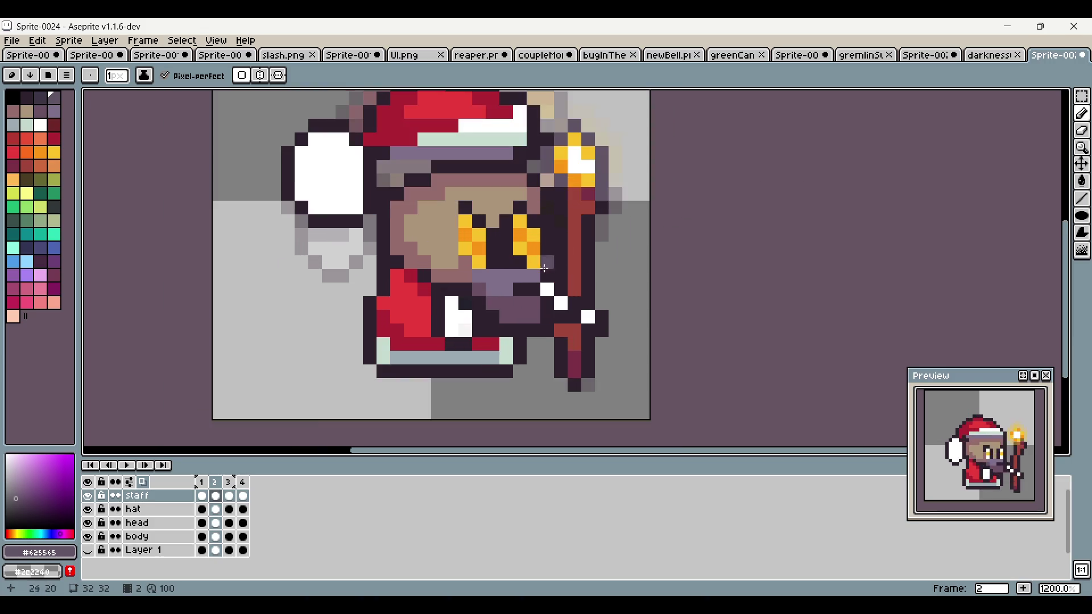
click(202, 482)
click(215, 482)
drag(879, 184, 952, 150)
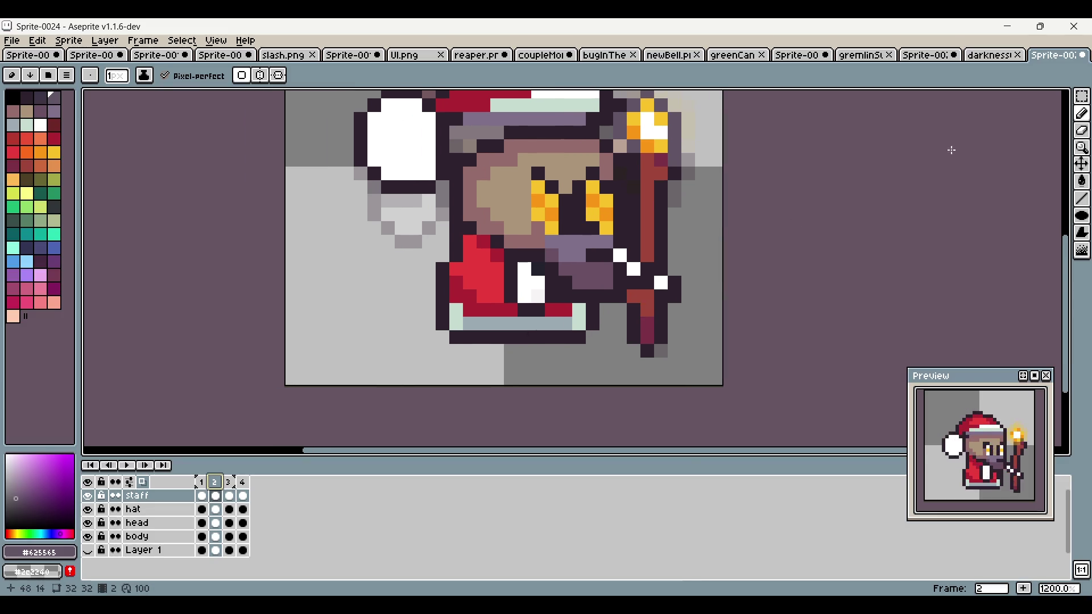
scroll(530, 303, up, 1)
alt+click(509, 254)
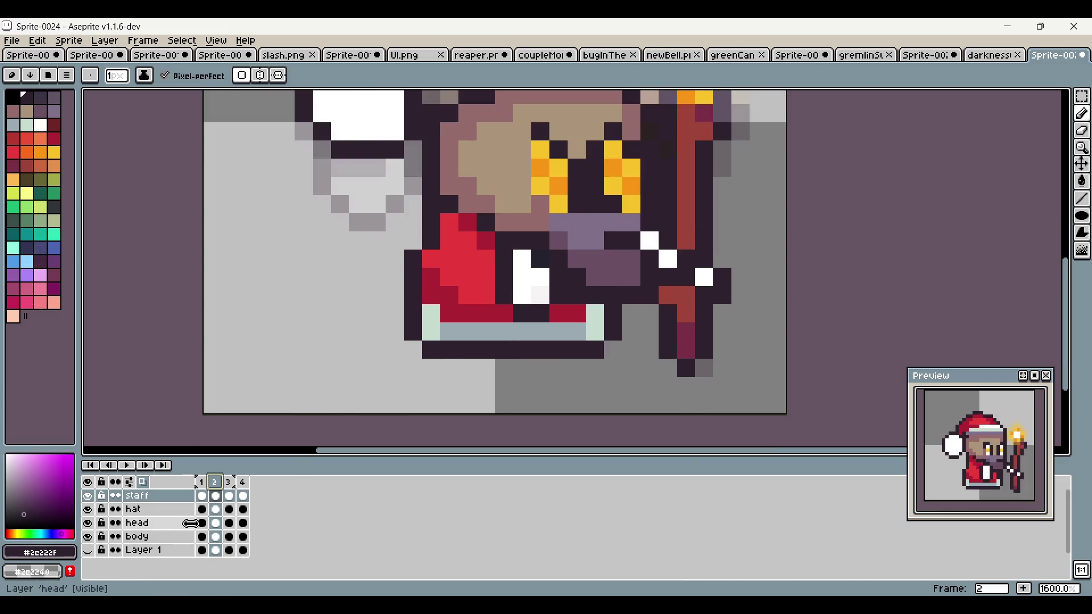
click(148, 537)
Step: Paint over frame 2's white robe patch in red with a dark red shading pixel
alt+click(485, 277)
mouse_move(522, 259)
mouse_down()
mouse_move(505, 277)
mouse_move(529, 312)
mouse_move(541, 277)
mouse_up()
alt+click(505, 312)
click(513, 265)
scroll(522, 352, down, 4)
scroll(522, 359, up, 3)
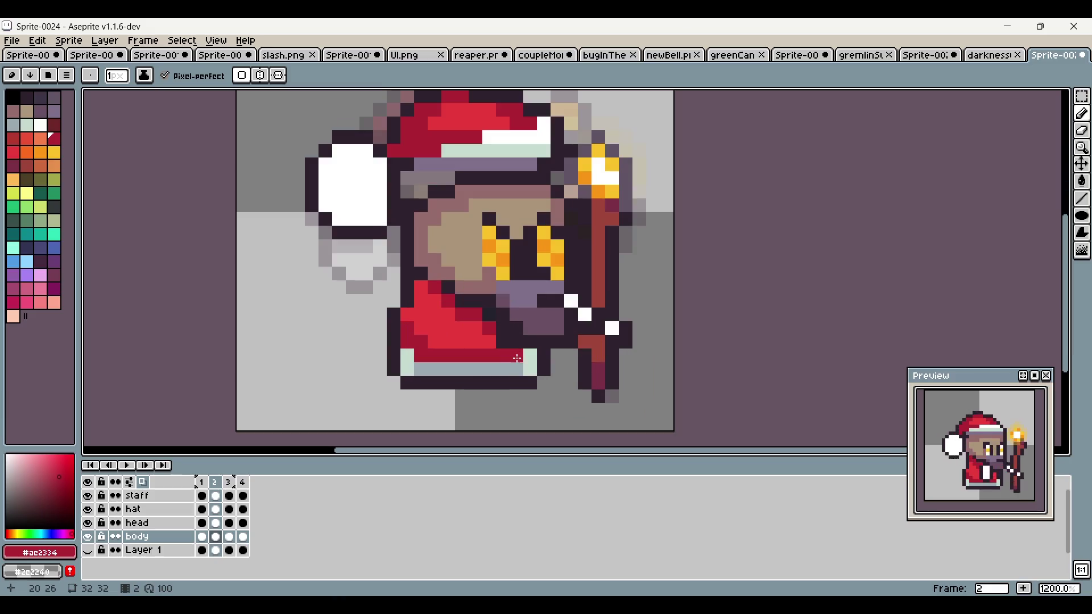
alt+click(509, 327)
click(201, 482)
click(215, 483)
Step: Draw a white diagonal stroke across frame 2's robe
alt+click(483, 341)
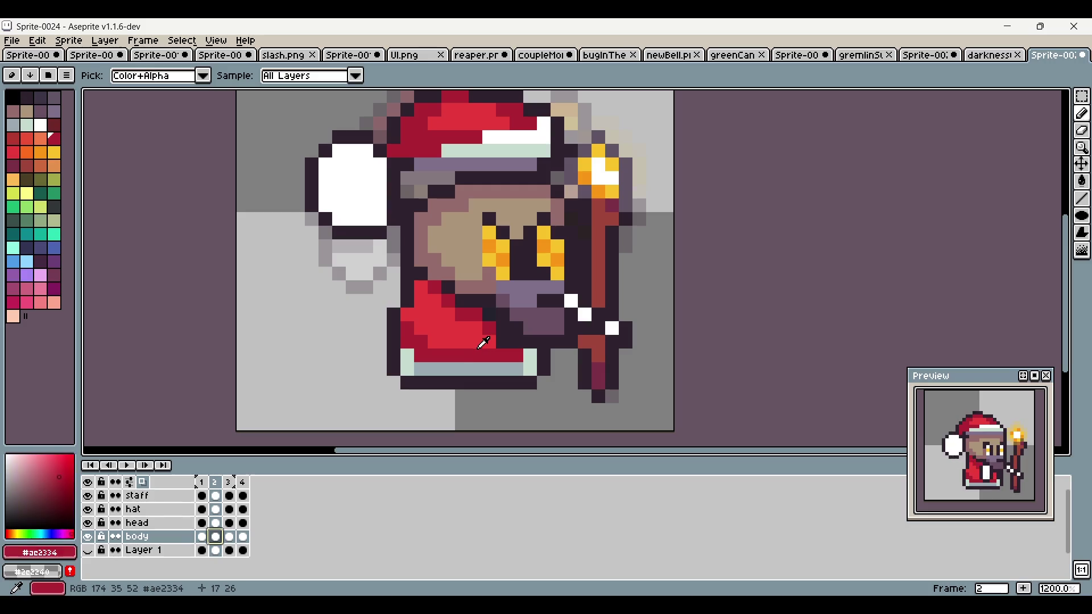
alt+click(489, 311)
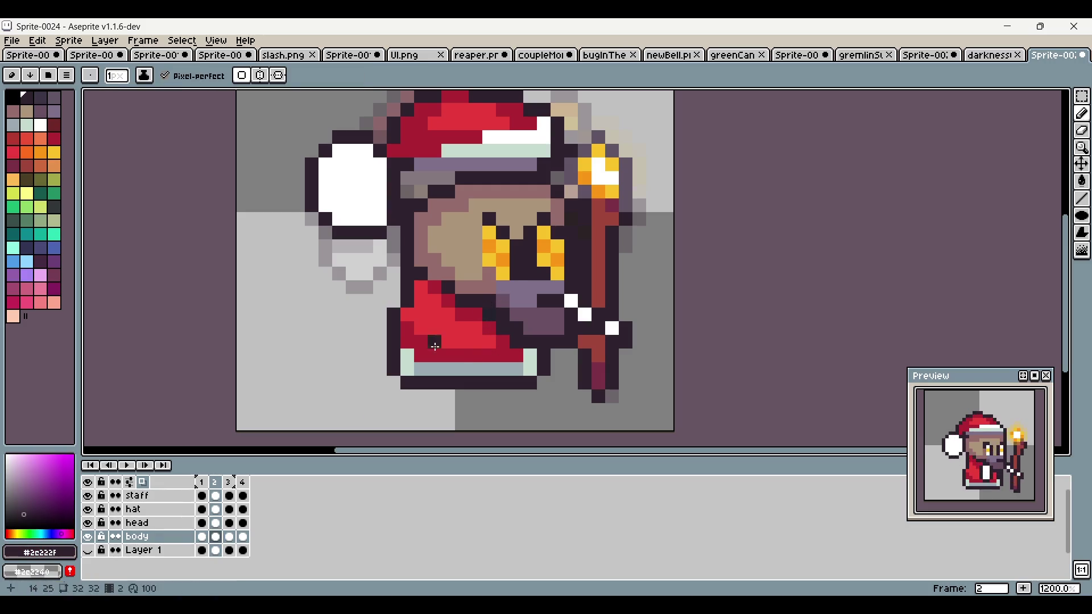
click(203, 540)
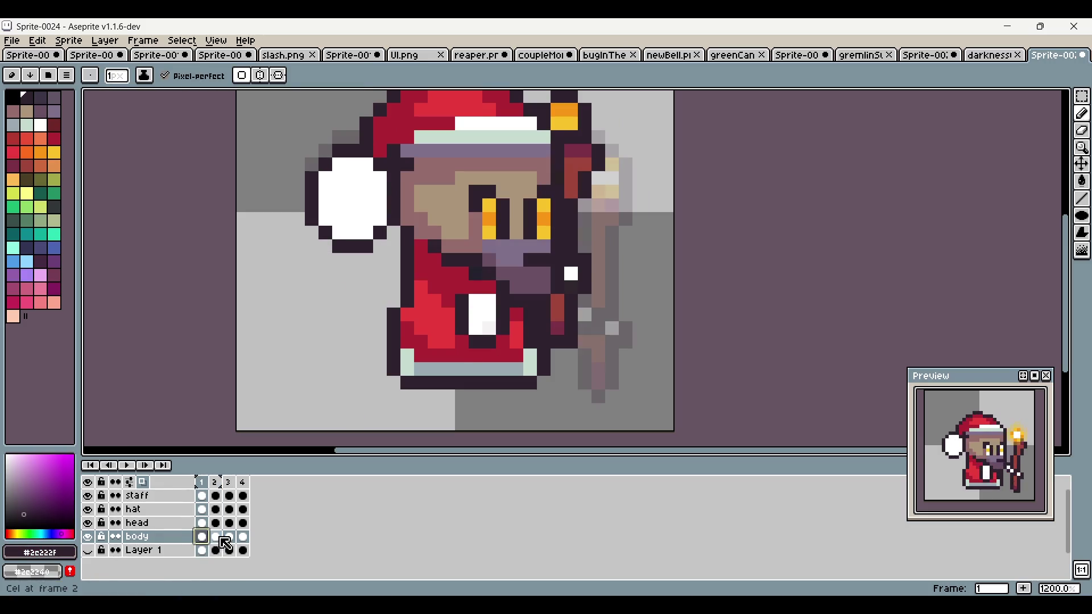
click(216, 542)
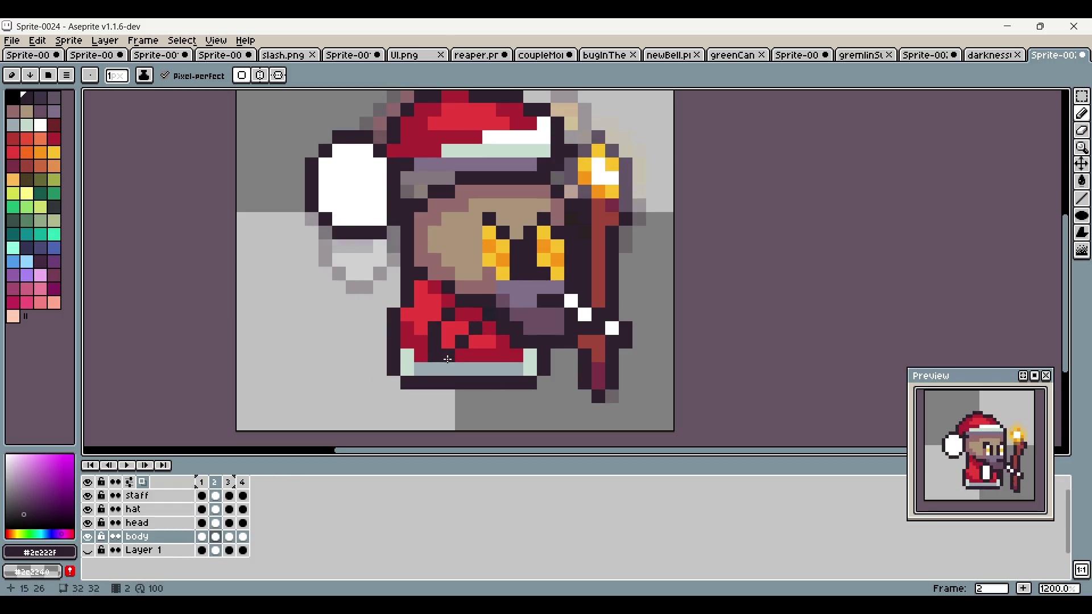
alt+click(571, 301)
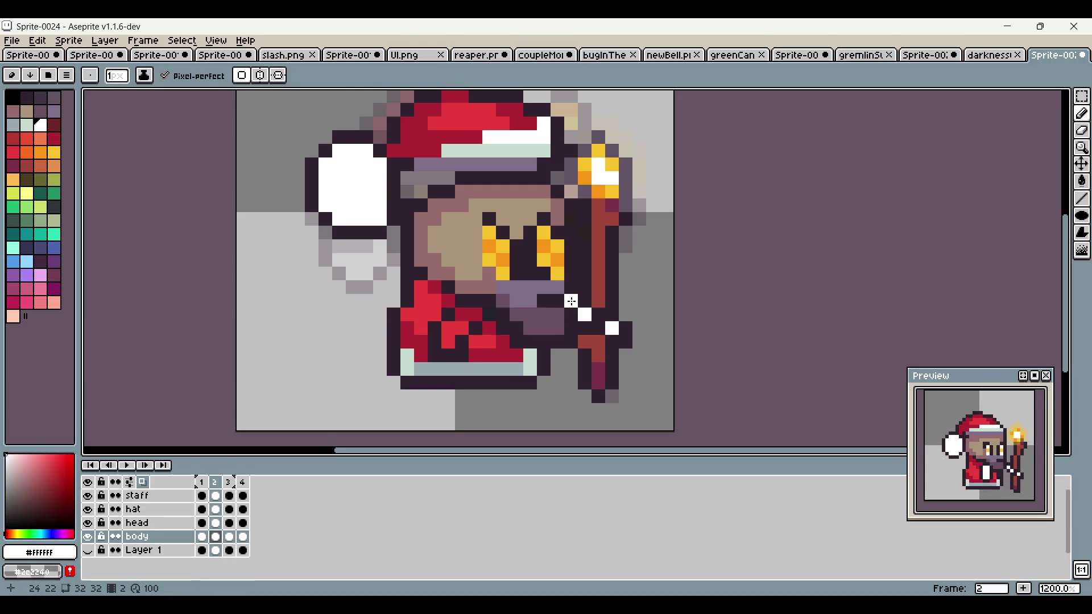
drag(448, 341, 476, 315)
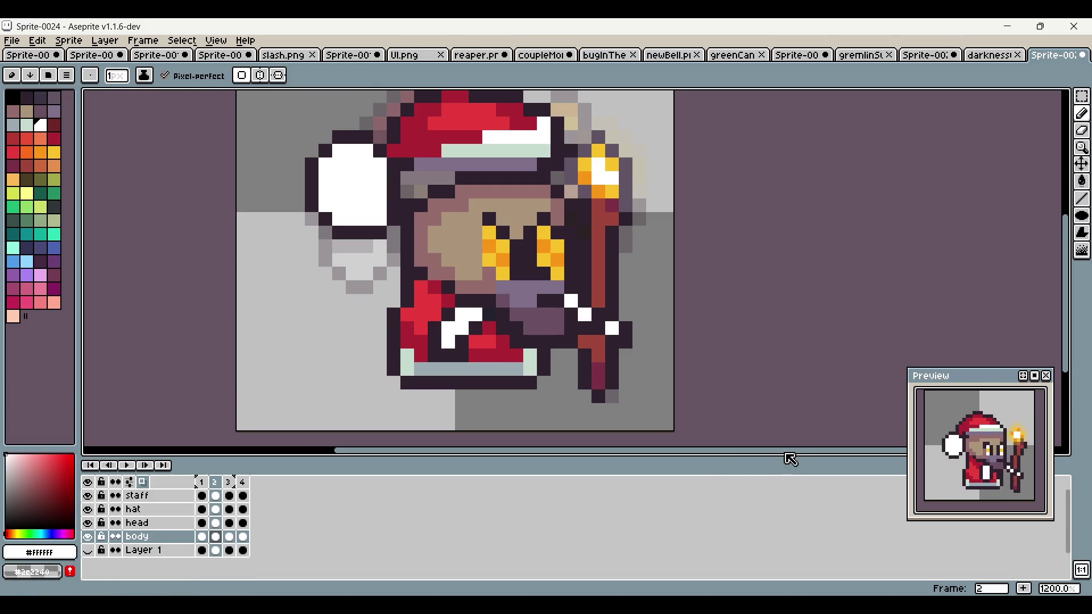
drag(669, 397, 637, 408)
Step: On frame 3, darken the robe and shift the white patch one column left, filling dark red
click(202, 483)
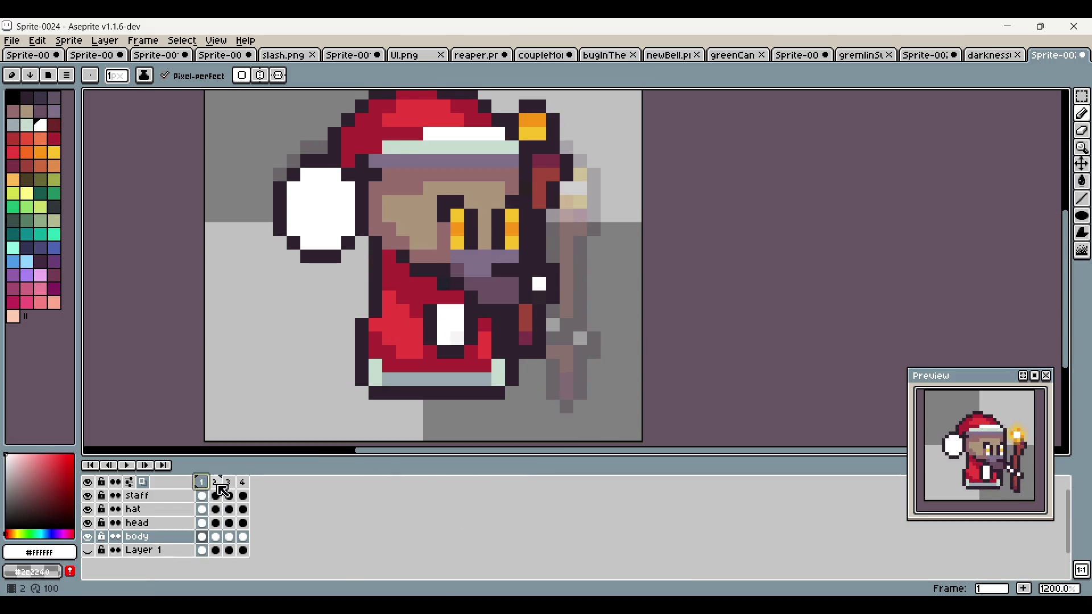
click(215, 482)
click(229, 483)
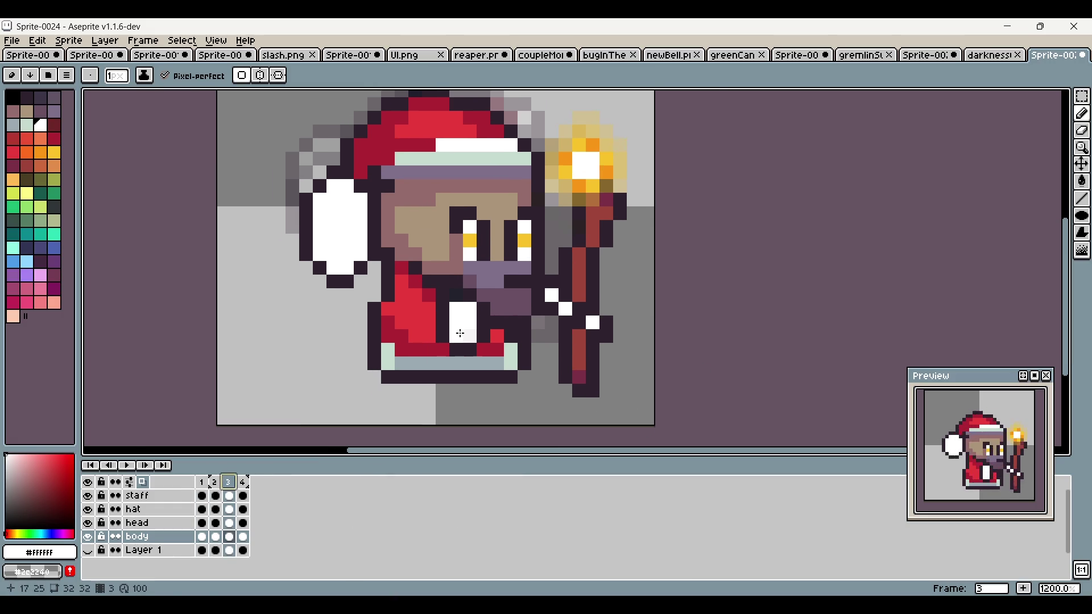
scroll(455, 327, up, 1)
alt+click(434, 312)
drag(424, 303, 429, 360)
key(alt)
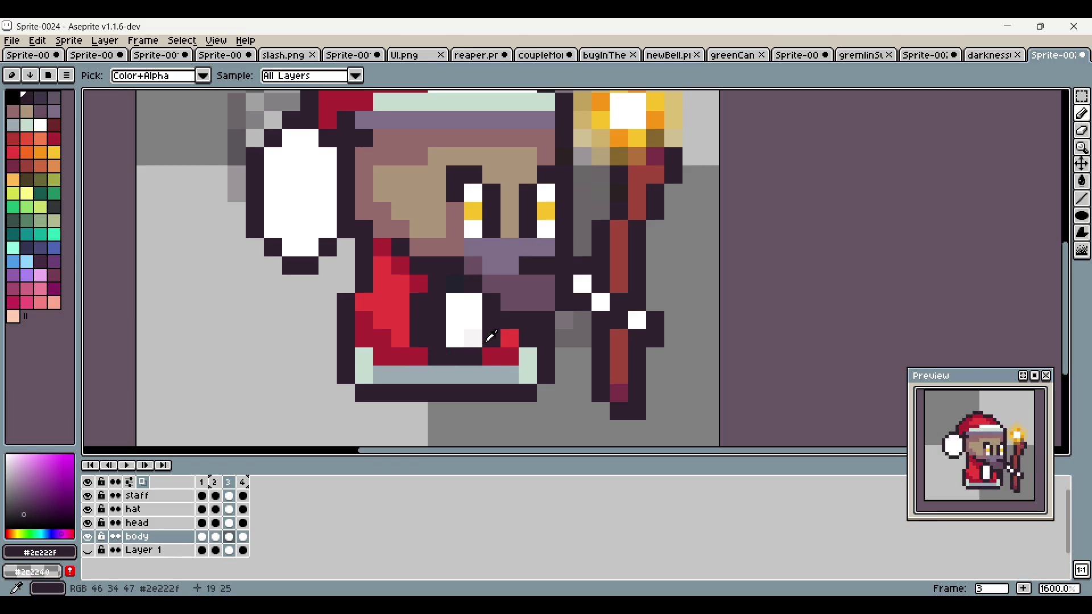
click(473, 338)
alt+click(455, 318)
drag(437, 301, 436, 338)
alt+click(473, 338)
drag(473, 302, 473, 338)
alt+click(492, 351)
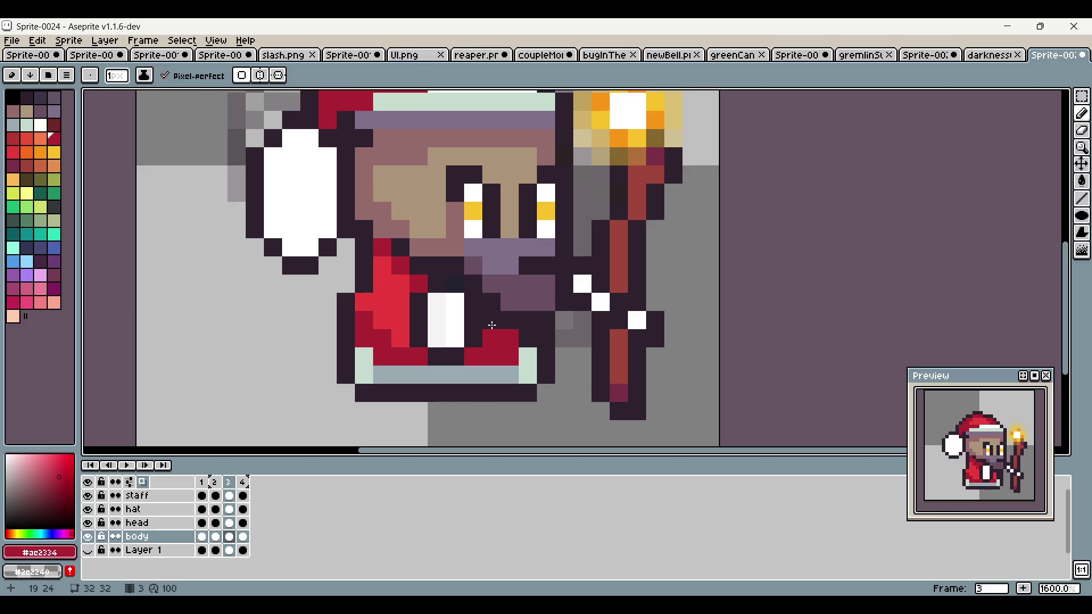
scroll(542, 382, down, 4)
drag(711, 368, 682, 365)
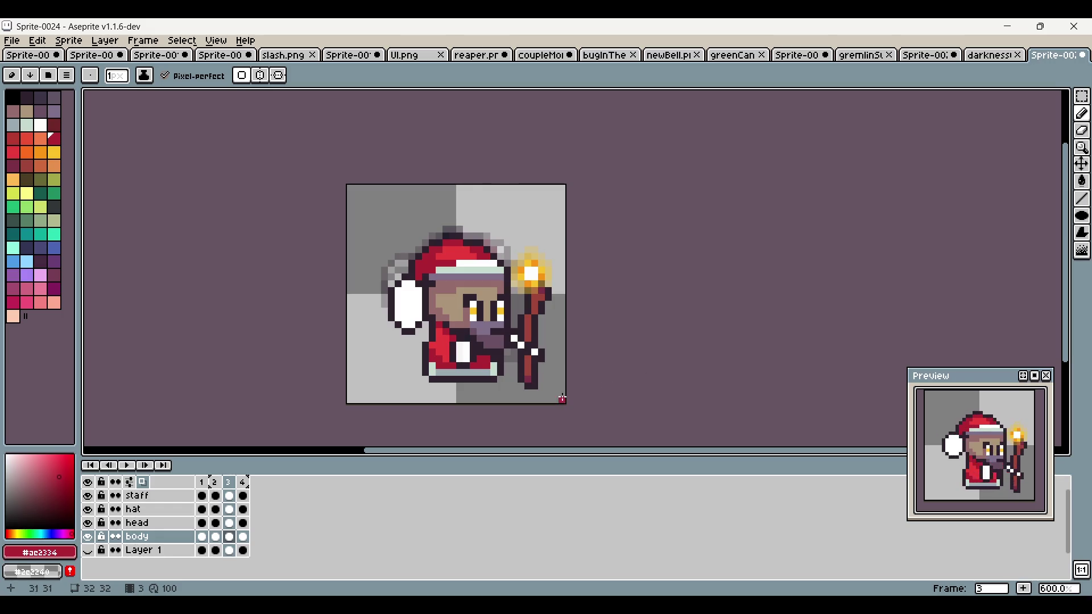
Step: Review frames 3 and 4, then return to frame 2 with the dark outline colour
click(215, 483)
scroll(483, 348, up, 1)
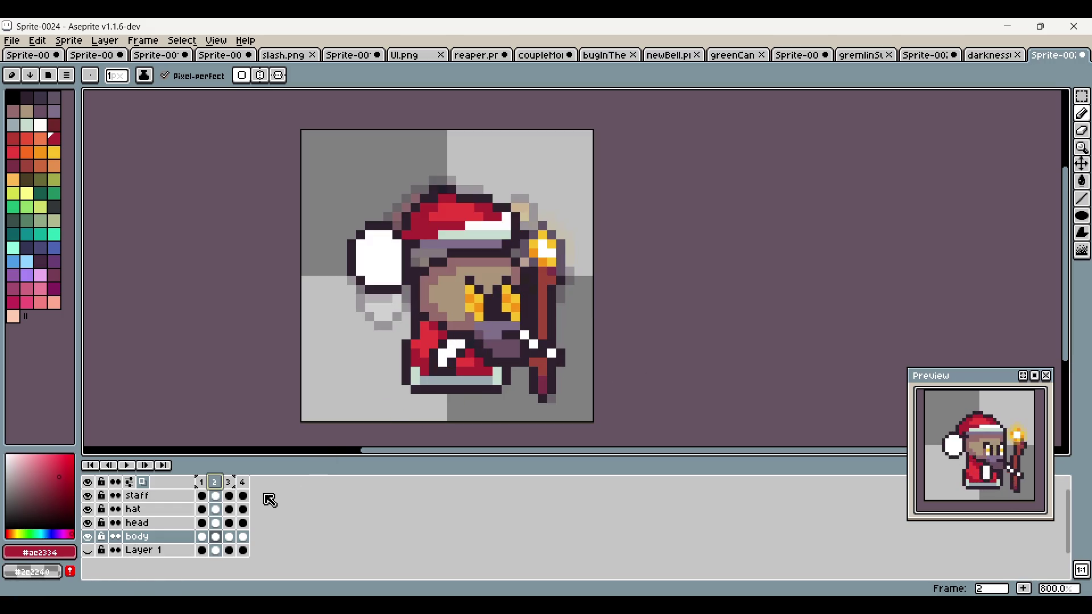
click(229, 483)
click(243, 483)
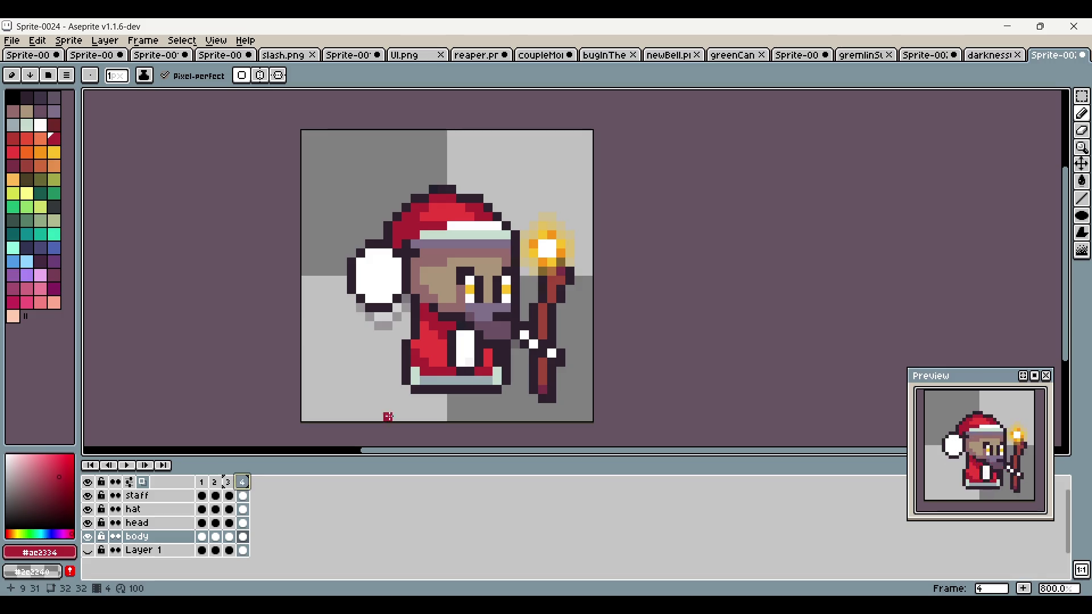
alt+click(478, 333)
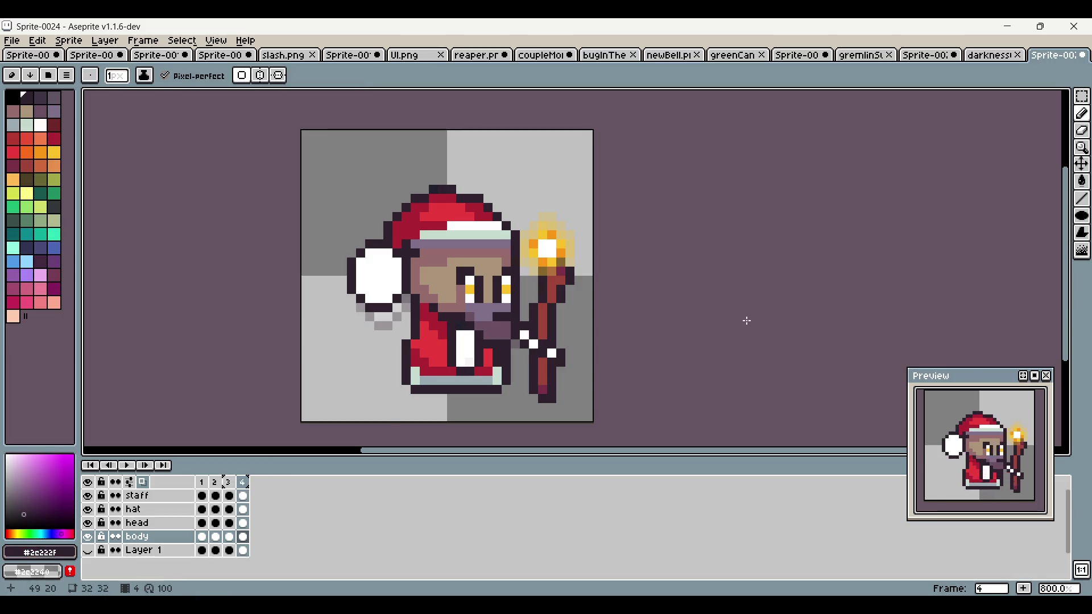
drag(747, 321, 678, 317)
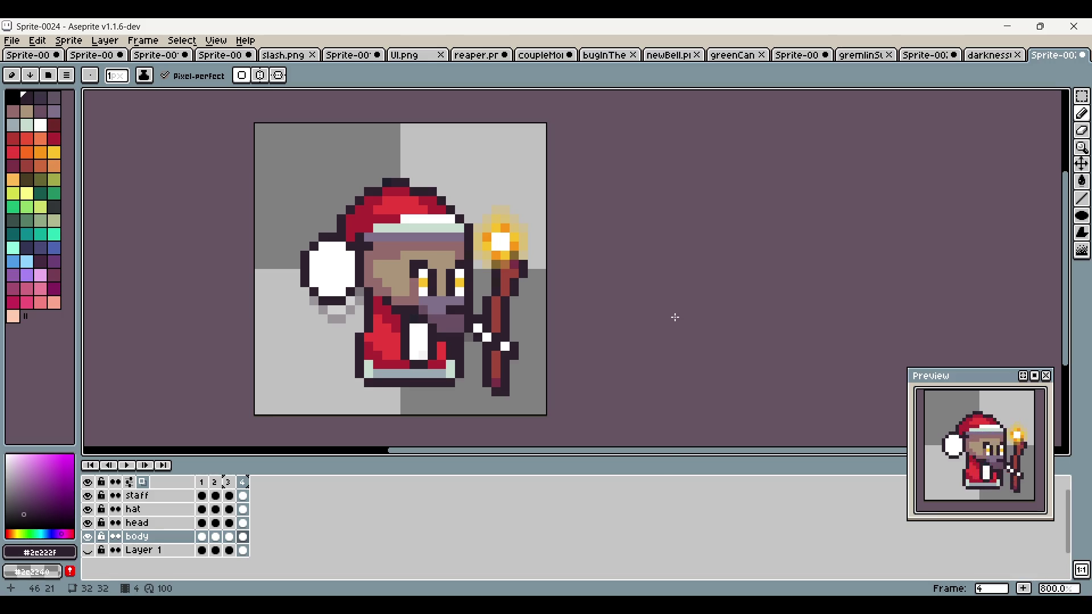
click(215, 482)
scroll(462, 360, up, 5)
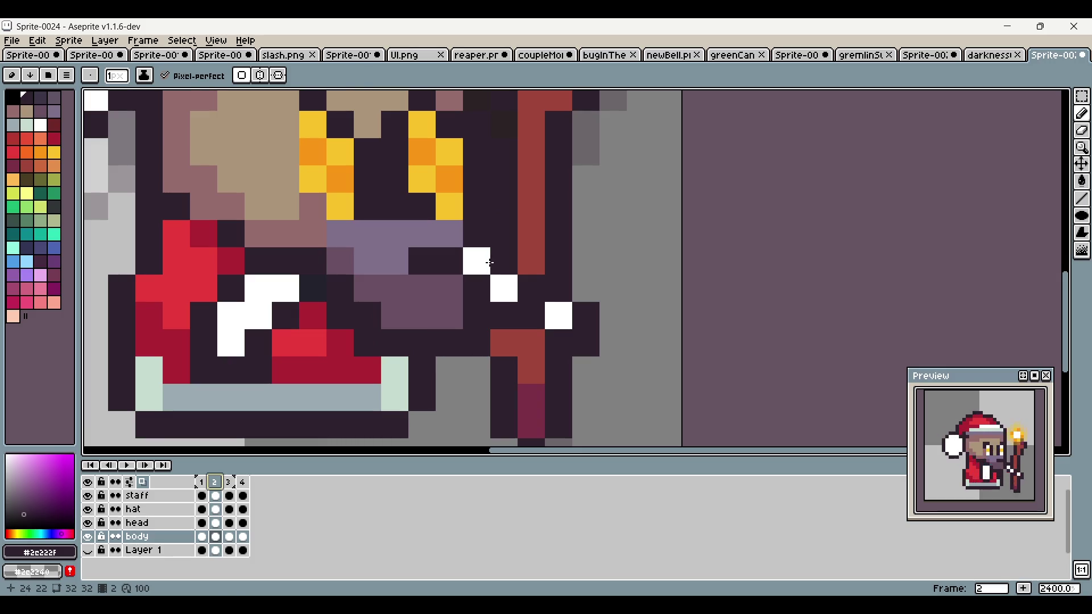
scroll(544, 349, up, 1)
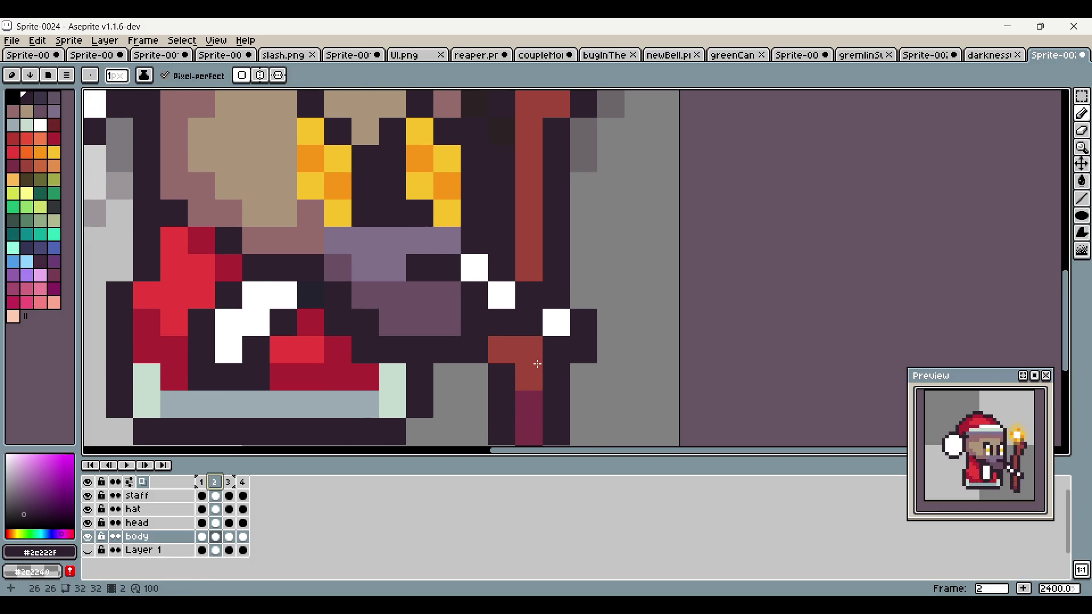
scroll(544, 370, down, 3)
scroll(556, 356, down, 1)
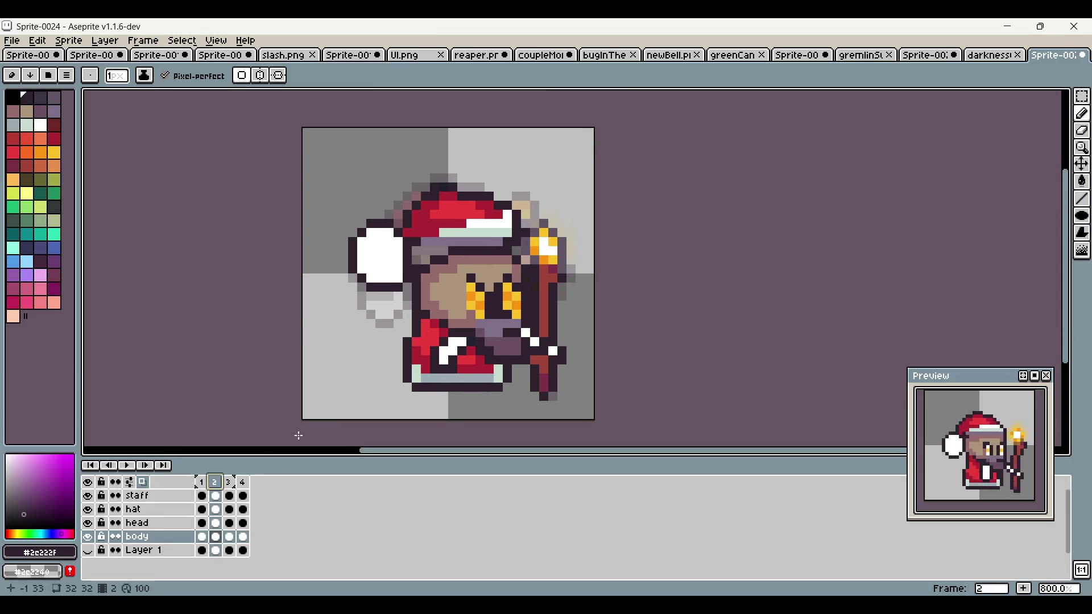
key(Left)
key(Right)
scroll(403, 335, up, 2)
Step: Widen frame 2's robe on the left with a dark outline, red fill and mint trim
drag(383, 302, 382, 376)
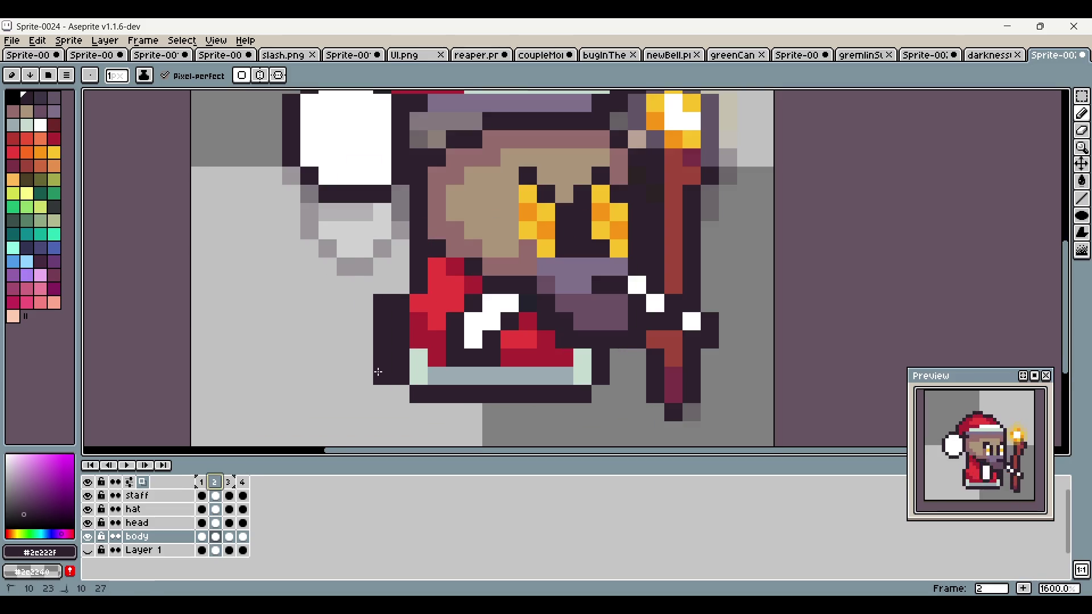
alt+click(420, 300)
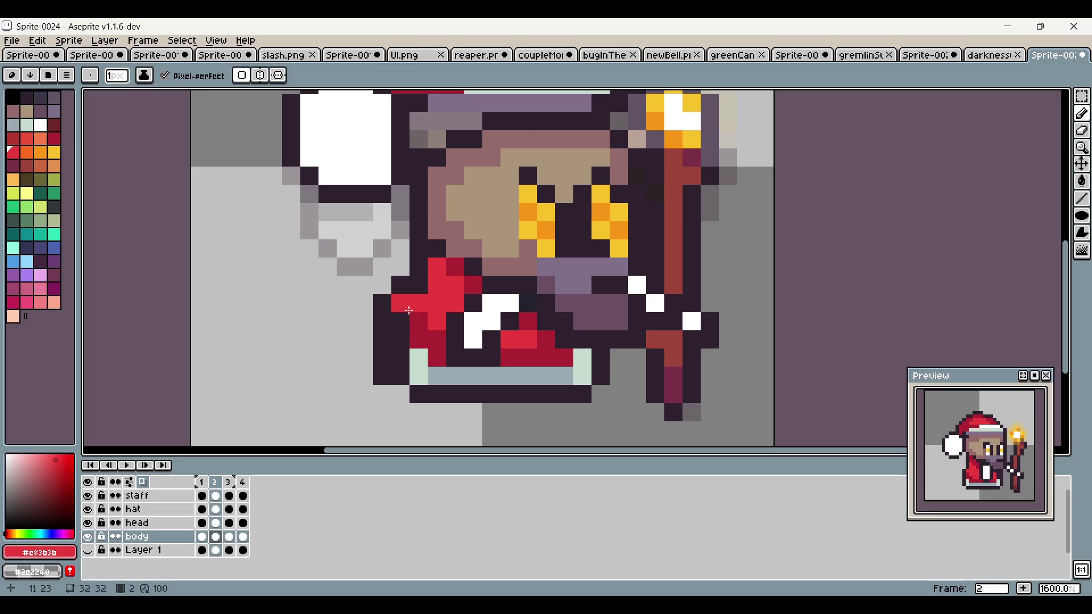
alt+click(425, 350)
drag(401, 300, 401, 376)
click(401, 339)
alt+click(419, 393)
click(436, 375)
Step: Extend the mint hem trim to the right and outline its new end
alt+click(524, 378)
scroll(524, 378, down, 4)
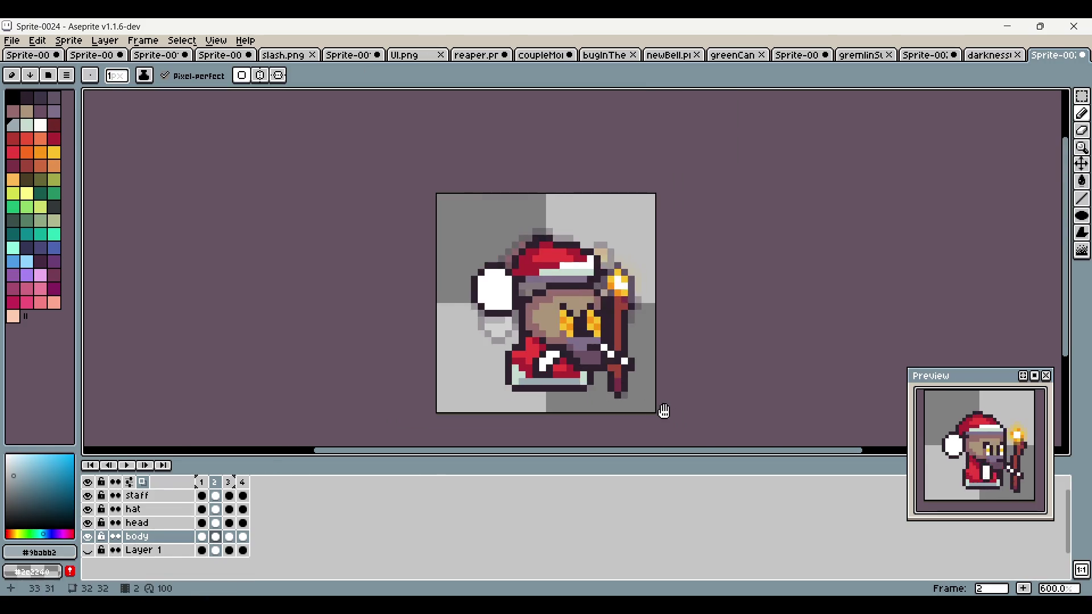
scroll(507, 397, up, 6)
alt+click(533, 304)
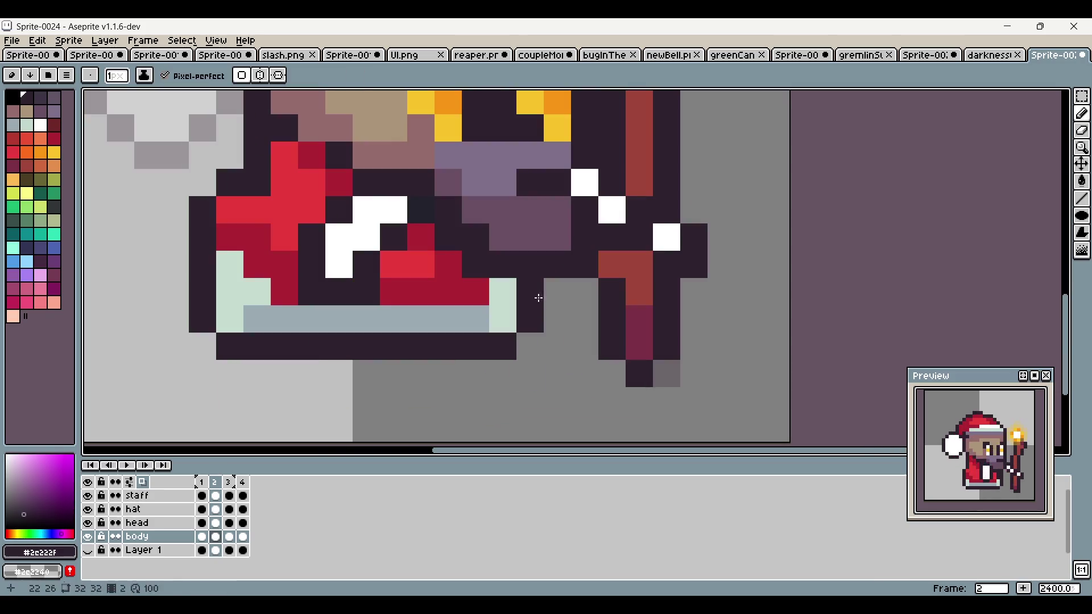
click(555, 318)
click(552, 295)
click(530, 346)
click(506, 314)
alt+click(503, 292)
click(531, 293)
click(531, 319)
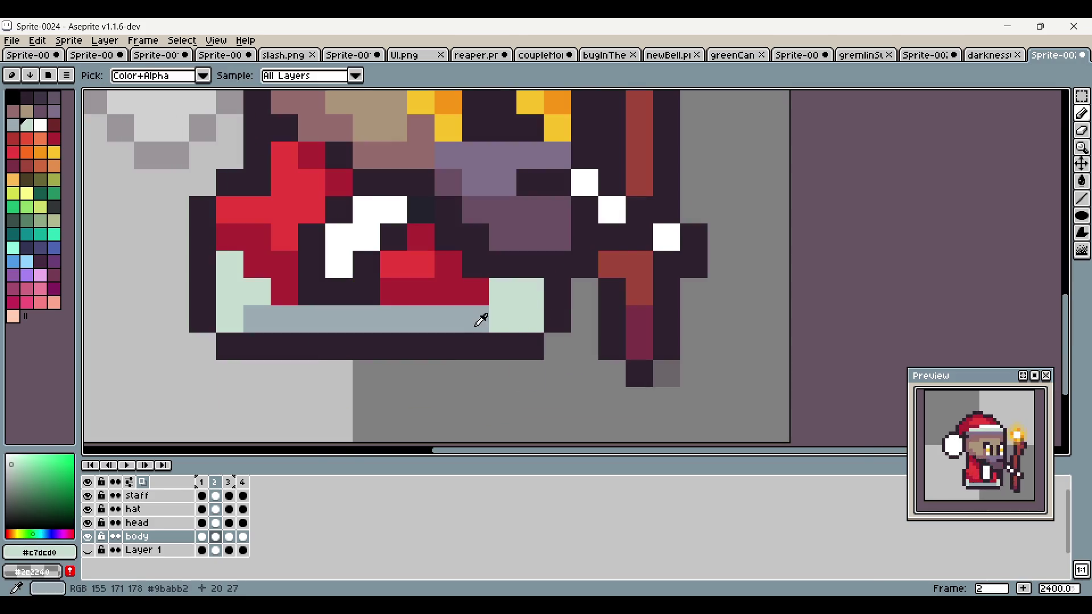
Step: Pick the grey-blue and bright red colours and recentre the sprite in view
alt+click(478, 320)
scroll(649, 343, down, 4)
drag(649, 343, 554, 363)
scroll(456, 357, up, 2)
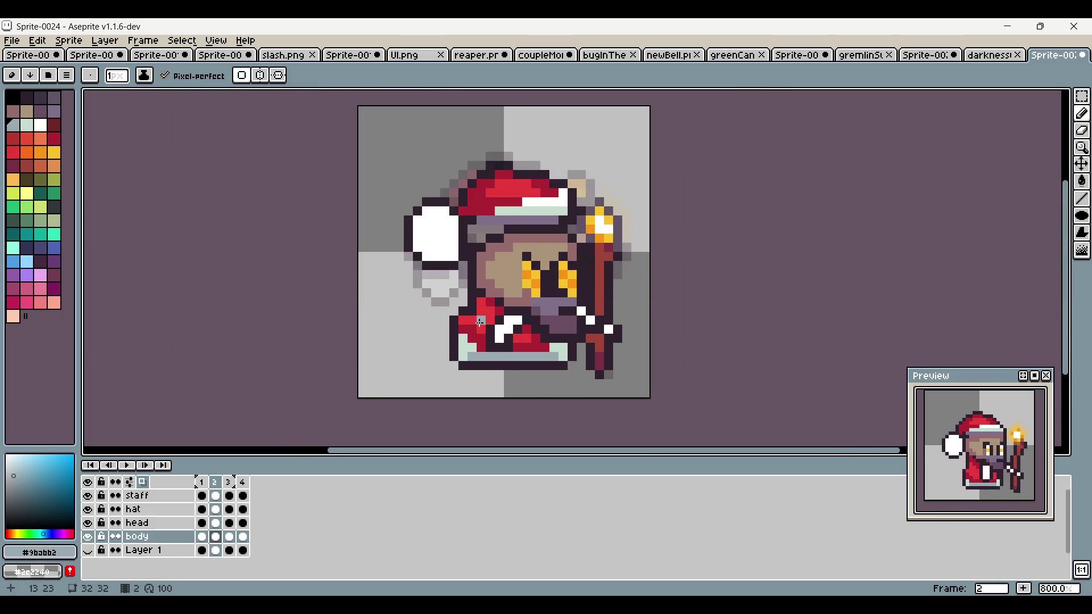
alt+click(474, 314)
scroll(563, 365, down, 3)
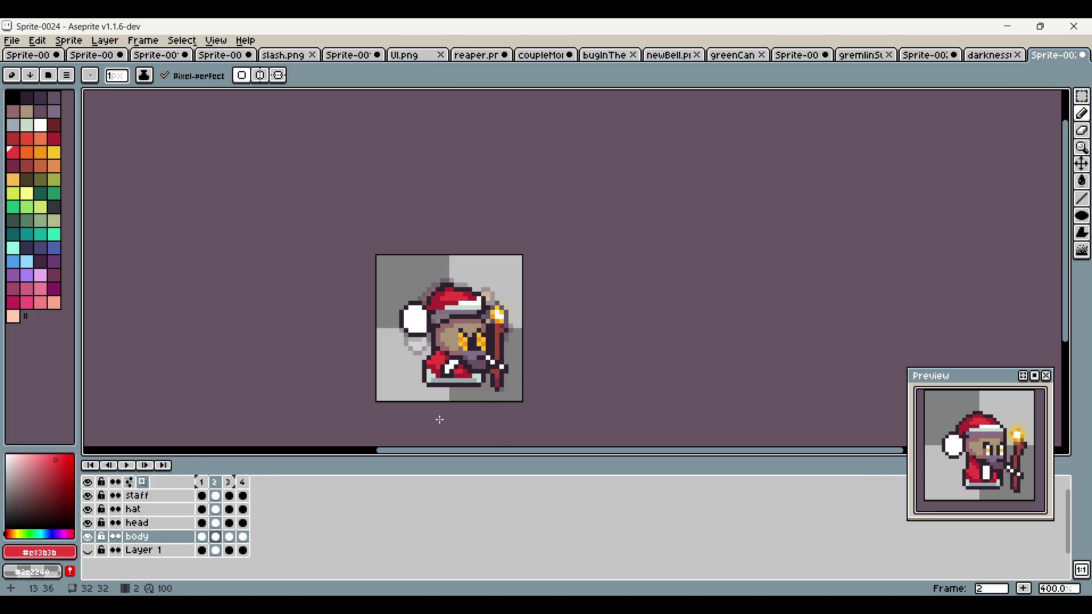
drag(630, 352, 642, 347)
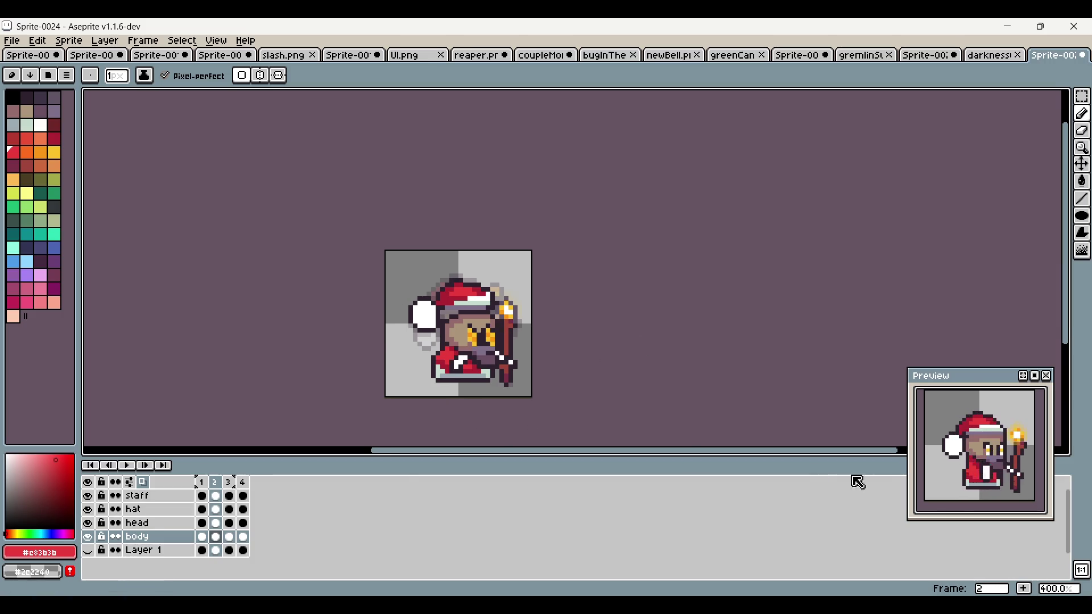
Step: Step through animation frames 2, 3 and 4 in the timeline
click(206, 491)
click(222, 486)
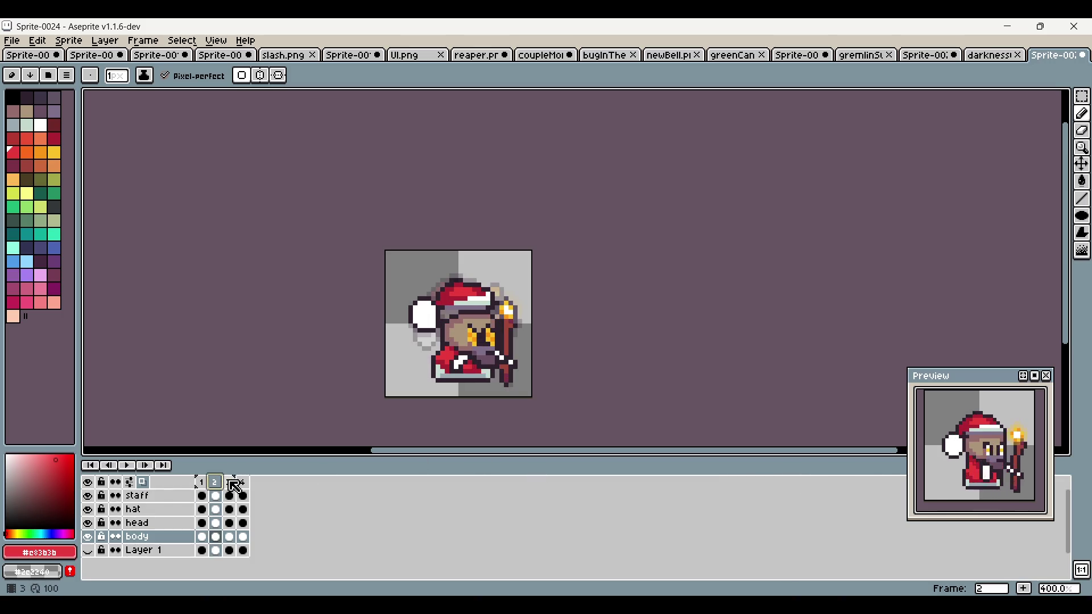
click(202, 483)
click(215, 482)
click(230, 483)
scroll(430, 302, up, 1)
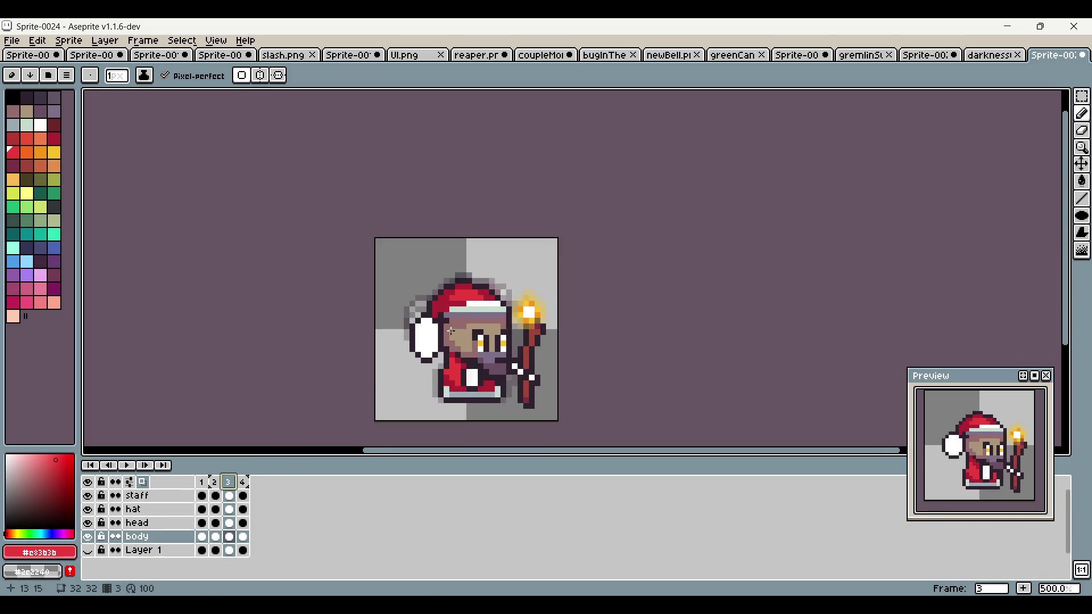
scroll(451, 331, down, 2)
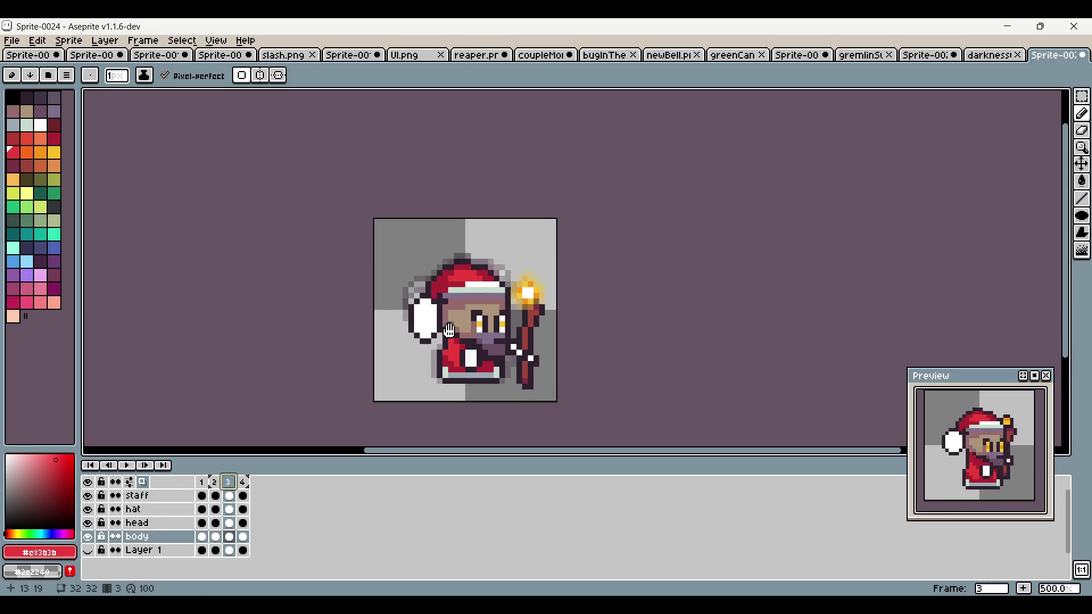
click(251, 488)
click(203, 483)
click(249, 488)
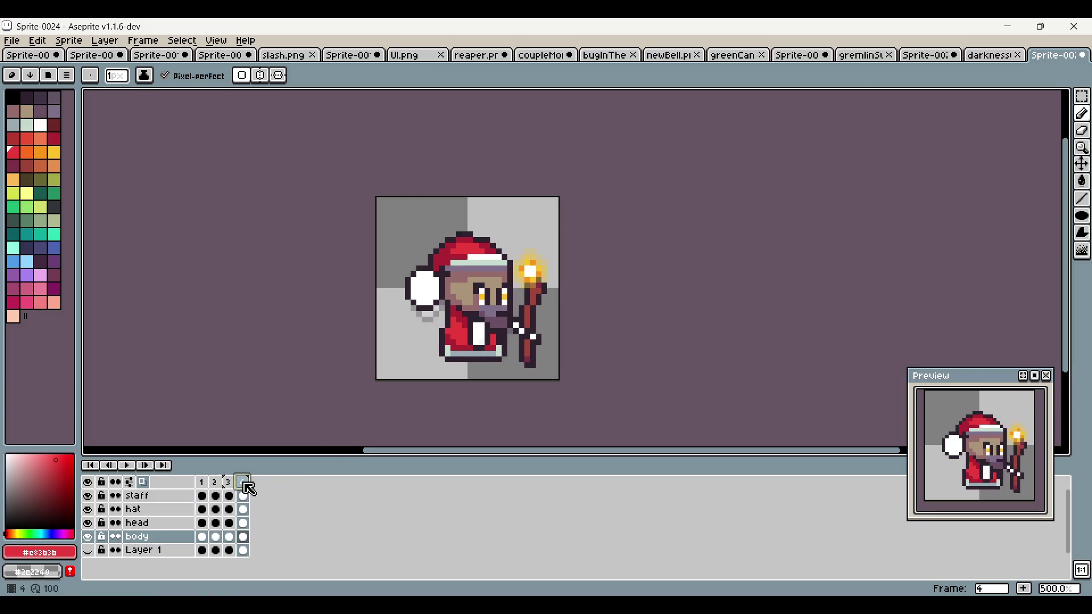
Step: Play the animation preview, then switch to the Rectangular Marquee and back to the pencil
key(Return)
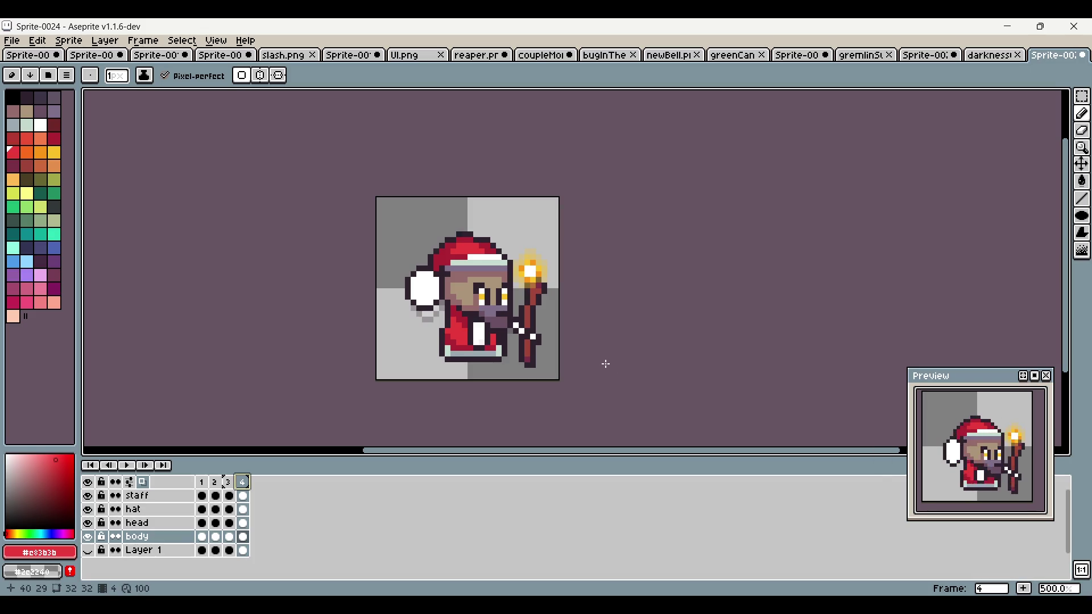
click(1082, 96)
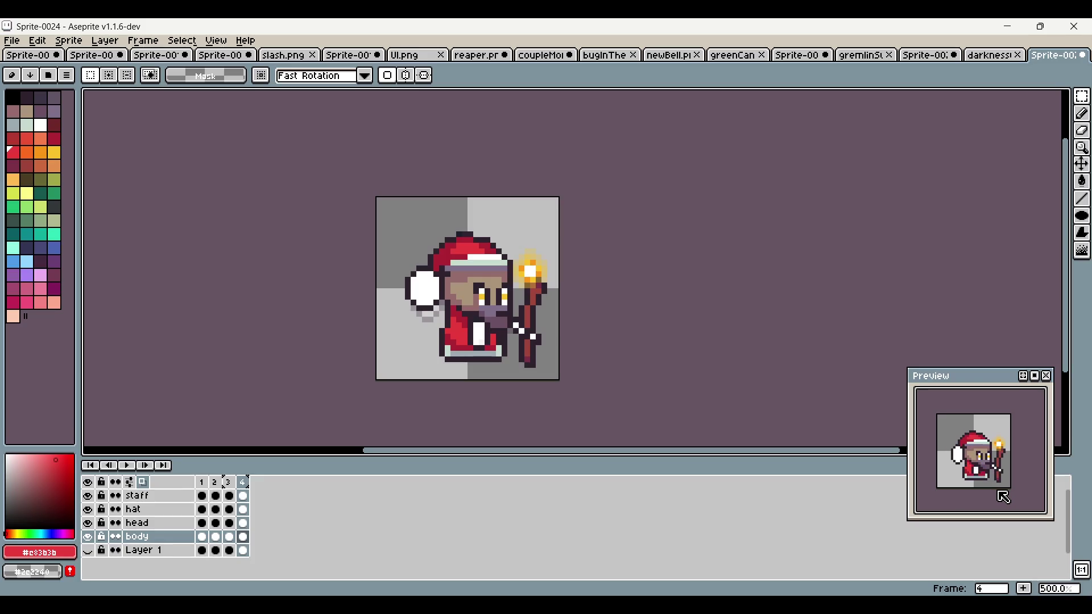
scroll(451, 383, up, 2)
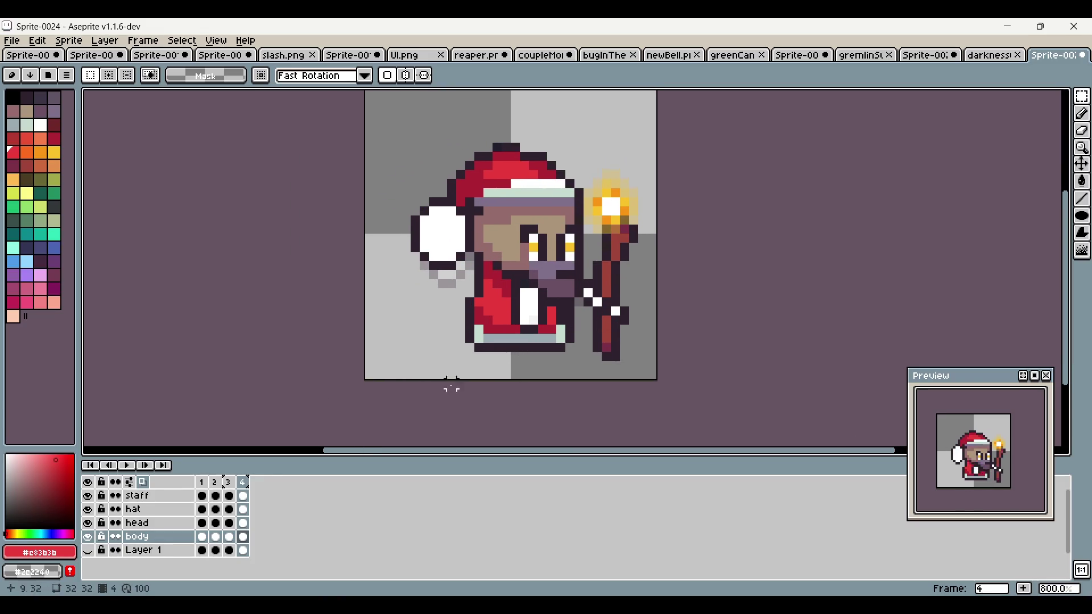
click(1081, 113)
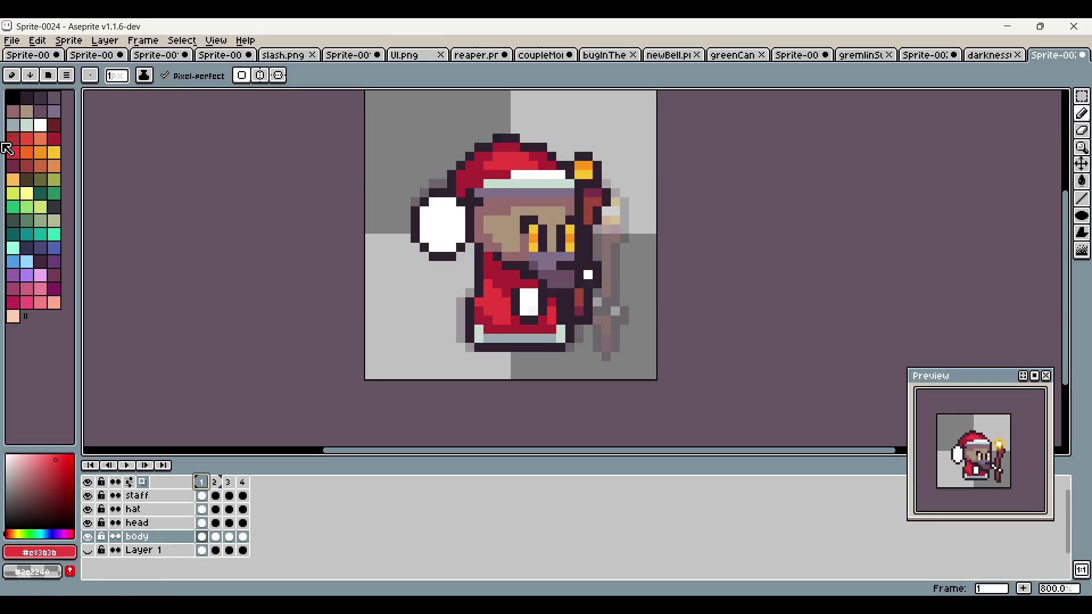
Step: Set foreground and background colours to black with alpha 1 in the RGB editor
click(14, 99)
right_click(14, 102)
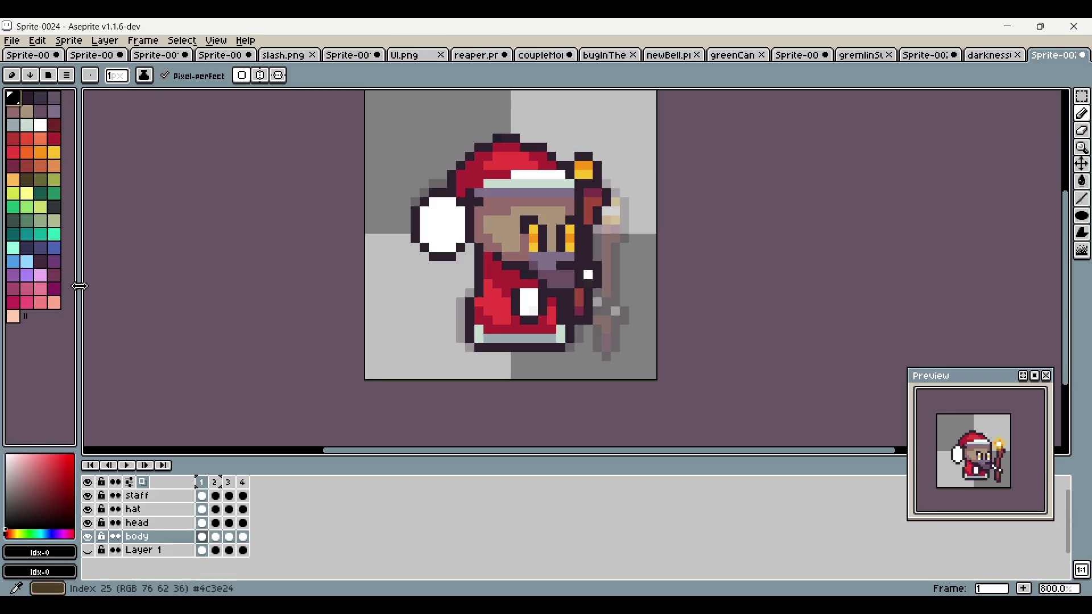
click(40, 559)
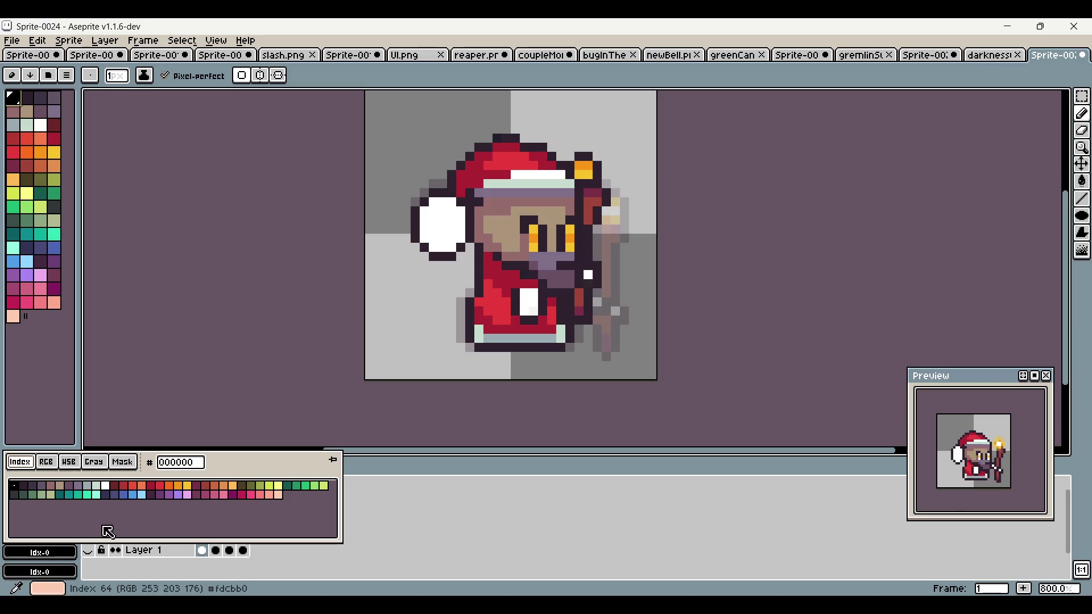
click(46, 462)
double_click(321, 531)
text(1)
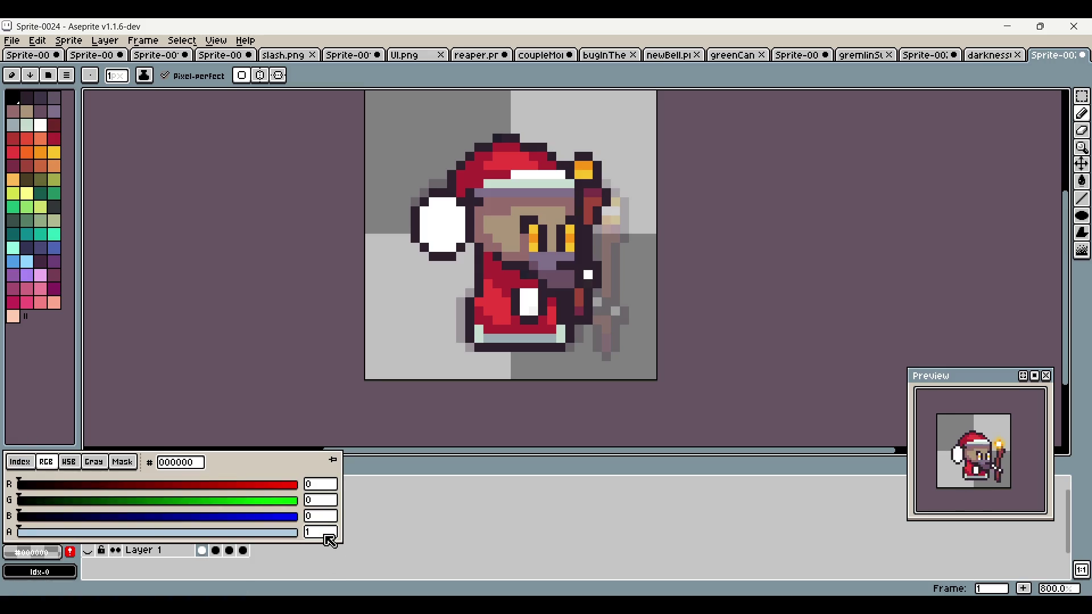
key(Return)
Step: Inspect the coupleMonsters shadow, then show Layer 1 on the Santa sprite
click(989, 57)
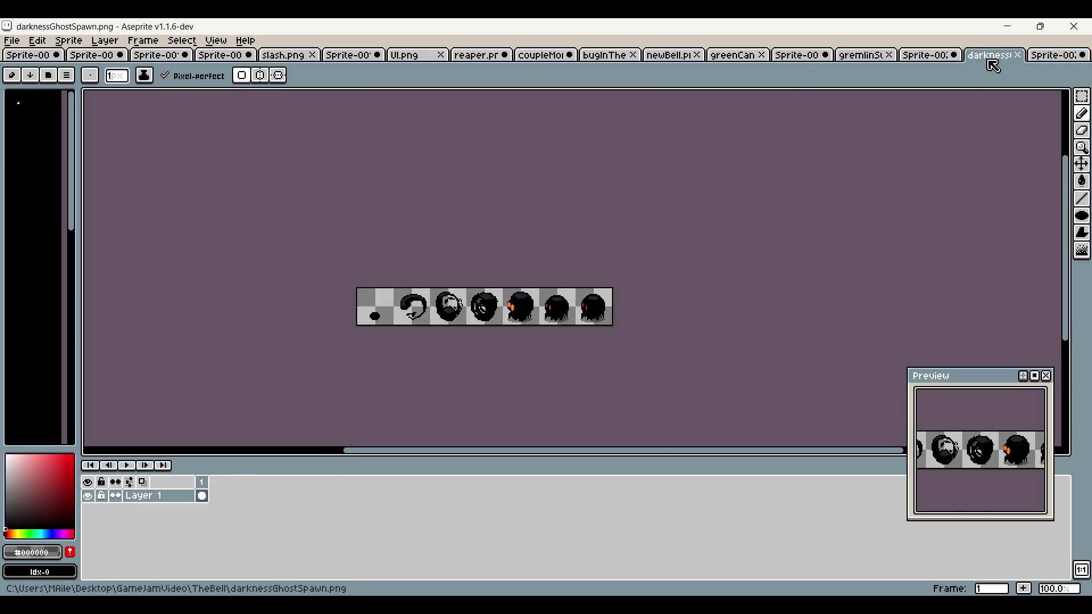
click(1049, 57)
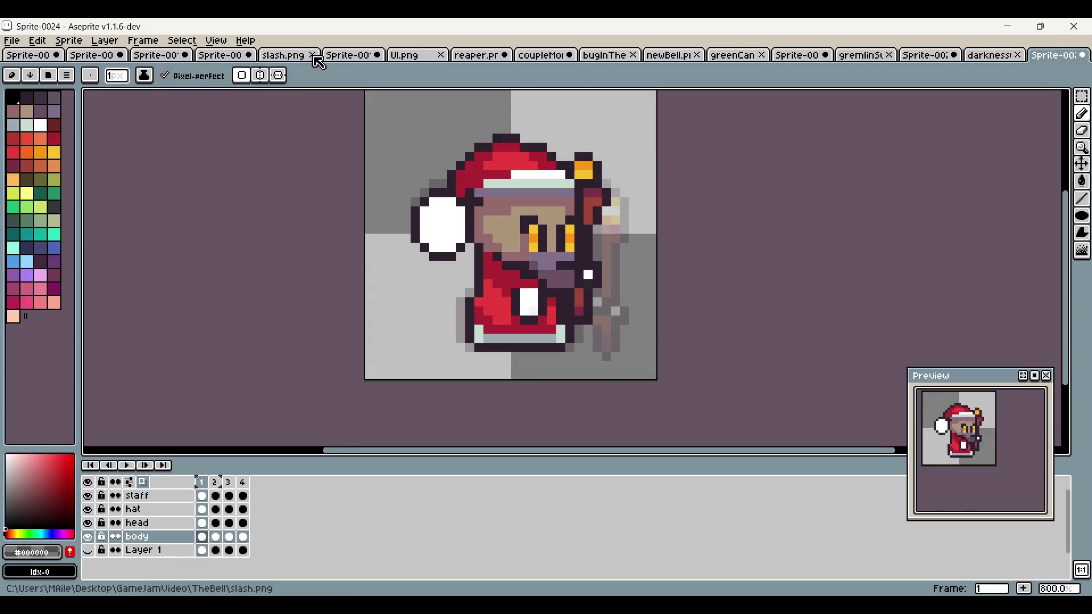
click(327, 57)
click(418, 56)
click(485, 57)
click(557, 55)
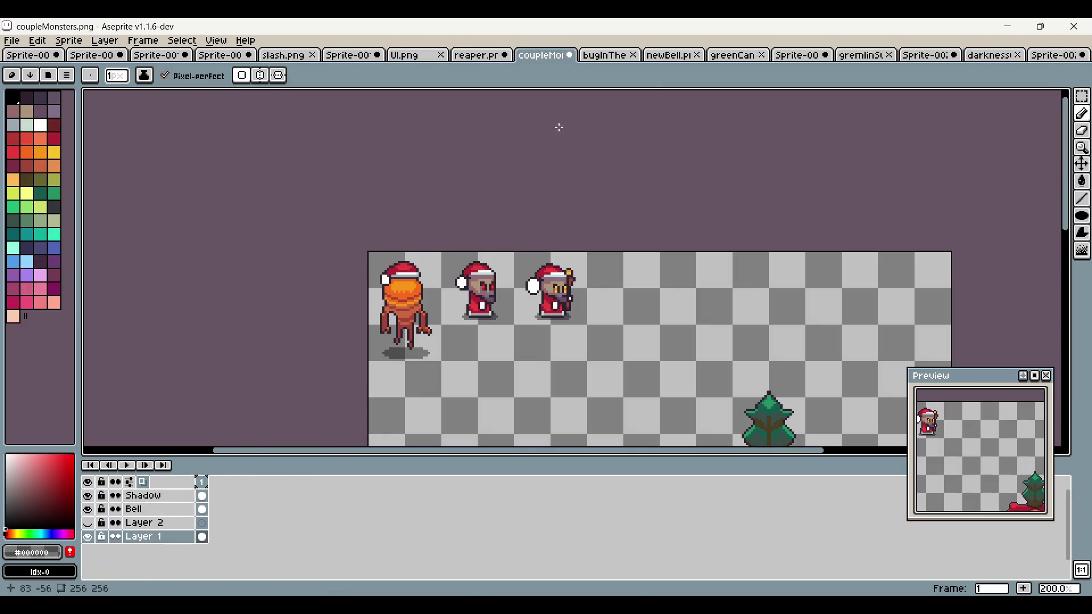
scroll(624, 328, up, 4)
scroll(624, 329, up, 1)
key(m)
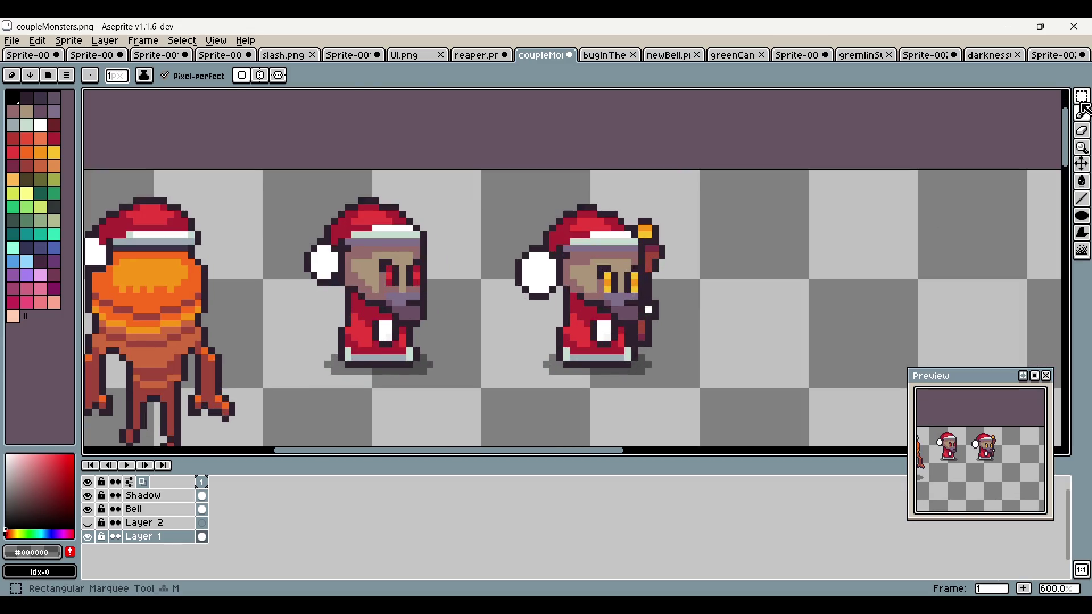
drag(525, 387, 676, 351)
click(1058, 55)
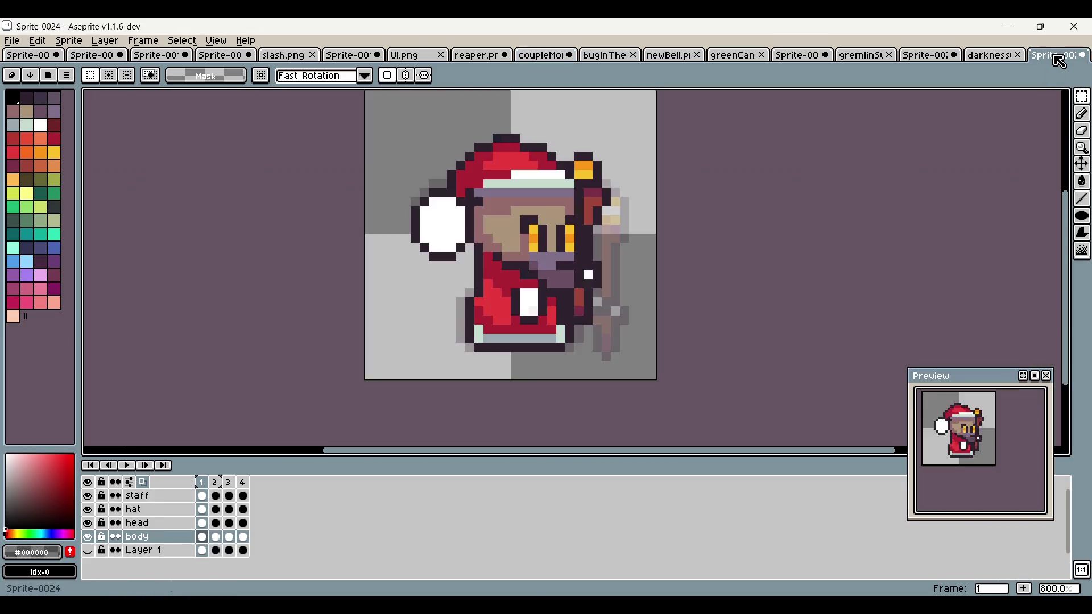
click(89, 550)
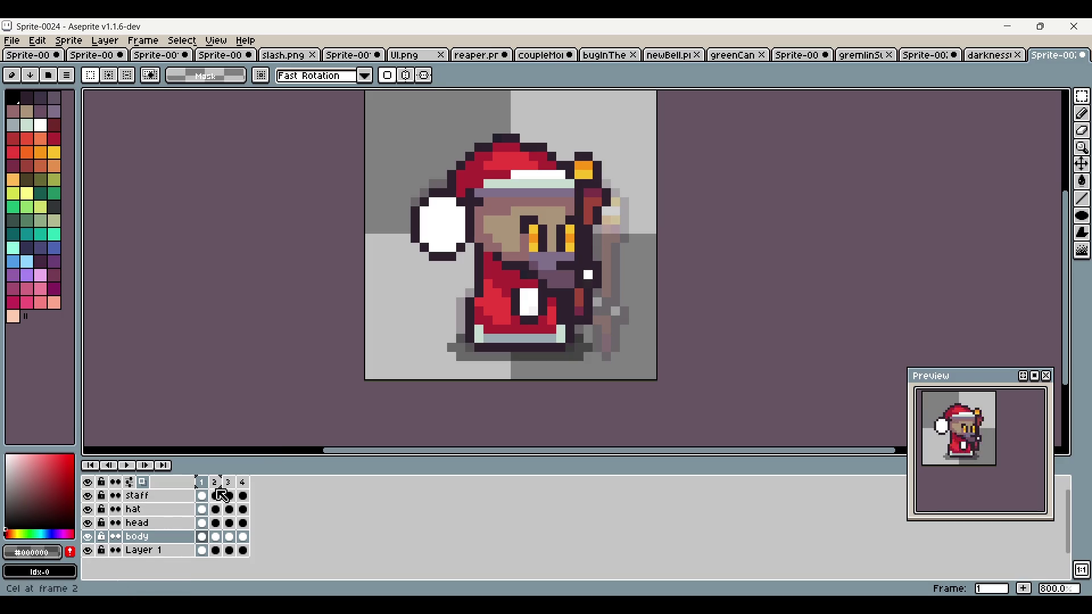
Step: With the Pencil, paint a dark shadow row under the feet in frame 2
click(1081, 114)
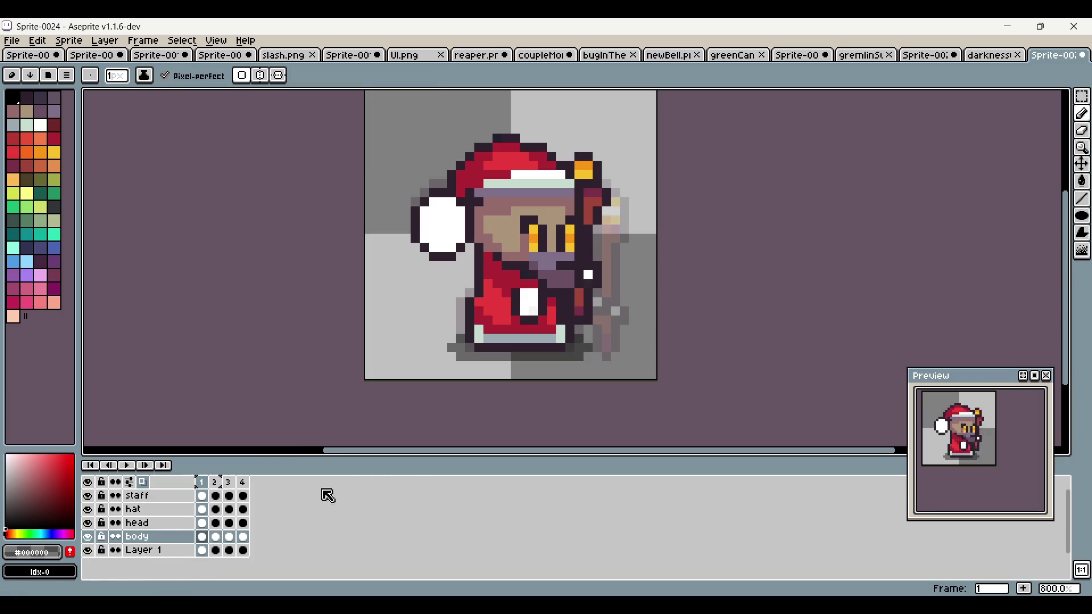
click(224, 544)
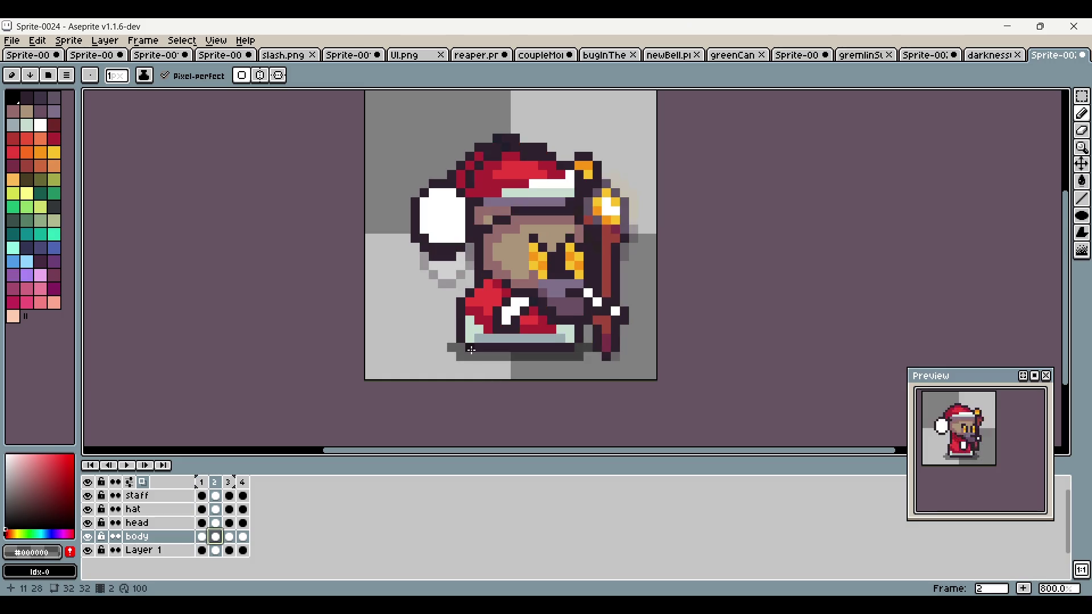
click(218, 547)
click(216, 544)
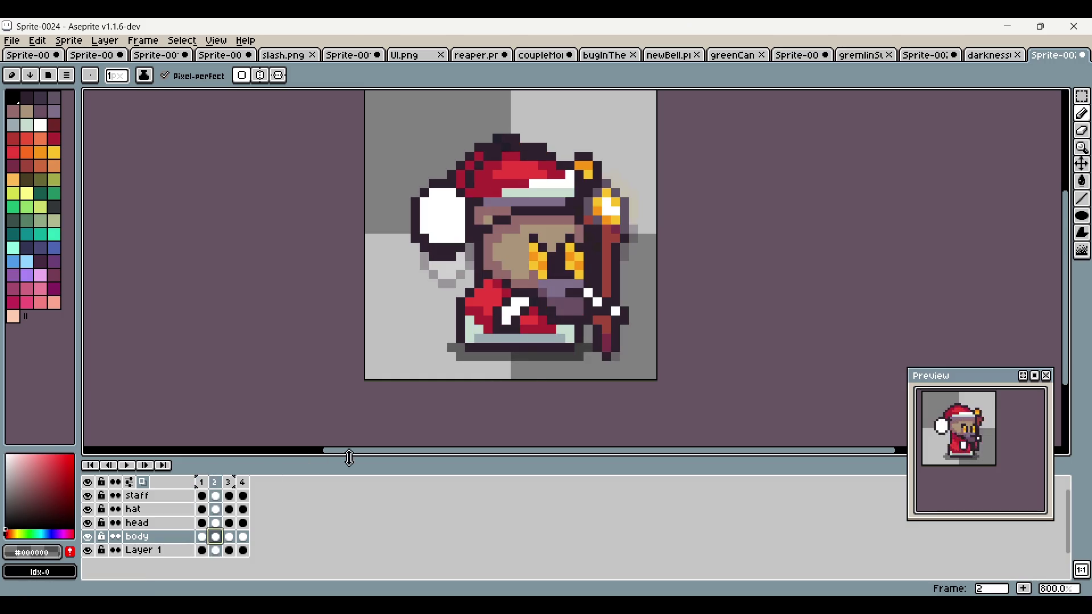
click(203, 539)
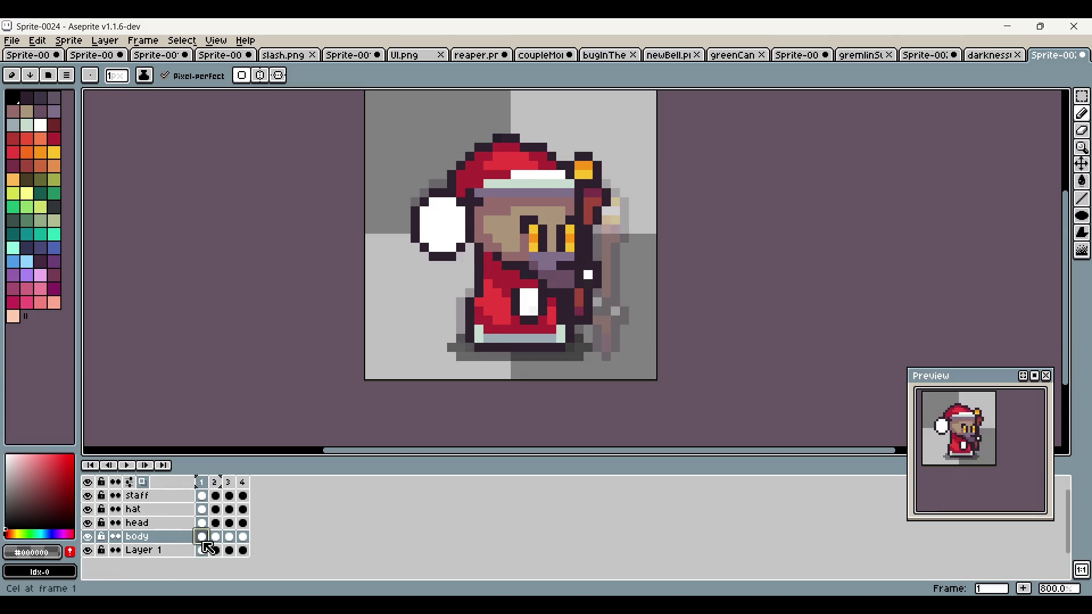
click(216, 542)
drag(462, 357, 589, 357)
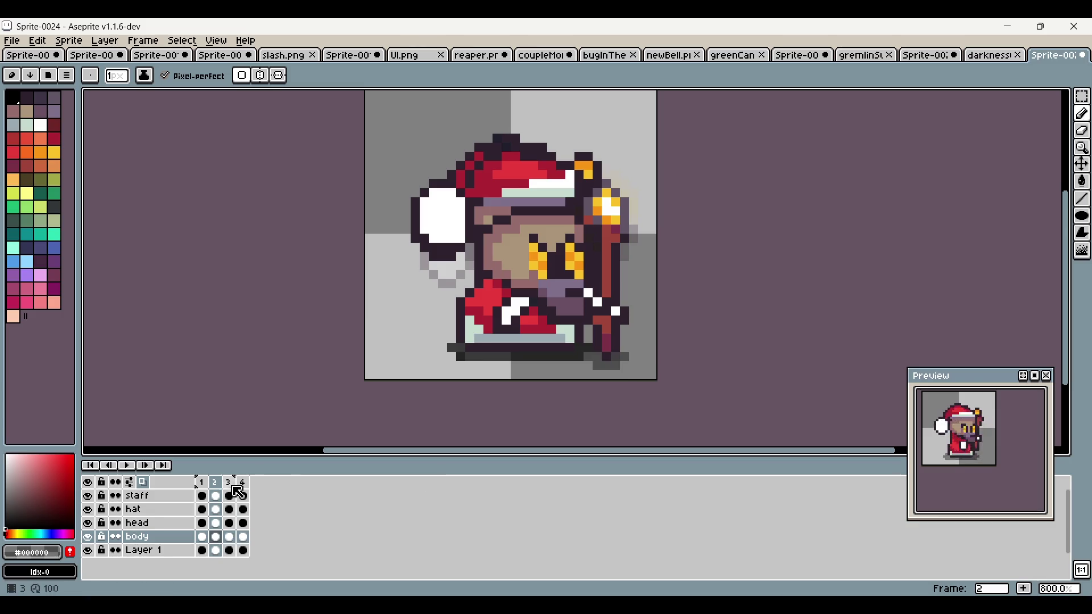
Step: Paint a darker shadow row under the feet in frame 3
click(230, 483)
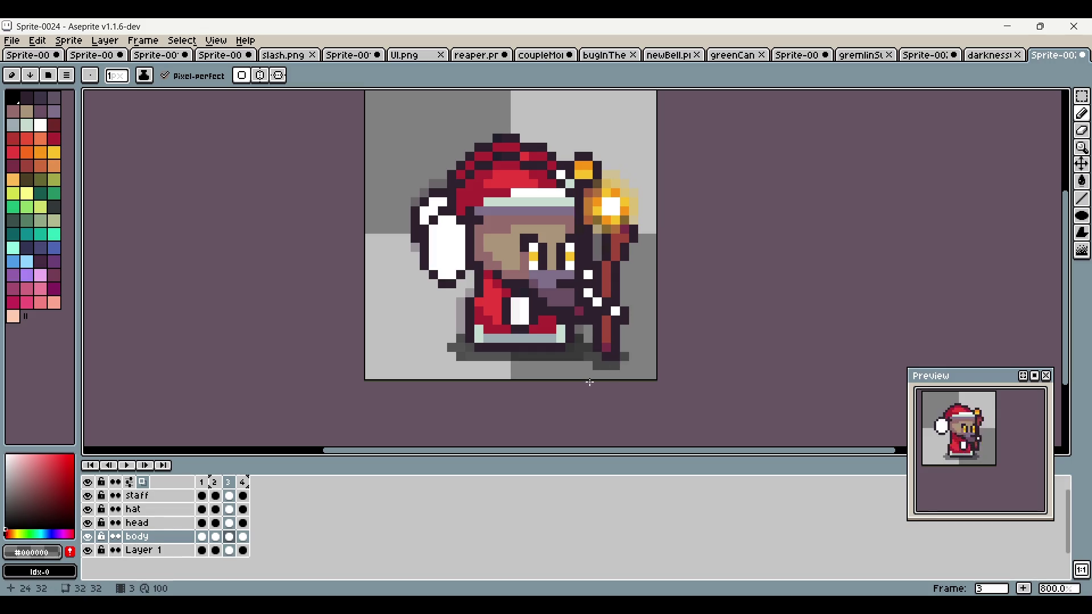
click(87, 551)
click(88, 551)
drag(461, 356, 579, 354)
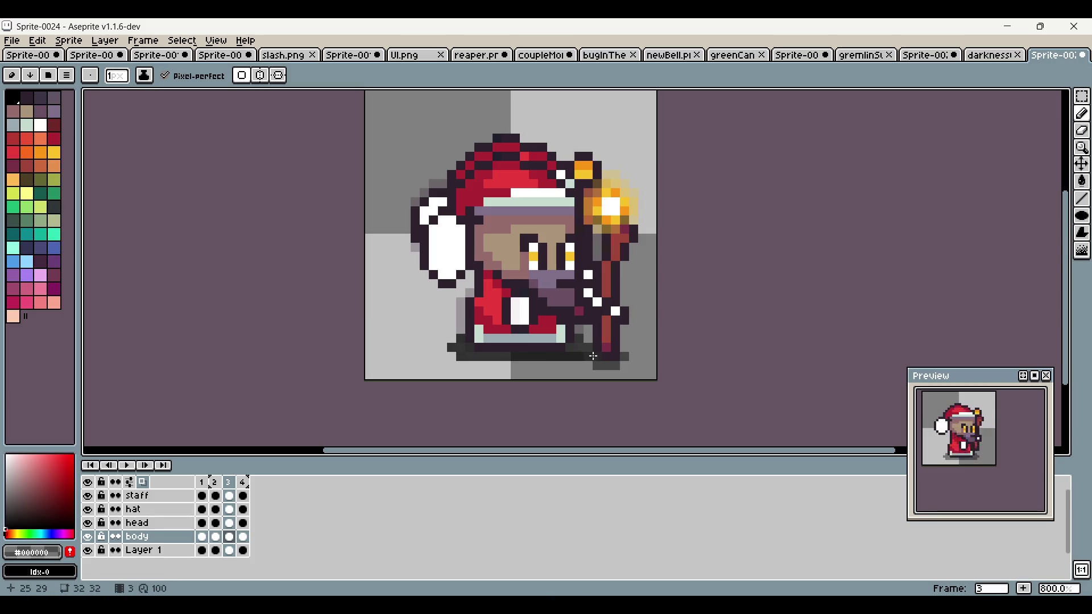
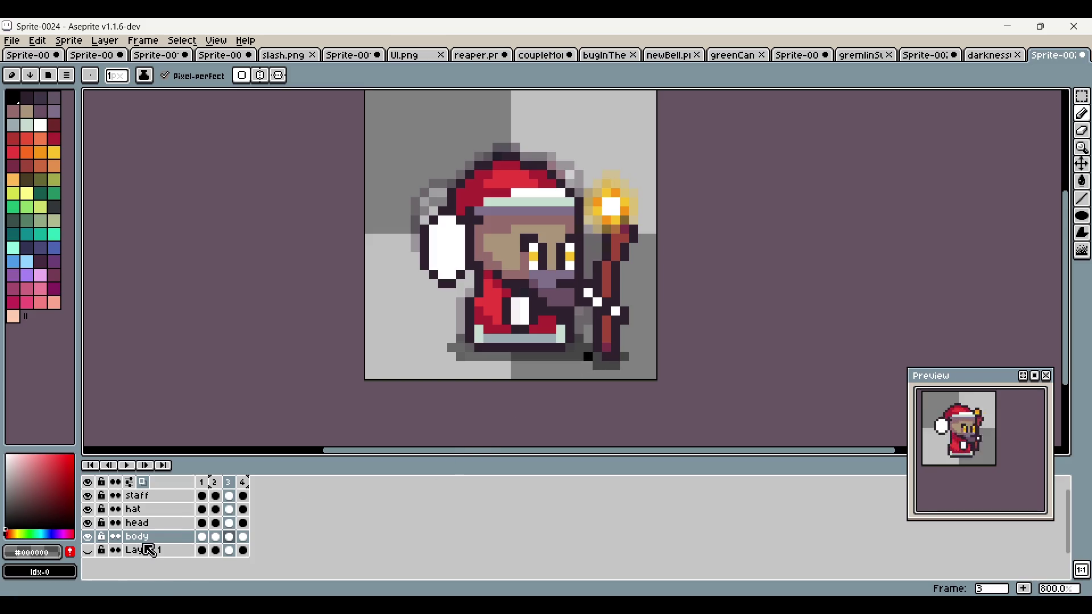
Step: Pick a dark shadow colour and paint a shadow pixel under the staff
click(88, 537)
click(88, 537)
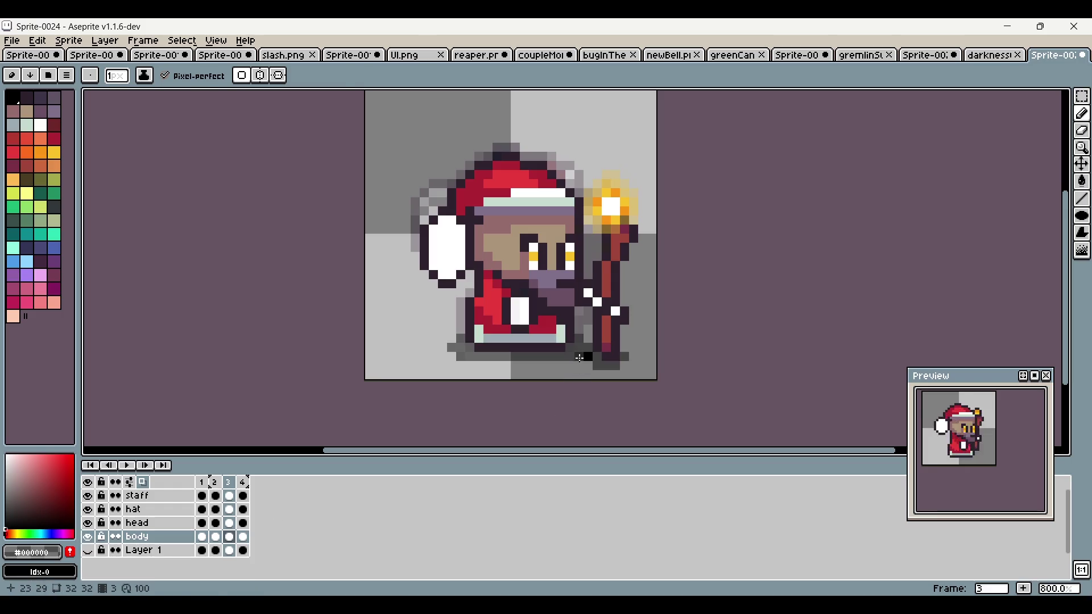
click(32, 553)
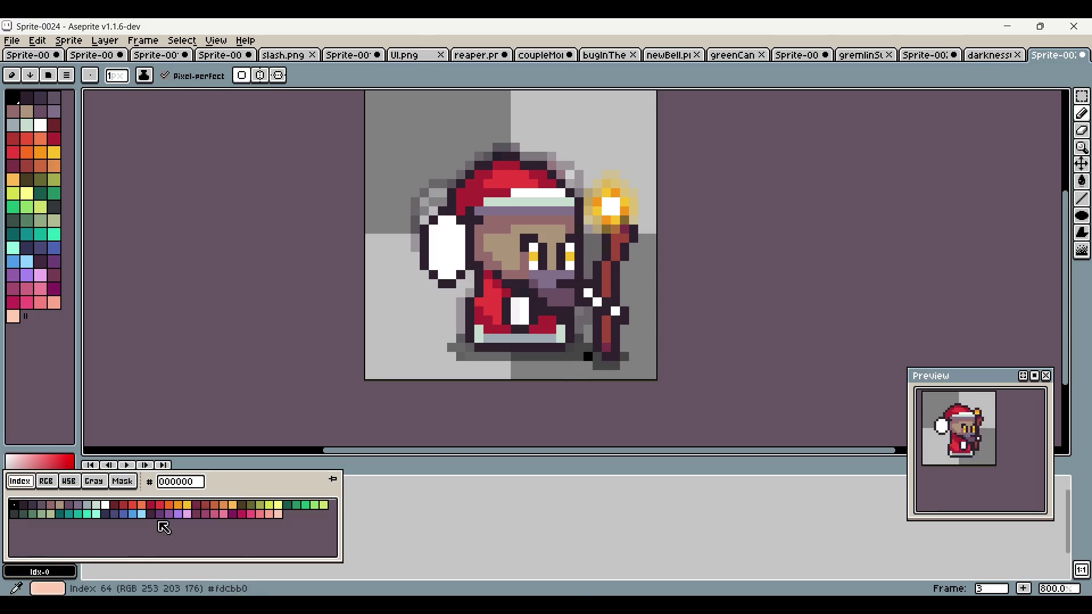
click(46, 482)
click(43, 551)
click(585, 360)
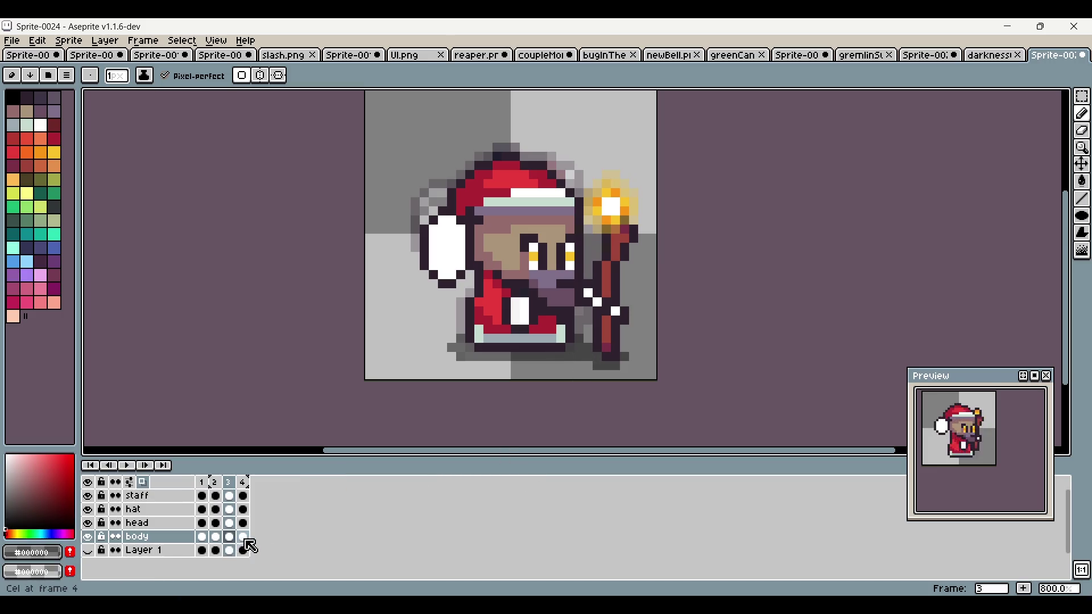
Step: On frame 4, paint a dark shadow along the staff's base and beside the right boot
click(245, 539)
mouse_move(598, 362)
mouse_down()
mouse_move(621, 359)
mouse_move(467, 357)
mouse_up()
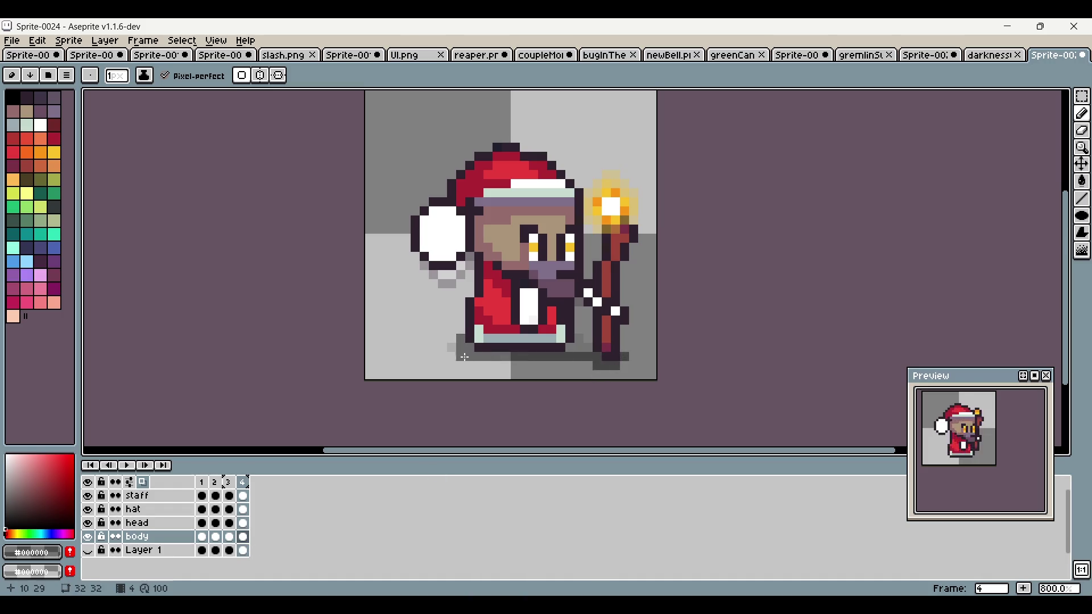
click(565, 338)
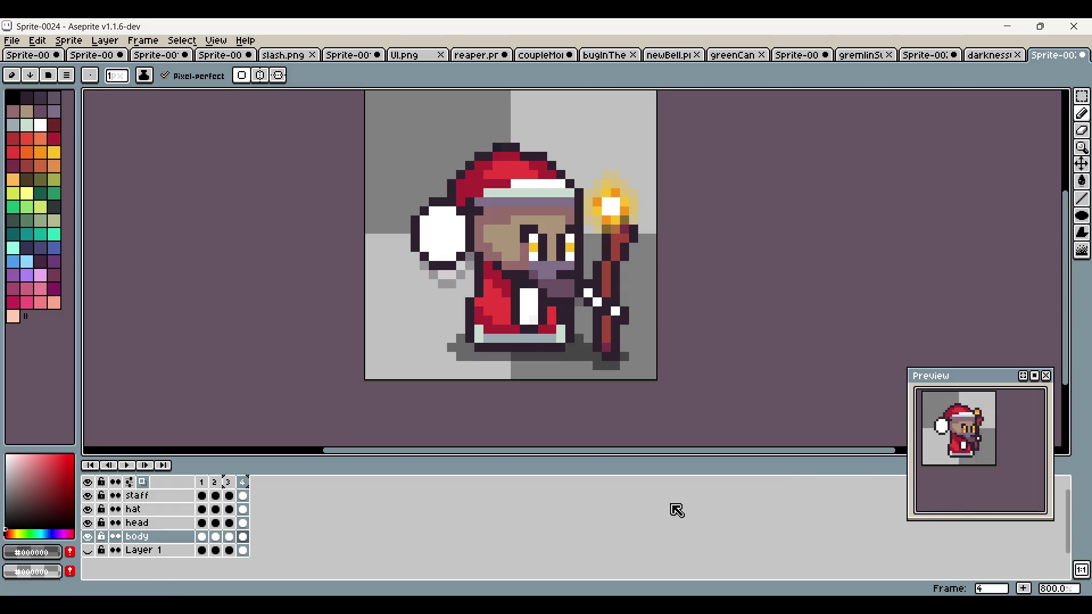
Step: On frame 1, darken the shadow row beneath the caster's feet
click(227, 483)
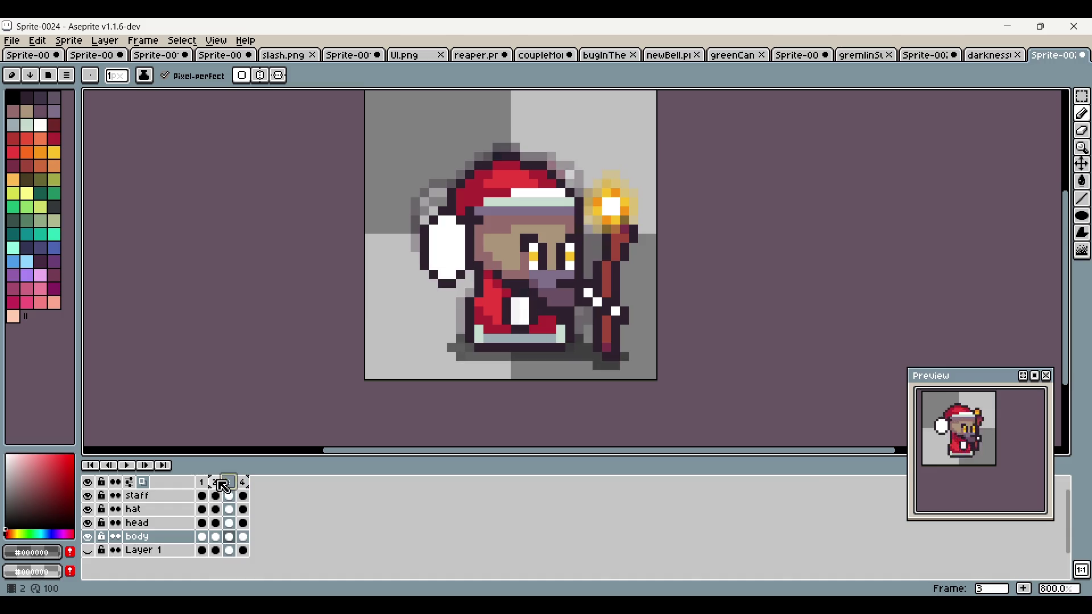
click(243, 483)
click(227, 483)
click(215, 483)
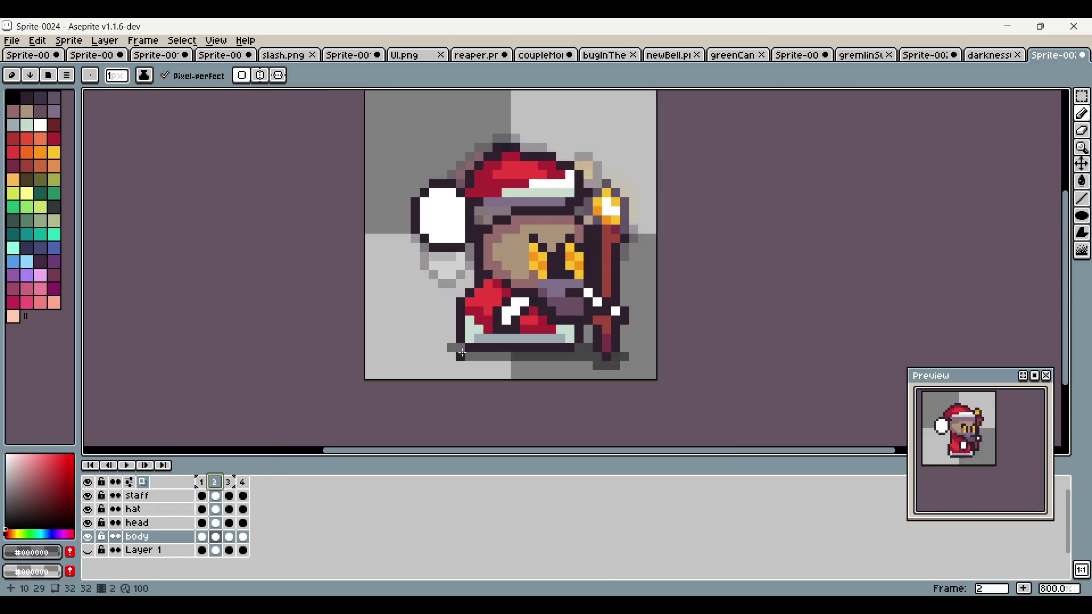
scroll(449, 349, up, 3)
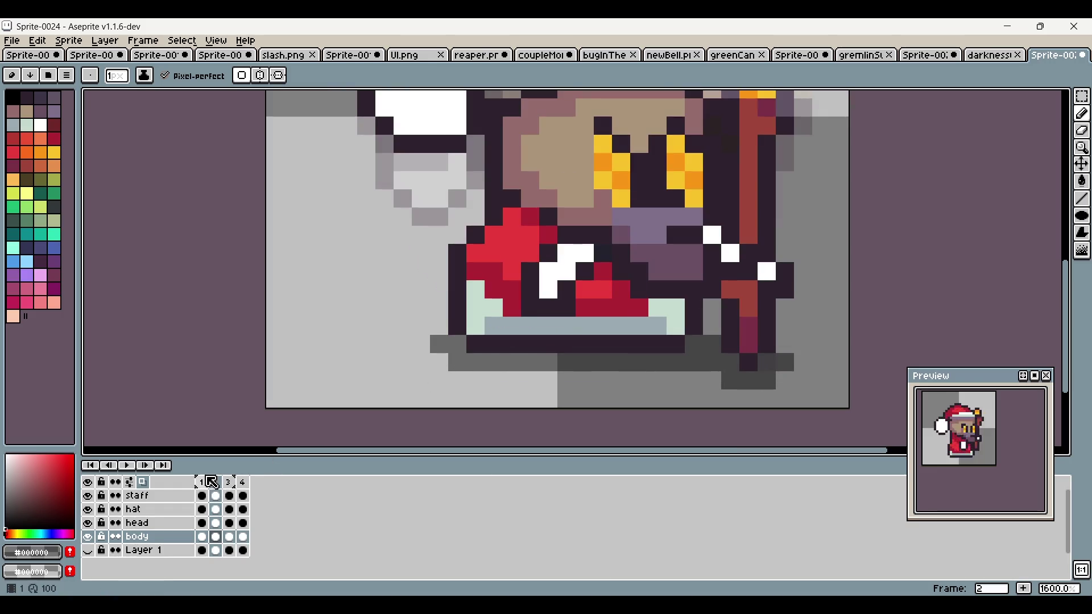
key(comma)
mouse_move(459, 364)
mouse_down()
mouse_move(677, 363)
mouse_move(711, 347)
mouse_move(674, 344)
mouse_move(706, 344)
mouse_up()
Step: Paint dark shadow pixels along the bottom row and recentre the animation preview
scroll(711, 361, down, 3)
scroll(596, 349, up, 2)
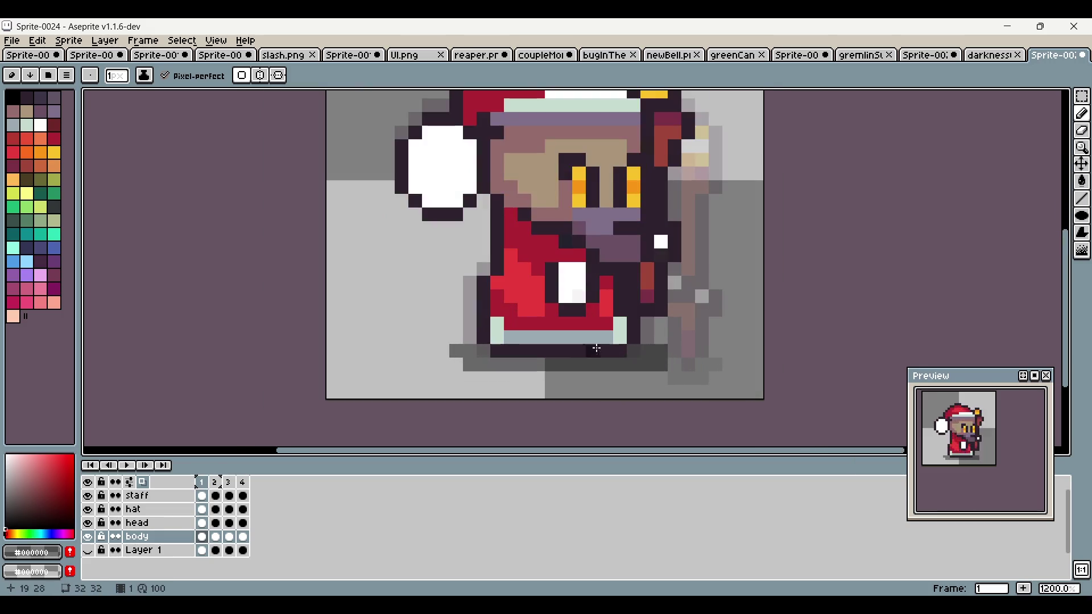
drag(684, 380, 702, 380)
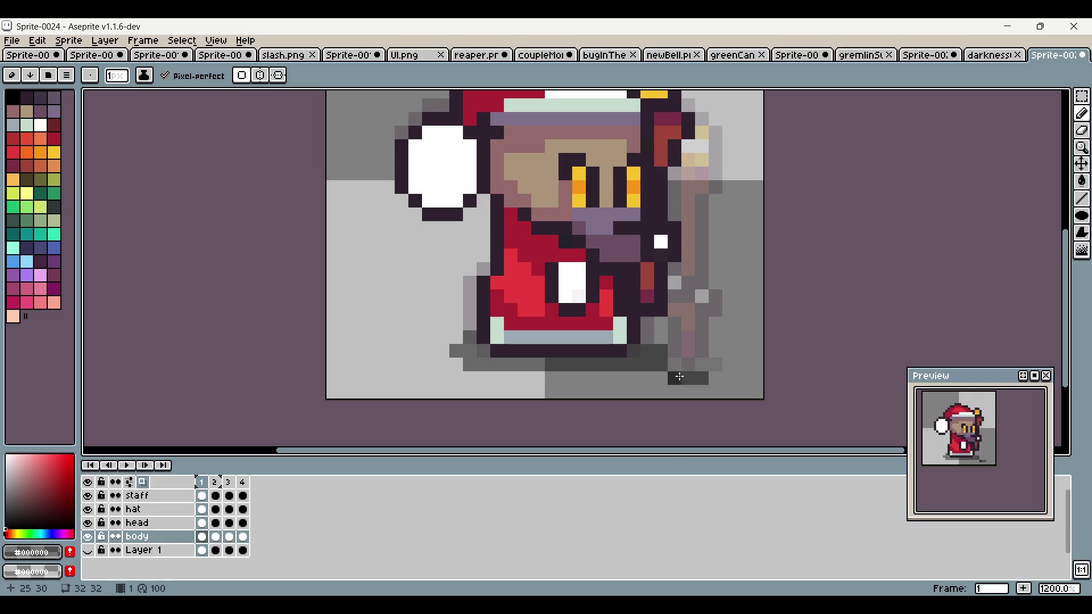
scroll(684, 368, down, 2)
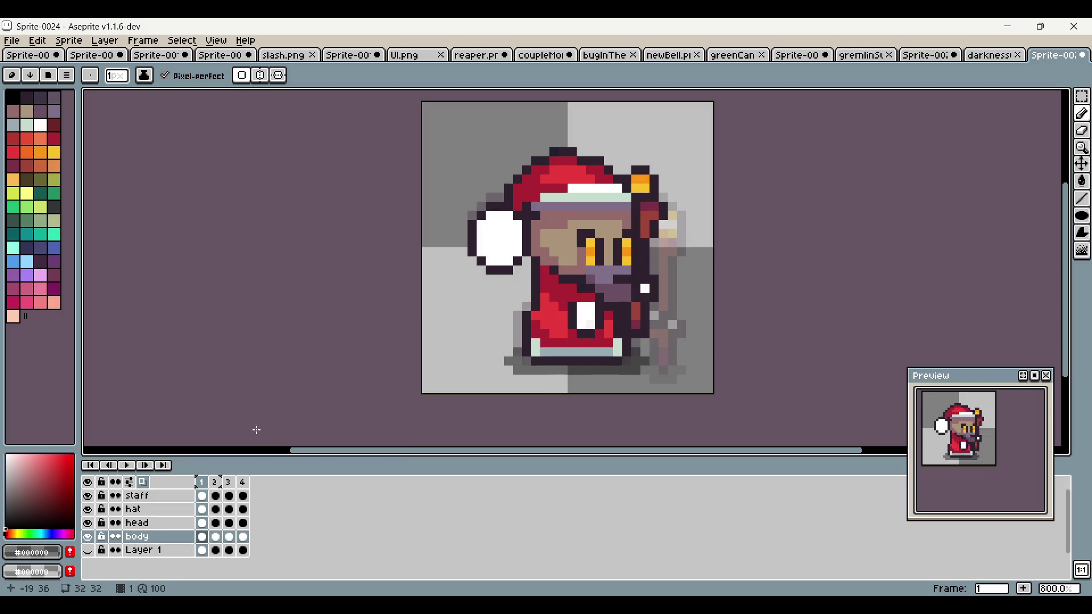
drag(1007, 490, 1017, 503)
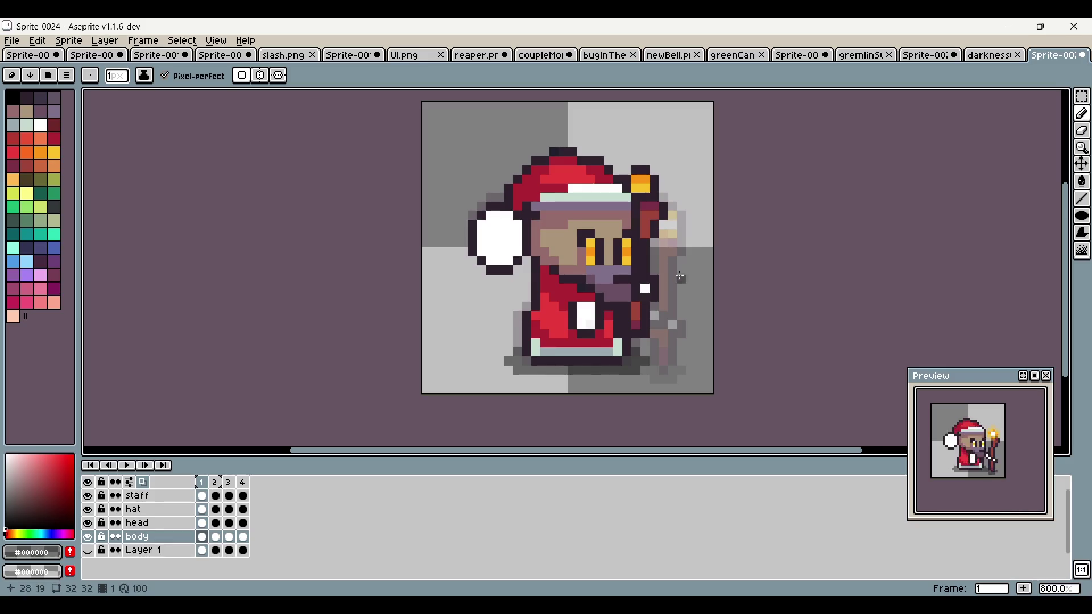
scroll(656, 264, down, 2)
click(9, 41)
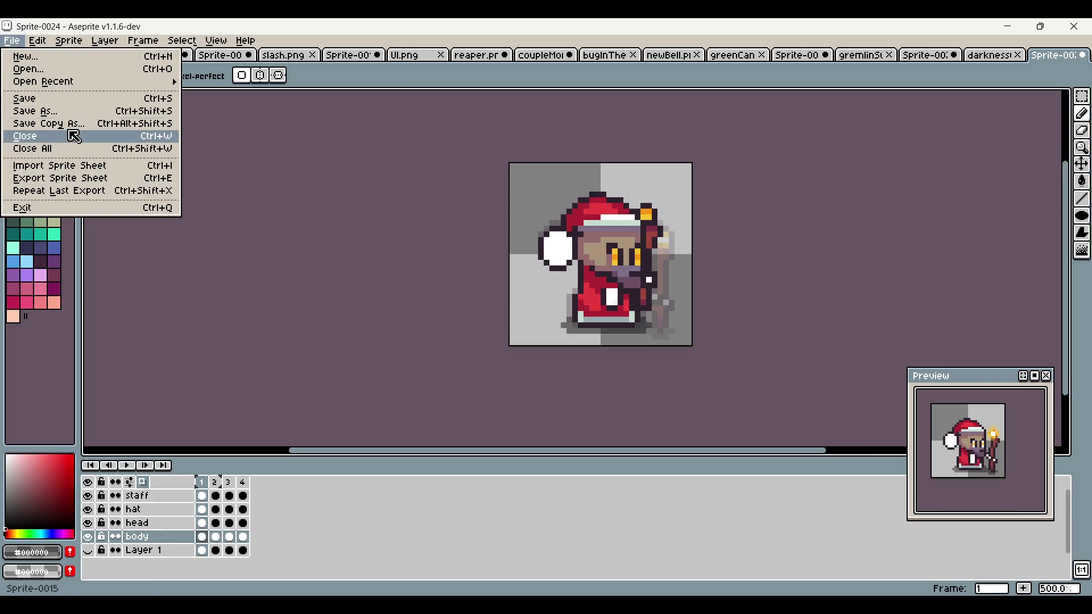
Step: Export the four frames as a Horizontal Strip sheet named casterSummon.png and view it
click(87, 180)
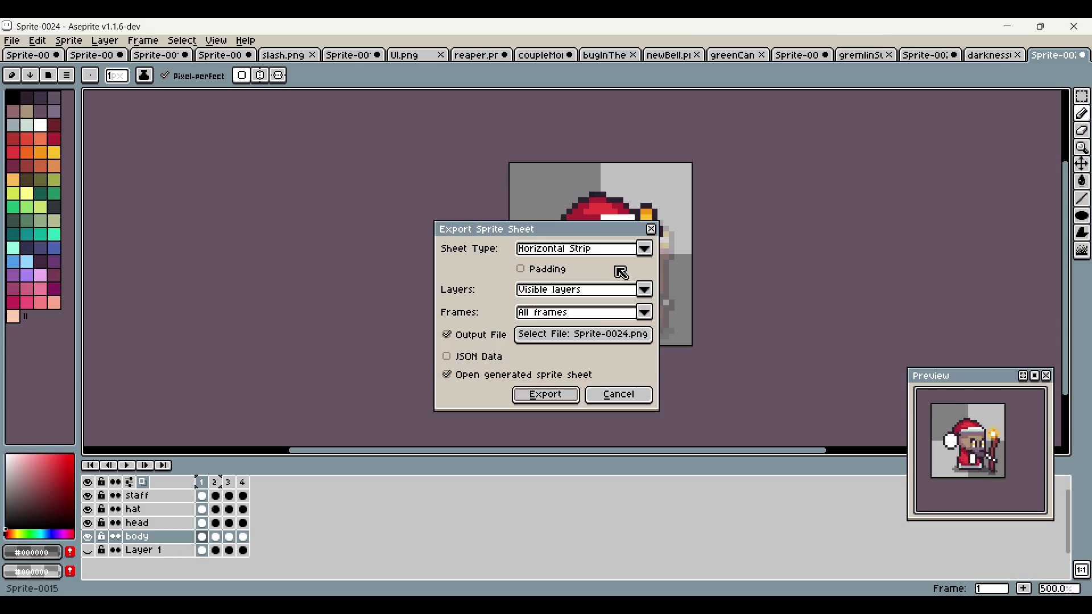
click(617, 337)
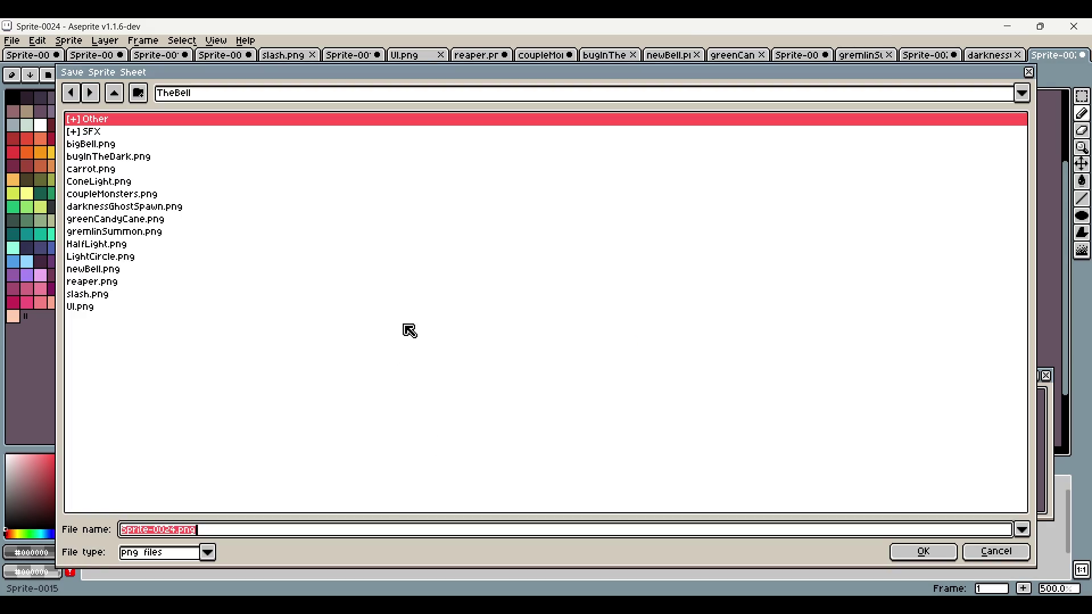
text(casterSummon)
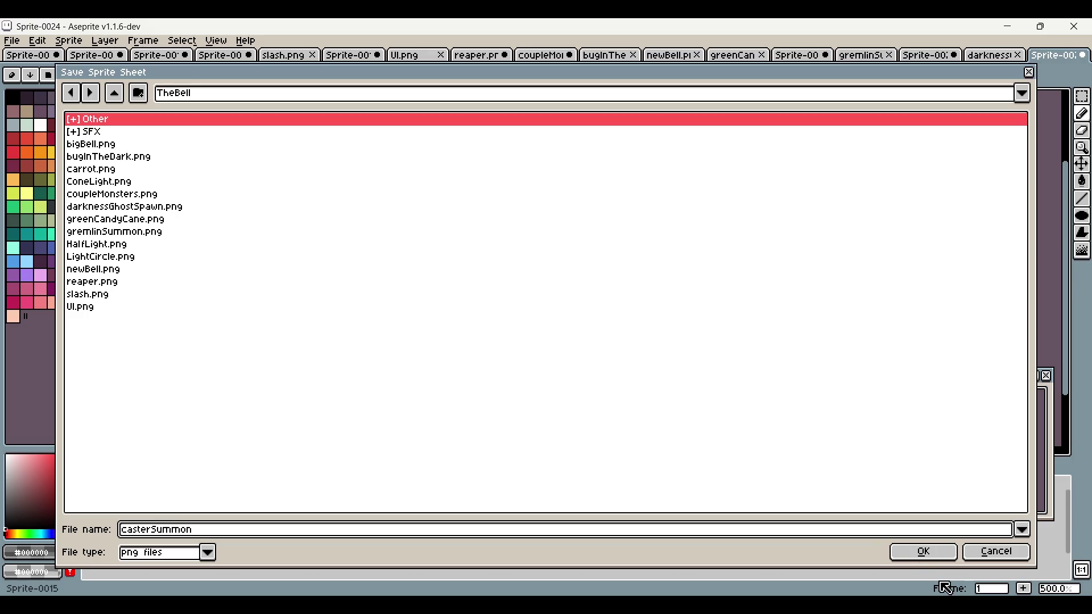
click(926, 551)
click(557, 398)
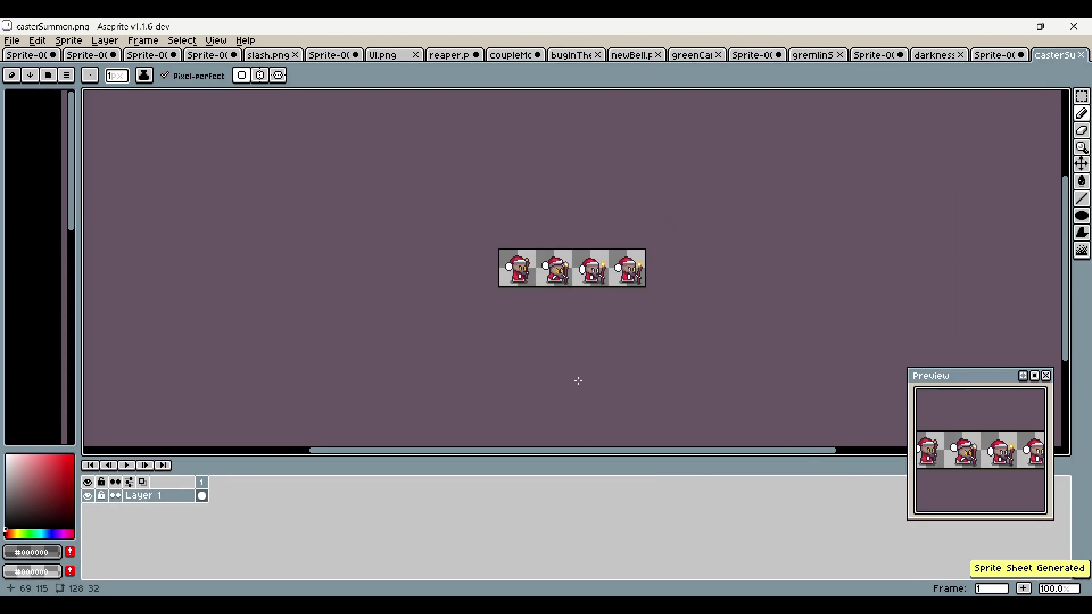
click(990, 55)
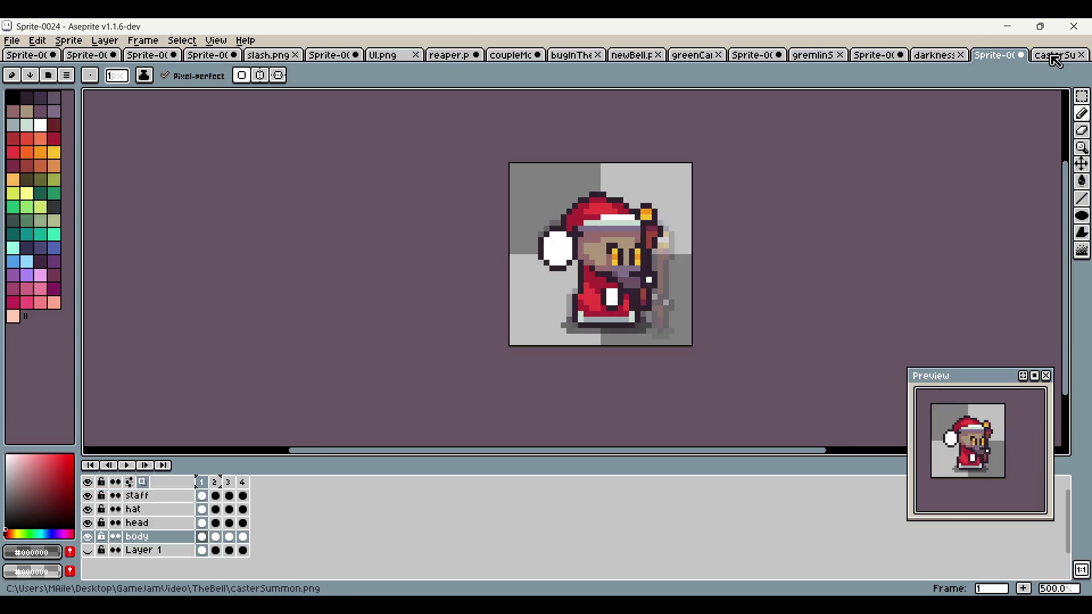
click(1056, 57)
scroll(612, 268, up, 1)
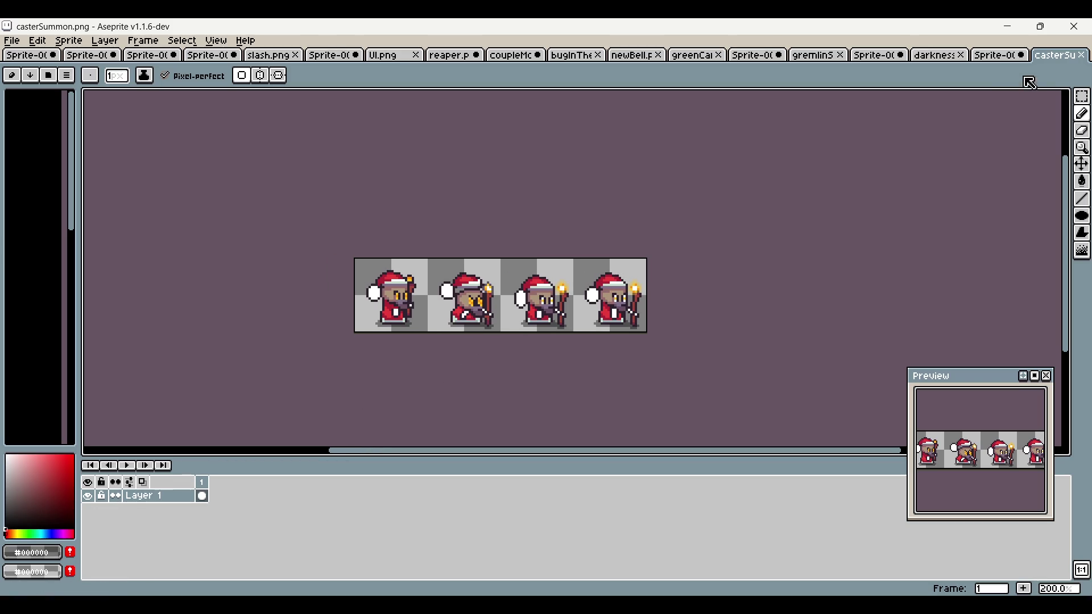
click(999, 55)
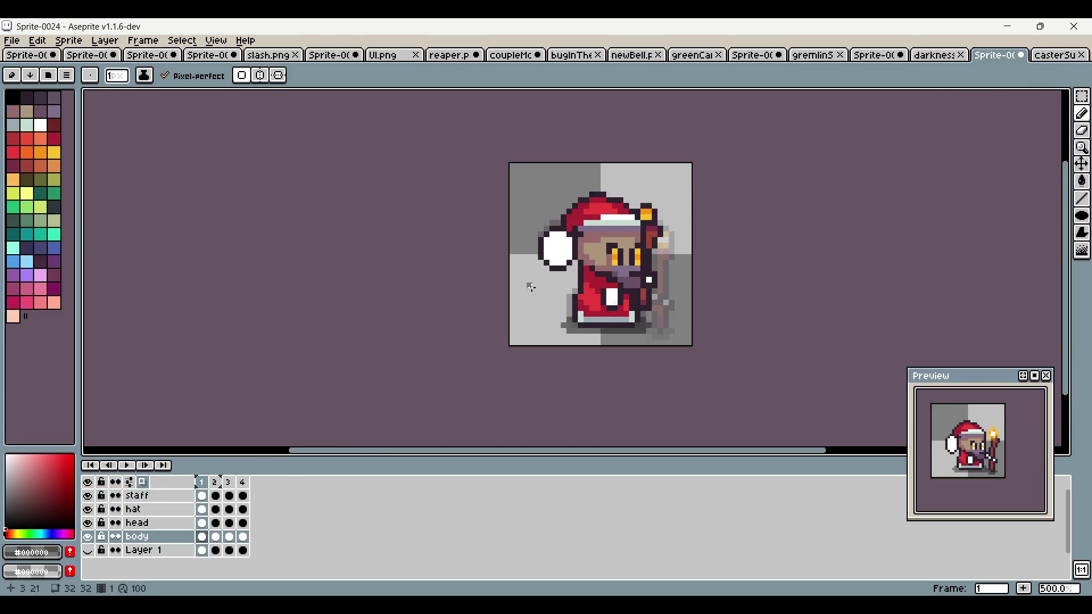
click(217, 488)
click(216, 496)
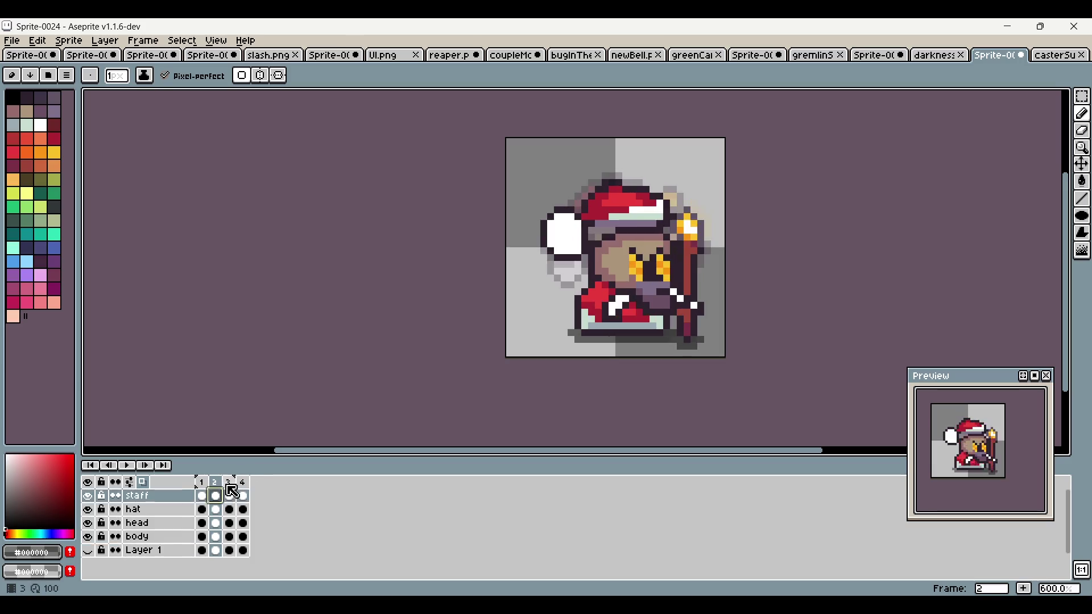
click(232, 490)
key(alt+c)
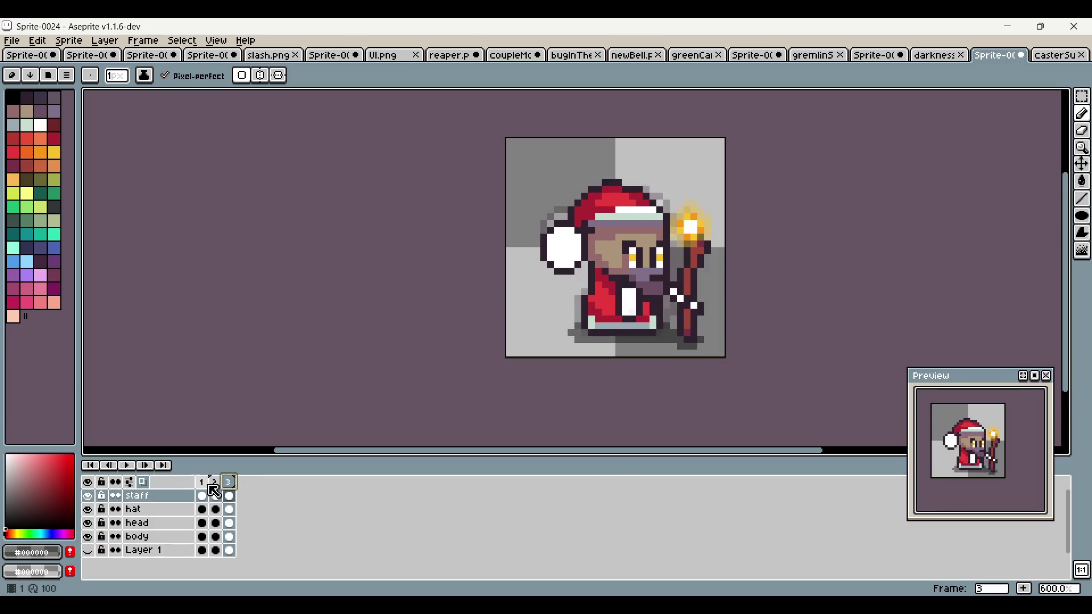
key(alt+c)
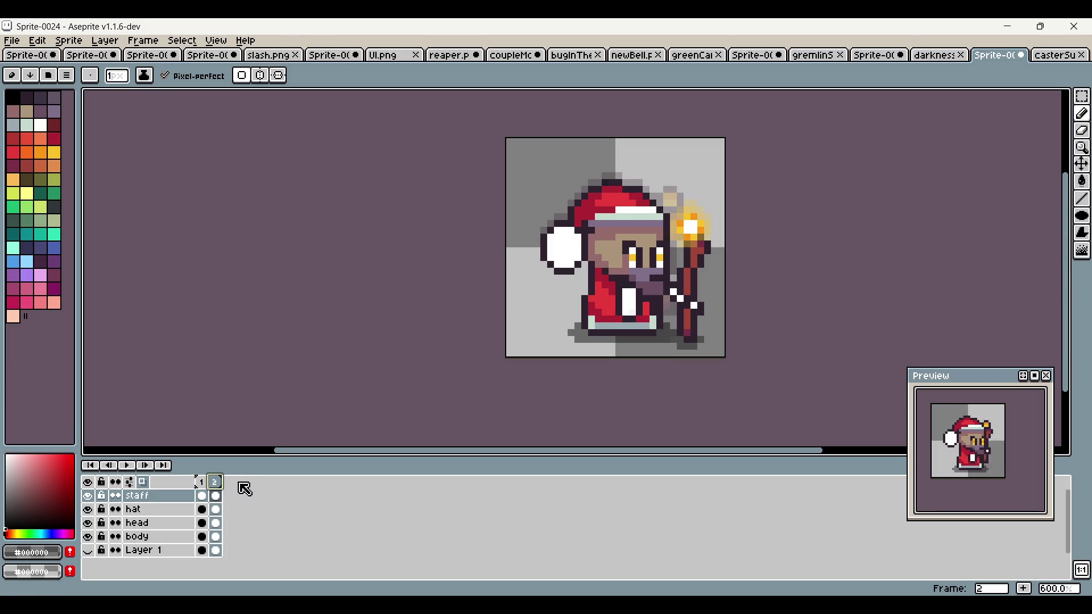
key(ctrl+z)
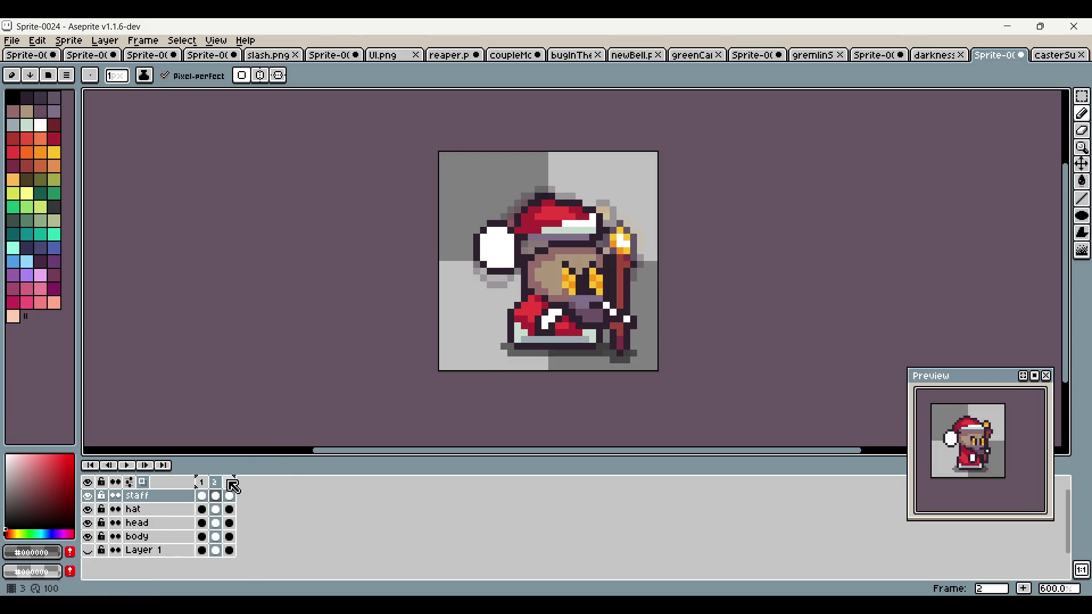
key(ctrl+z)
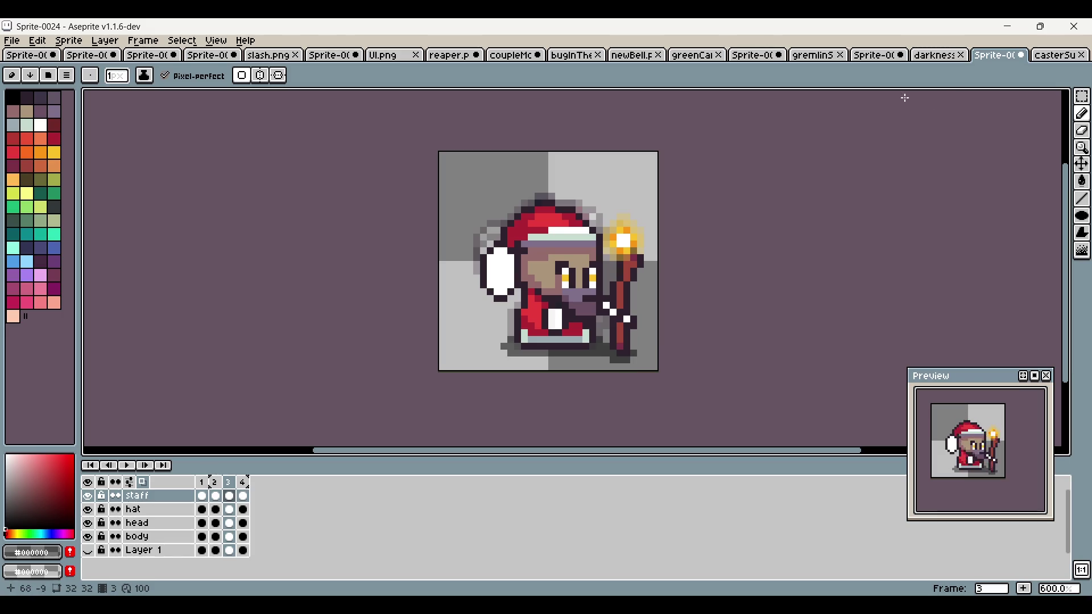
click(1052, 55)
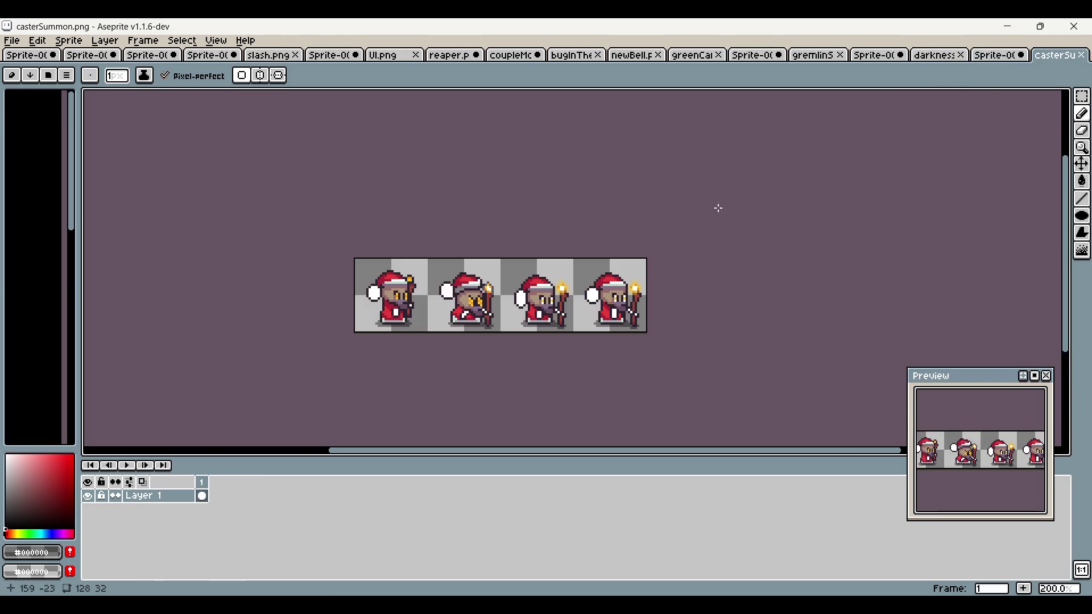
Step: Create a new 32×32 sprite, Sprite-0025
click(11, 48)
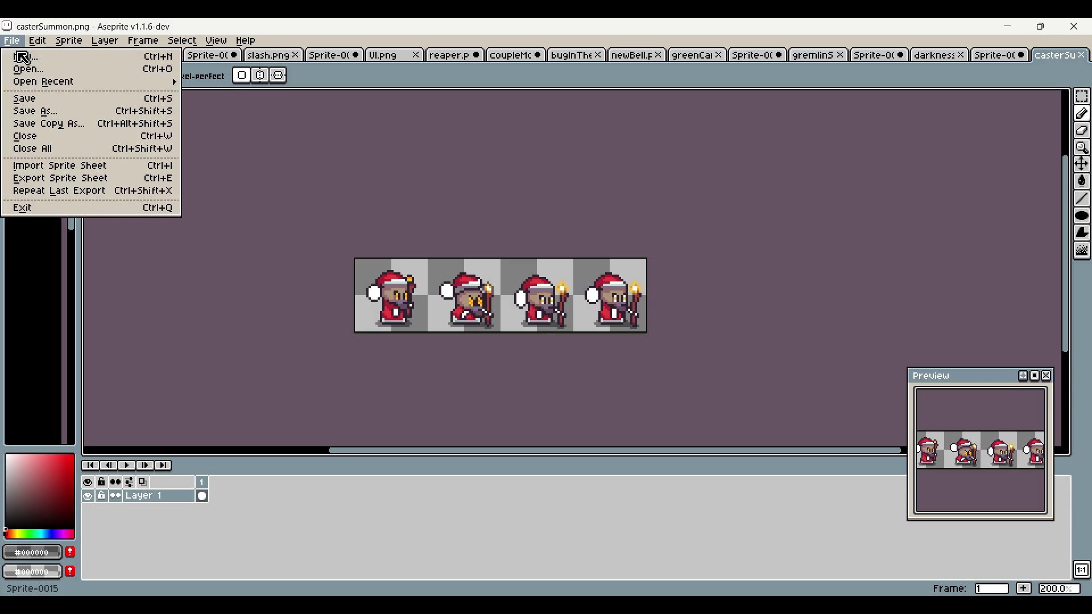
click(689, 265)
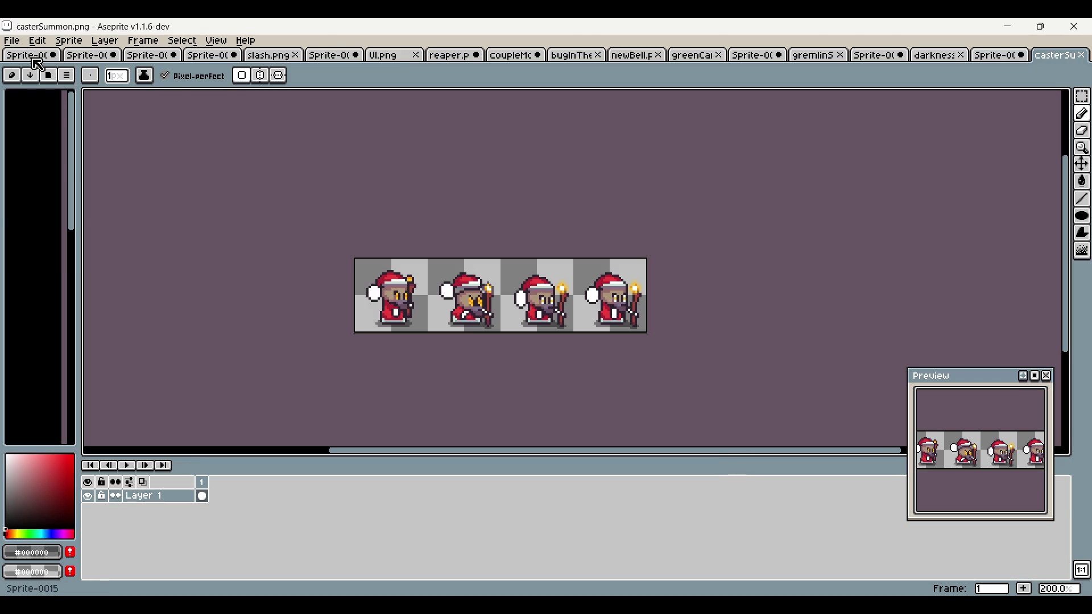
click(12, 40)
click(24, 54)
text(32)
key(Tab)
text(32)
click(513, 413)
Step: Copy the first caster frame from casterSummon.png into Sprite-0025 and add a second frame
key(ctrl+shift+Tab)
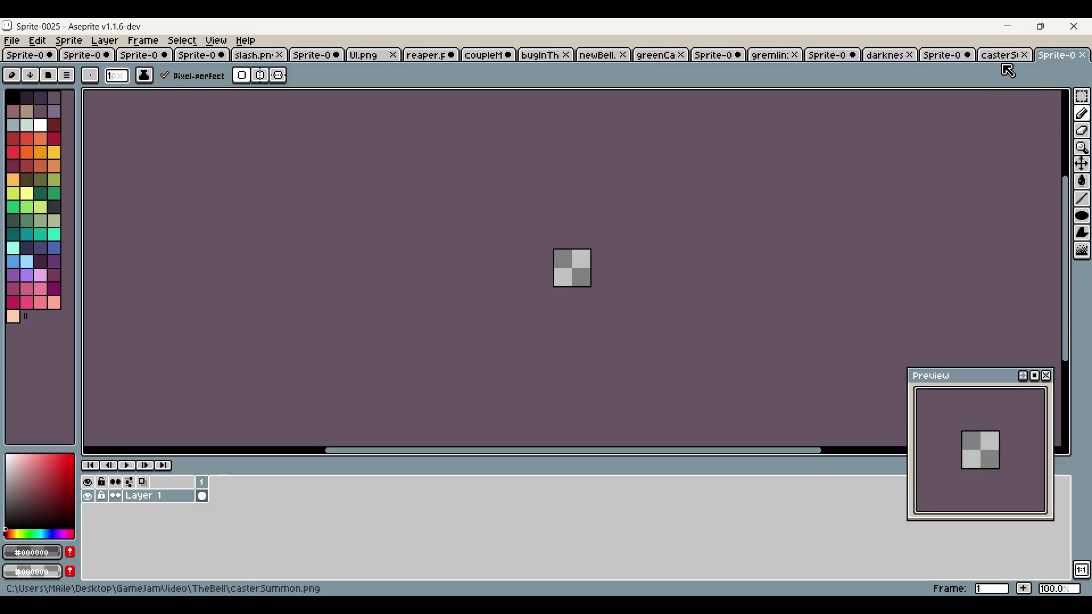
click(1082, 96)
mouse_move(333, 227)
mouse_down()
mouse_move(410, 336)
mouse_move(427, 339)
mouse_up()
key(ctrl+c)
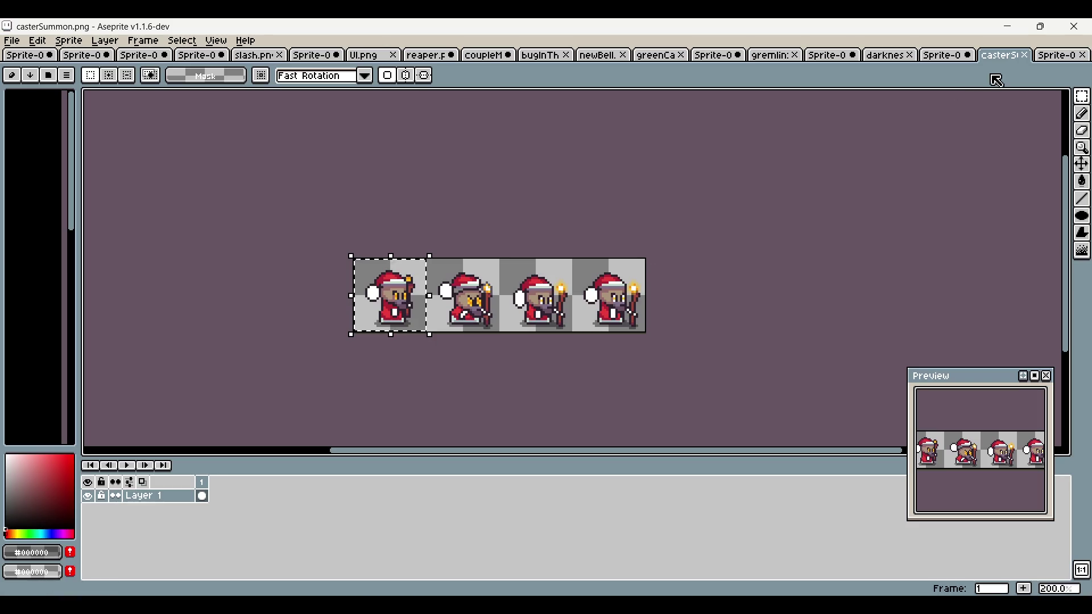
click(1046, 54)
key(ctrl+v)
scroll(578, 253, up, 4)
key(Return)
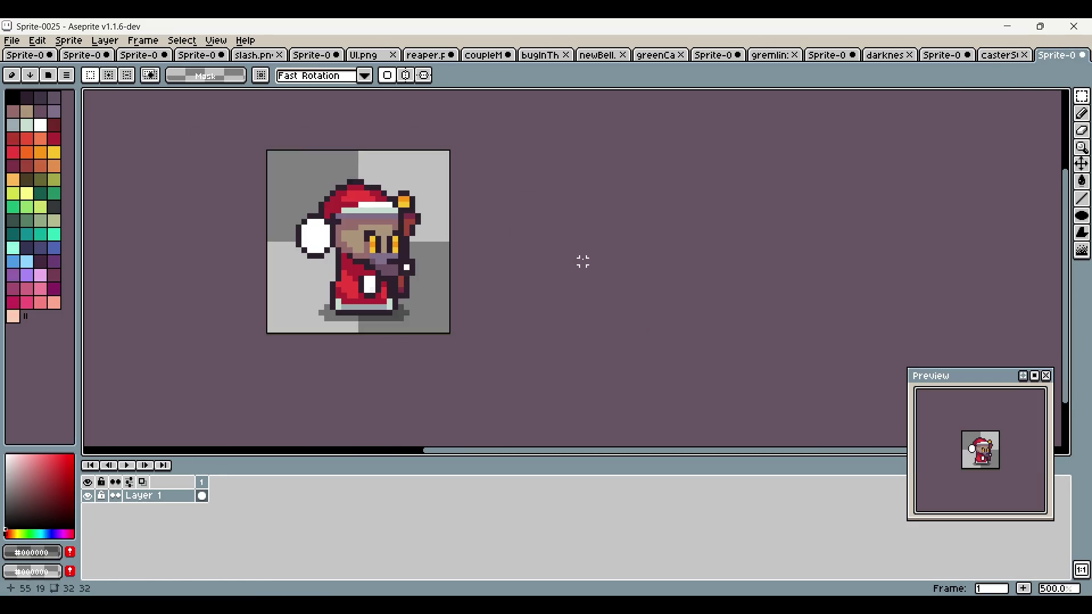
click(1024, 588)
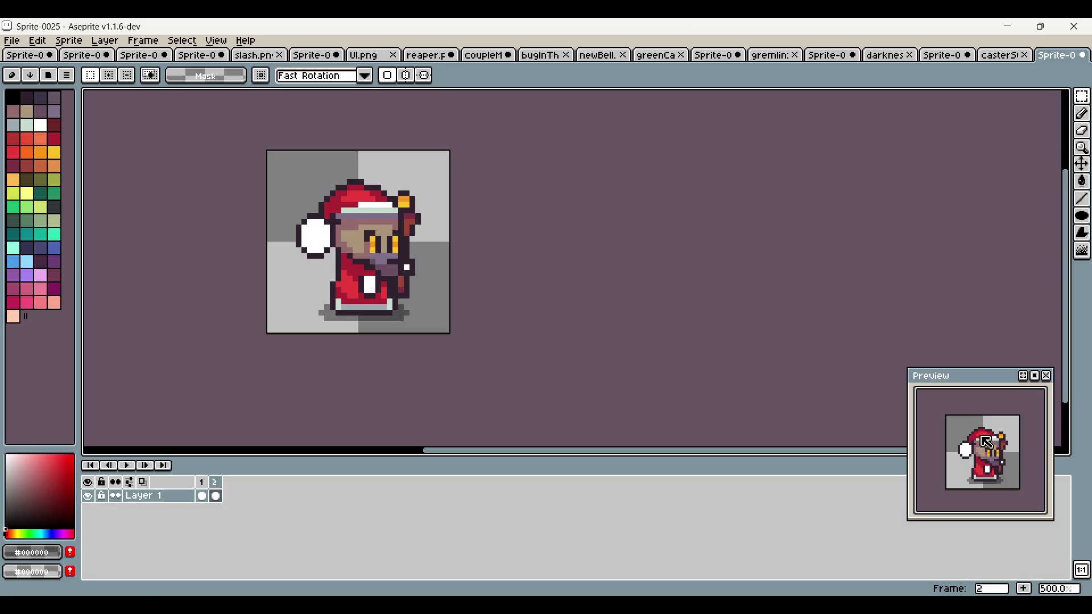
Step: Lasso-select the sprite, then undo the accidental one-pixel shift of the upper body
drag(412, 398, 436, 405)
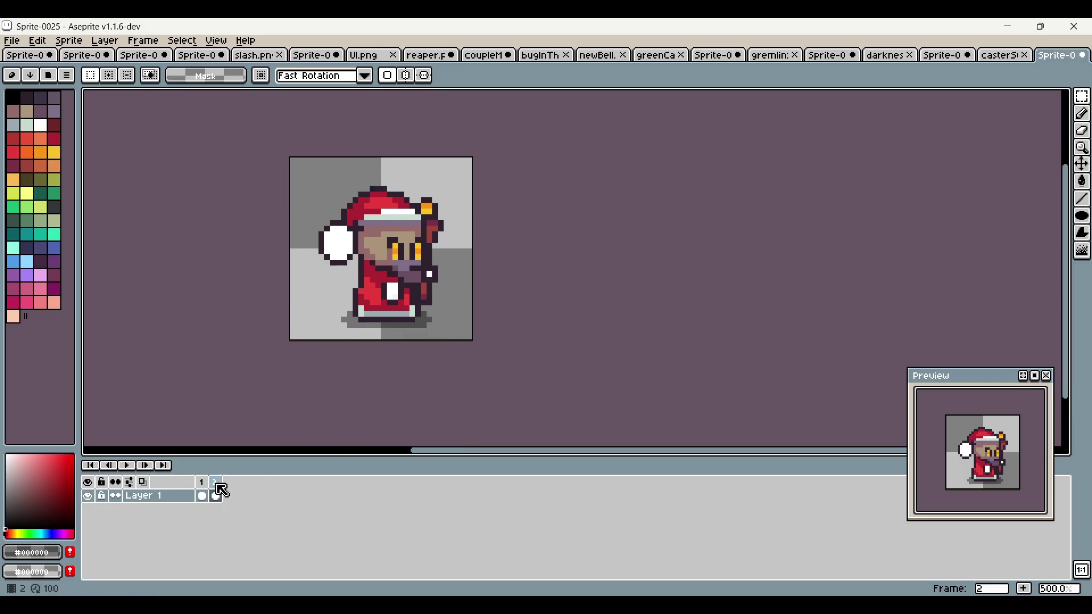
scroll(389, 239, up, 1)
mouse_move(314, 159)
mouse_down()
mouse_move(314, 276)
mouse_move(490, 304)
mouse_move(479, 294)
mouse_up()
click(592, 222)
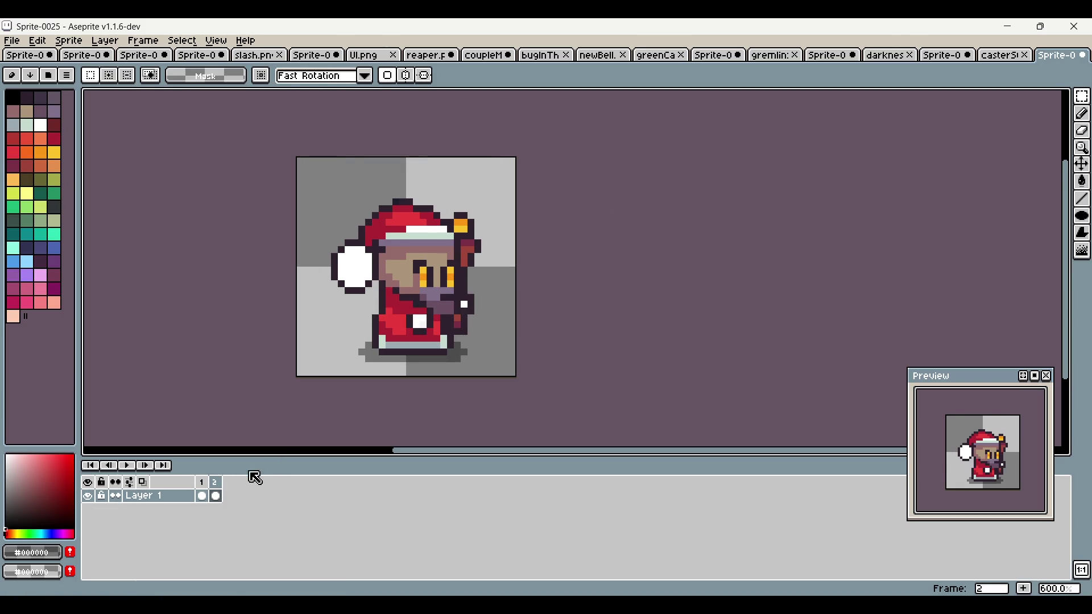
scroll(423, 272, up, 3)
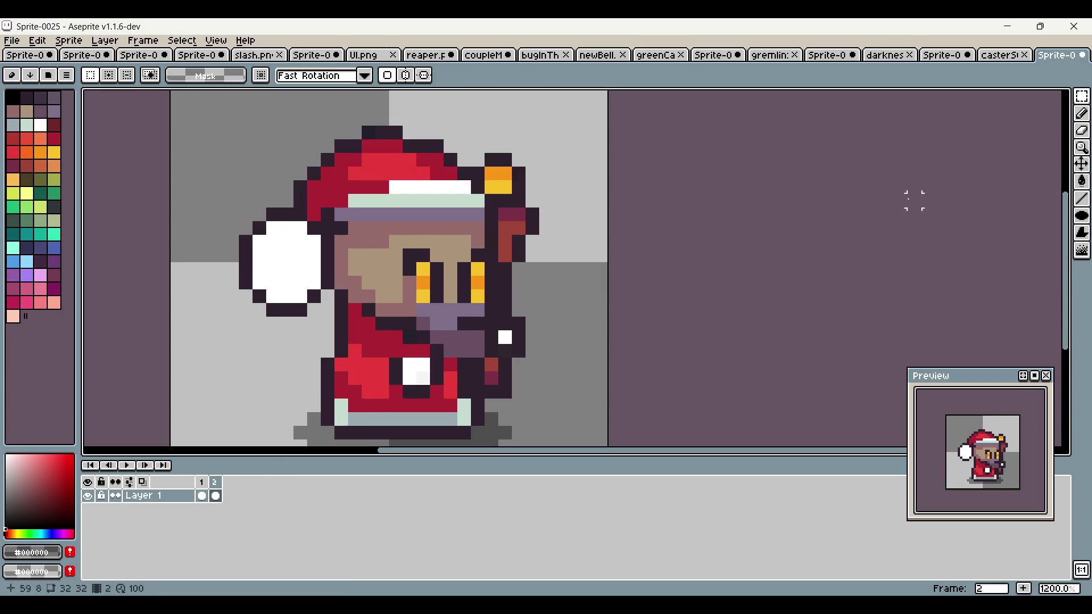
scroll(914, 200, down, 2)
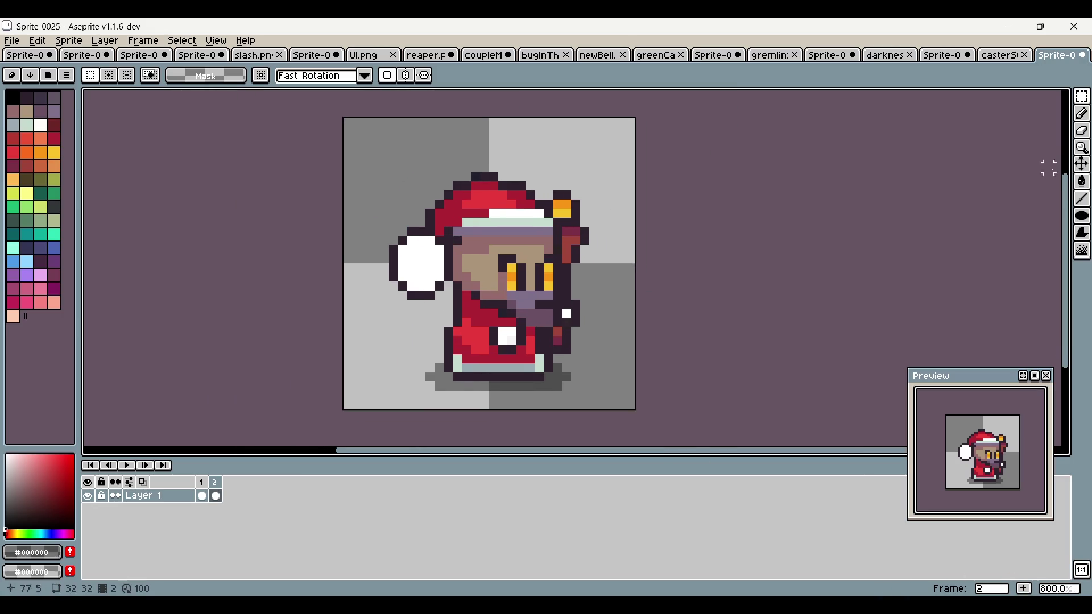
key(ctrl+z)
key(ctrl+z)
key(ctrl+z)
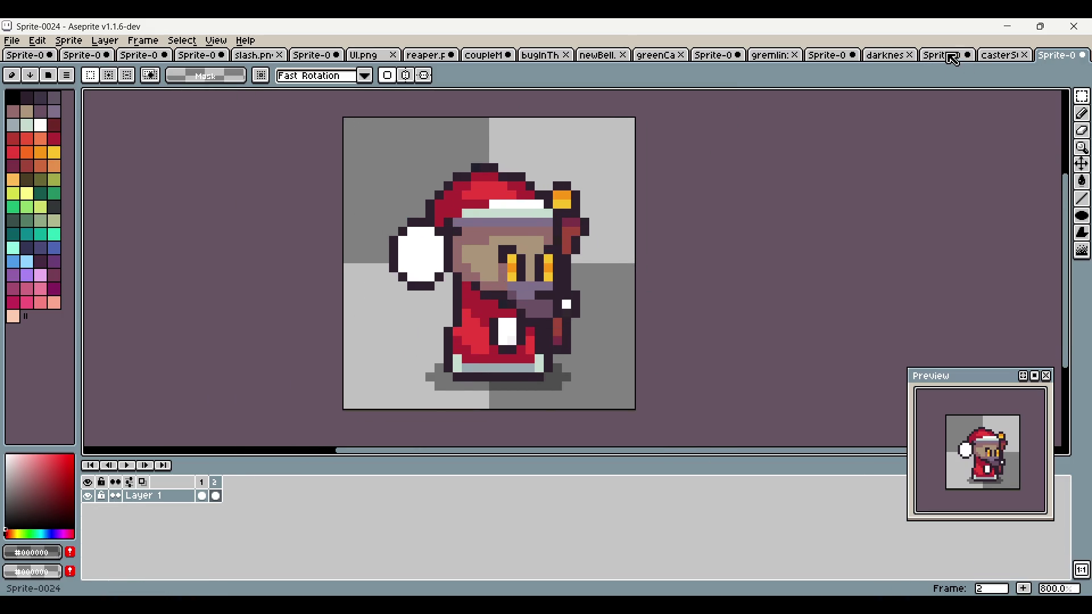
Step: Clear the Sprite-0025 canvas and paste in the staff graphic from Sprite-0024's frame 1
click(953, 57)
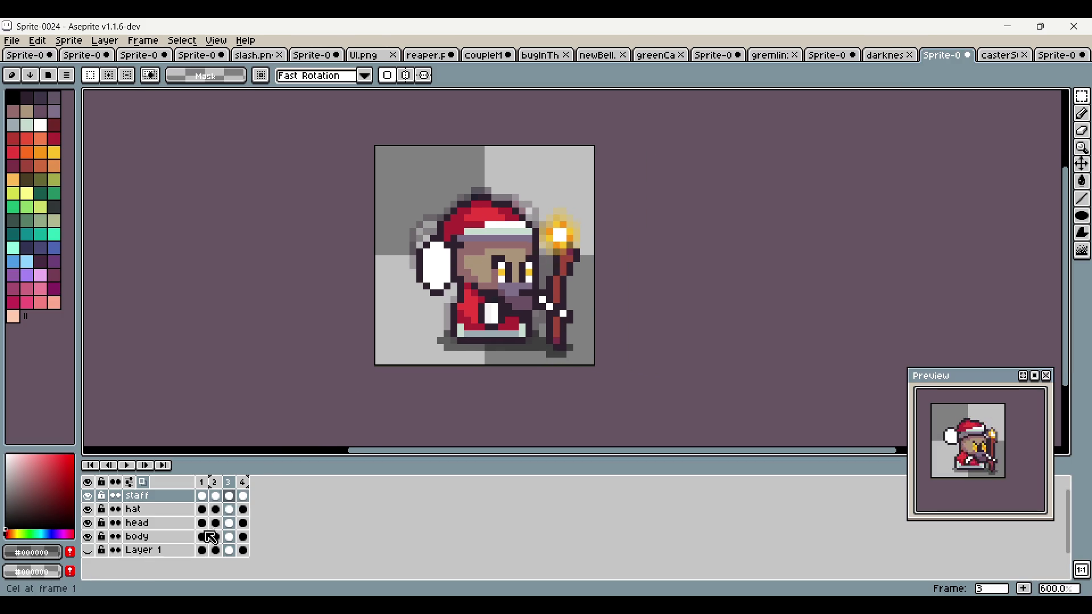
click(202, 482)
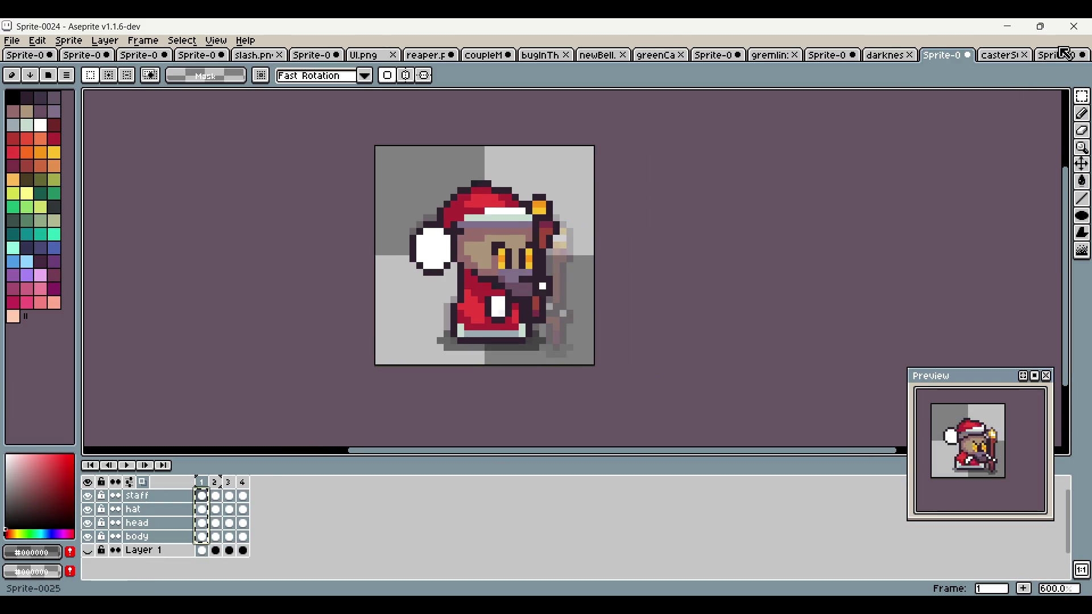
click(1064, 54)
key(ctrl+a)
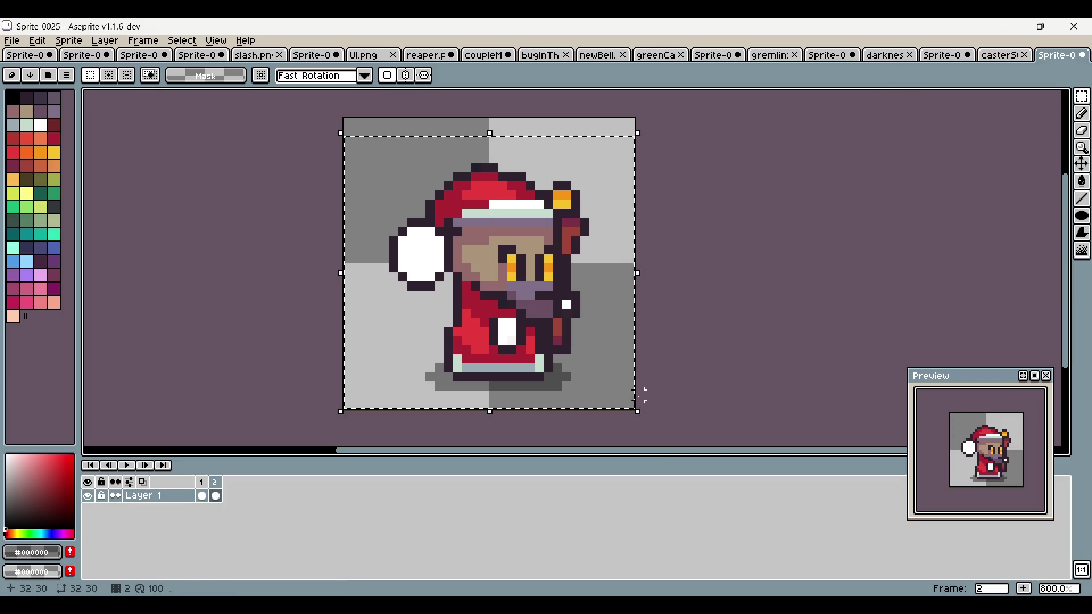
key(Delete)
key(ctrl+v)
Step: Move the Sprite-0024 tab next to Sprite-0025 and paste the body's frame 1 cel
click(1022, 55)
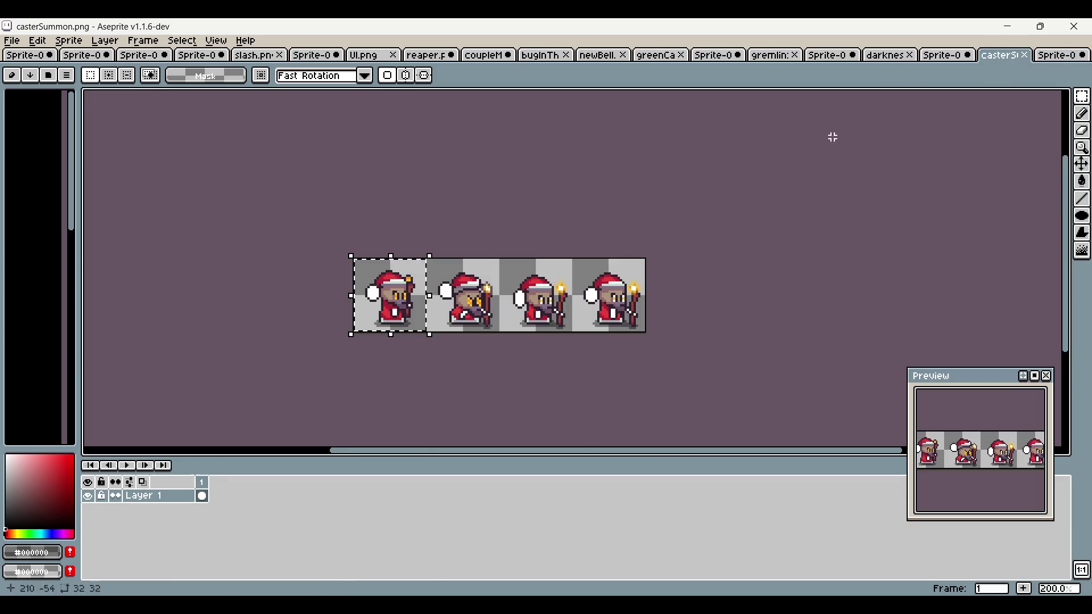
click(967, 55)
drag(1000, 53, 949, 54)
click(1000, 54)
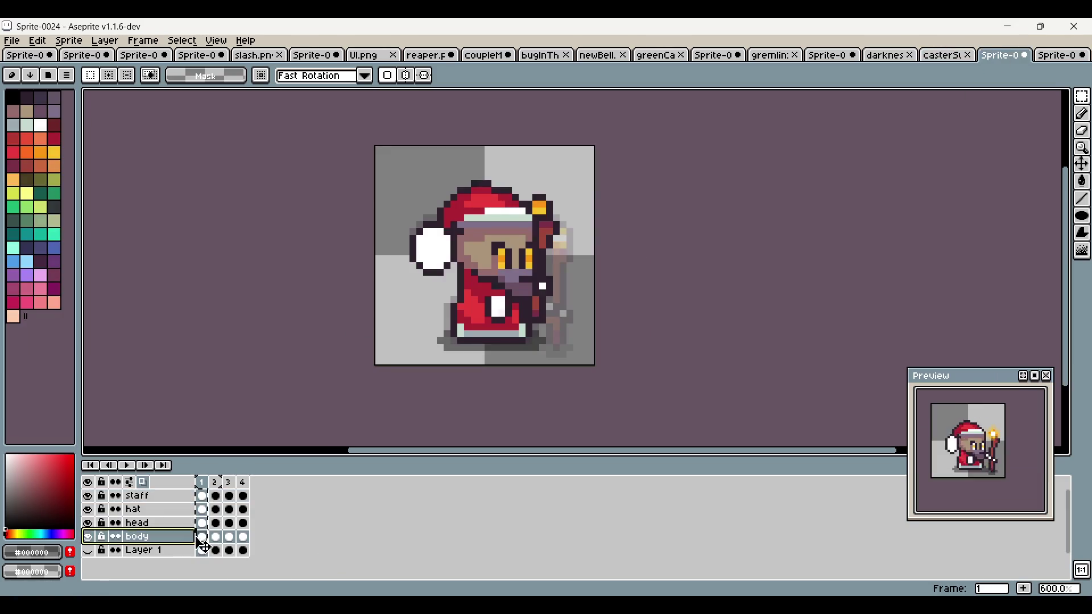
click(1061, 55)
key(ctrl+z)
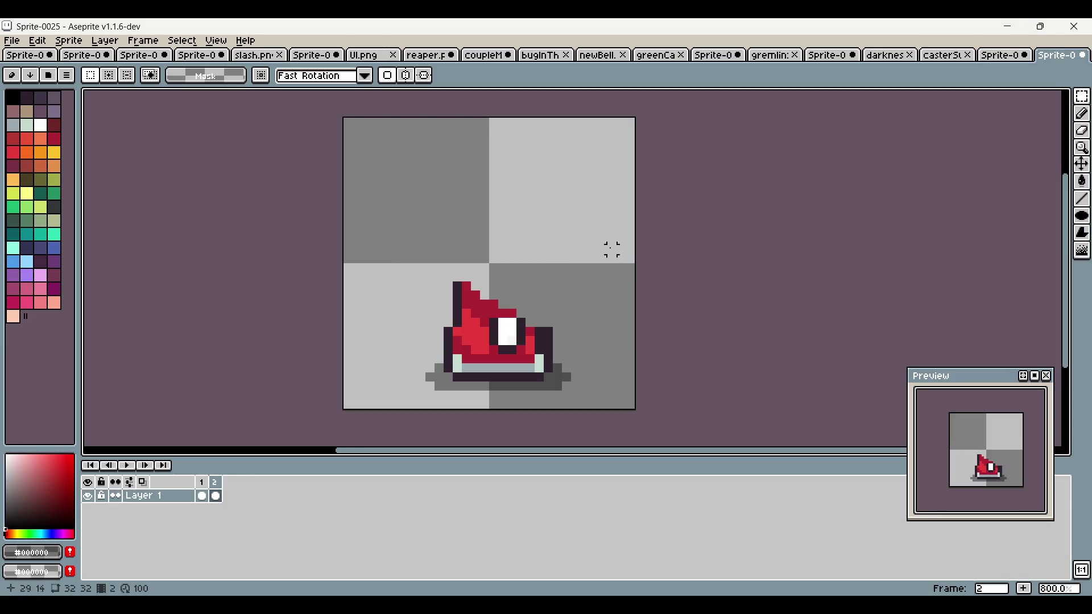
key(ctrl+z)
key(ctrl+y)
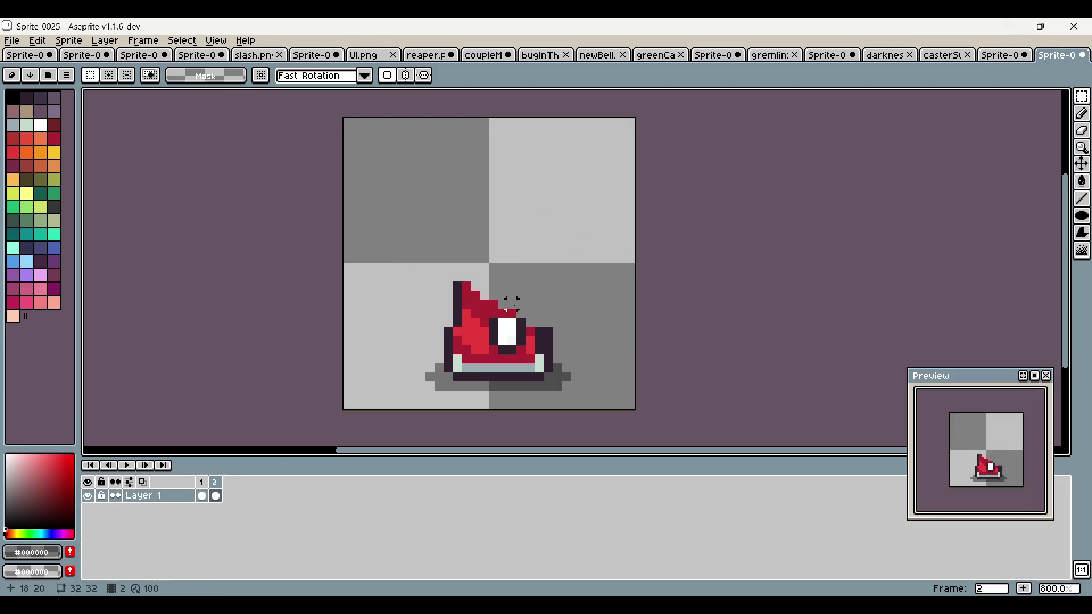
Step: Paste the head and staff layers from Sprite-0024 into Sprite-0025
click(950, 58)
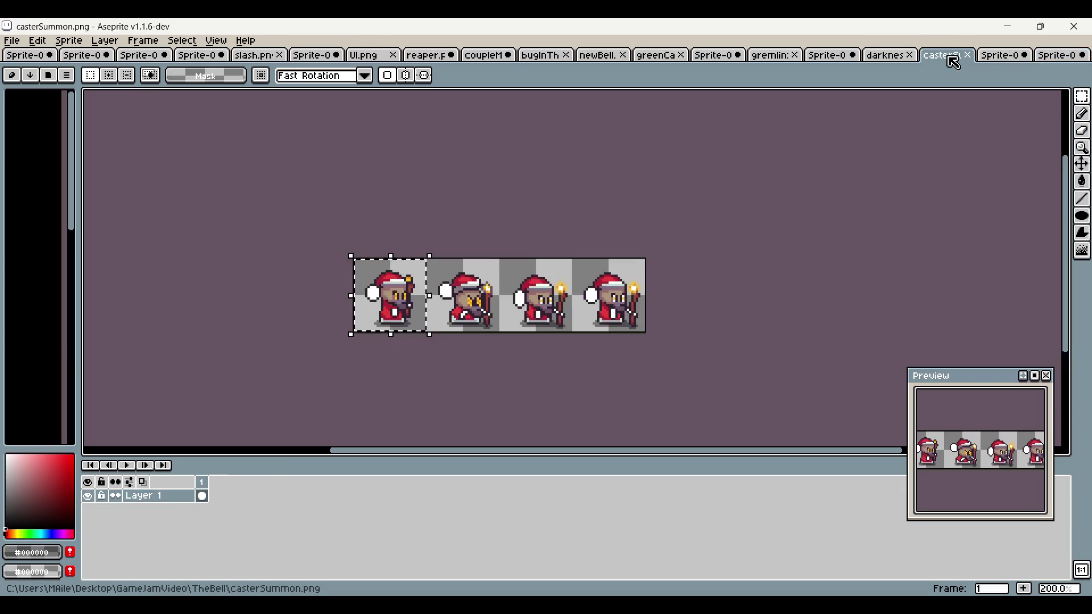
click(996, 62)
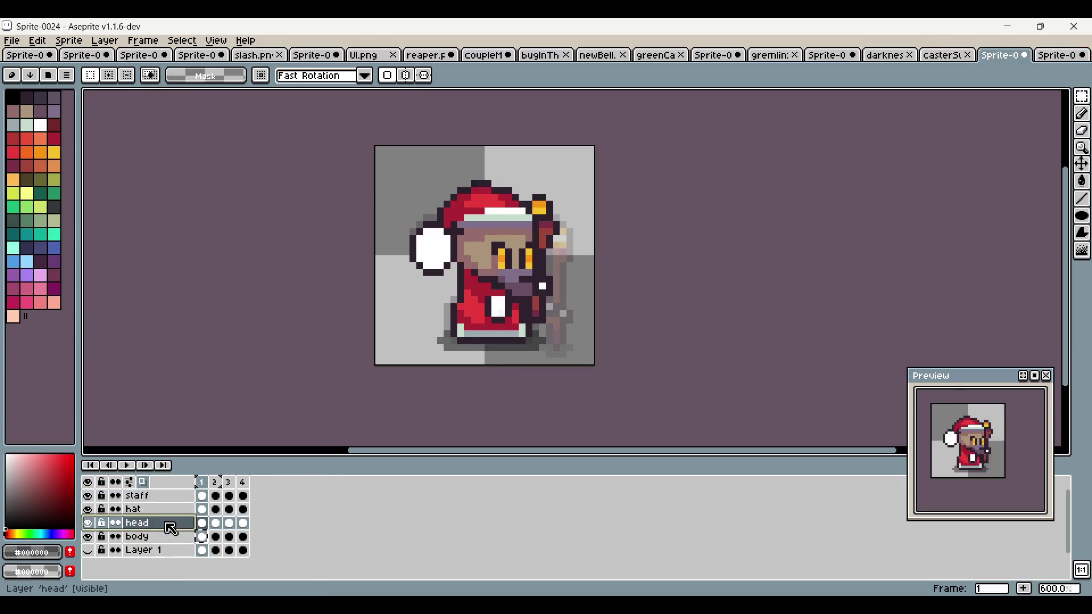
click(1063, 57)
key(ctrl+v)
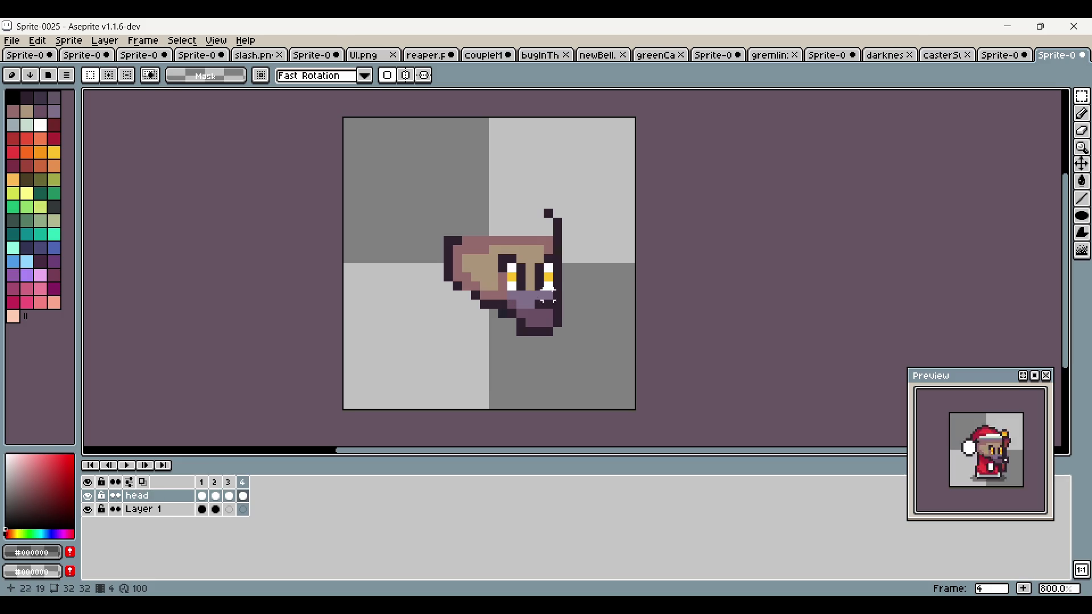
click(202, 483)
click(994, 56)
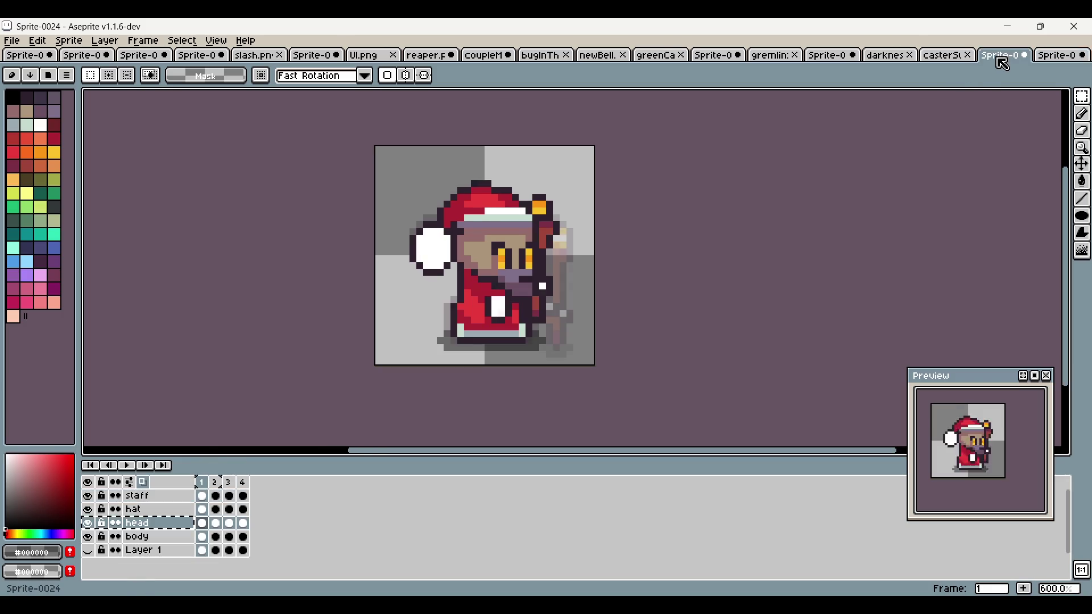
click(1049, 57)
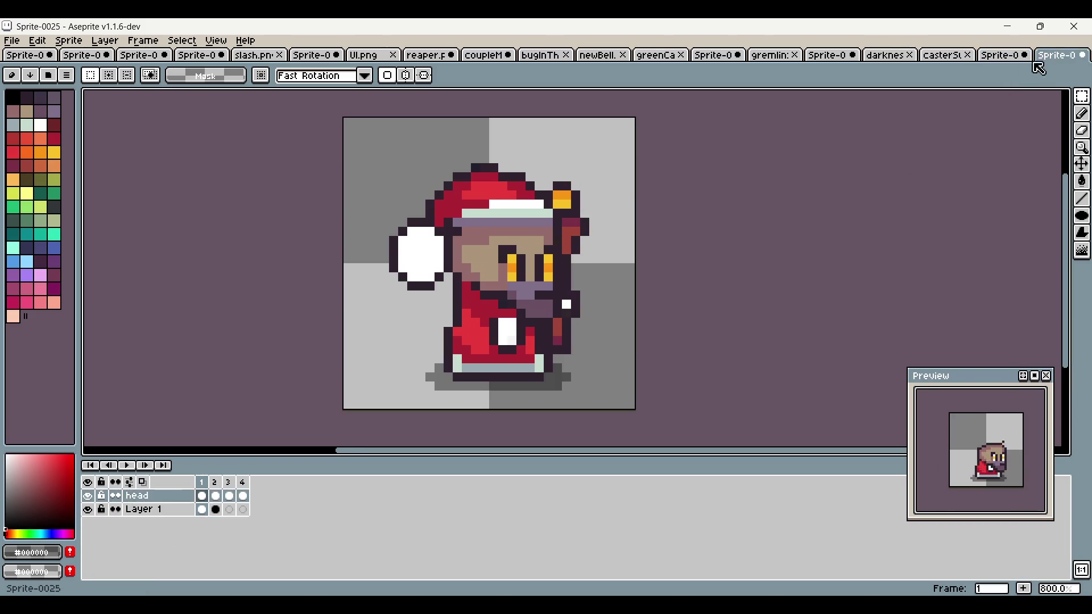
click(993, 56)
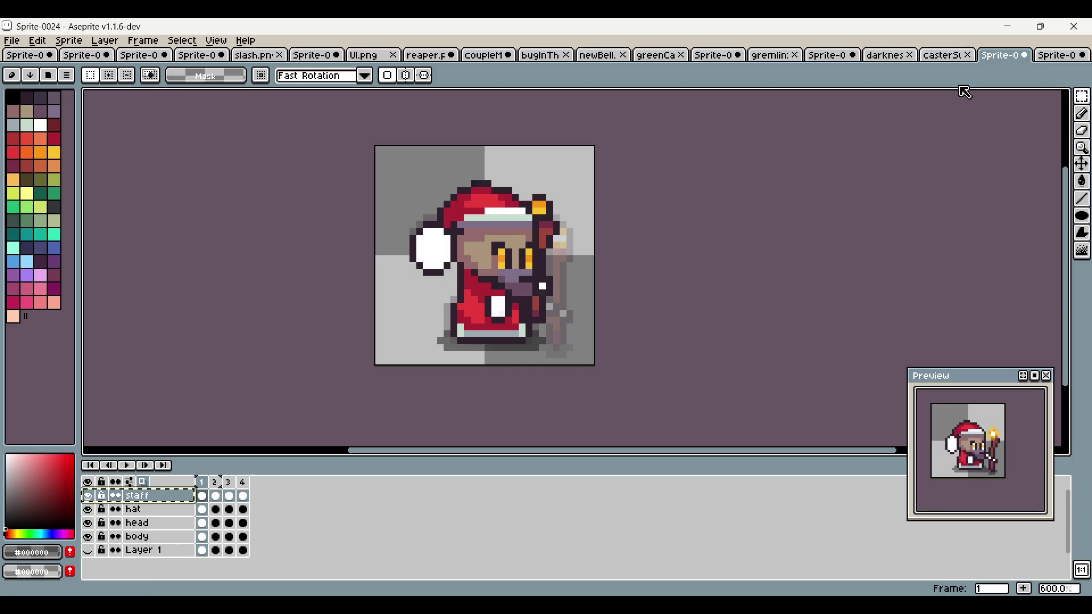
click(1048, 59)
key(ctrl+v)
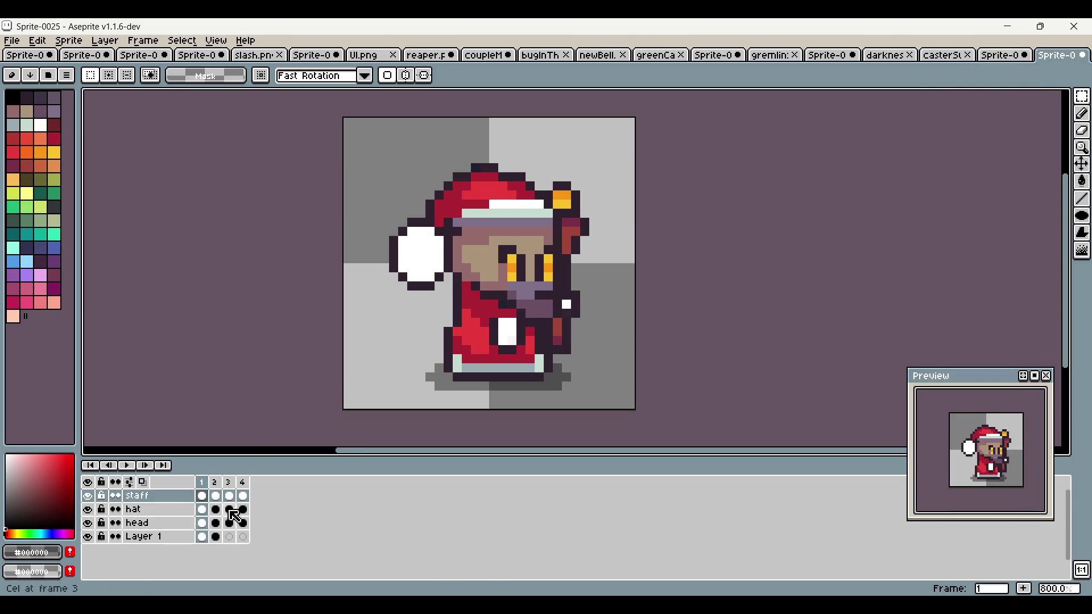
Step: Delete the extra frames and add a new second frame
click(243, 483)
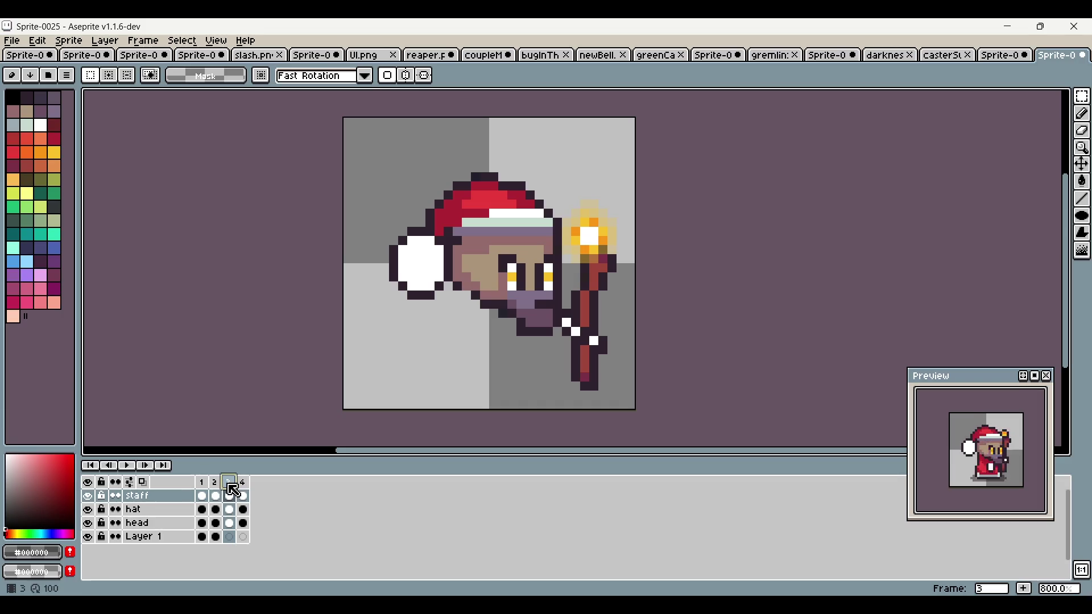
key(alt+c)
key(alt+c)
key(alt+c)
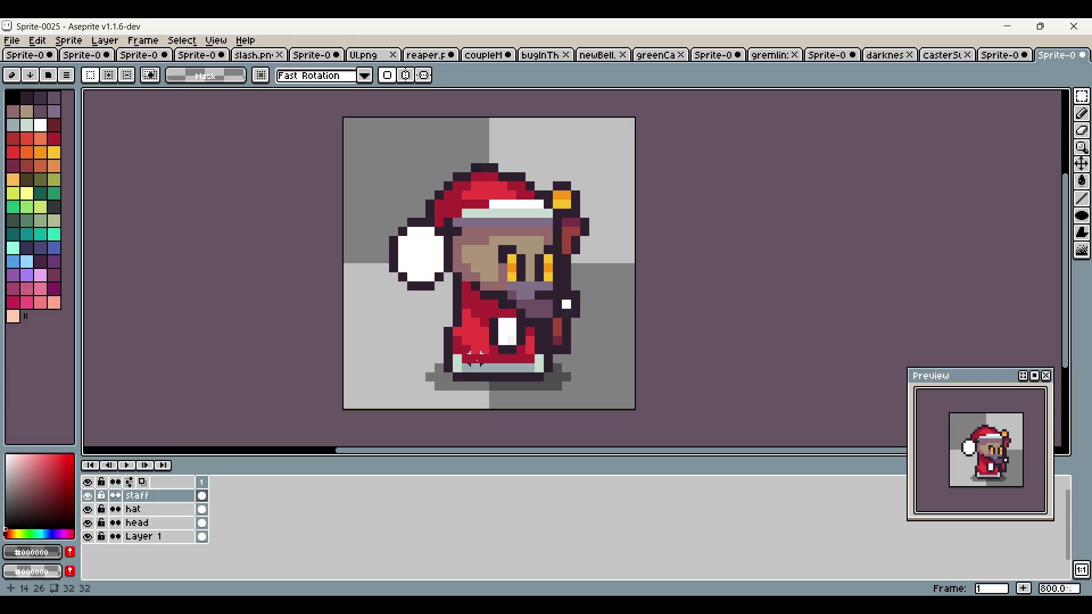
key(alt+n)
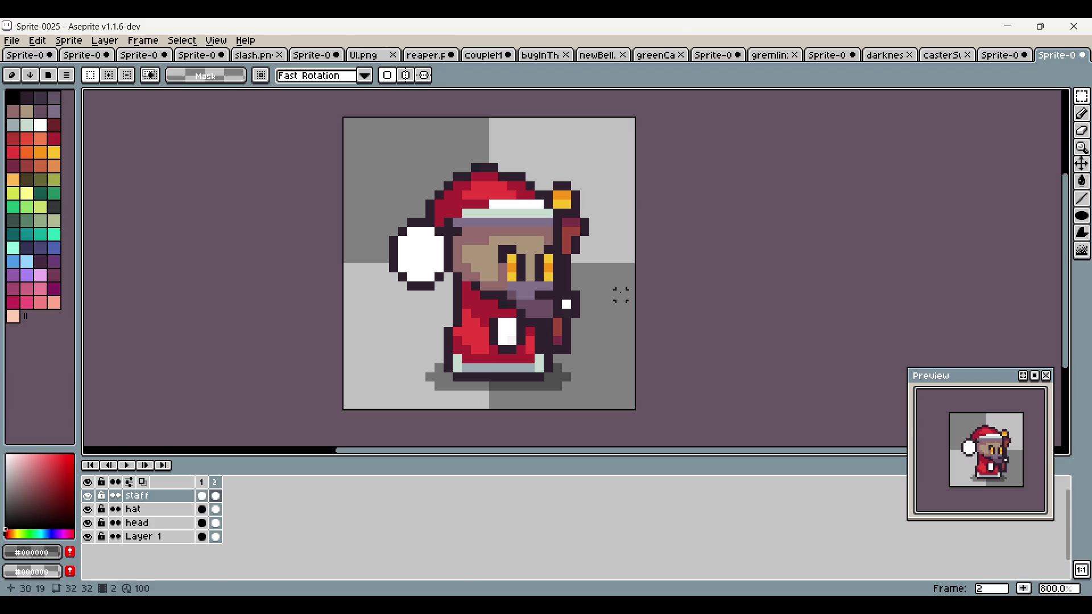
Step: Lower the head and hat by two pixels on frame 2
click(151, 522)
mouse_move(387, 152)
mouse_down()
mouse_move(610, 317)
mouse_move(629, 357)
mouse_up()
drag(592, 286, 599, 302)
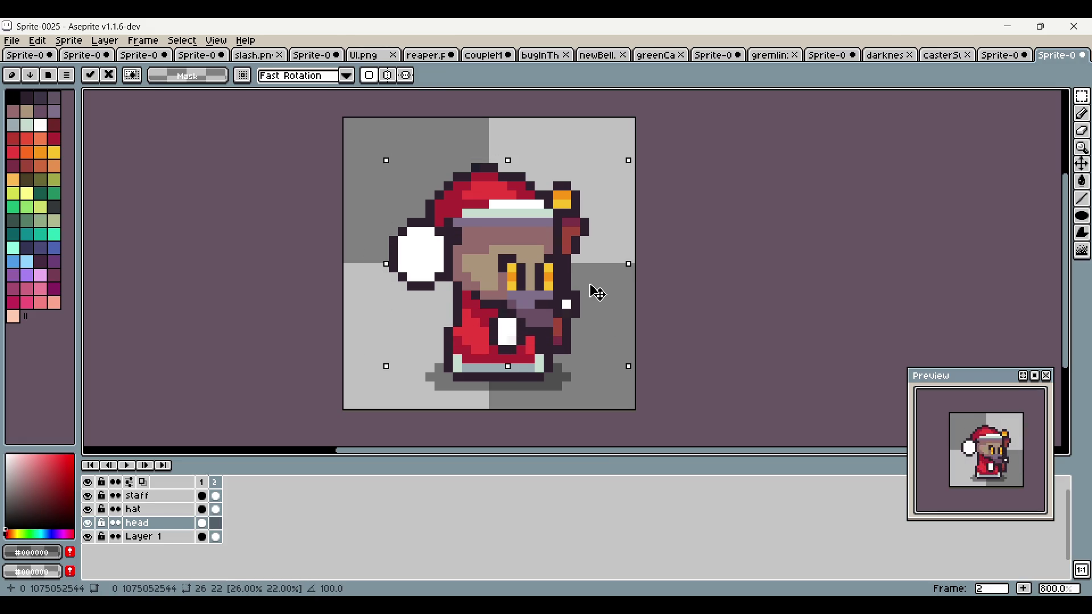
click(701, 212)
click(215, 510)
drag(360, 134, 629, 358)
mouse_move(588, 295)
mouse_down()
mouse_move(585, 342)
mouse_move(587, 292)
mouse_up()
click(726, 239)
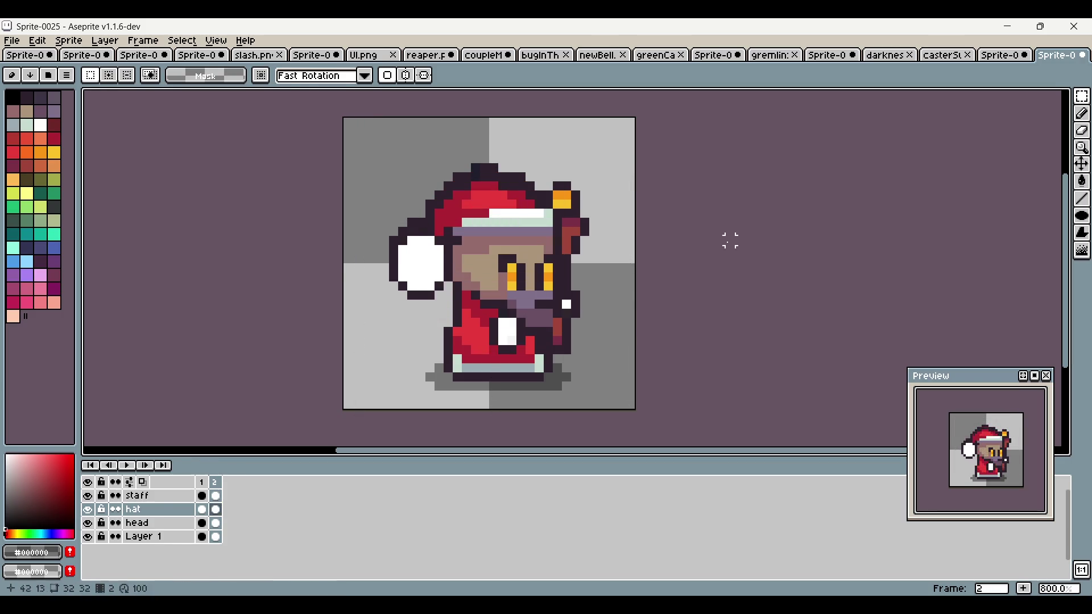
Step: Delete the old Layer 1
click(89, 537)
click(88, 537)
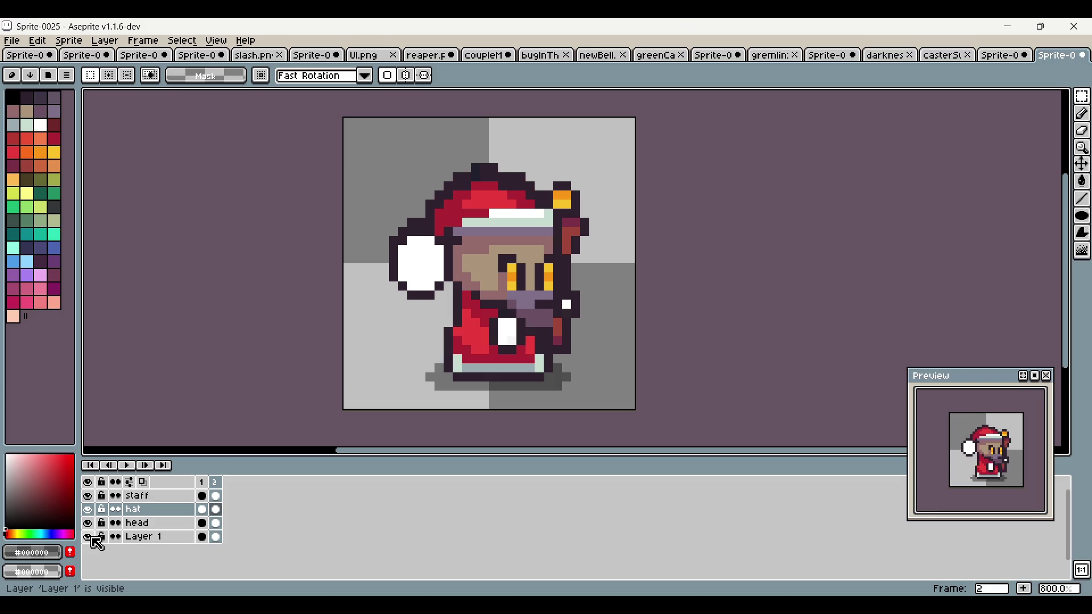
click(154, 538)
key(Delete)
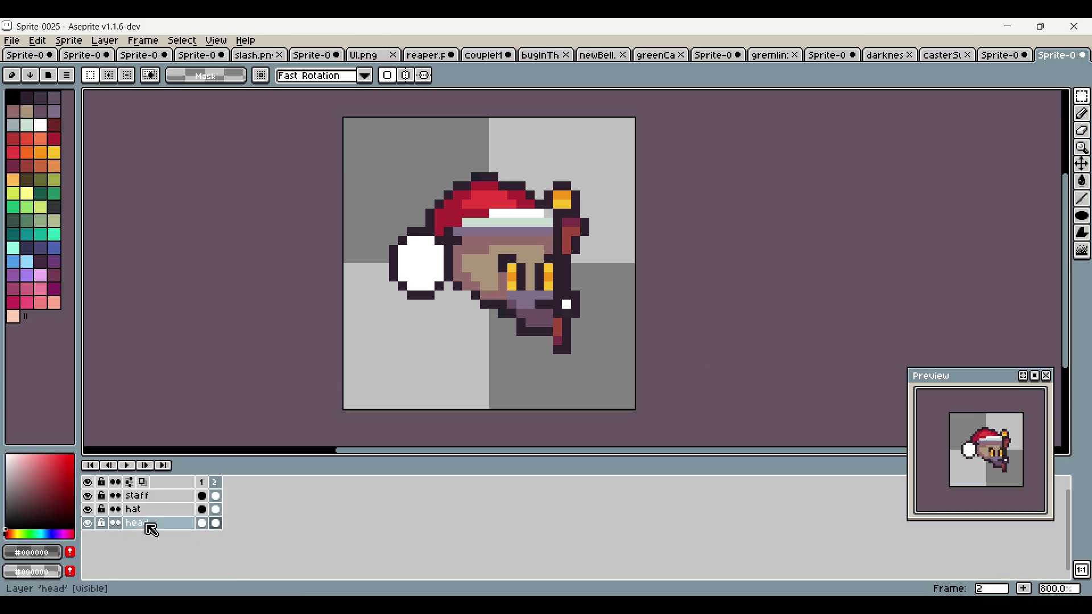
Step: Paste the body layer from Sprite-0024 and place it below the head layer
click(995, 52)
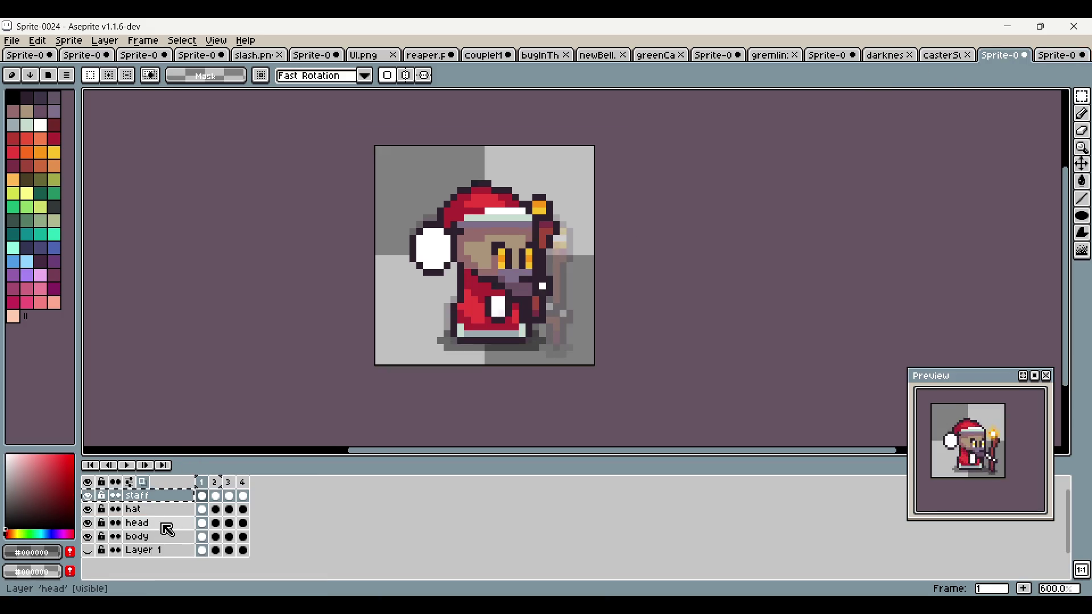
click(1060, 55)
key(ctrl+v)
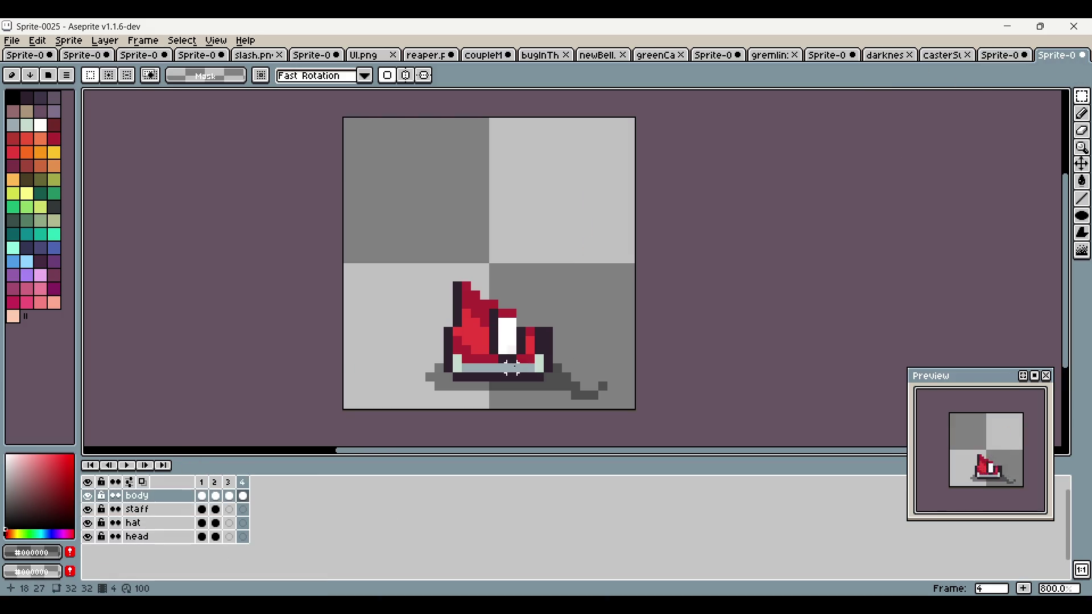
click(205, 493)
mouse_move(187, 496)
mouse_down()
mouse_move(200, 512)
mouse_move(241, 519)
mouse_up()
Step: Remove the fourth frame and clear the stray shadow pixels at the bottom-right
click(242, 537)
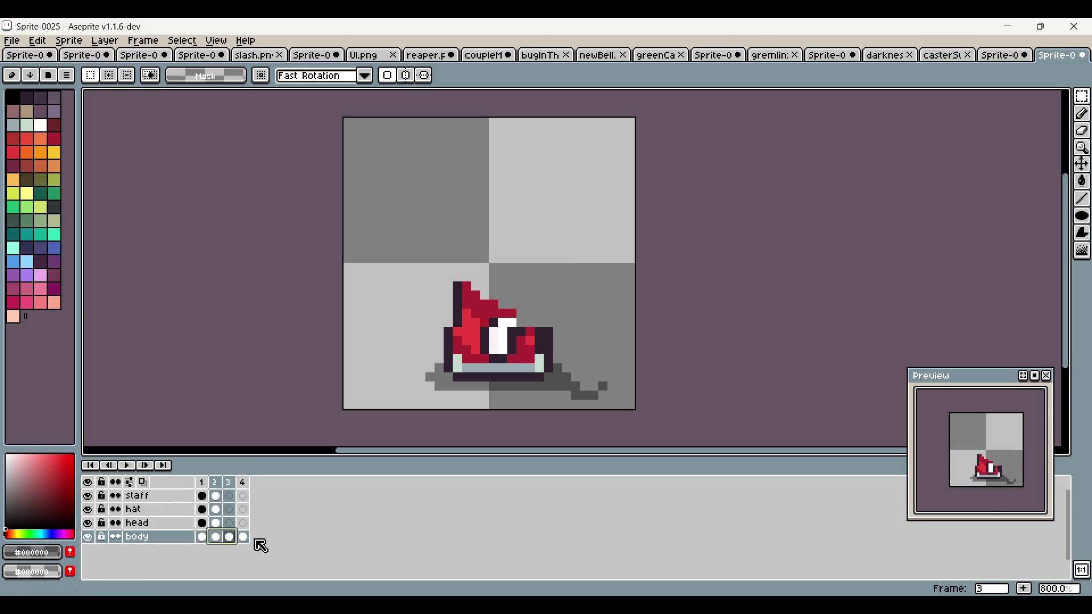
key(Delete)
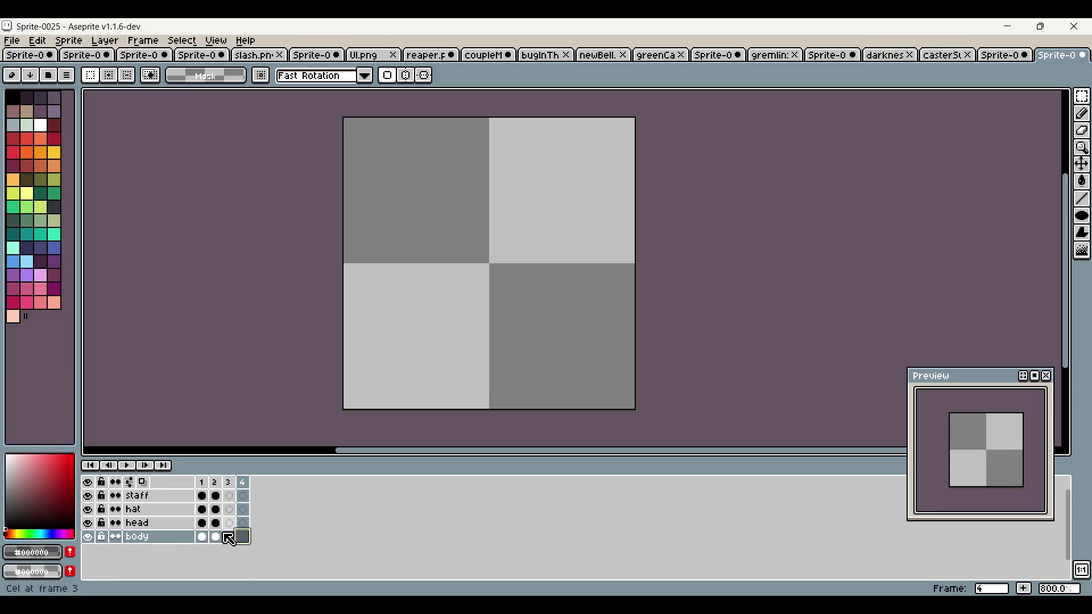
key(alt+c)
key(alt+c)
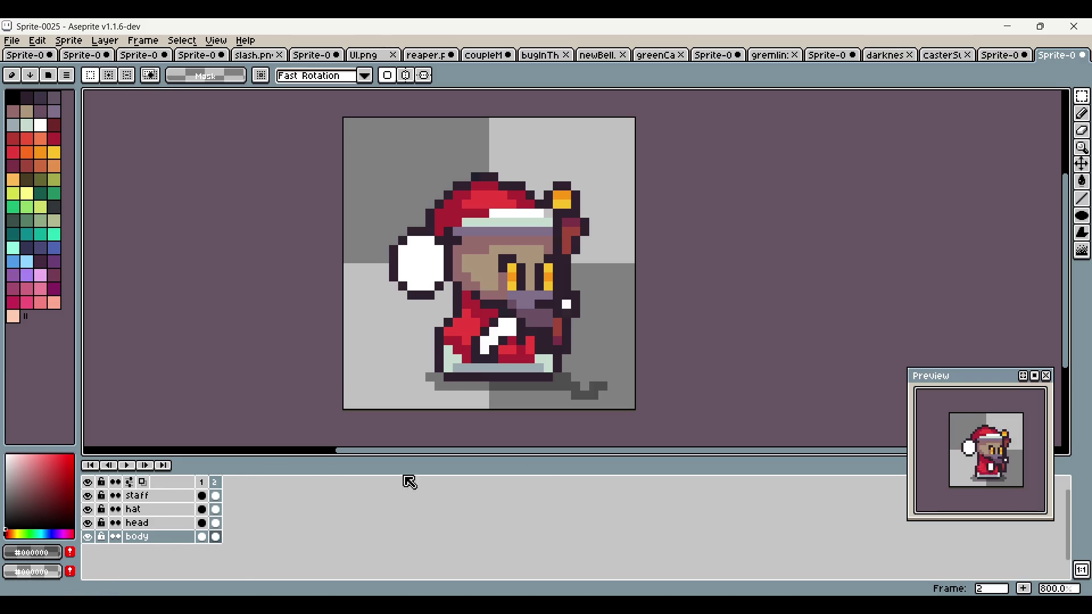
drag(557, 376, 629, 404)
key(Delete)
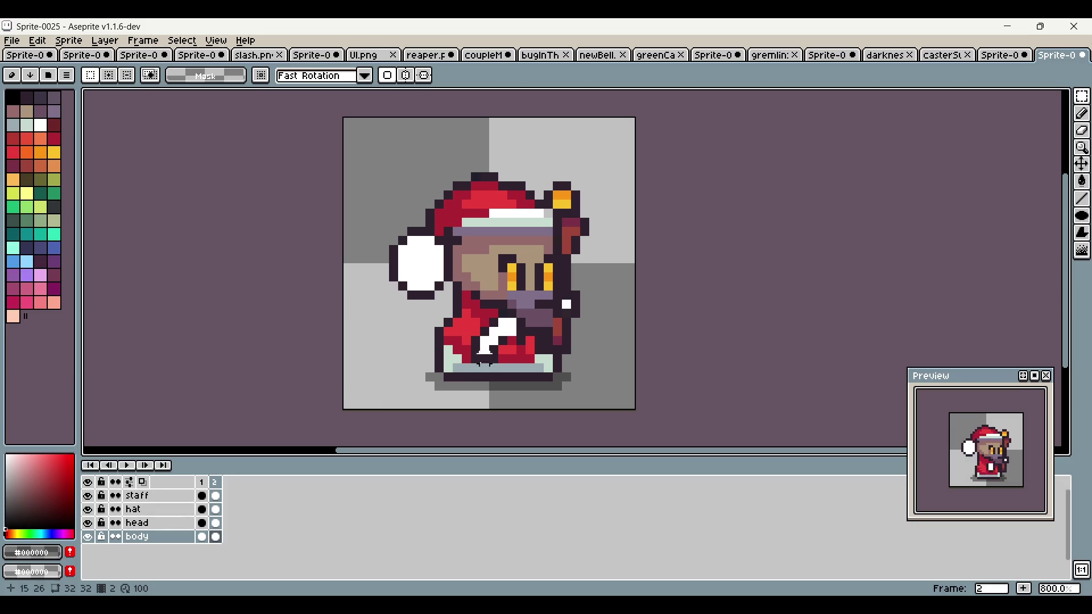
Step: Replace frame 2 with a fresh blank frame
click(202, 483)
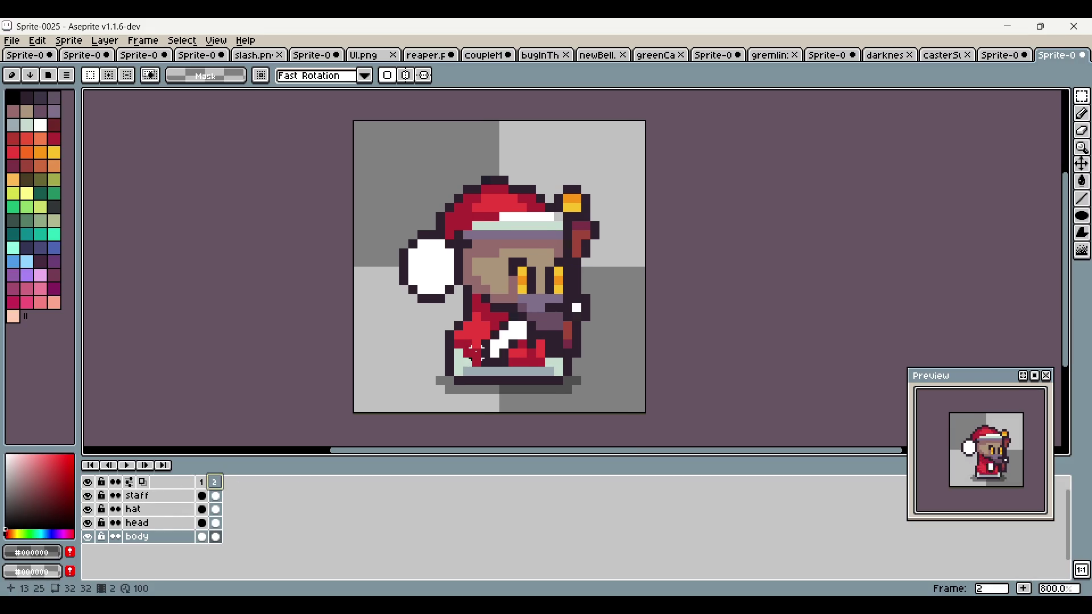
key(minus)
click(203, 491)
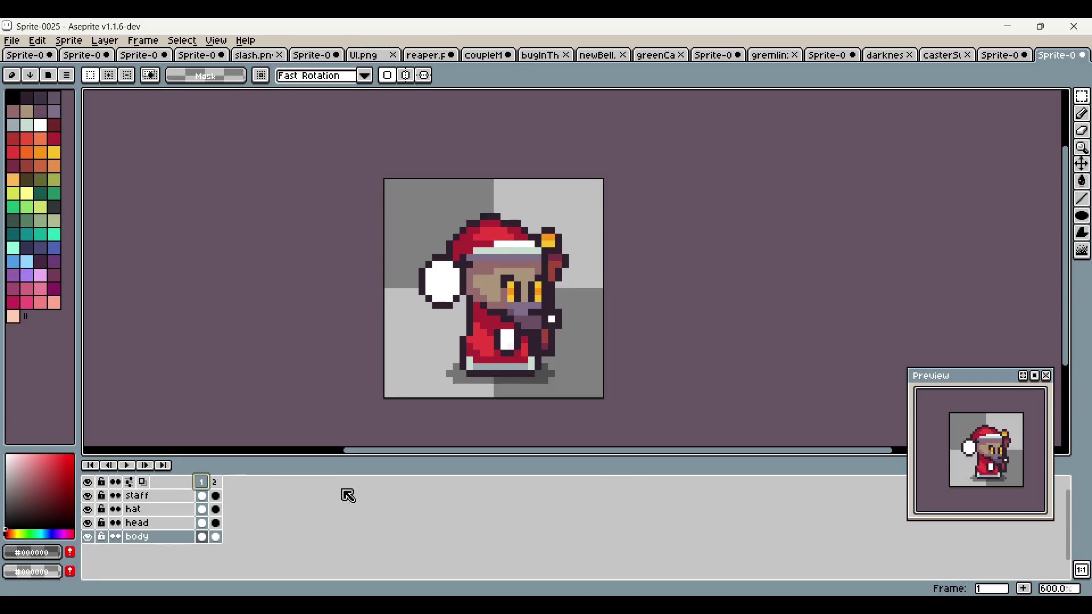
click(216, 488)
key(alt+c)
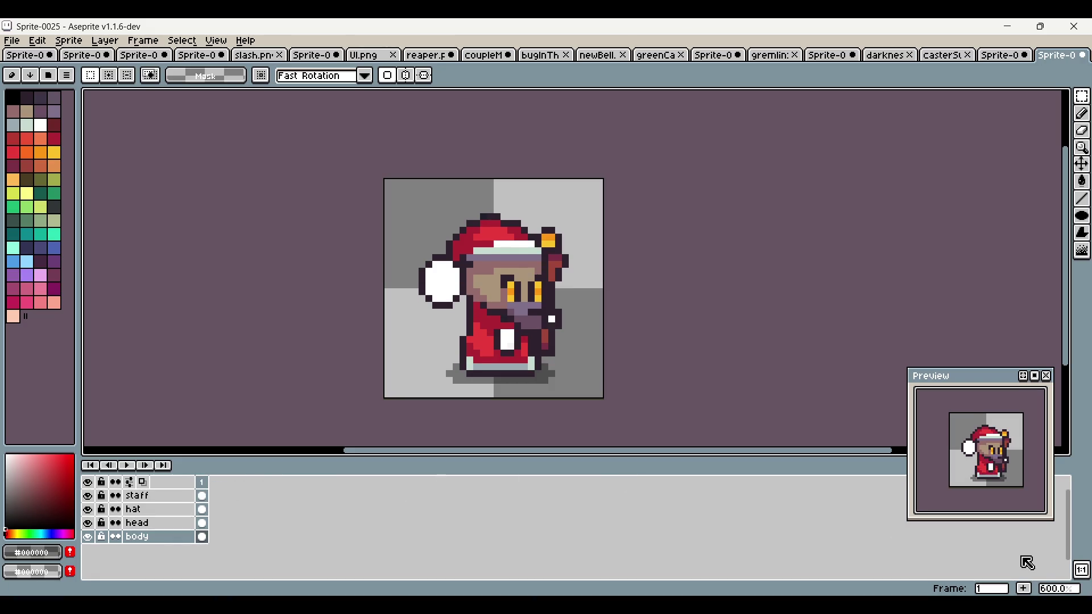
key(alt+n)
Step: Paste the head into frame 2 of the head layer
click(217, 522)
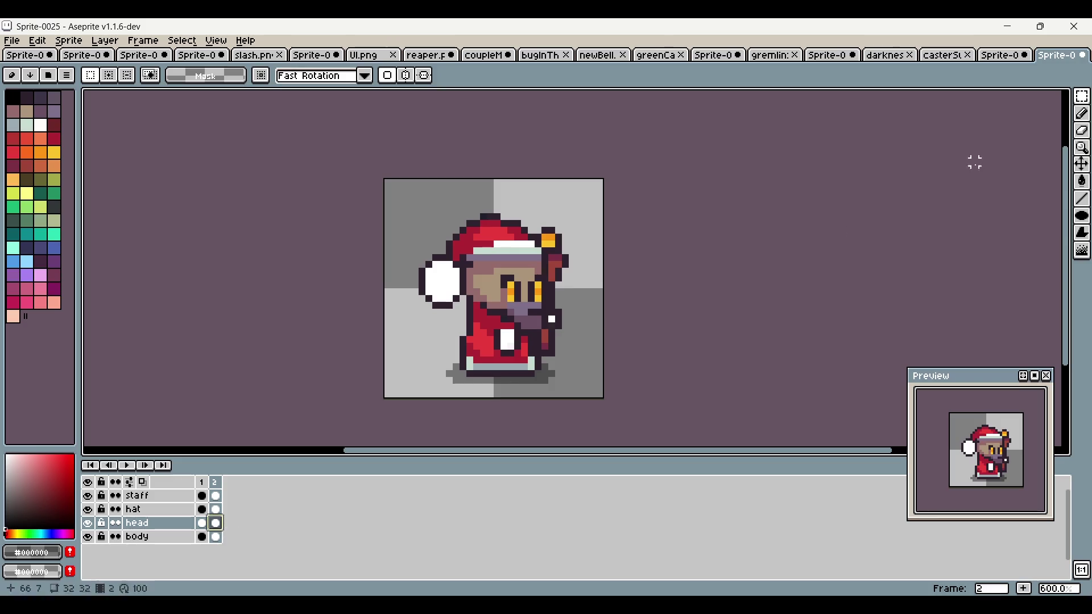
drag(416, 202, 600, 356)
key(ctrl+v)
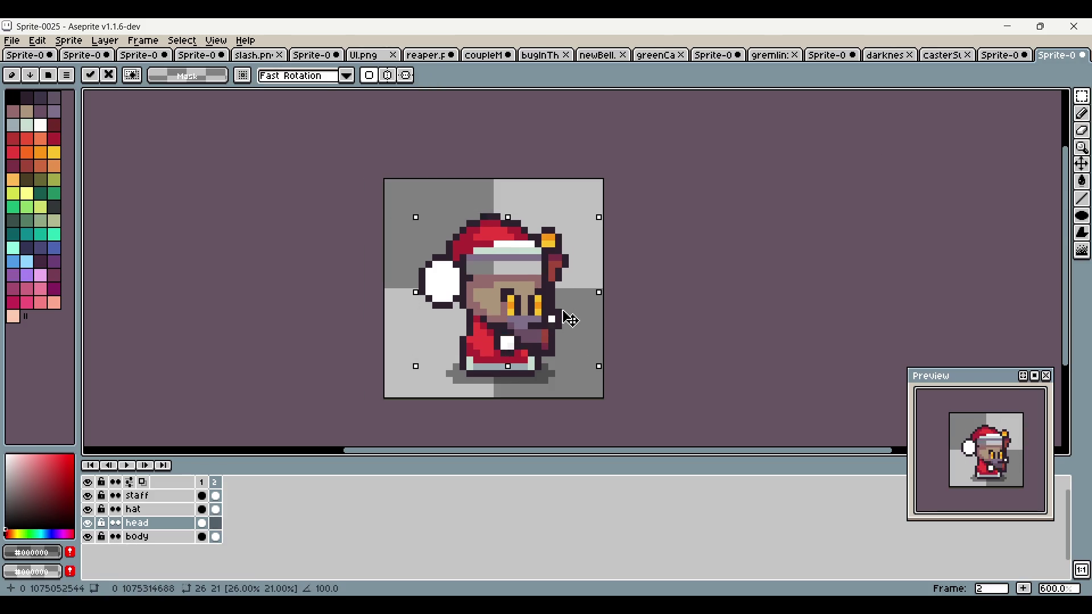
click(722, 211)
click(722, 211)
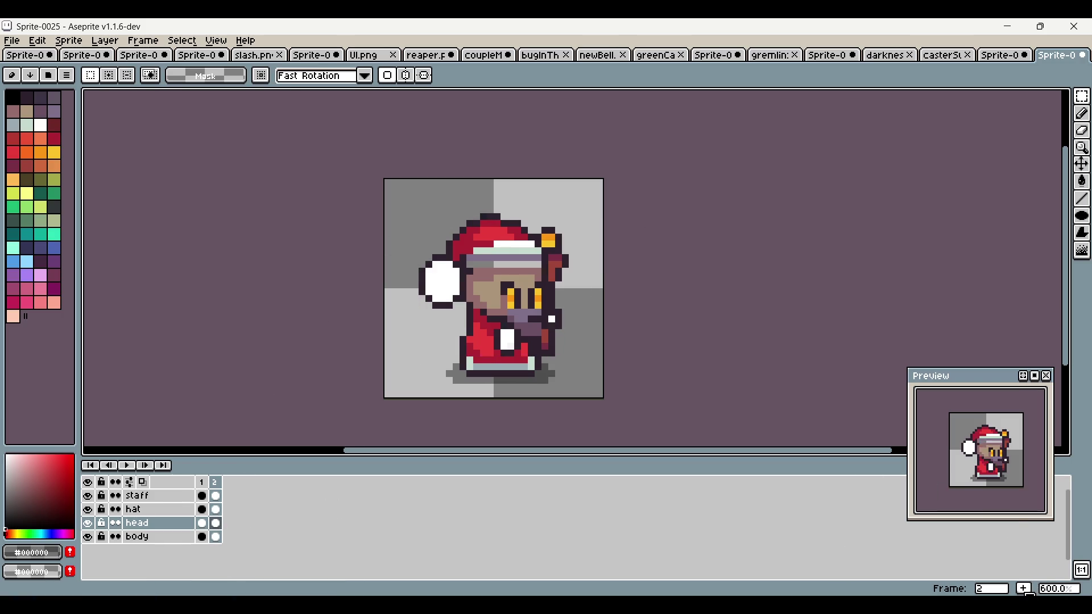
Step: Add a third frame with the hat pasted one pixel lower, then compare frames
click(1024, 588)
click(228, 509)
key(ctrl+v)
key(Down)
key(Down)
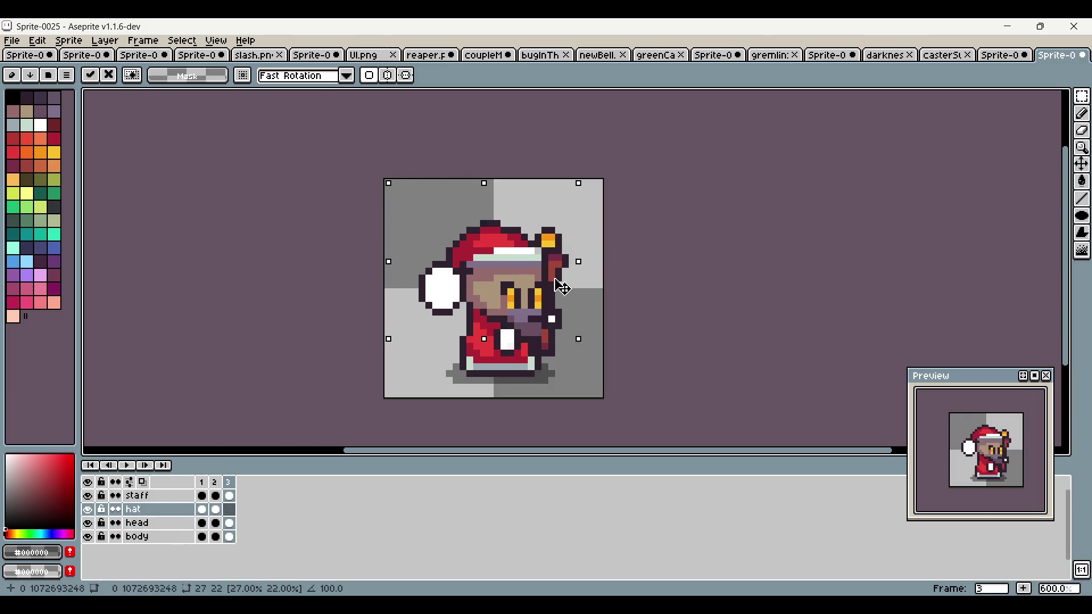
key(Return)
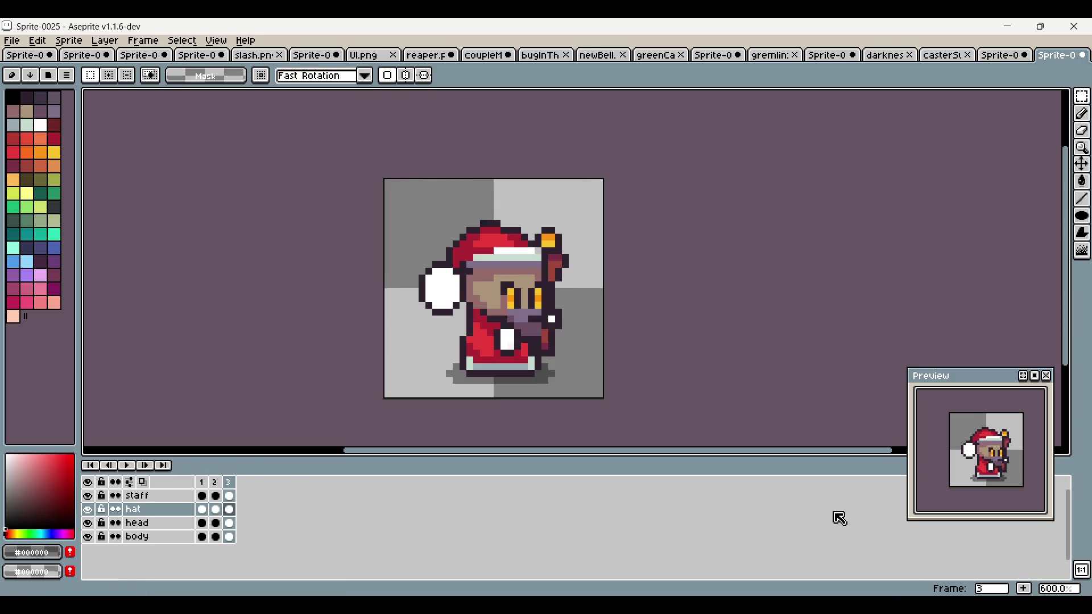
click(202, 483)
click(215, 483)
click(229, 483)
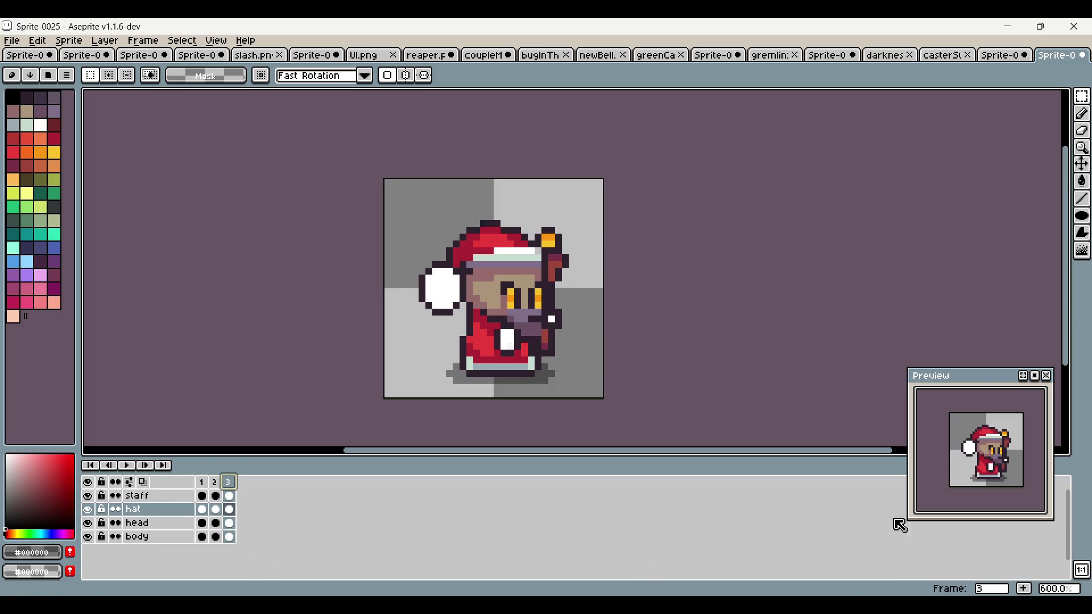
Step: Insert a new frame after frame 1 and move it to position 3
key(alt+n)
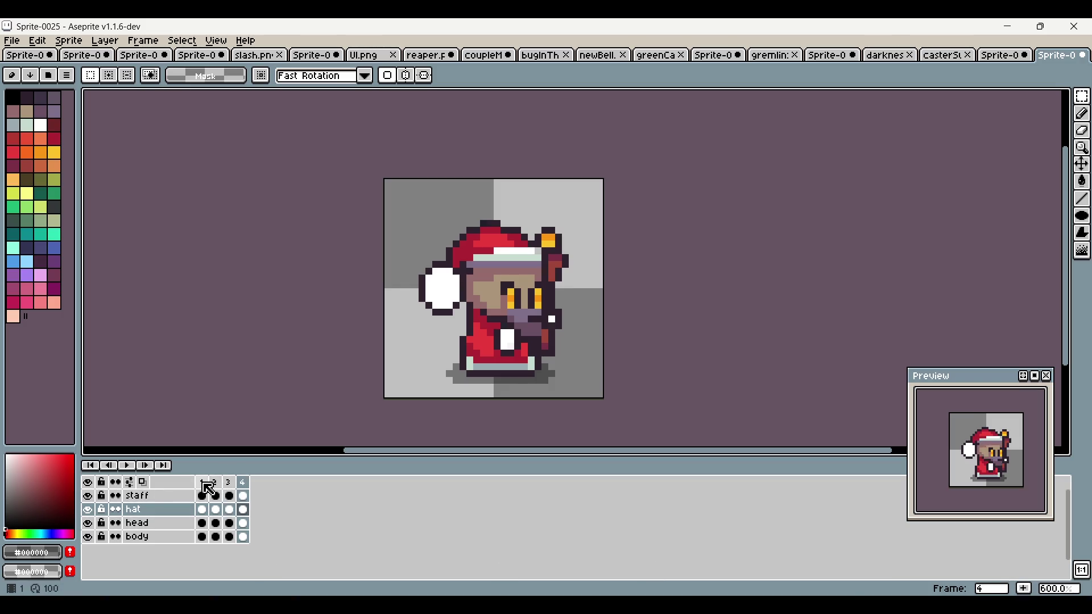
key(ctrl+z)
click(201, 482)
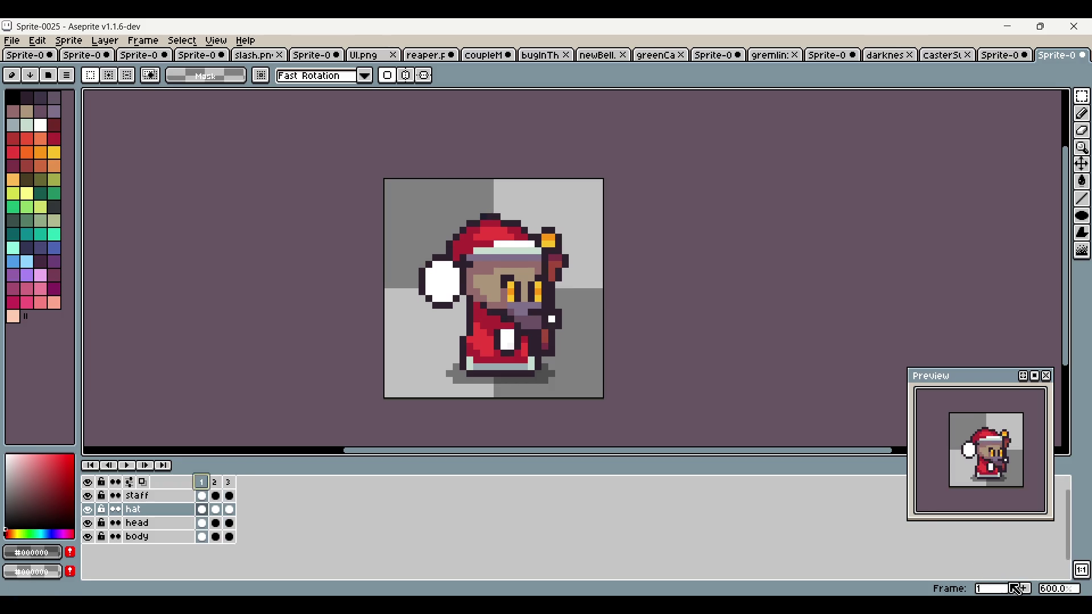
key(alt+n)
click(222, 484)
mouse_move(224, 493)
mouse_down()
mouse_move(247, 488)
mouse_move(232, 490)
mouse_up()
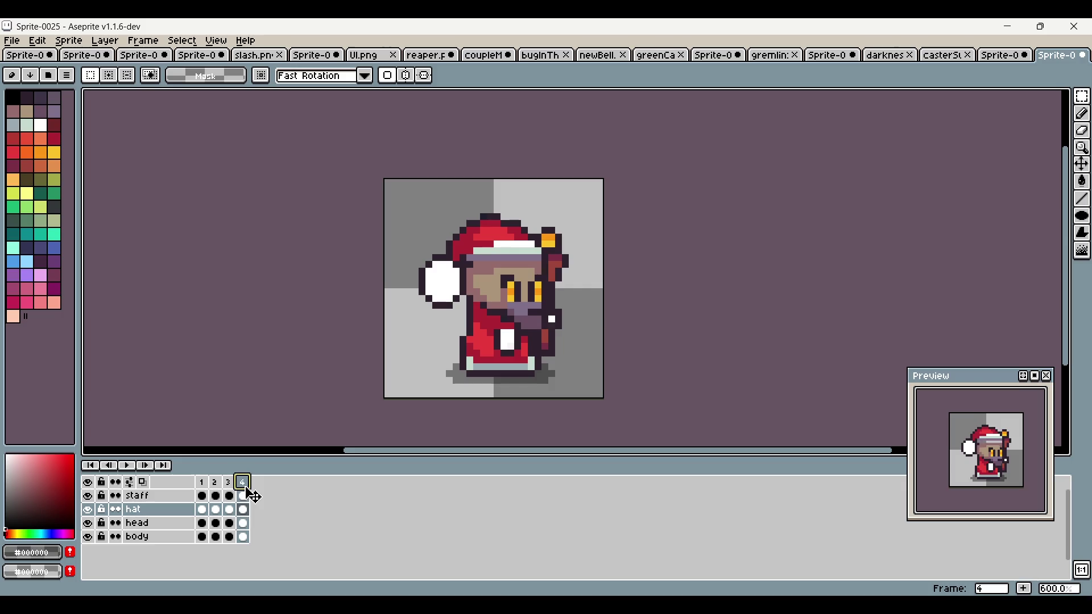
Step: Shift the hat down a pixel on frame 3 and review frames 1–2
click(207, 484)
click(211, 484)
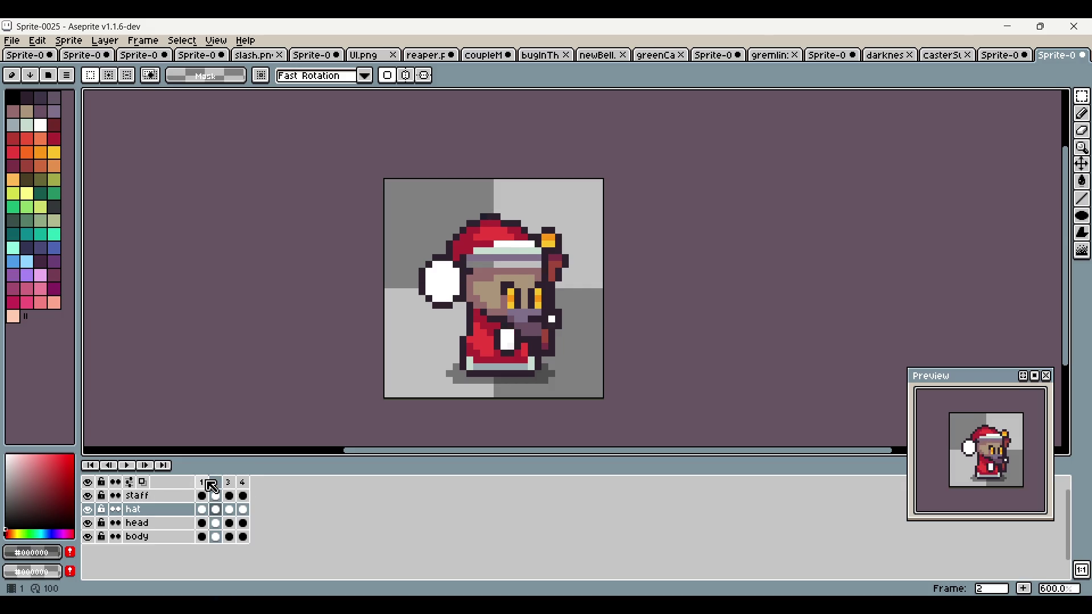
key(Right)
key(Right)
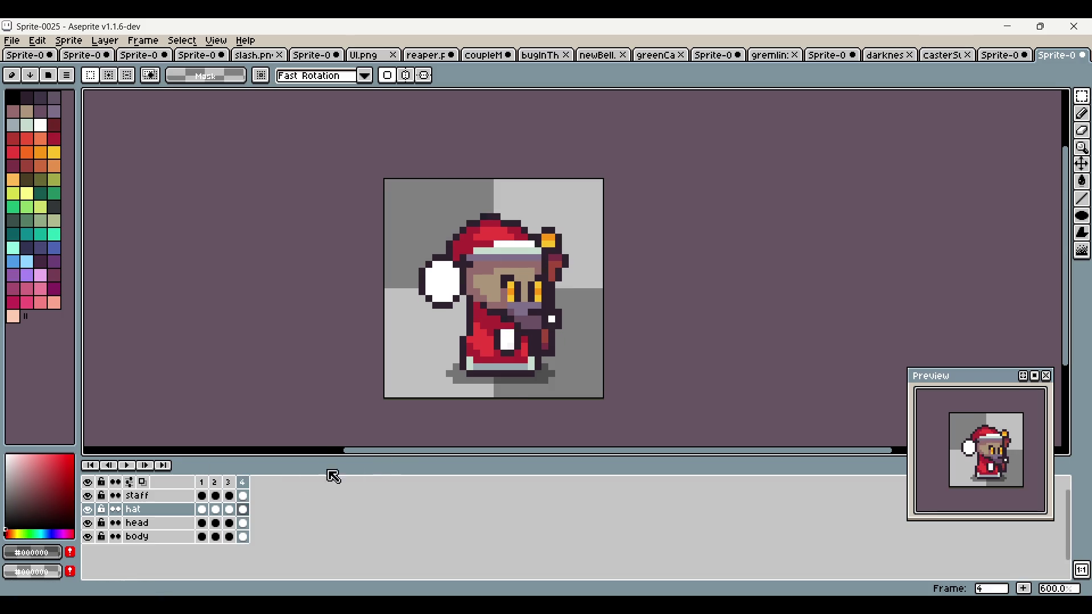
key(ctrl+a)
key(Down)
key(Down)
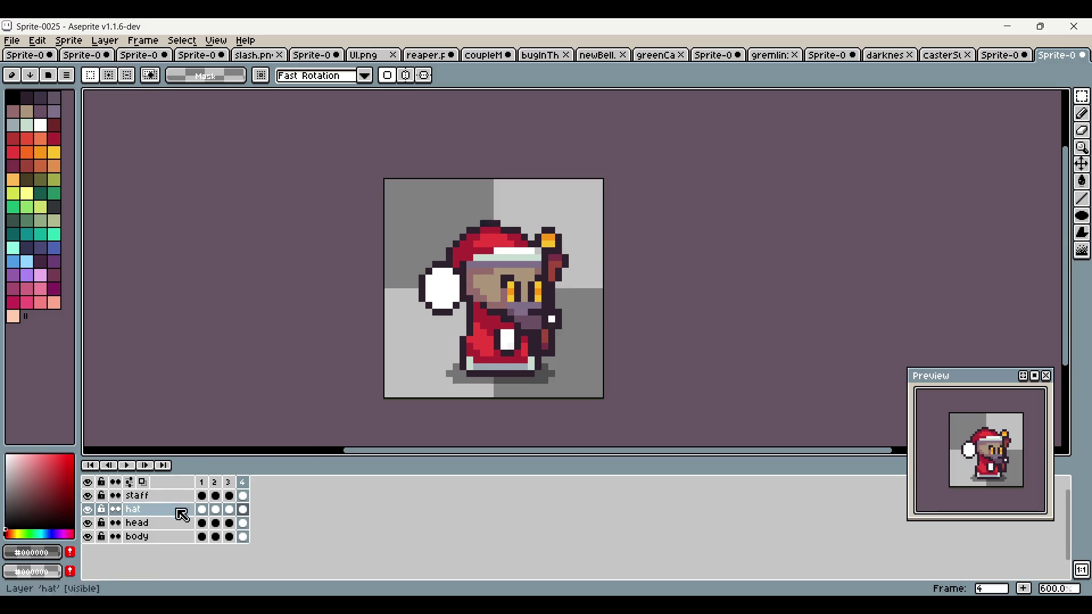
click(201, 483)
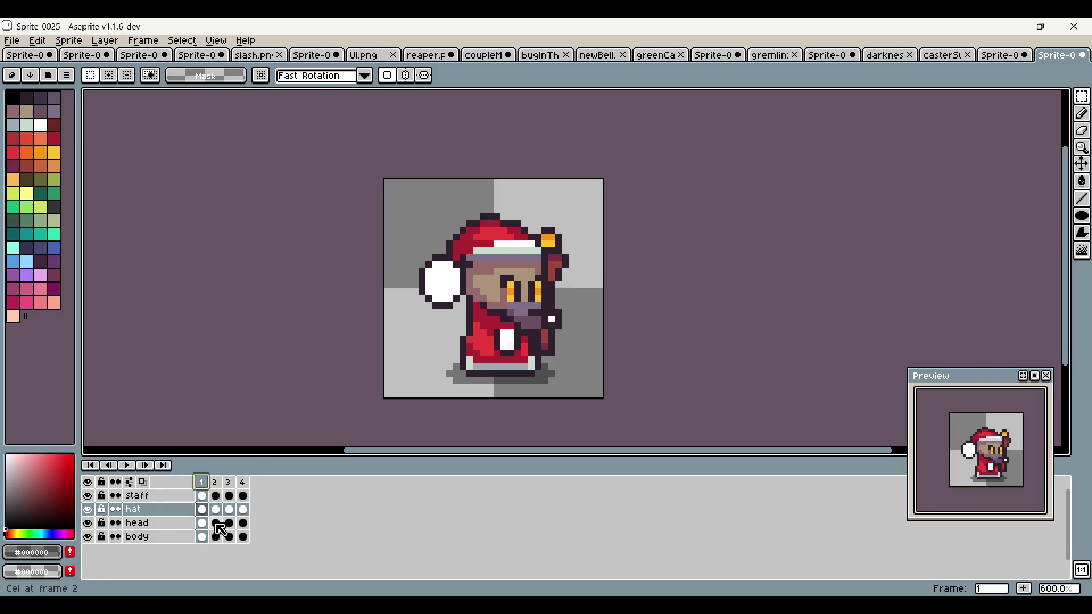
click(215, 484)
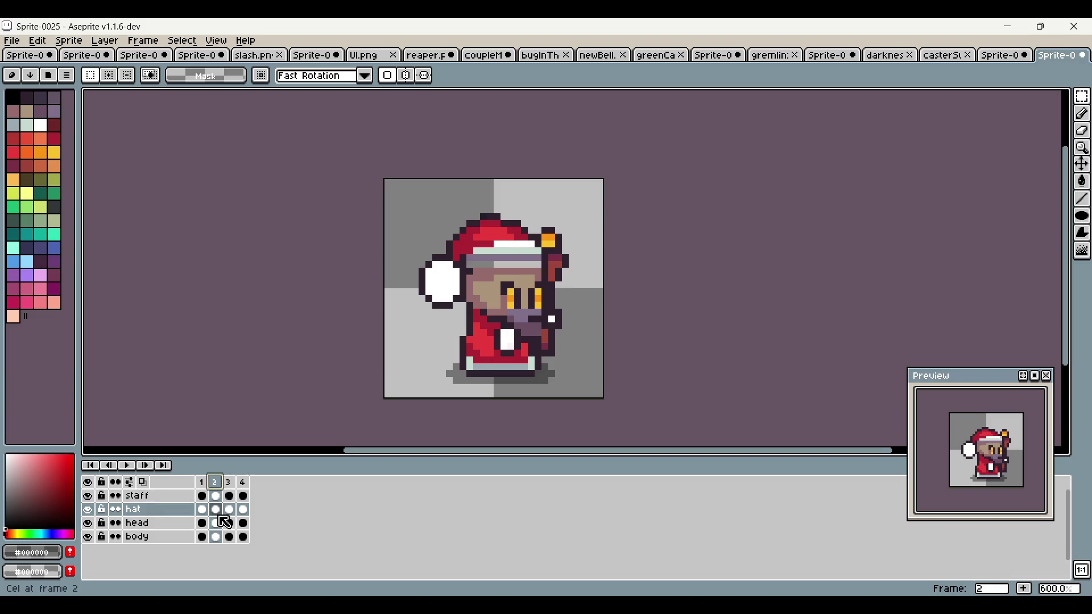
click(217, 538)
key(plus)
key(plus)
key(plus)
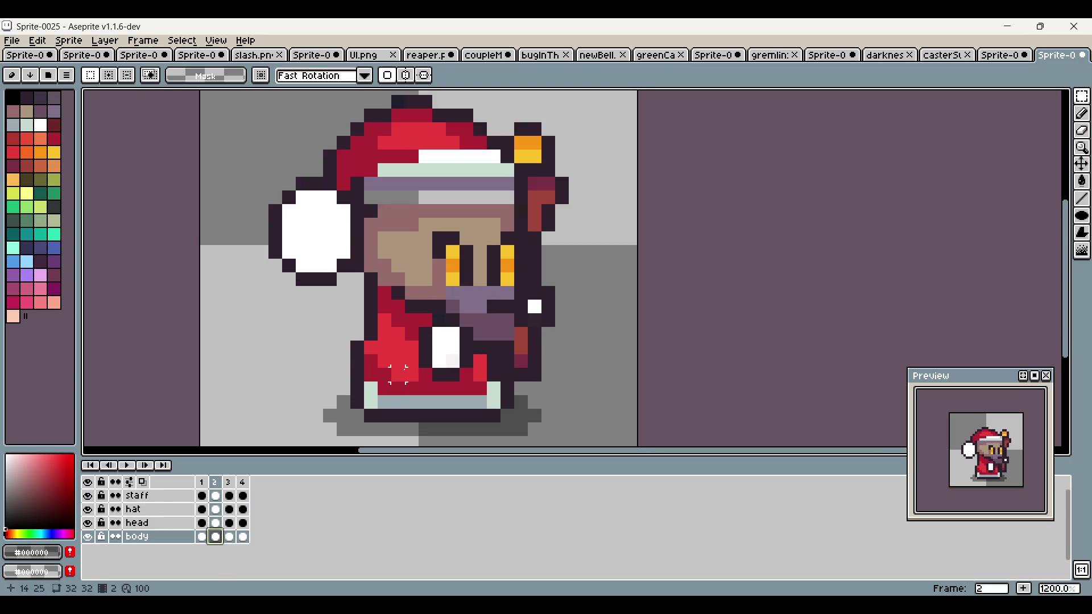
Step: On frame 2, move the white patch on the body down and commit it
click(203, 484)
click(215, 484)
mouse_move(503, 318)
mouse_down()
mouse_move(543, 350)
mouse_move(533, 362)
mouse_up()
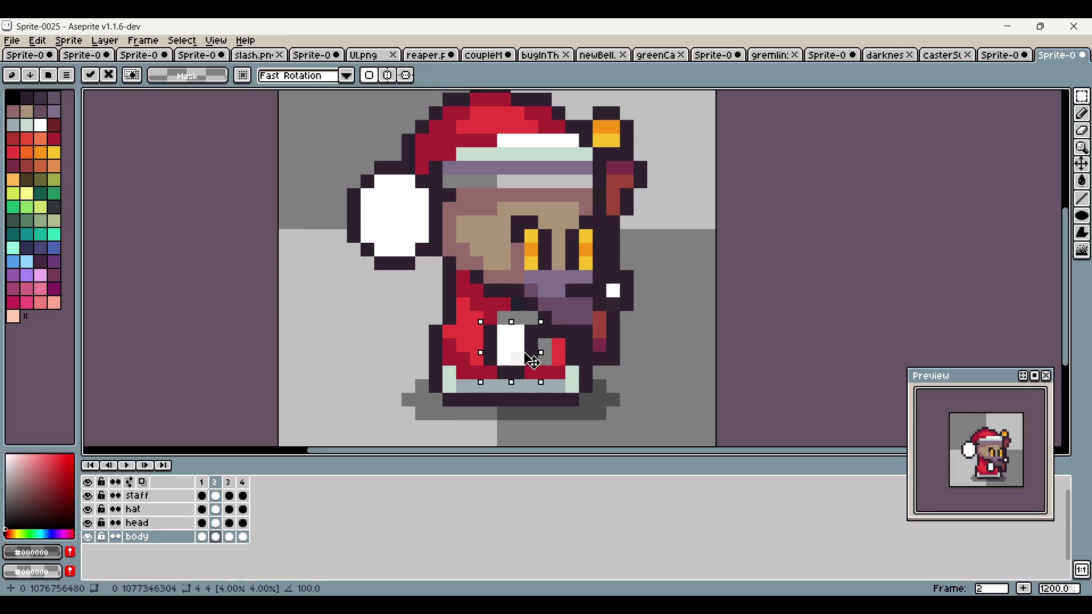
click(708, 236)
Step: On frame 3, select the white body patch and lower it one pixel, then review frames 4, 1 and 2
click(229, 485)
mouse_move(503, 319)
mouse_down()
mouse_move(541, 354)
mouse_move(539, 367)
mouse_up()
click(750, 263)
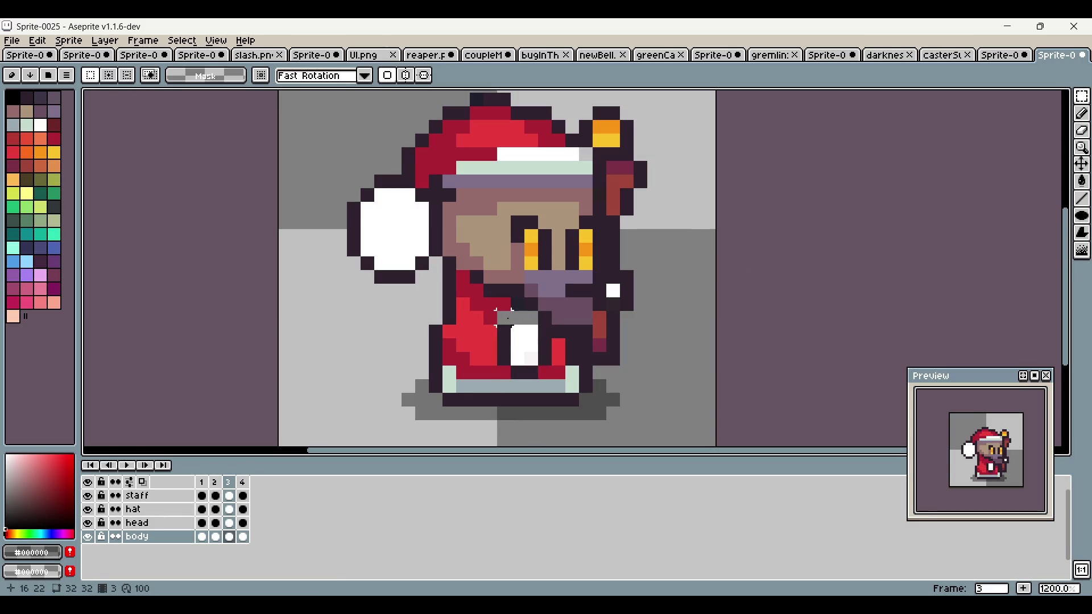
click(242, 484)
click(204, 484)
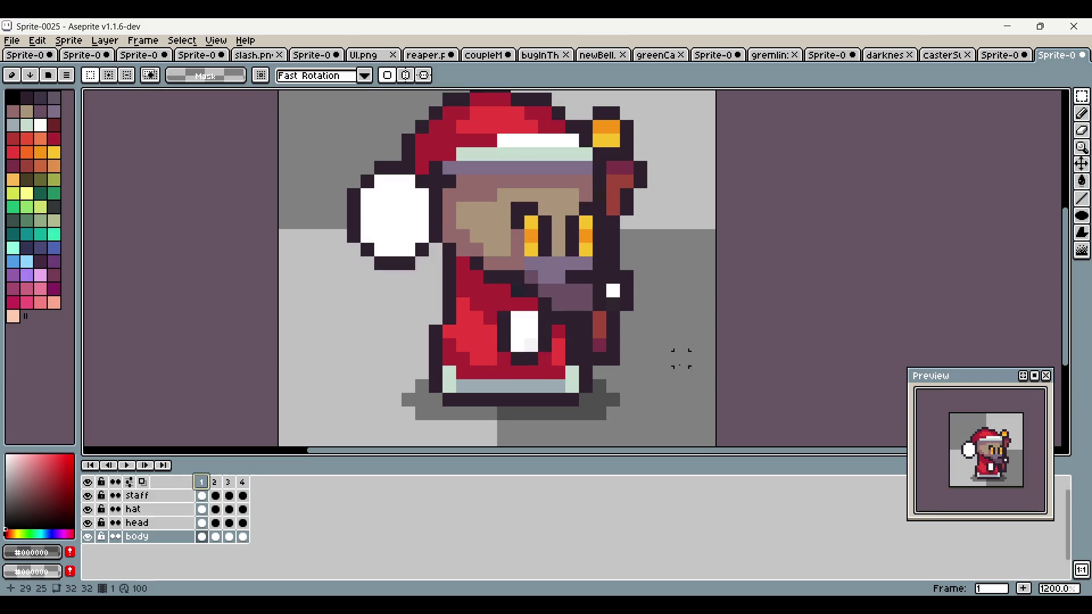
scroll(731, 312, down, 2)
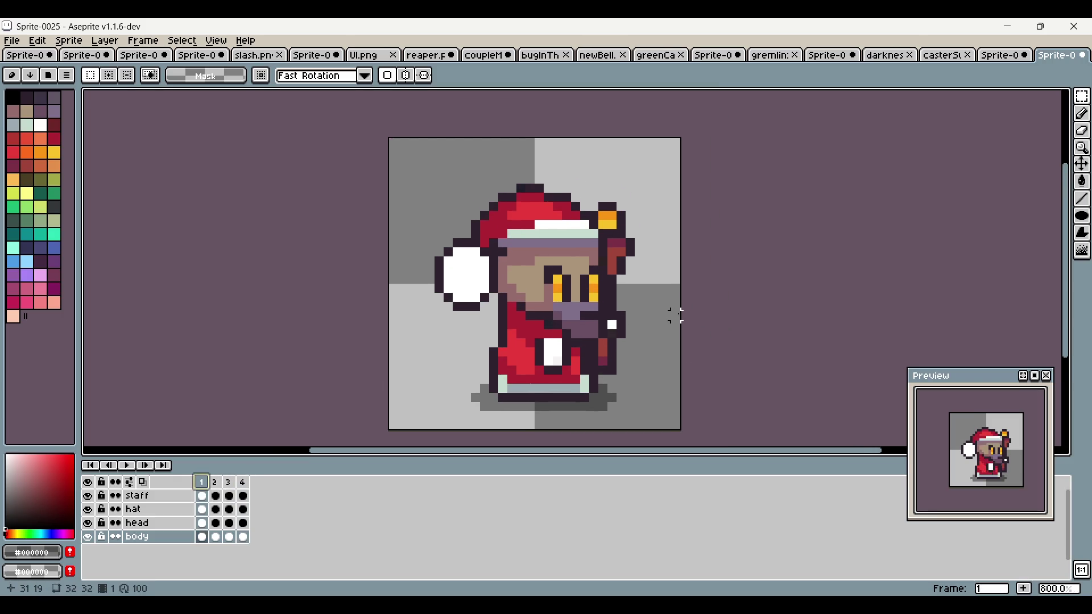
click(219, 483)
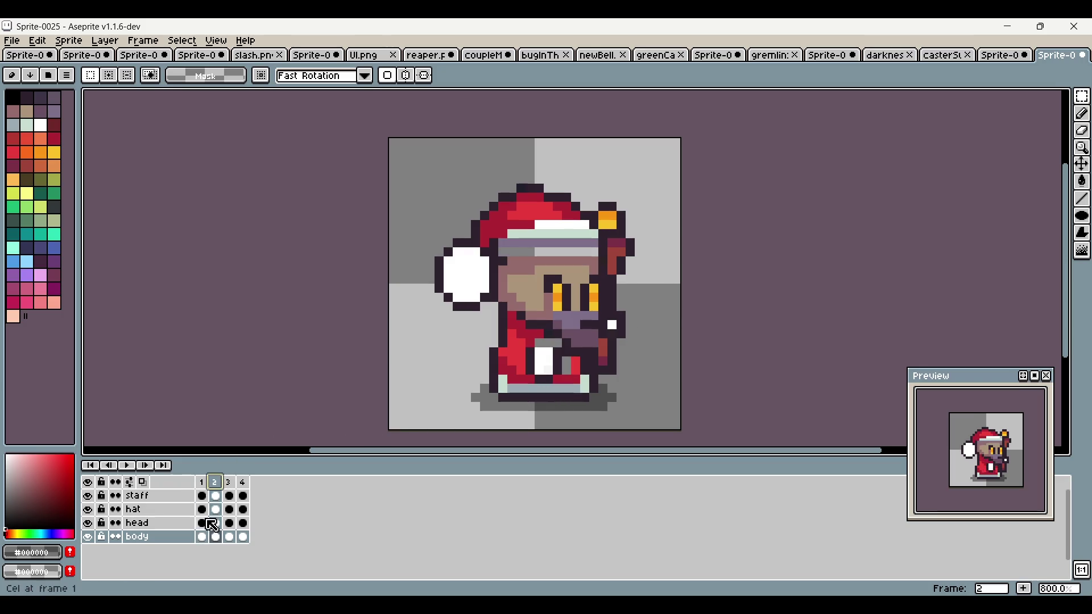
scroll(673, 324, right, 1)
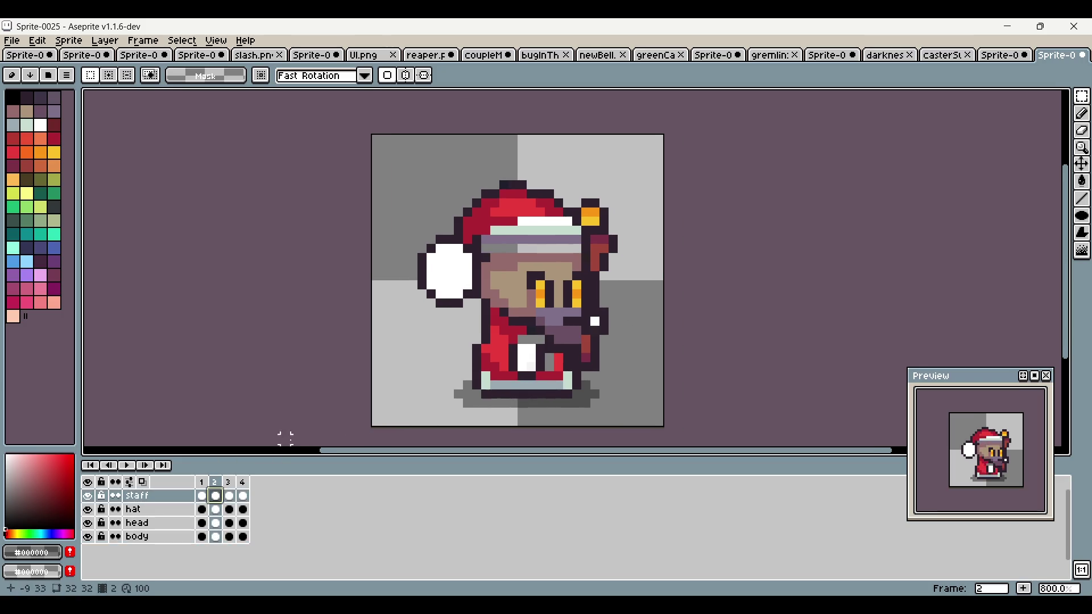
Step: Lower the staff on frame 3 by about two pixels and commit the new position
click(228, 483)
drag(591, 202, 592, 212)
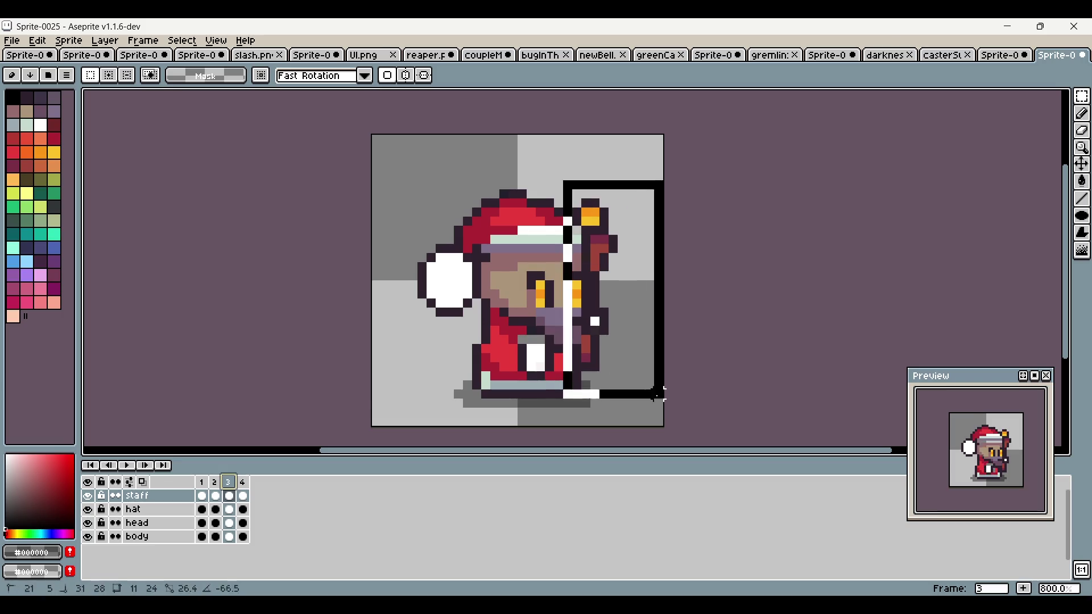
click(804, 230)
drag(558, 176, 558, 186)
click(812, 229)
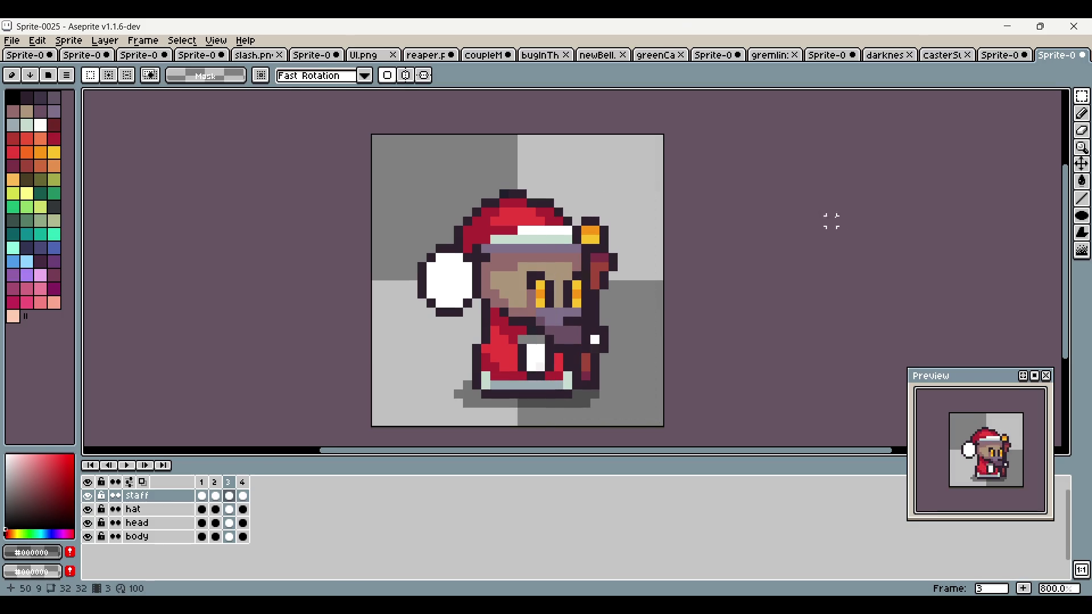
Step: Select the staff on frame 4, nudge it up and then down with the arrow keys, and commit
click(242, 483)
drag(597, 132, 658, 193)
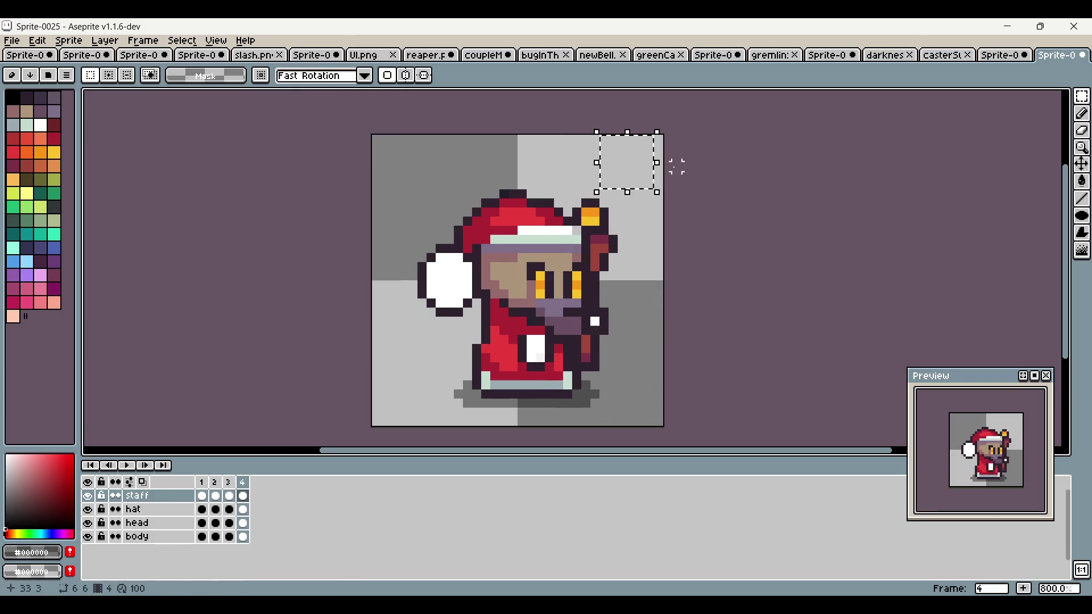
drag(488, 165, 649, 421)
key(Up)
click(840, 229)
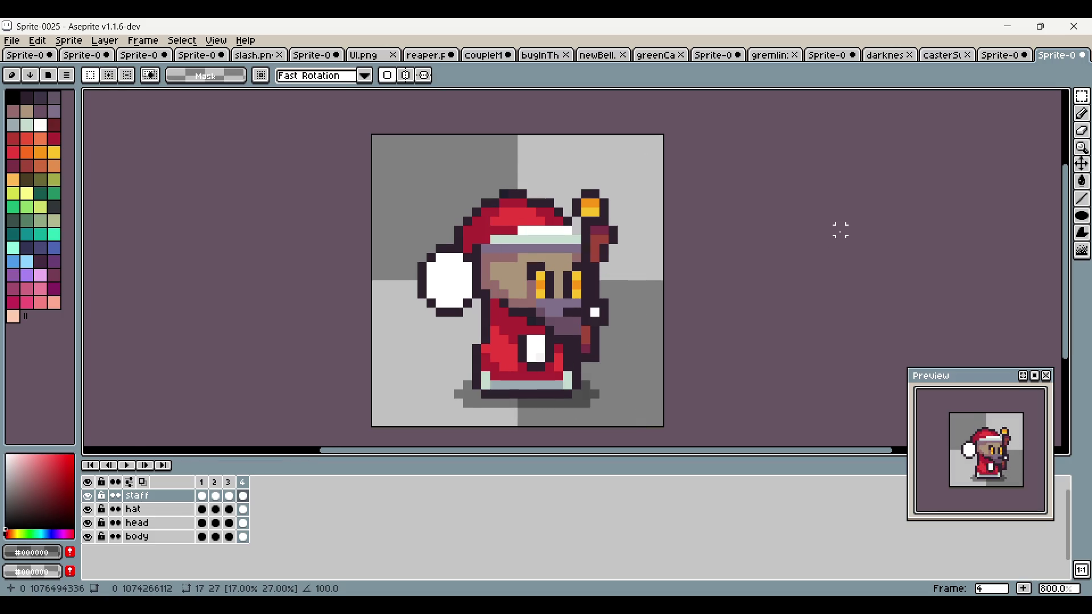
drag(506, 132, 657, 419)
key(Down)
key(Down)
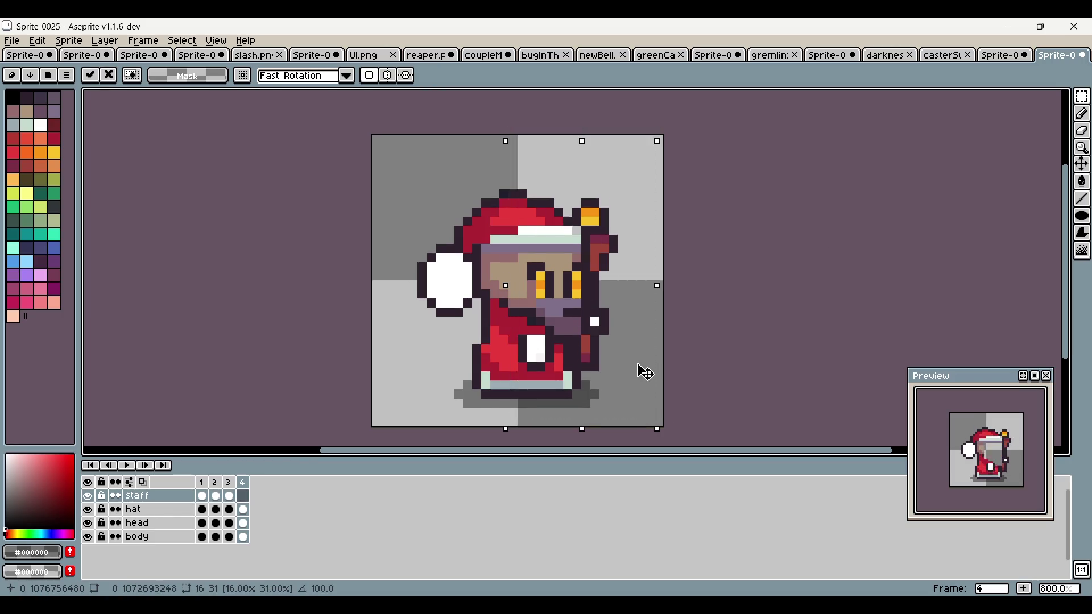
key(Return)
Step: Undo back to frame 3's staff, discard a trial tilt, drop the selection and pick the dark outline colour with Pencil
key(ctrl+z)
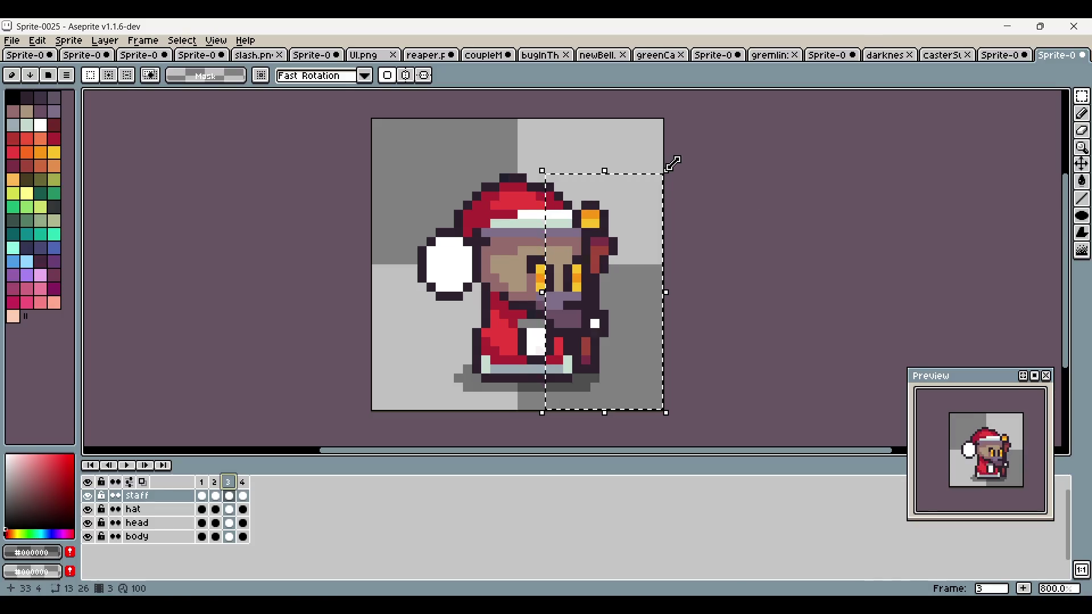
drag(682, 168, 679, 164)
click(768, 142)
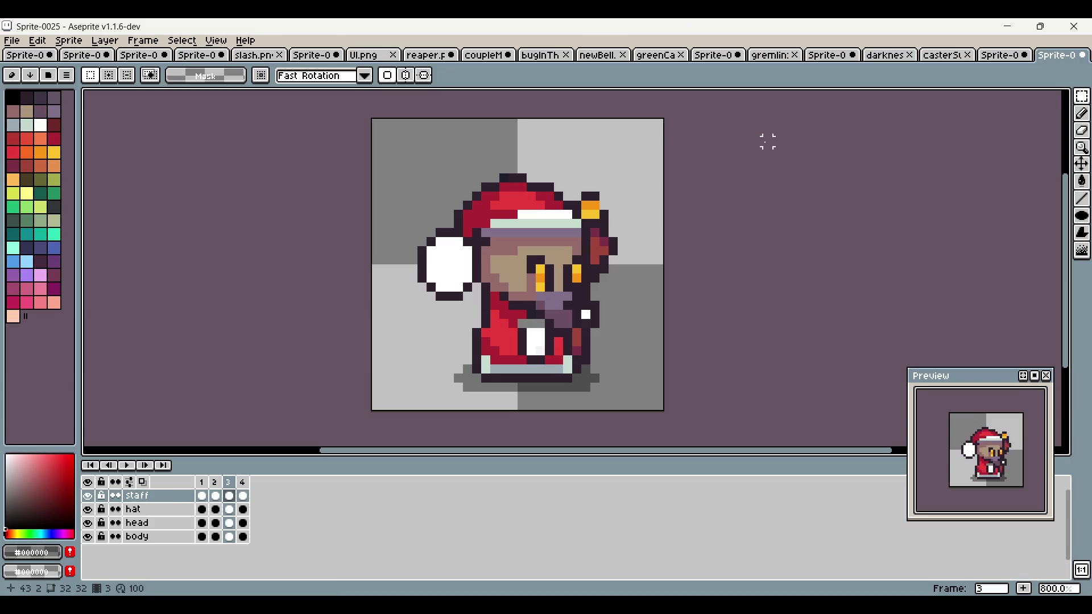
key(ctrl+z)
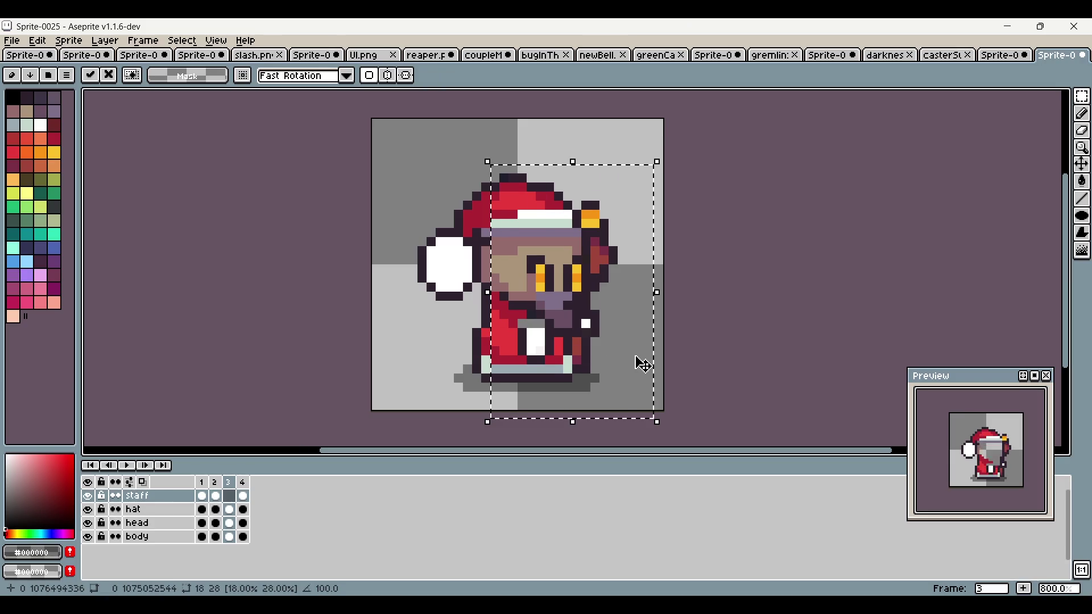
click(777, 251)
key(b)
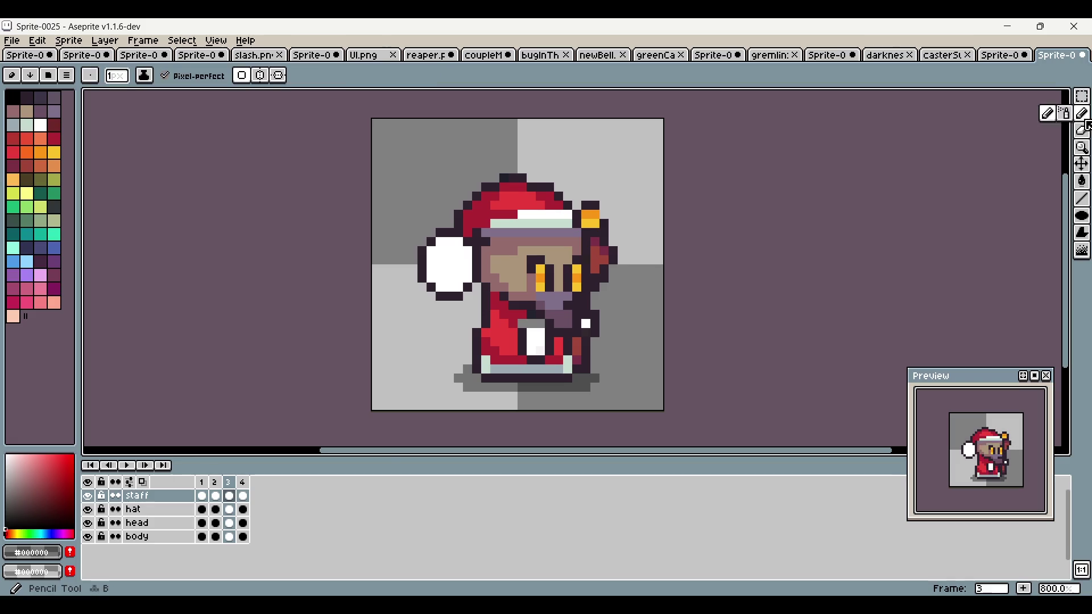
alt+click(604, 210)
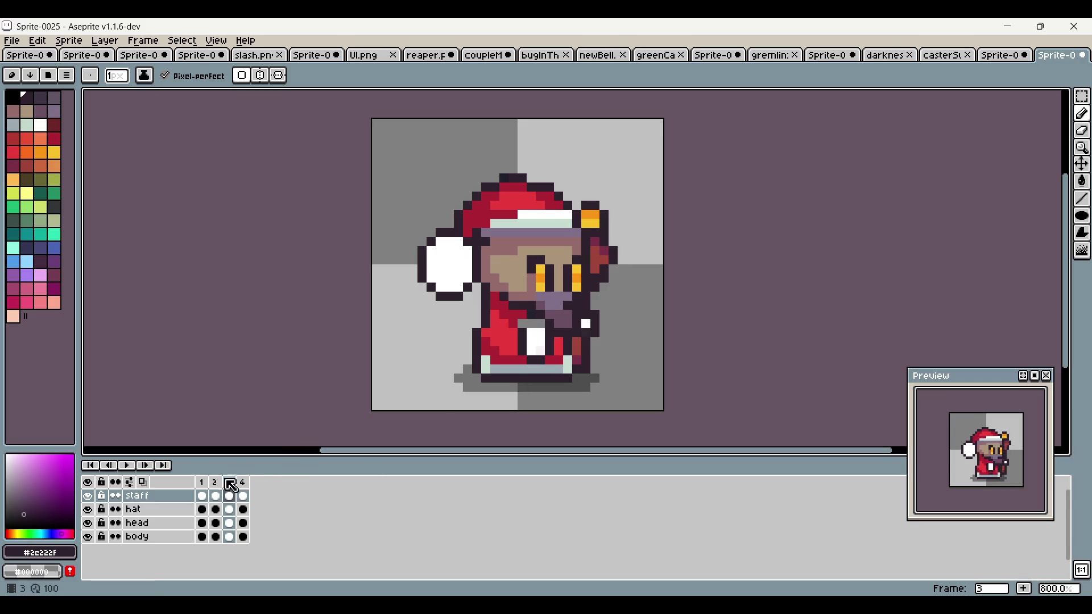
Step: Try darkening the row along the hat brim on frame 2, then undo it
click(211, 484)
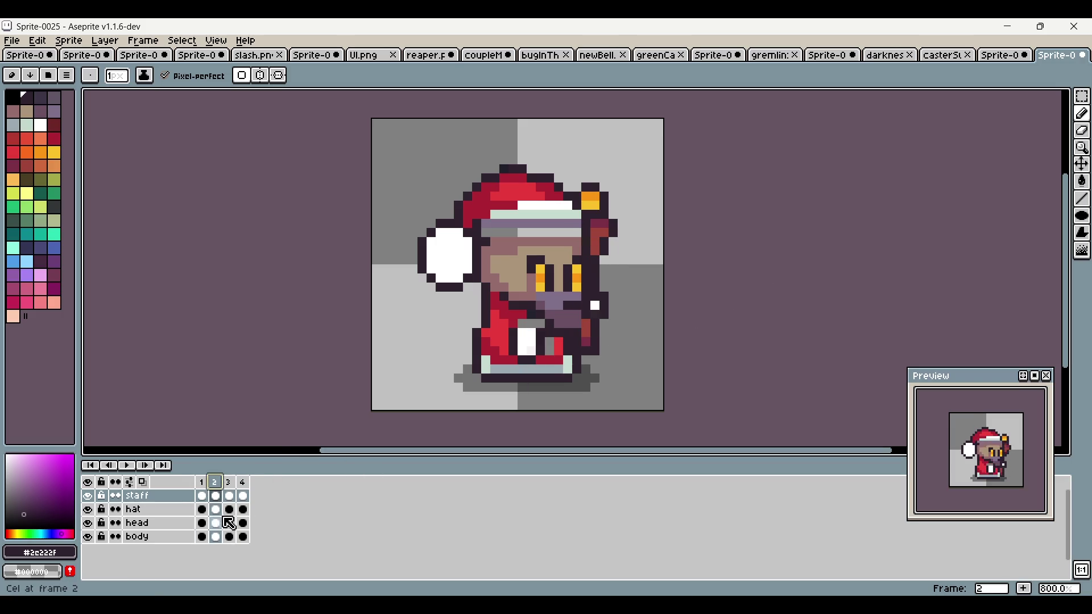
click(215, 509)
scroll(537, 270, up, 3)
key(alt)
drag(617, 193, 446, 205)
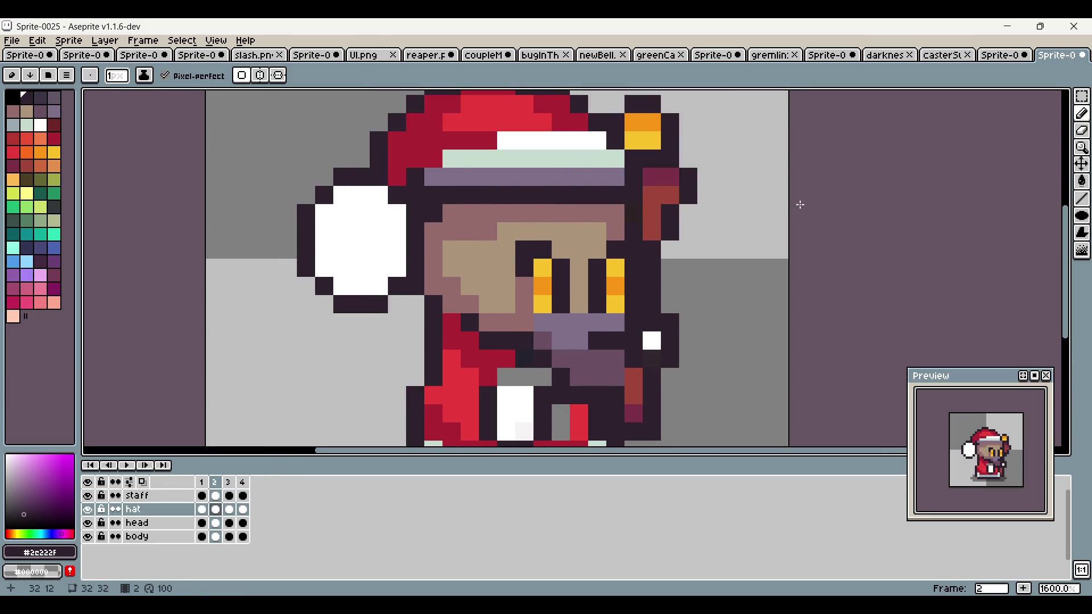
scroll(801, 205, down, 3)
scroll(808, 231, up, 3)
key(alt)
key(ctrl)
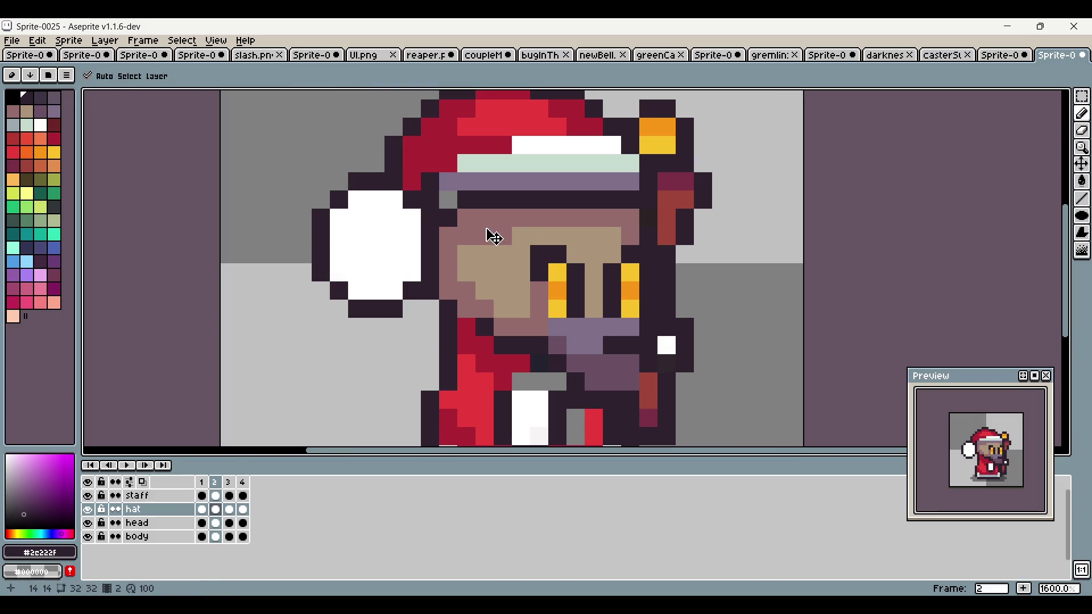
key(ctrl+z)
Step: On the head layer, paint the row under the brim mauve and add tan face pixels below it
alt+click(484, 236)
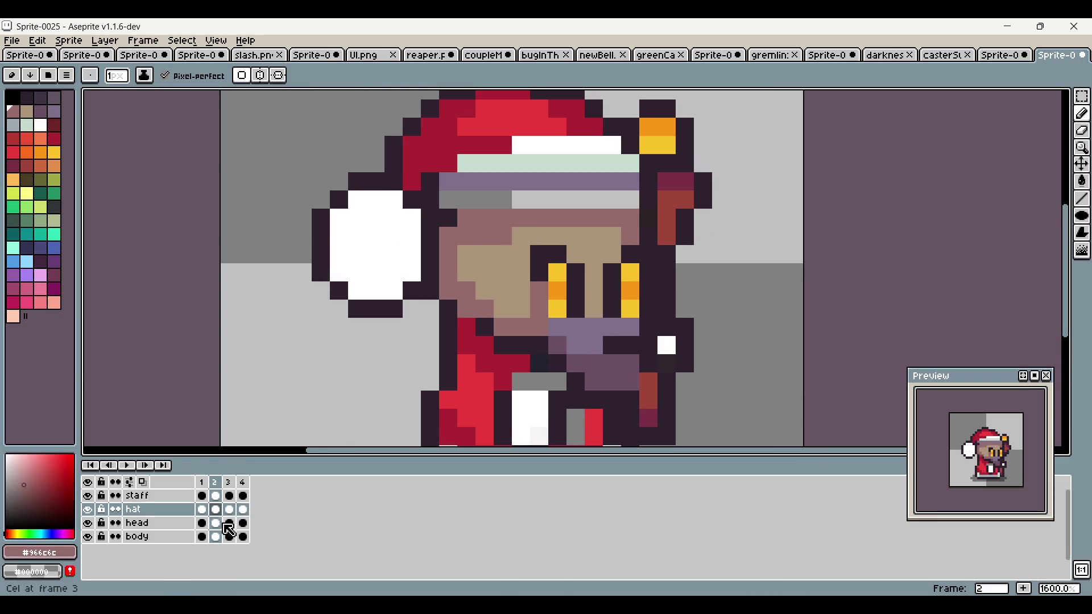
click(216, 523)
drag(467, 201, 618, 202)
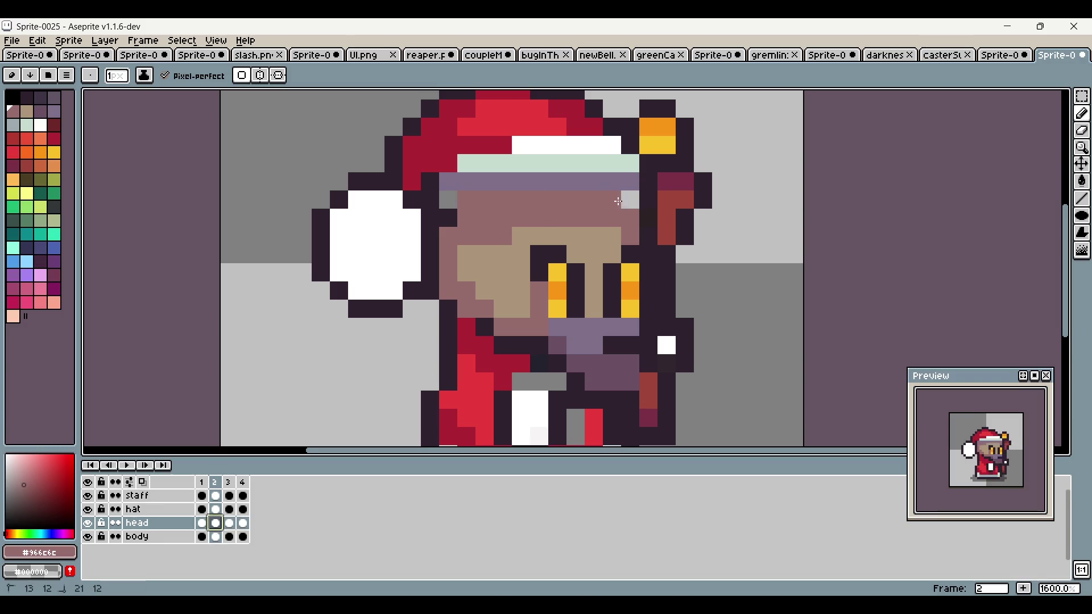
alt+click(532, 227)
drag(449, 200, 624, 203)
key(ctrl+z)
drag(481, 235, 516, 217)
scroll(585, 229, down, 4)
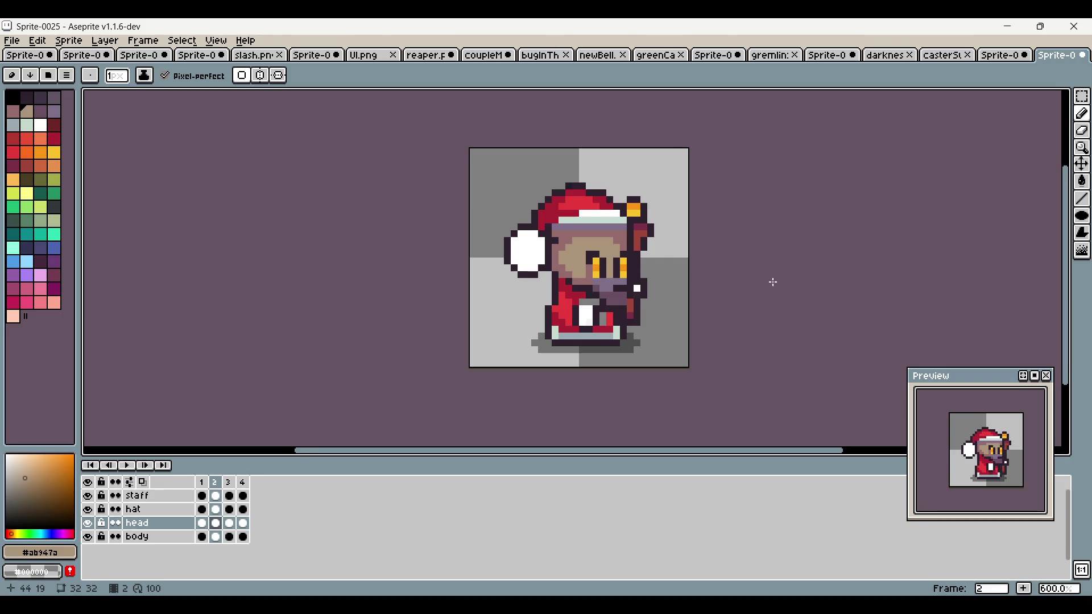
scroll(727, 280, up, 1)
alt+click(498, 242)
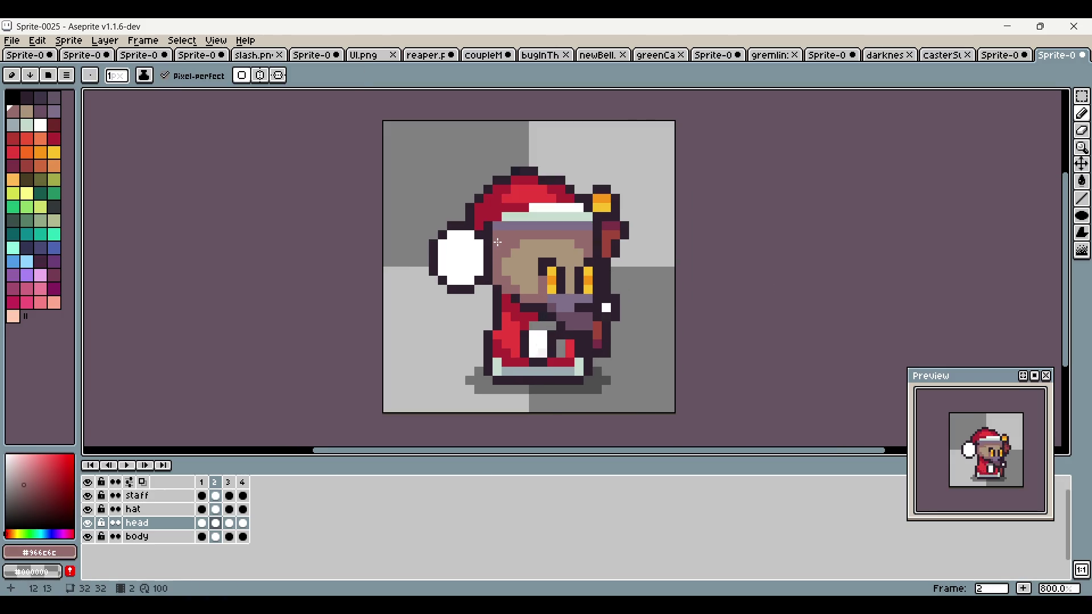
Step: Compare frame 2 with frame 1 and sample the dark outline and mauve skin colours
click(201, 482)
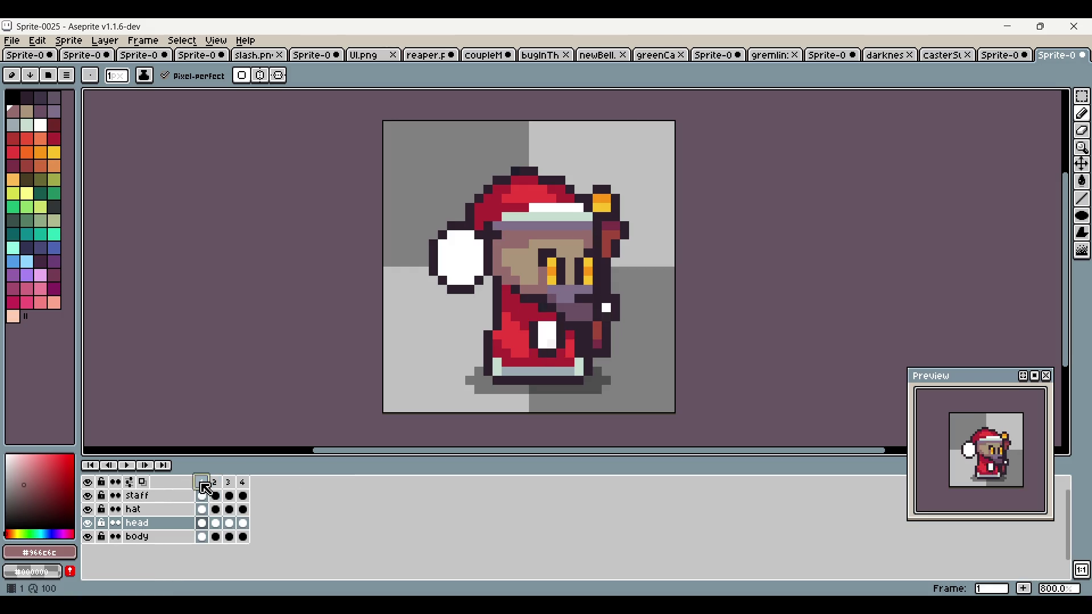
click(215, 483)
scroll(525, 252, up, 3)
alt+click(473, 228)
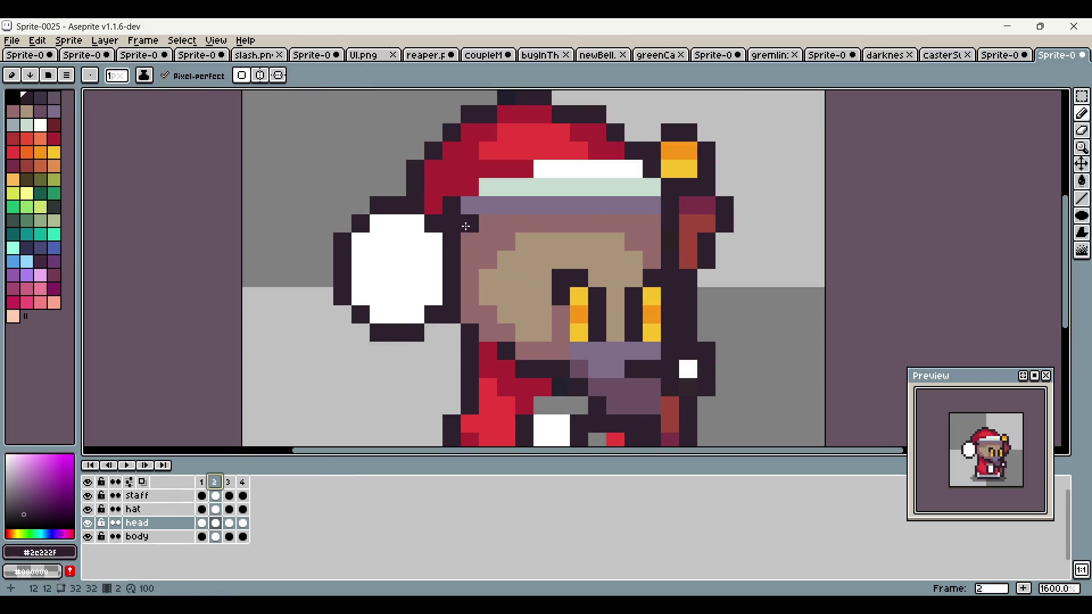
scroll(676, 264, down, 4)
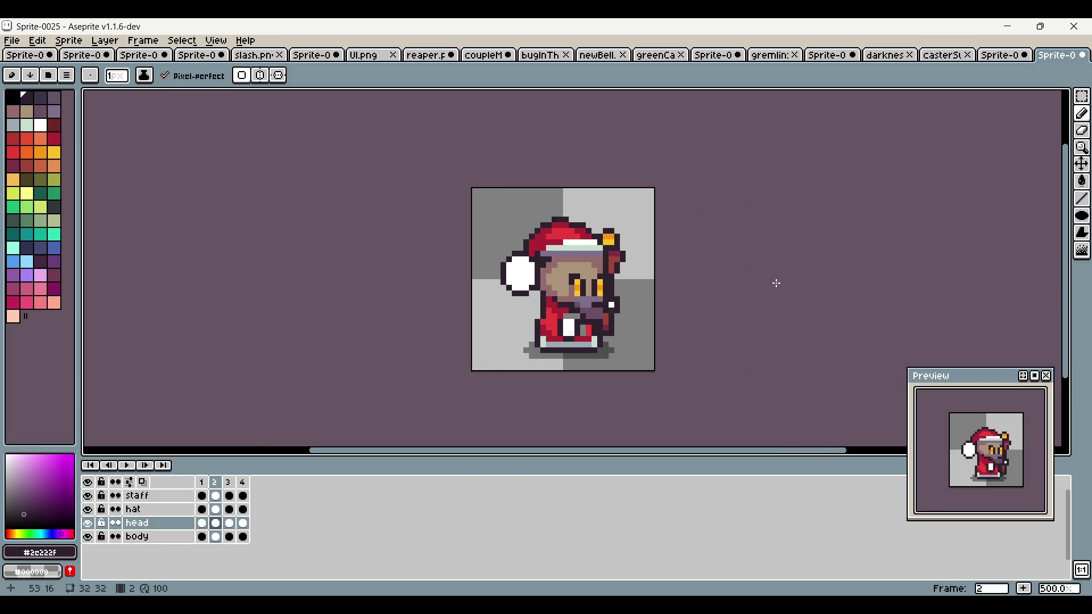
scroll(589, 271, up, 4)
alt+click(483, 256)
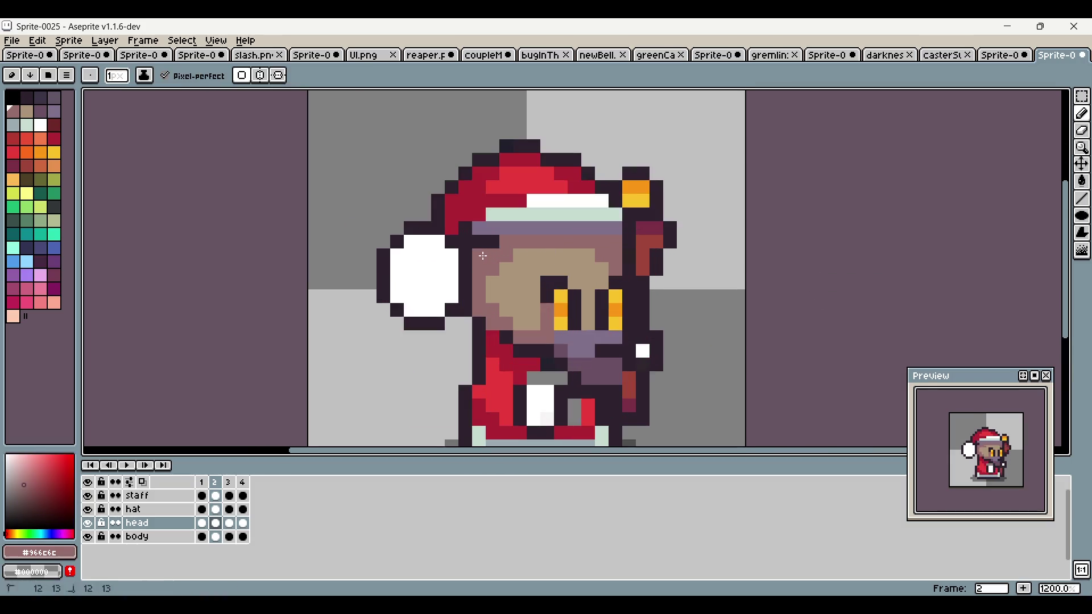
scroll(745, 200, right, 1)
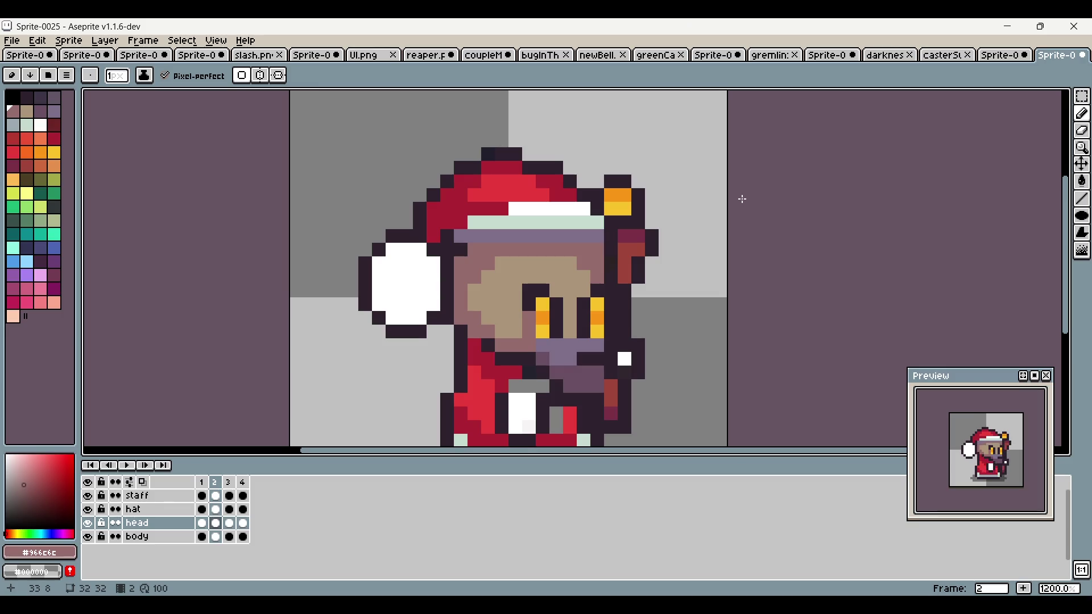
Step: Flip between frames 1, 2 and 3 to compare the caster's poses
click(228, 483)
click(218, 484)
click(229, 483)
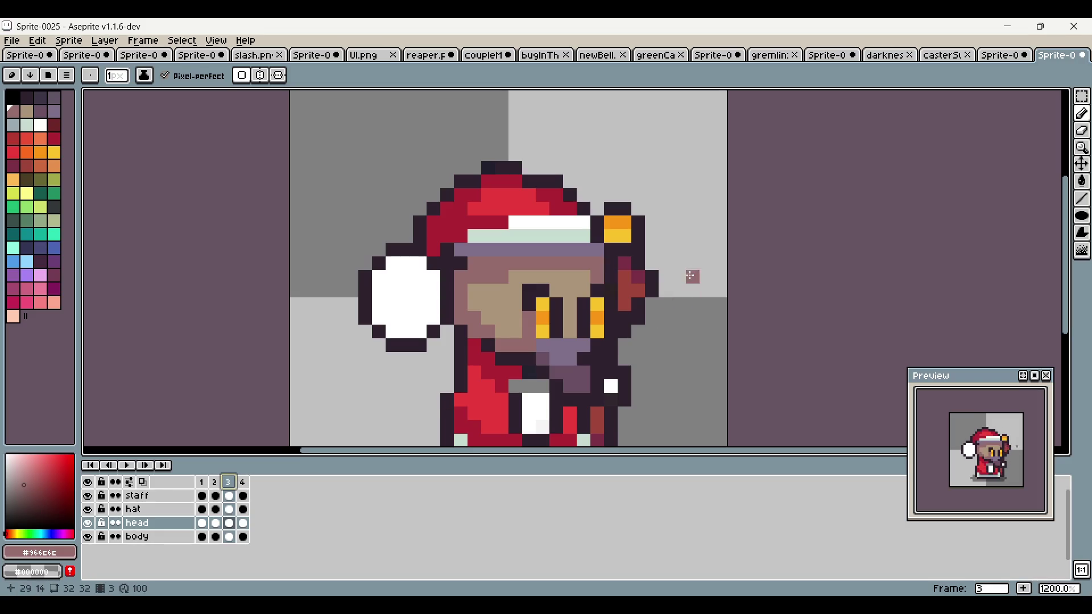
click(215, 483)
click(201, 483)
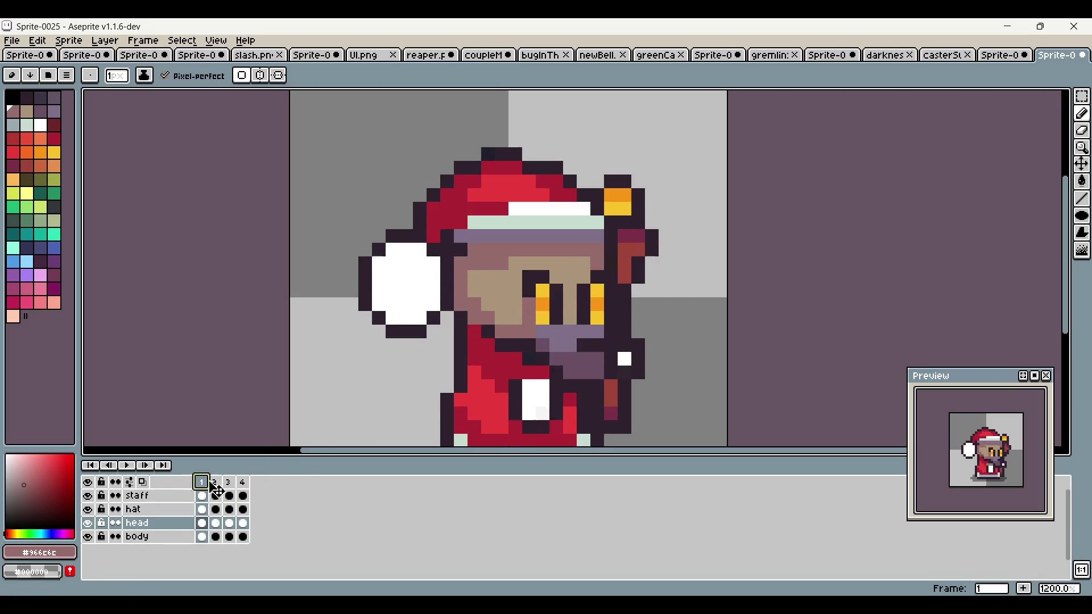
click(215, 483)
click(228, 483)
click(215, 483)
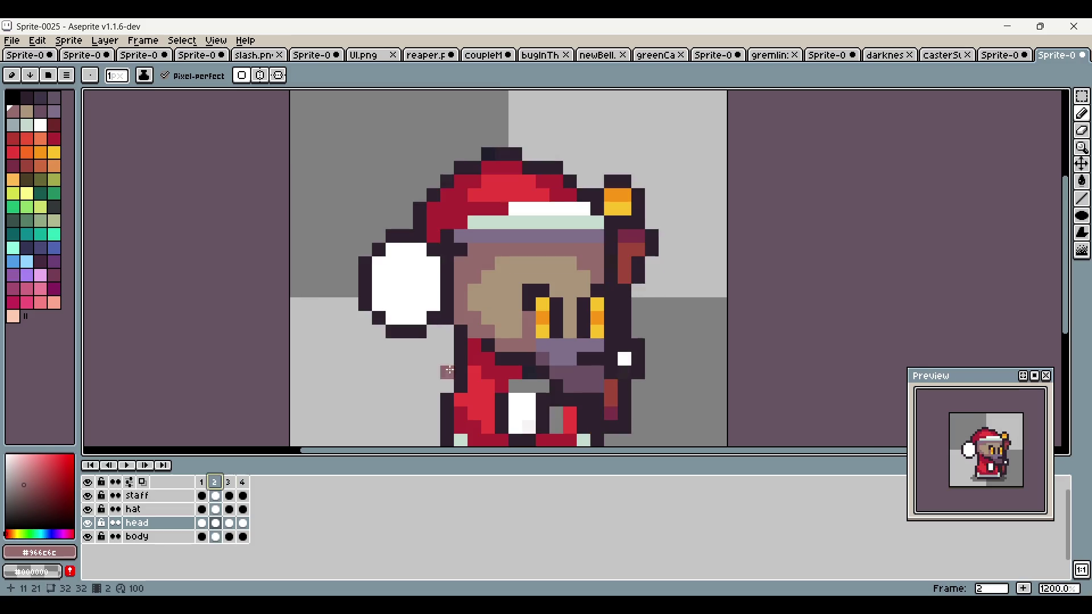
scroll(530, 337, up, 3)
Step: Redraw both eyes one pixel higher using yellow and dark outline pixels
key(alt)
alt+click(565, 263)
click(556, 244)
alt+click(580, 268)
click(583, 245)
click(556, 217)
click(529, 216)
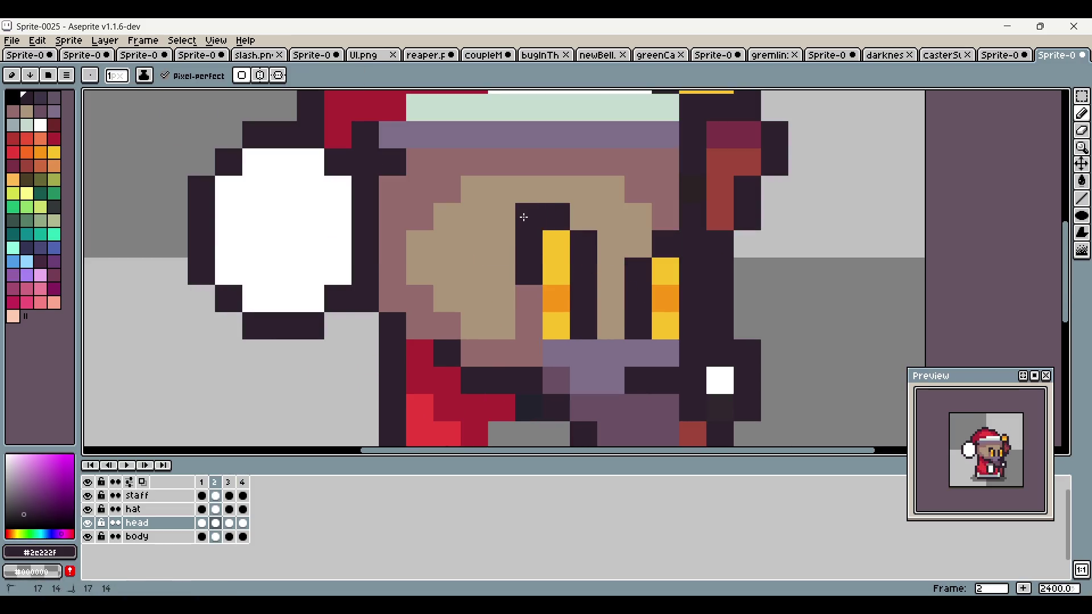
click(666, 217)
alt+click(667, 271)
click(666, 244)
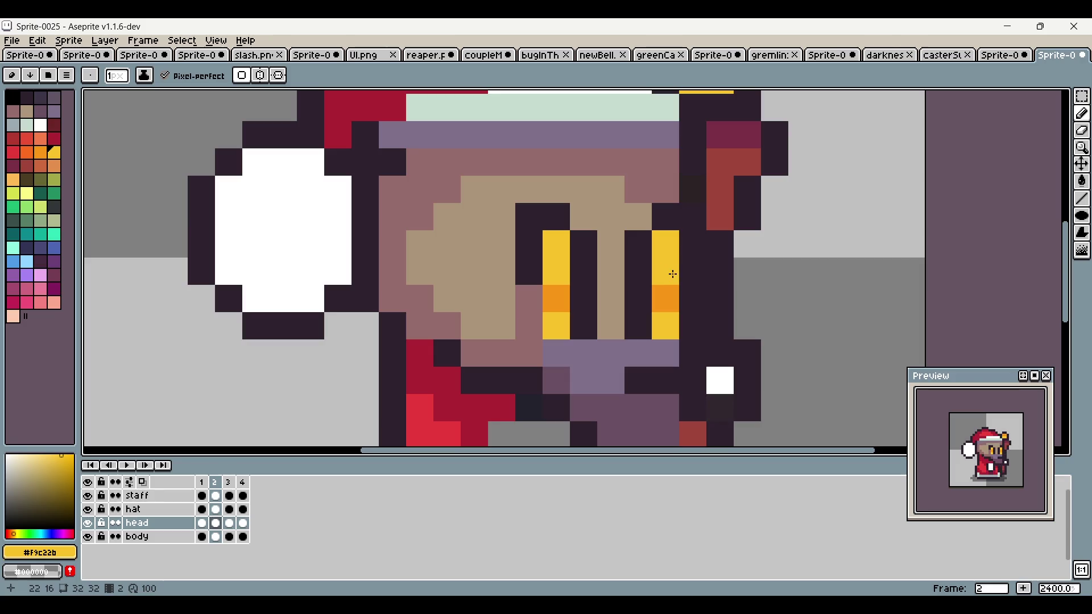
Step: Add a yellow pixel to the boot sole, then select the hat layer on frame 2
scroll(668, 267, down, 3)
mouse_move(871, 264)
mouse_down()
mouse_move(773, 242)
mouse_move(729, 266)
mouse_up()
scroll(498, 370, up, 1)
click(499, 370)
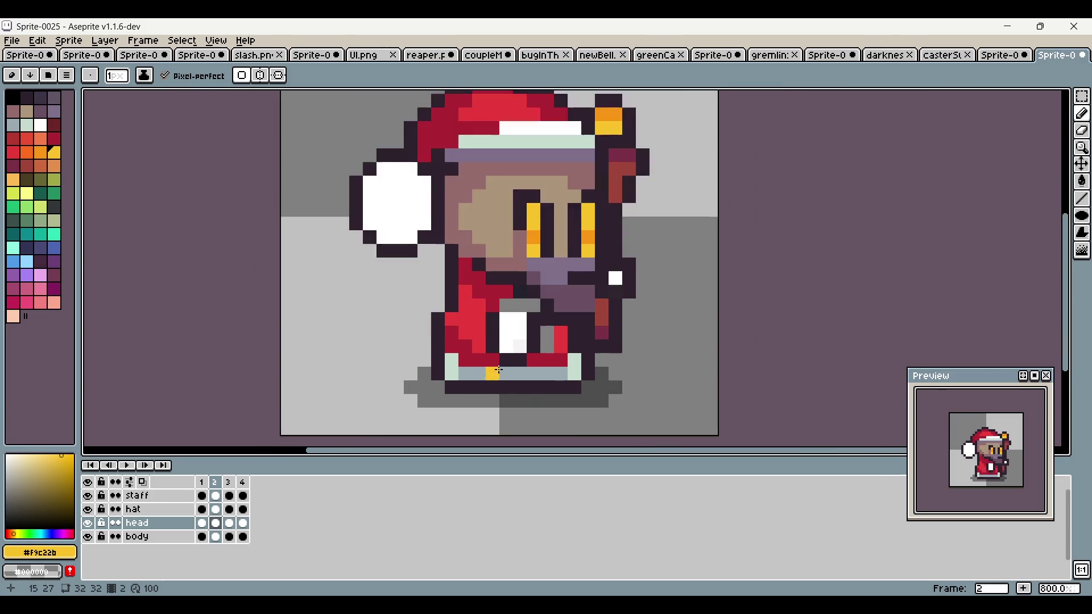
scroll(510, 355, up, 1)
click(216, 511)
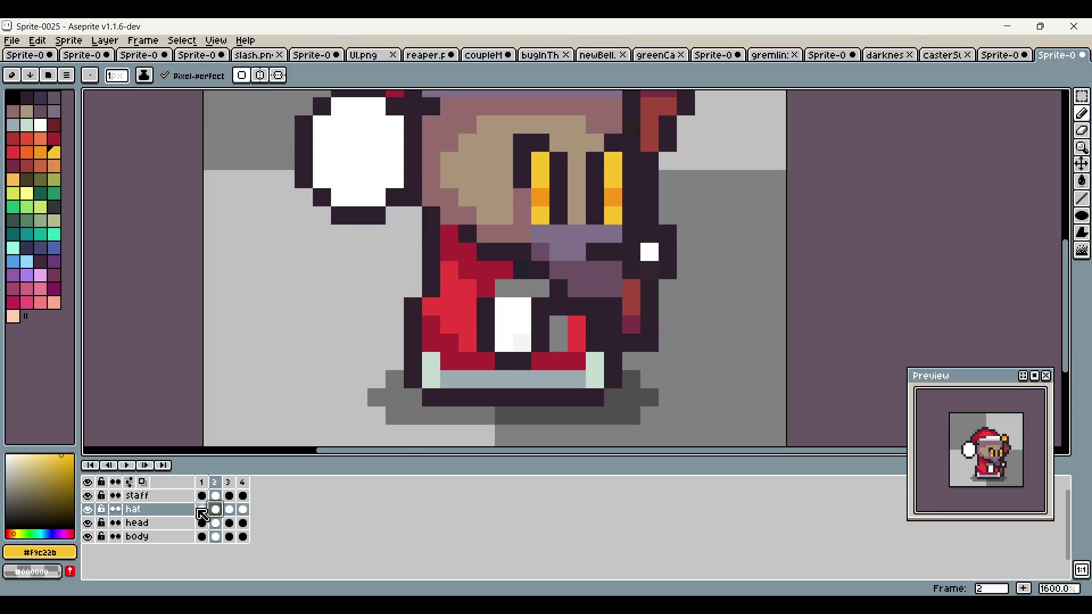
Step: On the body layer, recolour grey leg pixels bright red and dark red
click(222, 535)
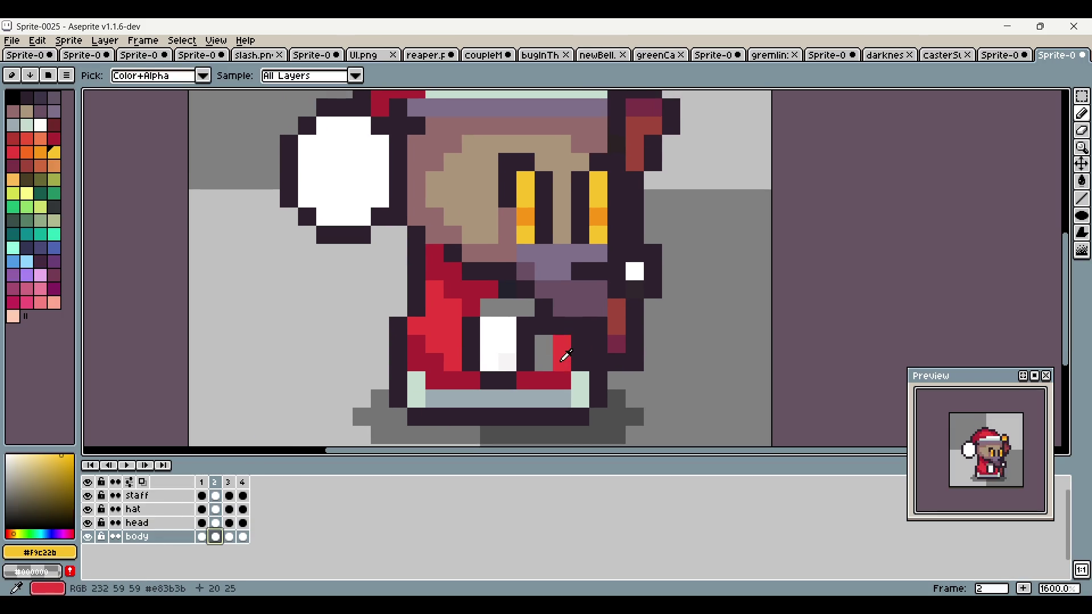
alt+click(563, 360)
click(545, 345)
alt+click(546, 380)
click(562, 344)
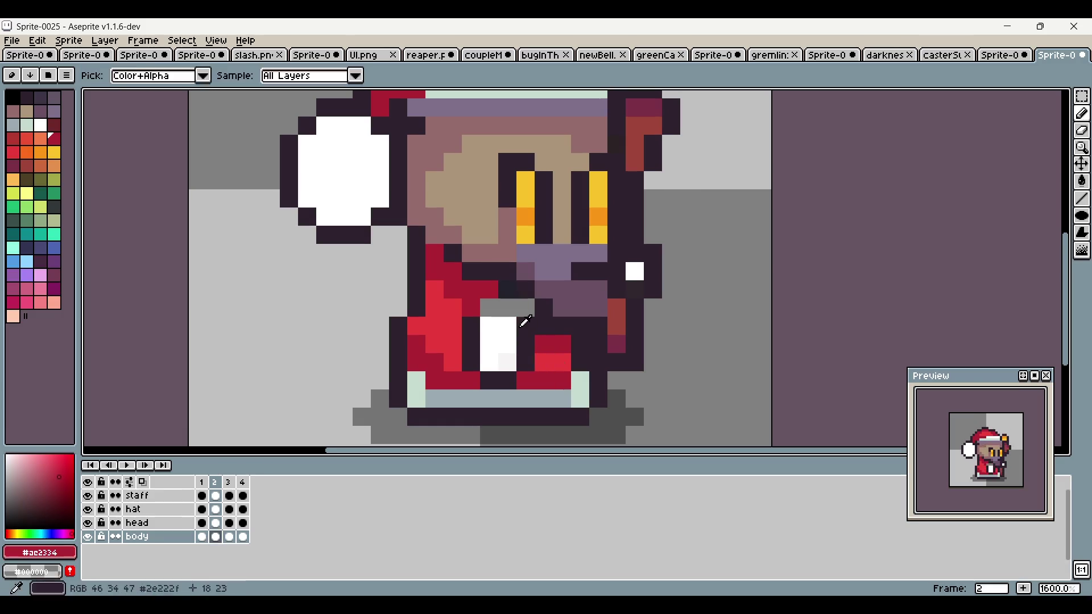
alt+click(524, 324)
Step: Paint frame 2's grey chest pixels white, undo a stray dark pixel, and choose the pale grey-blue colour
click(489, 308)
alt+click(507, 317)
drag(508, 308, 526, 318)
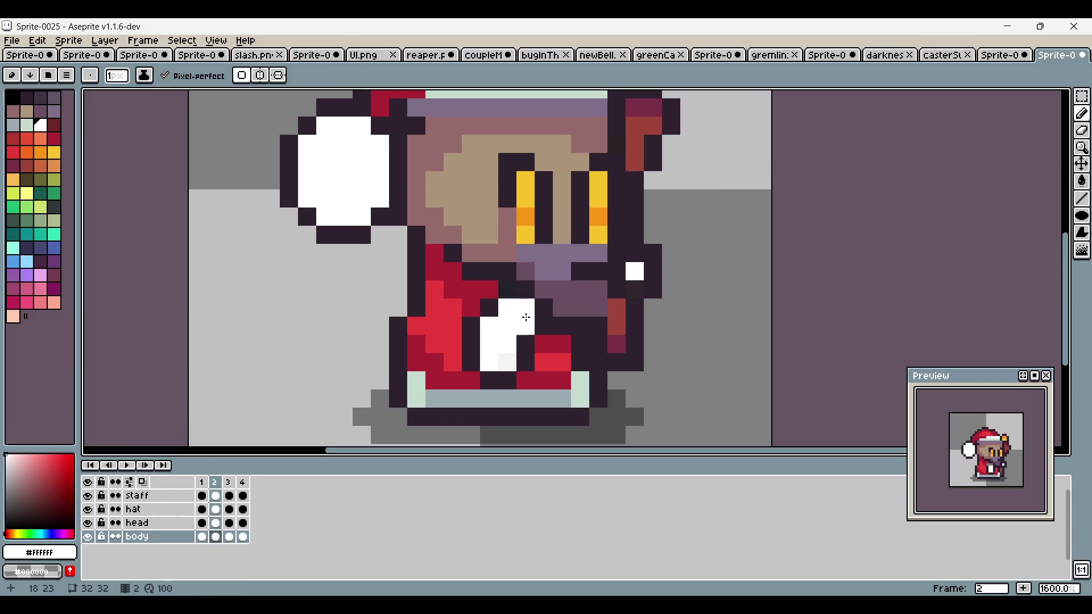
scroll(551, 347, down, 3)
scroll(588, 330, up, 3)
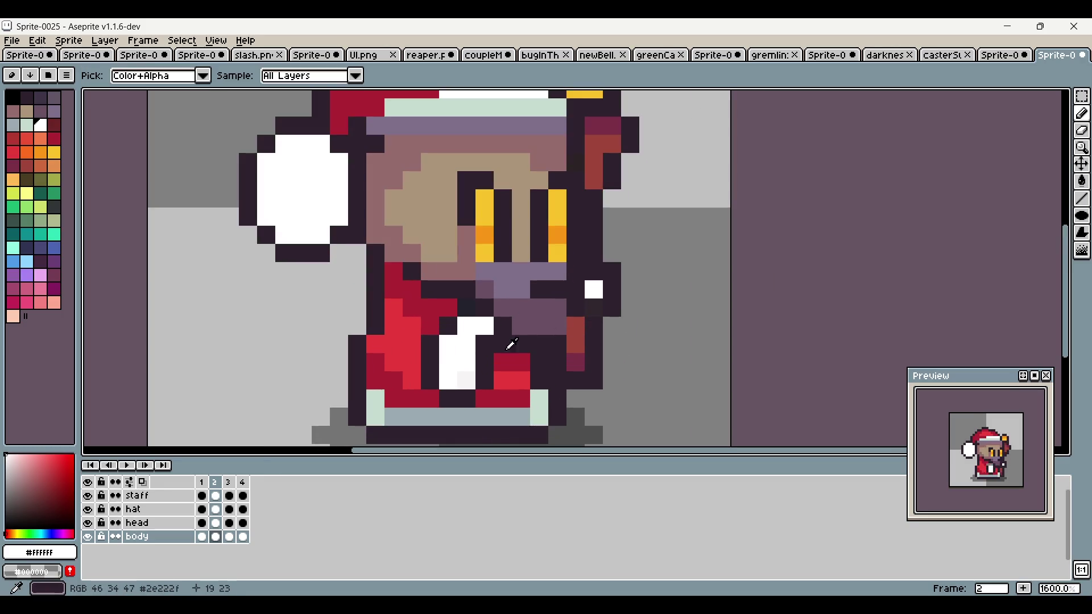
alt+click(507, 341)
click(483, 330)
key(ctrl+z)
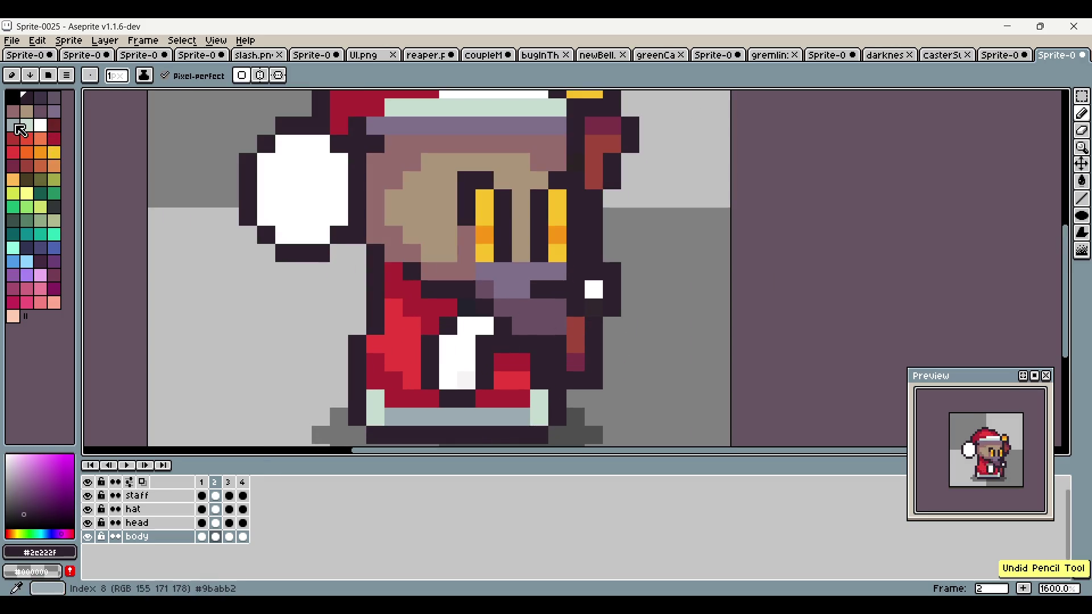
click(13, 124)
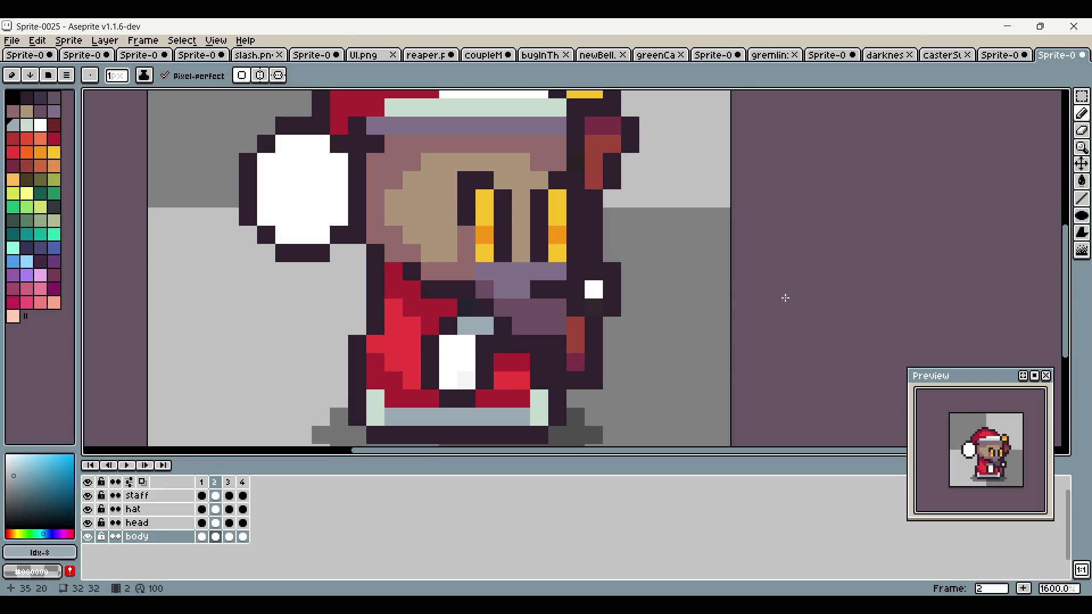
scroll(785, 299, down, 1)
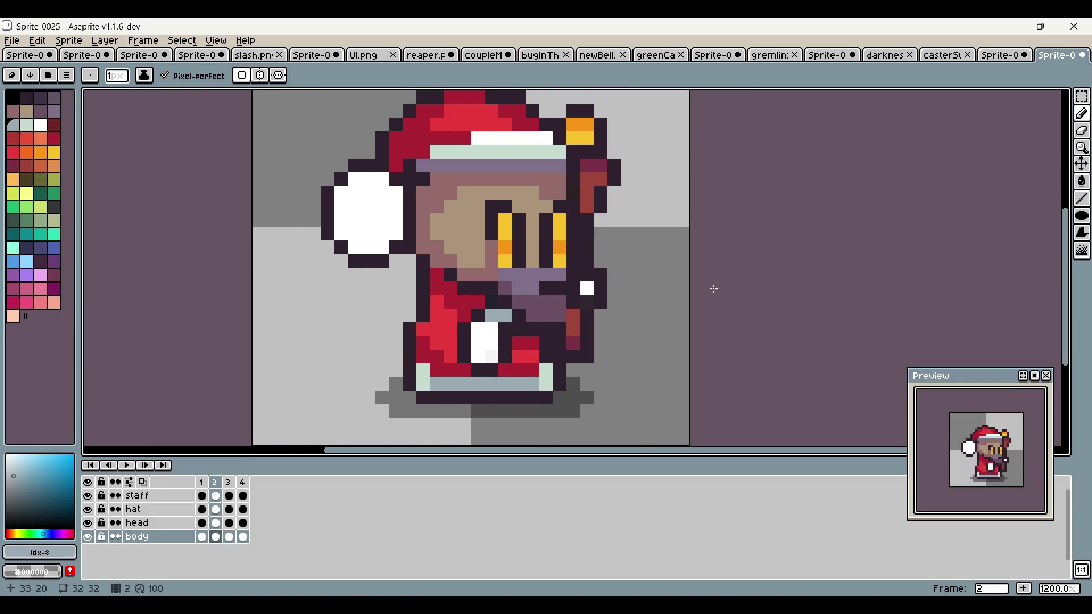
Step: On frame 3, paint the two grey chest pixels white and add two mint collar pixels above
click(232, 537)
scroll(540, 279, up, 3)
alt+click(437, 313)
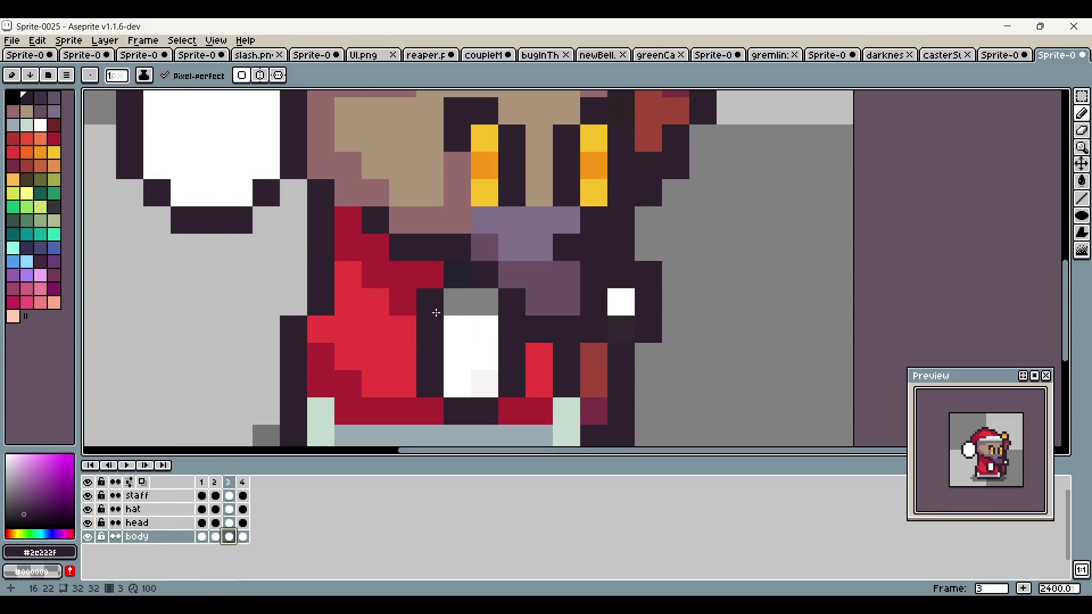
alt+click(464, 341)
drag(455, 302, 475, 303)
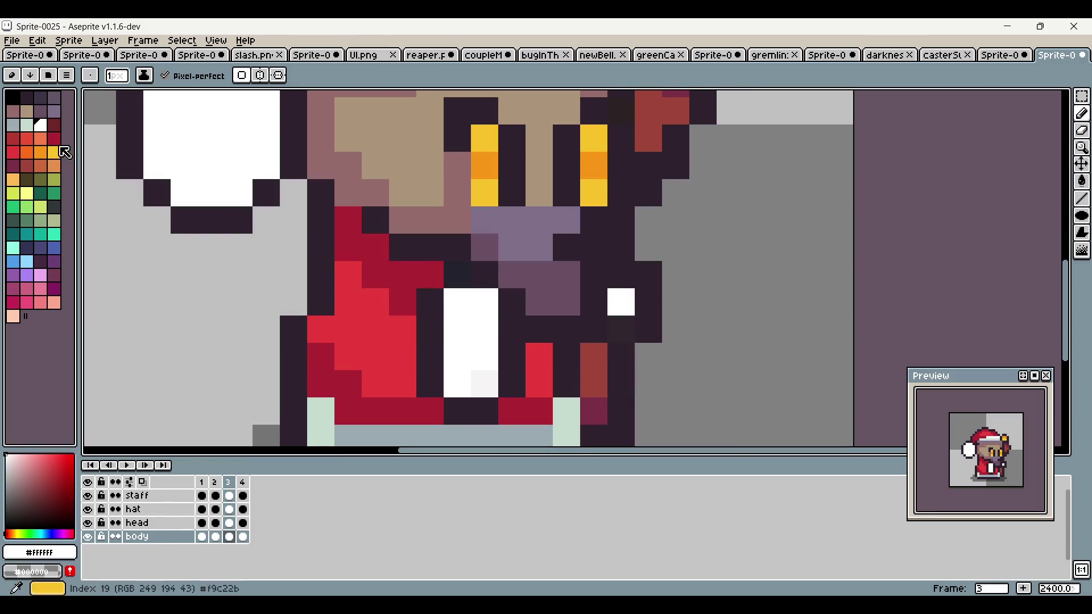
click(27, 126)
click(469, 306)
click(483, 302)
scroll(782, 273, down, 1)
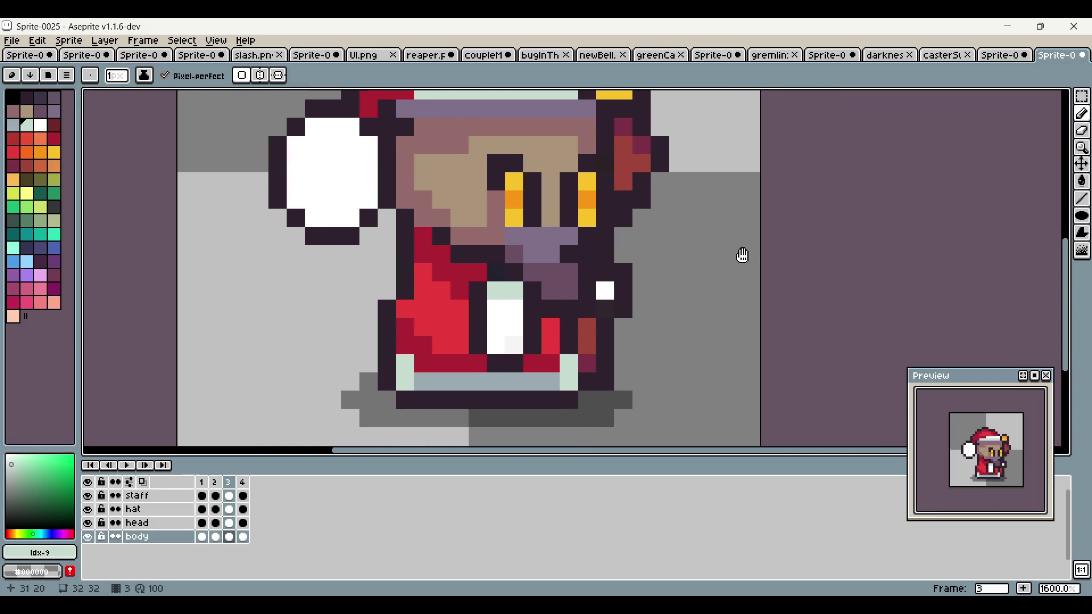
Step: Compare frames 2, 4 and 3, then select the hat layer
click(216, 535)
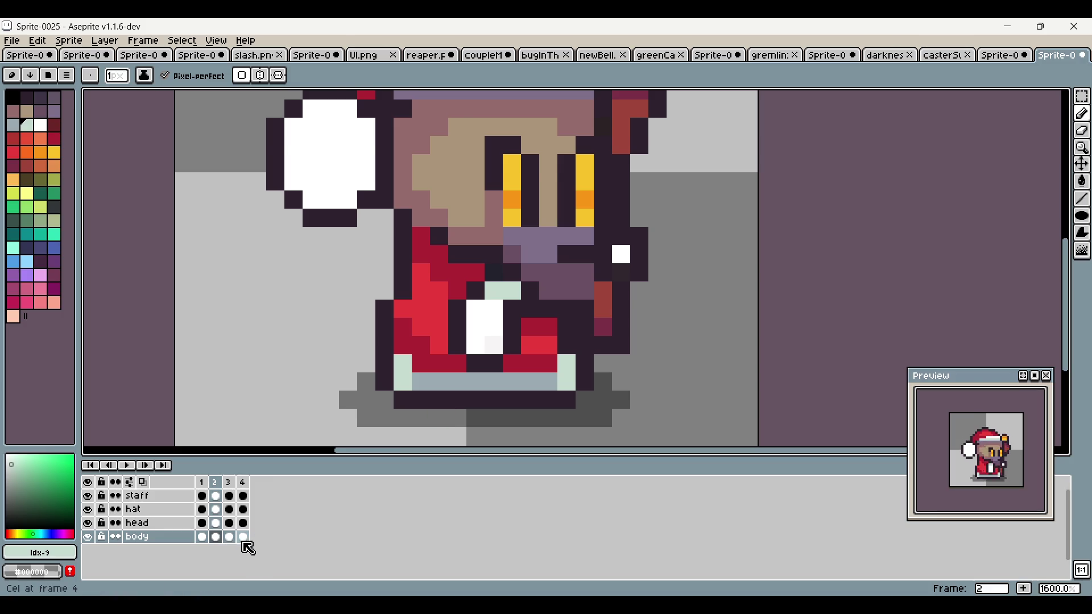
click(244, 541)
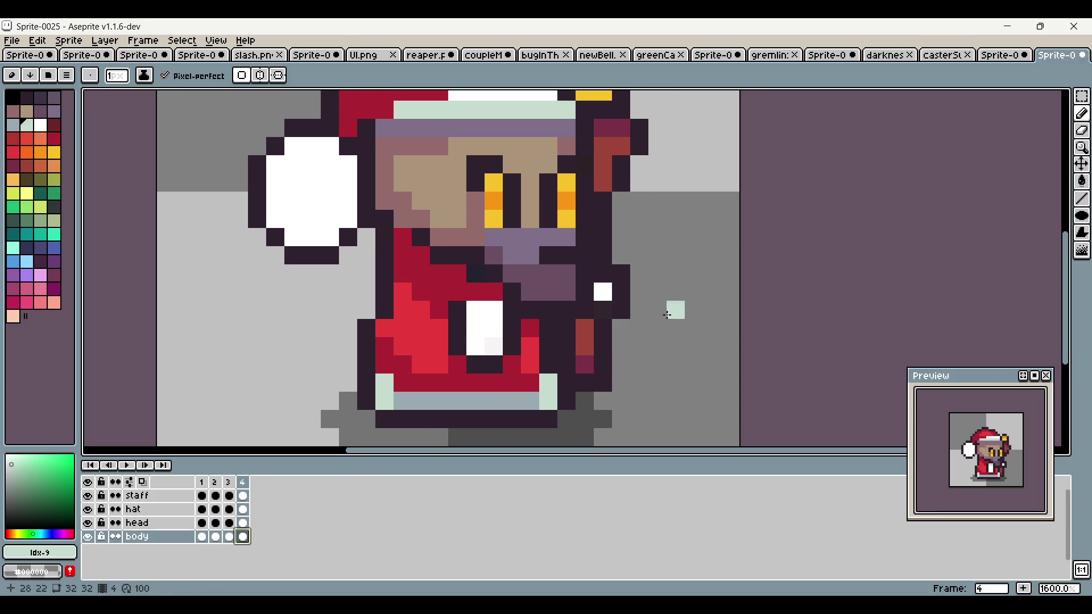
scroll(749, 287, up, 2)
scroll(702, 302, down, 1)
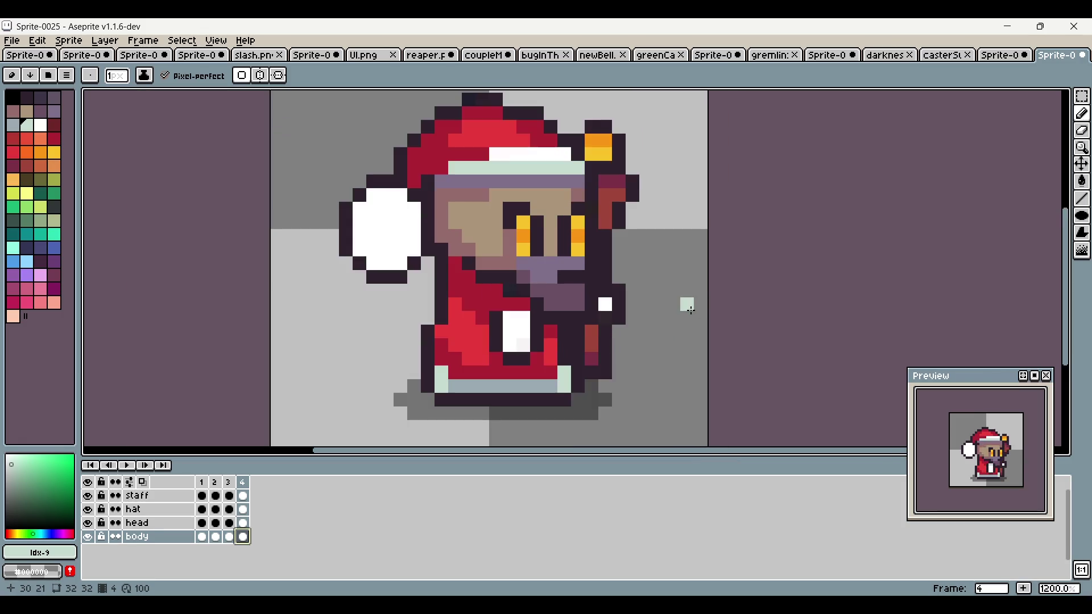
click(216, 482)
mouse_move(776, 305)
mouse_down()
mouse_move(716, 332)
mouse_move(708, 350)
mouse_up()
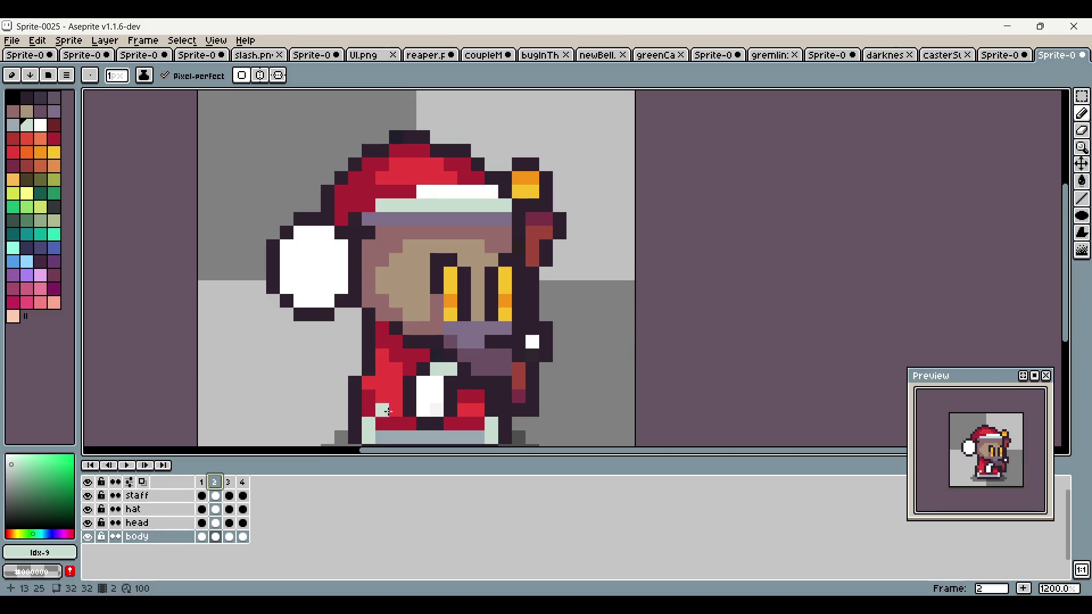
click(229, 483)
click(225, 515)
Step: Marquee the pom-pom on frame 3's hat layer, stretch it downward, narrow both sides, and commit
click(215, 482)
drag(269, 409, 340, 365)
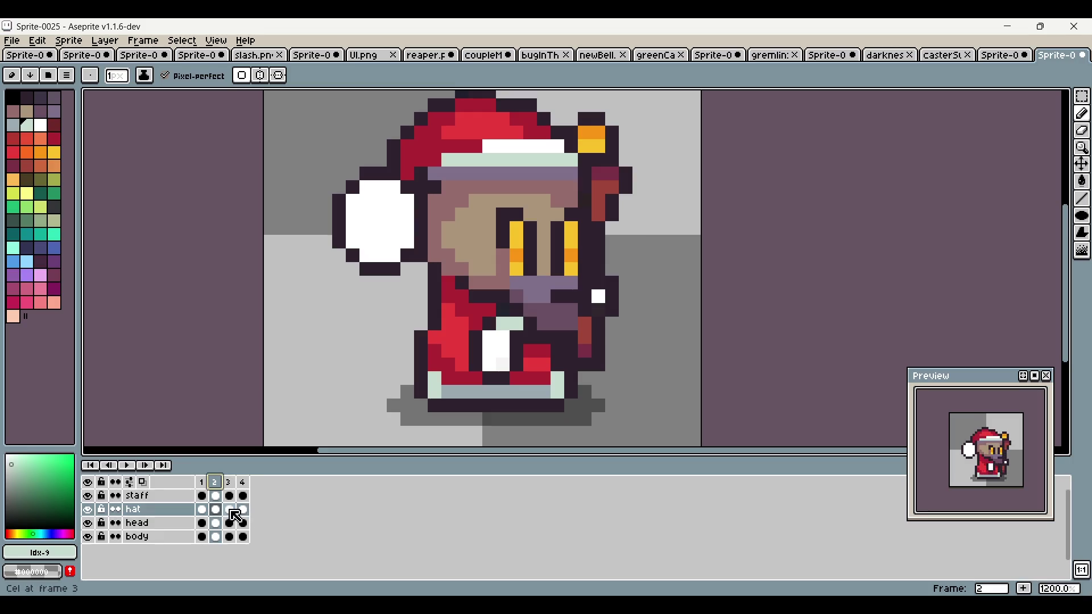
click(229, 509)
click(1083, 102)
mouse_move(317, 165)
mouse_down()
mouse_move(356, 196)
mouse_move(399, 310)
mouse_up()
click(339, 159)
mouse_move(330, 178)
mouse_down()
mouse_move(415, 275)
mouse_move(418, 307)
mouse_move(385, 325)
mouse_move(384, 354)
mouse_move(374, 339)
mouse_up()
drag(329, 256, 348, 271)
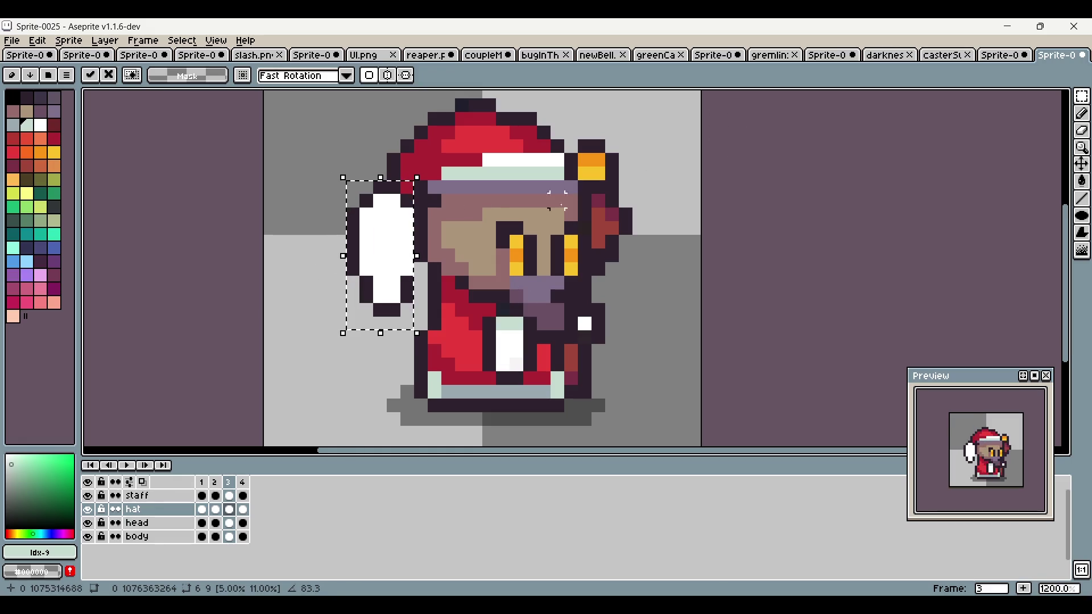
drag(433, 265, 415, 263)
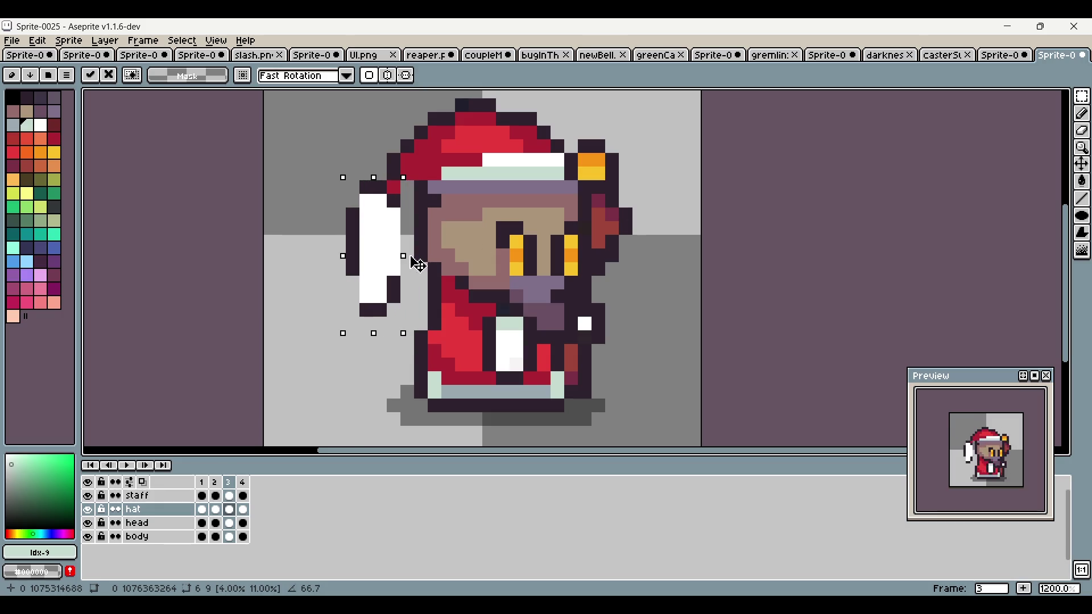
key(Return)
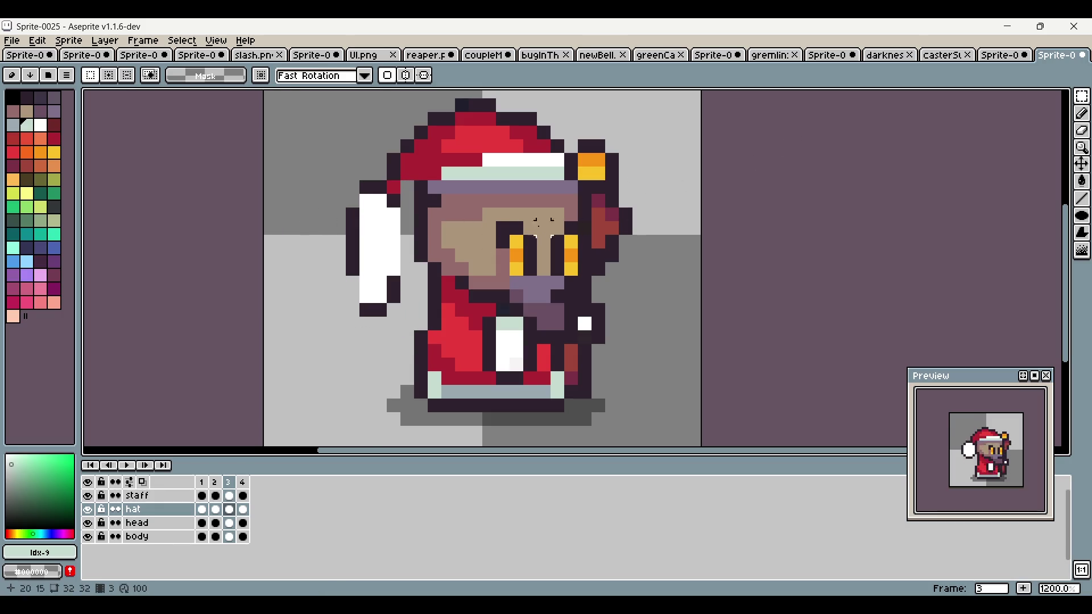
Step: Trial a one-pixel right nudge of the pom-pom, revert it, and return to the Pencil
drag(334, 183, 395, 296)
drag(405, 296, 418, 296)
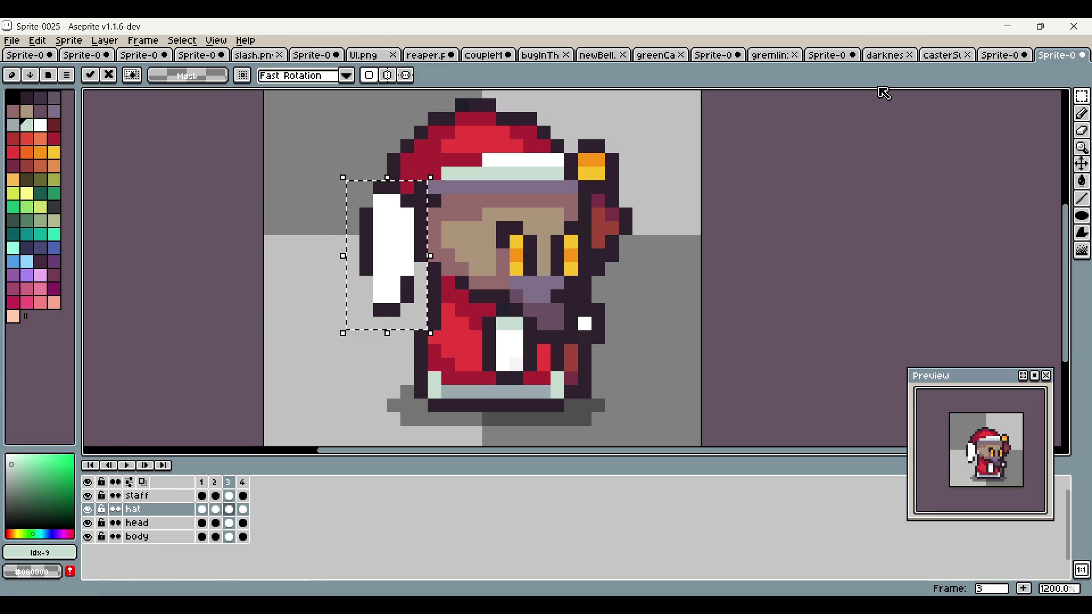
click(853, 115)
key(ctrl+z)
key(ctrl+z)
key(ctrl+d)
key(b)
scroll(360, 278, up, 1)
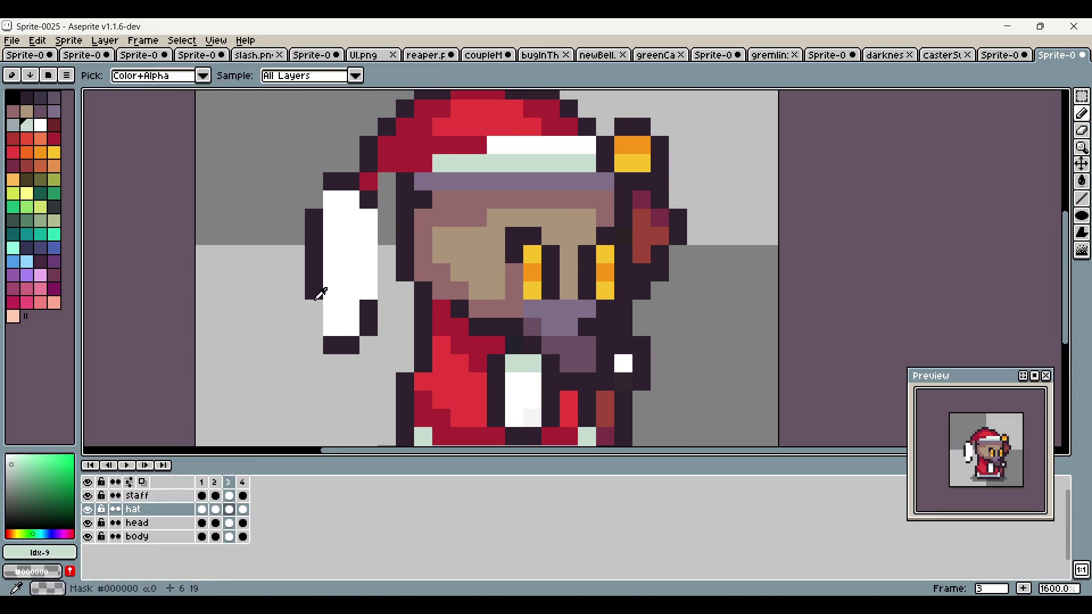
Step: Repaint the frame-3 pom-pom's dark outline pixels and undo the stray stroke by the ear
alt+click(321, 316)
click(314, 200)
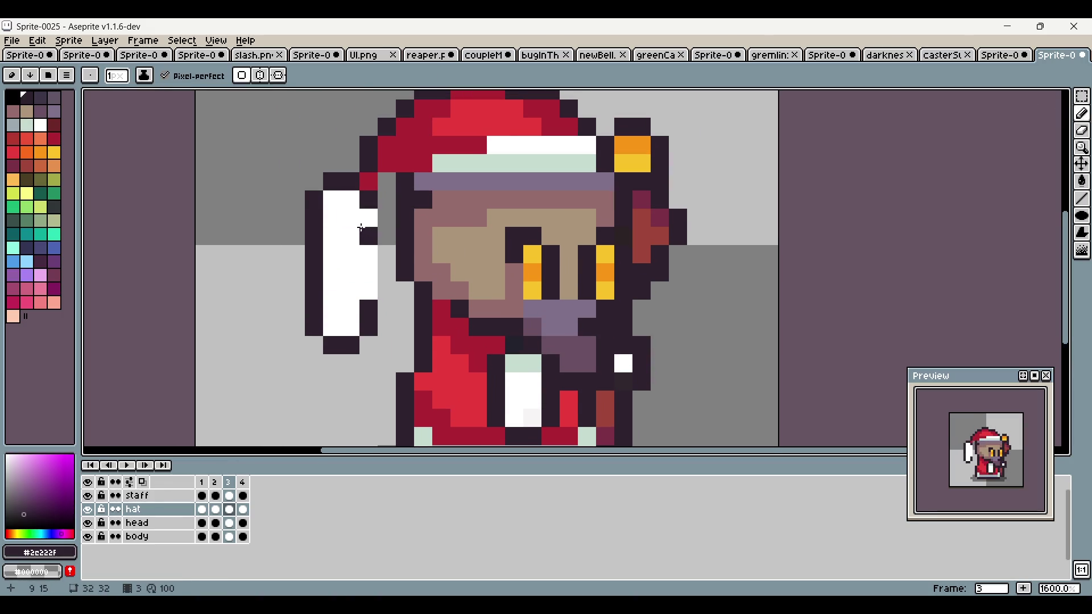
mouse_move(370, 290)
mouse_down()
mouse_move(364, 223)
mouse_move(387, 293)
mouse_up()
click(687, 167)
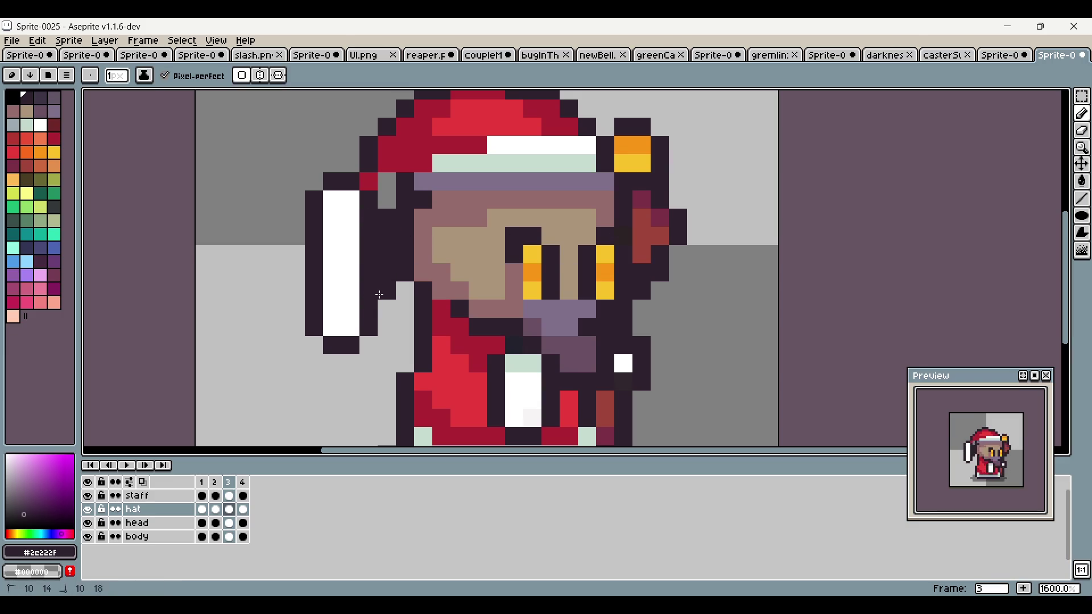
key(ctrl+z)
Step: Paint white columns and a dark outline column into the pom-pom, then return to frame 2
scroll(747, 198, down, 3)
drag(747, 199, 606, 240)
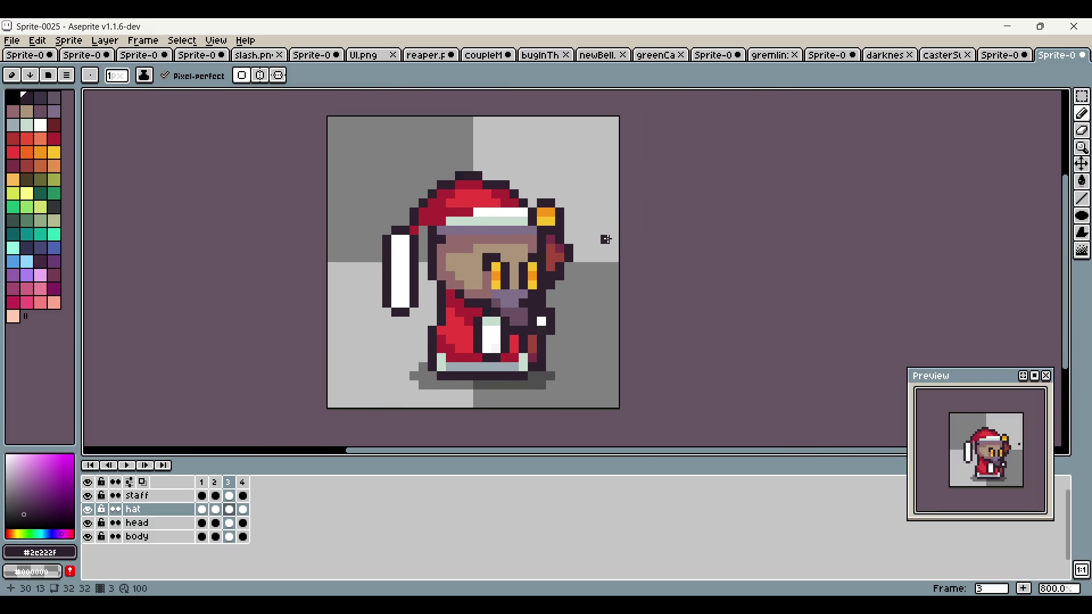
scroll(533, 261, up, 5)
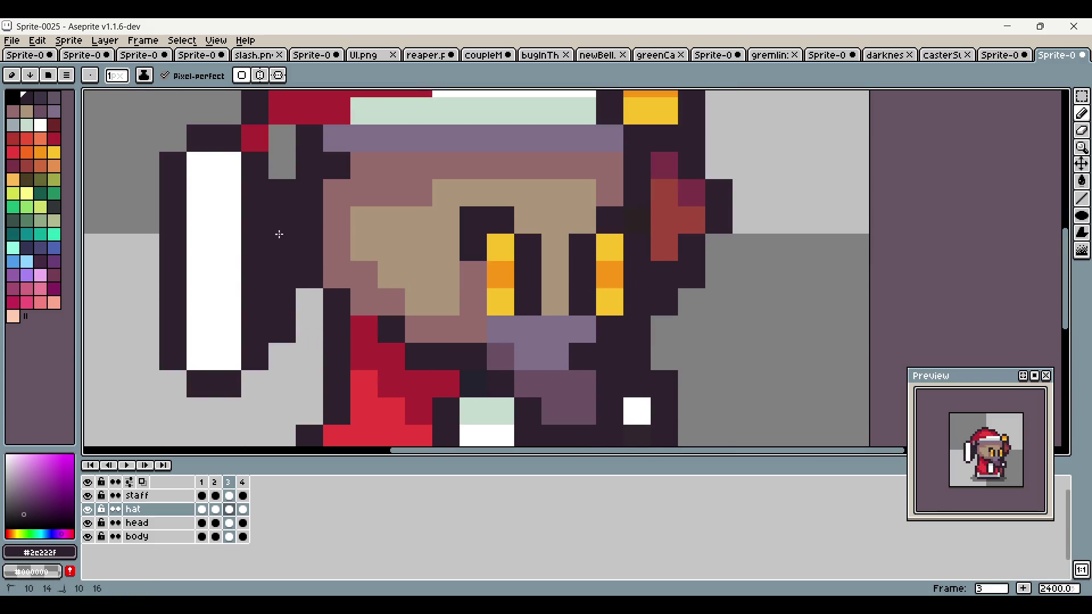
scroll(280, 251, left, 2)
key(i)
key(b)
alt+click(344, 224)
drag(358, 222, 360, 322)
alt+click(278, 239)
mouse_move(251, 318)
mouse_down()
mouse_move(251, 217)
mouse_move(286, 215)
mouse_move(290, 305)
mouse_up()
click(306, 232)
alt+click(318, 256)
scroll(290, 305, down, 2)
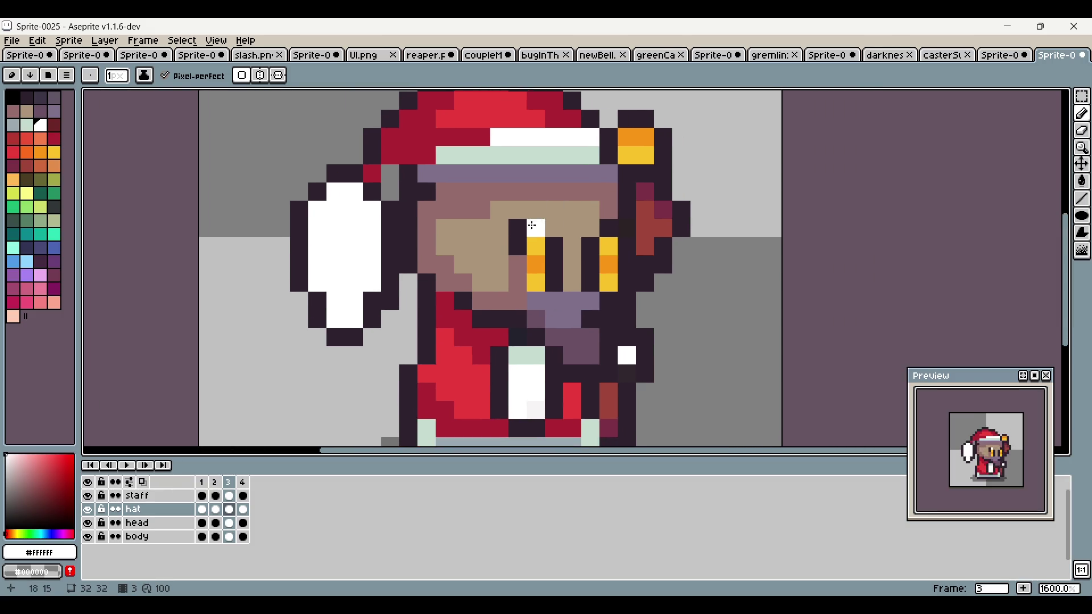
click(221, 486)
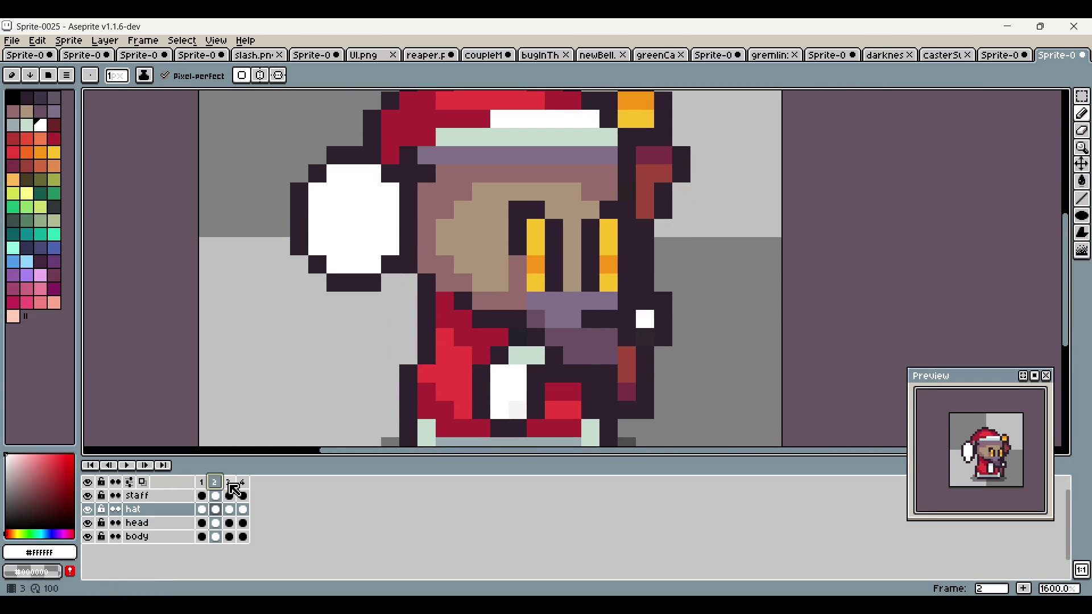
click(235, 488)
click(221, 486)
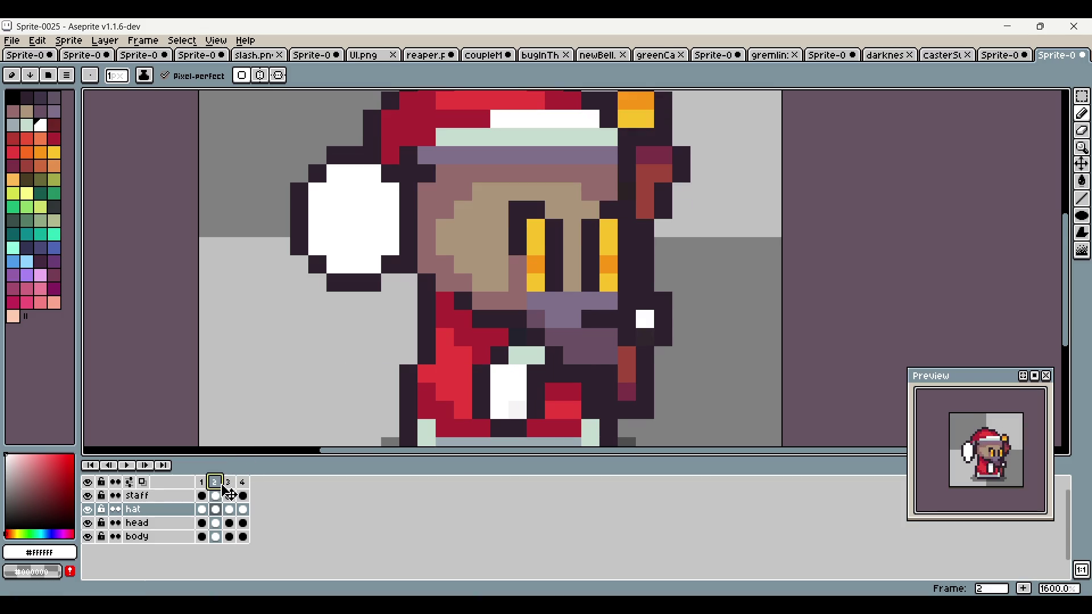
click(230, 487)
click(217, 482)
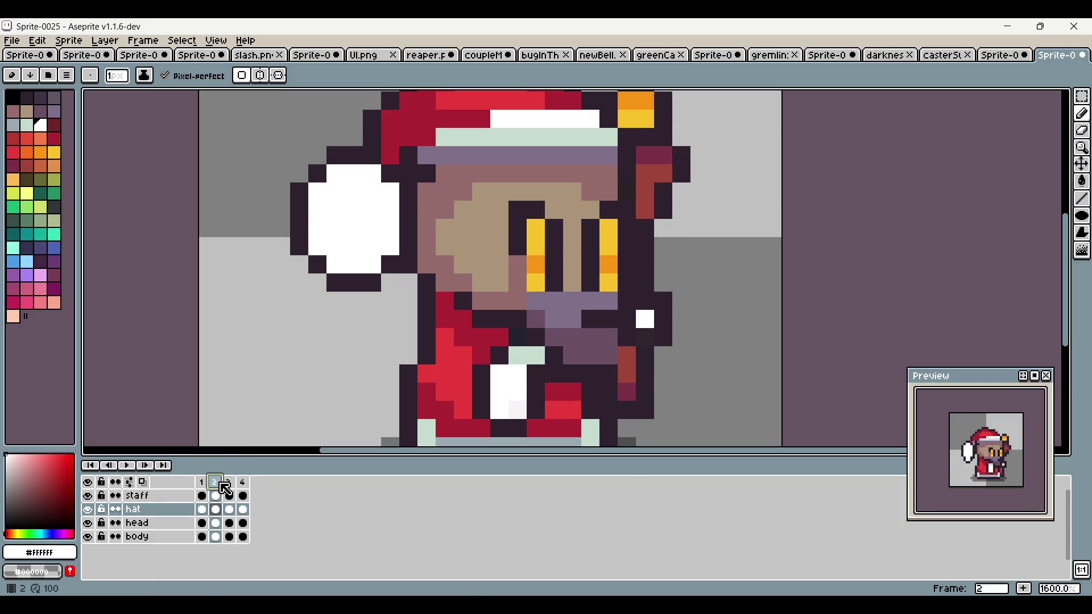
click(229, 481)
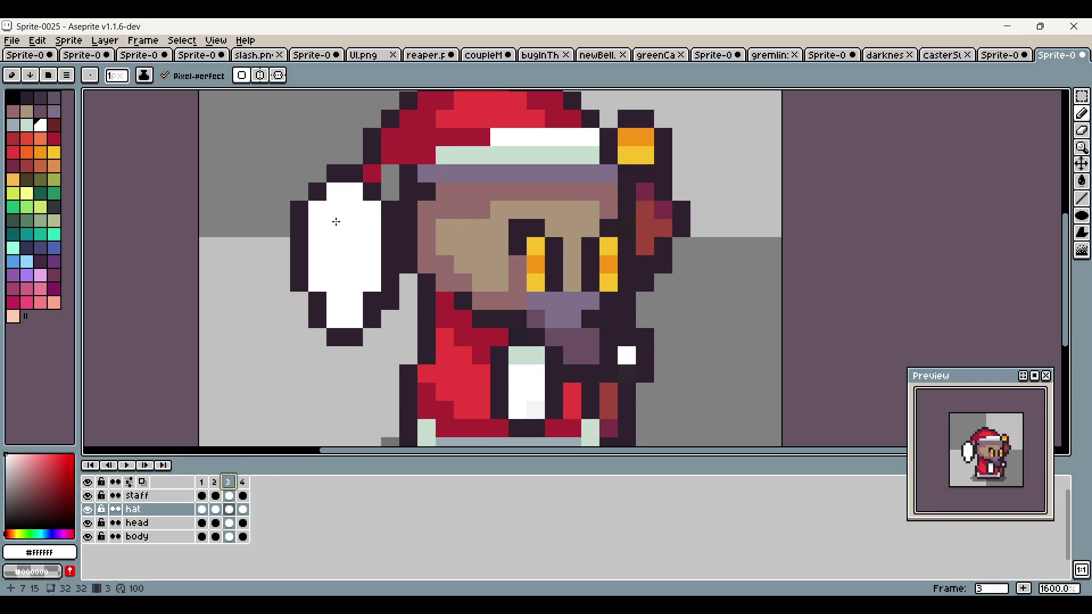
alt+click(342, 174)
mouse_move(308, 206)
mouse_down()
mouse_move(294, 258)
mouse_move(315, 299)
mouse_move(332, 307)
mouse_up()
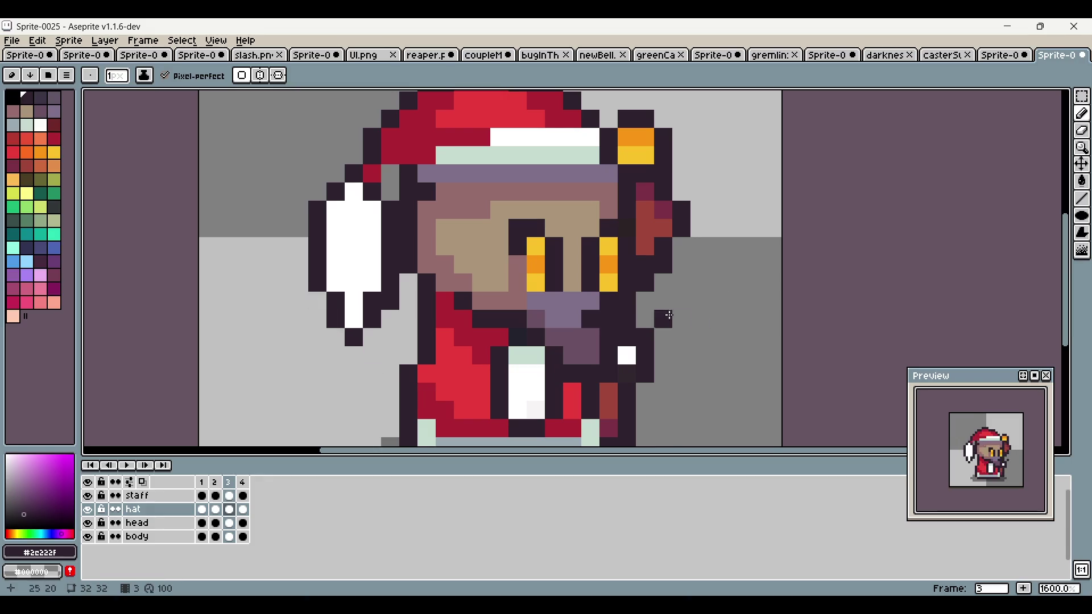
right_click(349, 344)
click(354, 318)
right_click(336, 320)
right_click(372, 319)
drag(816, 225, 759, 243)
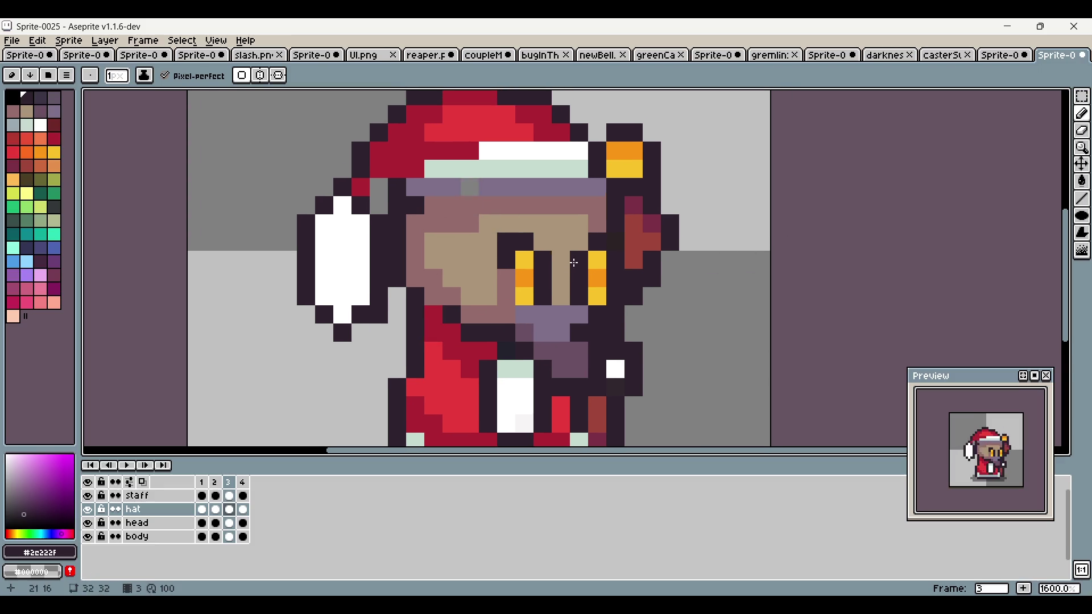
drag(576, 262, 621, 172)
scroll(435, 214, down, 1)
key(ctrl+z)
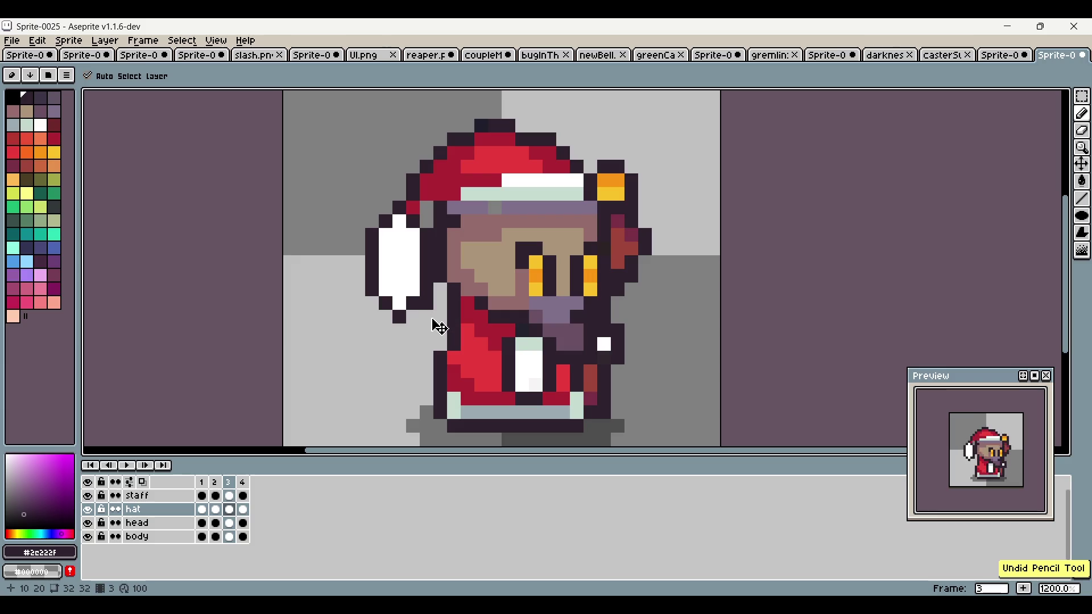
key(ctrl+z)
key(ctrl+z)
key(ctrl+z)
key(alt)
alt+click(402, 283)
click(406, 305)
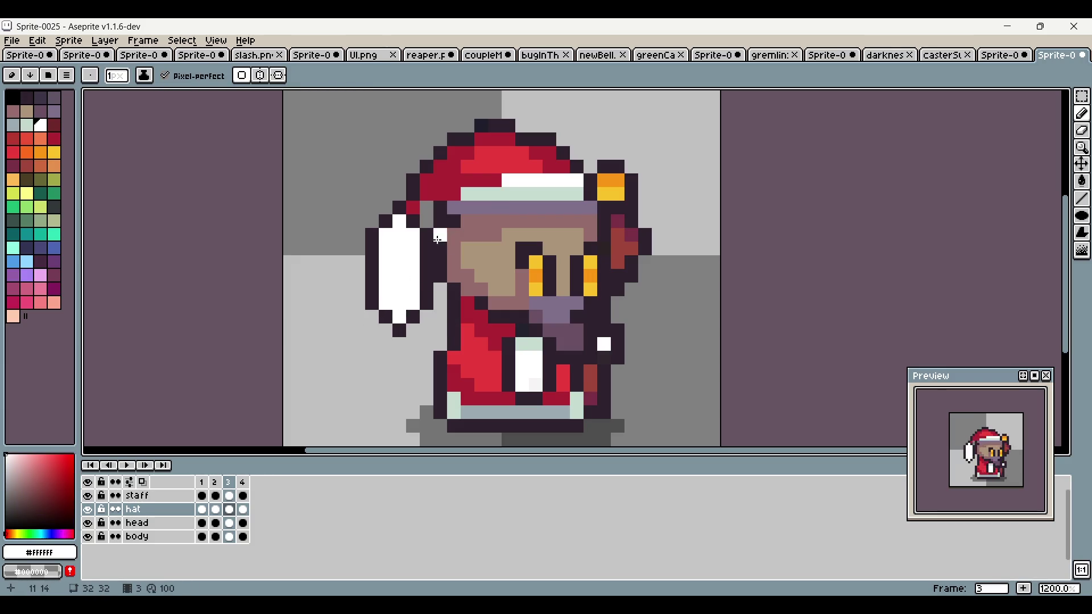
scroll(568, 257, down, 1)
drag(707, 226, 650, 233)
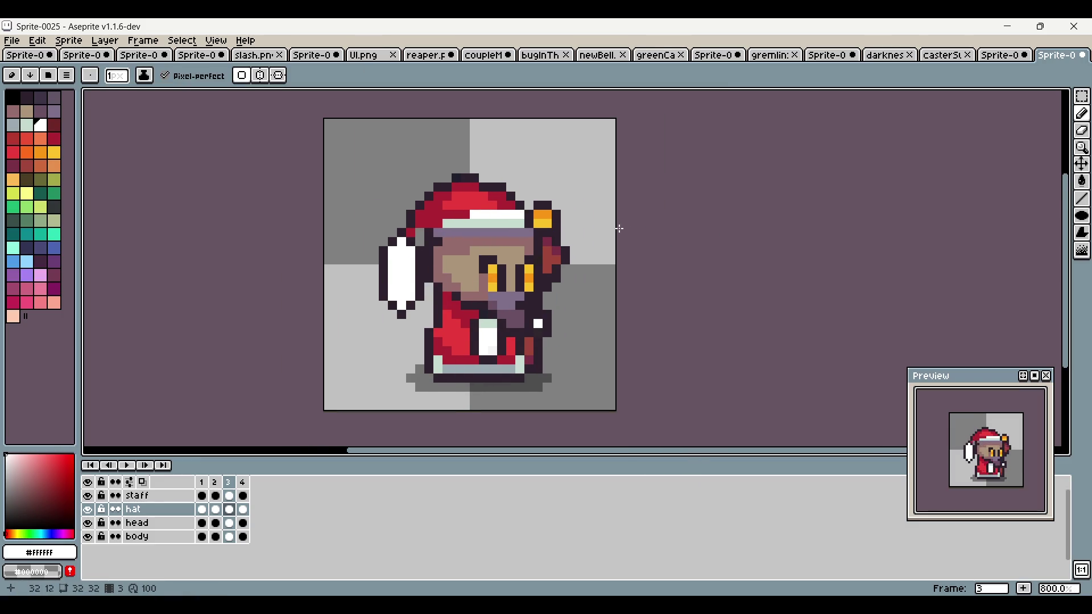
scroll(509, 246, up, 2)
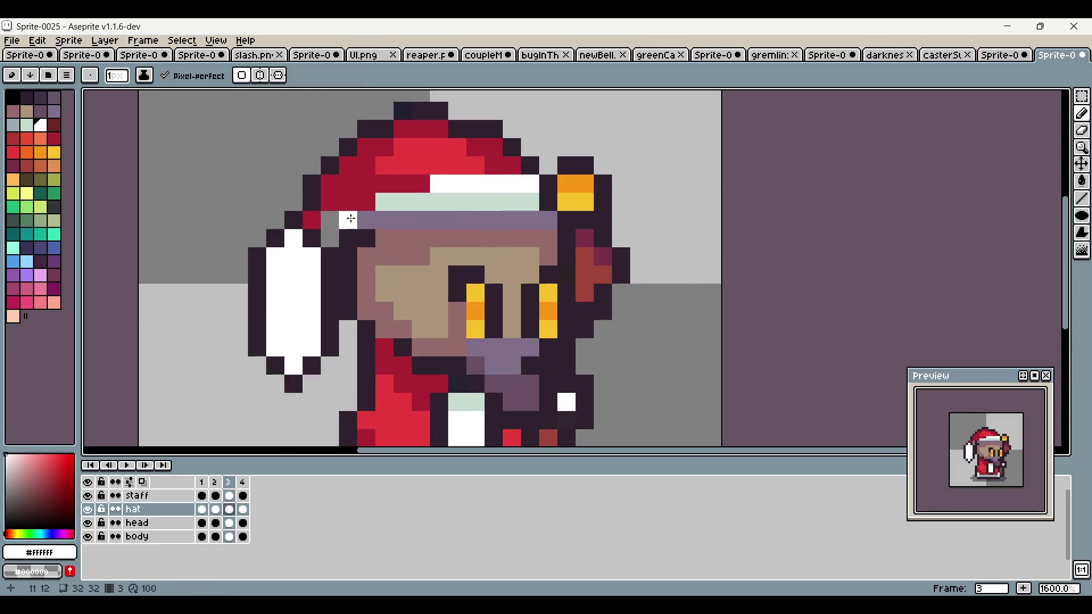
Step: Redraw the hat's upper-left outline and red fill, adding bright red highlight pixels
alt+click(330, 227)
drag(326, 237, 329, 270)
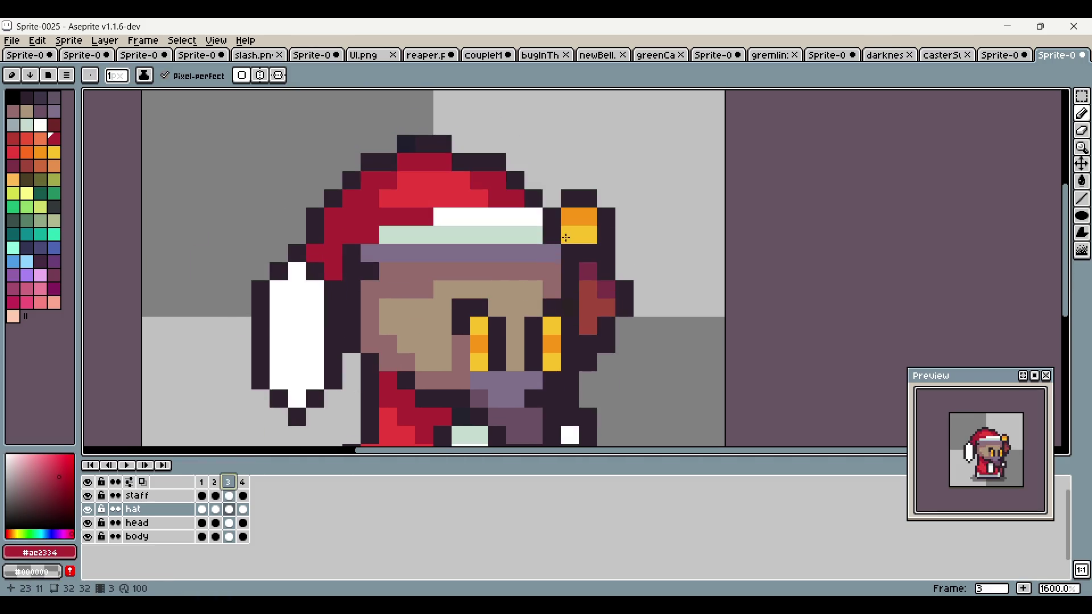
click(515, 205)
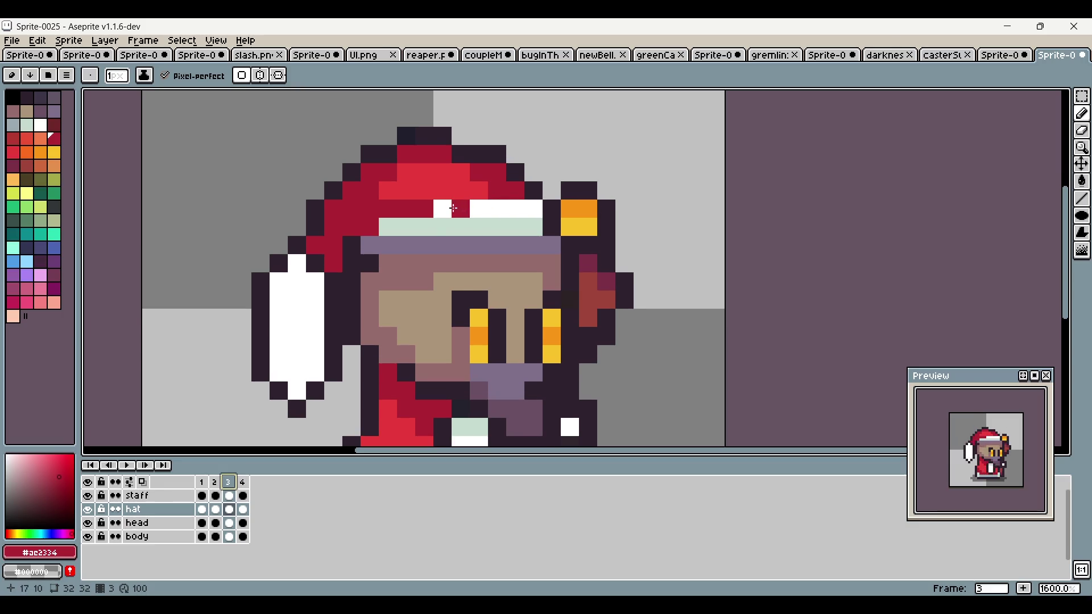
alt+click(408, 139)
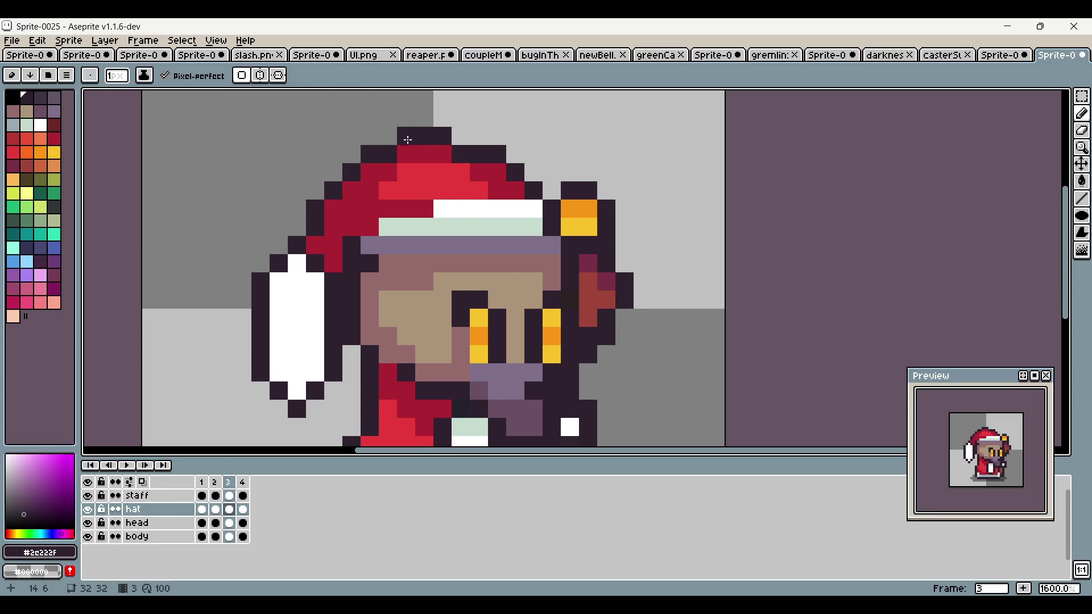
mouse_move(336, 188)
mouse_down()
mouse_move(296, 228)
mouse_move(332, 174)
mouse_move(344, 191)
mouse_move(367, 191)
mouse_up()
alt+click(339, 210)
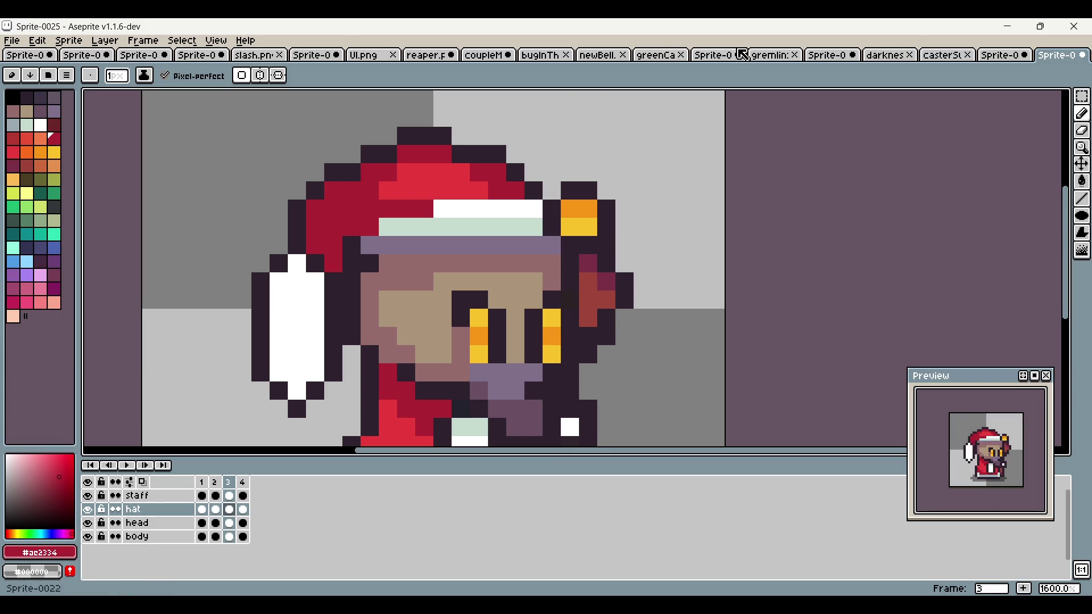
alt+click(403, 137)
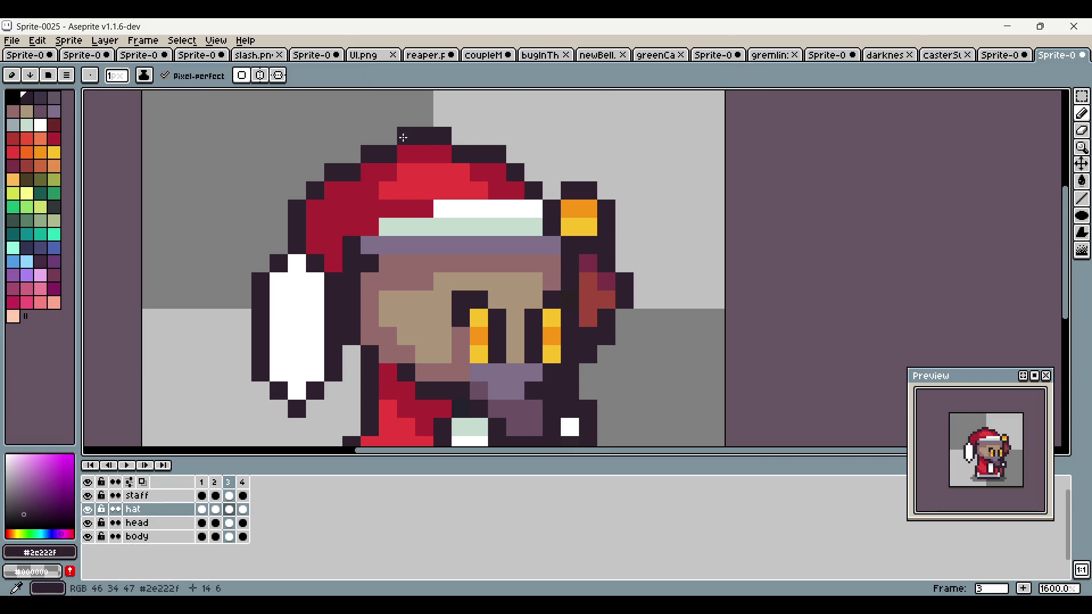
alt+click(372, 171)
mouse_move(385, 165)
mouse_down()
mouse_move(383, 156)
mouse_move(360, 194)
mouse_up()
alt+click(400, 170)
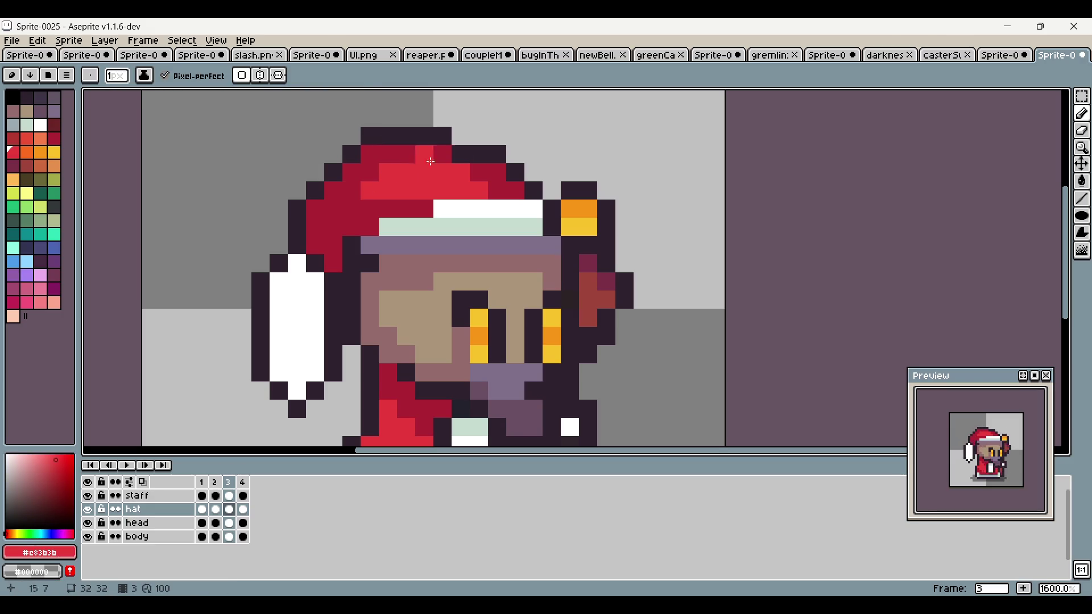
Step: Reshape the hat's top-right and extend its dark outline along the top
right_click(449, 137)
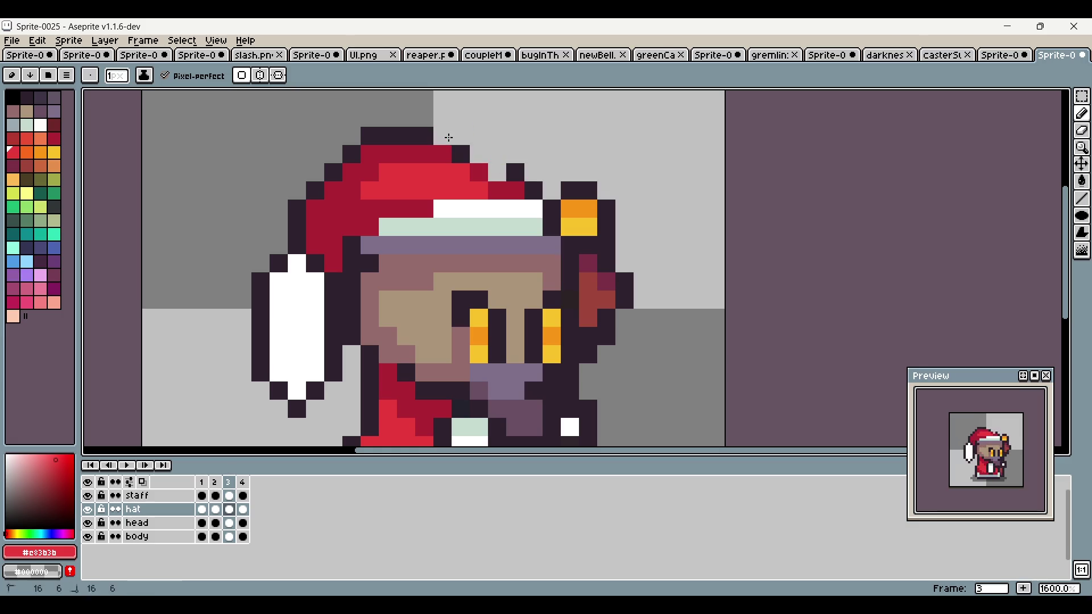
alt+click(461, 152)
drag(443, 154, 476, 171)
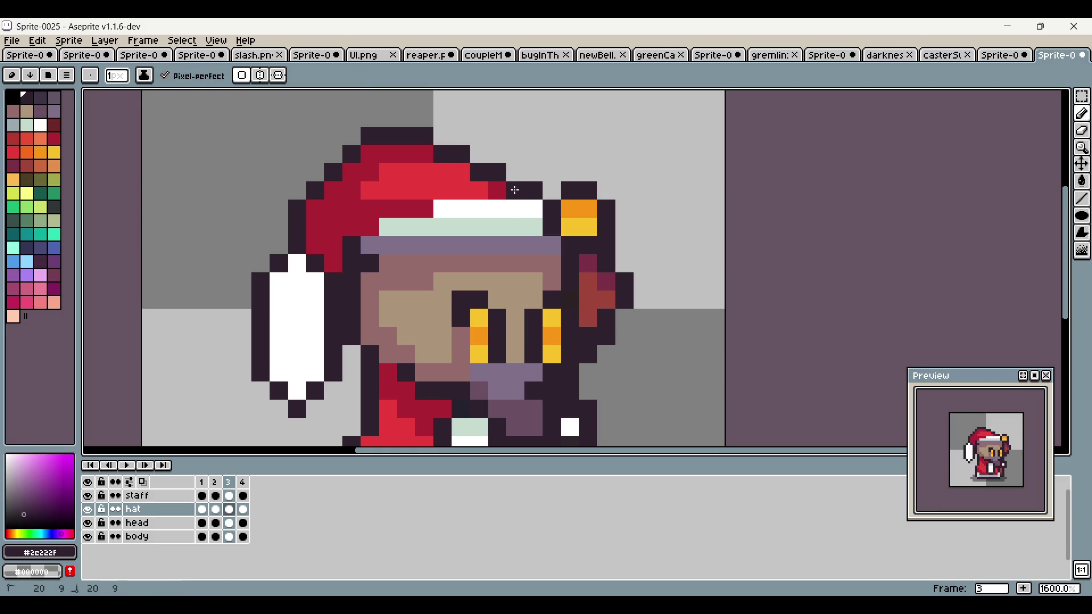
scroll(539, 209, down, 4)
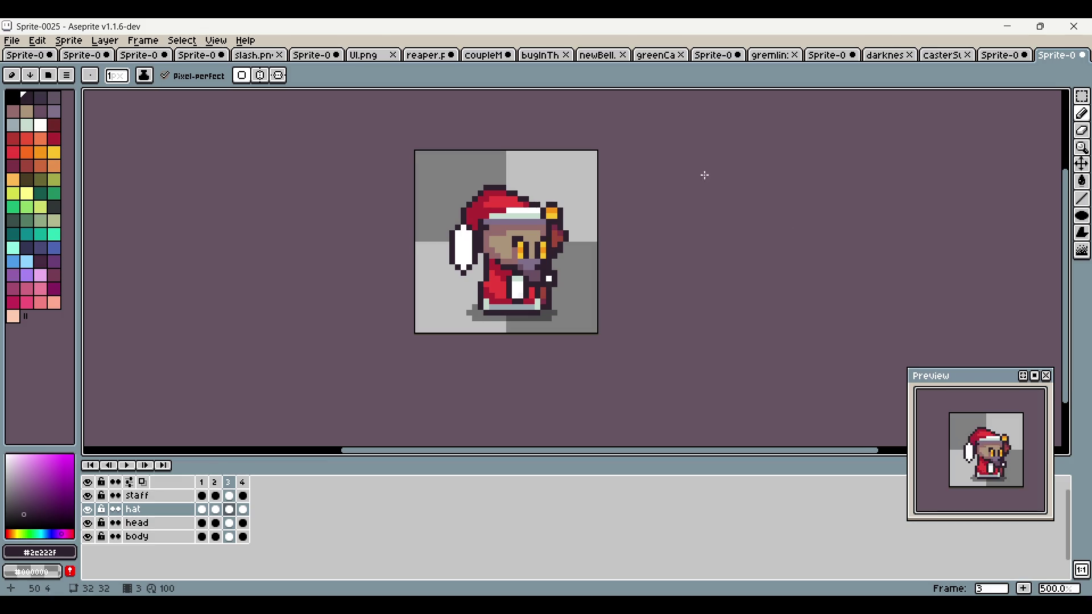
scroll(434, 190, up, 4)
mouse_move(520, 191)
mouse_down()
mouse_move(505, 188)
mouse_move(458, 247)
mouse_move(493, 229)
mouse_up()
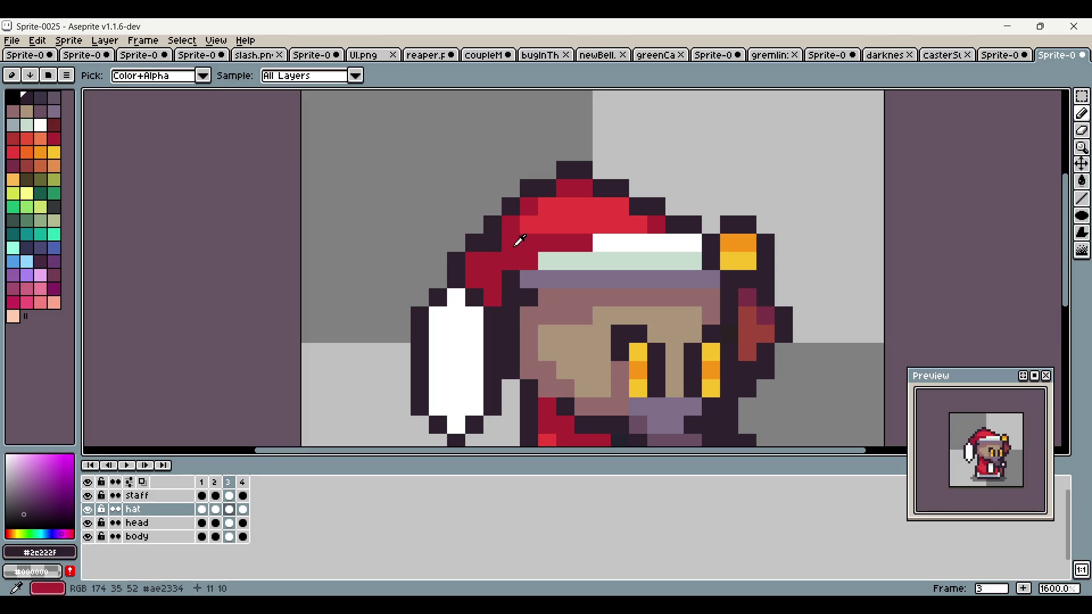
Step: Paint the white brim's left end with the hat's dark red
alt+click(494, 248)
drag(983, 149, 883, 134)
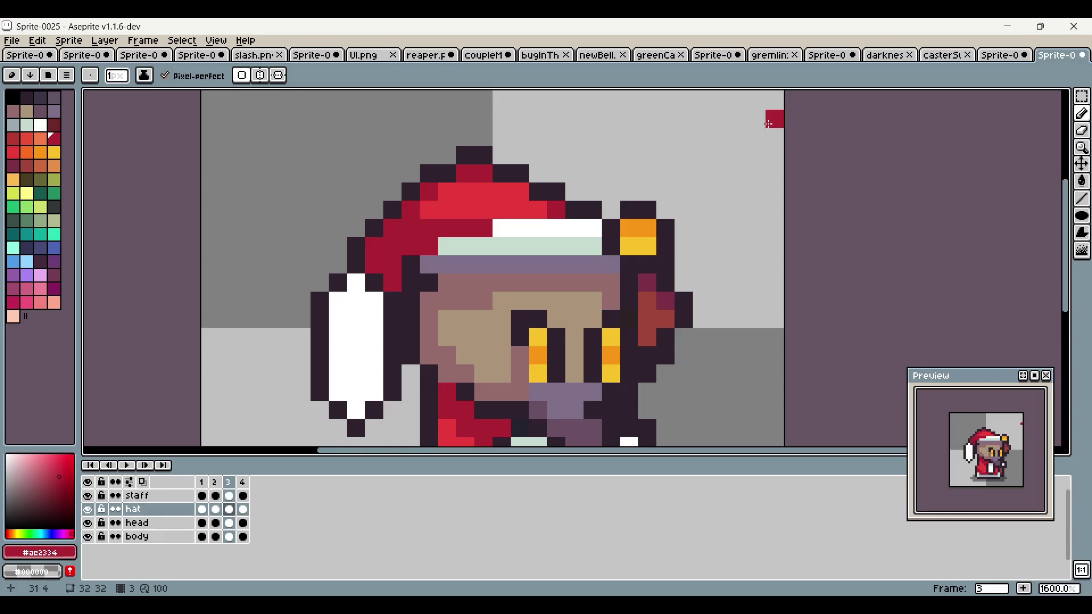
scroll(597, 205, down, 1)
key(alt)
click(497, 203)
click(515, 203)
click(460, 220)
click(442, 221)
click(424, 238)
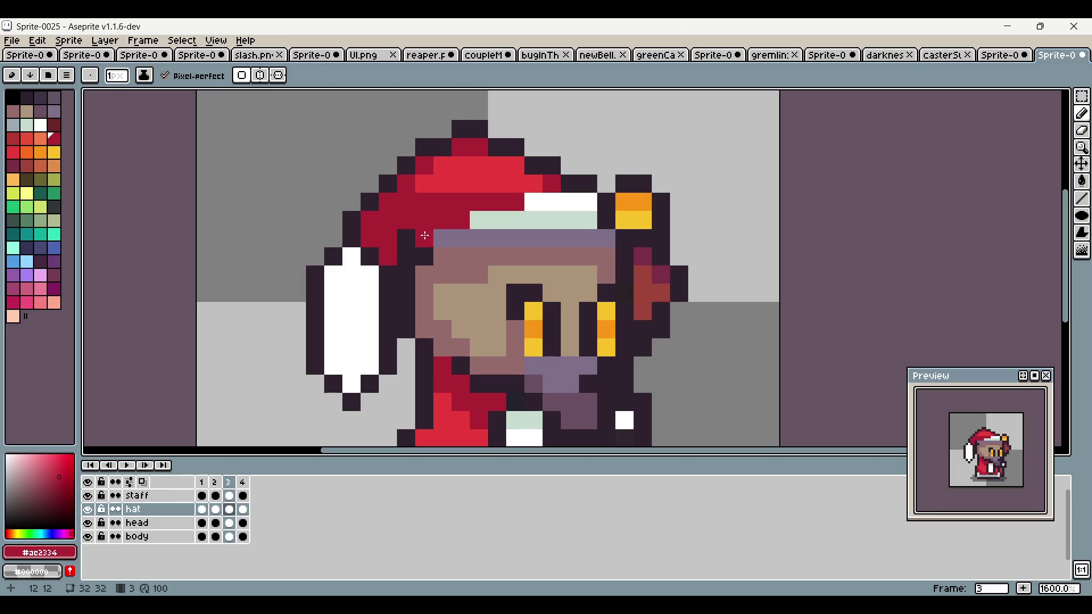
drag(839, 187, 785, 163)
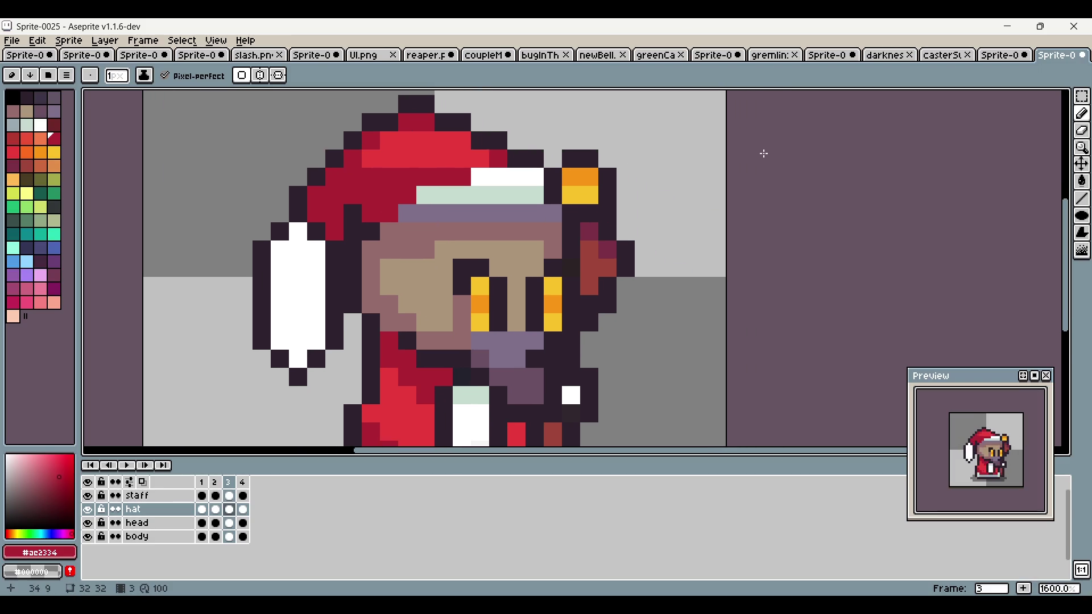
scroll(762, 171, down, 2)
scroll(688, 227, up, 1)
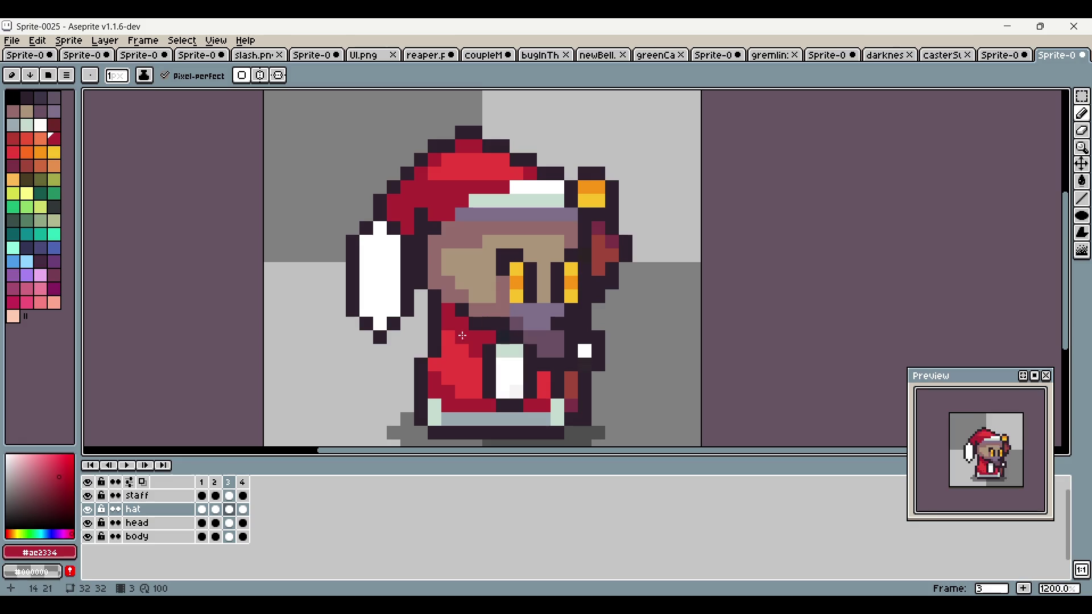
Step: Flip between frames 2, 3 and 4 to compare the caster's poses
click(216, 483)
click(207, 484)
click(218, 489)
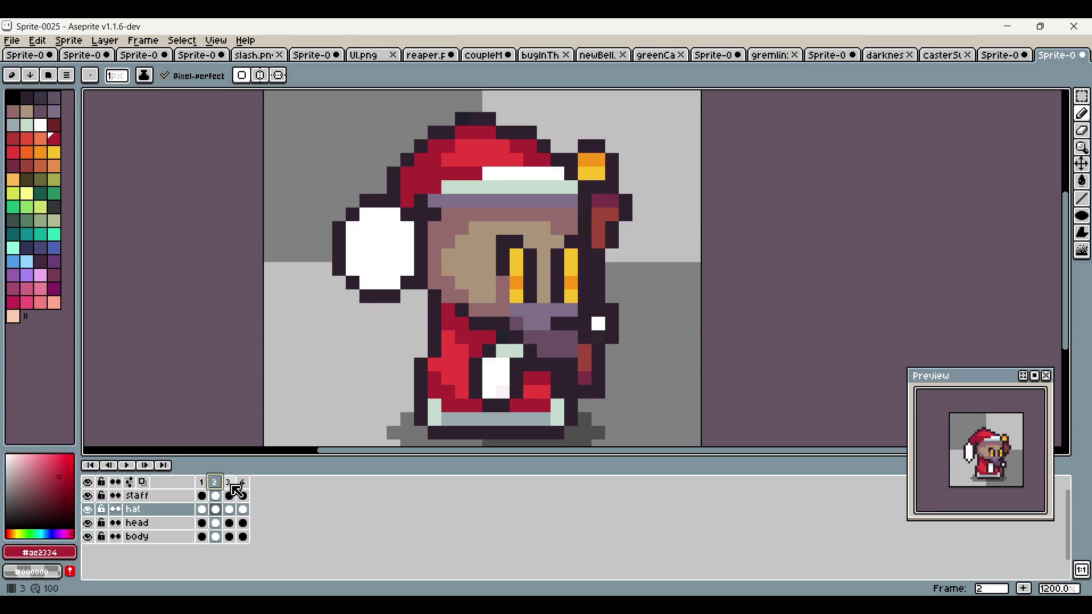
click(231, 484)
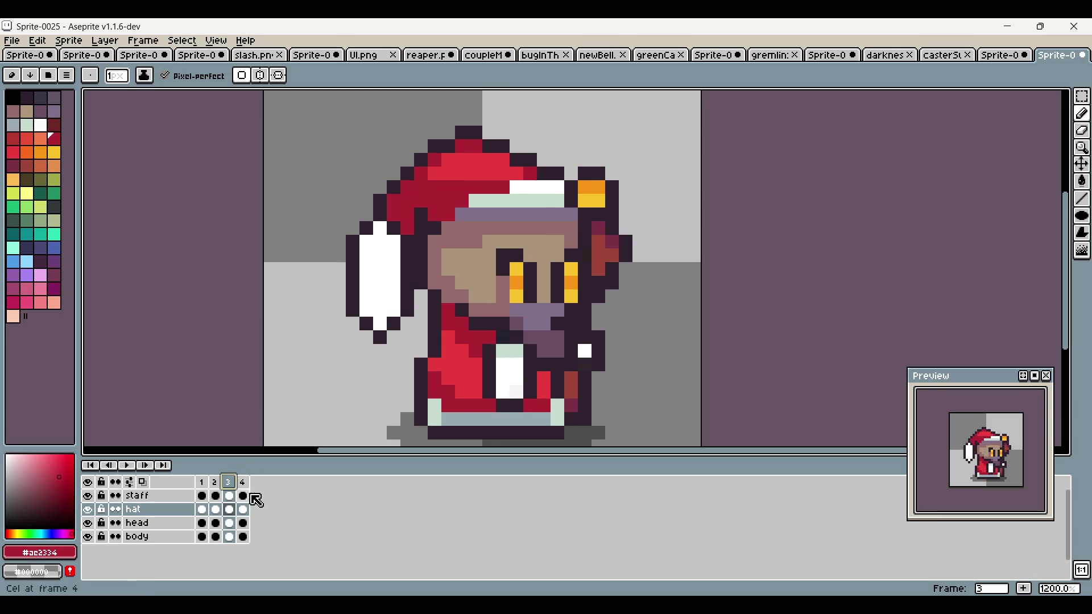
click(253, 484)
click(220, 482)
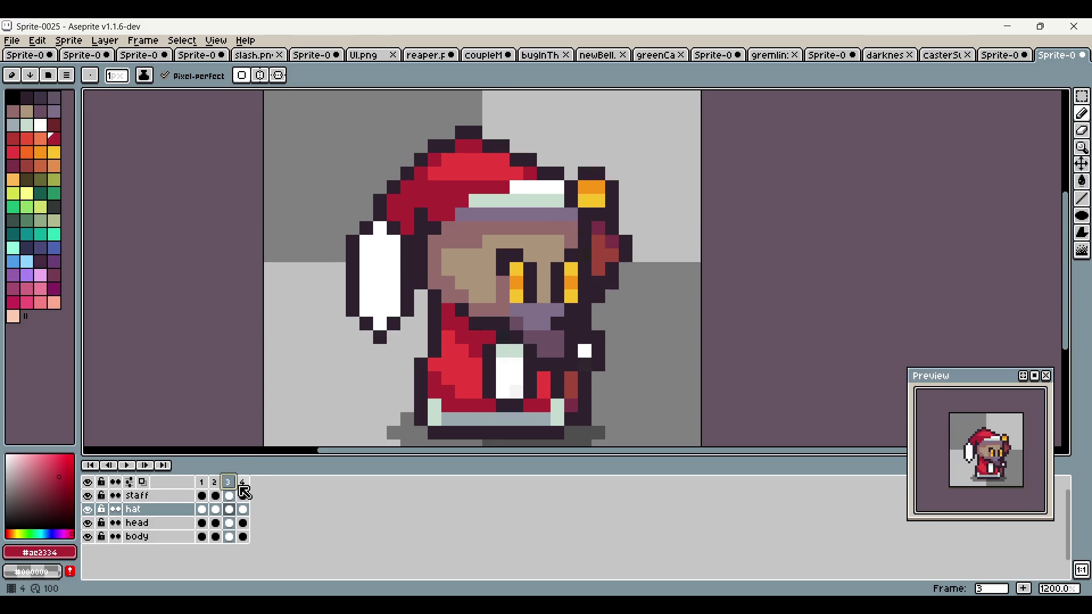
click(243, 483)
Step: On frame 3, marquee-select the white staff tip and rotate it about 45° outward
click(229, 485)
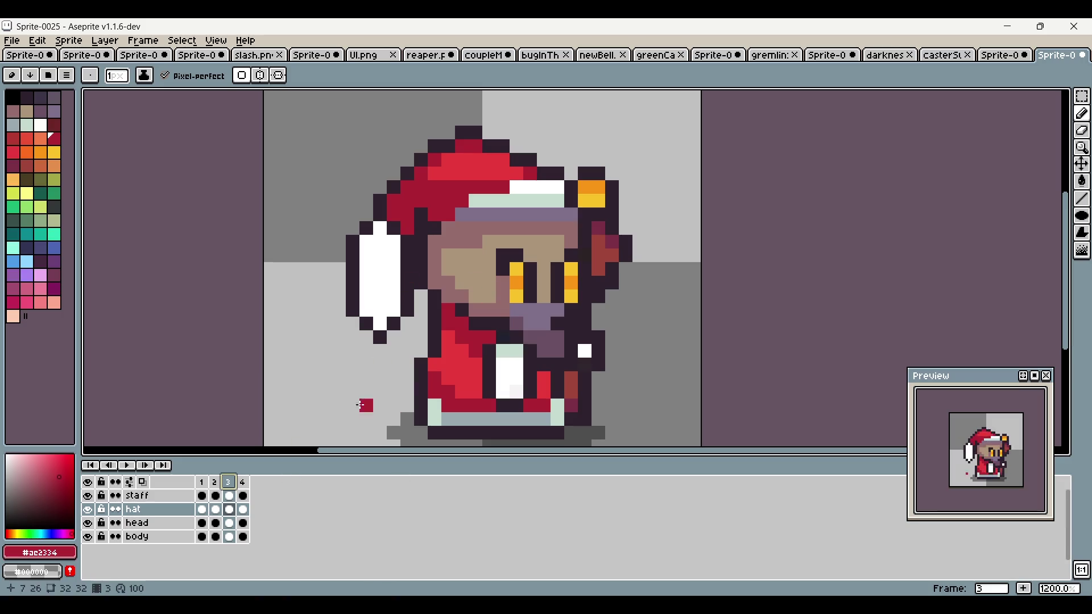
click(1082, 97)
mouse_move(352, 275)
mouse_down()
mouse_move(414, 335)
mouse_move(405, 366)
mouse_move(359, 261)
mouse_up()
Step: Apply the staff-tip rotation, outline it in dark, then undo both the outline and rotation
click(775, 146)
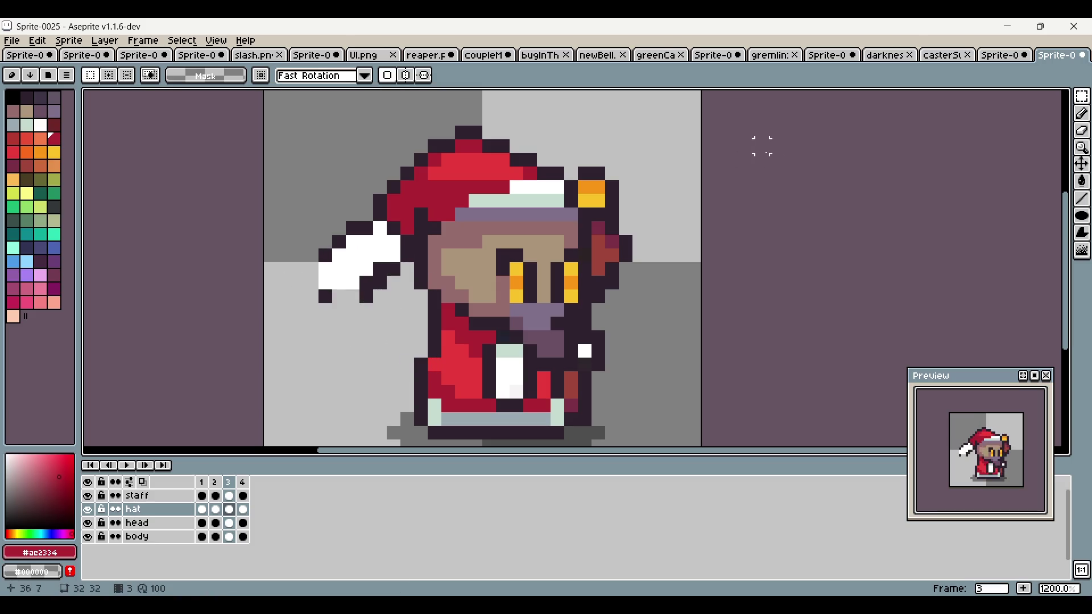
key(i)
click(399, 268)
key(b)
mouse_move(367, 297)
mouse_down()
mouse_move(326, 297)
mouse_move(312, 253)
mouse_up()
click(503, 394)
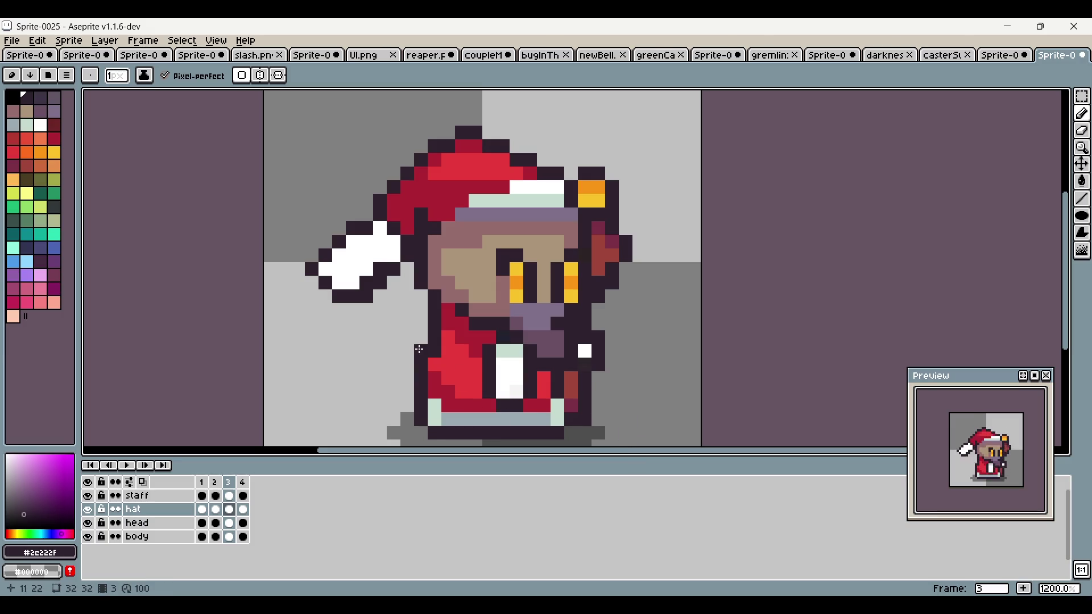
key(ctrl+z)
key(ctrl+z)
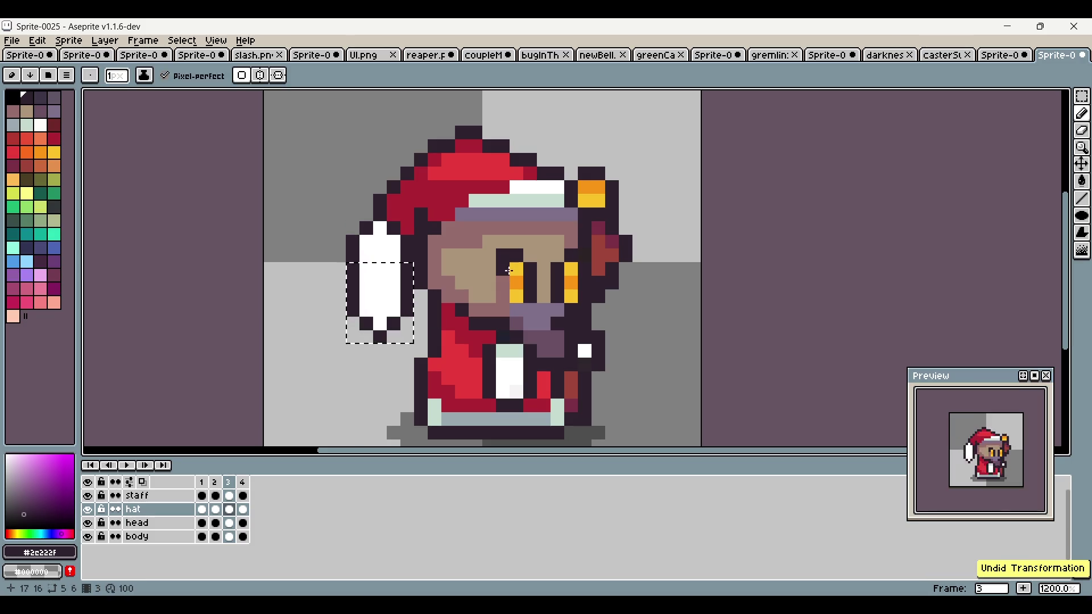
Step: Step through the frames, clear the selection around the staff tip, and return to frame 3
click(242, 482)
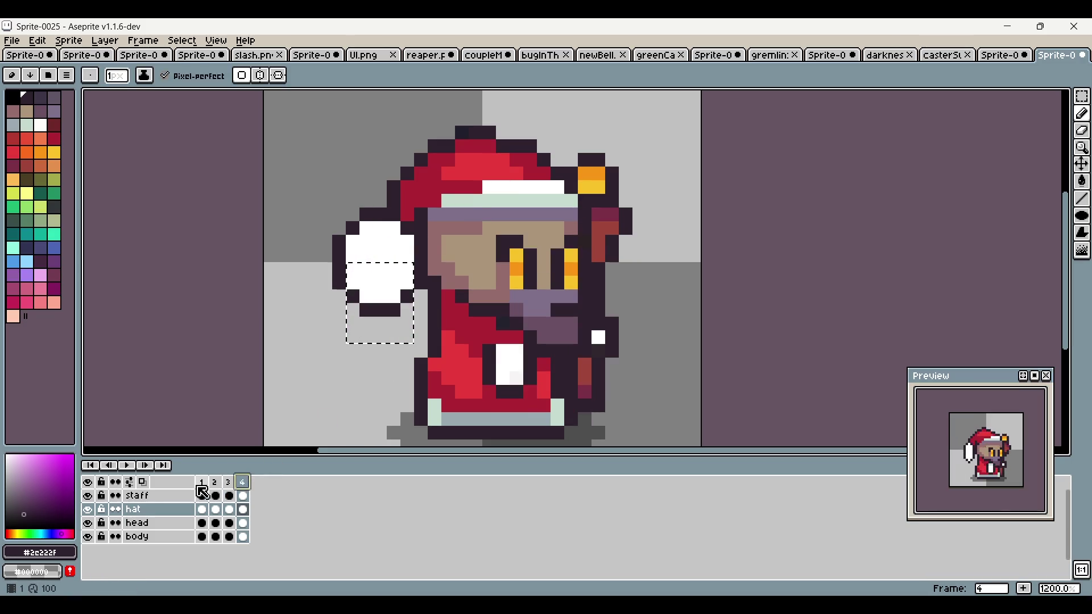
key(Right)
click(242, 483)
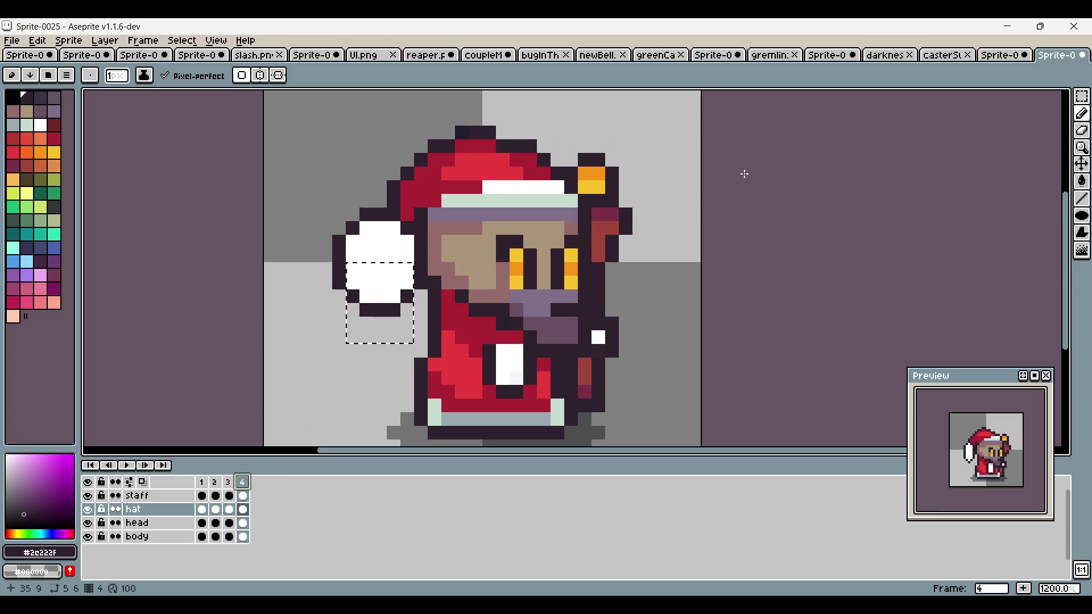
click(1083, 107)
click(653, 310)
click(229, 484)
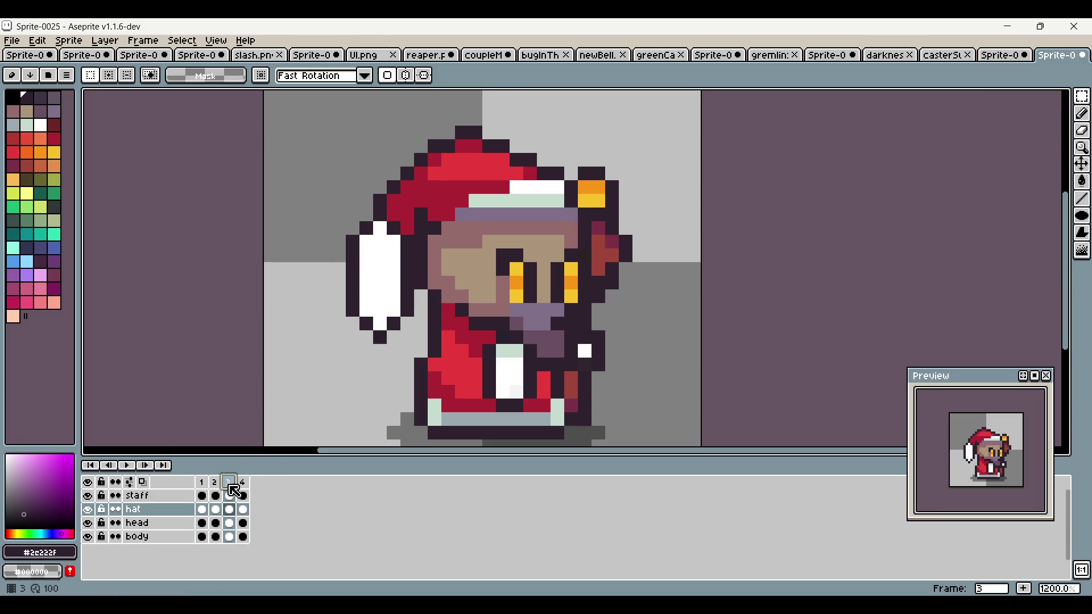
Step: On frame 4, raise the glove's bottom outline and widen the pom-pom with dark outline pixels
key(Return)
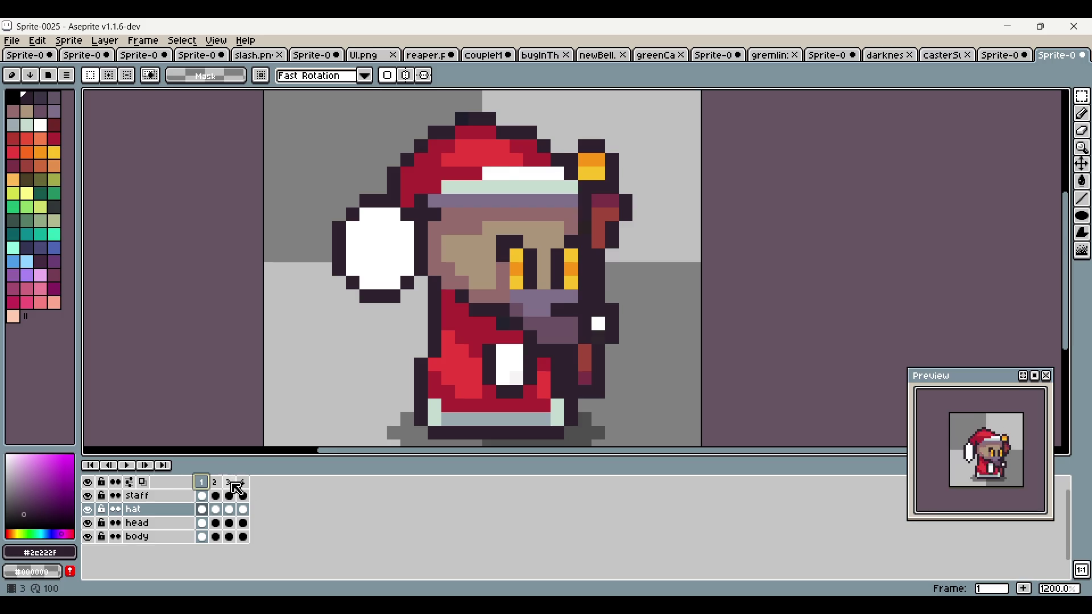
click(244, 484)
key(b)
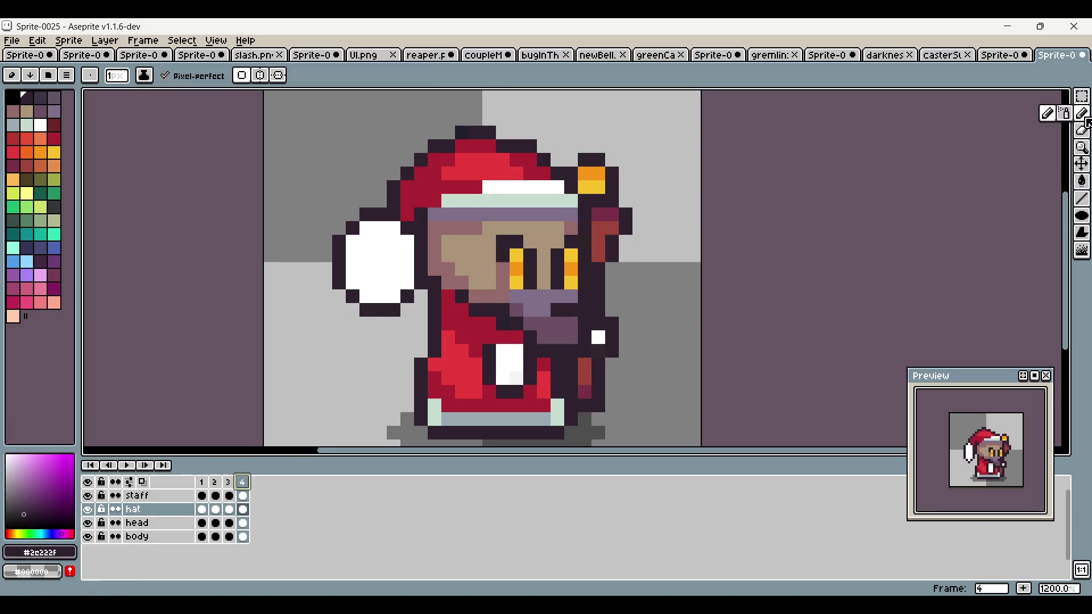
mouse_move(353, 282)
mouse_down()
mouse_move(370, 297)
mouse_move(407, 285)
mouse_move(358, 311)
mouse_up()
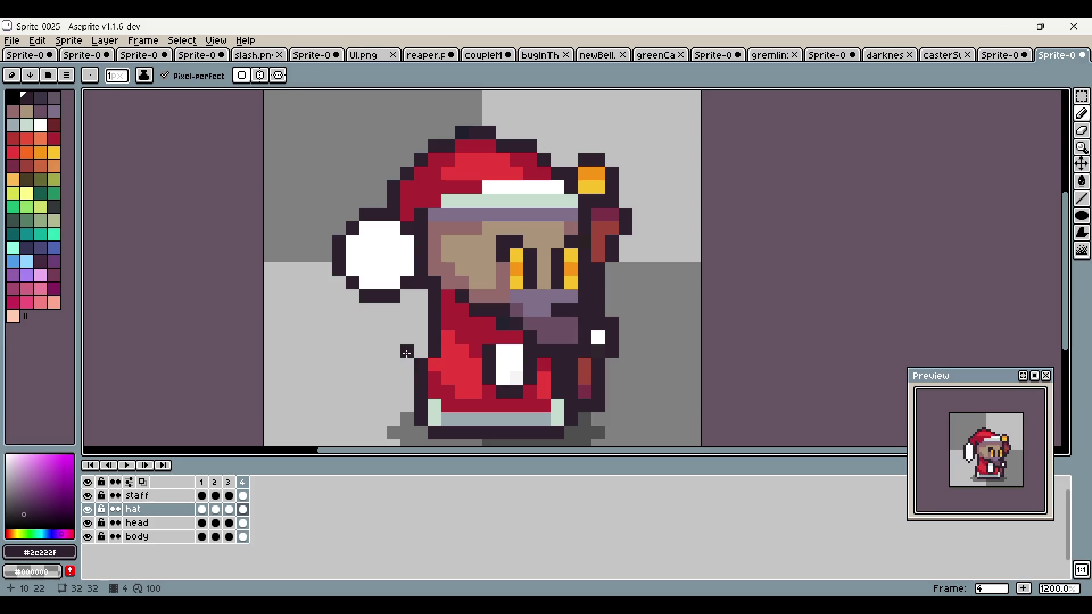
alt+click(348, 245)
key(ctrl+z)
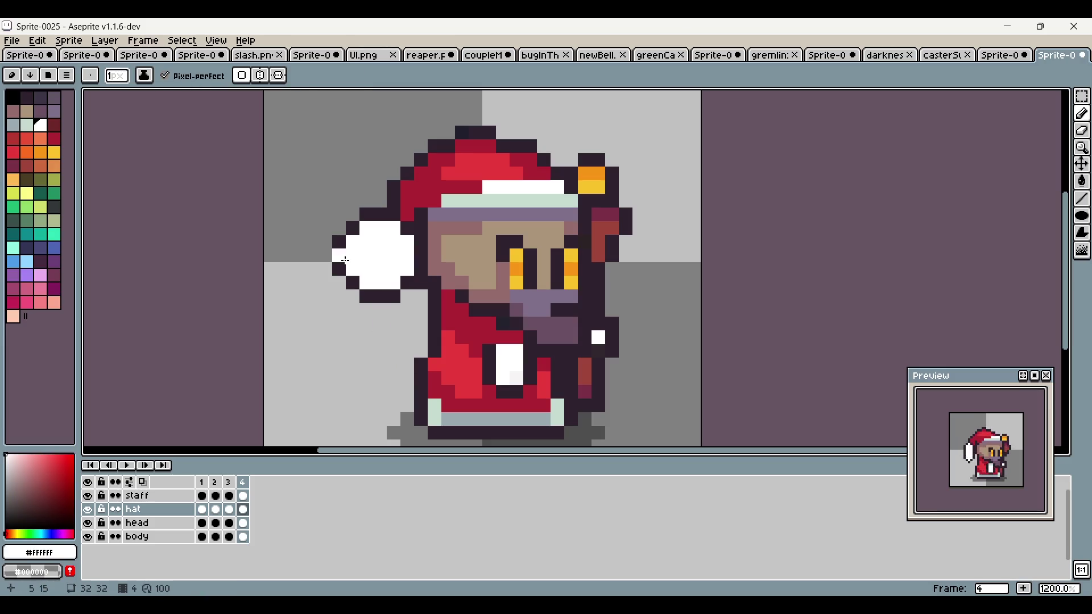
alt+click(341, 241)
click(387, 260)
alt+click(414, 259)
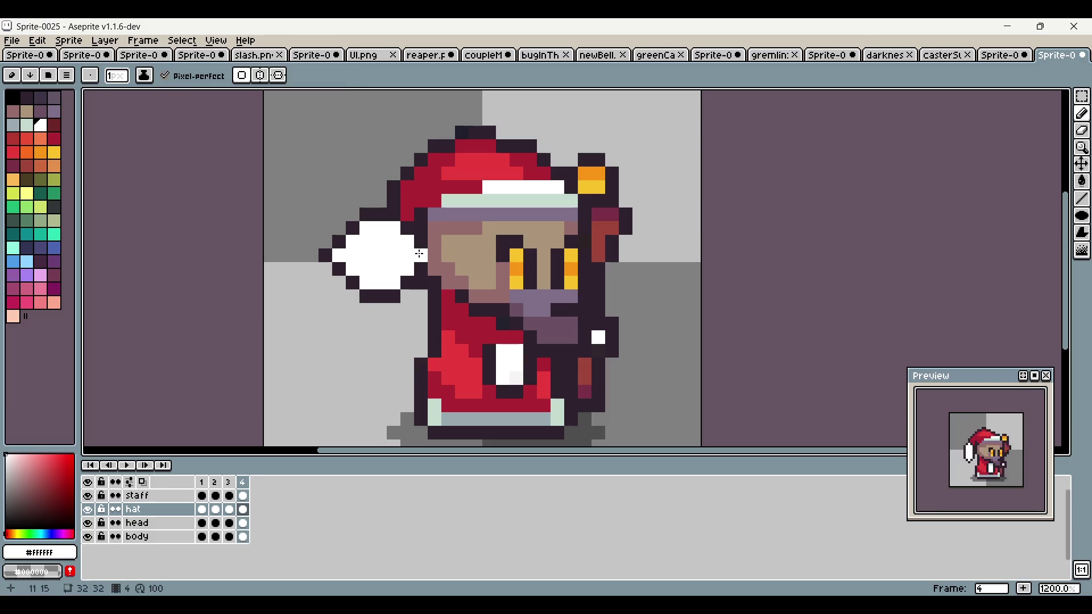
click(422, 255)
alt+click(462, 296)
click(471, 339)
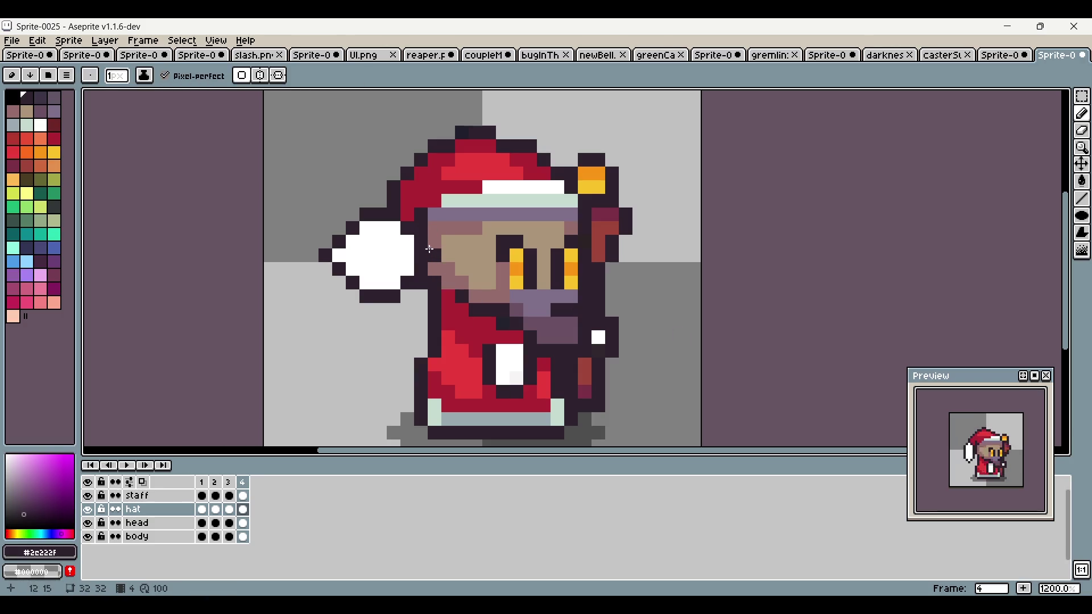
Step: Shift the pom-pom's left outline outward, filling old outline pixels white for a rounder blob
alt+click(460, 252)
alt+click(338, 241)
click(324, 242)
alt+click(349, 239)
click(338, 241)
alt+click(339, 229)
click(353, 215)
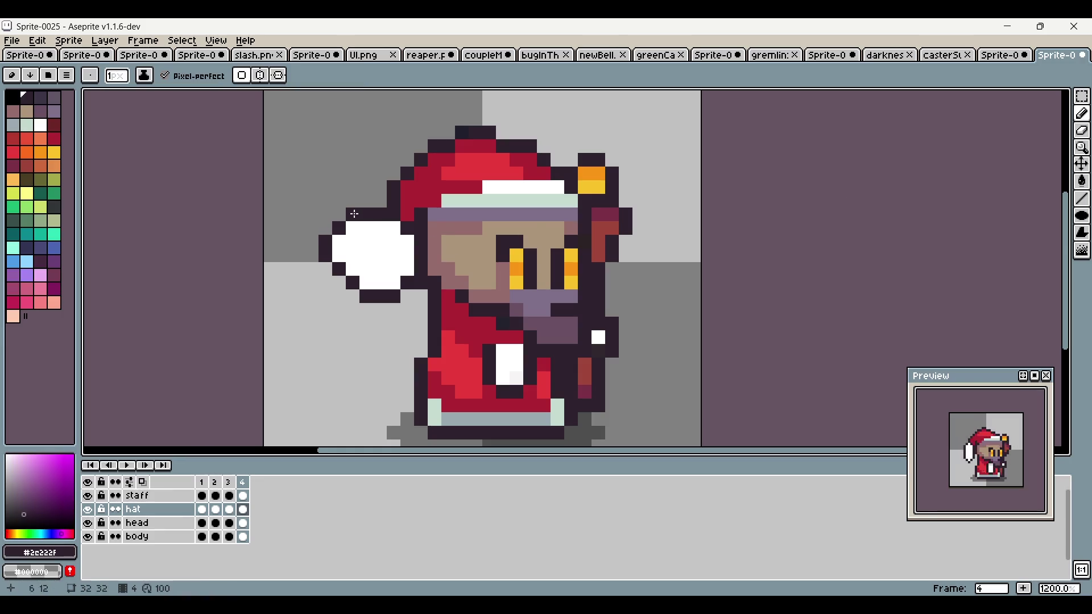
click(243, 482)
mouse_move(347, 219)
mouse_down()
mouse_move(325, 249)
mouse_move(353, 297)
mouse_up()
alt+click(367, 282)
click(356, 283)
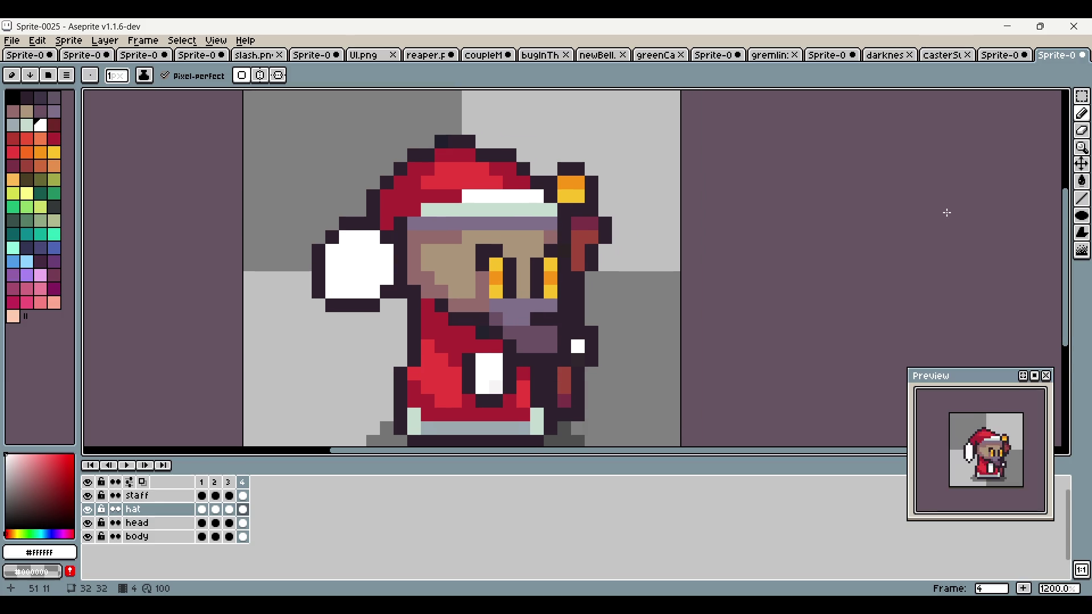
Step: Zoom in and alternate between frames 2 and 3, glancing at frame 1, ending on frame 3
scroll(933, 219, down, 2)
scroll(870, 230, up, 1)
scroll(784, 242, down, 1)
scroll(711, 250, right, 1)
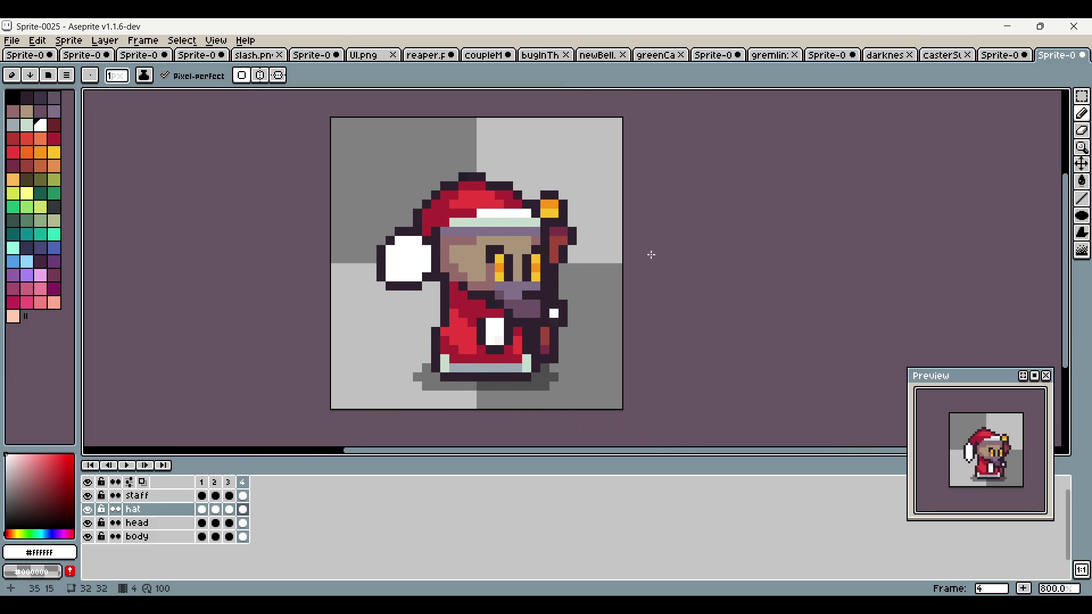
click(214, 483)
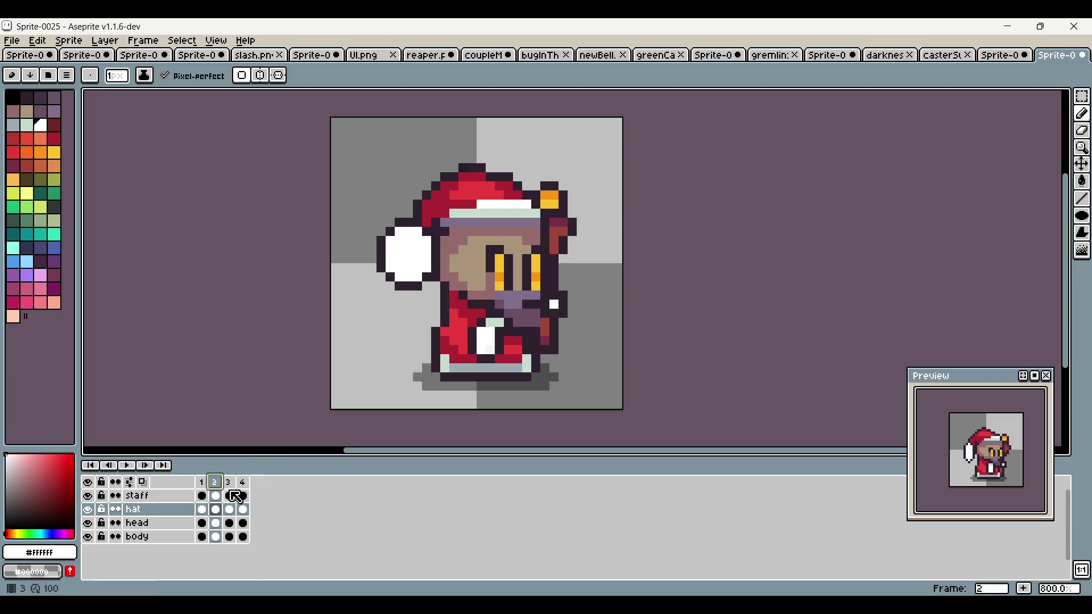
click(229, 483)
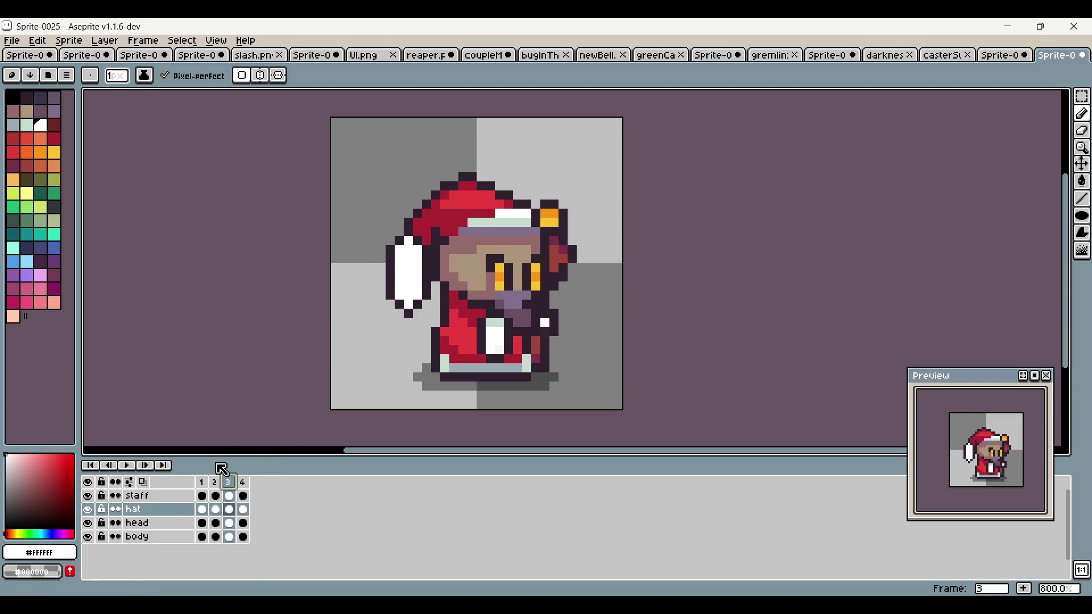
click(215, 483)
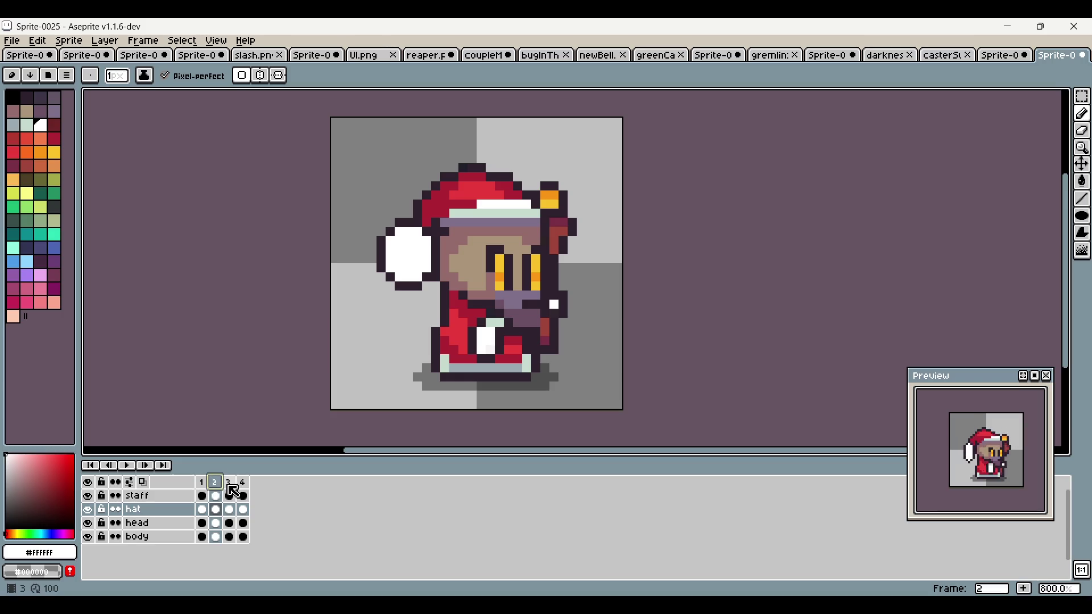
click(229, 482)
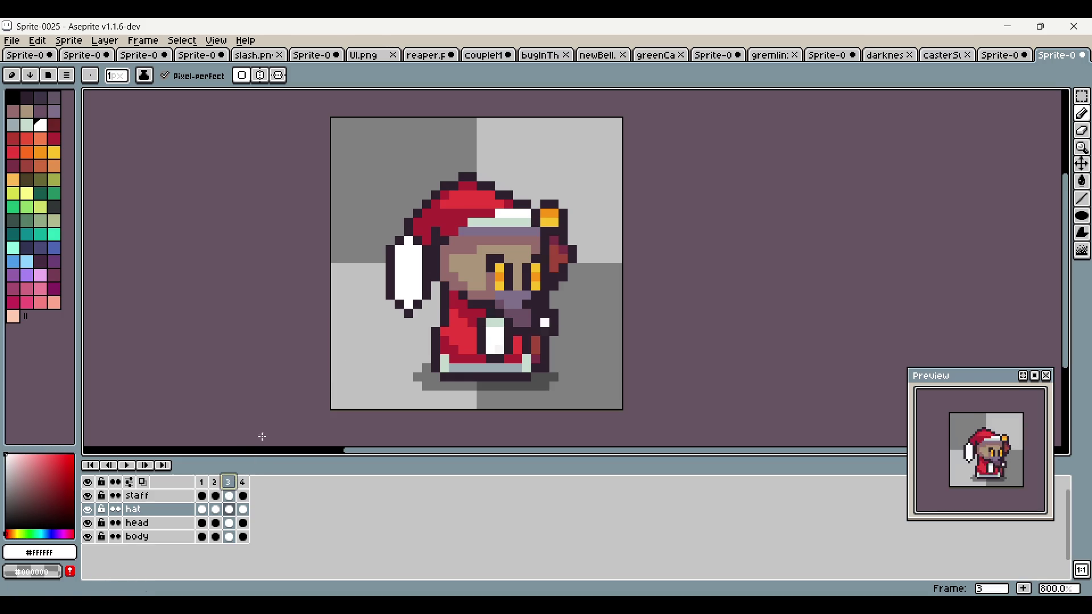
click(202, 485)
click(230, 484)
click(216, 483)
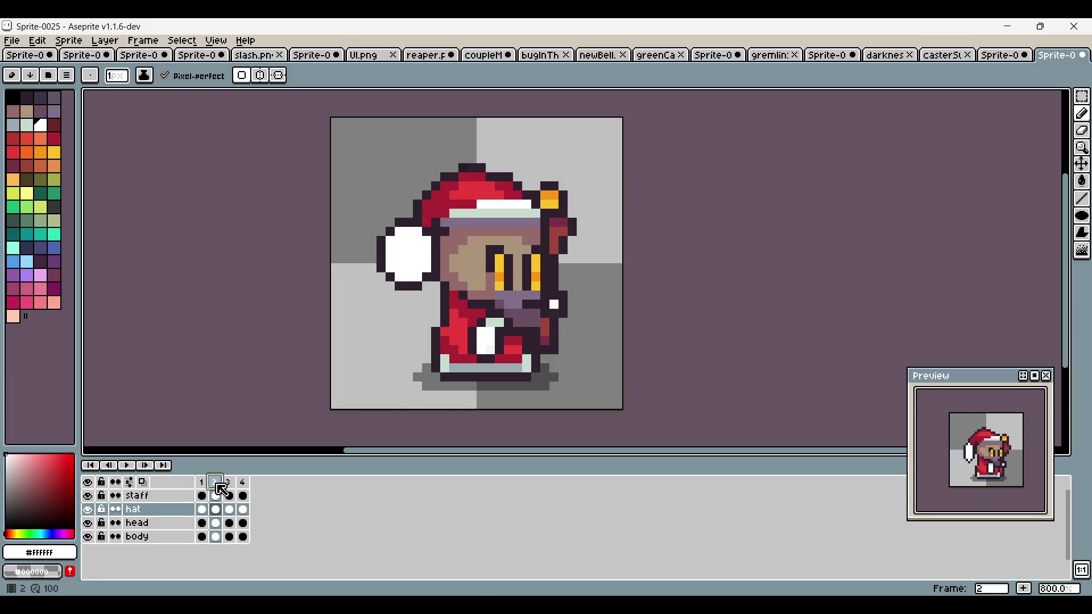
click(229, 488)
scroll(472, 287, up, 3)
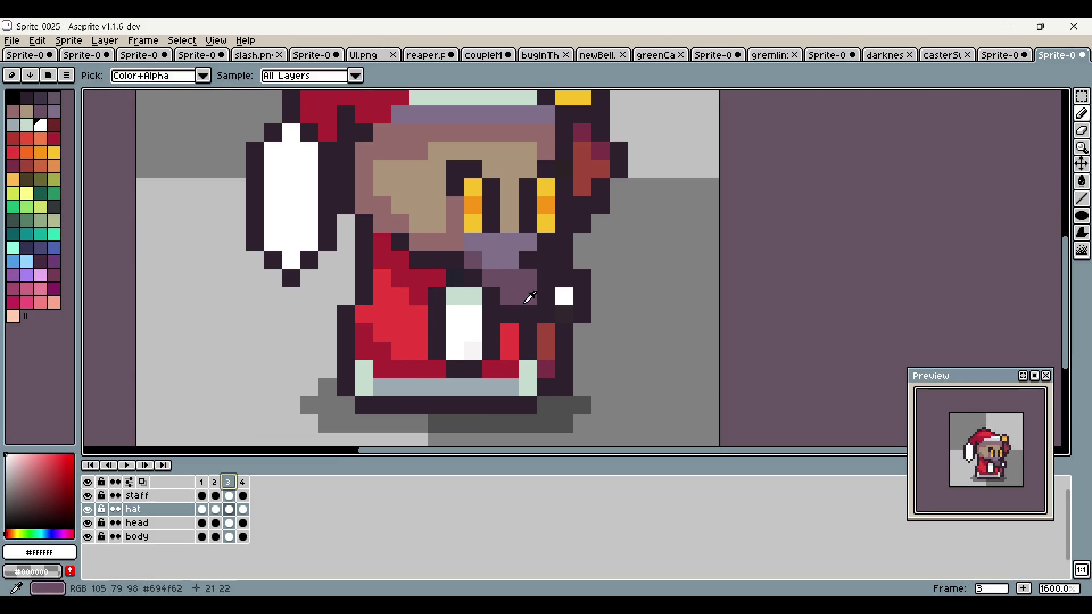
Step: On frame 3's head layer, paint dark outline #24222d and purple #694f62 pixels below the face
click(204, 484)
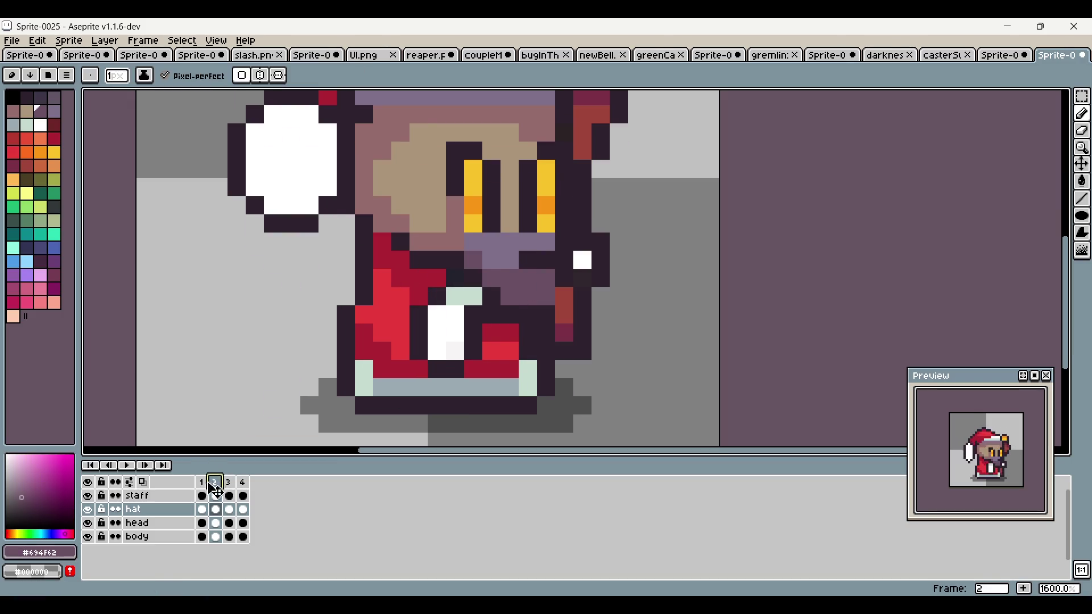
click(222, 487)
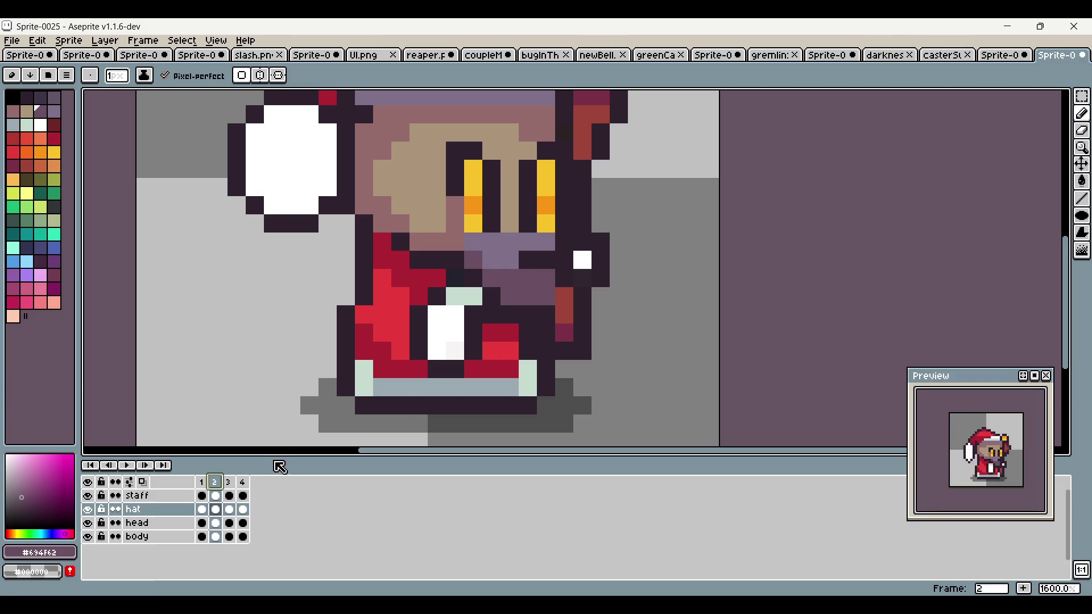
click(236, 482)
alt+click(464, 277)
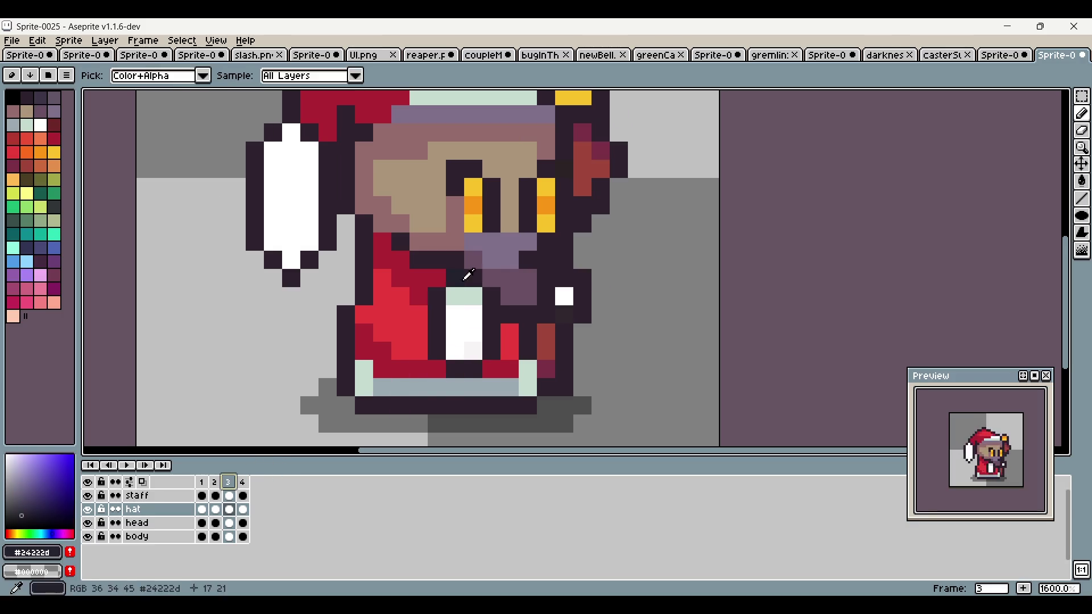
click(229, 523)
click(473, 297)
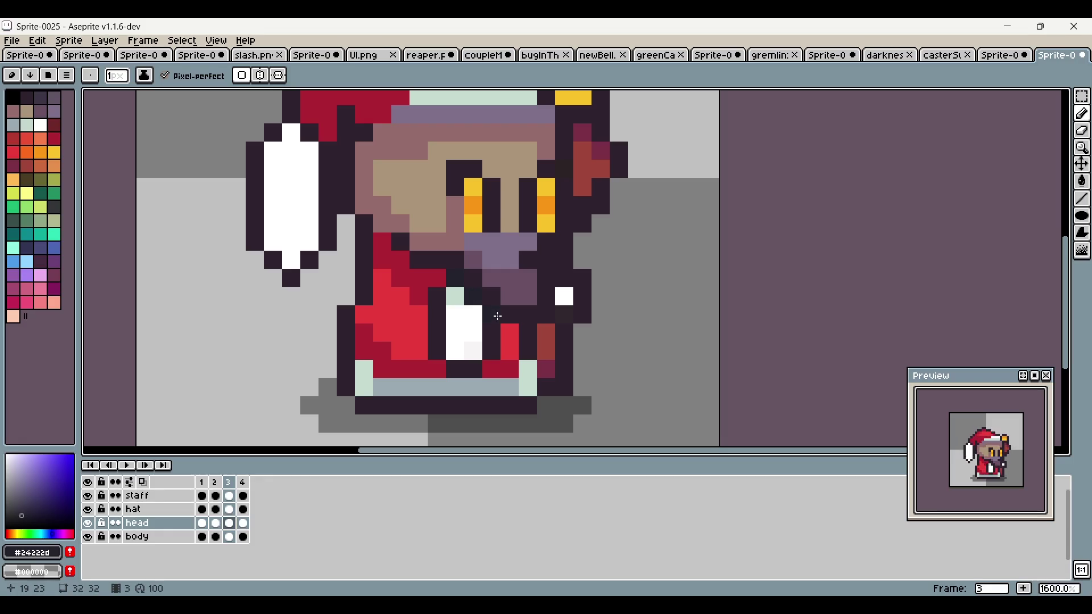
click(510, 332)
alt+click(527, 313)
drag(510, 314, 491, 294)
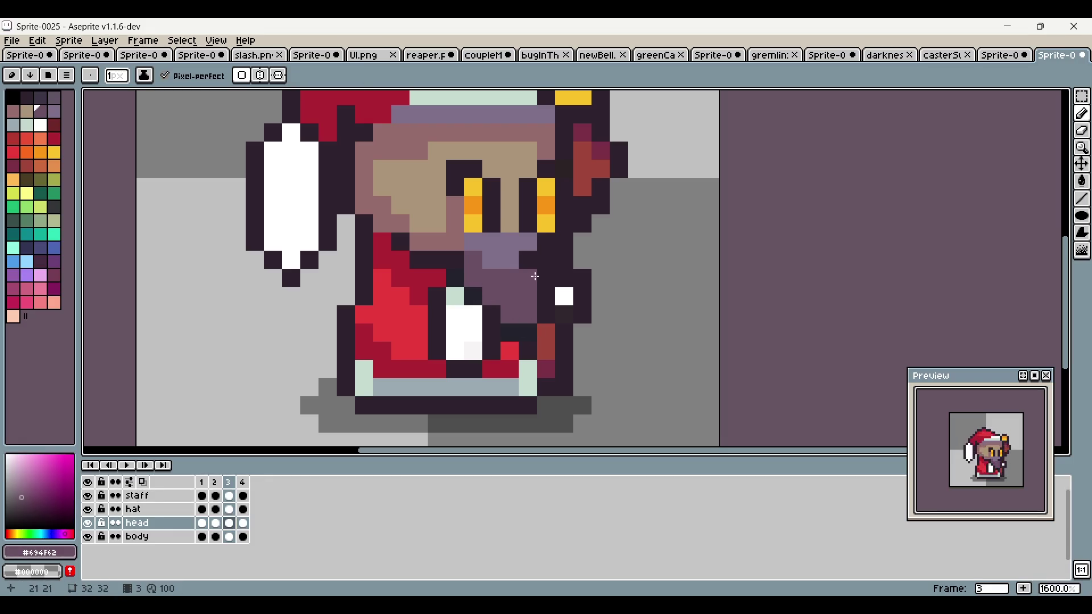
Step: Add another purple pixel below the face, recentre the Preview window, and end on frame 2
scroll(845, 195, up, 1)
scroll(845, 195, right, 1)
click(572, 301)
scroll(506, 326, down, 3)
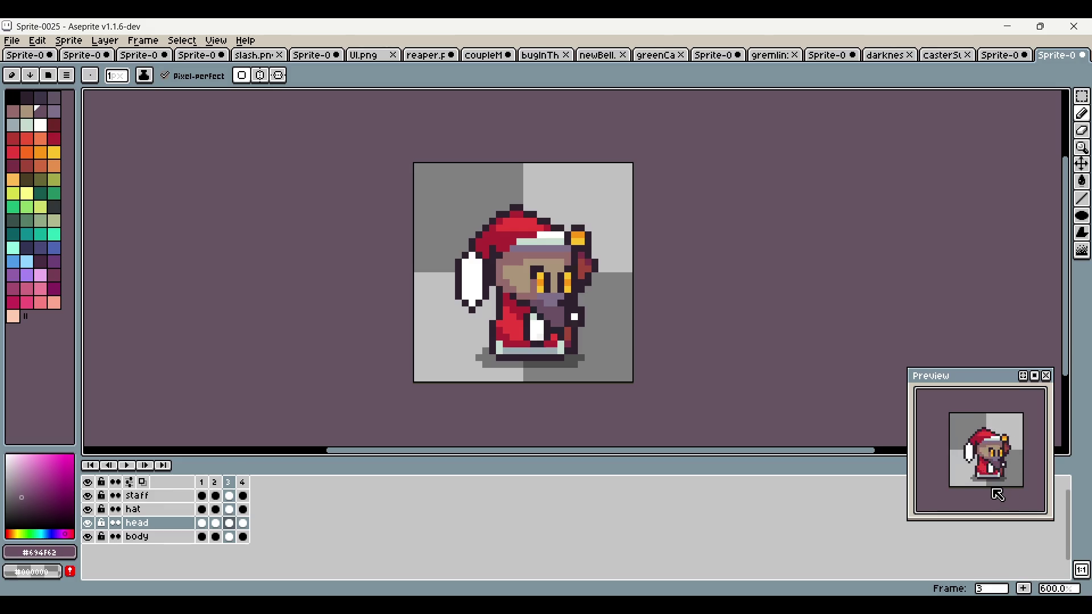
drag(985, 483, 965, 504)
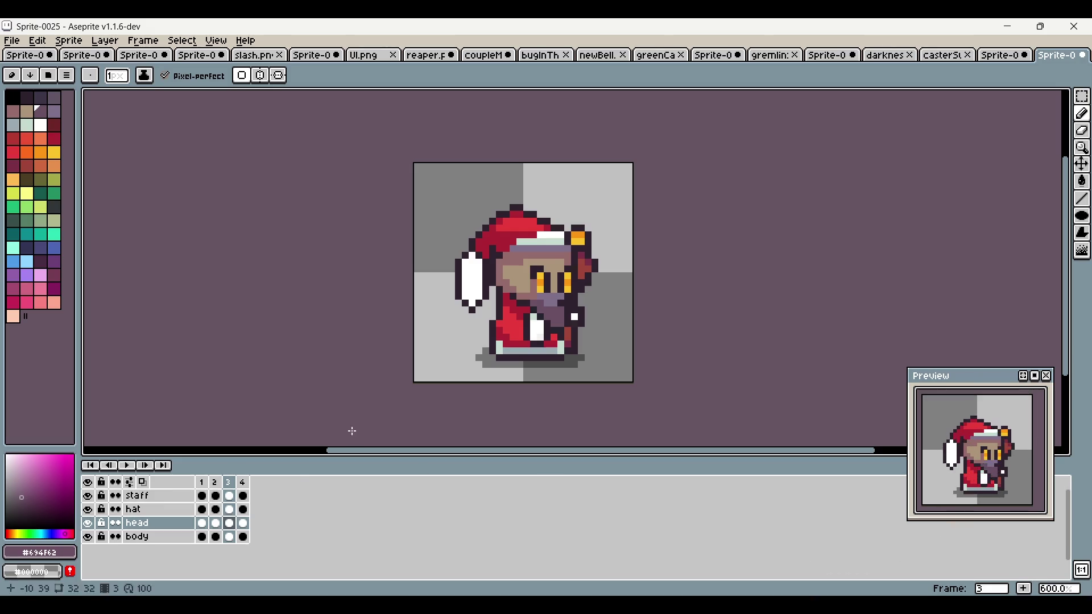
click(215, 482)
click(229, 487)
scroll(493, 304, up, 1)
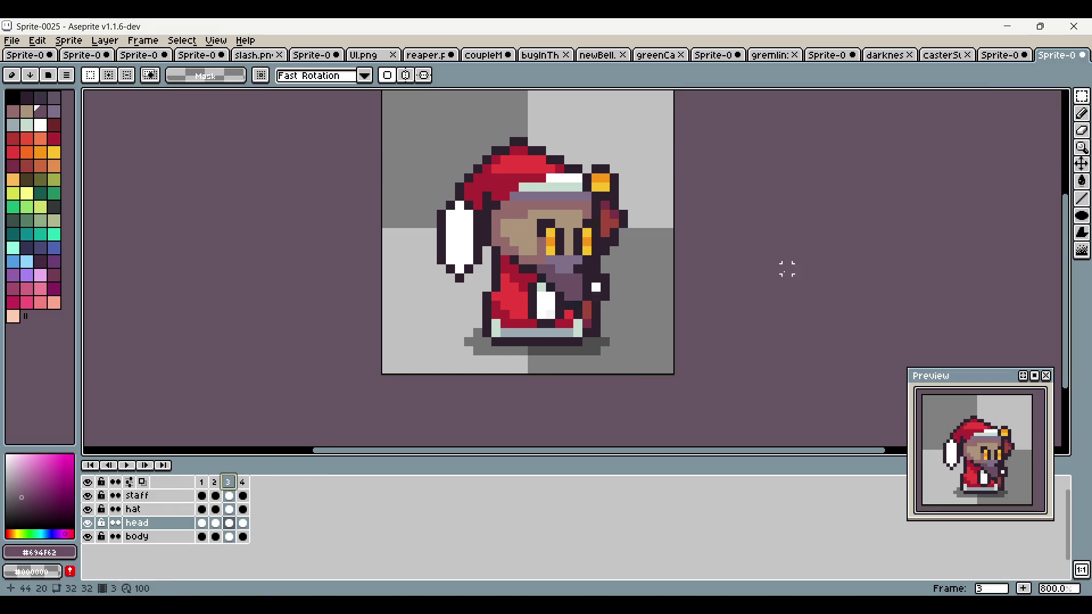
scroll(628, 306, up, 2)
click(215, 482)
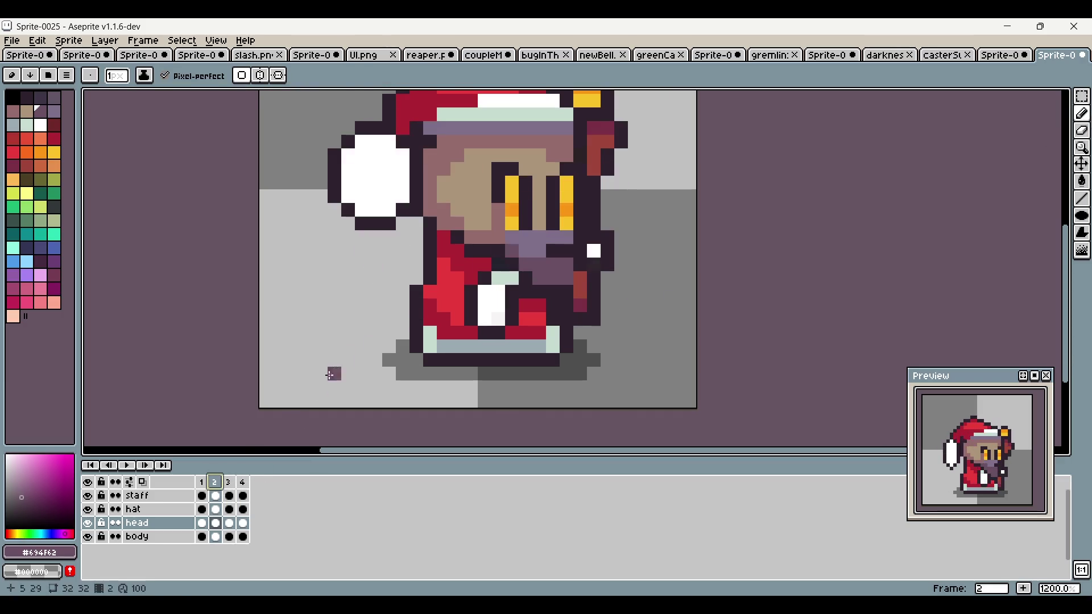
alt+click(411, 335)
click(405, 340)
alt+click(442, 305)
click(418, 324)
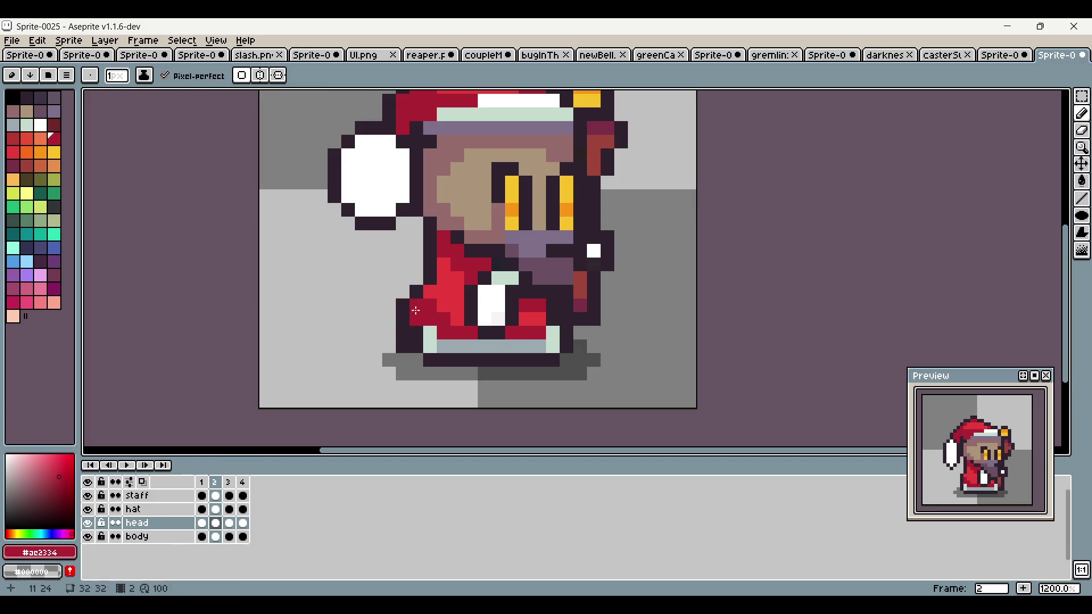
alt+click(420, 335)
alt+click(448, 355)
click(417, 359)
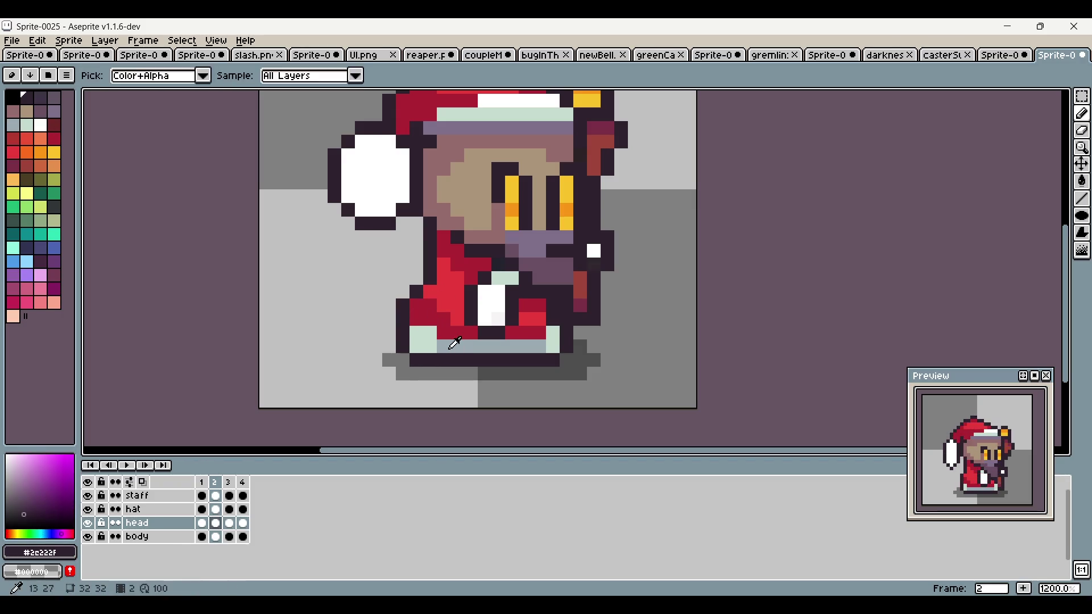
alt+click(446, 346)
click(433, 334)
drag(715, 286, 632, 331)
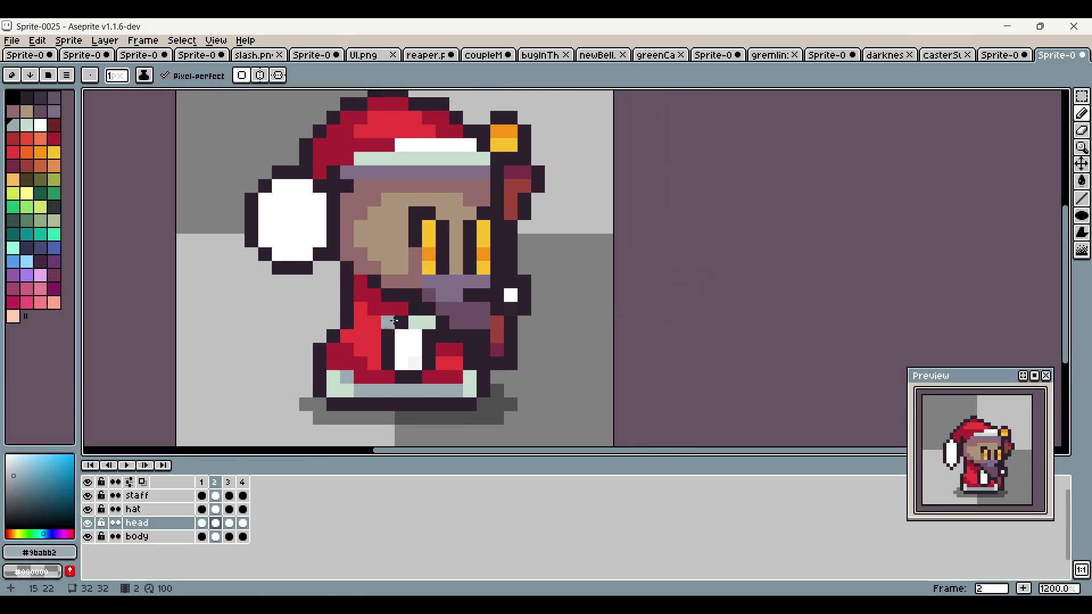
alt+click(348, 321)
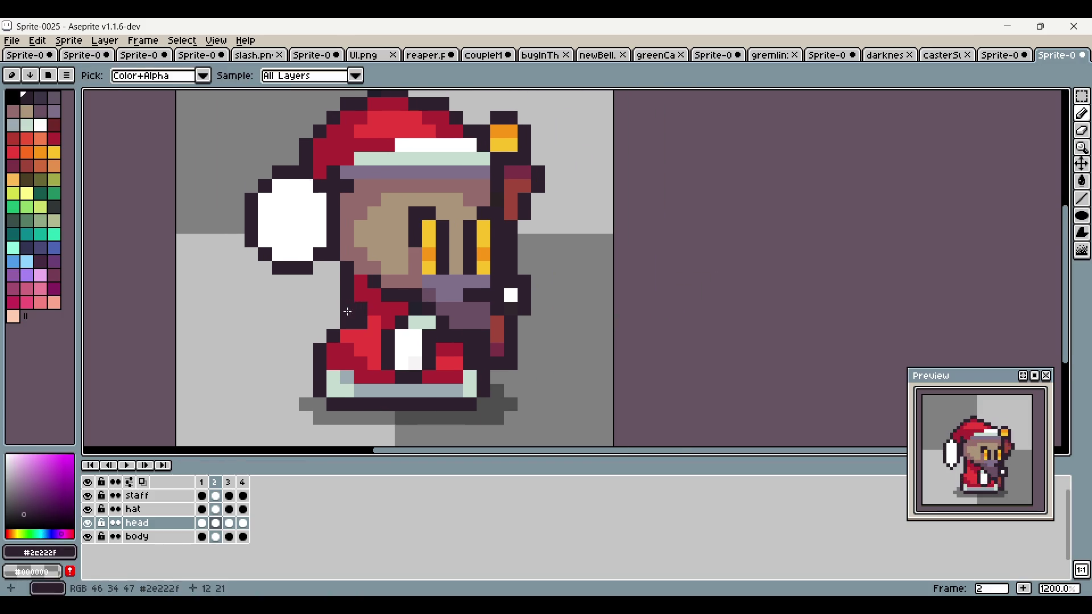
alt+click(361, 323)
alt+click(361, 313)
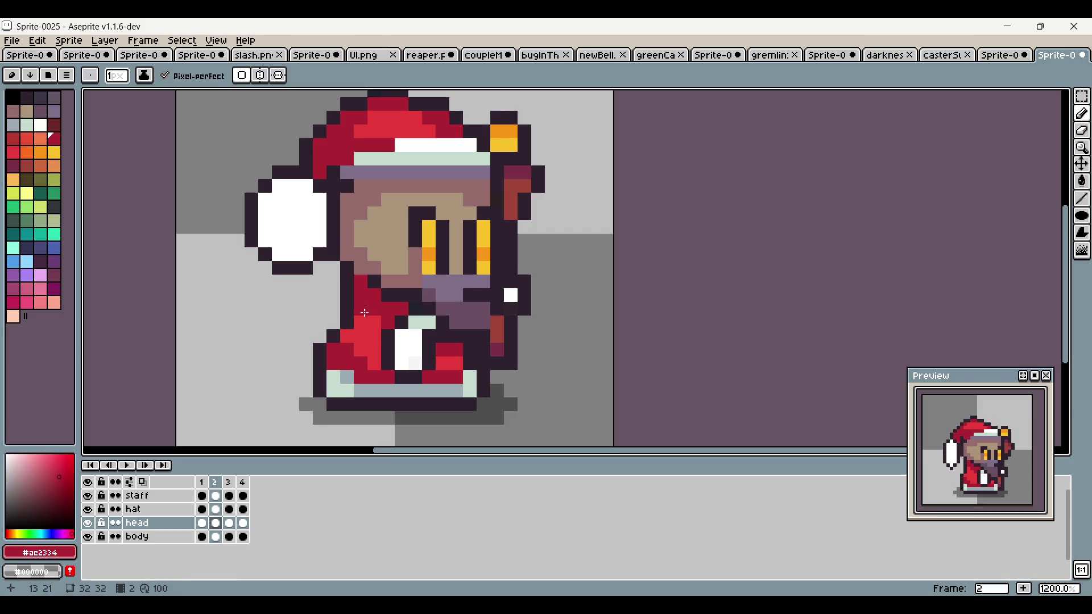
scroll(361, 312, down, 5)
scroll(501, 323, up, 5)
click(547, 323)
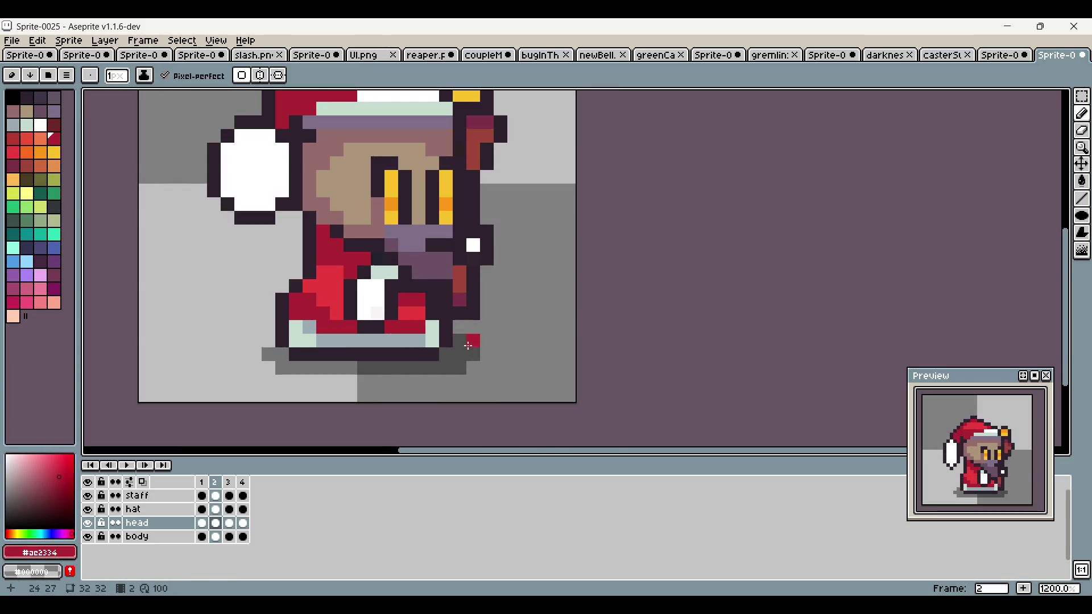
alt+click(442, 337)
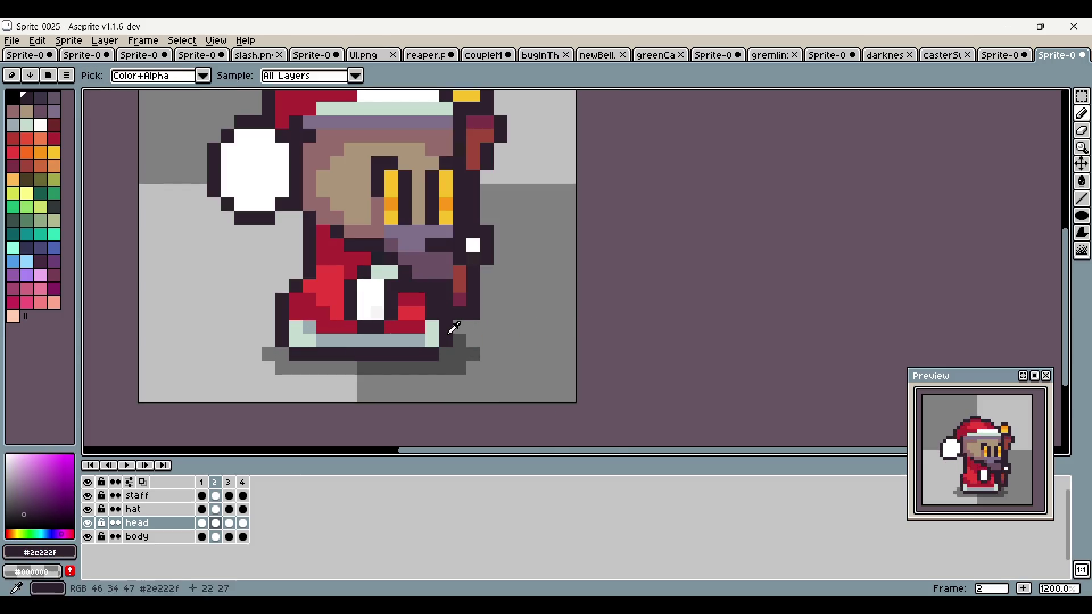
alt+click(421, 326)
click(443, 329)
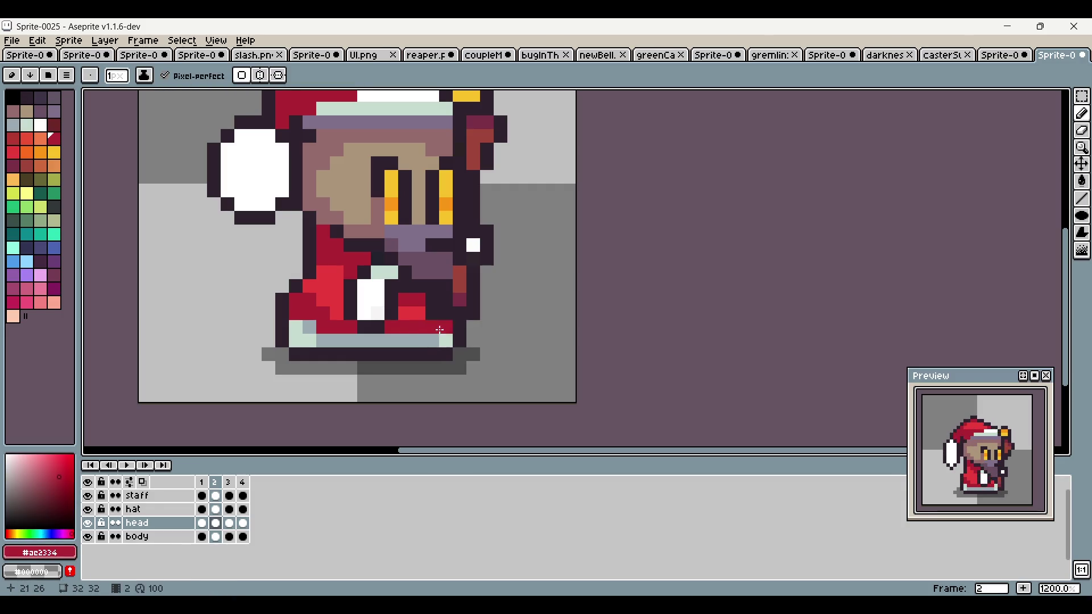
scroll(393, 392, down, 4)
scroll(998, 488, down, 1)
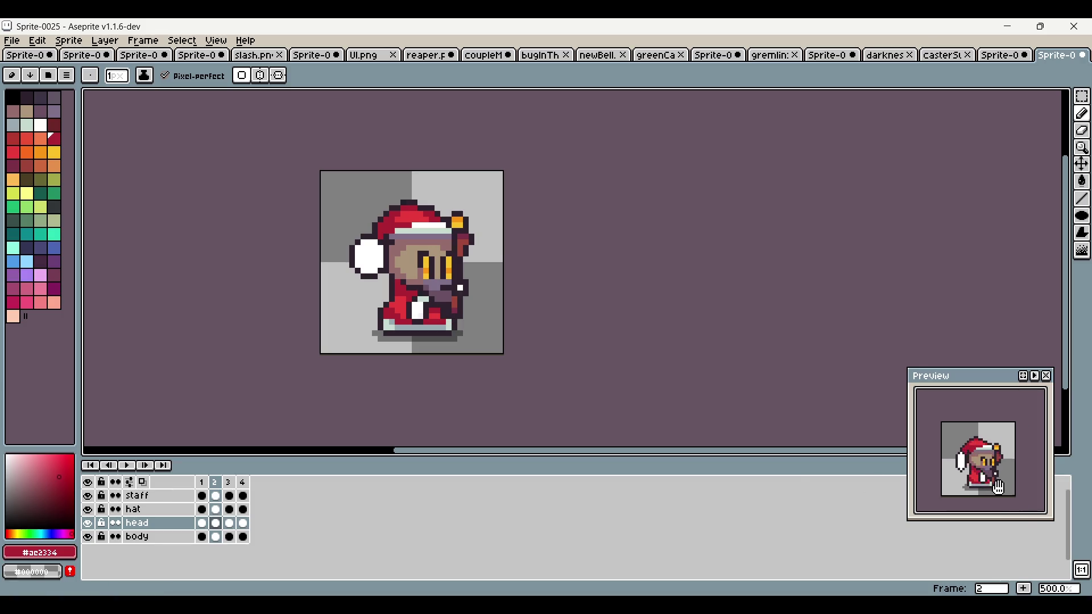
click(229, 482)
click(243, 482)
click(202, 482)
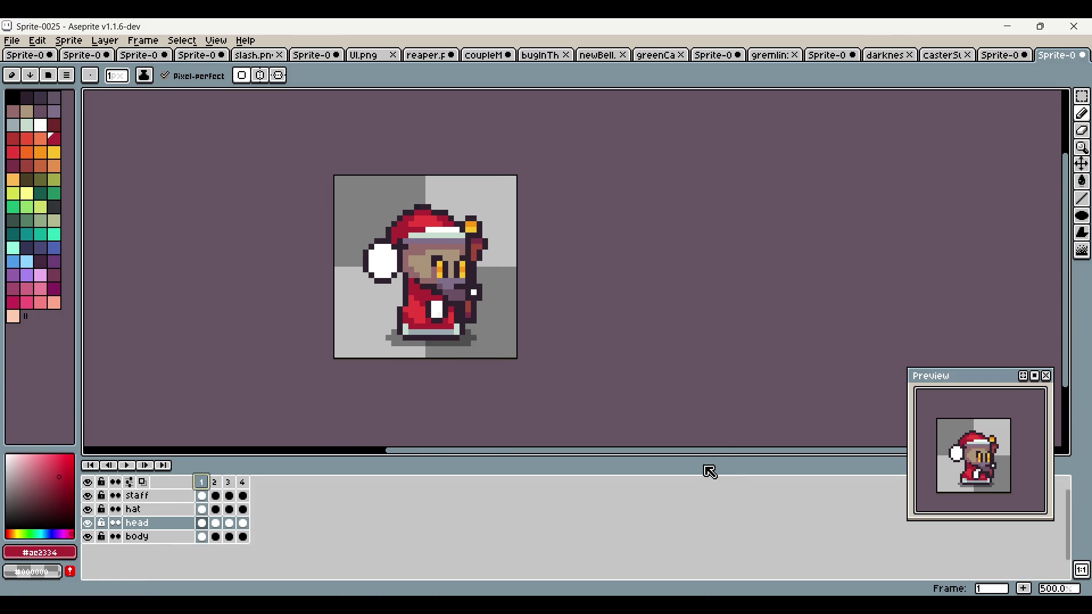
scroll(646, 385, left, 2)
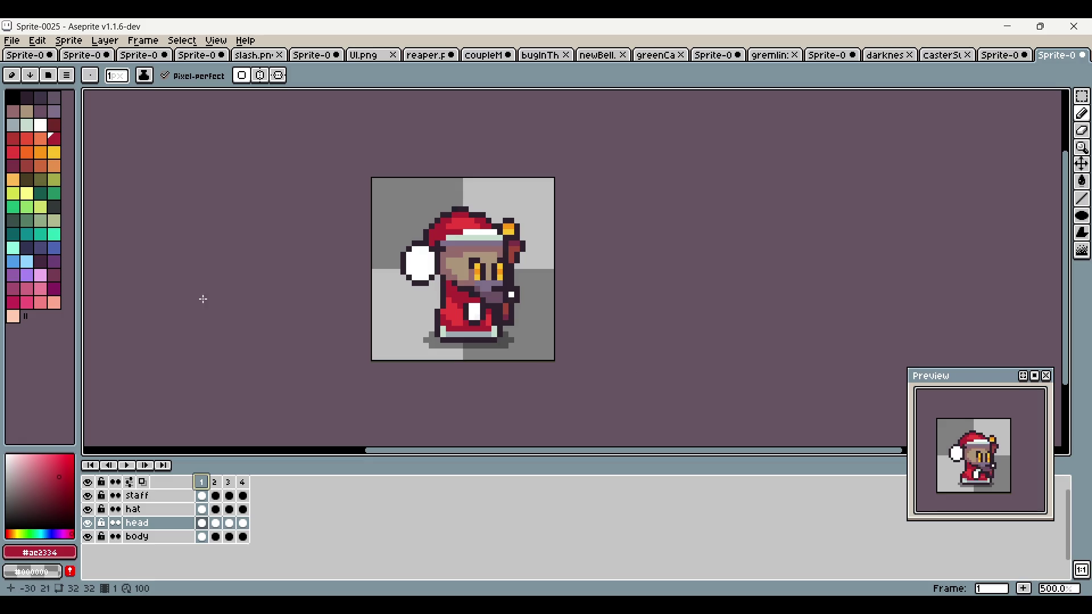
click(14, 45)
Step: Export the four frames as a Horizontal Strip sheet casterIdle.png in TheBell, then minimize Aseprite
click(103, 181)
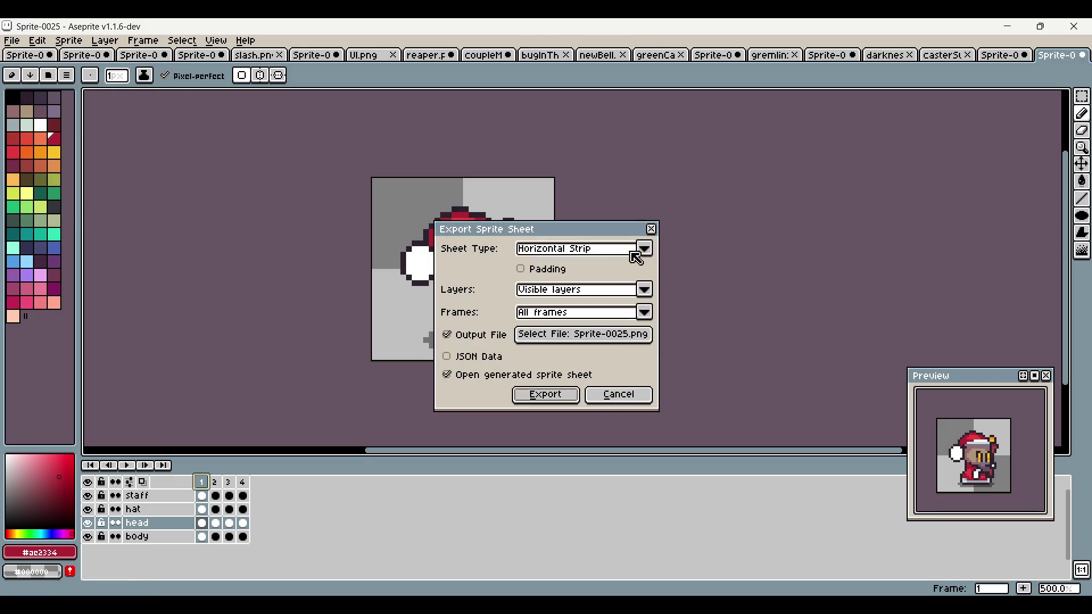
click(609, 343)
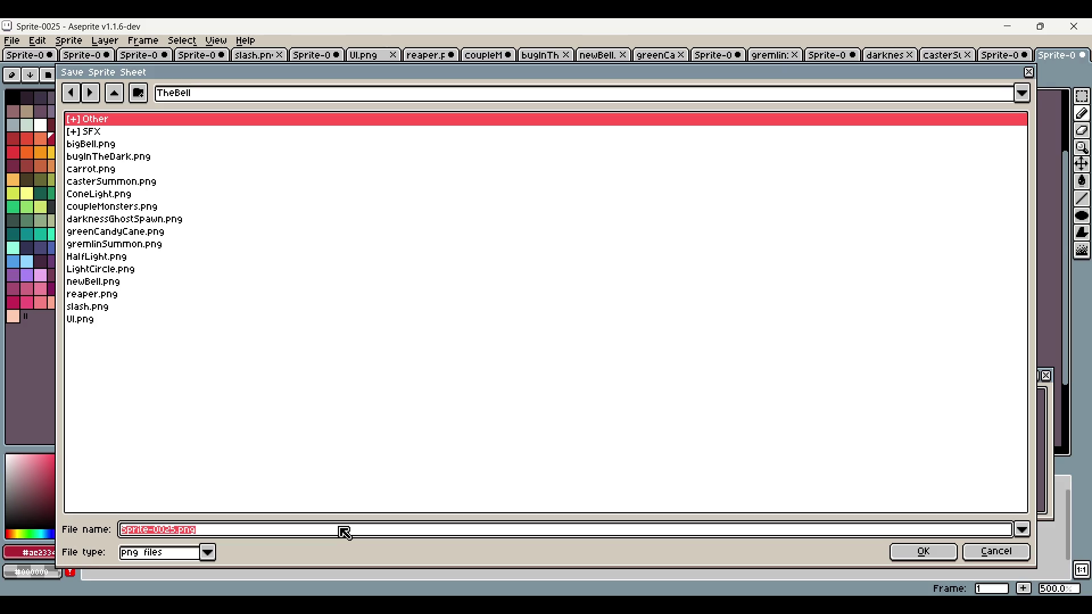
text(cas)
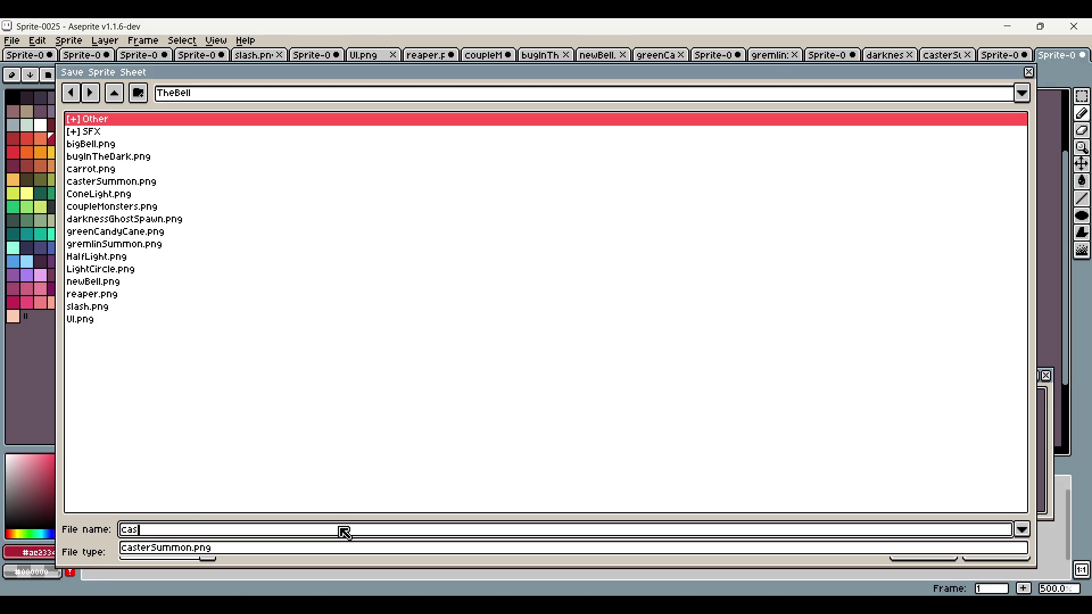
text(terle)
click(944, 551)
click(515, 394)
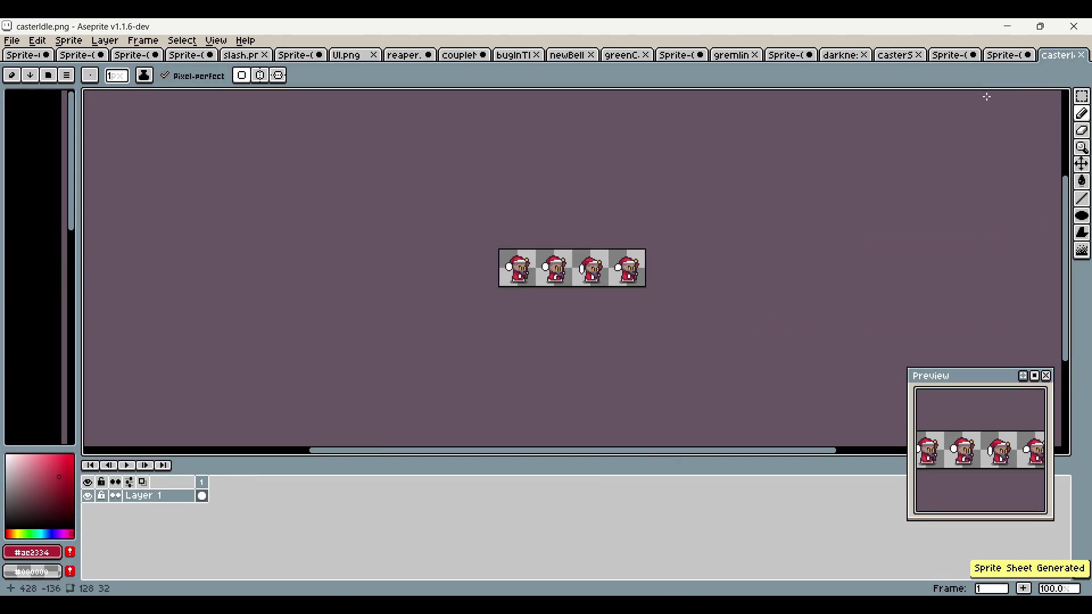
click(1011, 27)
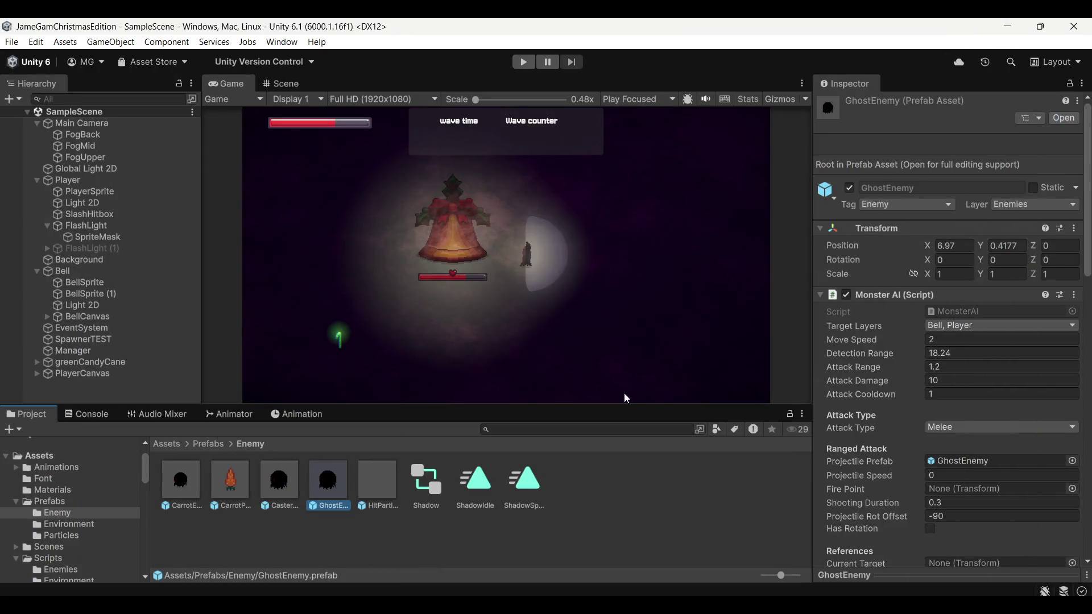
Step: Open Assets/Sprites, collapse the gremlin sheet, then view TheBell in File Explorer and preview casterSummon
scroll(73, 493, down, 5)
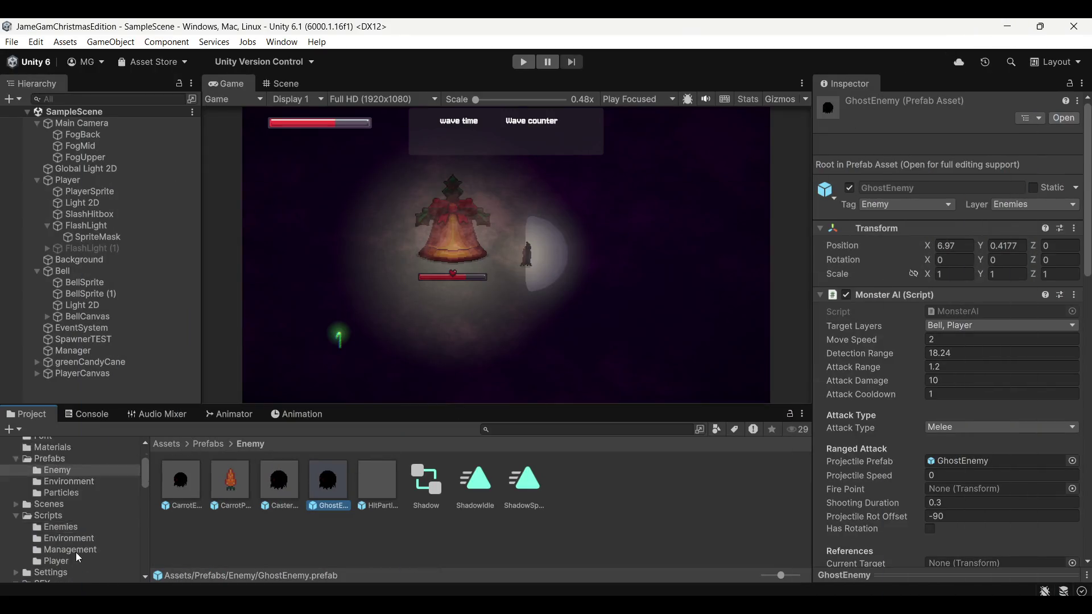
click(51, 563)
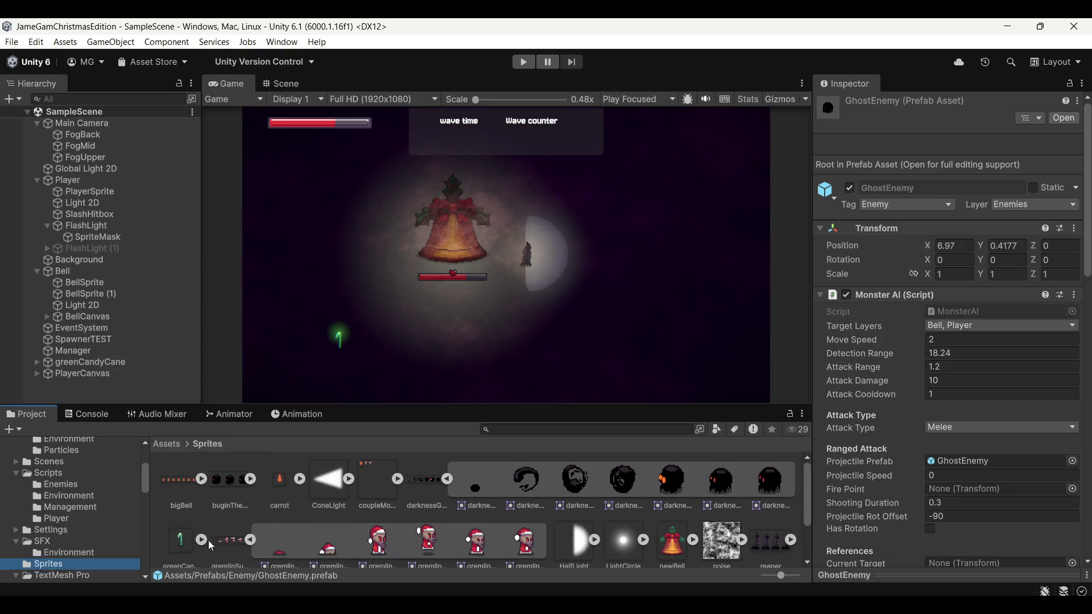
click(251, 540)
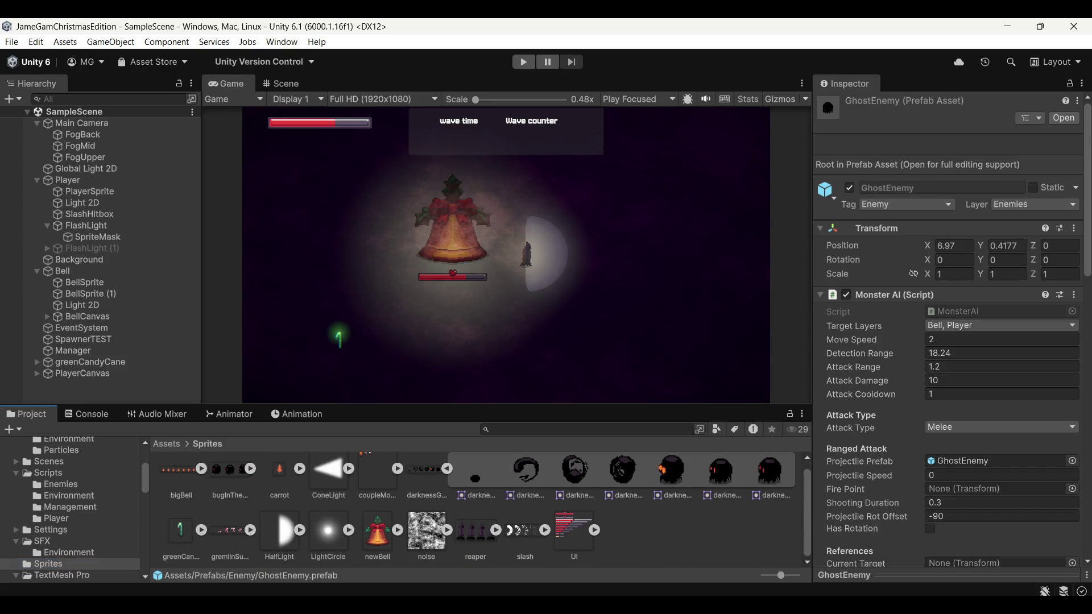
key(alt+Tab)
click(604, 279)
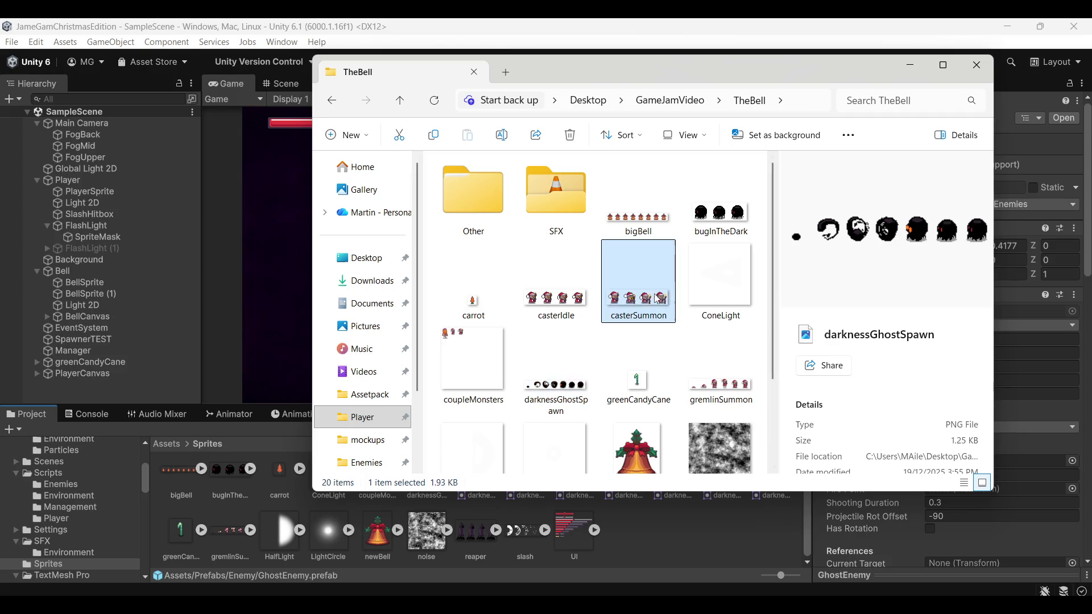
Step: Compare the casterIdle and casterSummon sheets in the Explorer preview
key(Left)
click(630, 294)
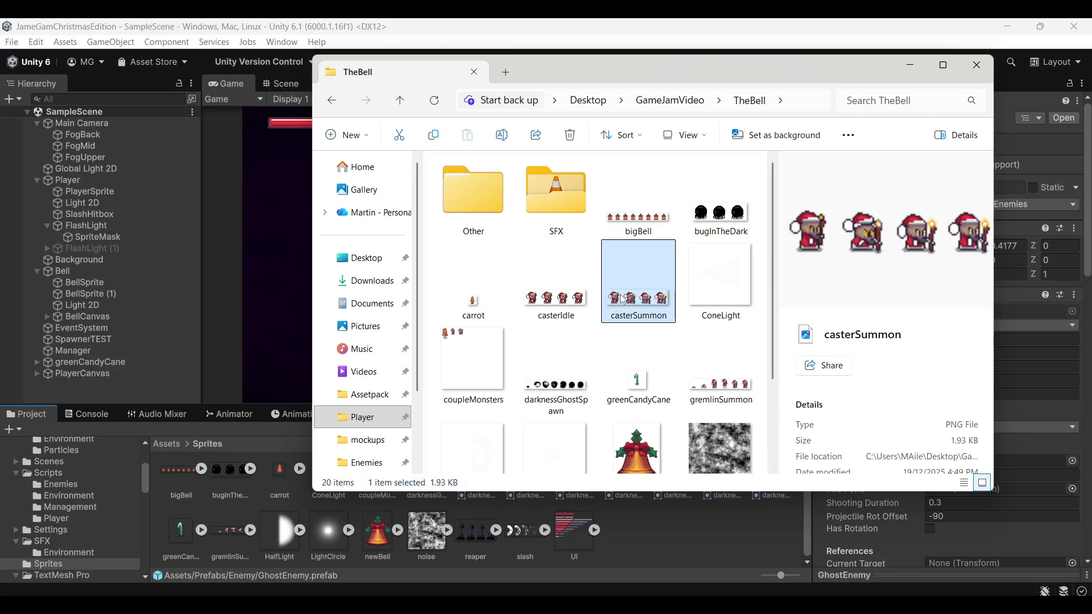
key(Left)
click(630, 292)
key(Left)
click(631, 295)
key(Left)
Step: Drag casterIdle.png and casterSummon.png into Unity's Sprites folder
click(633, 300)
ctrl+click(569, 296)
mouse_move(568, 296)
mouse_down()
mouse_move(555, 315)
mouse_move(653, 558)
mouse_up()
click(726, 547)
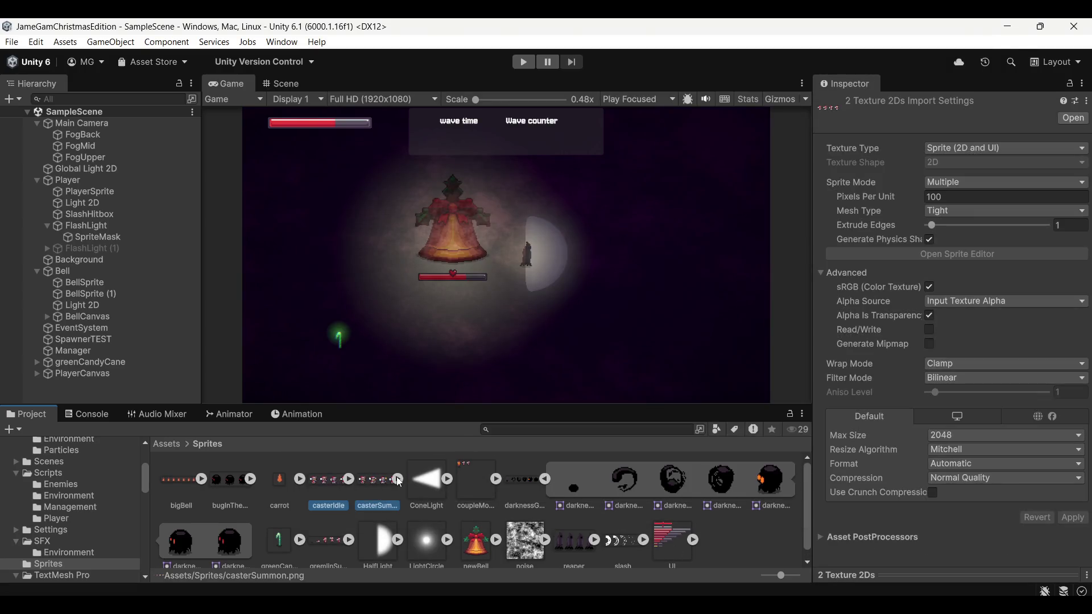
Step: Give both caster sheets 16 pixels per unit, Point filtering and no compression, and apply
click(970, 196)
text(16)
click(969, 378)
click(970, 393)
click(978, 482)
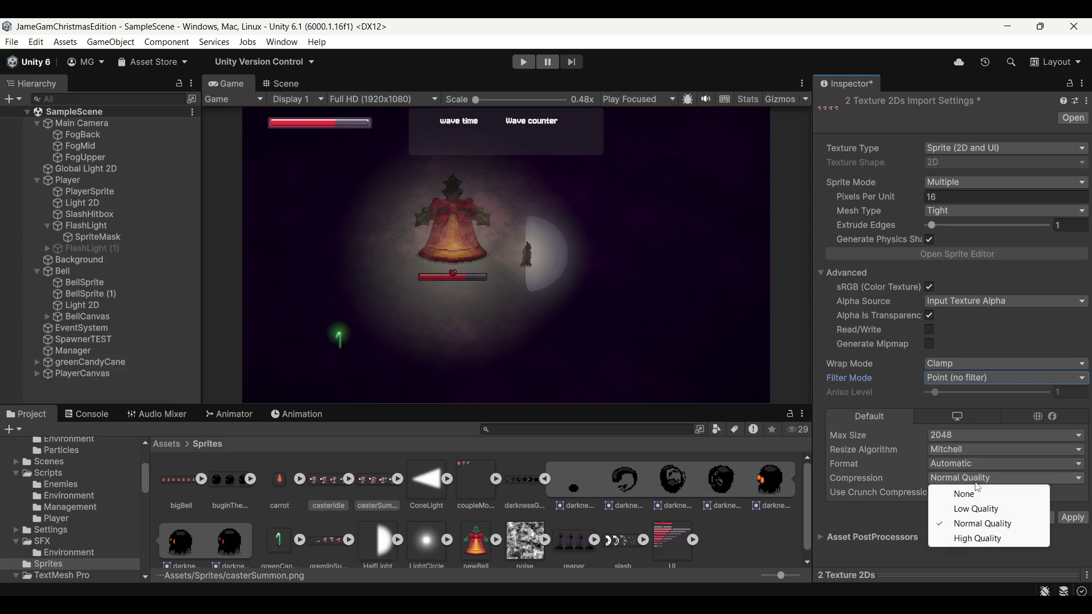
click(967, 494)
click(1072, 509)
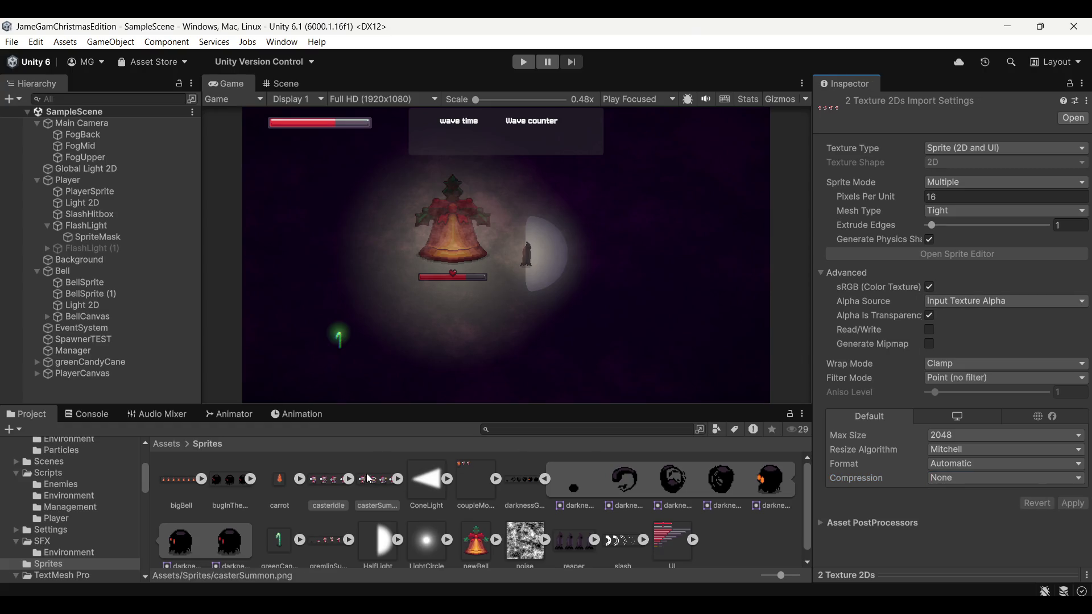
Step: Slice the casterIdle sheet by 32×32 cell size in the Sprite Editor and apply
click(310, 488)
click(1010, 255)
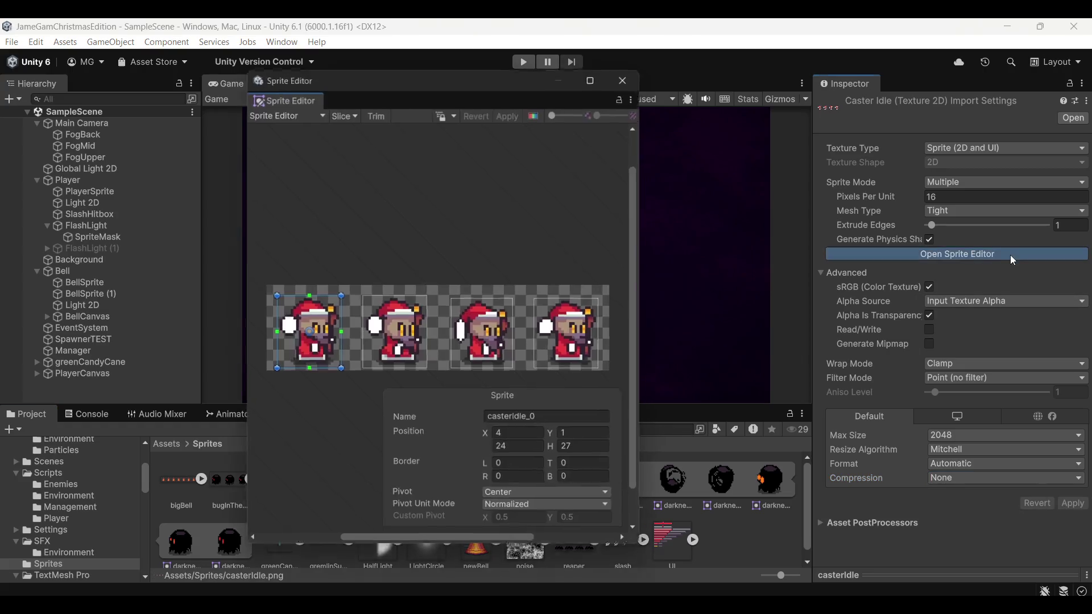
click(347, 110)
click(462, 142)
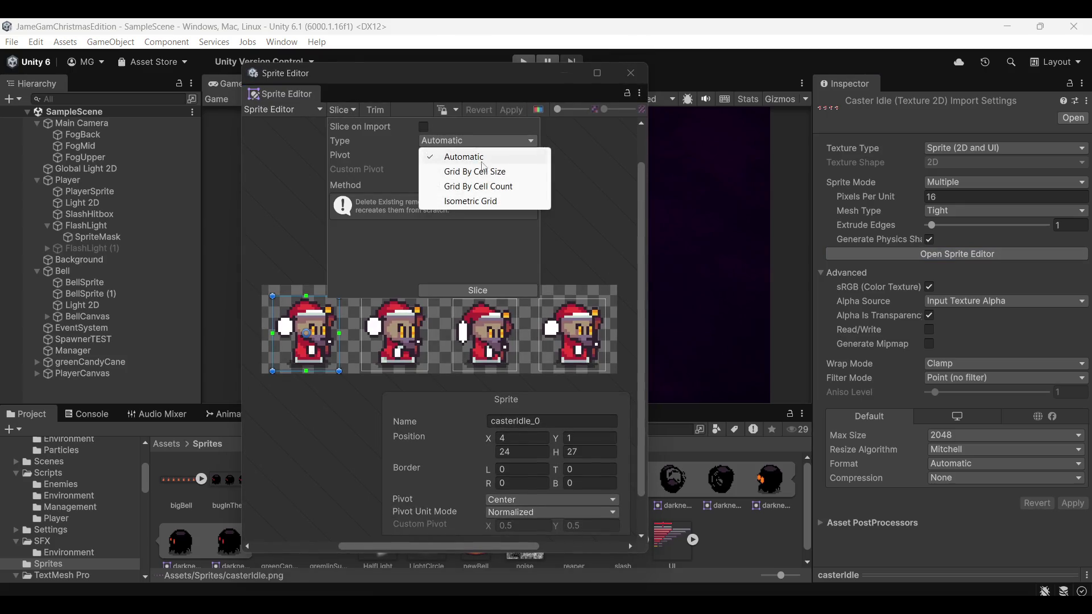
click(463, 164)
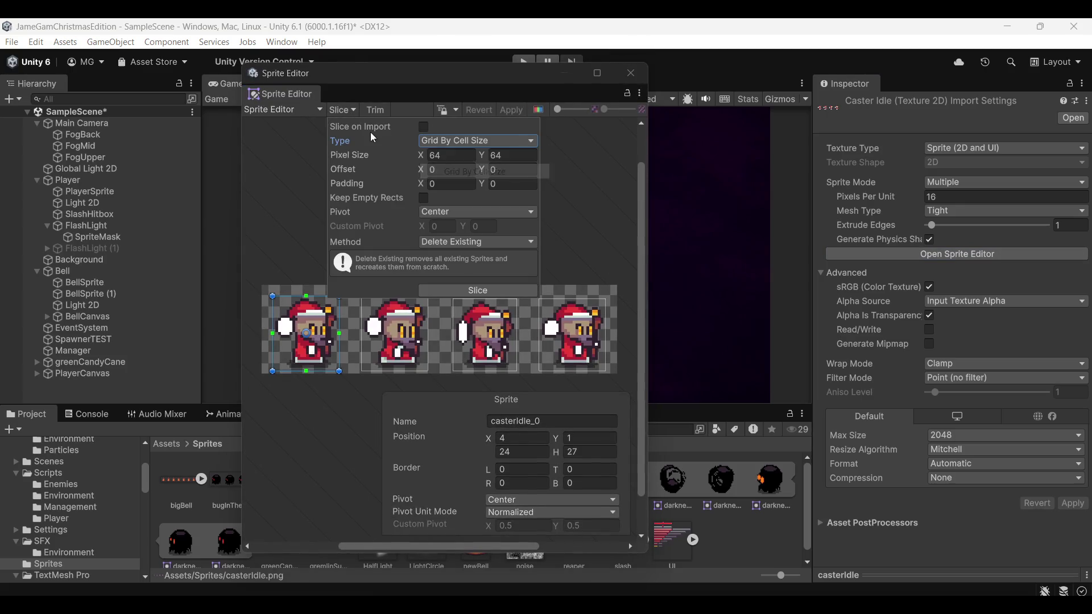
click(484, 290)
click(512, 110)
click(632, 73)
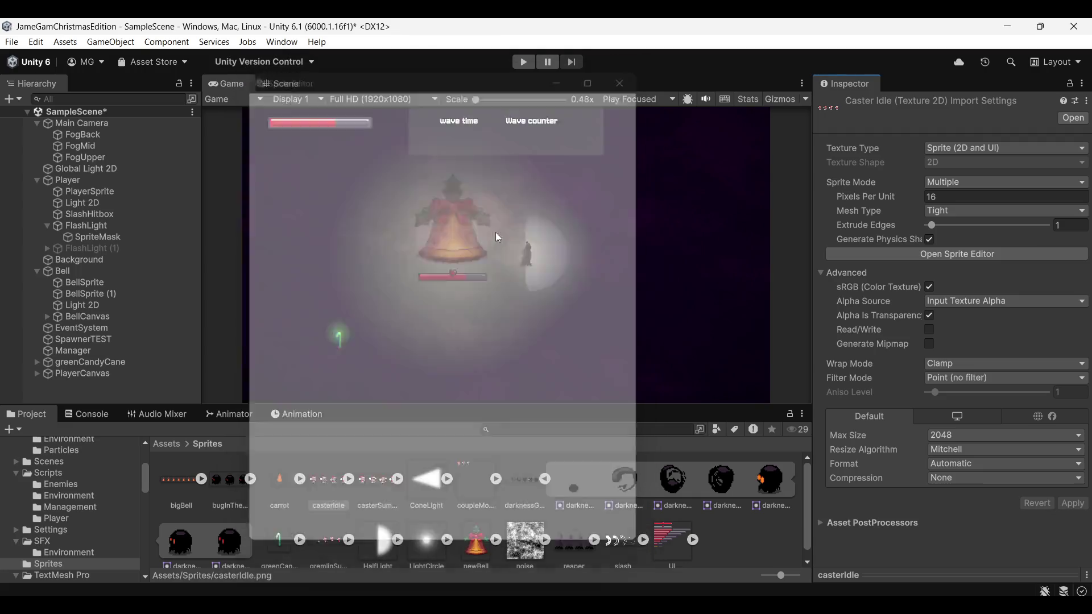
Step: Slice the casterSummon sheet into 32×32 cells and apply
key(Right)
click(957, 254)
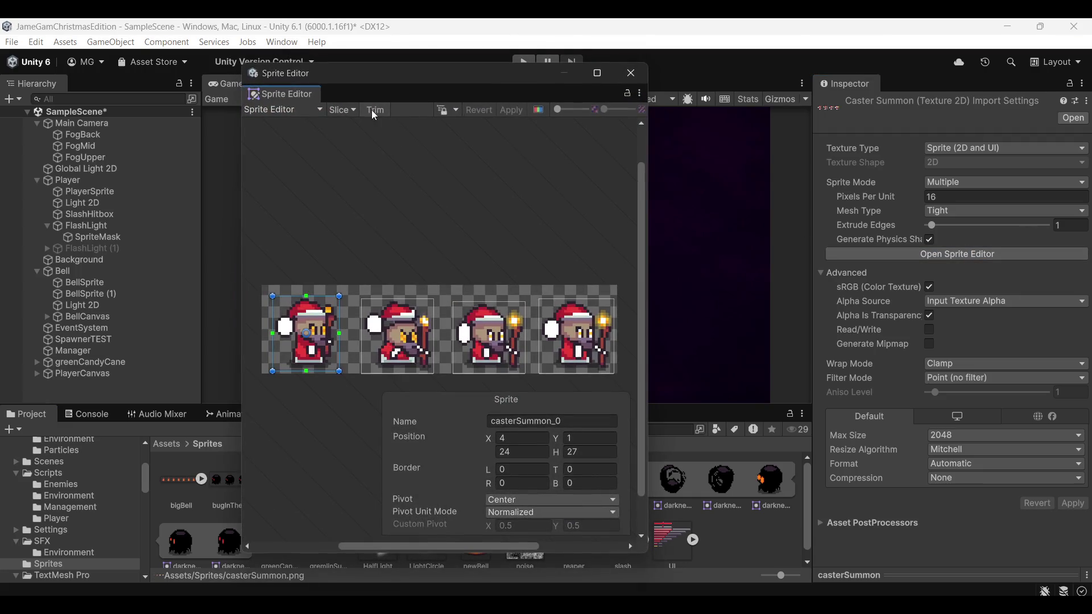
click(344, 110)
click(478, 290)
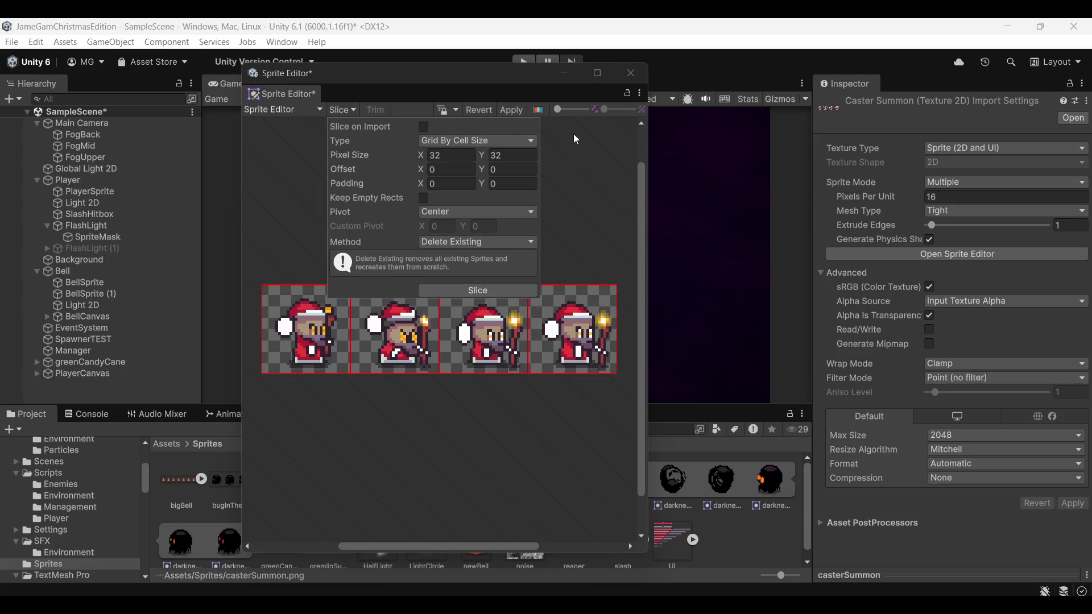
click(511, 110)
click(637, 76)
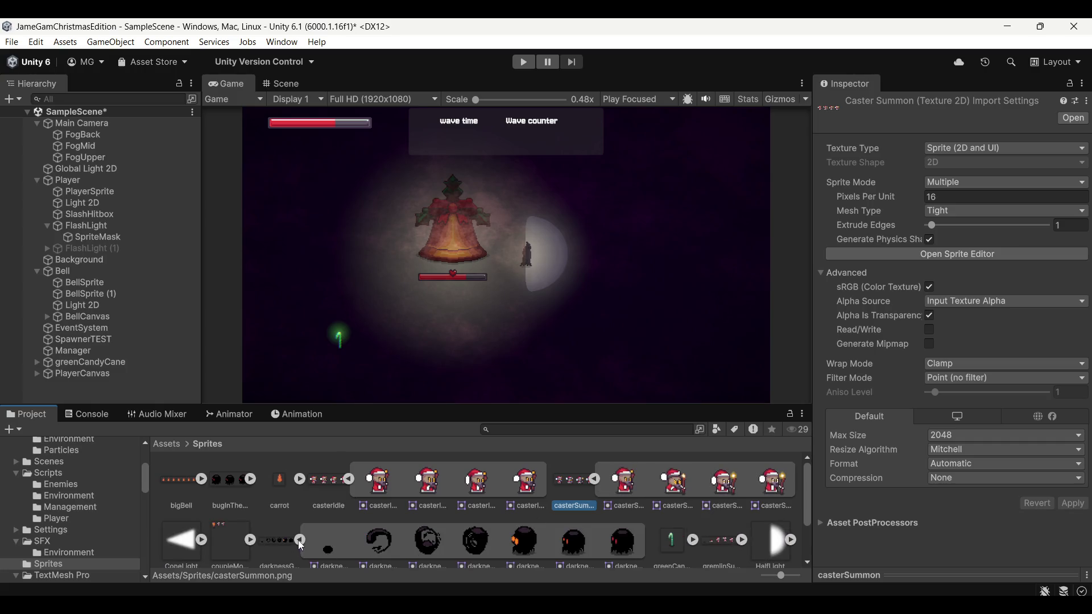
click(300, 540)
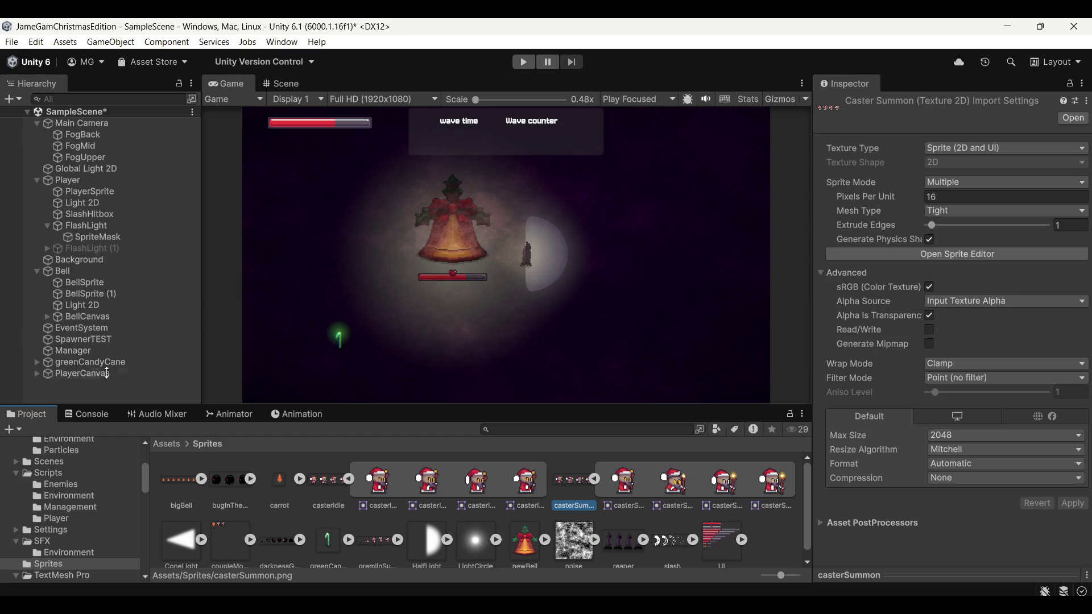
Step: Open the CasterEnemy prefab from the Prefabs/Enemy folder
click(93, 415)
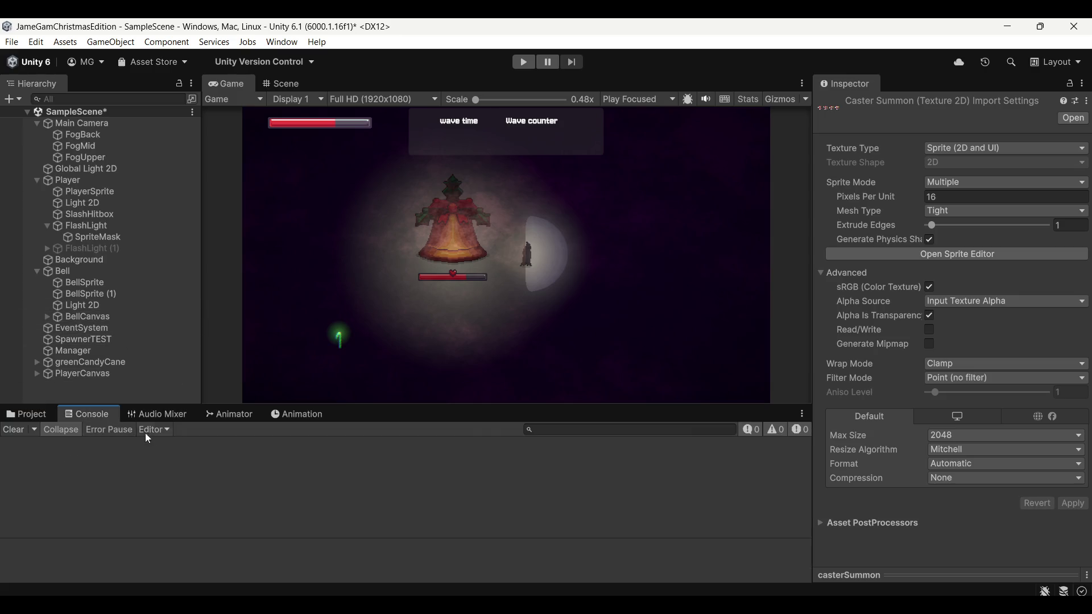
click(36, 417)
scroll(61, 487, up, 3)
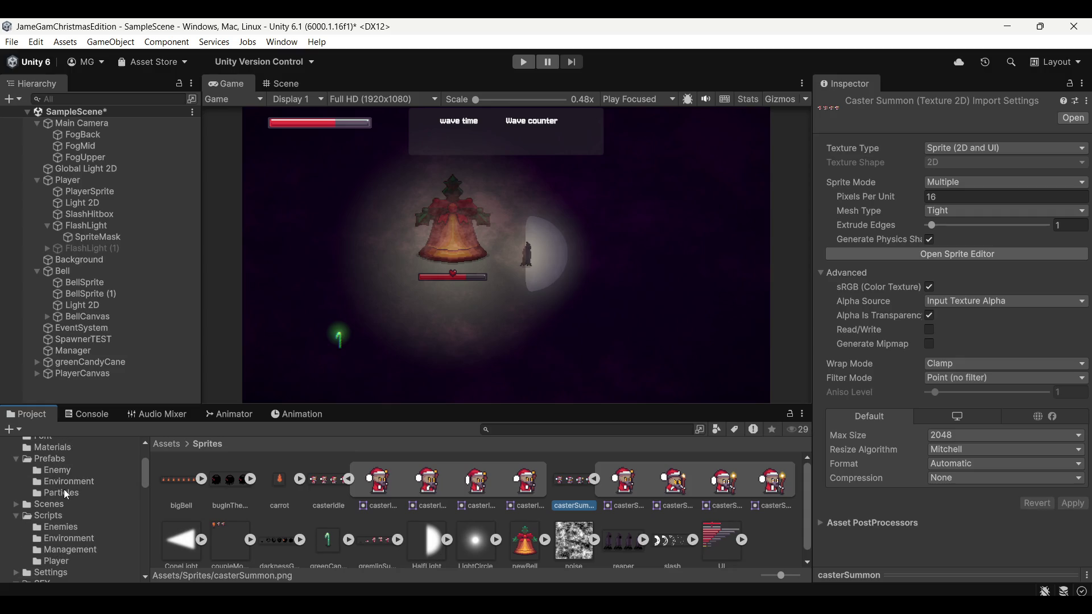
click(64, 470)
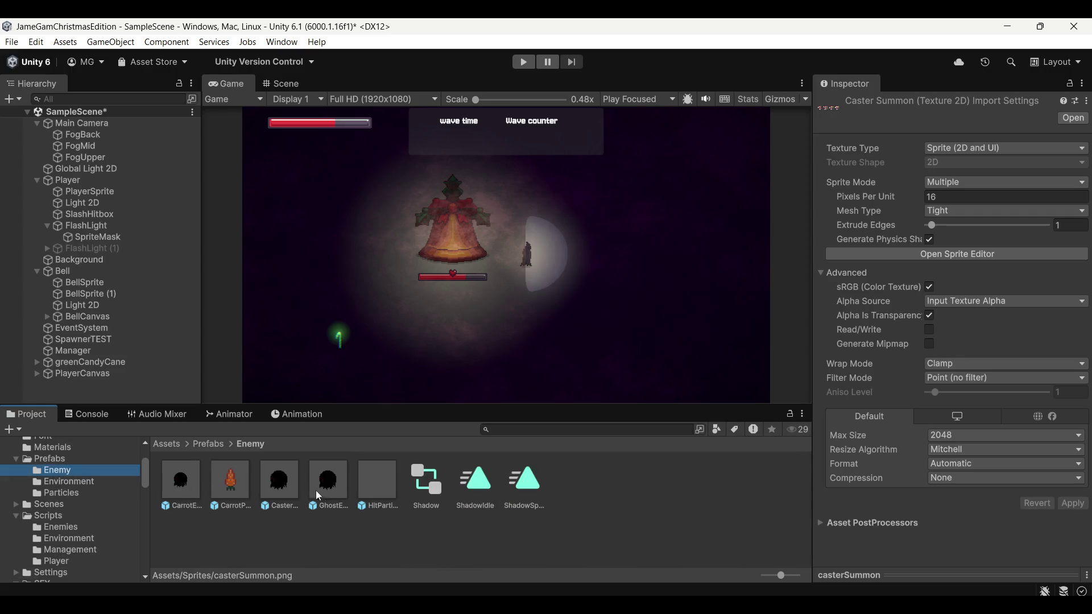
click(279, 487)
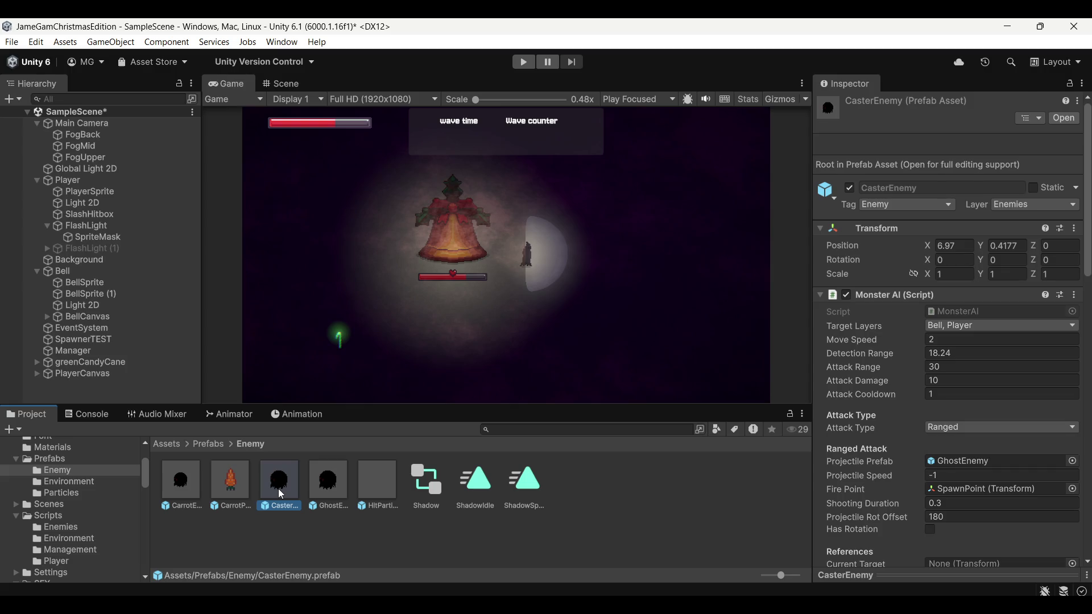
double_click(280, 490)
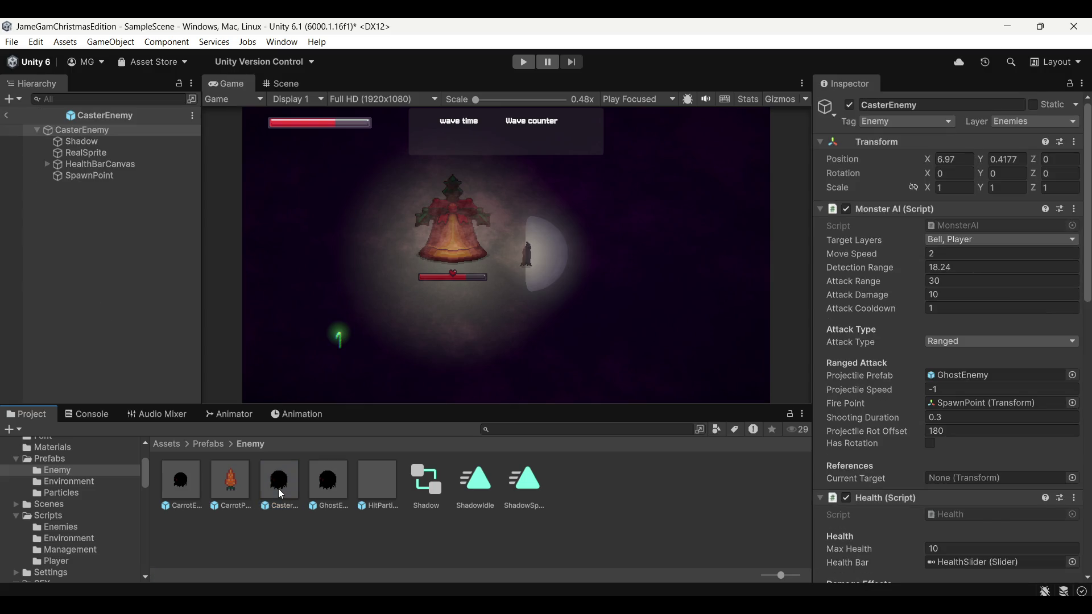
Step: Set RealSprite's Sprite Renderer Mask Interaction to None in the Scene view
click(112, 152)
click(281, 84)
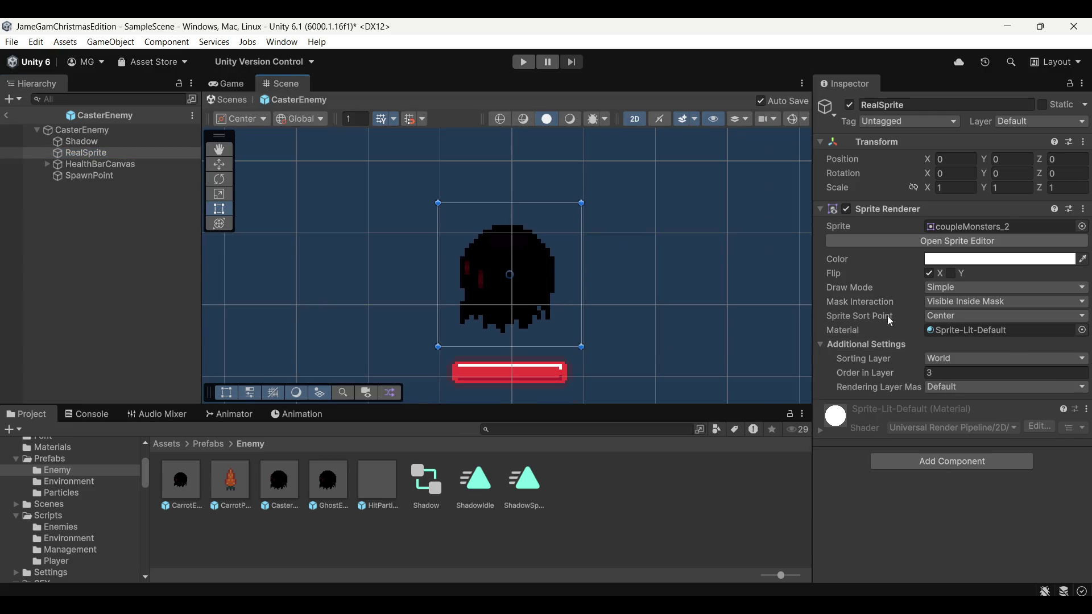
click(949, 302)
click(957, 316)
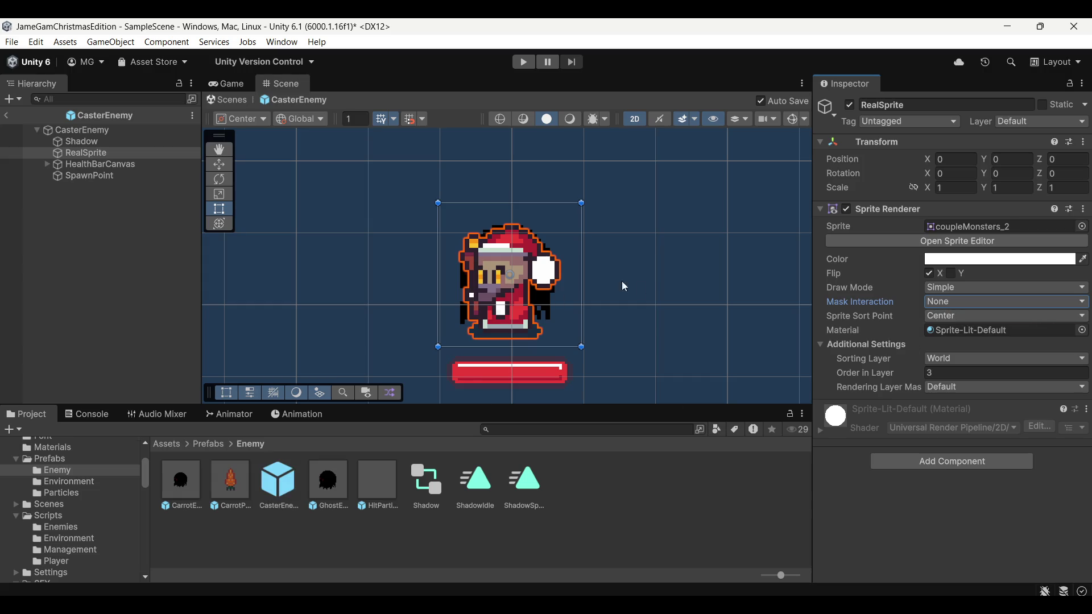
scroll(625, 309, down, 2)
click(300, 415)
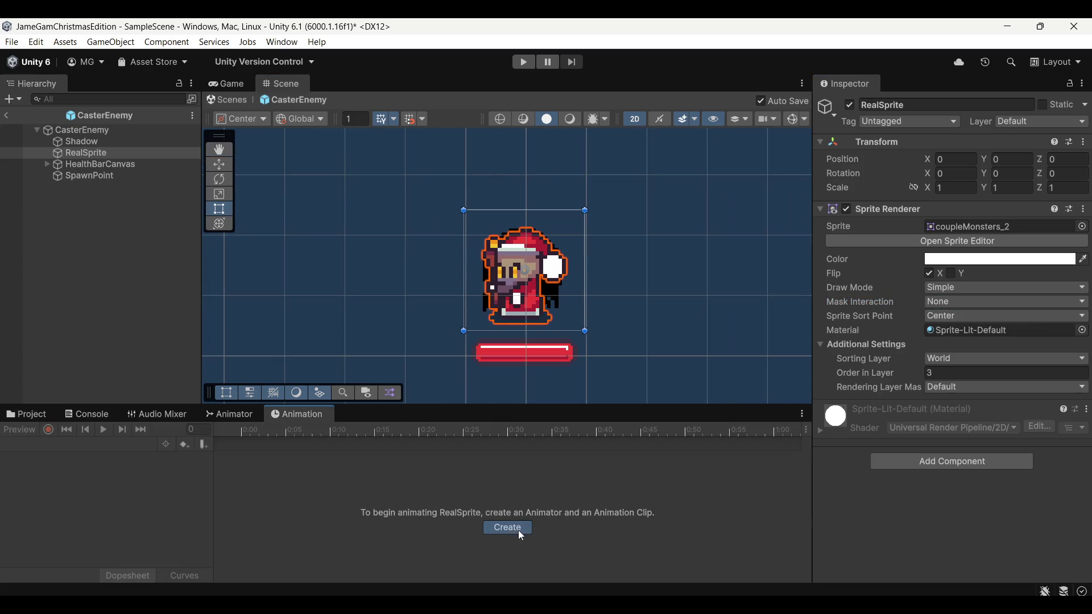
Step: Create a new animation clip for RealSprite and save it as CasterIdle
click(511, 529)
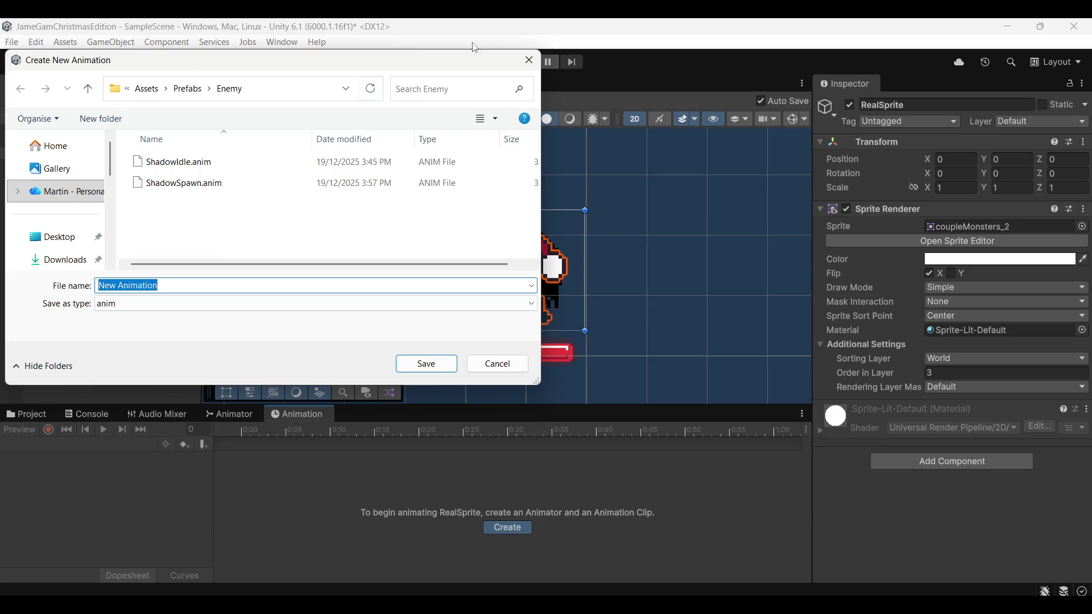
text(Caster)
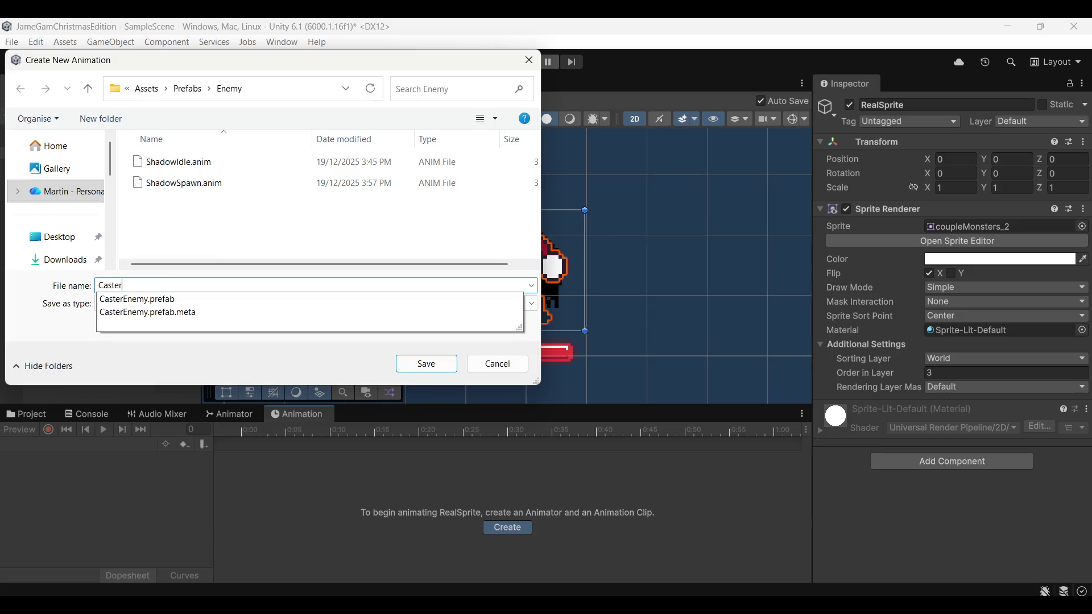
text(Idle)
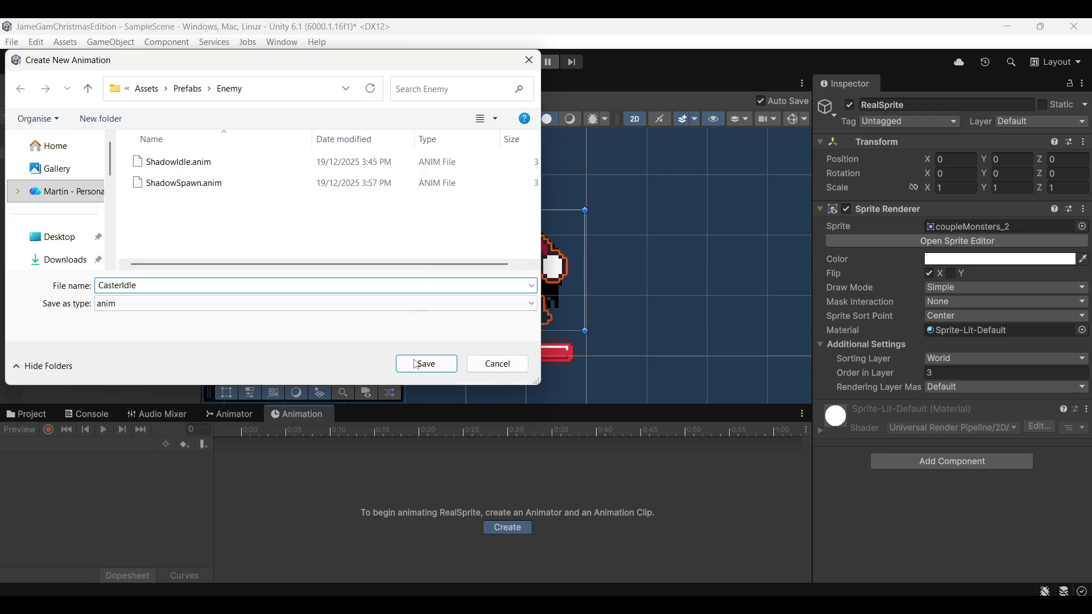
click(426, 364)
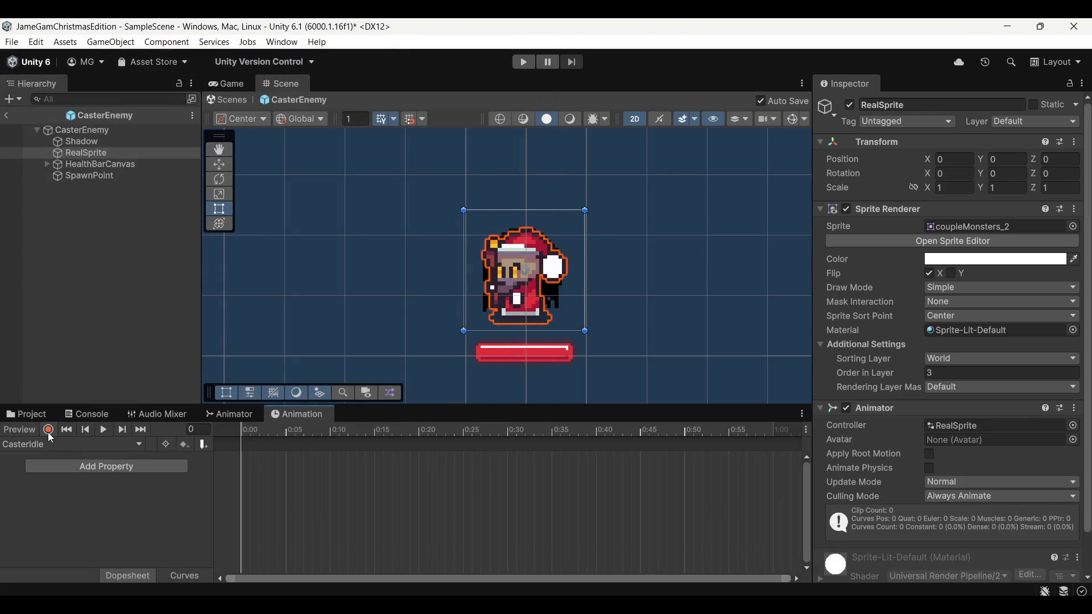
Step: Dock the Animation window above the Project panel
click(49, 431)
click(48, 430)
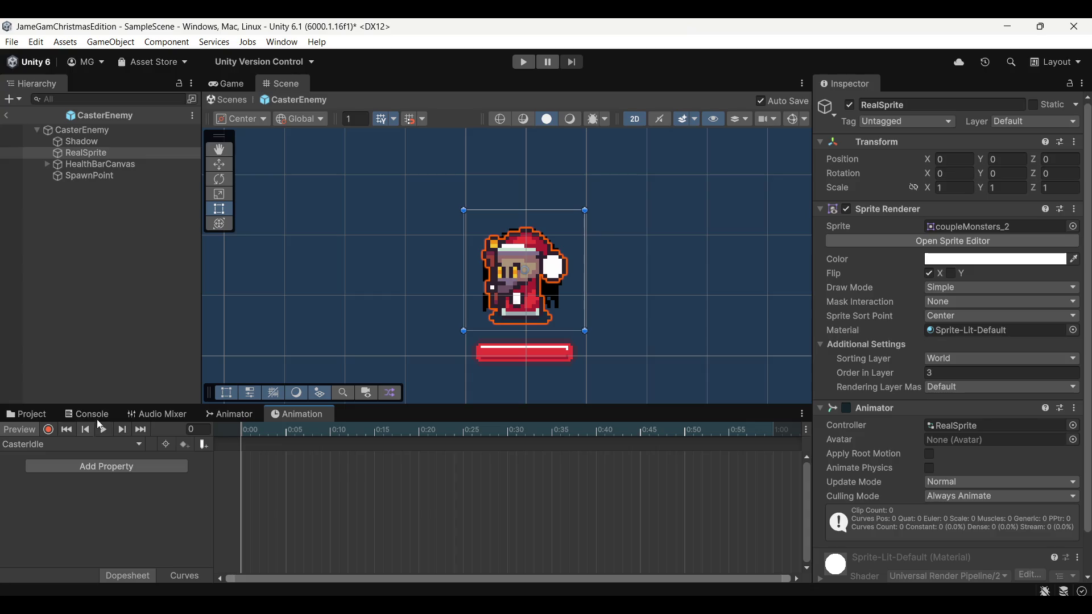
drag(278, 389, 370, 370)
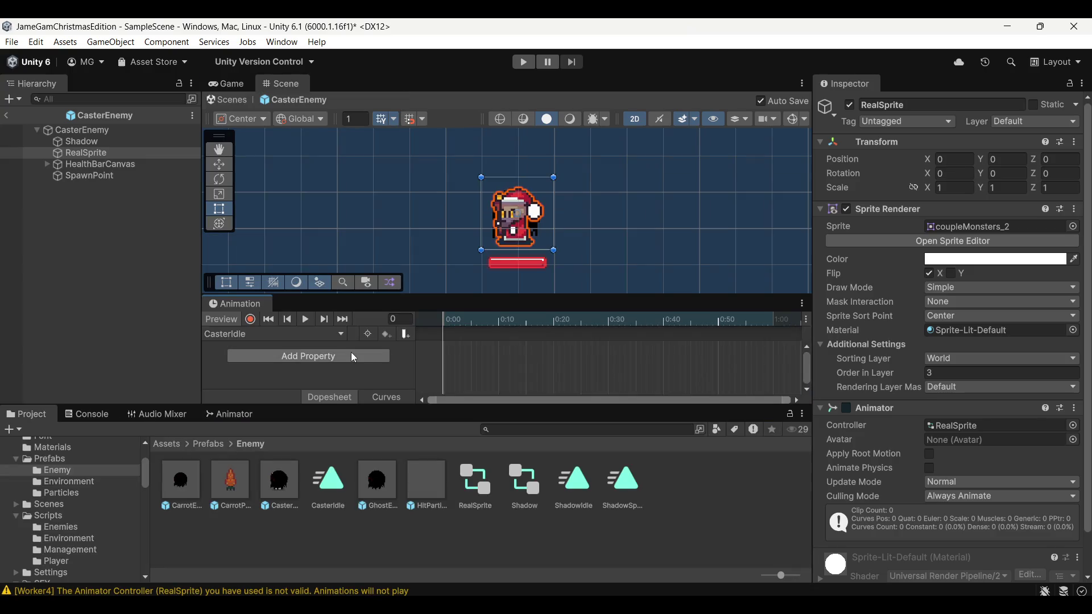
scroll(67, 532, down, 4)
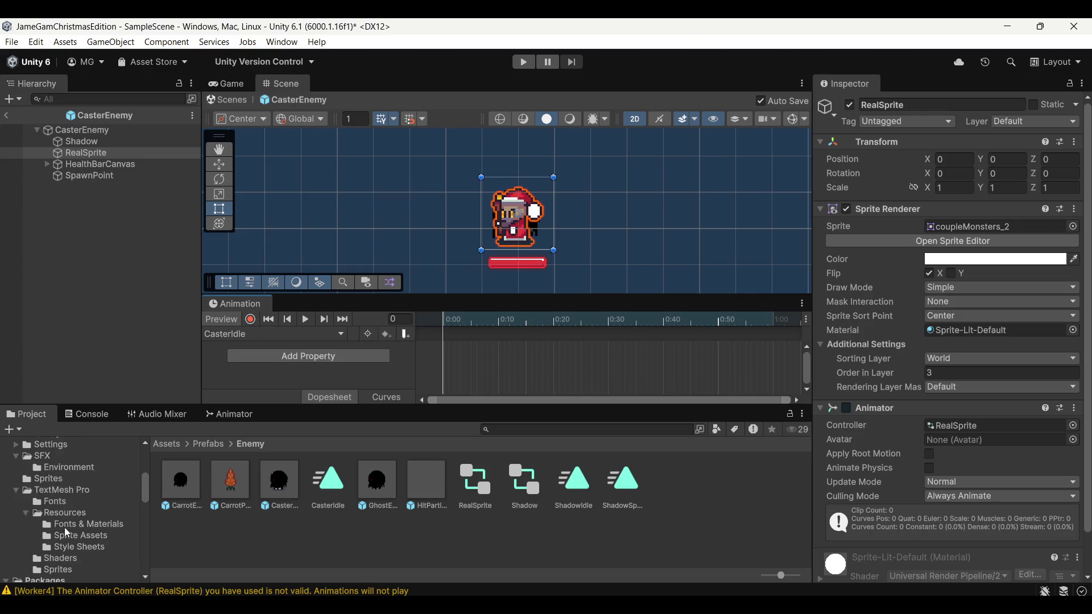
Step: Drop four casterIdle frames onto the timeline at 0, 10, 20 and 30, then preview
click(73, 480)
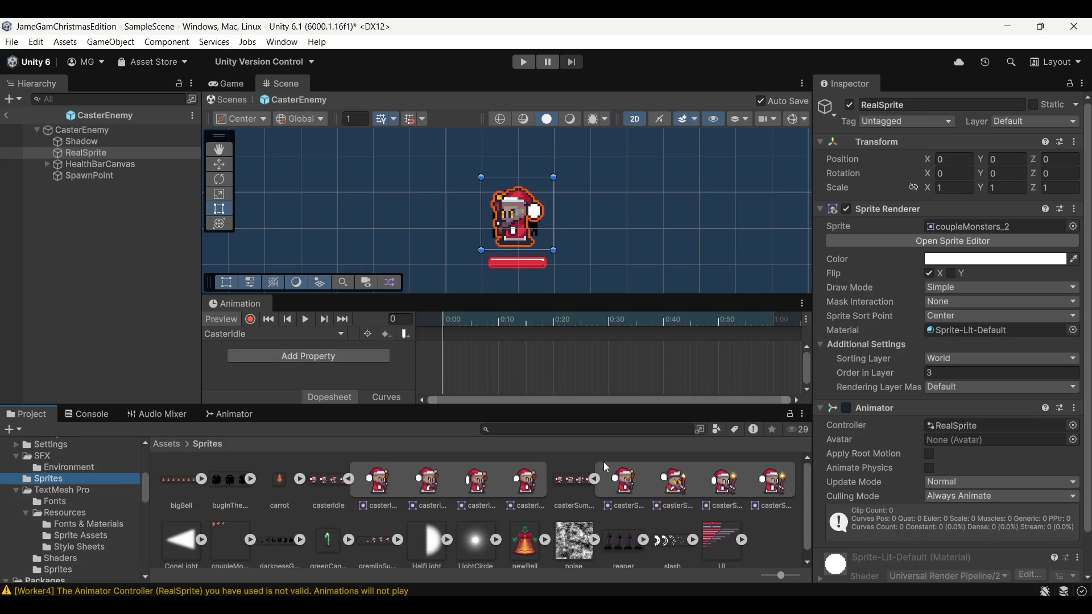
mouse_move(387, 487)
mouse_down()
mouse_move(454, 360)
mouse_move(444, 330)
mouse_up()
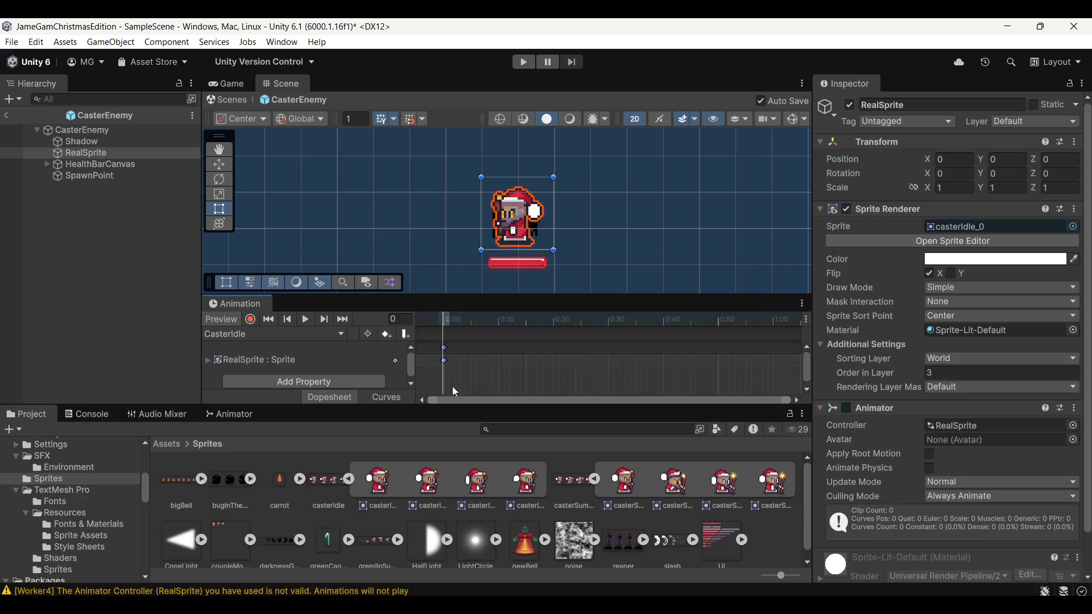
mouse_move(428, 484)
mouse_down()
mouse_move(548, 352)
mouse_move(499, 349)
mouse_up()
drag(475, 485, 554, 349)
drag(523, 483, 613, 360)
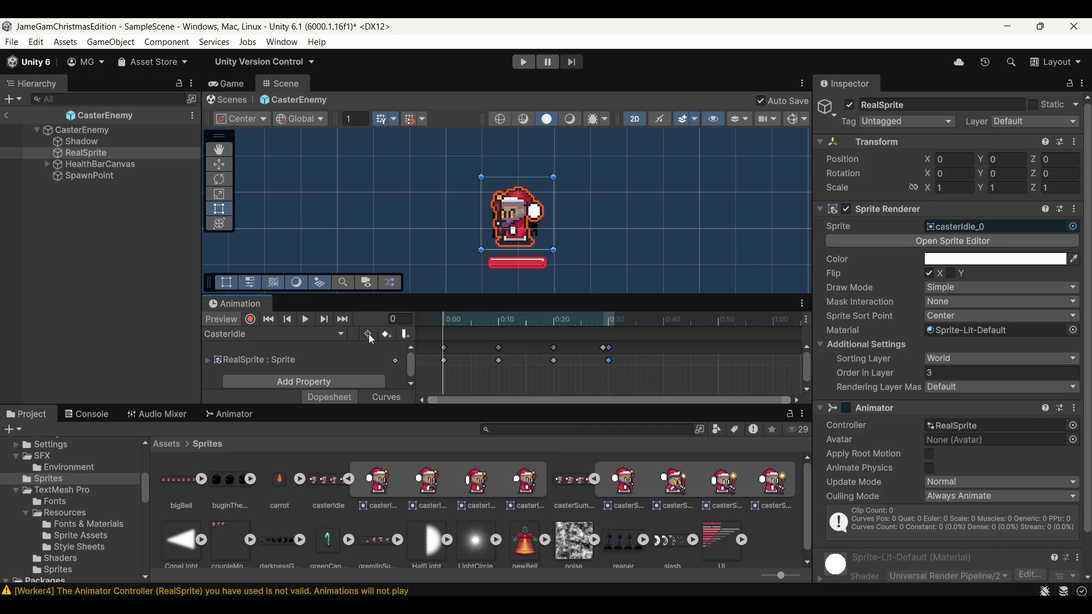
click(305, 322)
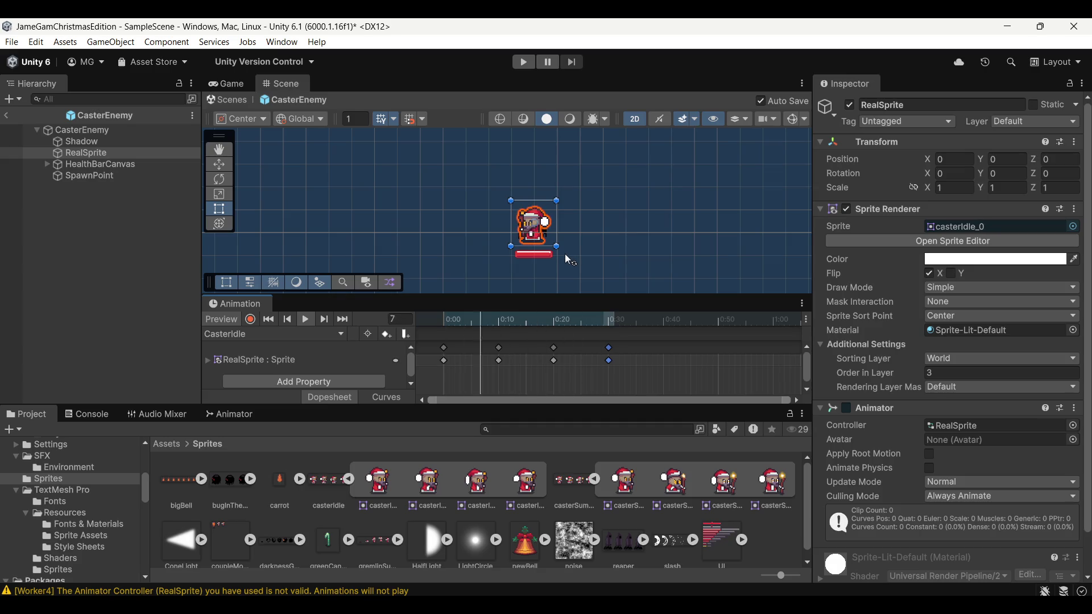
Step: Undo key timing tweaks, add a final idle frame at 0:40, and play the loop
mouse_move(499, 347)
mouse_down()
mouse_move(476, 348)
mouse_move(560, 349)
mouse_move(496, 344)
mouse_up()
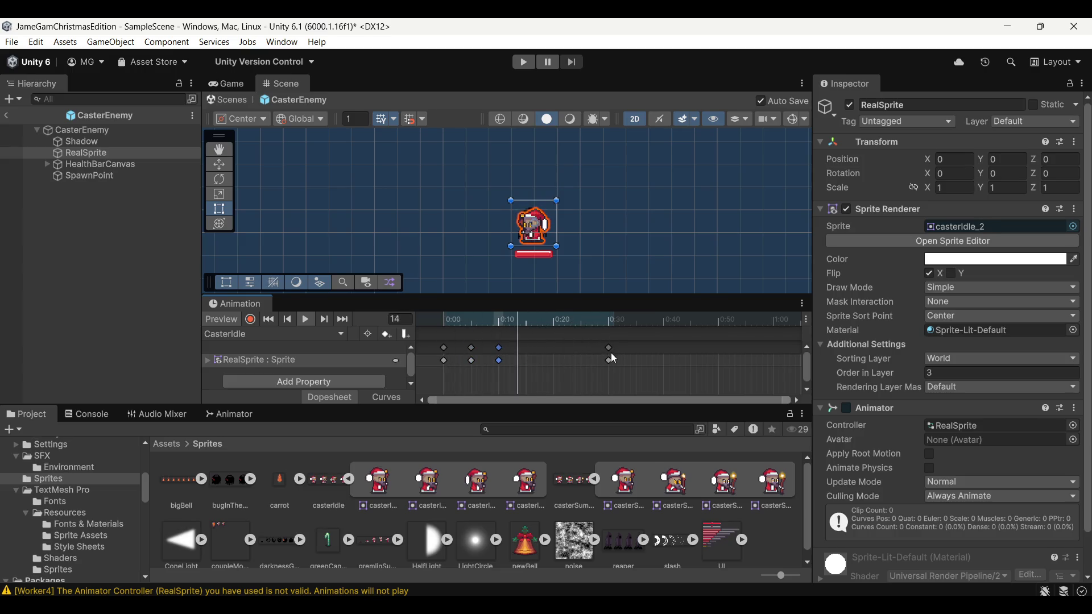
drag(608, 348, 527, 348)
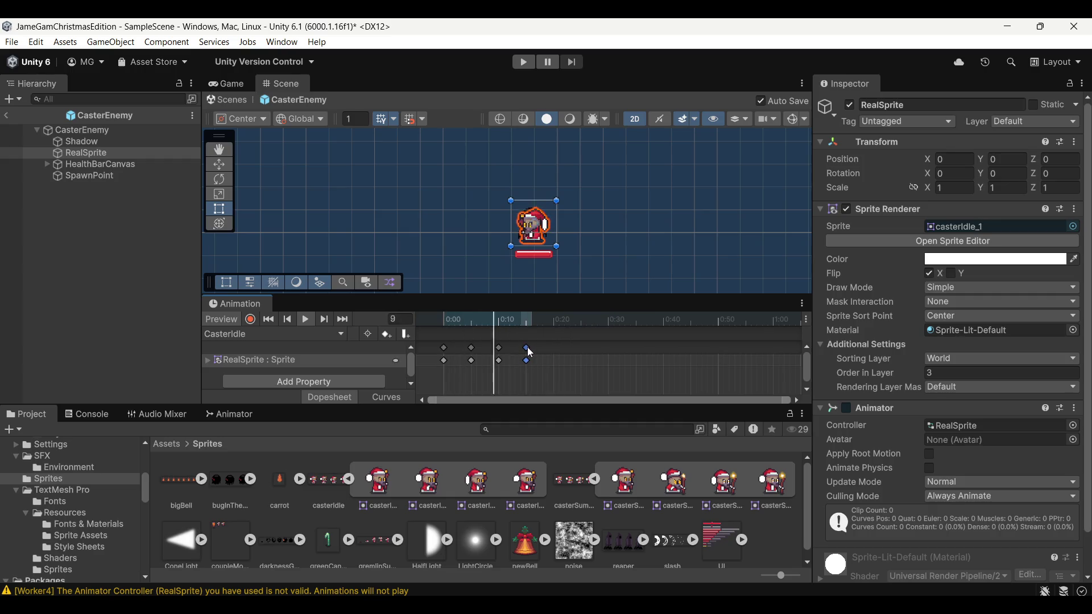
key(ctrl+z)
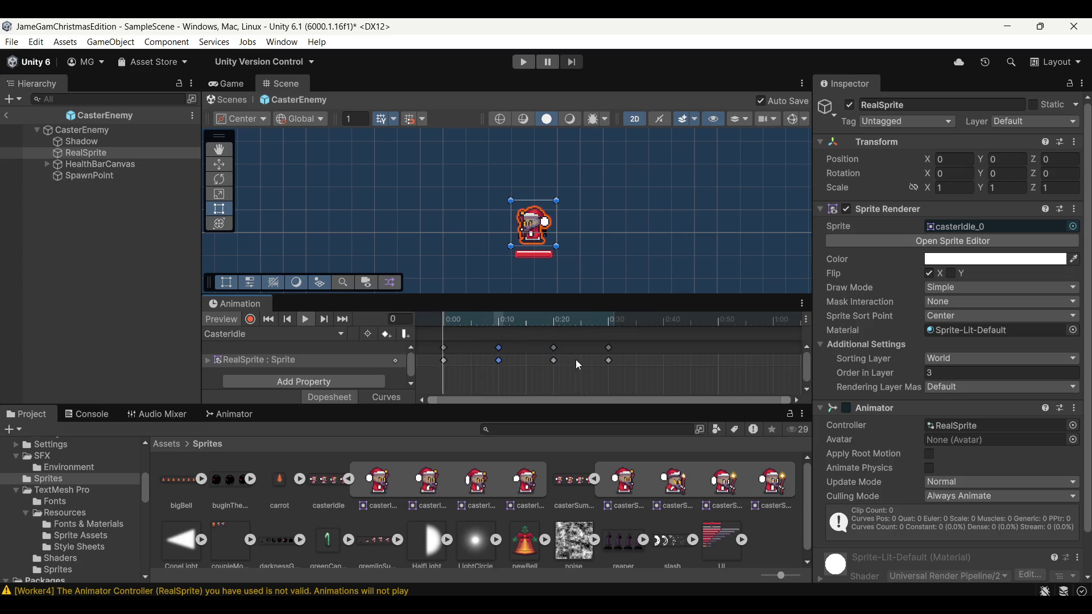
click(607, 322)
mouse_move(607, 322)
mouse_down()
mouse_move(436, 323)
mouse_move(610, 324)
mouse_up()
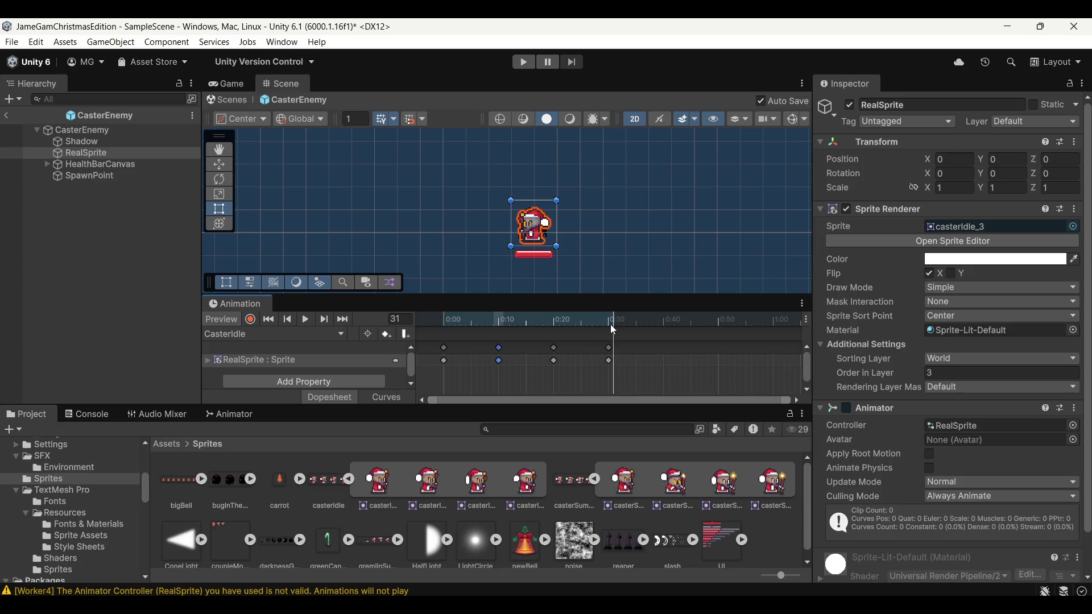
drag(378, 482, 667, 351)
key(space)
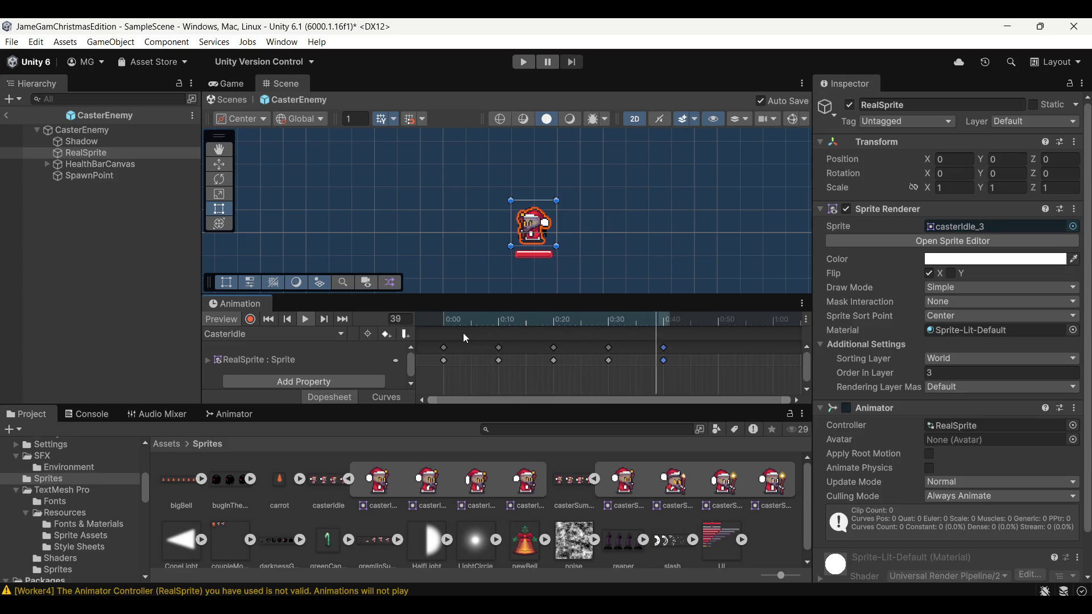
click(306, 321)
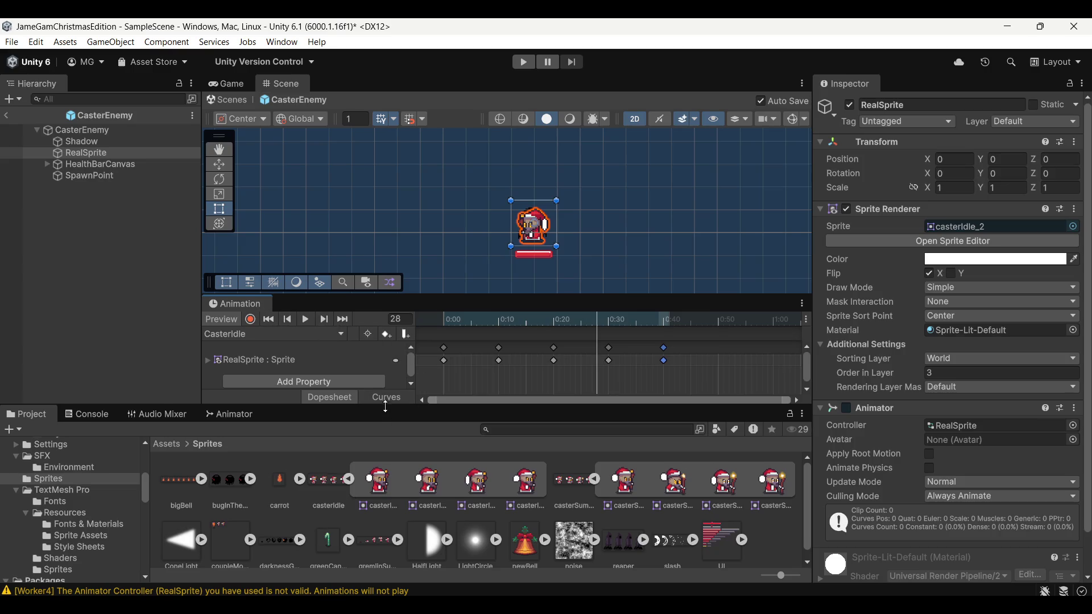
drag(385, 407, 386, 447)
click(273, 361)
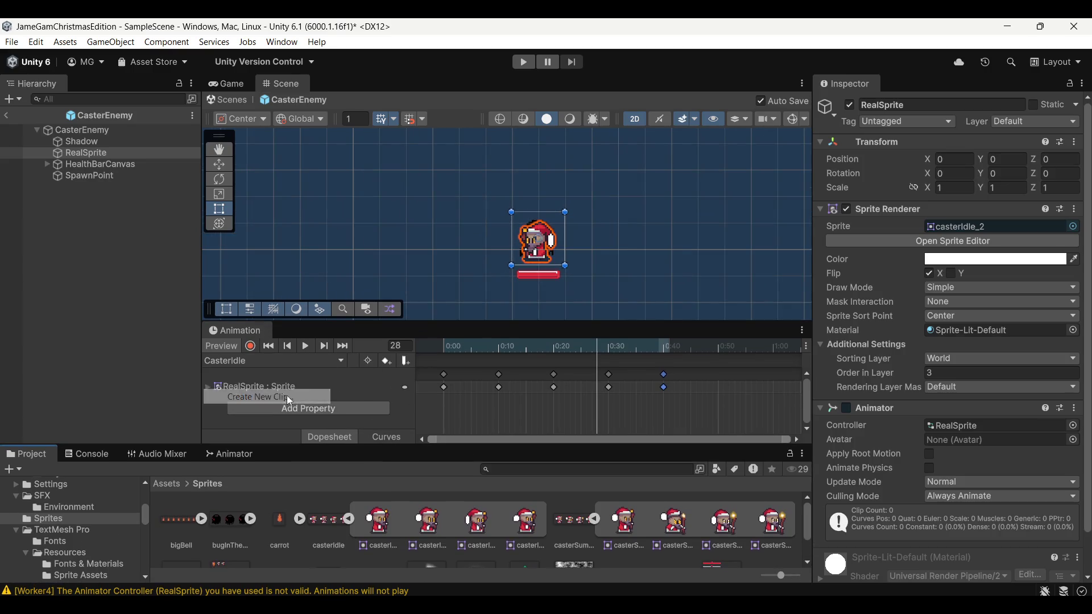
Step: Create a second RealSprite clip saved as CasterSummon
click(288, 398)
text(CasterSummon)
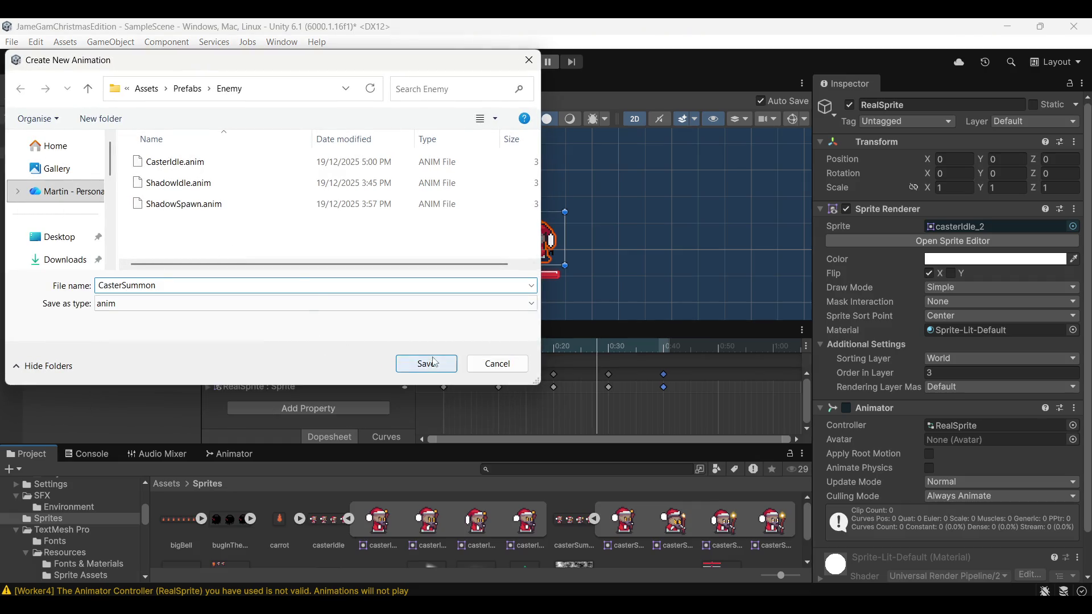
click(426, 363)
Step: Key the casterSummon sprites every 10 frames from 0:00 to 0:40 and preview
drag(624, 521, 443, 375)
mouse_move(673, 522)
mouse_down()
mouse_move(578, 407)
mouse_move(500, 374)
mouse_up()
drag(705, 500, 554, 375)
mouse_move(772, 521)
mouse_down()
mouse_move(610, 378)
mouse_move(664, 374)
mouse_up()
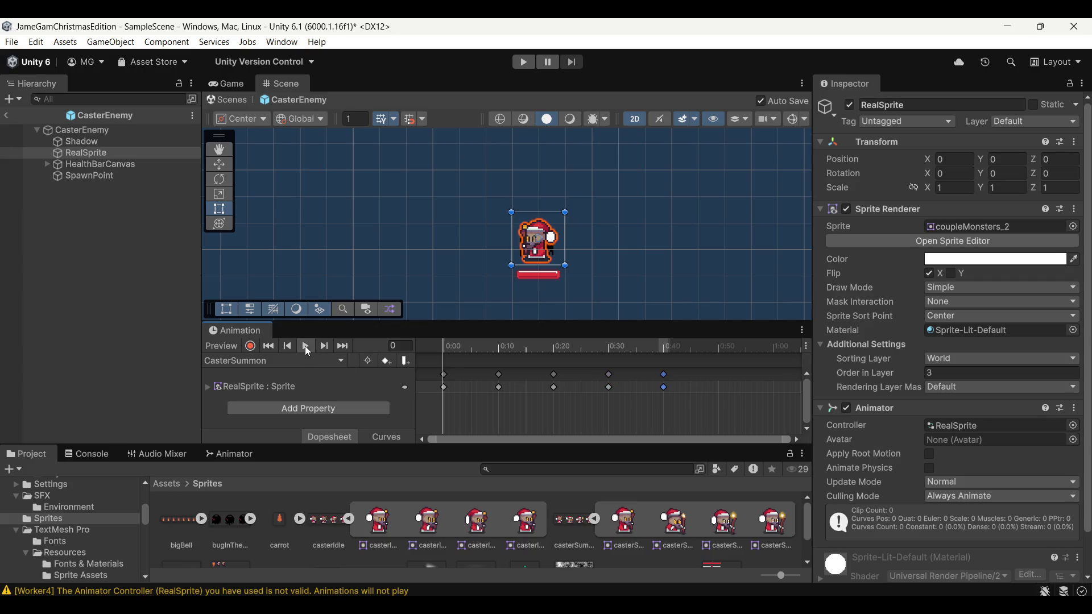
click(305, 346)
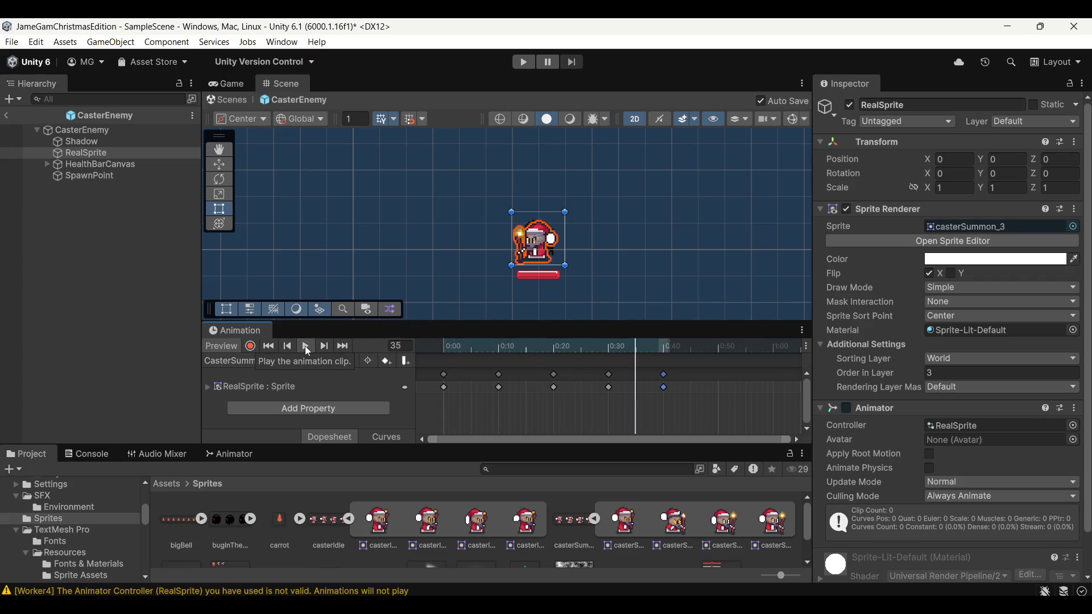
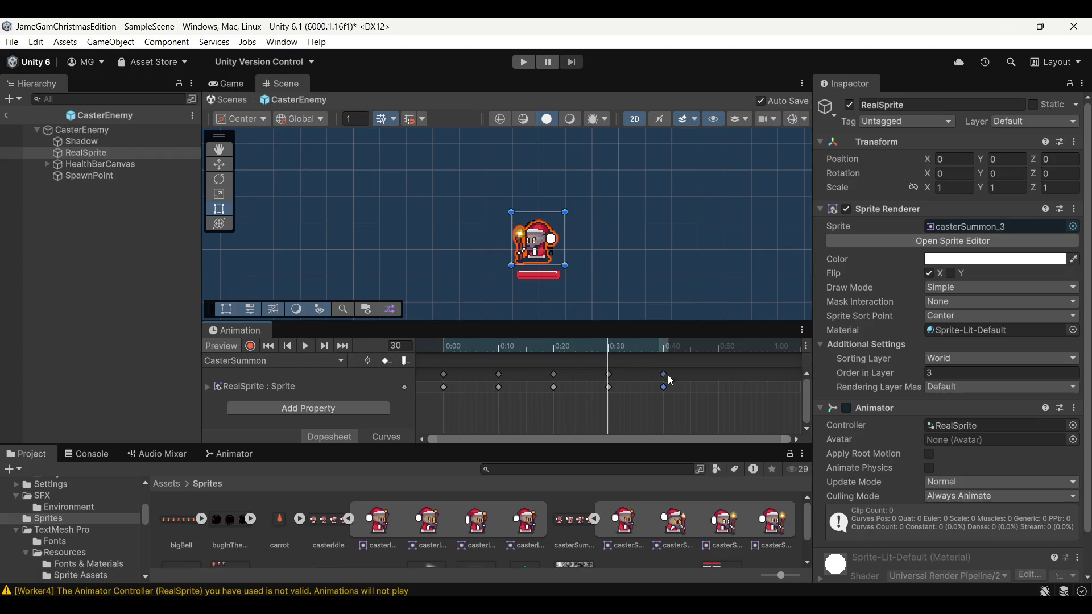
Step: Move the last CasterSummon sprite keyframes later, toward 0:42 and 0:50, and preview the clip
scroll(706, 371, down, 2)
drag(598, 377, 619, 382)
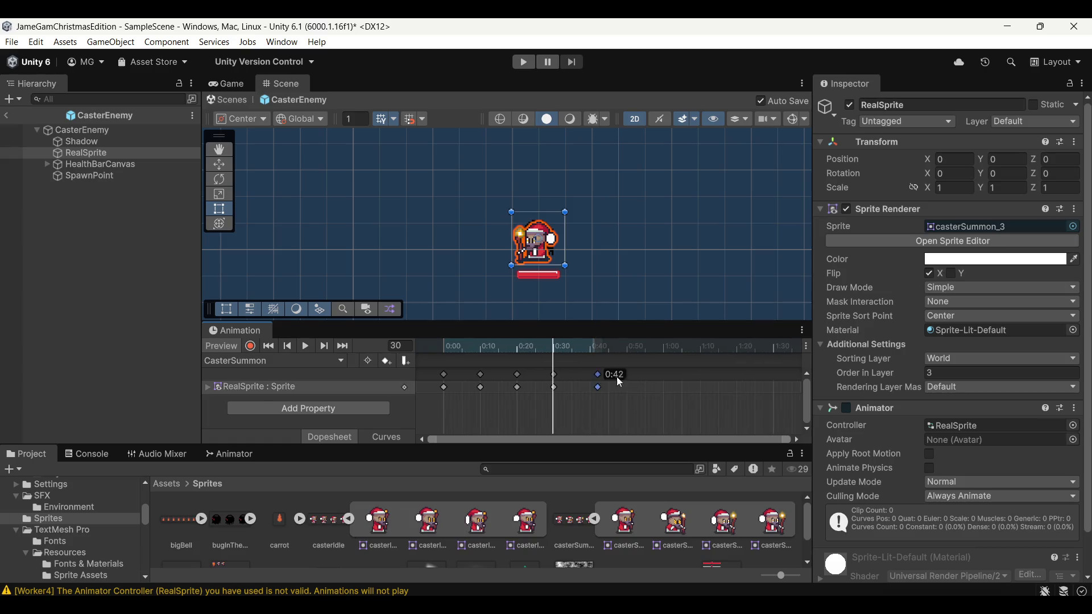
drag(554, 374, 631, 377)
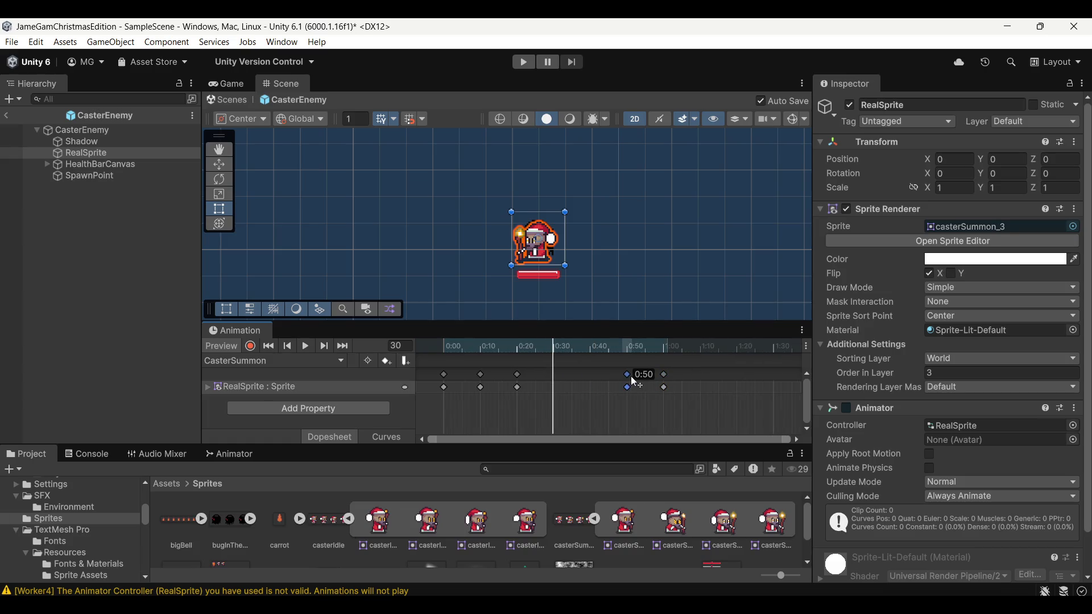
mouse_move(515, 376)
mouse_down()
mouse_move(563, 377)
mouse_move(517, 377)
mouse_up()
click(312, 345)
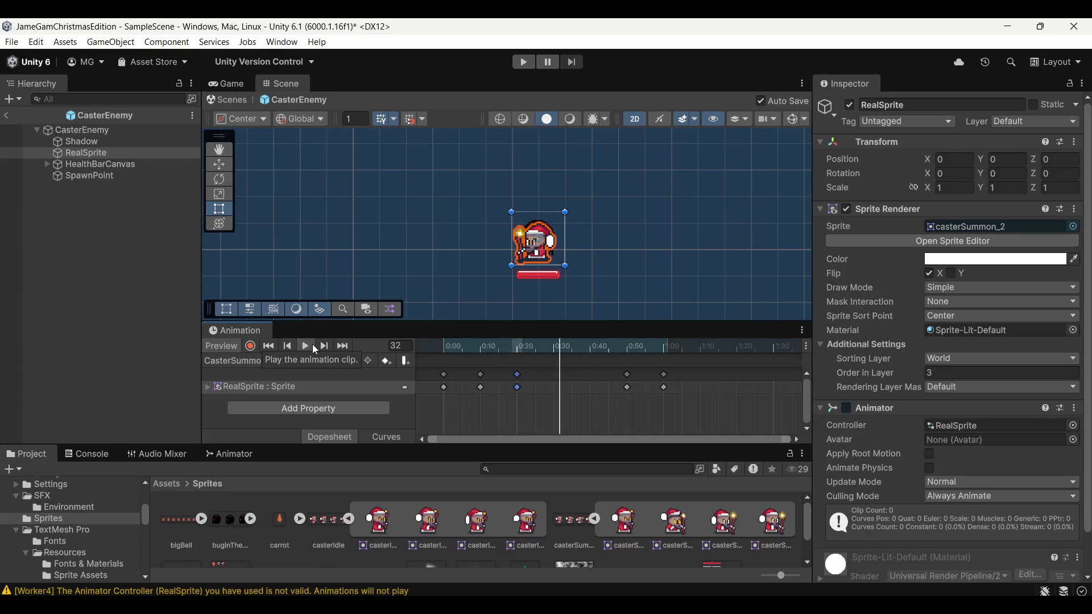
Step: Select RealSprite and scrub the summon clip back to frame 21
click(89, 154)
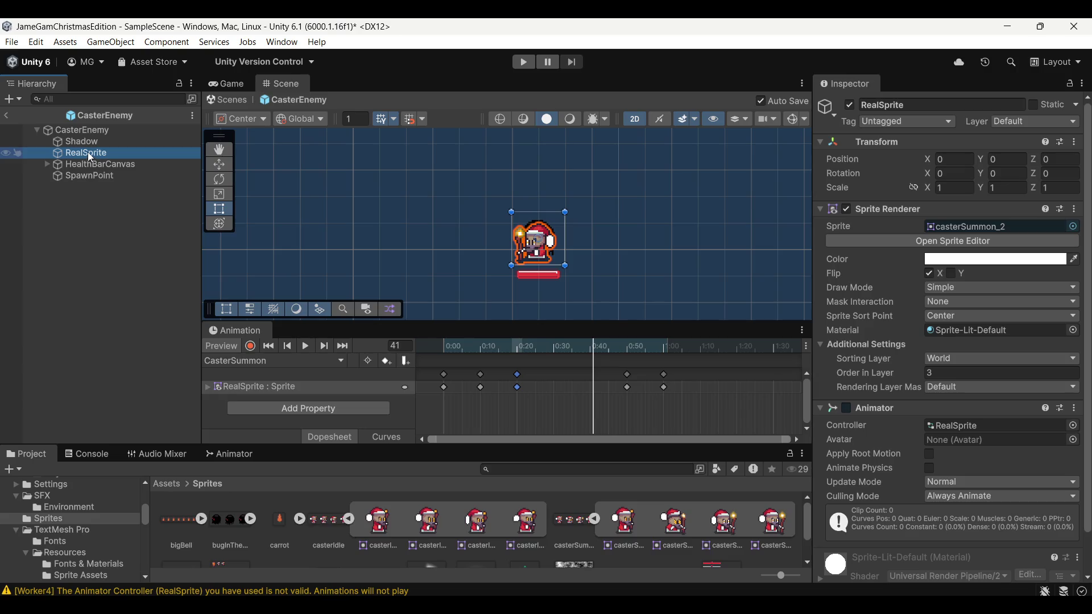
mouse_move(523, 354)
mouse_down()
mouse_move(445, 354)
mouse_move(517, 363)
mouse_up()
right_click(146, 153)
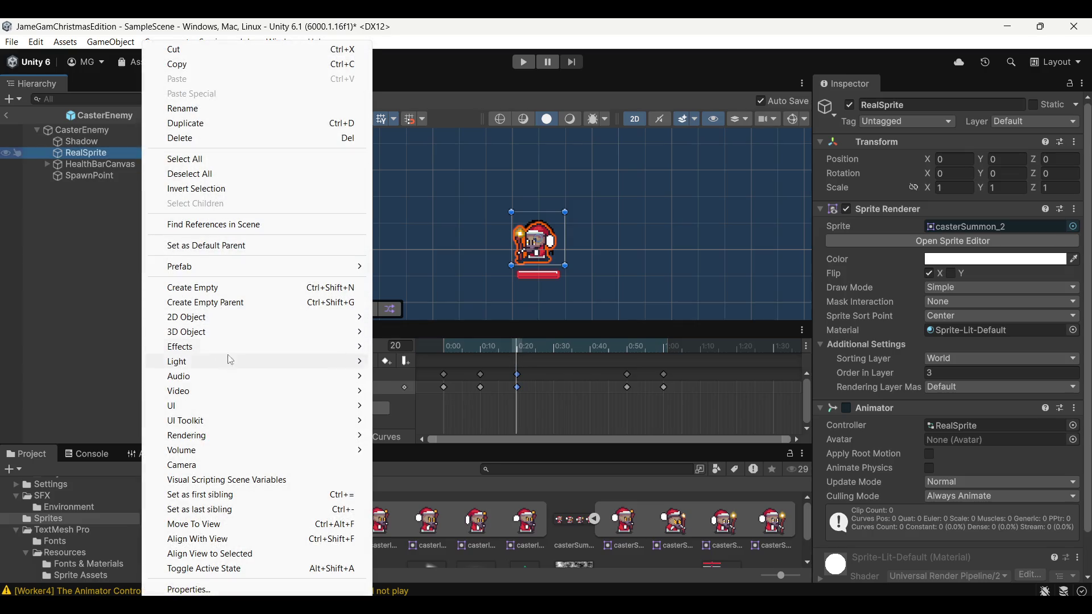
Step: Create an empty child object under RealSprite named CastingLight
mouse_move(267, 363)
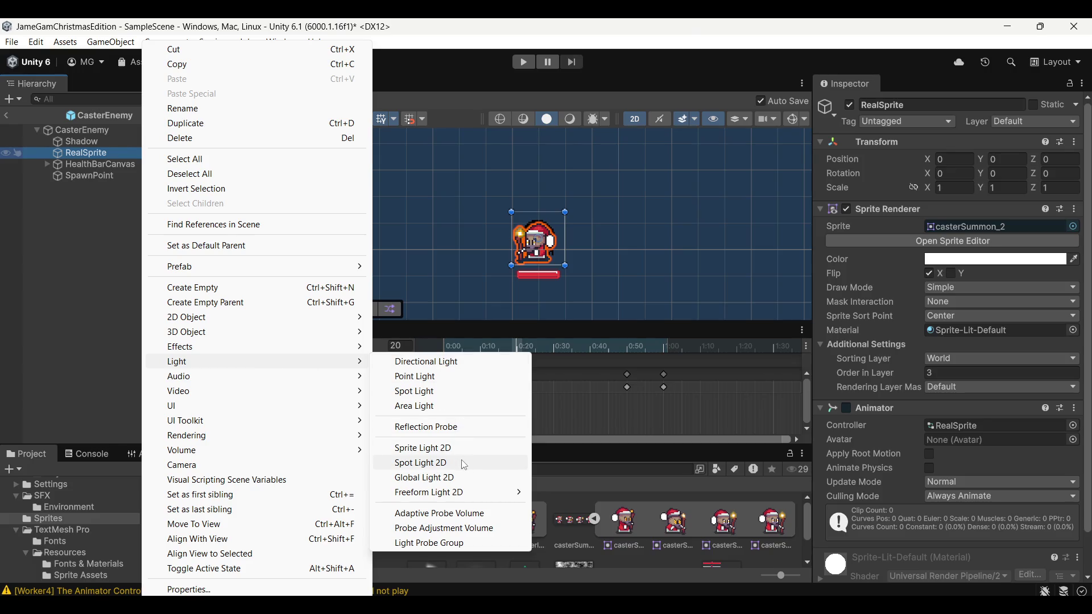
right_click(115, 153)
click(237, 286)
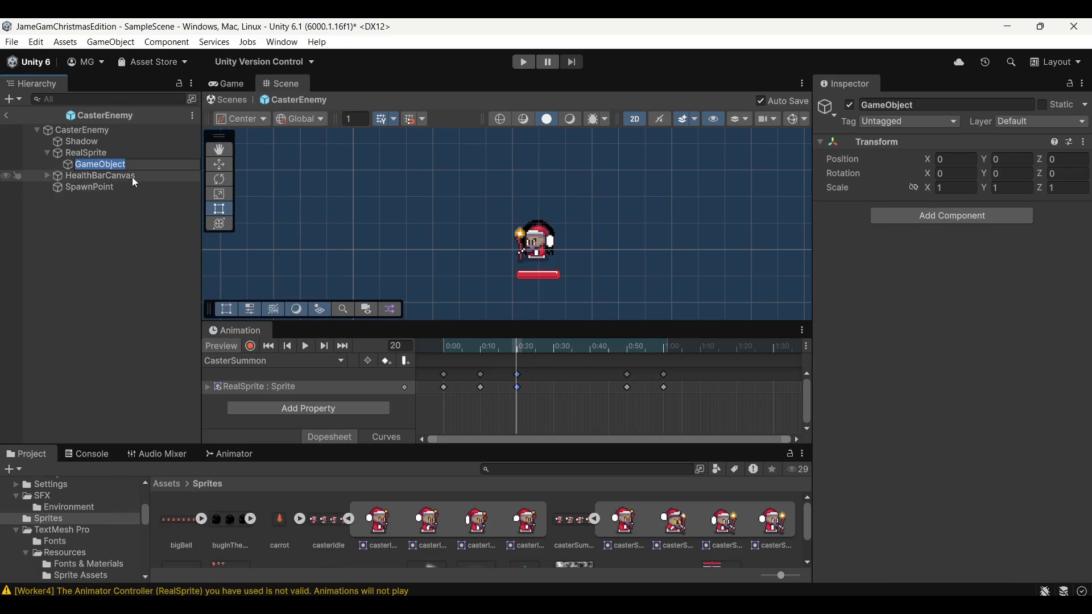
text(CastingLi)
text(ght)
key(Return)
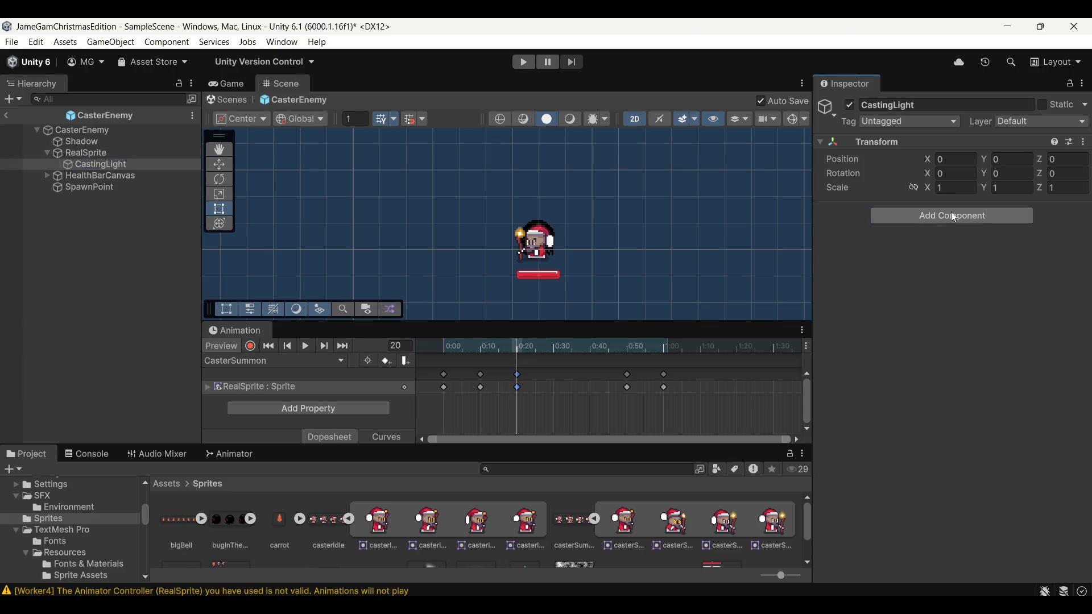
Step: Add a Light 2D component to CastingLight
click(954, 218)
text(light)
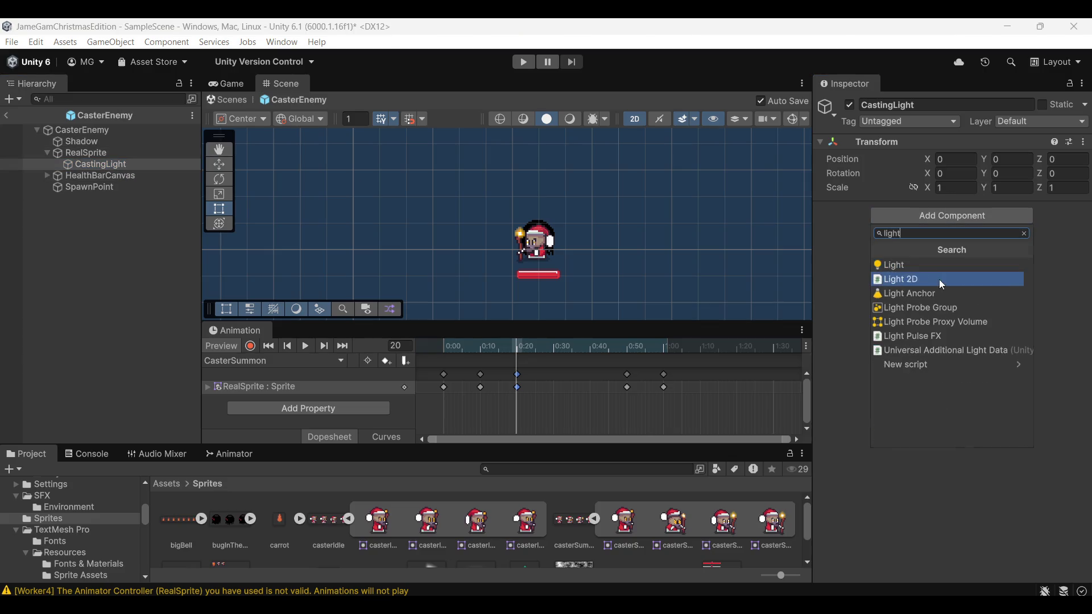
click(943, 280)
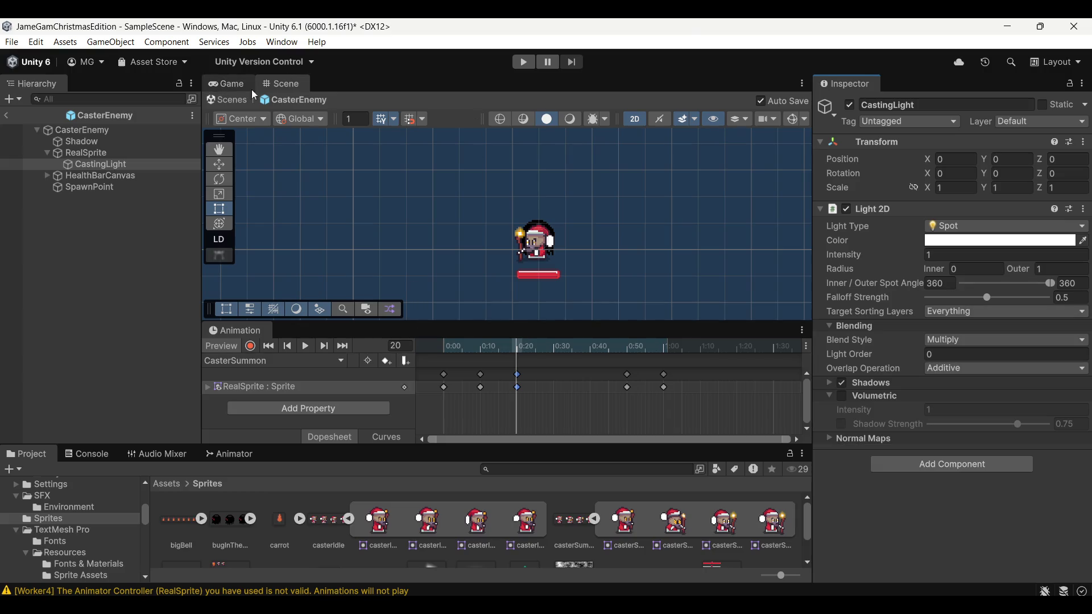
Step: Position CastingLight at the staff tip, X -0.66 and Y 0.22
ctrl+click(89, 166)
click(89, 166)
key(f)
scroll(596, 222, down, 5)
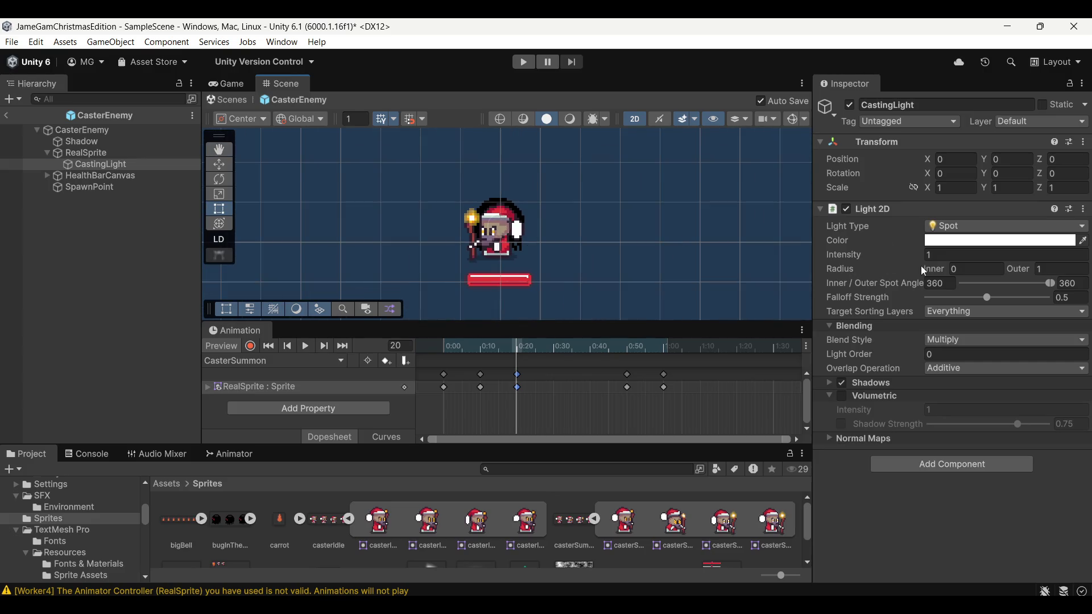
click(874, 263)
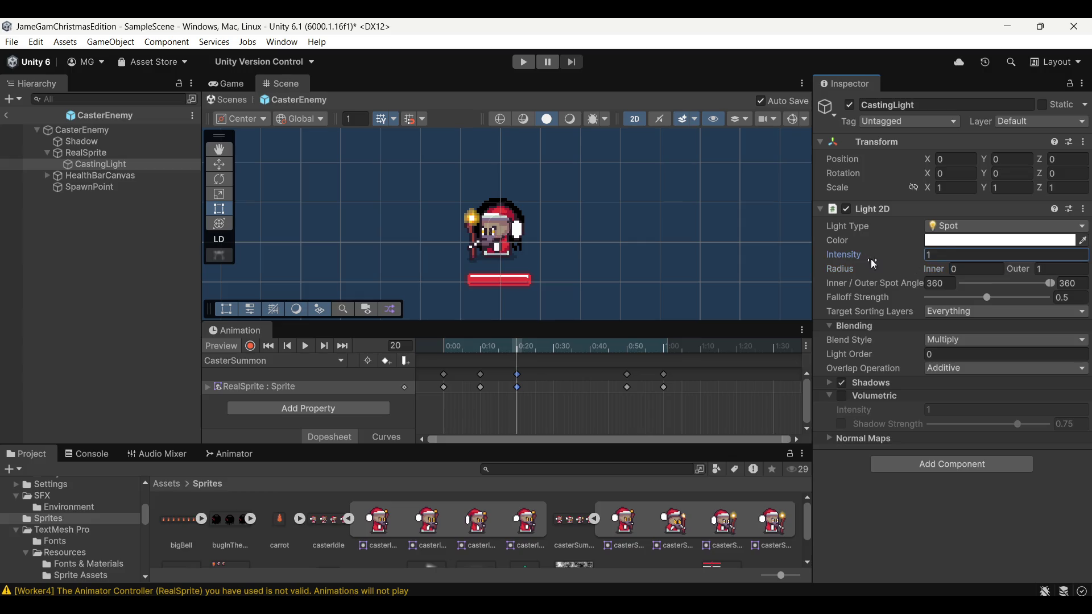
click(997, 157)
text(-0.07)
mouse_move(927, 159)
mouse_down()
mouse_move(902, 159)
mouse_move(914, 159)
mouse_up()
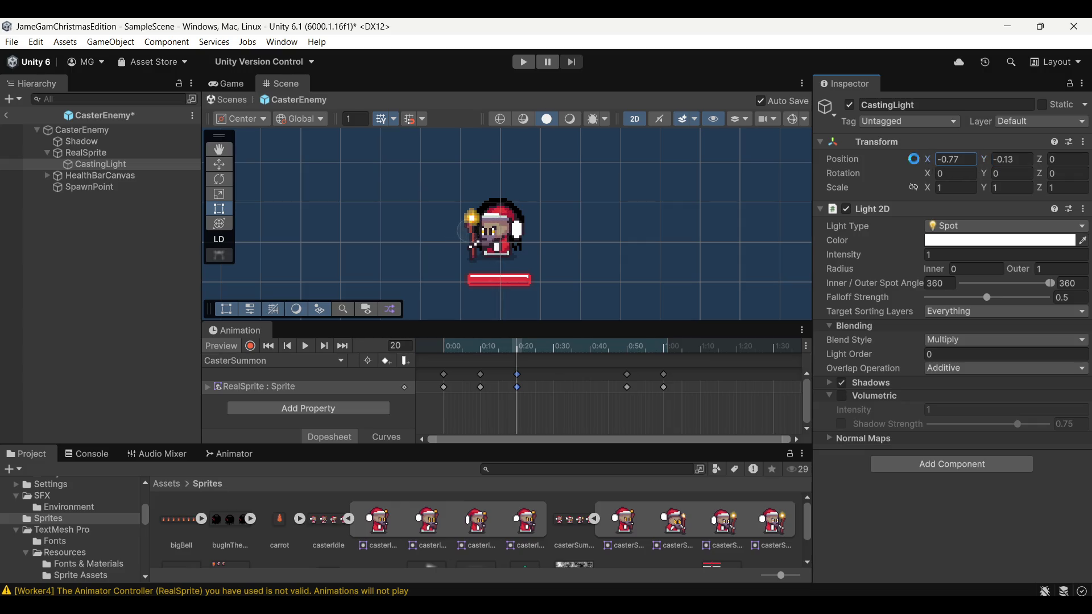
drag(988, 161, 991, 160)
click(1000, 162)
text(0.22)
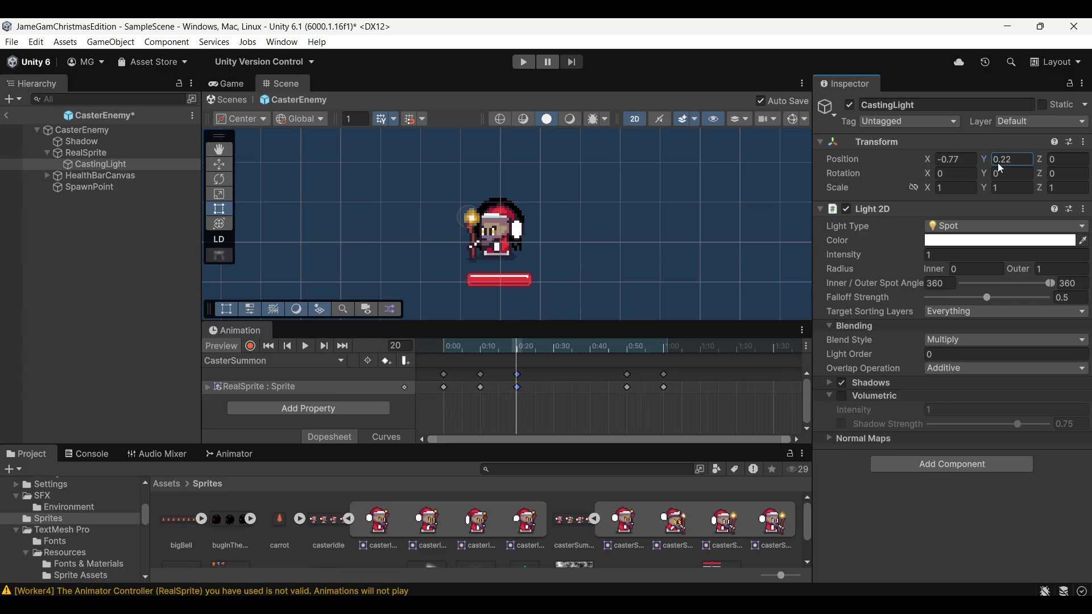
click(955, 159)
text(-0.66)
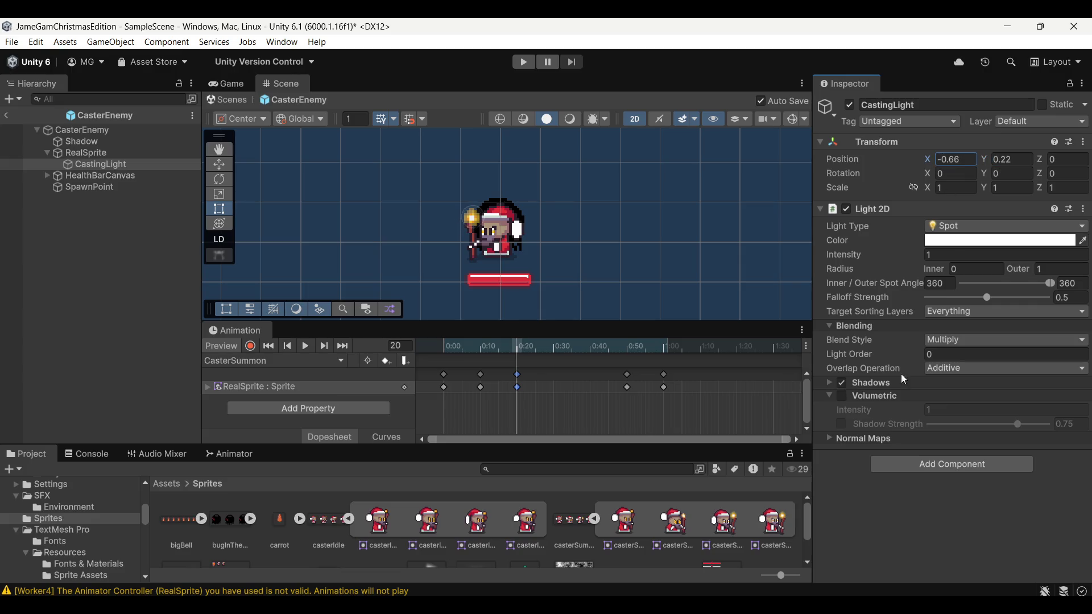
Step: Enable the Light 2D's volumetric glow and set its colour to orange (FFAA0C)
click(842, 397)
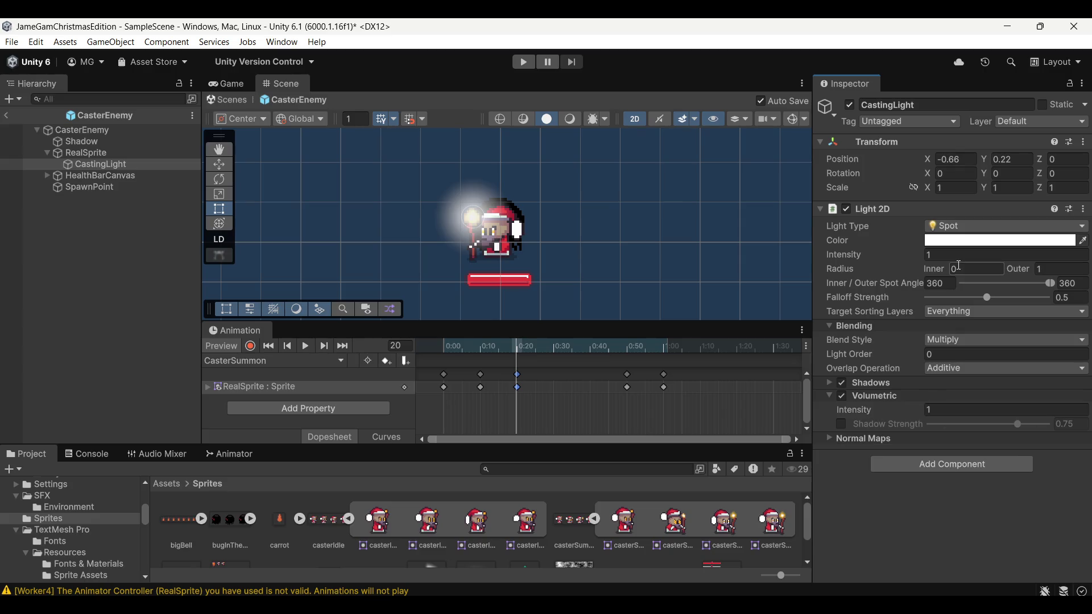
click(959, 241)
click(1040, 187)
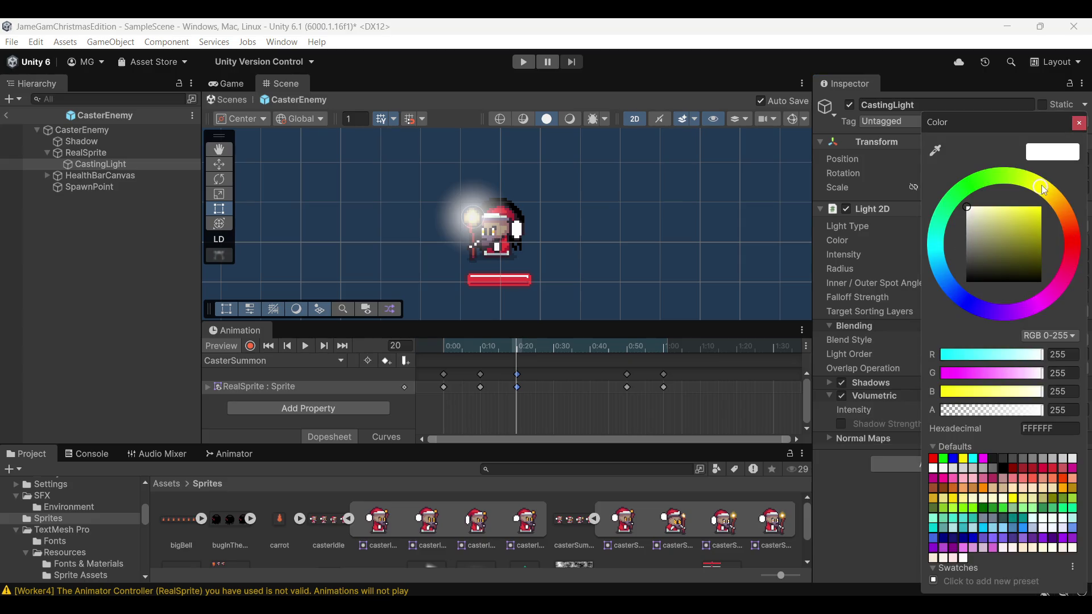
mouse_move(998, 219)
mouse_down()
mouse_move(1015, 192)
mouse_move(1063, 197)
mouse_up()
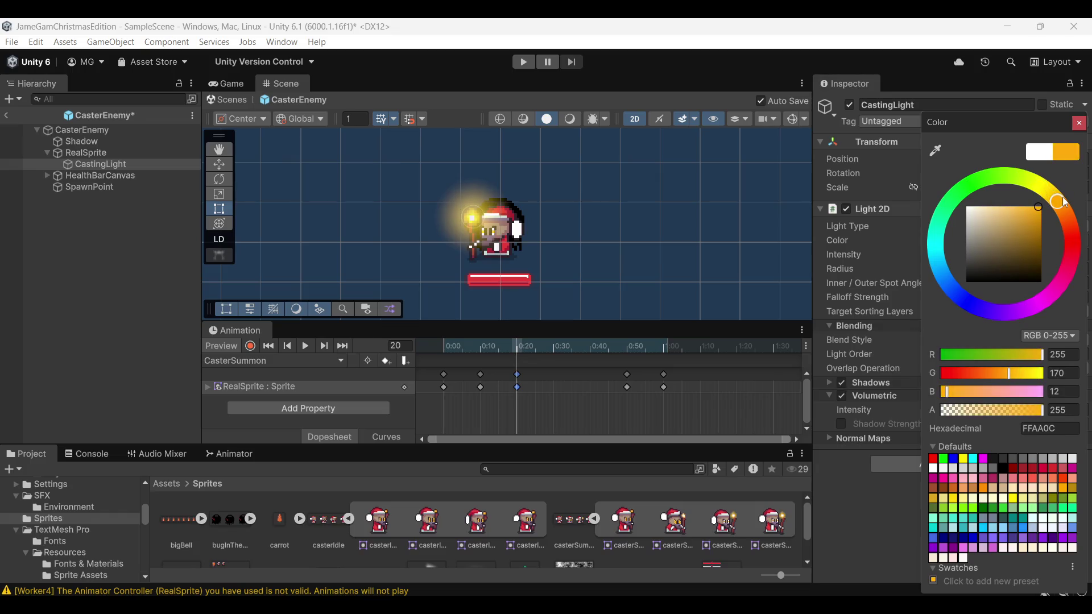
click(1077, 127)
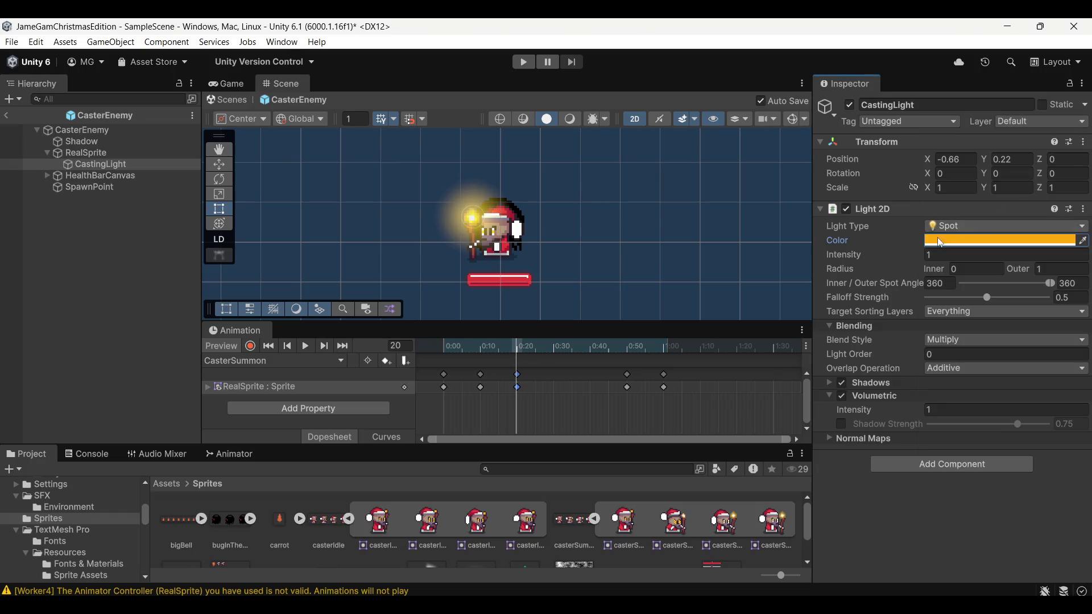
click(683, 261)
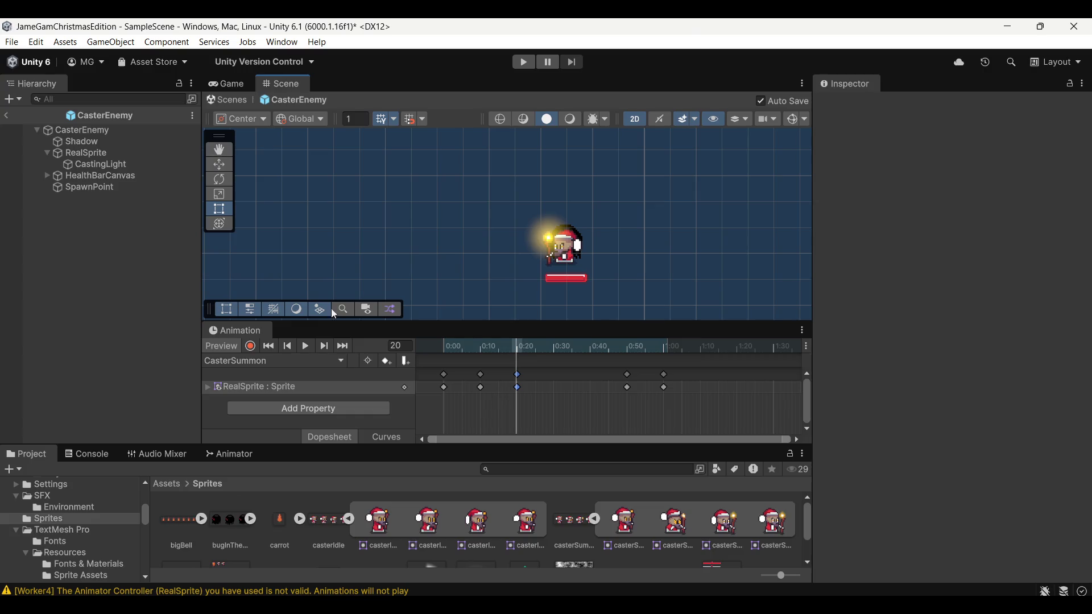
Step: In record mode, key CastingLight's Light 2D intensity at 0 on an early frame
click(97, 165)
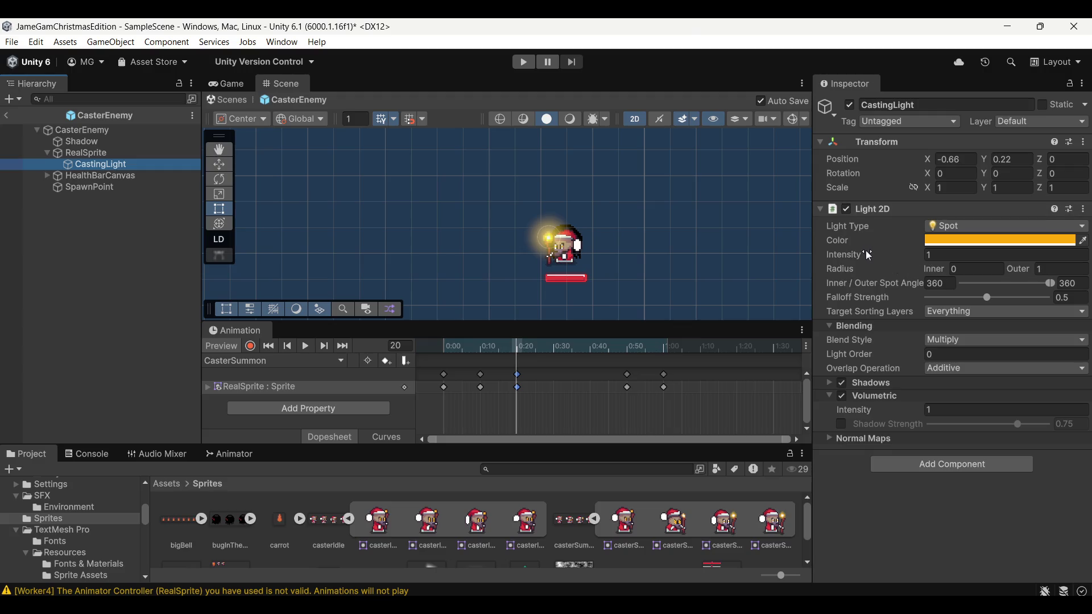
drag(869, 256, 745, 255)
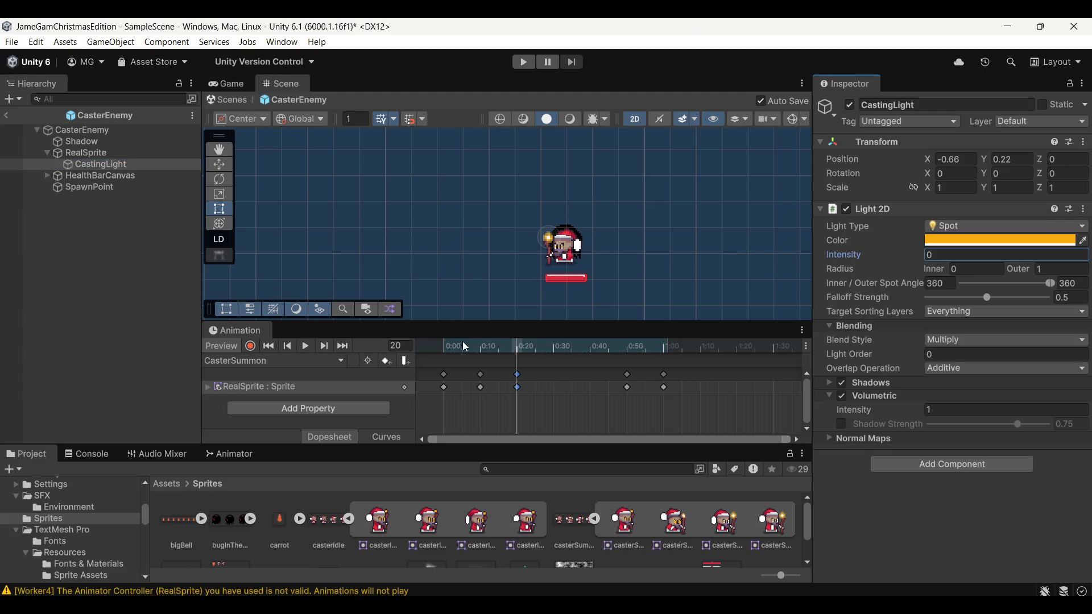
mouse_move(482, 349)
mouse_down()
mouse_move(428, 350)
mouse_move(483, 366)
mouse_up()
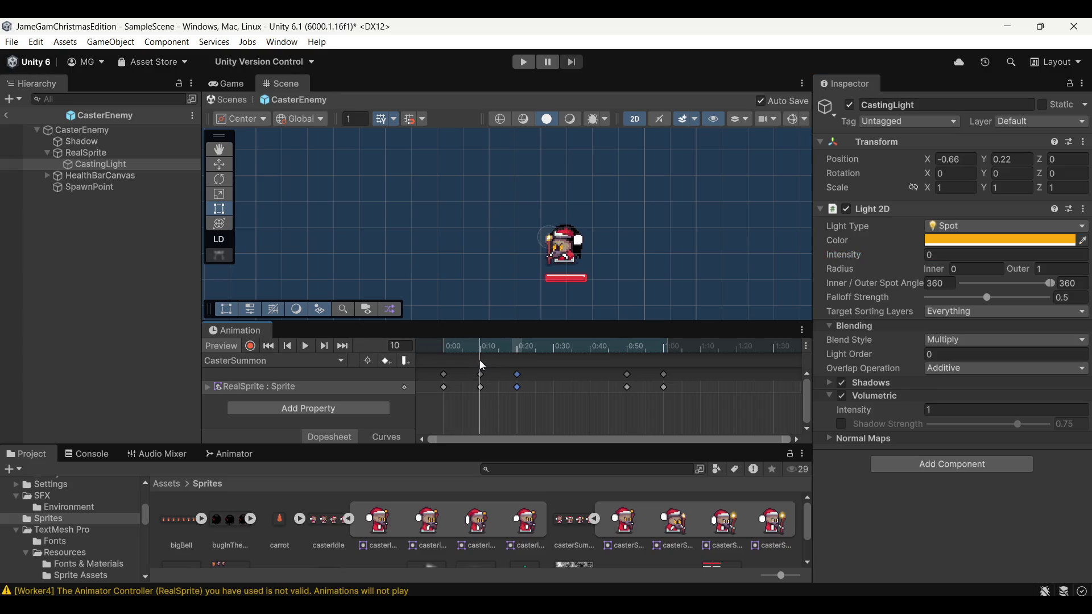
click(251, 347)
click(875, 264)
drag(875, 261, 876, 259)
click(938, 256)
text(0)
drag(482, 367, 505, 354)
Step: Key the light intensity at 1.5 around frame 25
click(514, 350)
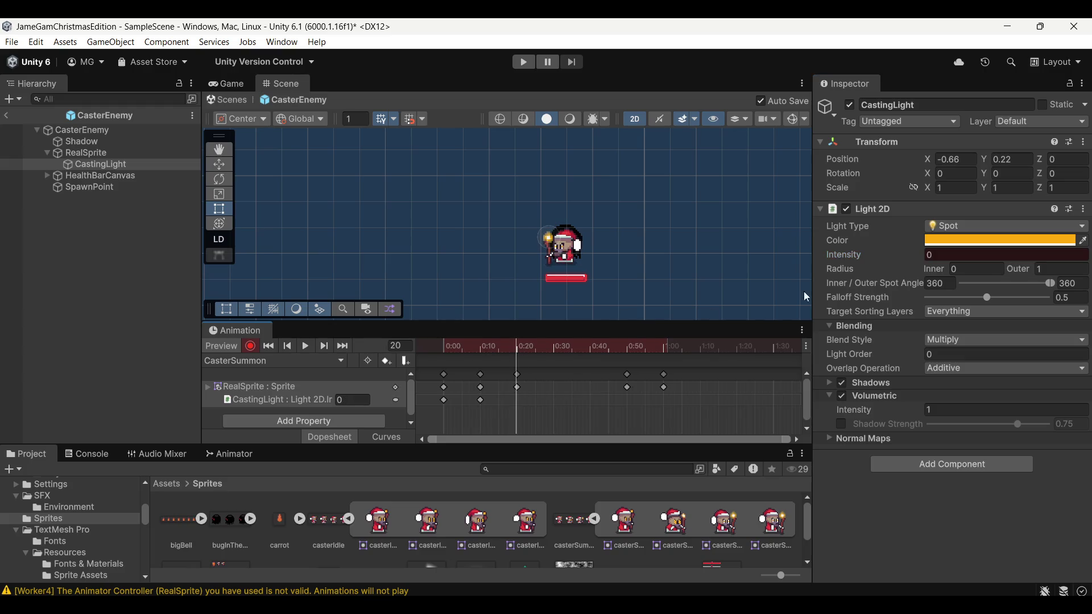
click(534, 349)
click(1001, 241)
click(1087, 132)
click(967, 255)
text(1.5)
mouse_move(554, 354)
mouse_down()
mouse_move(477, 351)
mouse_move(669, 367)
mouse_move(628, 364)
mouse_up()
Step: Key intensity back to 0 at frame 50, stop recording, and play the clip
click(934, 255)
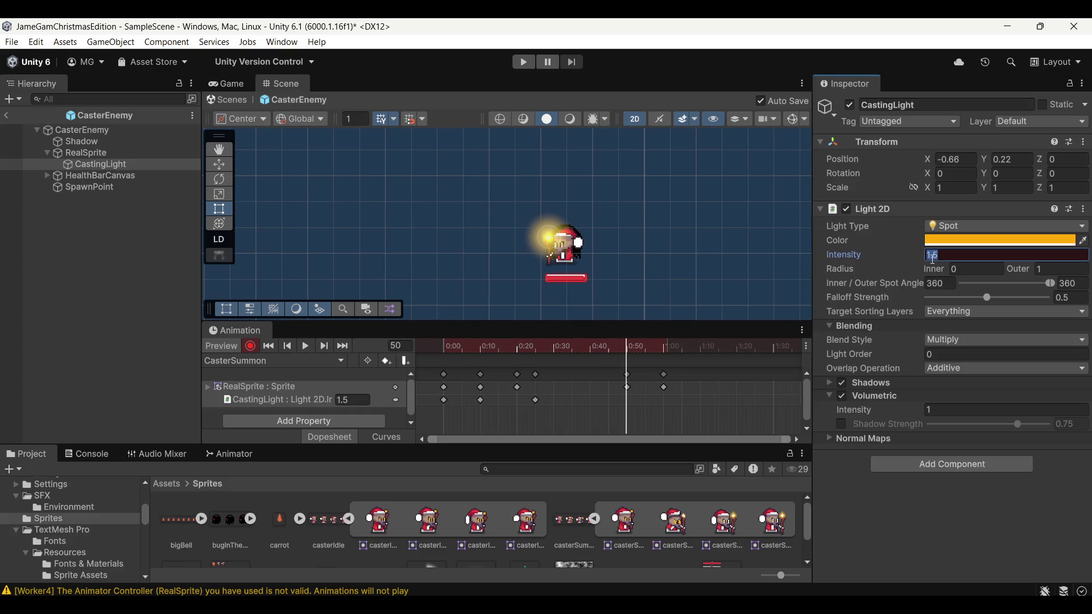
text(0)
key(Return)
mouse_move(556, 348)
mouse_down()
mouse_move(472, 349)
mouse_move(636, 358)
mouse_move(254, 353)
mouse_up()
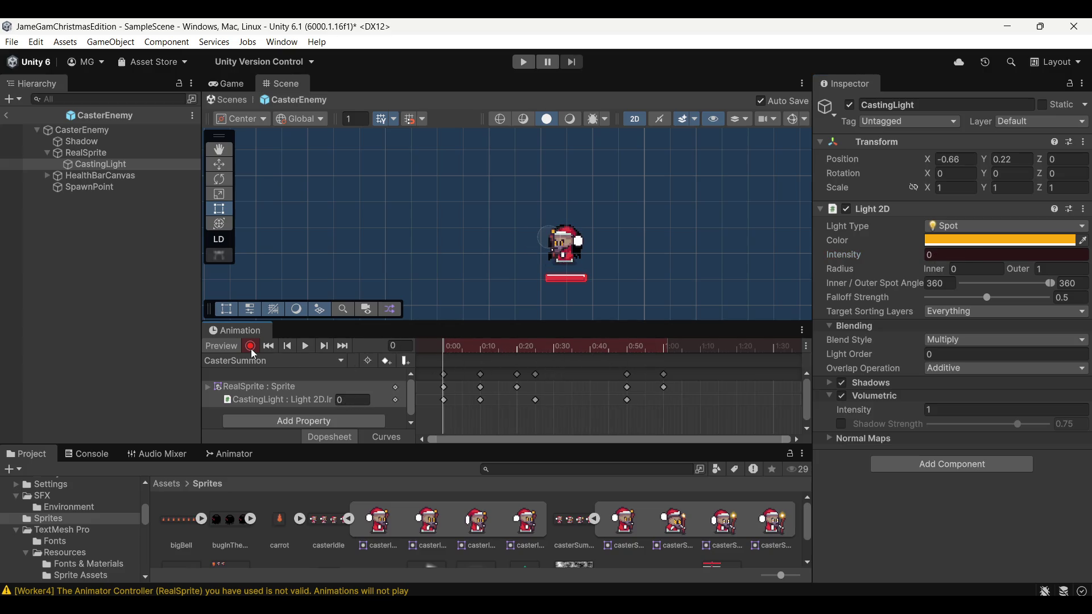
click(251, 347)
click(309, 346)
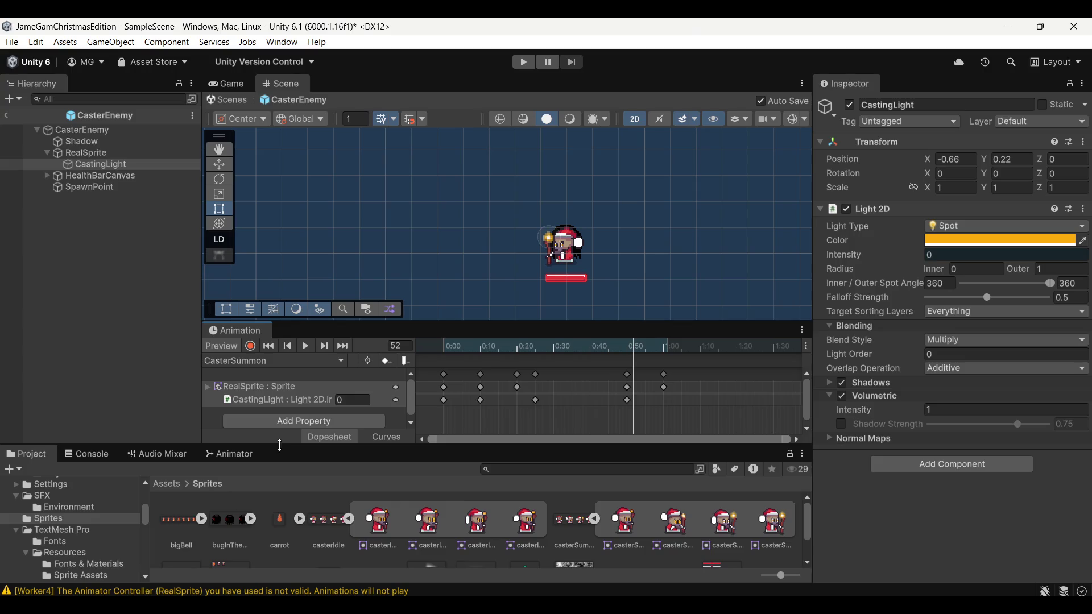
Step: Enlarge the timeline and scrub CasterSummon to preview the light glow
drag(253, 333, 267, 458)
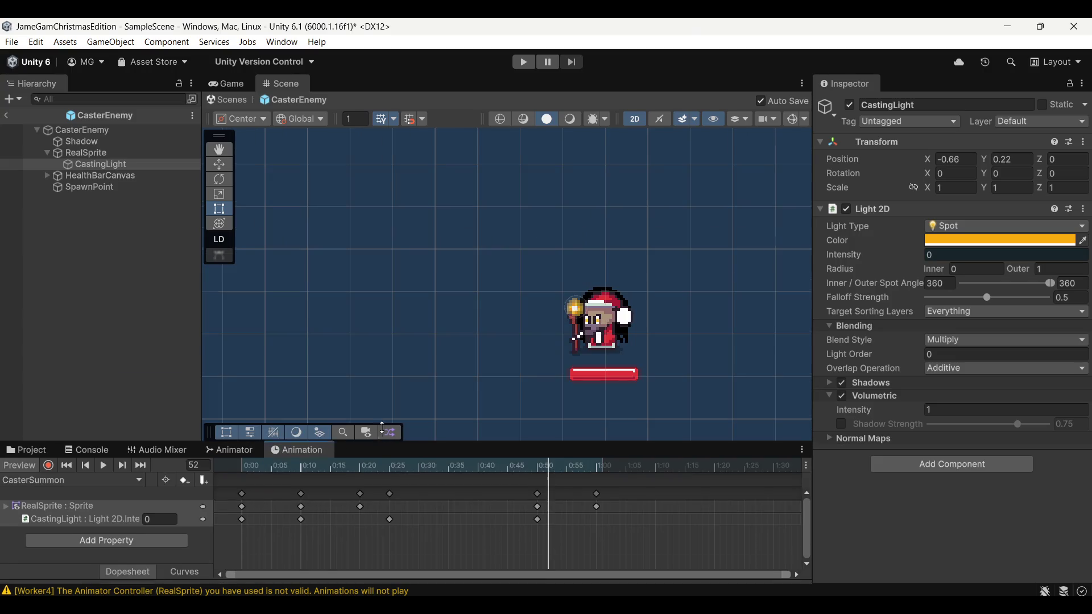
drag(382, 427, 381, 353)
click(304, 393)
mouse_move(298, 397)
mouse_down()
mouse_move(237, 397)
mouse_move(705, 425)
mouse_move(220, 418)
mouse_up()
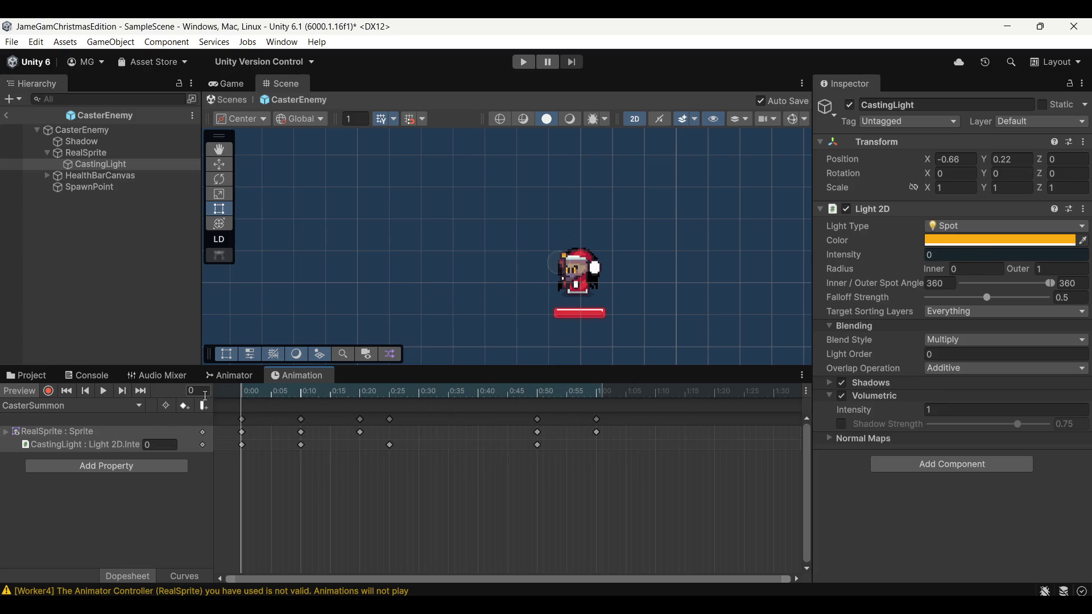
click(230, 375)
click(291, 378)
click(234, 380)
click(306, 379)
Step: Show RealSprite's Animator graph and place CasterSummon above CasterIdle
click(100, 152)
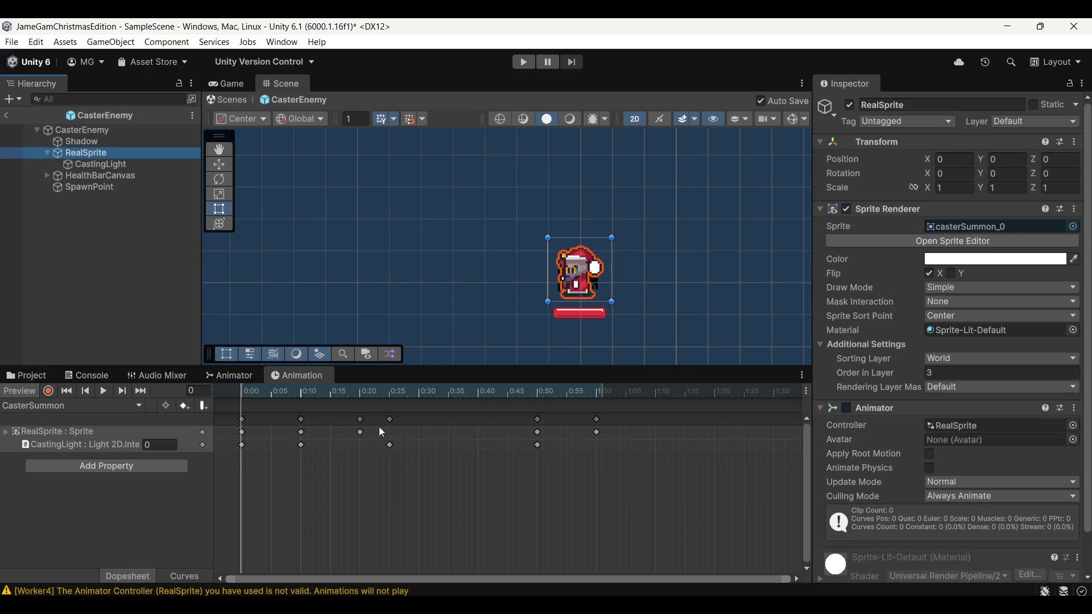
click(235, 381)
drag(322, 487, 489, 492)
mouse_move(305, 440)
mouse_down()
mouse_move(360, 508)
mouse_move(397, 524)
mouse_up()
mouse_move(493, 497)
mouse_down()
mouse_move(384, 441)
mouse_move(397, 445)
mouse_up()
Step: Make transitions from CasterIdle to CasterSummon and from CasterSummon back to CasterIdle
right_click(415, 517)
click(472, 526)
click(415, 445)
click(419, 447)
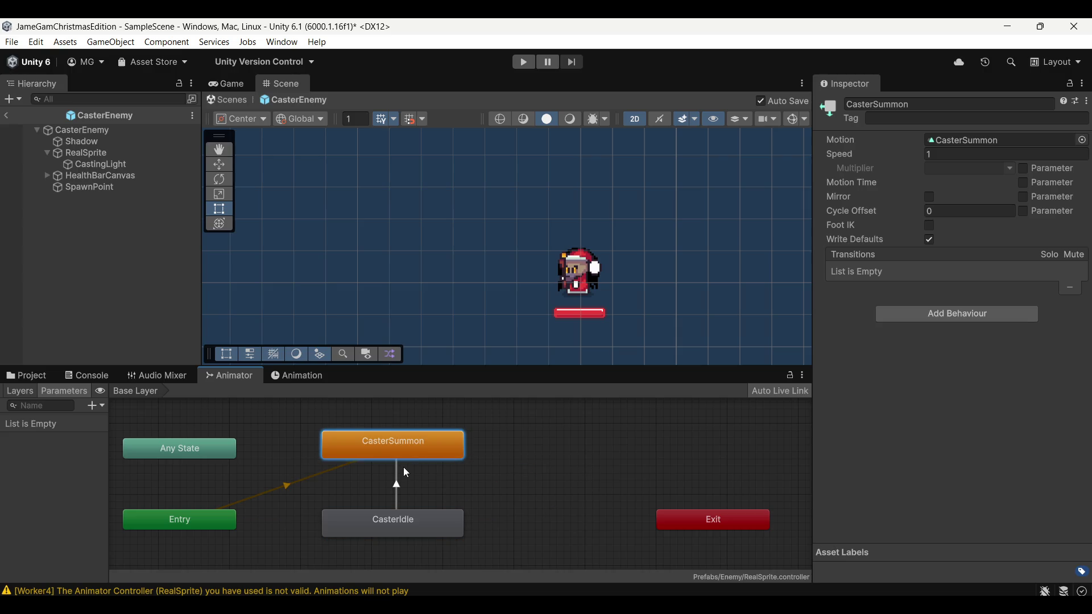
key(ctrl+z)
click(408, 441)
right_click(410, 440)
click(483, 449)
click(398, 518)
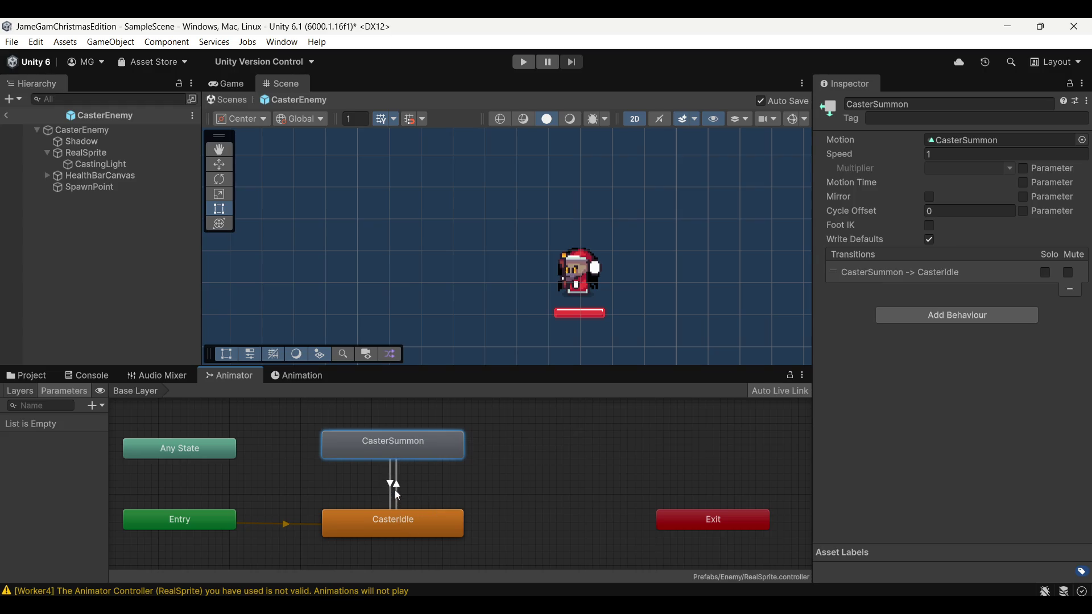
Step: Give the CasterIdle → CasterSummon transition no exit time and 0 transition duration
click(397, 486)
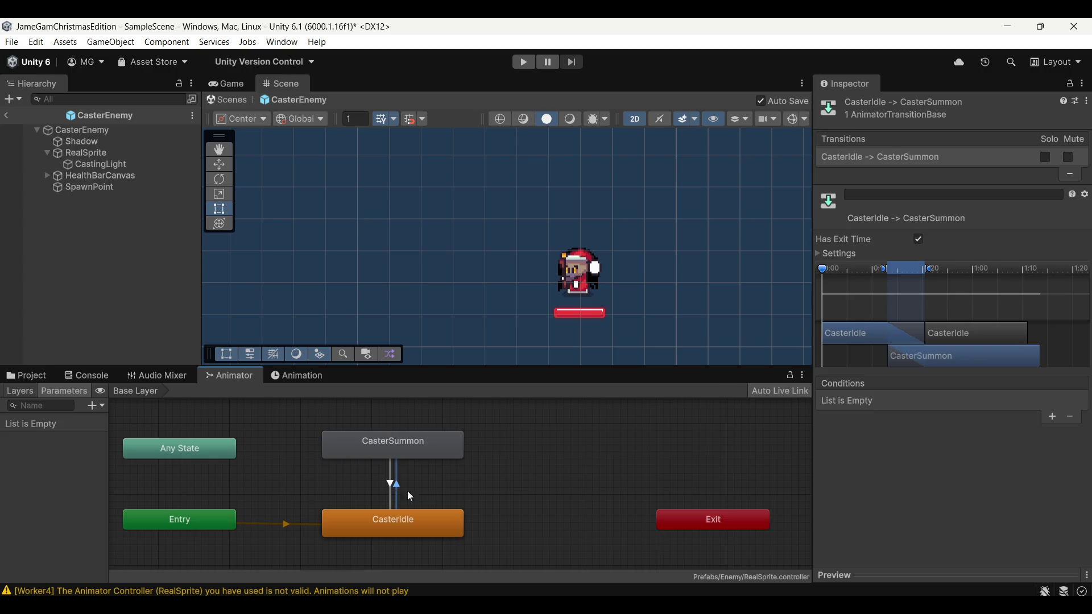
click(919, 239)
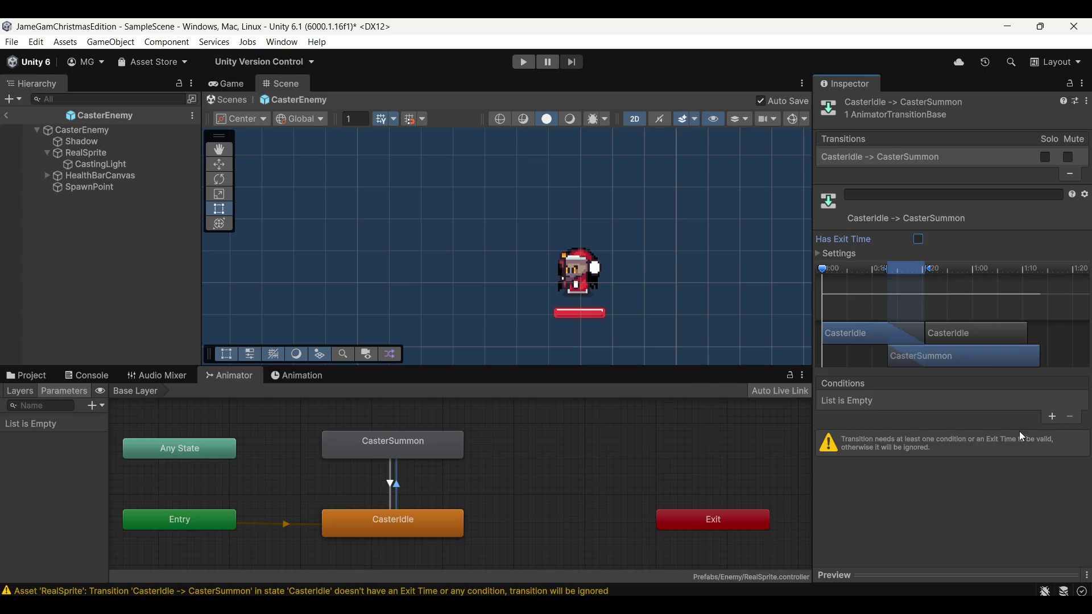
click(819, 254)
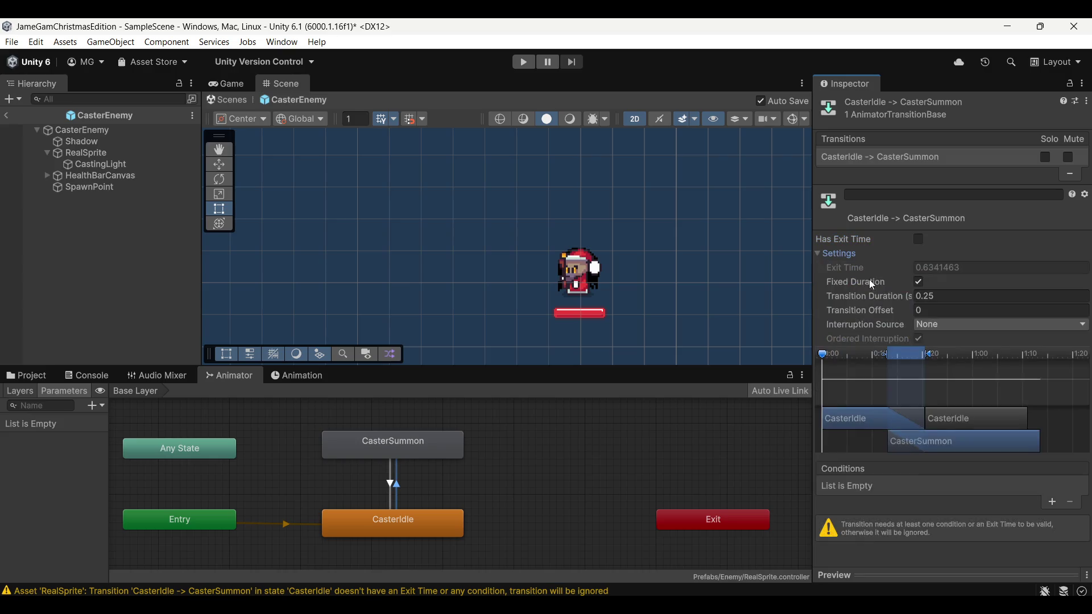
click(936, 296)
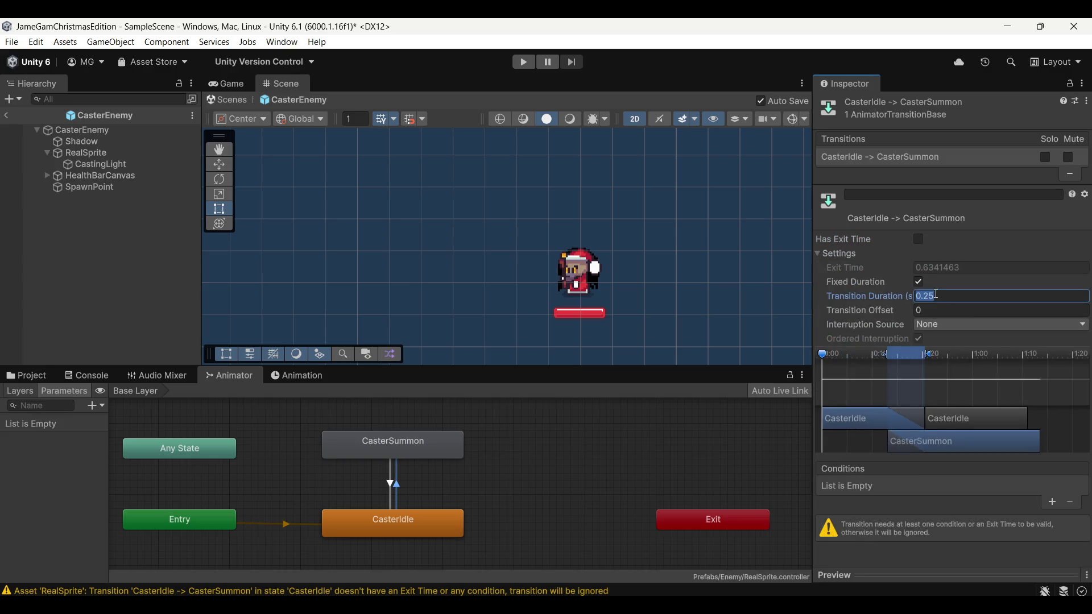
text(0)
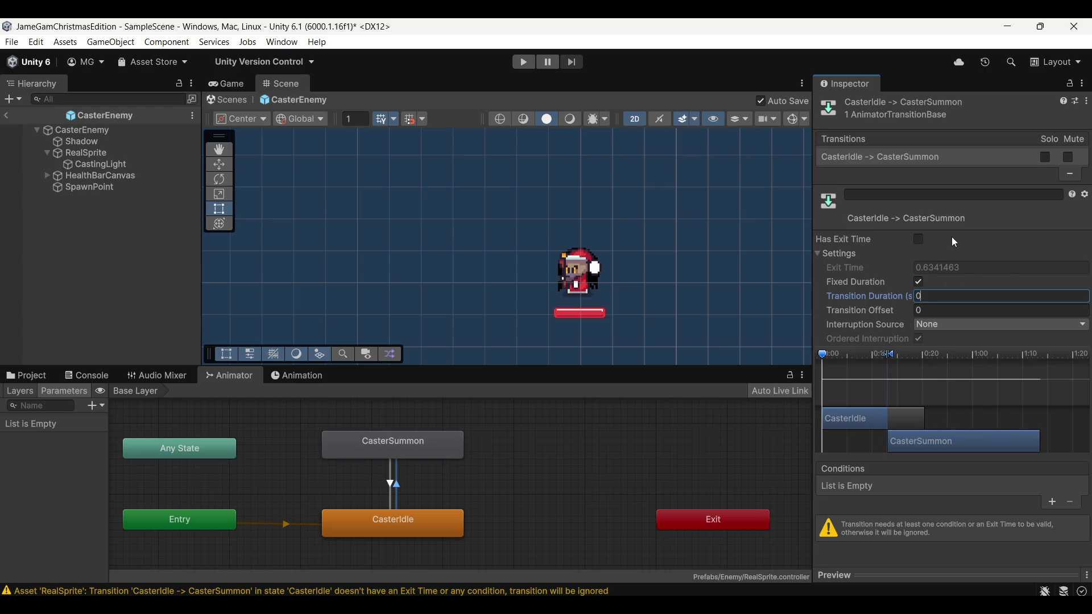
click(834, 253)
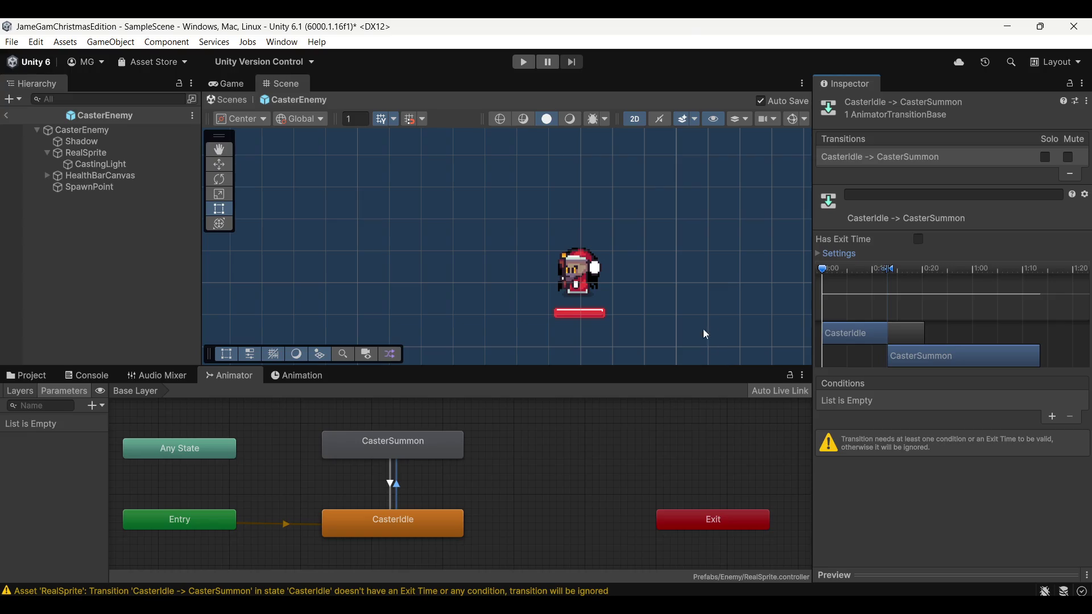
click(420, 452)
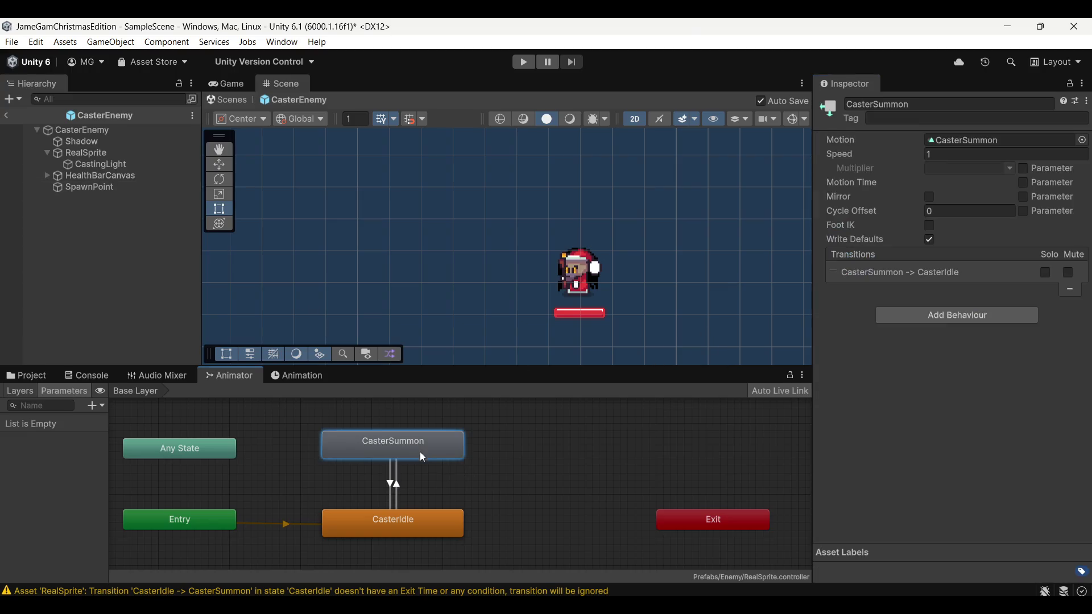
click(437, 528)
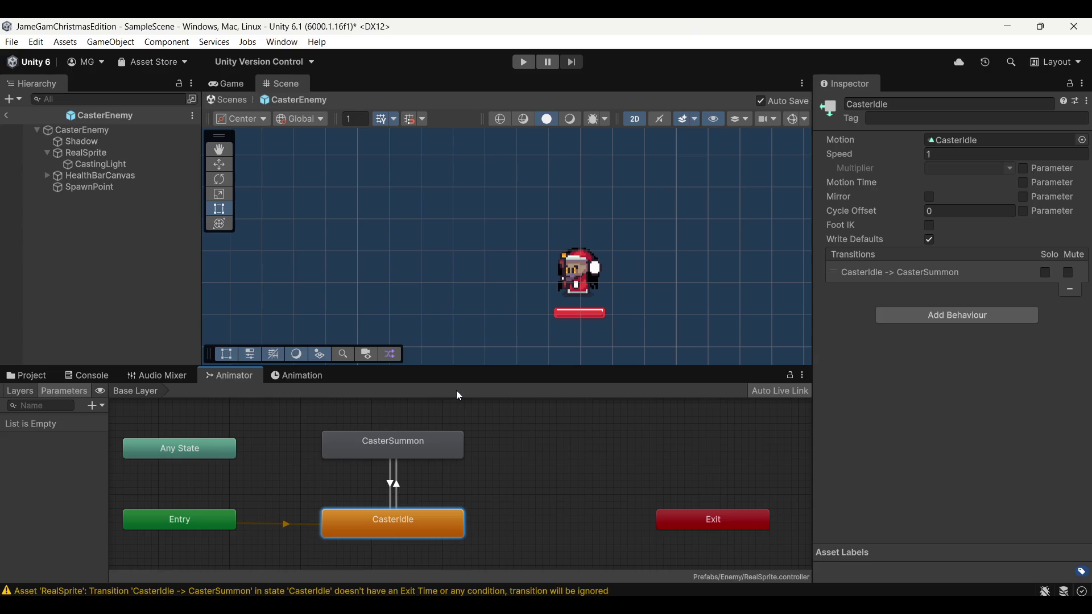
click(508, 451)
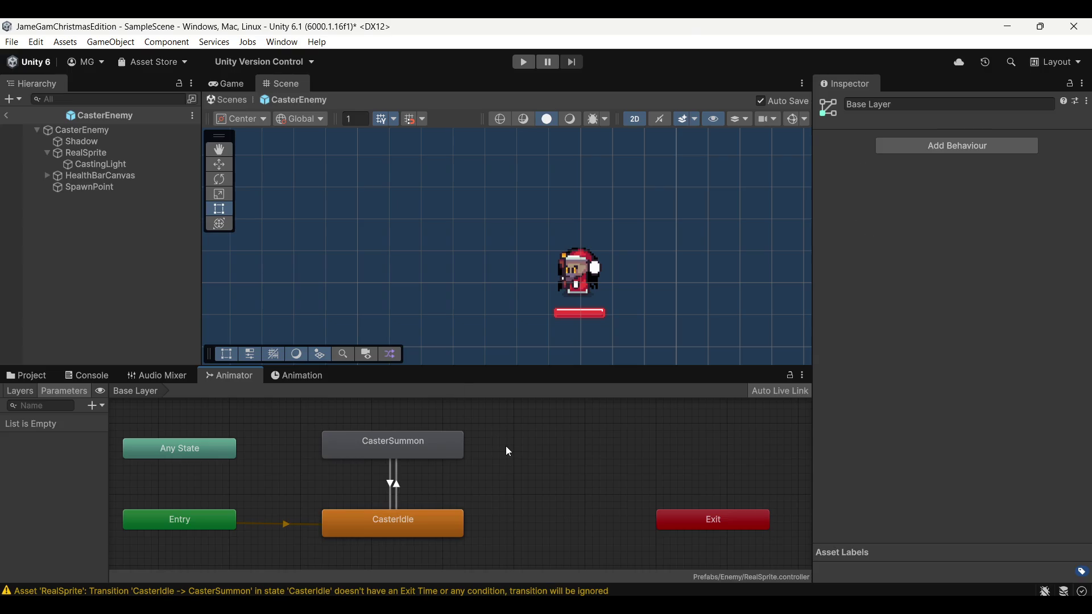
click(87, 187)
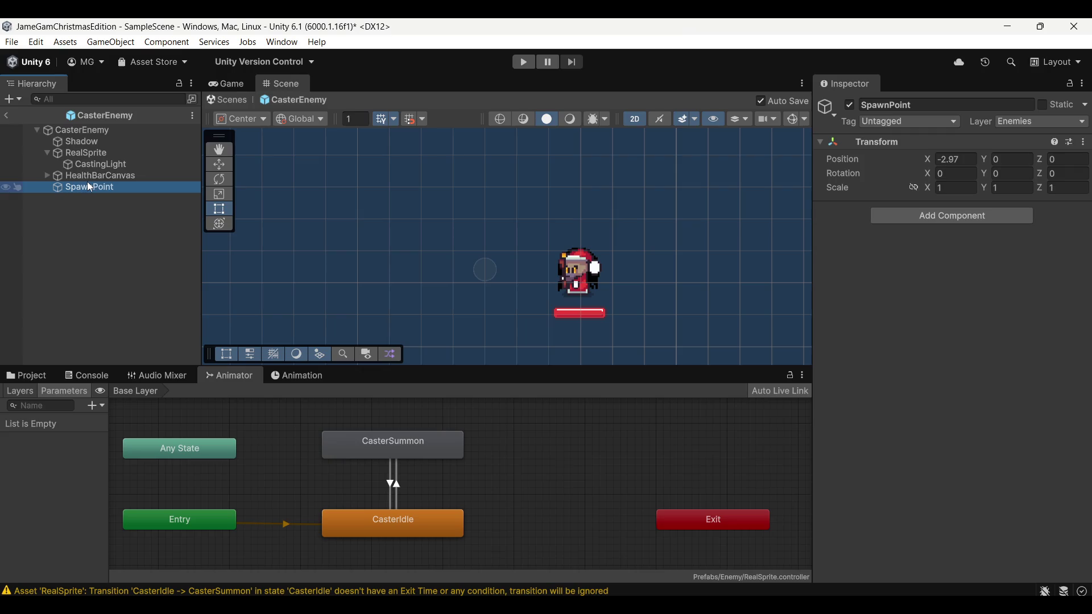
click(97, 177)
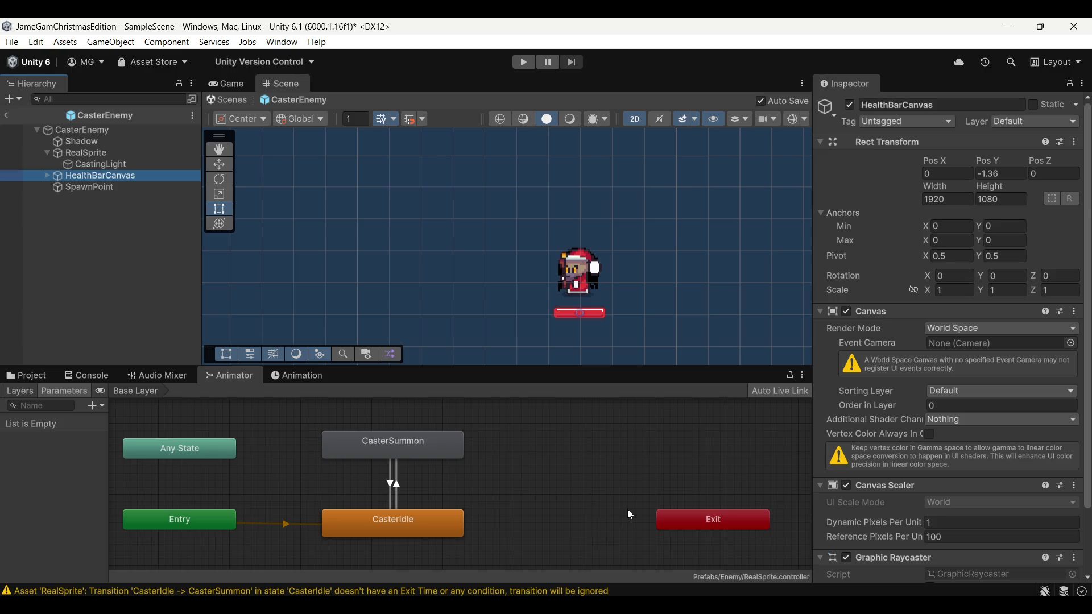
drag(541, 299, 527, 277)
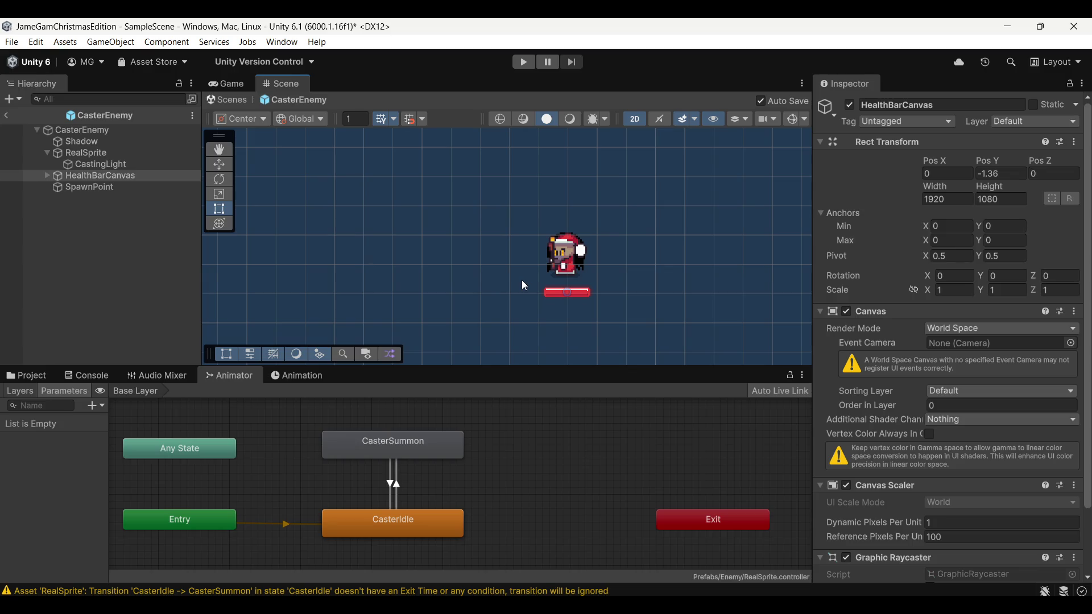
scroll(517, 238, down, 1)
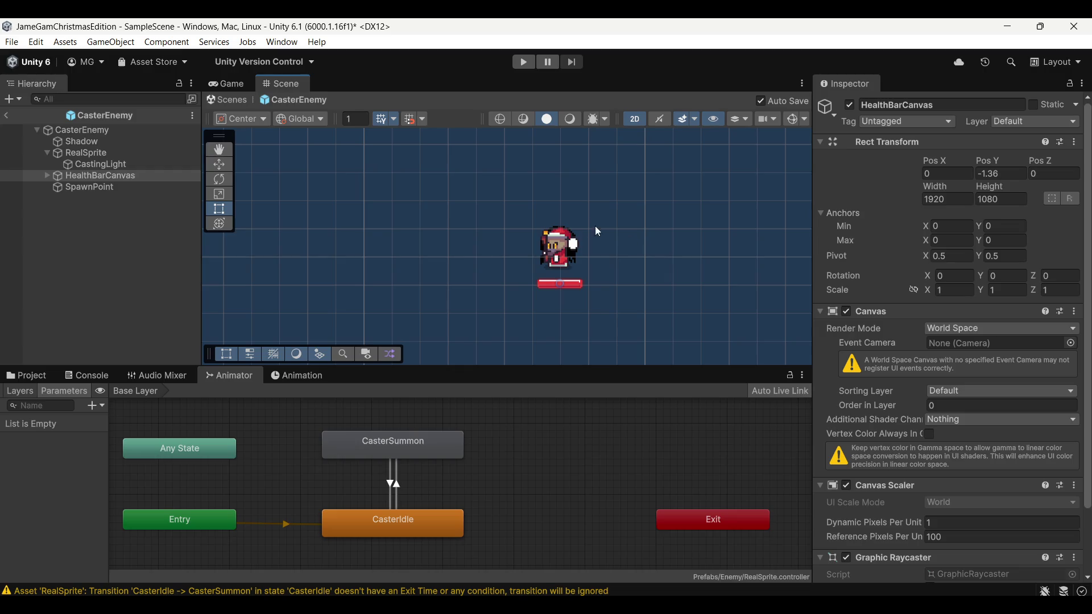
scroll(458, 301, down, 3)
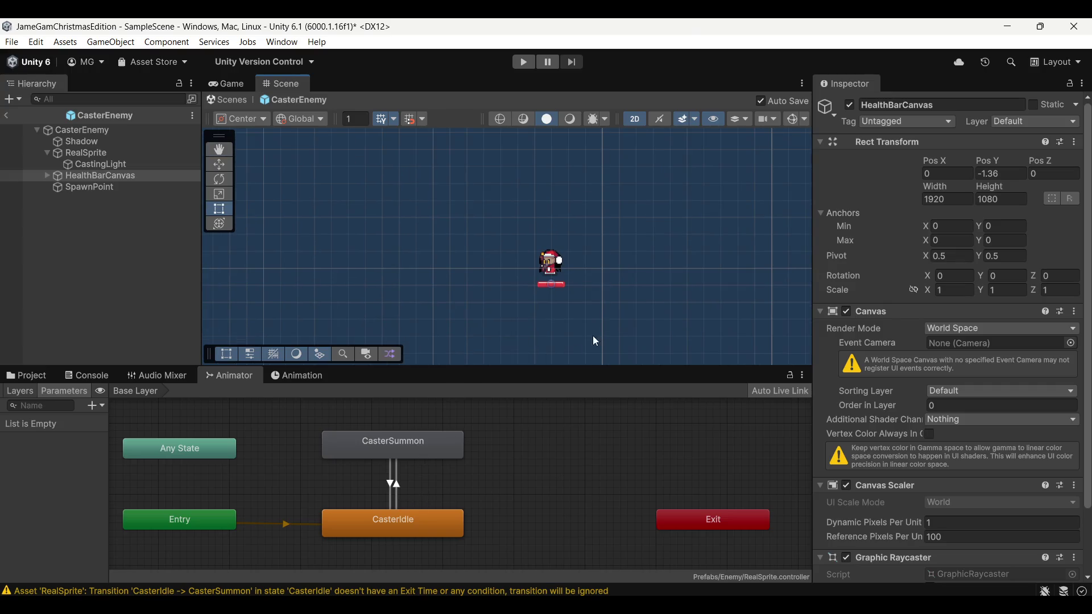
drag(596, 340, 503, 318)
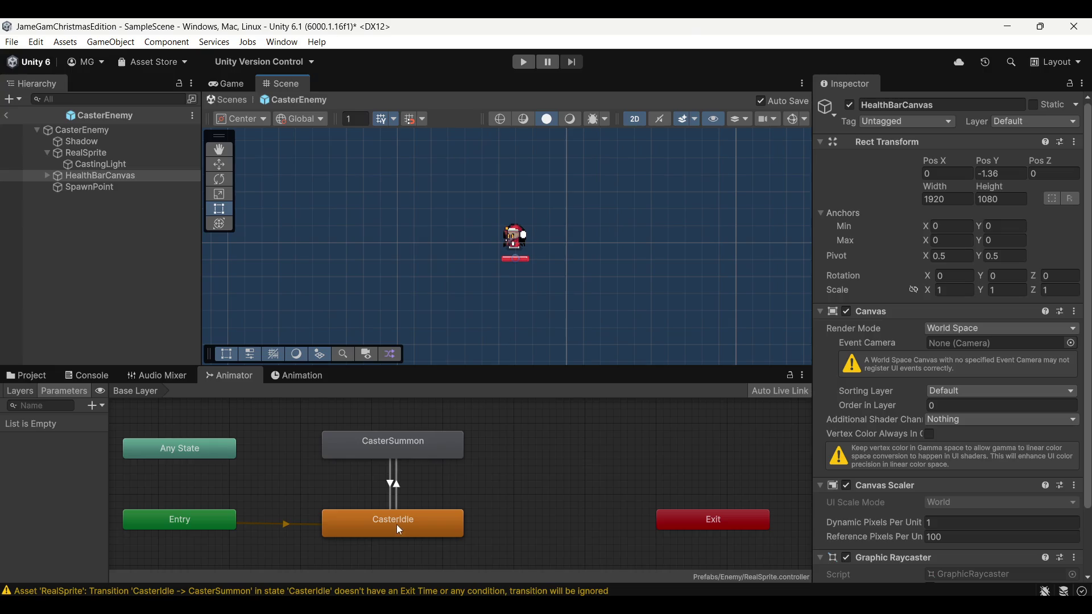
click(398, 525)
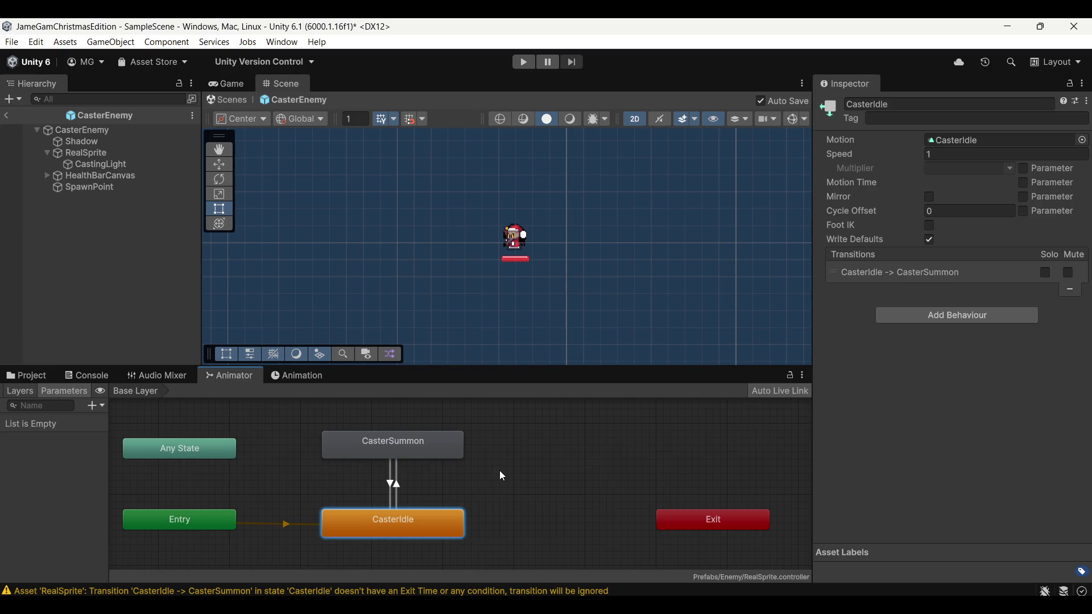
click(452, 451)
click(578, 454)
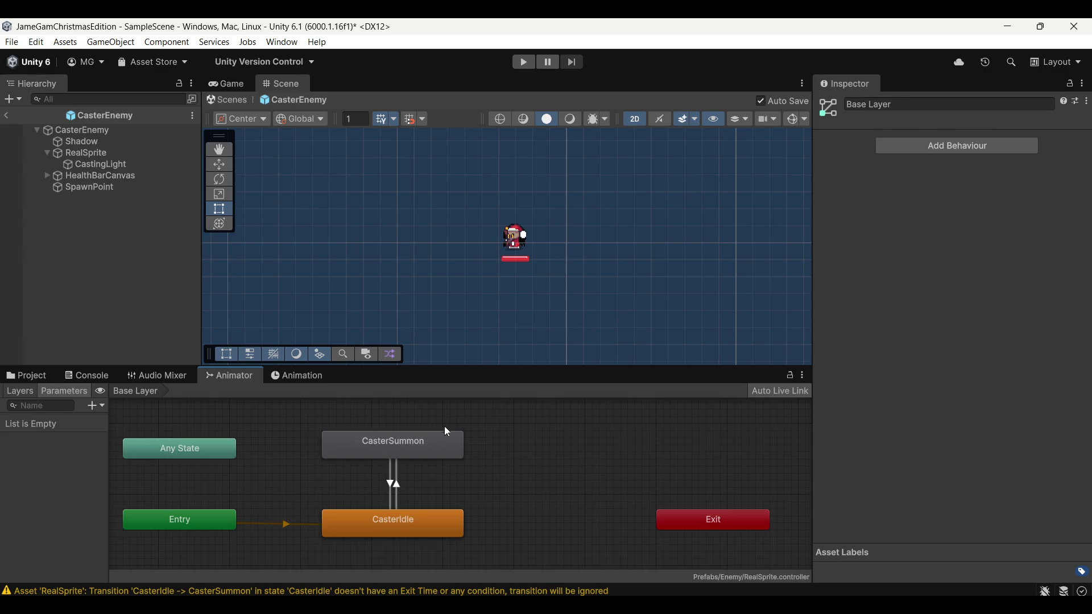
click(428, 446)
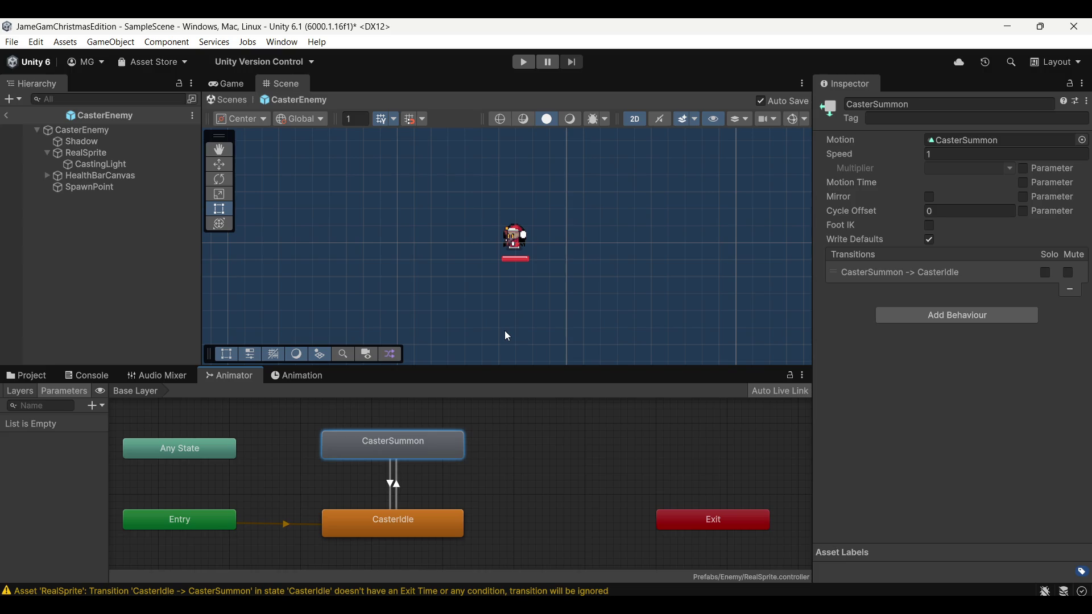
click(310, 378)
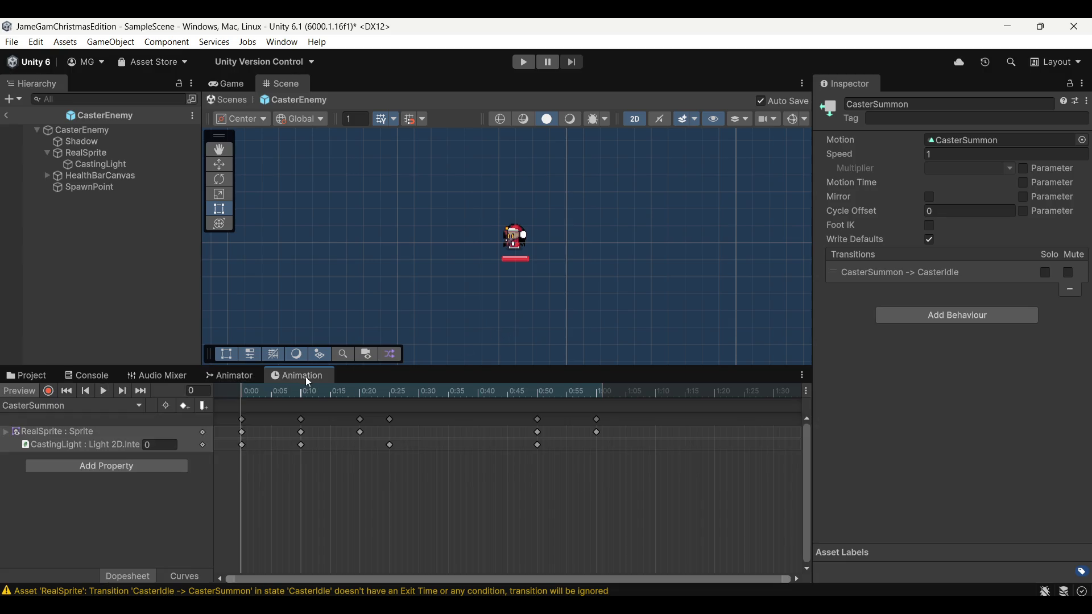
click(230, 379)
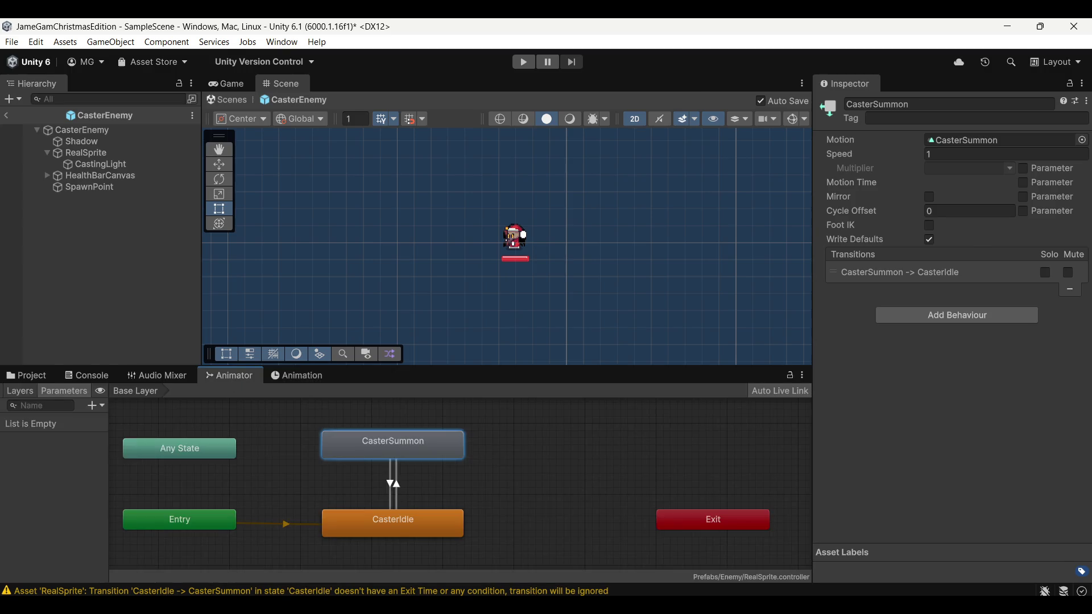
key(alt+Tab)
click(789, 94)
scroll(693, 235, down, 2)
Step: Scroll through MonsterAI.cs reviewing the Ranged attack branch and projectile spawn code
scroll(694, 235, up, 4)
scroll(693, 235, up, 20)
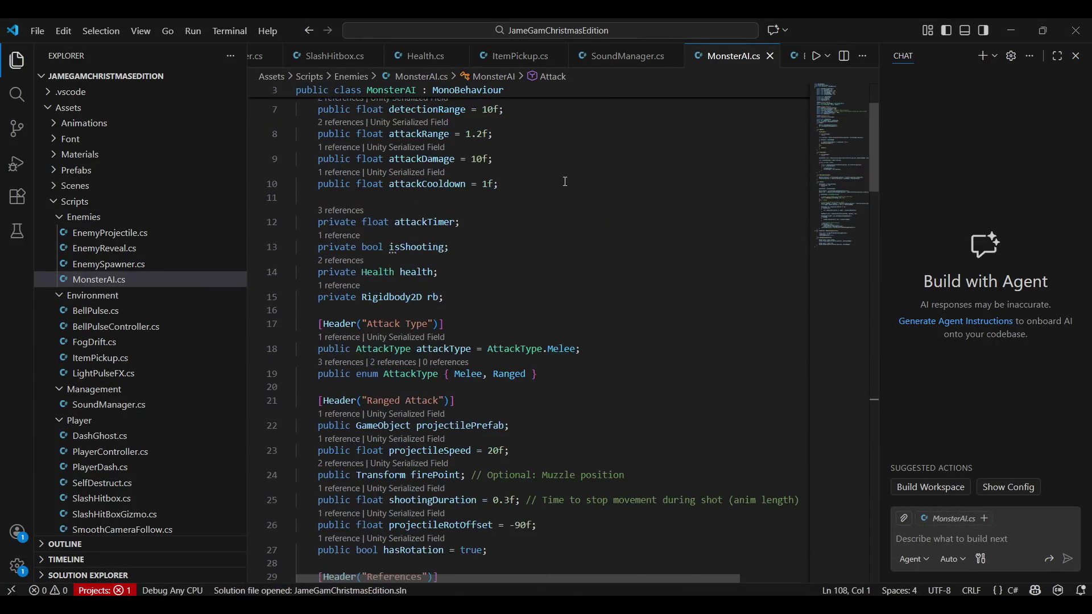
scroll(567, 196, down, 6)
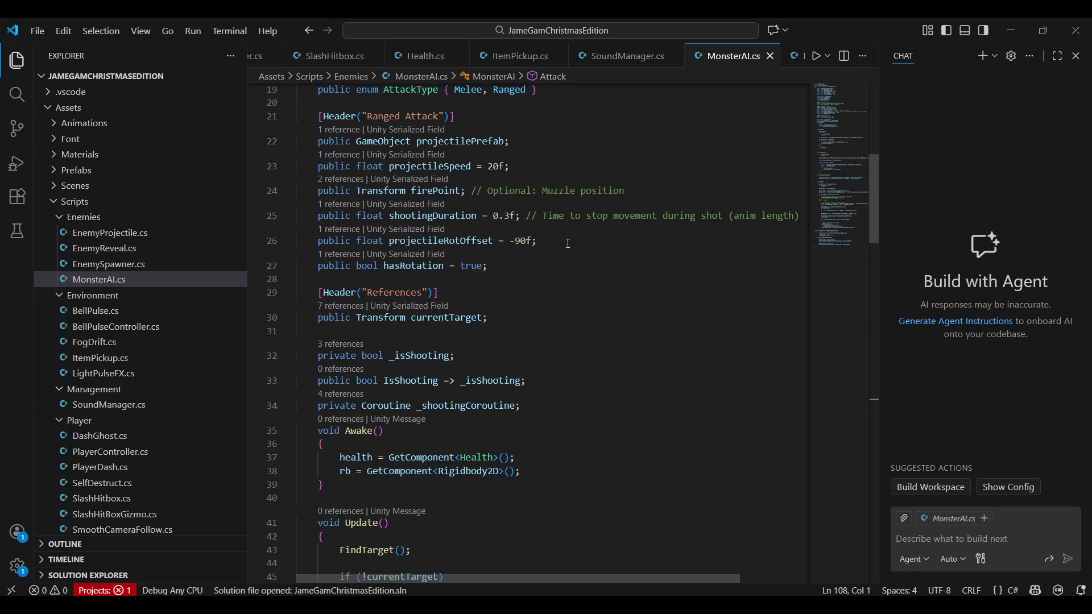
scroll(567, 243, down, 5)
scroll(544, 270, up, 4)
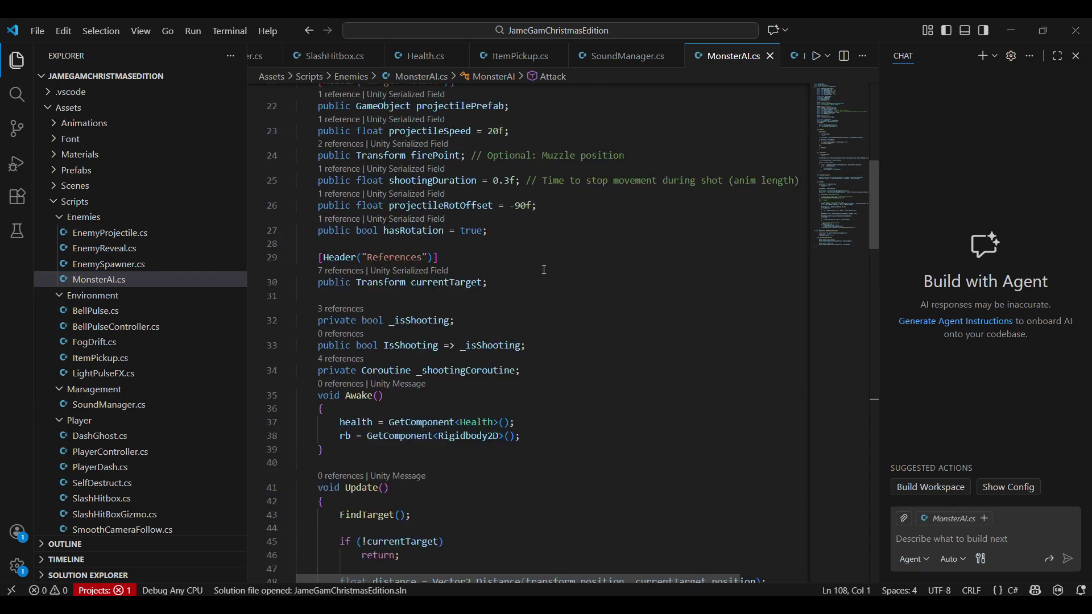
scroll(544, 269, up, 7)
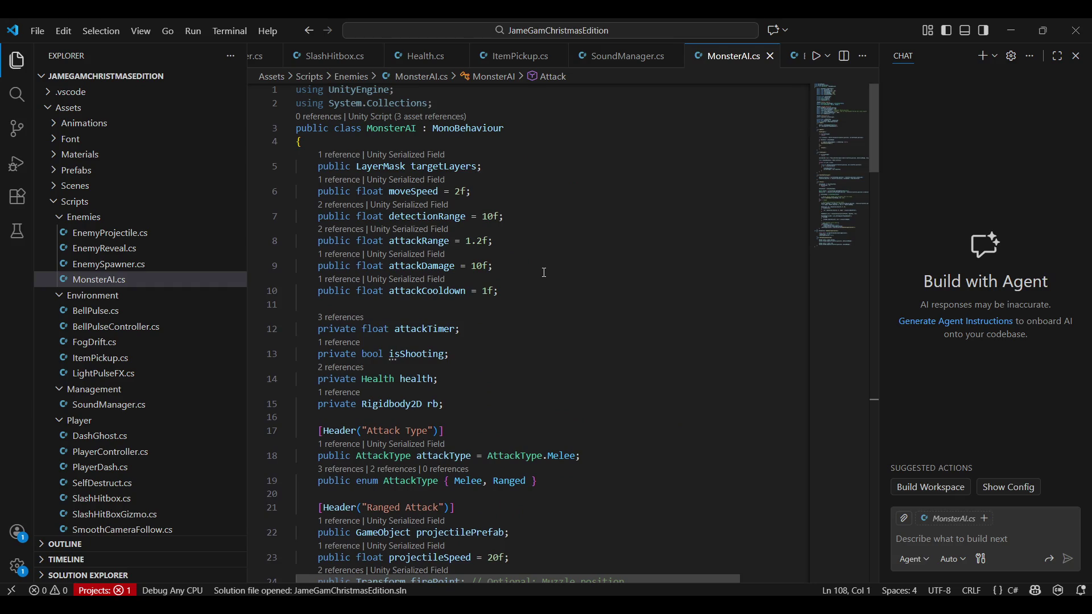
scroll(544, 268, down, 4)
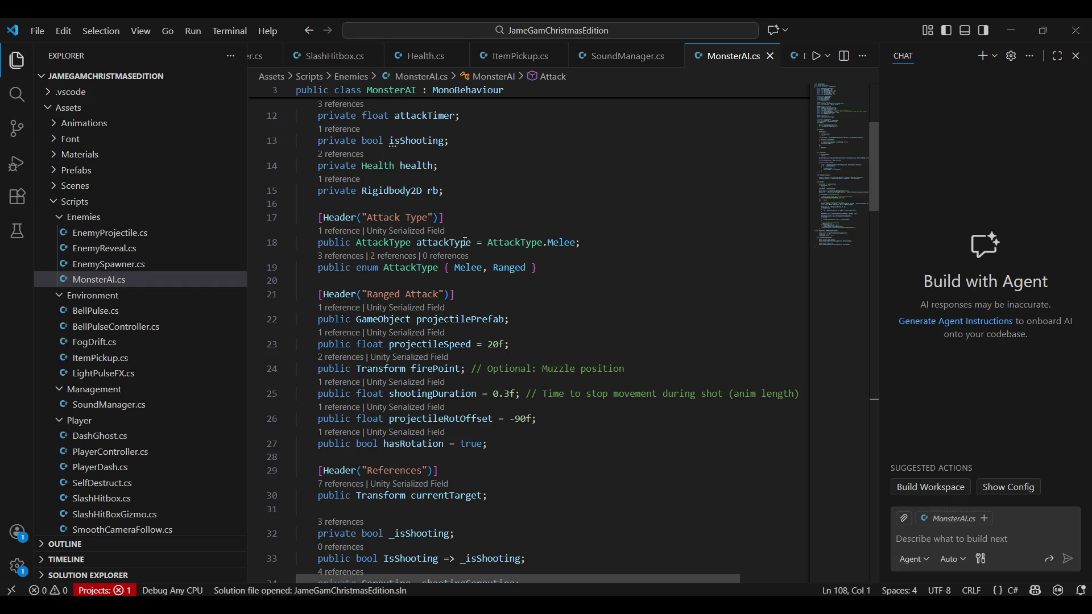
drag(362, 269, 523, 269)
click(523, 269)
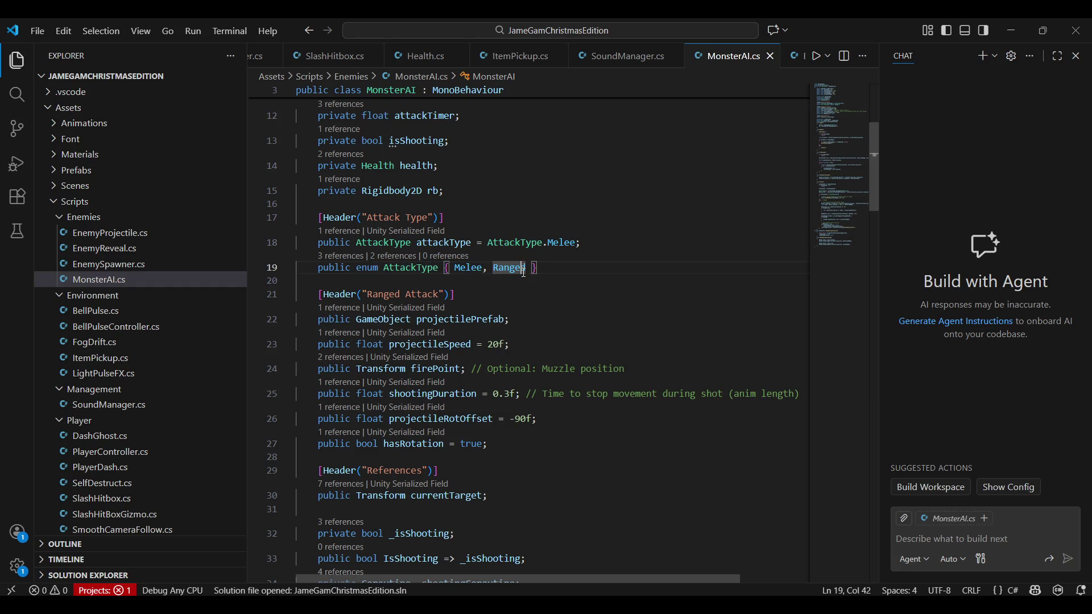
scroll(524, 273, down, 4)
scroll(523, 272, down, 7)
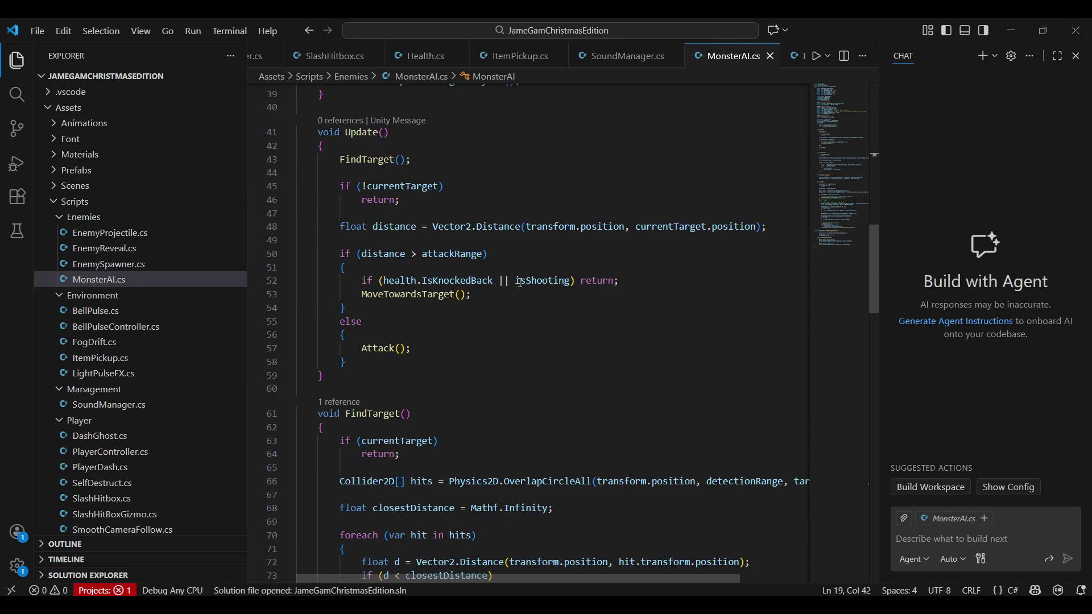
scroll(538, 296, down, 3)
scroll(538, 297, down, 12)
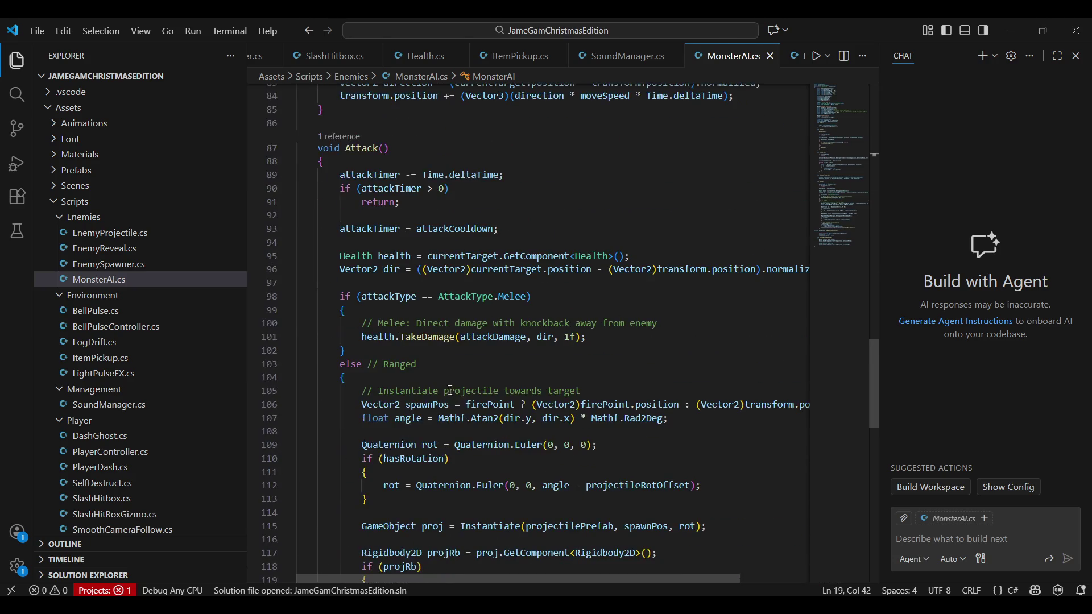
scroll(444, 394, down, 2)
mouse_move(402, 363)
mouse_down()
mouse_move(569, 327)
mouse_move(468, 319)
mouse_up()
click(494, 348)
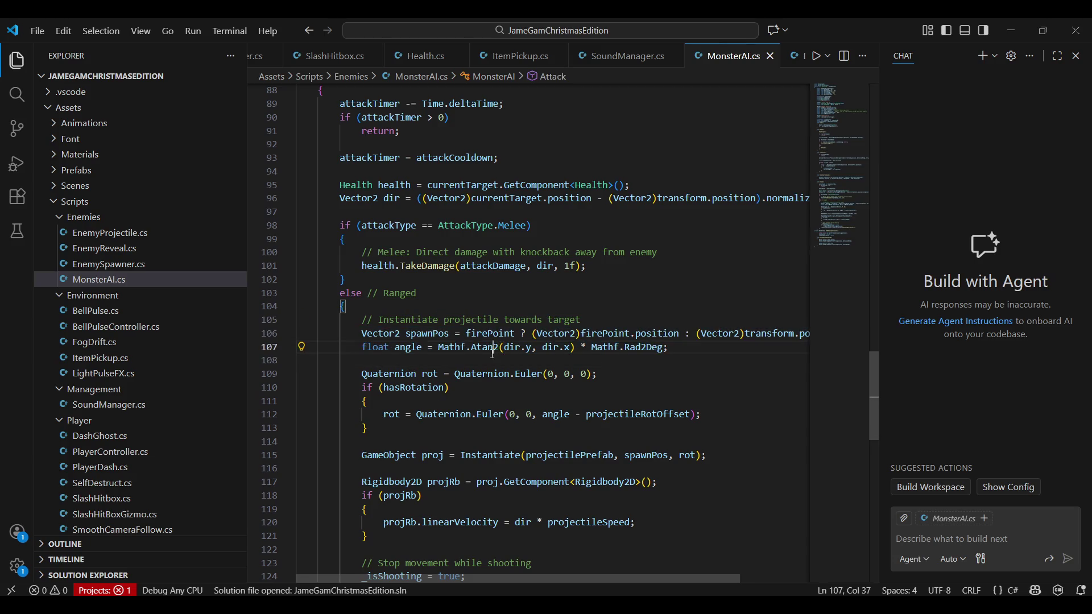
click(476, 360)
scroll(476, 357, down, 3)
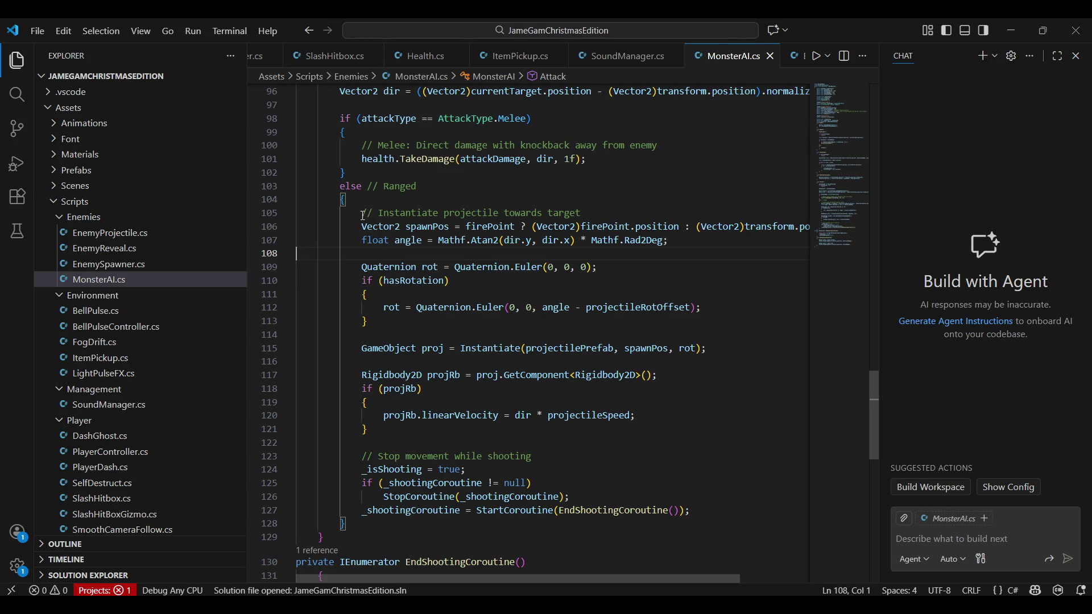
mouse_move(363, 216)
mouse_down()
mouse_move(569, 349)
mouse_move(581, 510)
mouse_up()
click(582, 510)
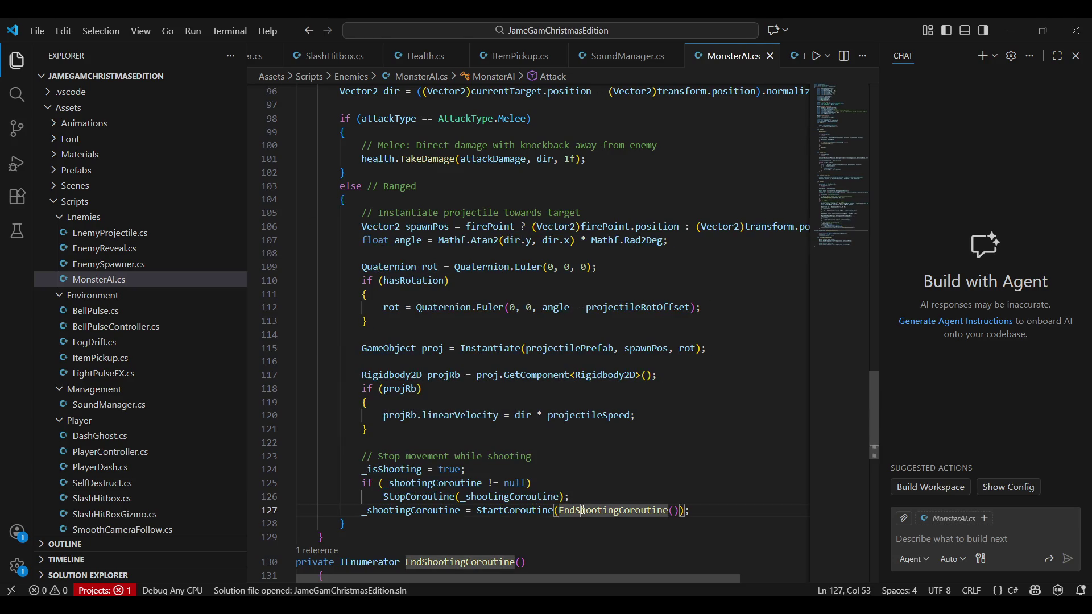
Step: Look over the Attack method and its uses, then return to Unity
scroll(581, 510, up, 5)
click(363, 184)
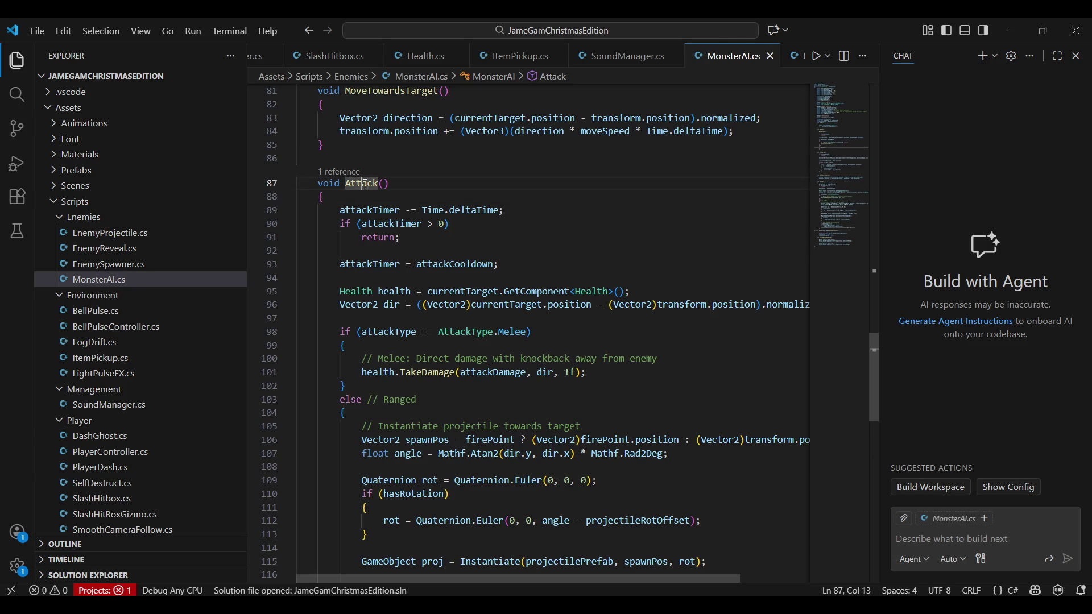
scroll(472, 329, down, 9)
scroll(473, 328, up, 9)
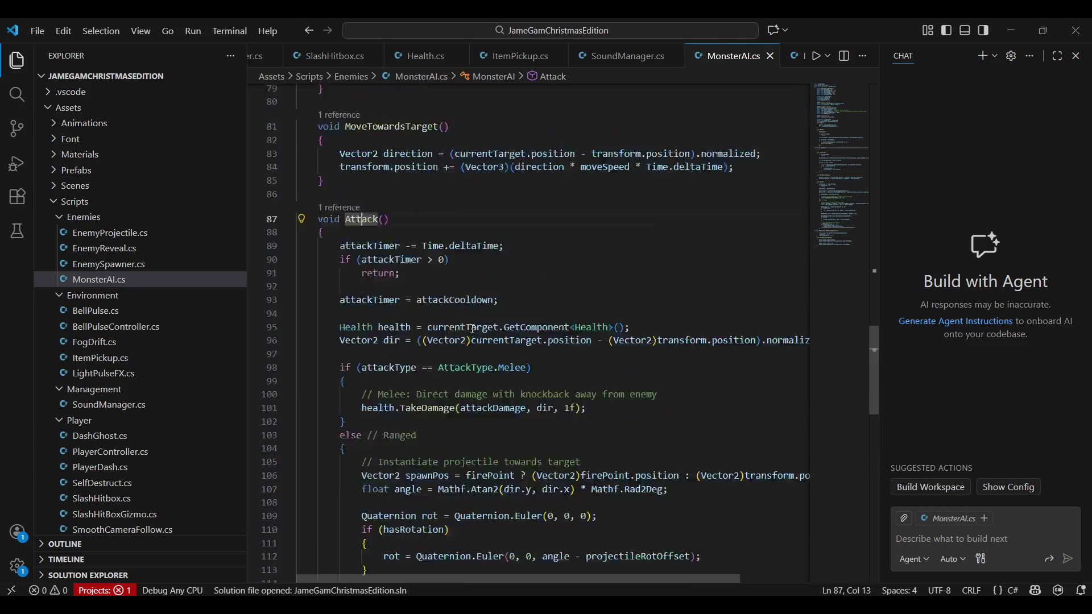
scroll(472, 329, up, 15)
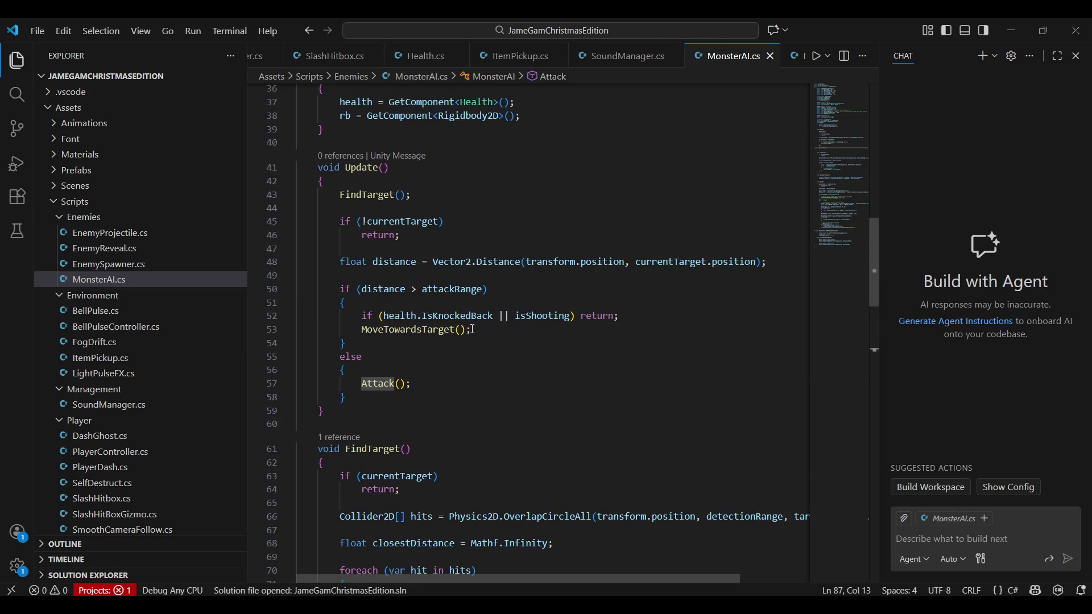
scroll(472, 329, down, 5)
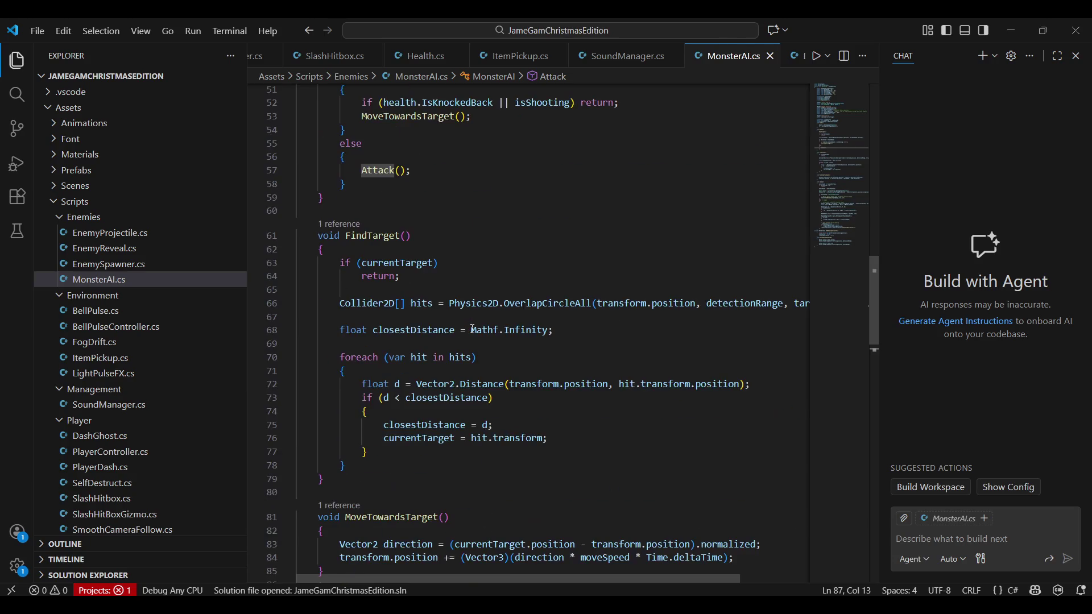
scroll(472, 329, down, 3)
scroll(472, 328, up, 4)
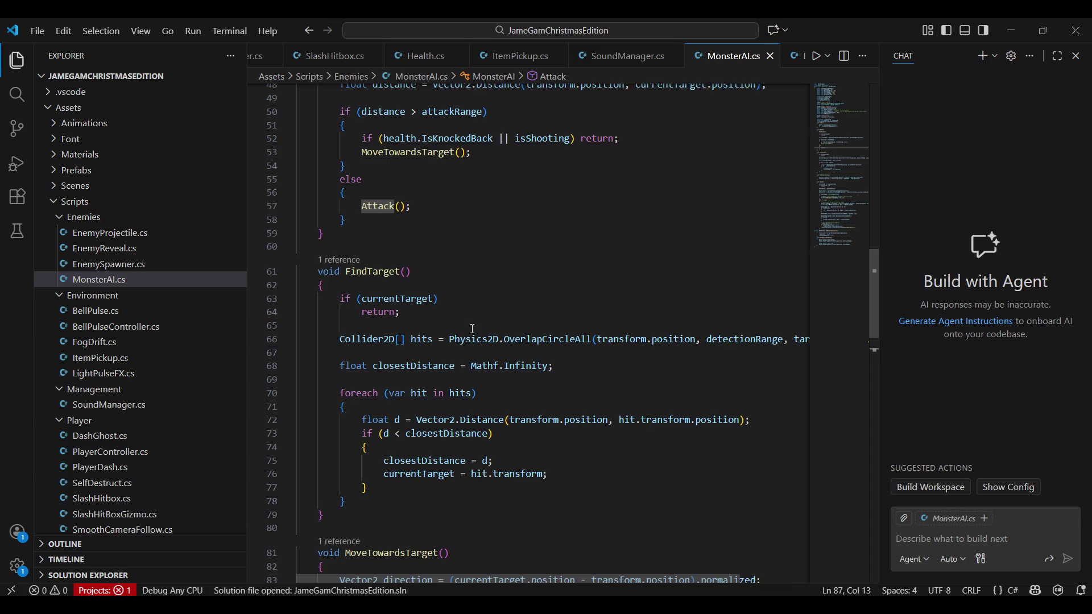
scroll(472, 329, up, 3)
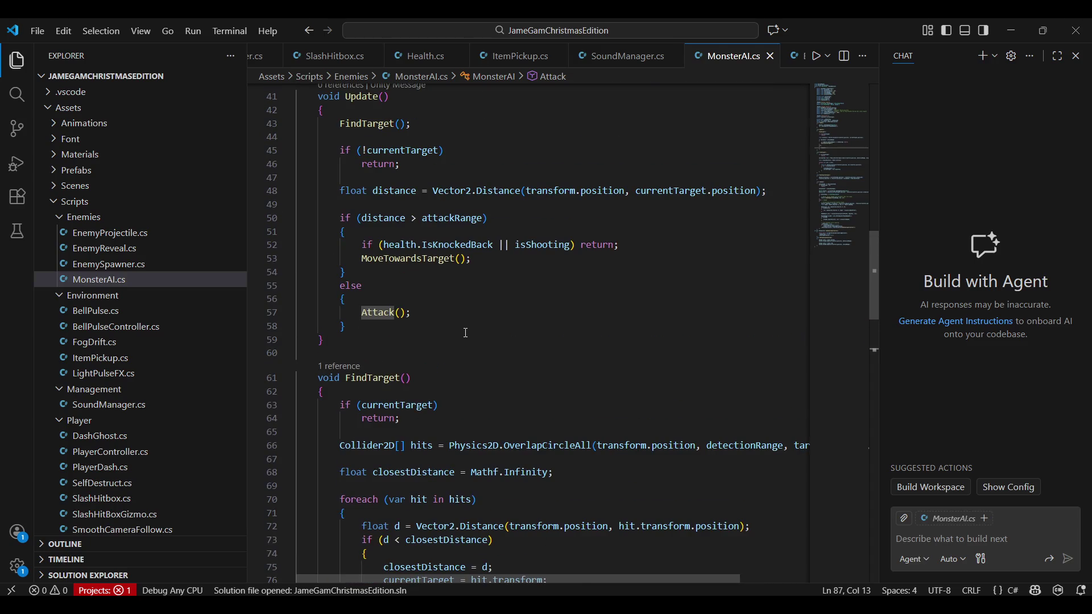
scroll(465, 333, up, 8)
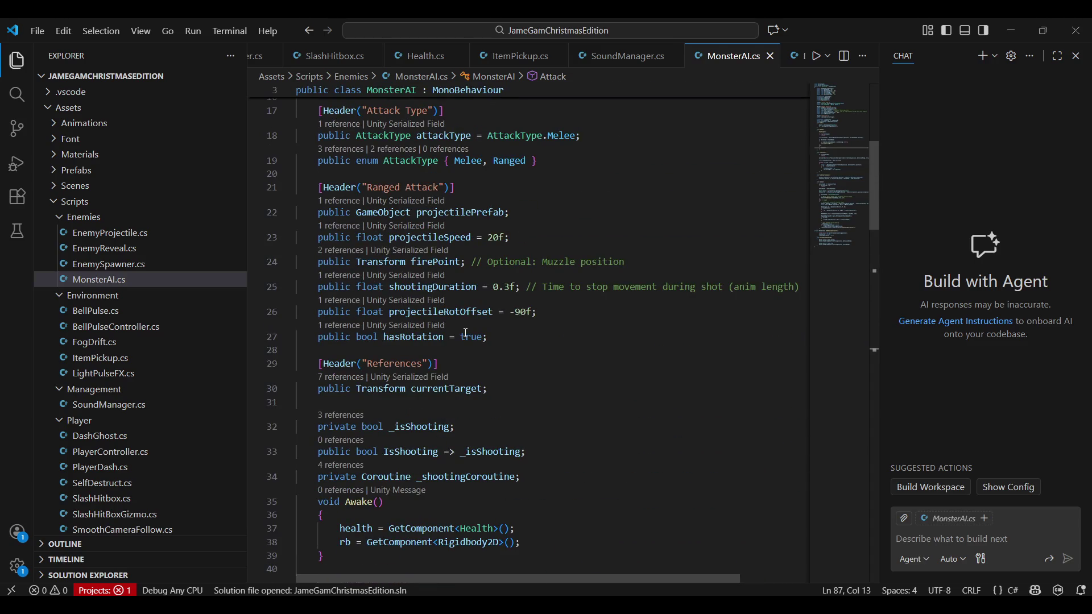
scroll(465, 333, down, 7)
key(alt+Tab)
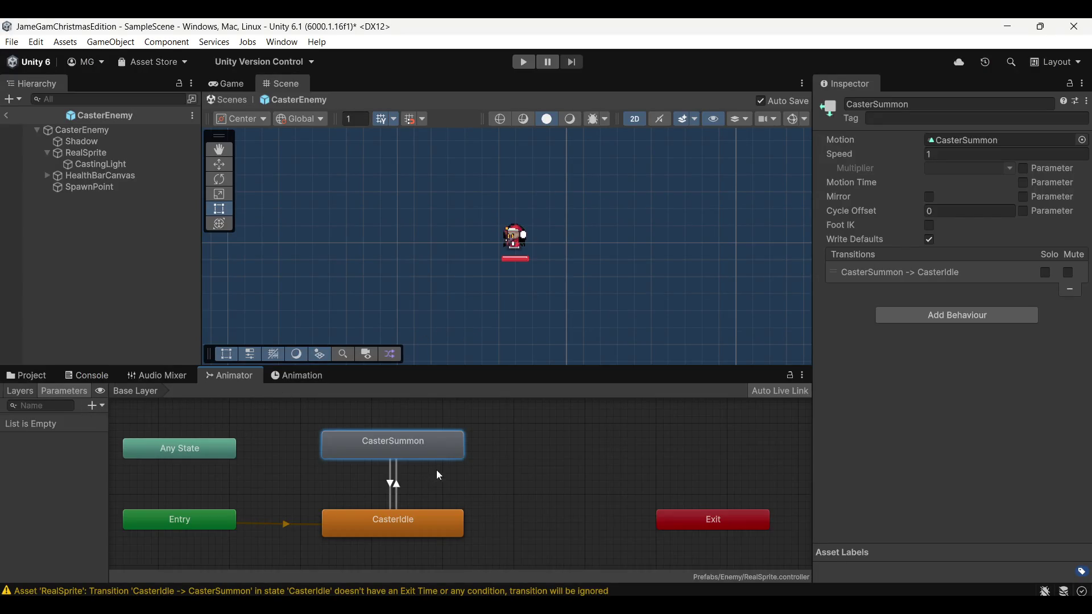
Step: Add a Trigger parameter named SummonMonster to the Animator
click(95, 408)
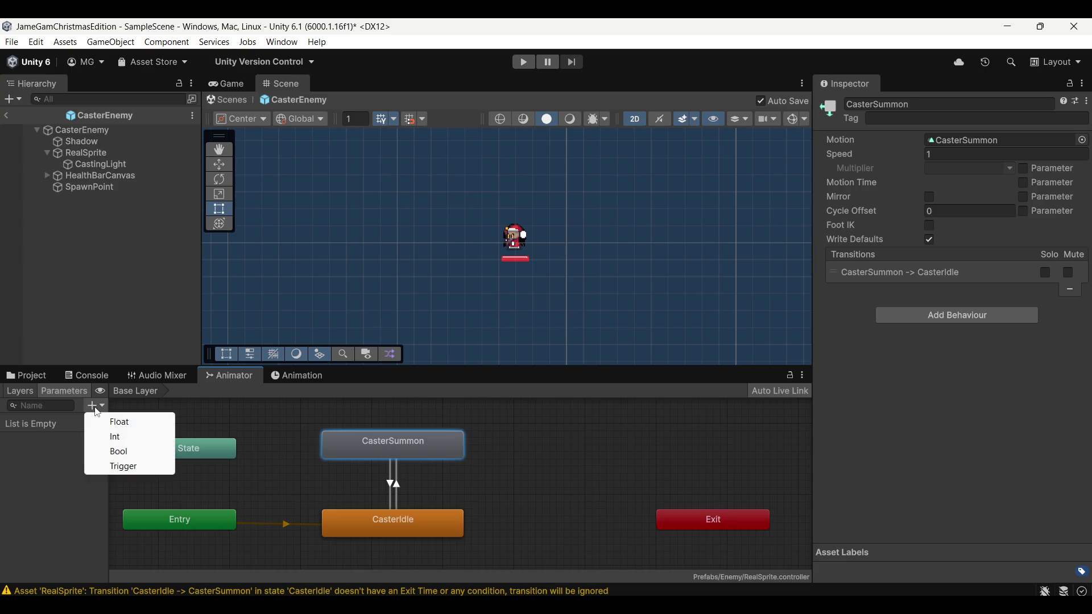
click(154, 471)
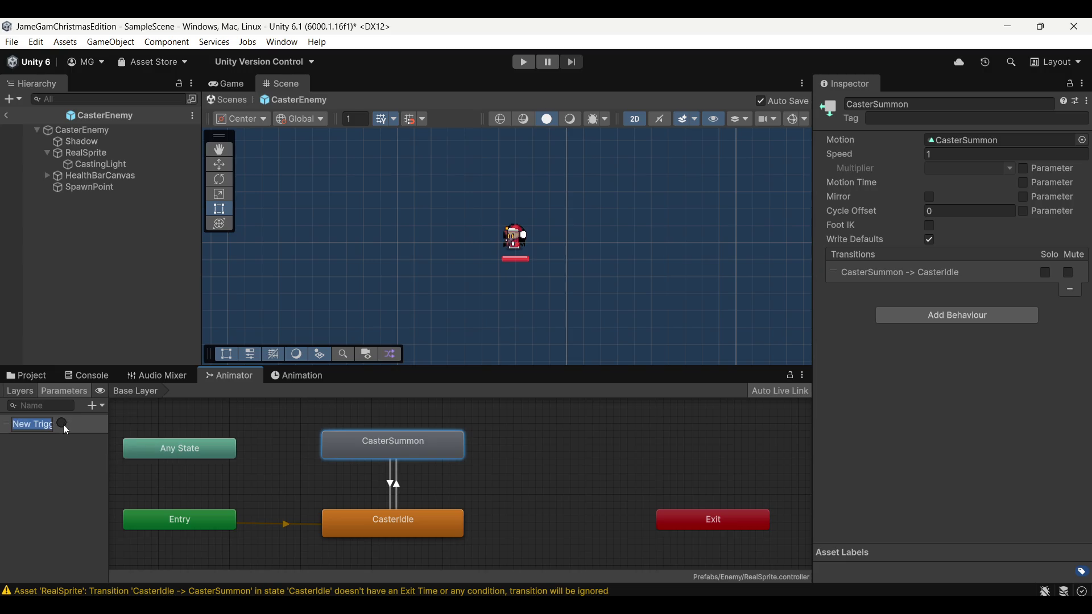
drag(114, 433, 188, 444)
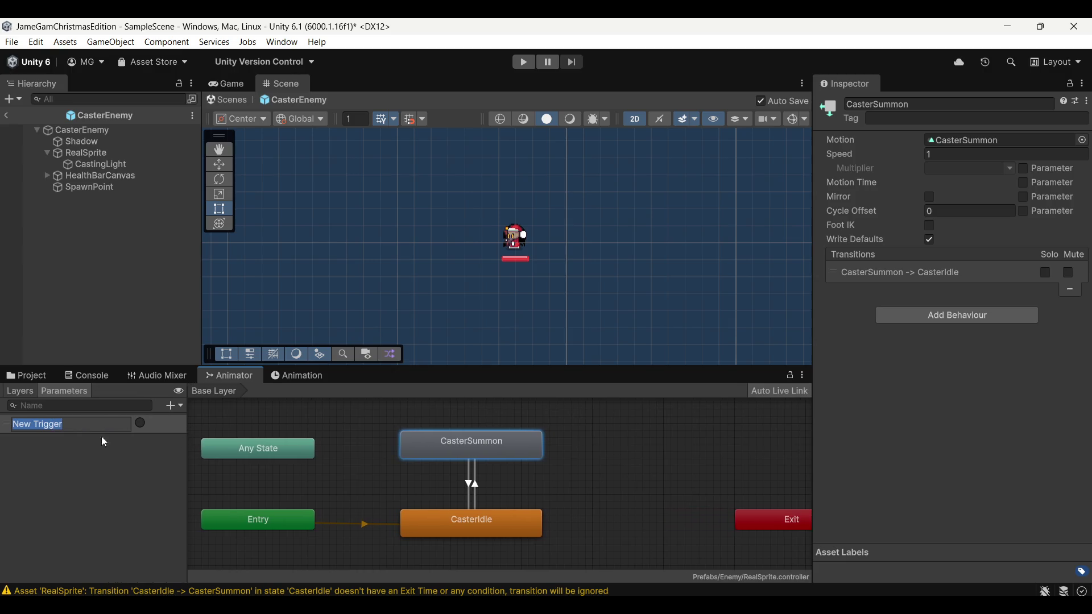
text(Summon)
text(Monster)
key(Return)
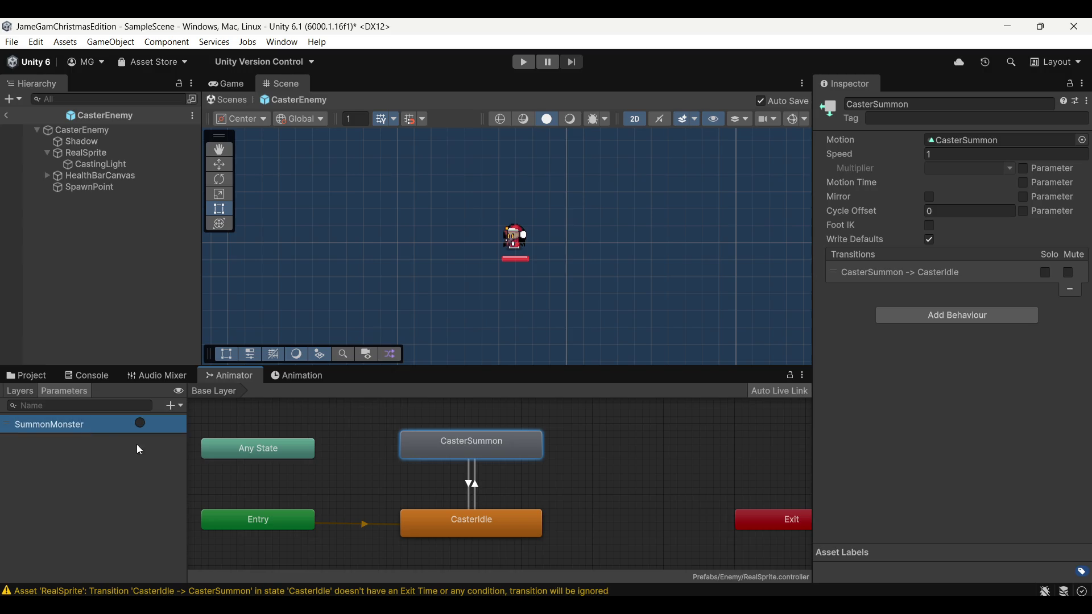
Step: Make SummonMonster the condition of the CasterIdle → CasterSummon transition
click(471, 486)
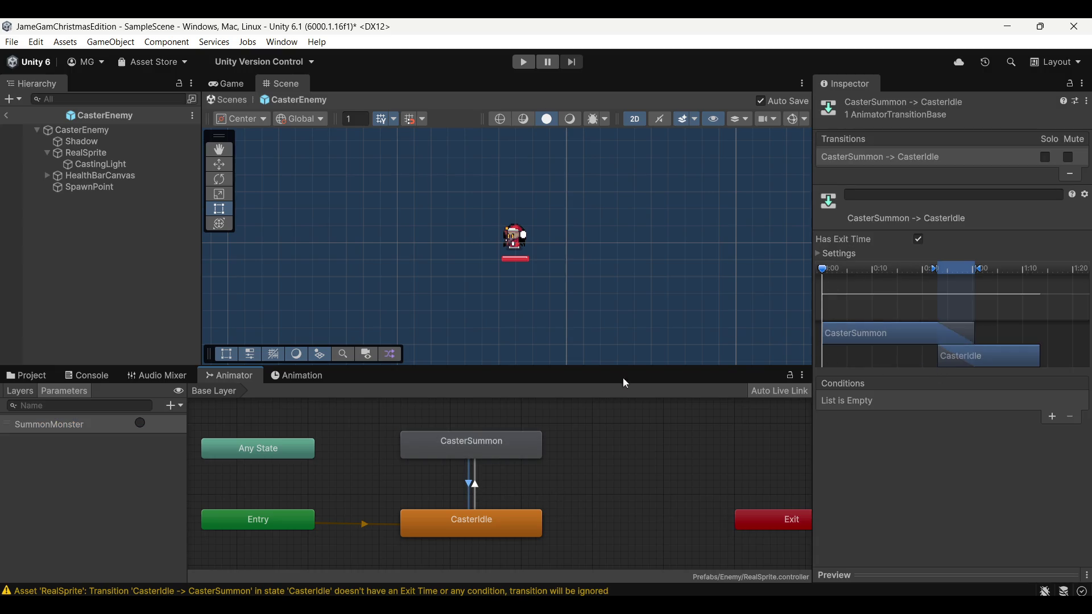
click(150, 426)
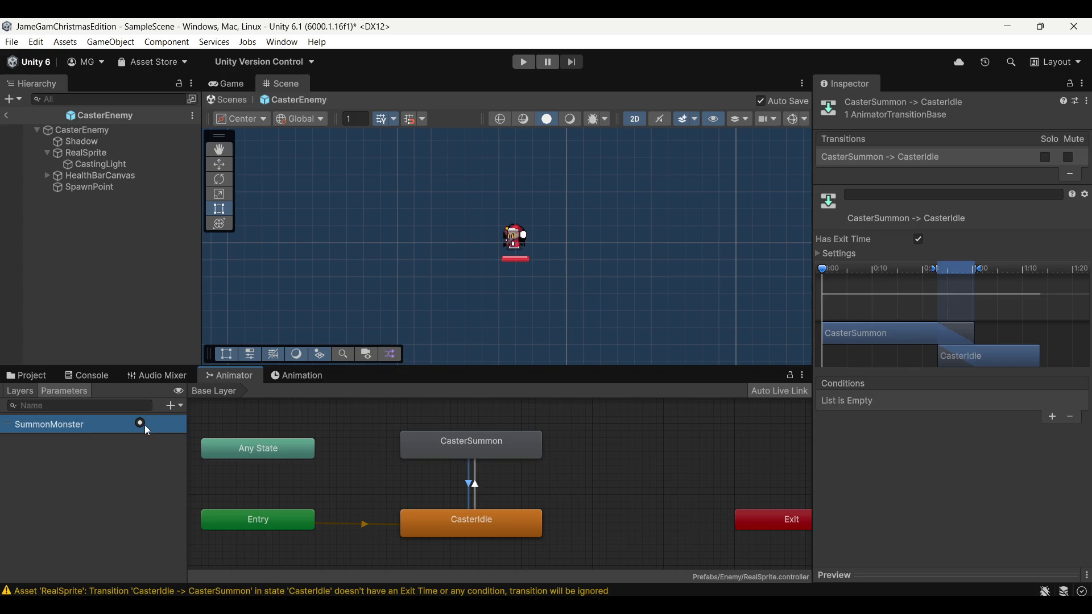
click(1052, 417)
click(915, 402)
click(917, 443)
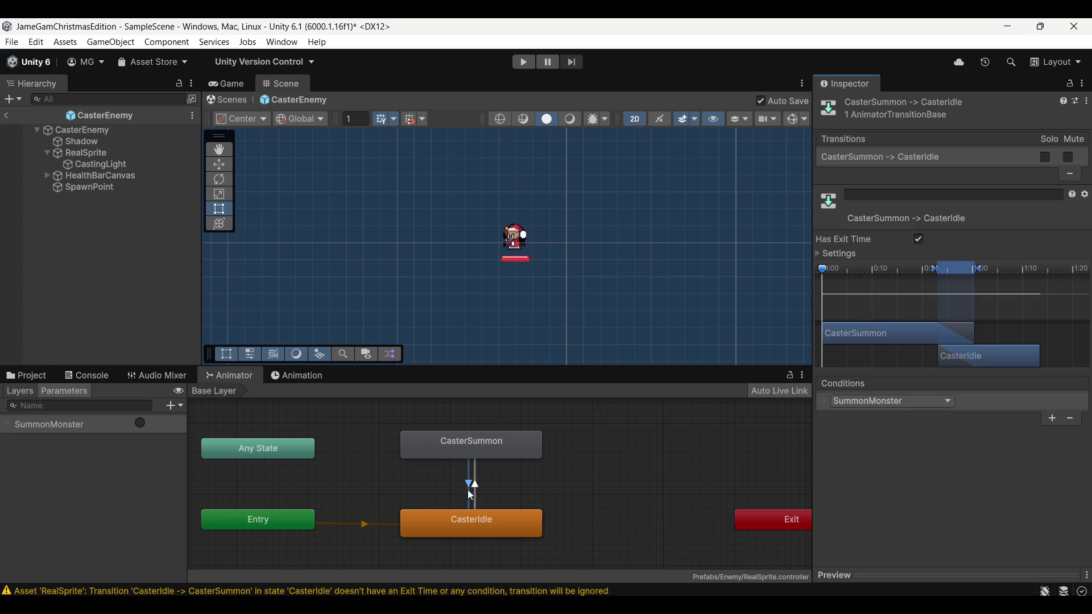
key(ctrl+z)
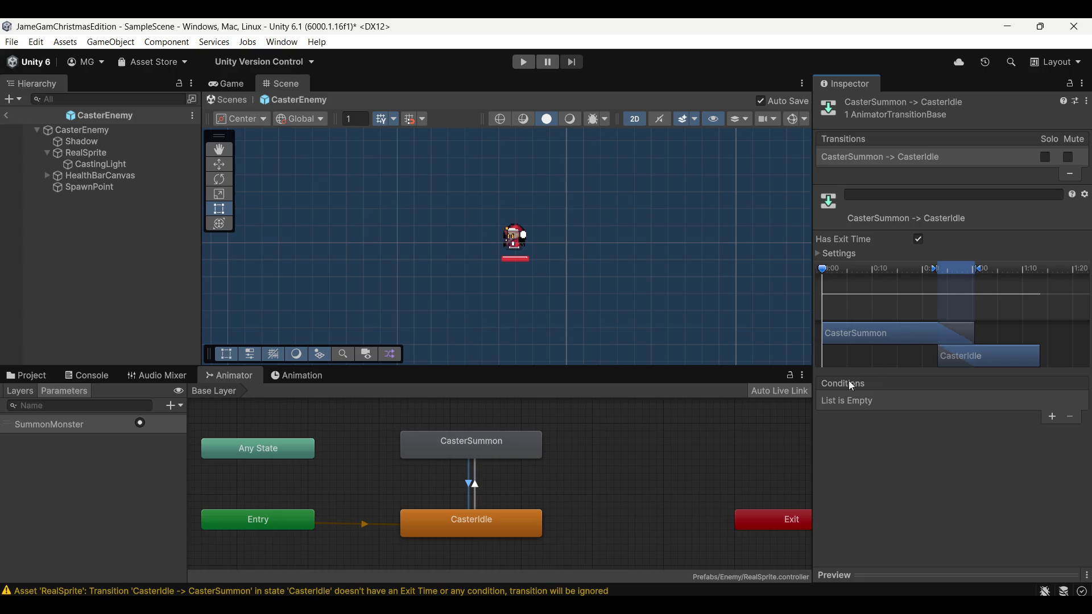
click(820, 255)
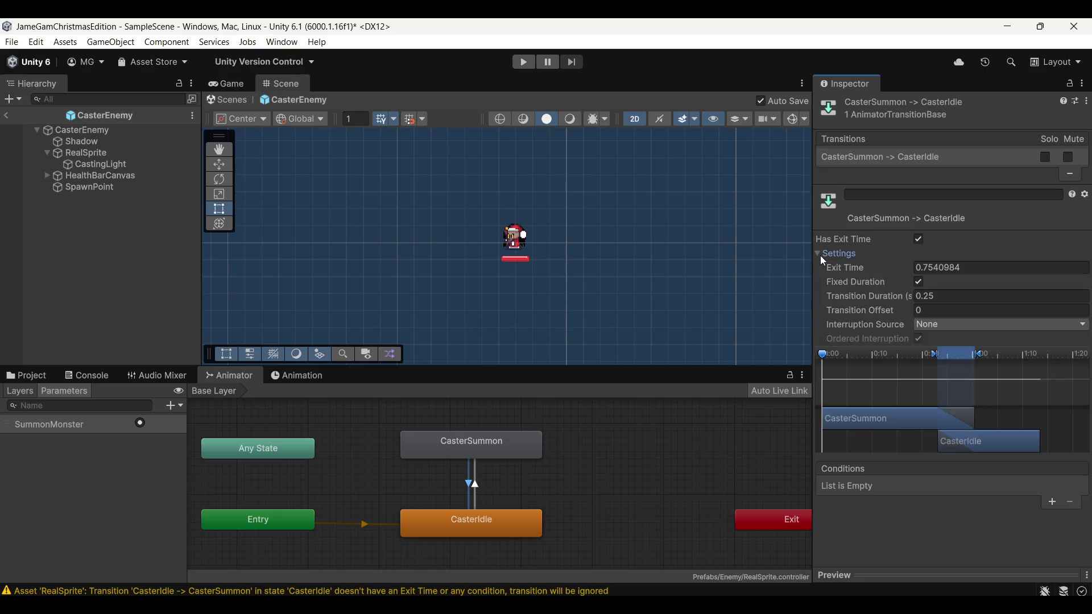
click(820, 255)
click(476, 484)
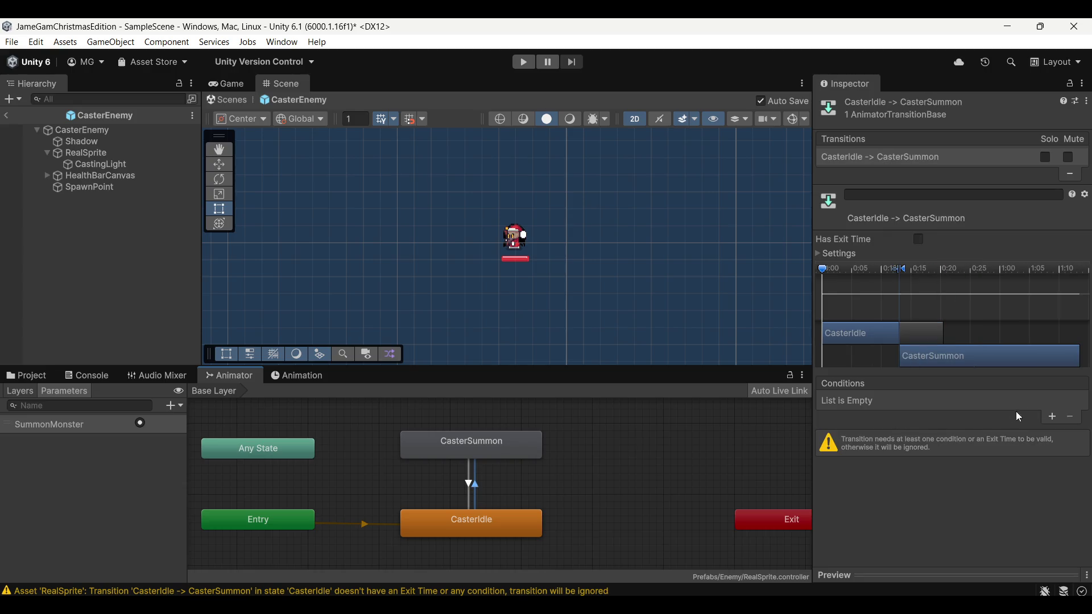
click(1053, 418)
click(466, 487)
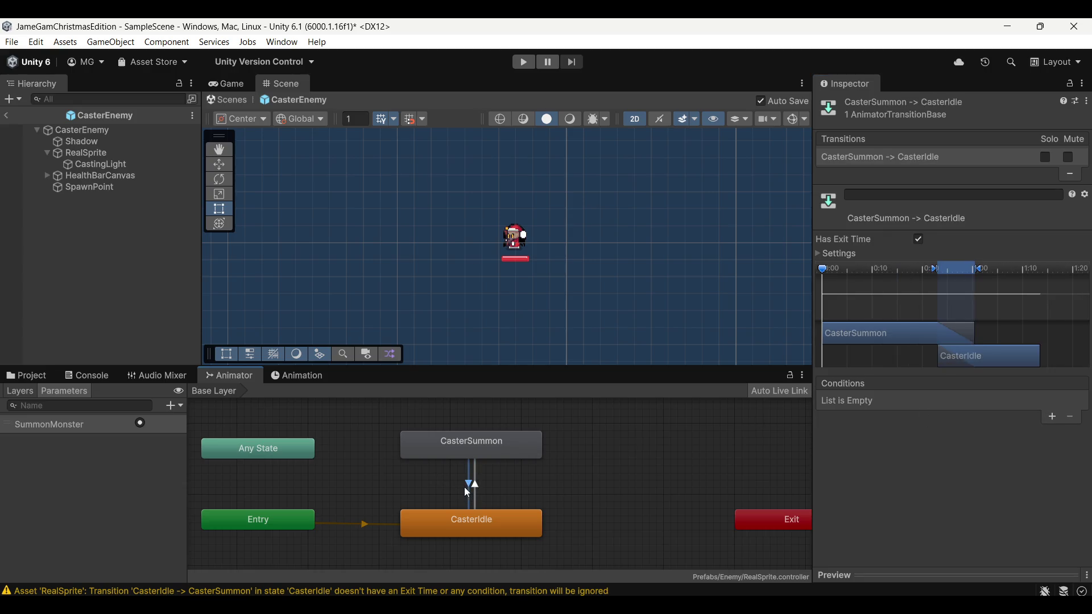
click(476, 486)
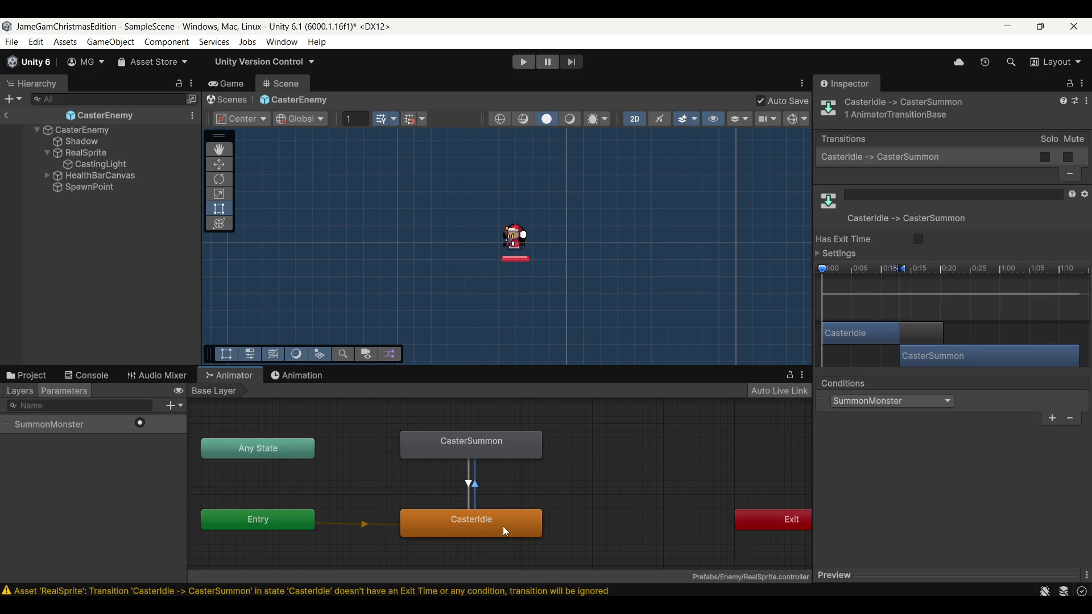
click(500, 452)
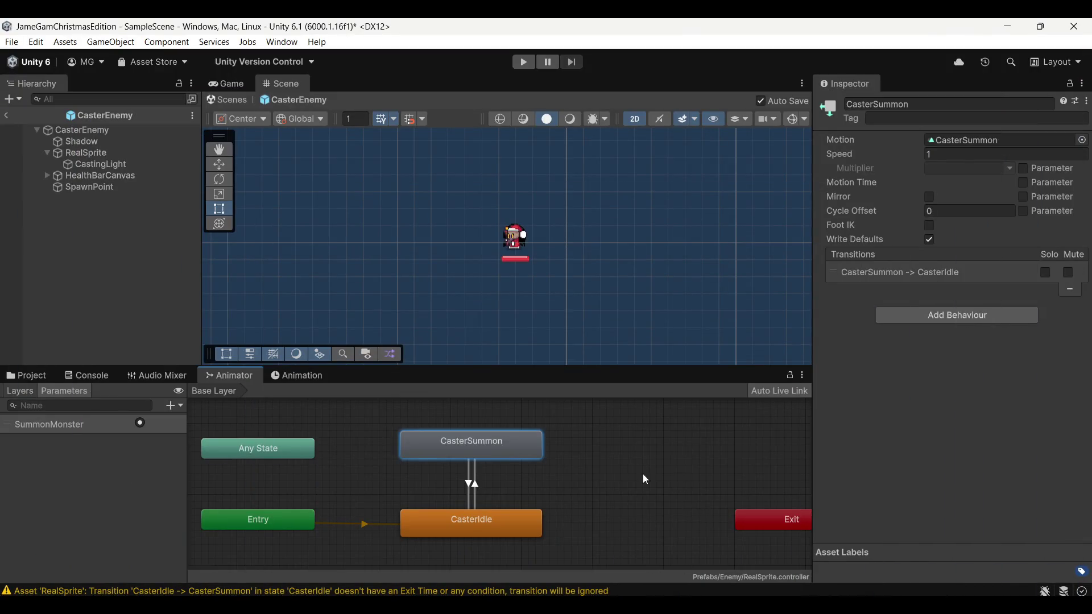
Step: Preview the clip's glow, add an animation event at frame 20, and browse its function list
click(290, 385)
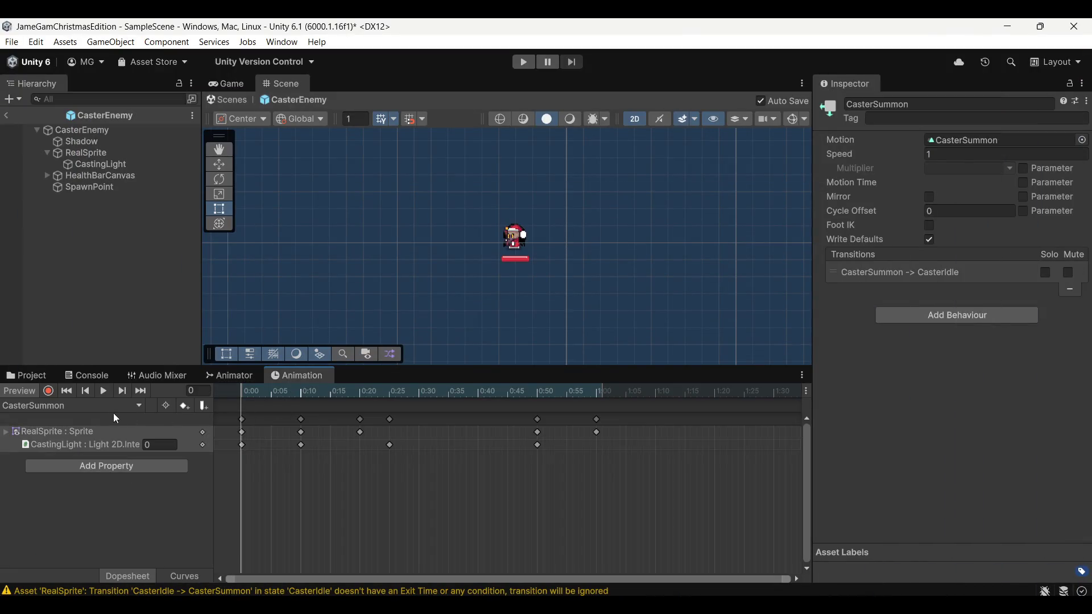
mouse_move(287, 397)
mouse_down()
mouse_move(389, 401)
mouse_move(222, 417)
mouse_move(337, 429)
mouse_move(534, 468)
mouse_move(545, 481)
mouse_move(207, 490)
mouse_move(359, 487)
mouse_up()
click(204, 407)
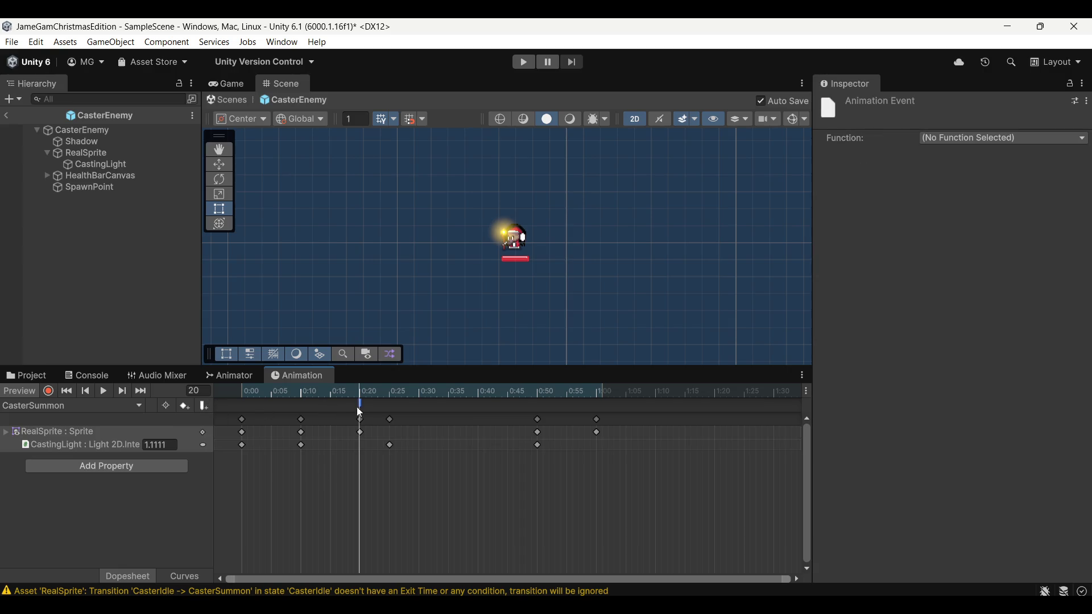
click(1004, 139)
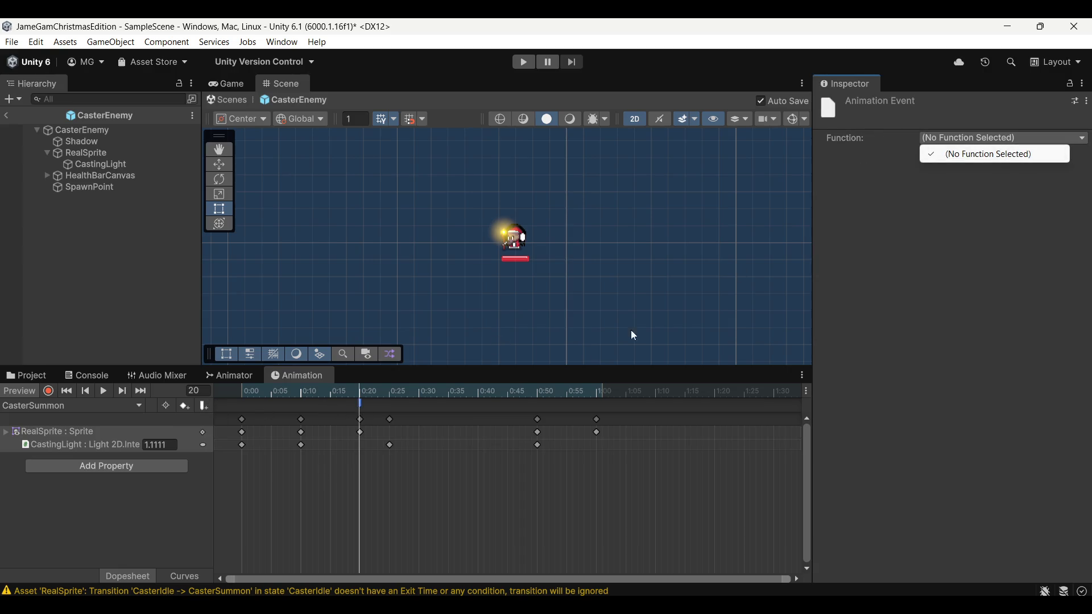
click(943, 155)
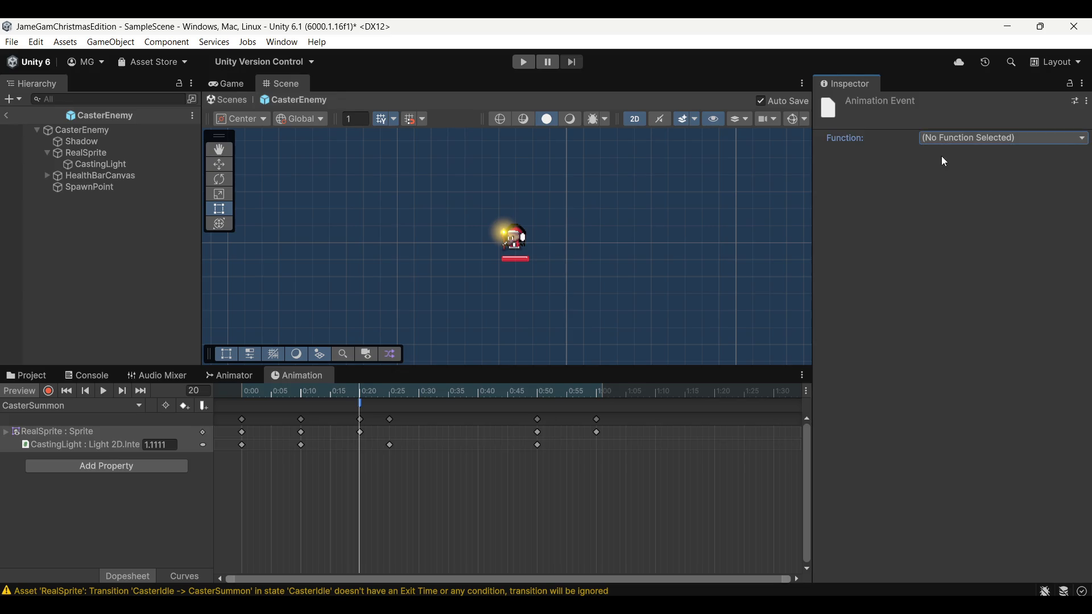
click(945, 141)
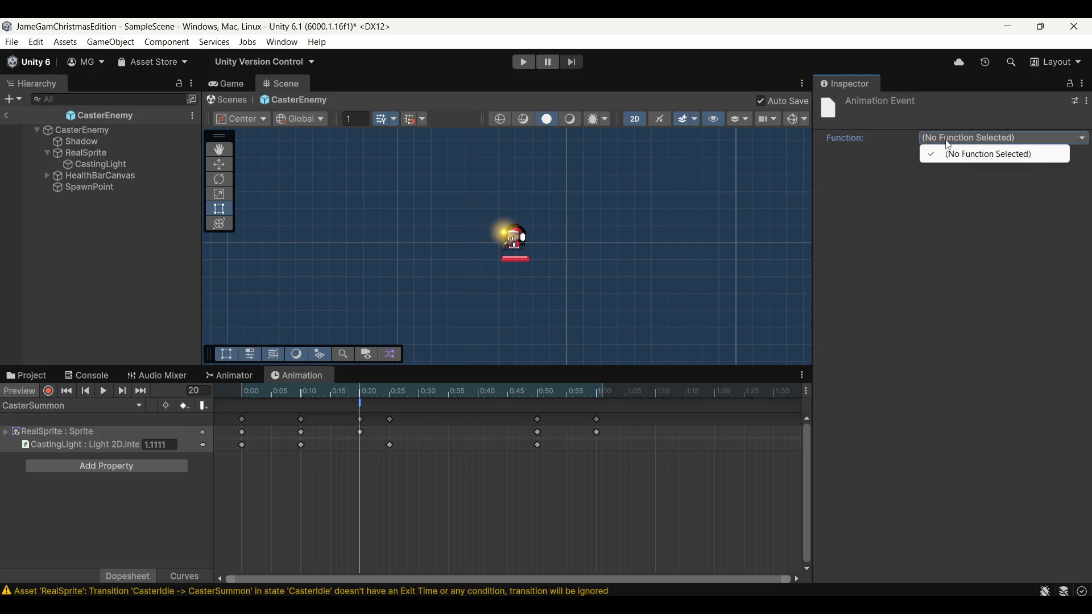
Step: Select CasterEnemy, then switch between RealSprite and CastingLight, ending on RealSprite to check its Animator
click(108, 131)
click(110, 154)
click(112, 166)
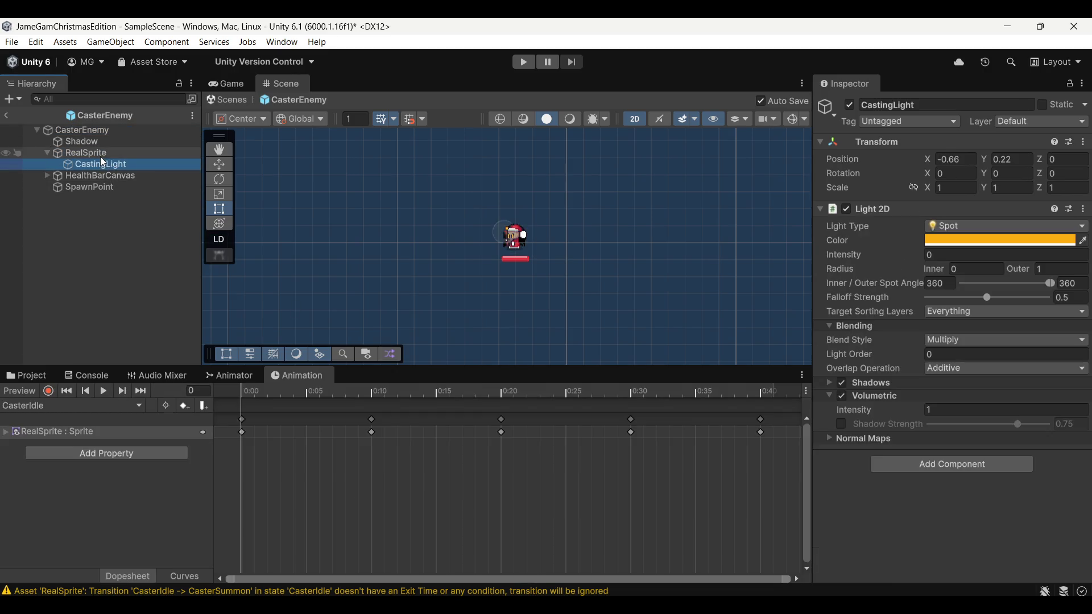
click(100, 156)
click(114, 163)
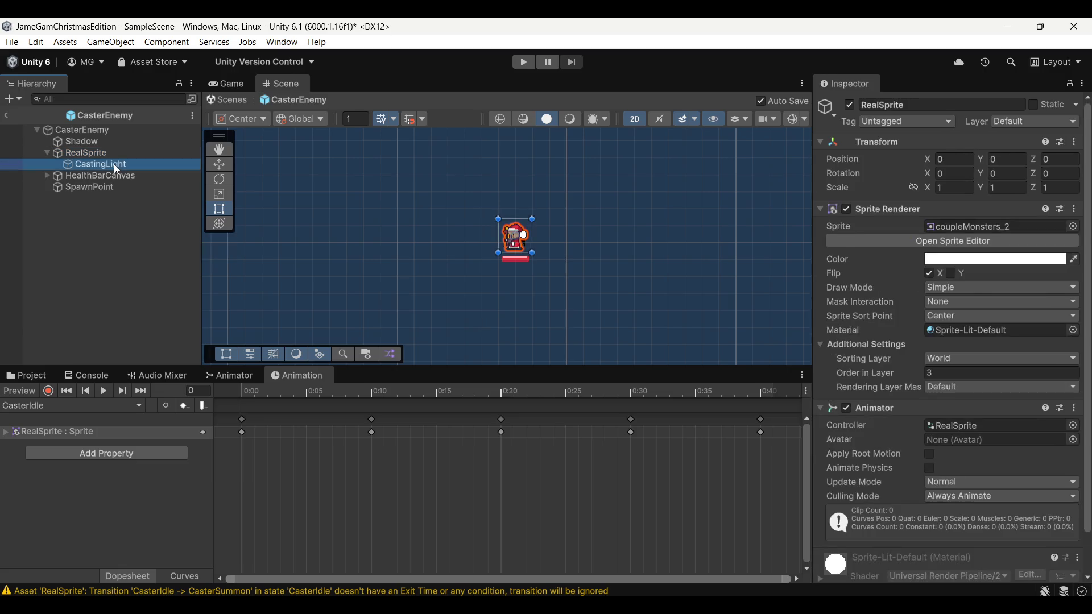
click(121, 156)
click(129, 169)
click(108, 156)
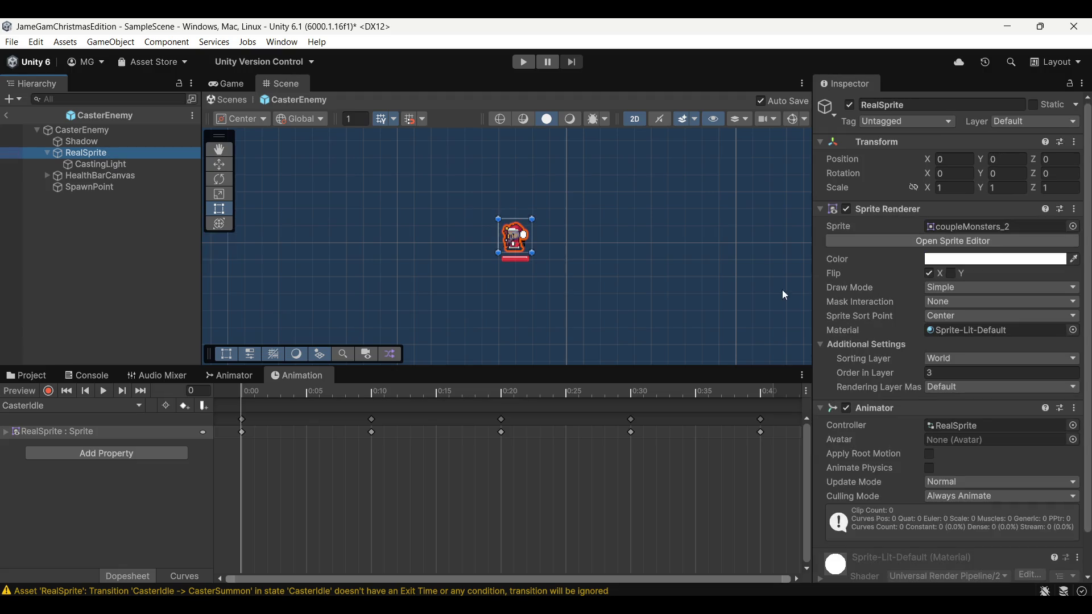
Step: Show the CasterSummon clip, select the frame-20 event and check its Function dropdown, leaving it unset
scroll(869, 383, down, 2)
click(124, 406)
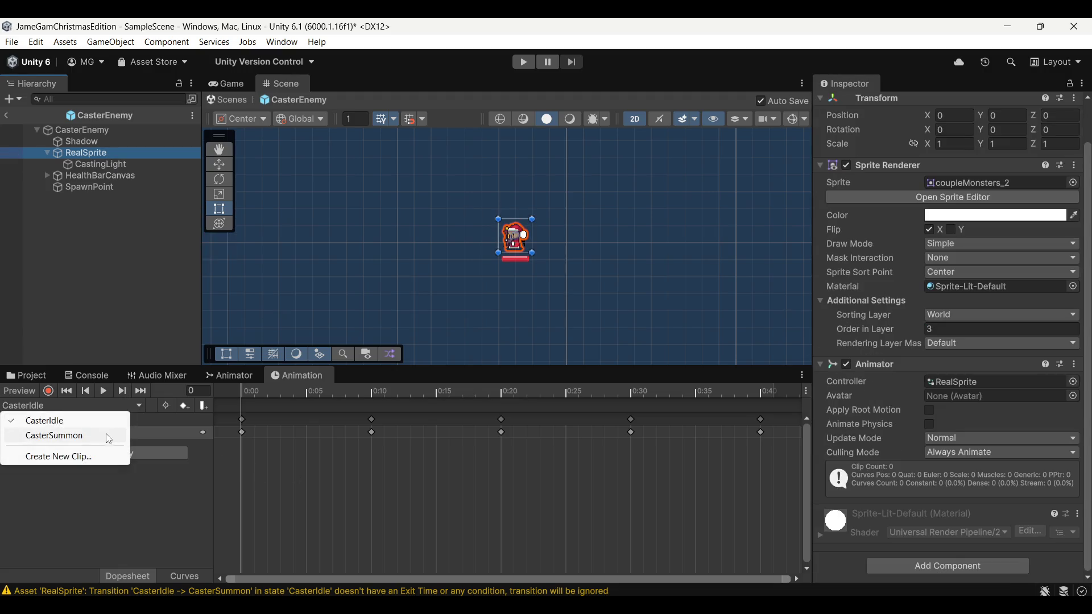
click(43, 436)
click(418, 396)
click(419, 403)
click(1053, 137)
click(930, 186)
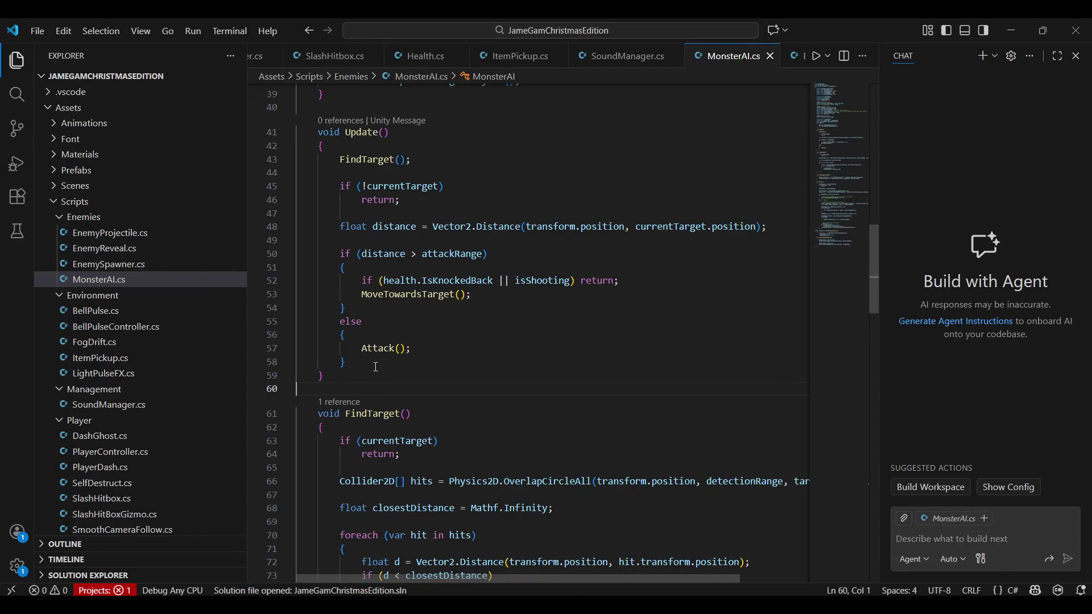
Step: Scroll through MonsterAI.cs and highlight parts of the Attack method to review it
drag(344, 362, 422, 352)
scroll(422, 353, down, 10)
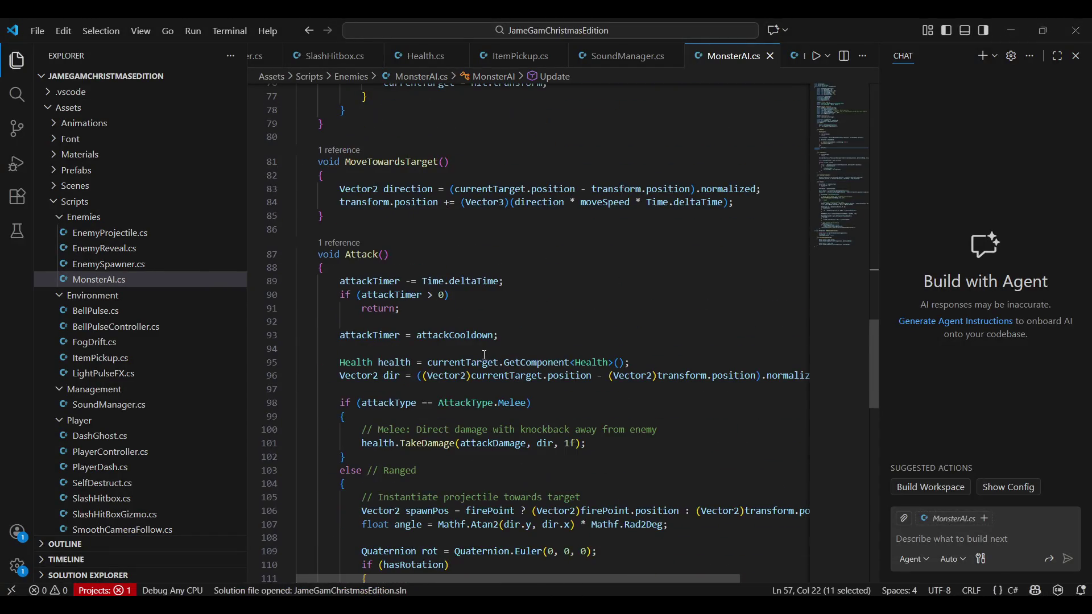
drag(401, 370, 586, 443)
click(559, 443)
scroll(331, 243, down, 3)
mouse_move(345, 183)
mouse_down()
mouse_move(379, 183)
mouse_move(586, 372)
mouse_up()
click(586, 426)
scroll(612, 427, down, 2)
Step: Delete the '// Ranged' comment after else on line 103 and save MonsterAI.cs
click(367, 334)
key(shift+End)
key(BackSpace)
key(BackSpace)
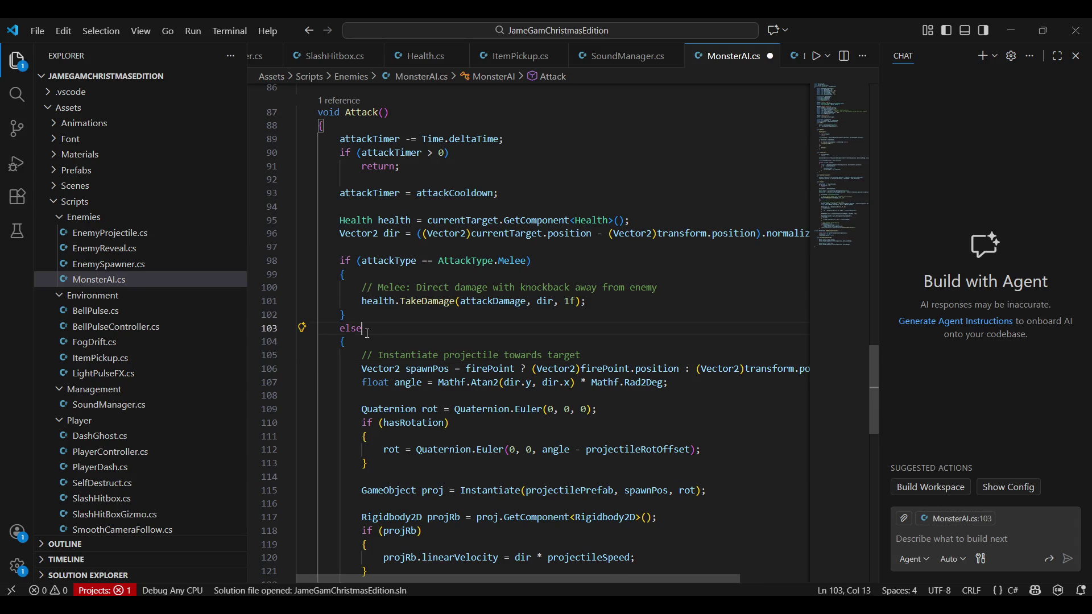
drag(424, 368, 668, 384)
click(766, 370)
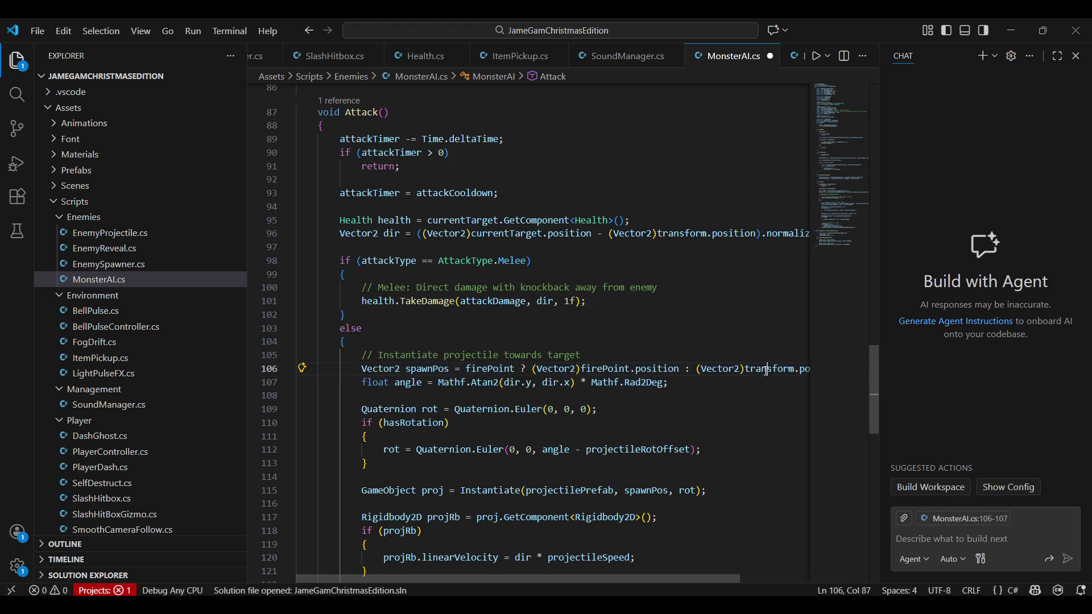
scroll(562, 472, down, 4)
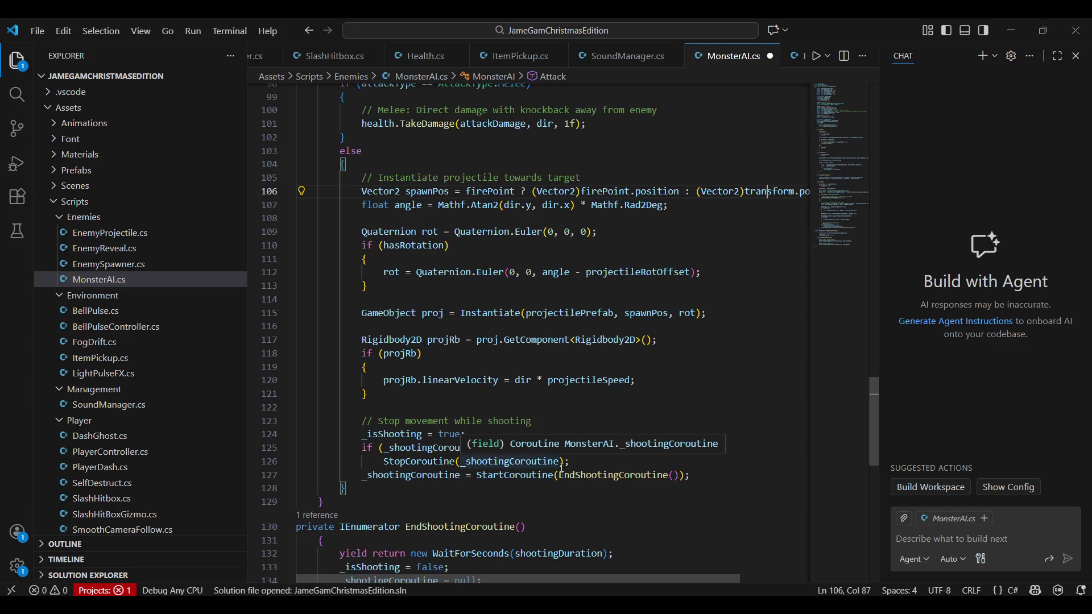
key(ctrl+s)
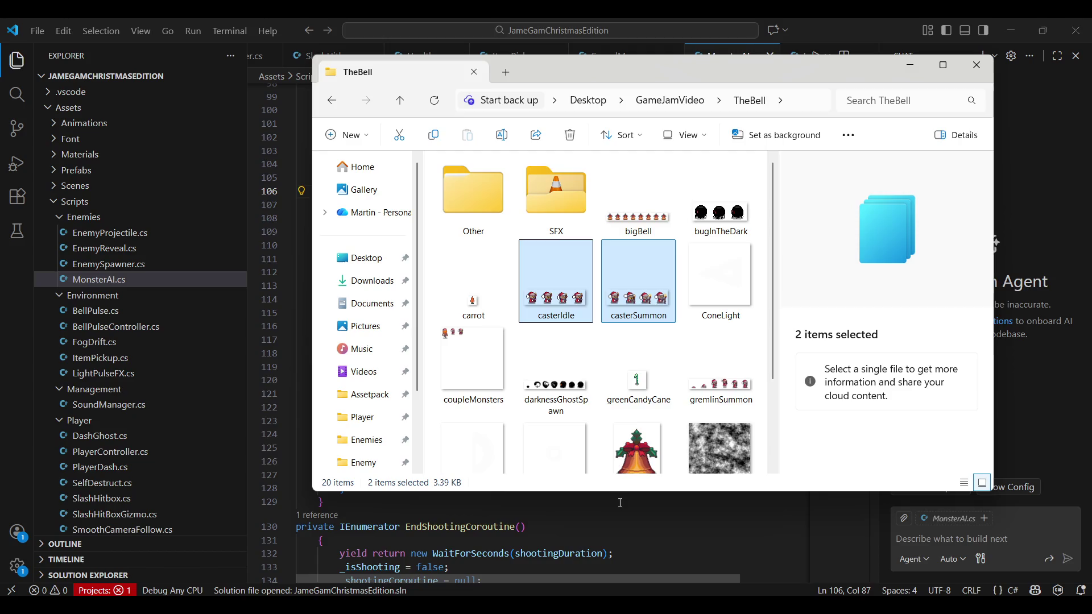
Step: Switch from File Explorer back to the Unity editor
key(alt+Tab)
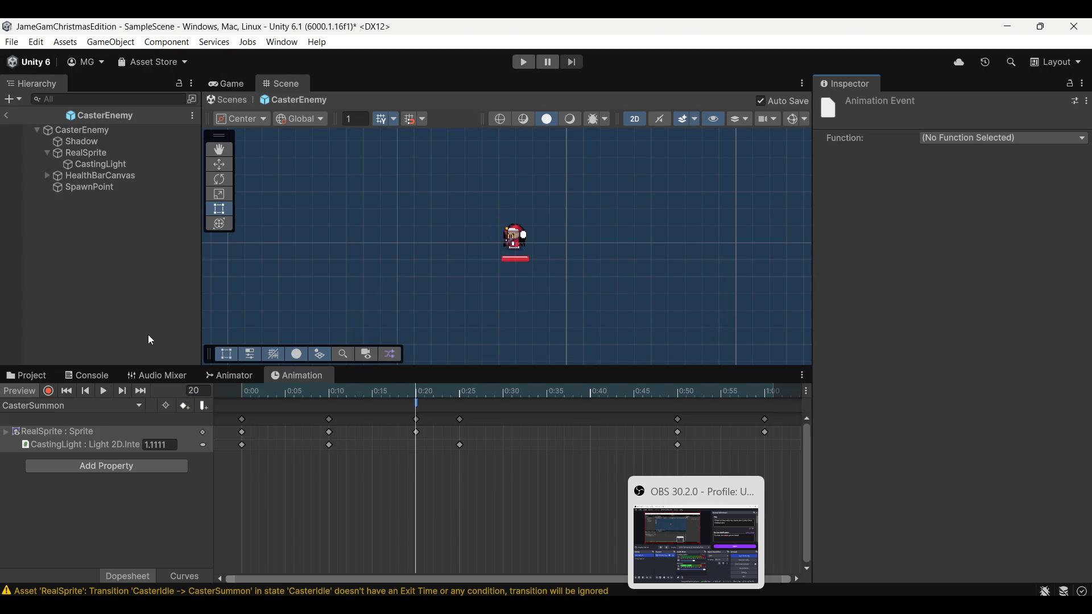
Step: Navigate the Project window to the Assets/Scripts/Enemies folder
click(29, 375)
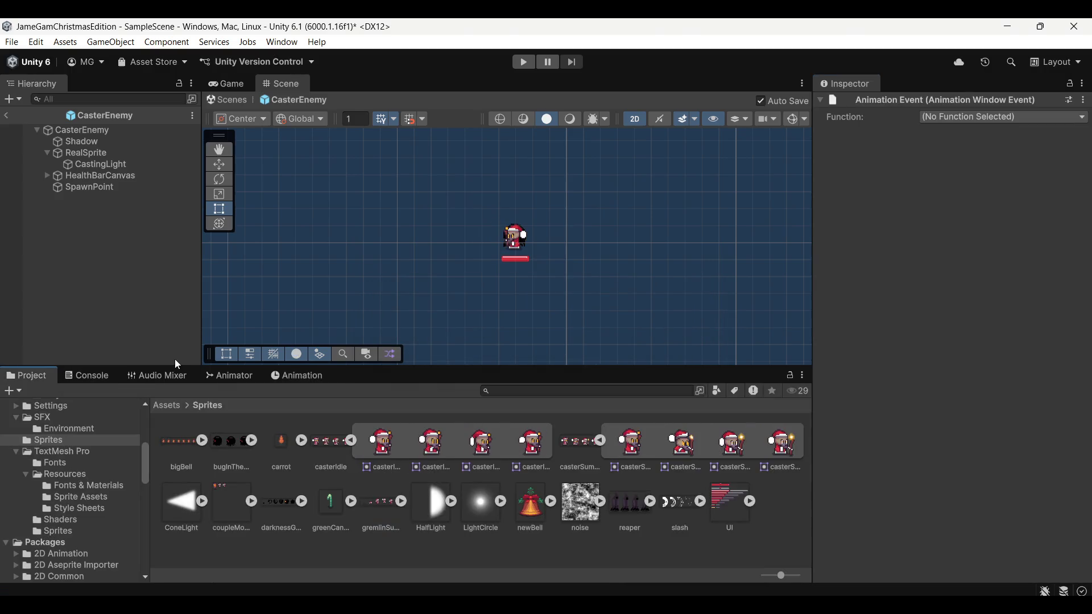
click(176, 405)
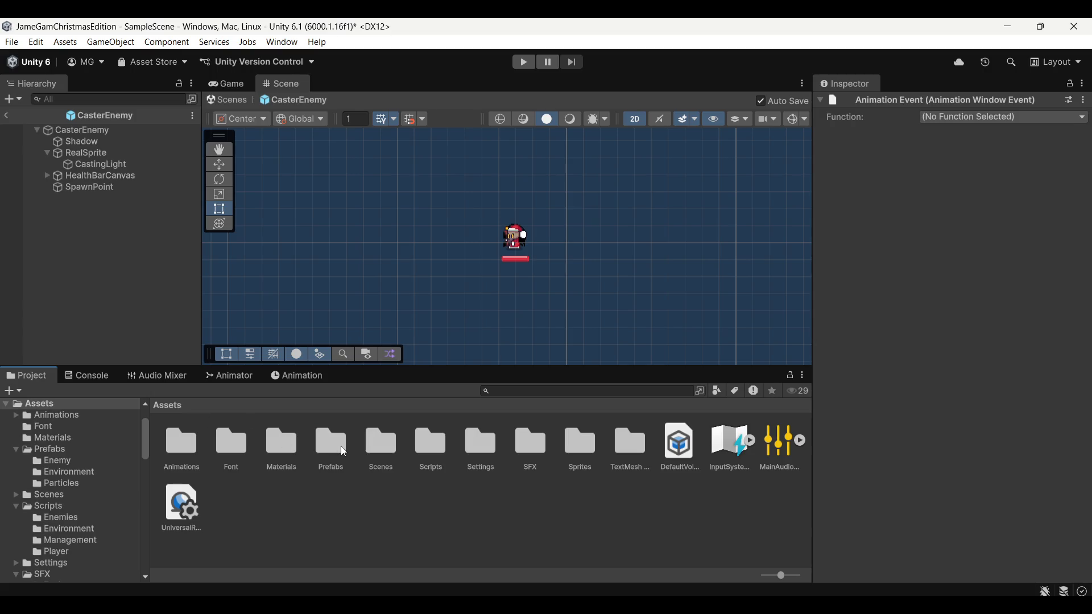
double_click(434, 448)
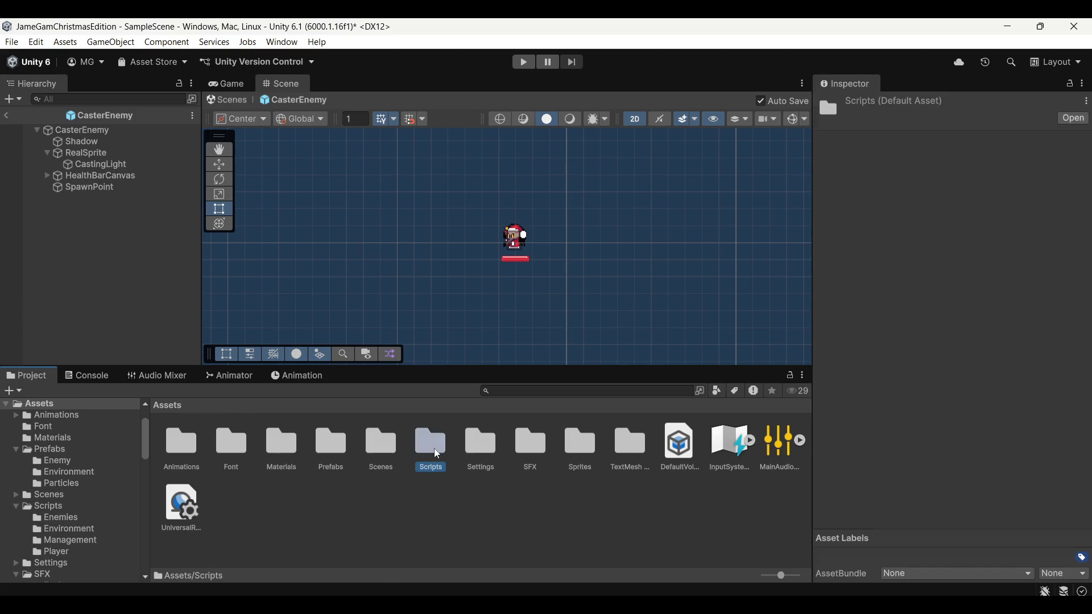
double_click(183, 449)
Step: Create a MonoBehaviour script named SummonEnemyHelper there and open it in the code editor
right_click(408, 473)
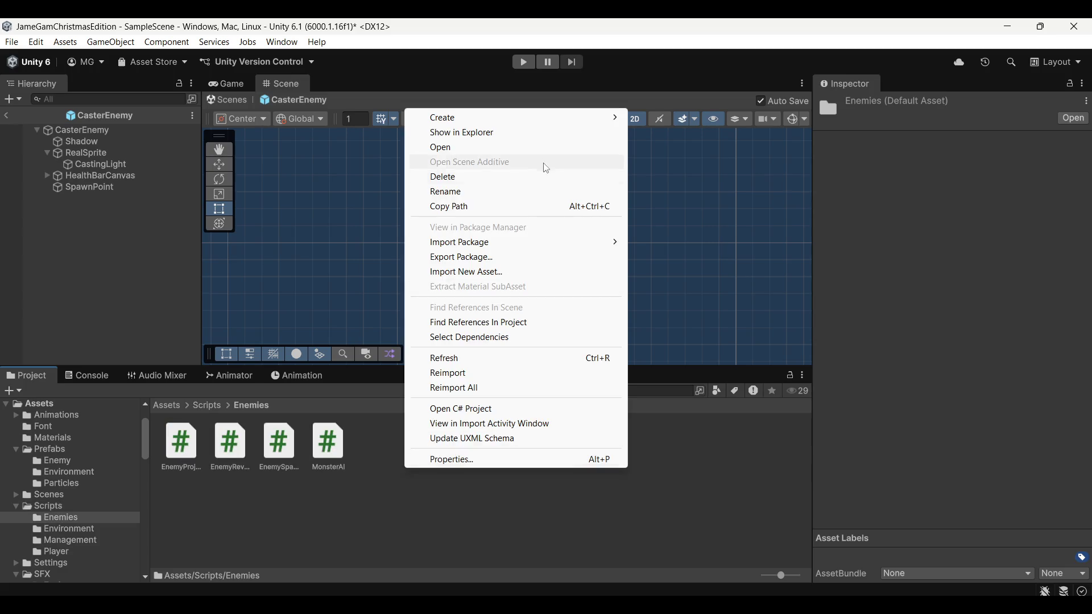
mouse_move(537, 119)
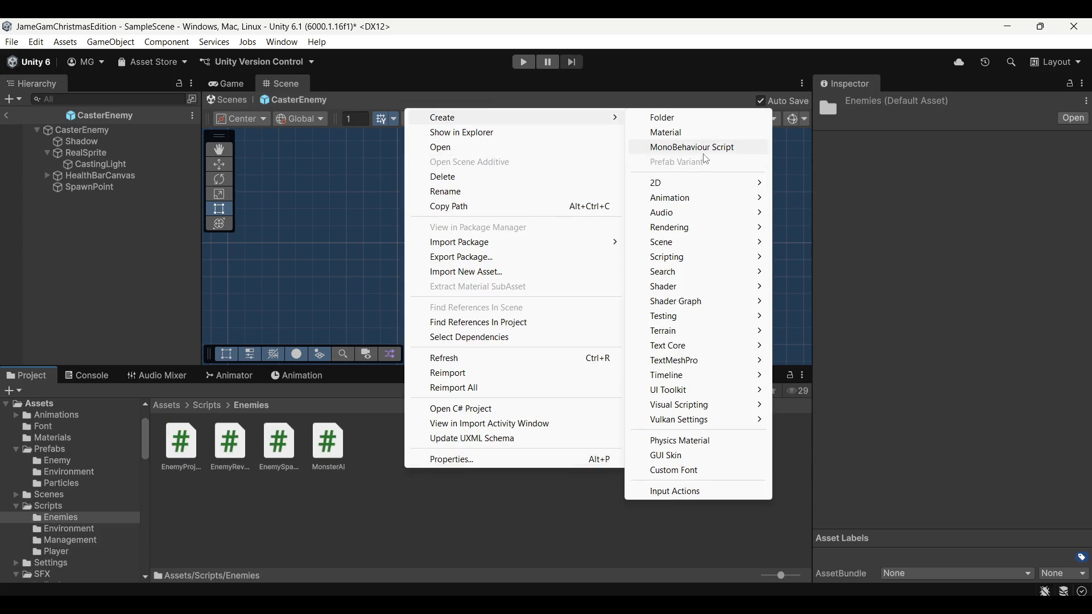
click(704, 152)
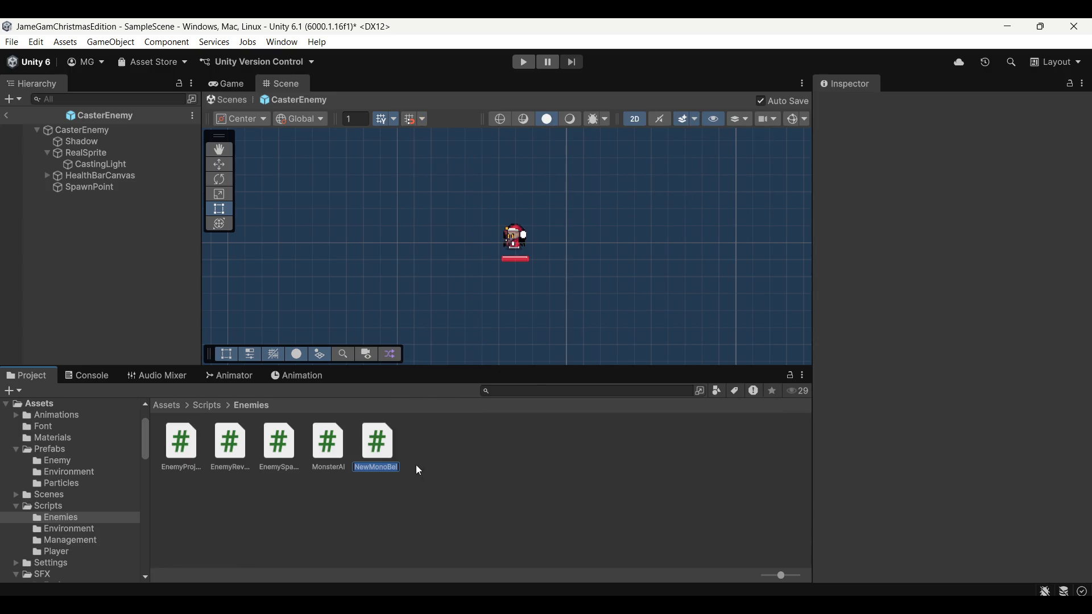
text(A)
key(BackSpace)
text(Summon)
key(BackSpace)
key(BackSpace)
key(BackSpace)
text(EnemyHekper)
key(BackSpace)
key(BackSpace)
key(BackSpace)
key(Return)
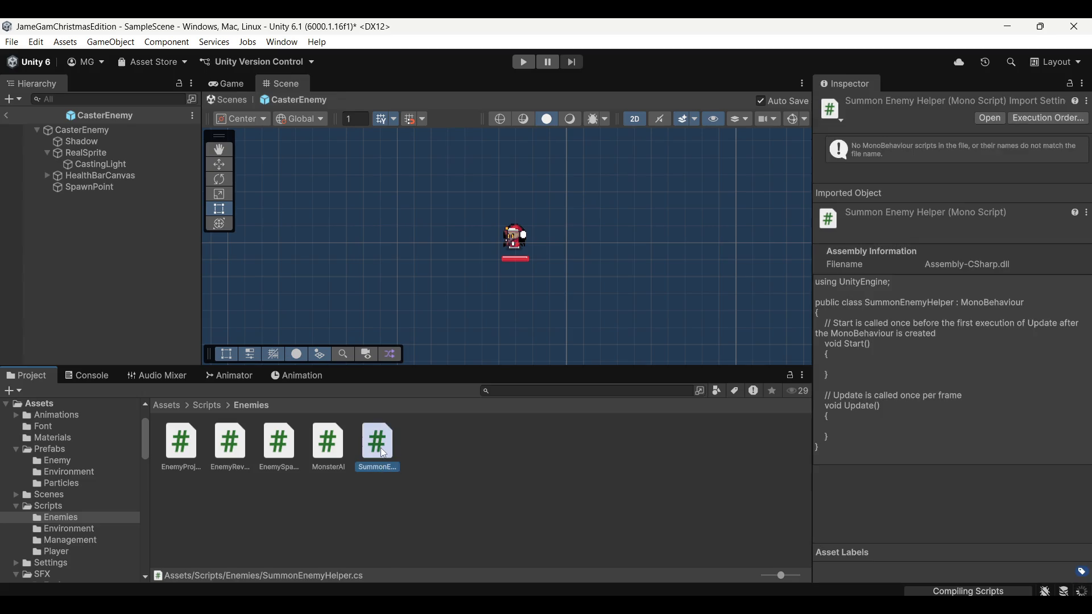
double_click(379, 447)
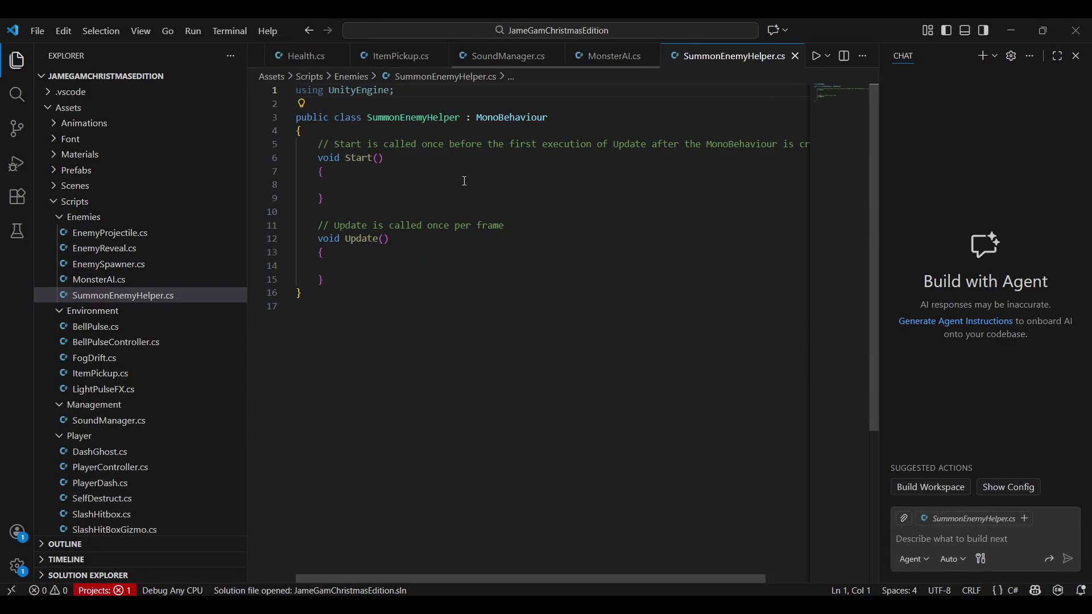
Step: Select the template comments and empty Start and Update methods in SummonEnemyHelper.cs
mouse_move(324, 222)
mouse_down()
mouse_move(327, 180)
mouse_move(297, 155)
mouse_move(344, 180)
mouse_move(296, 129)
mouse_up()
click(351, 314)
mouse_move(351, 314)
mouse_down()
mouse_move(312, 243)
mouse_move(302, 148)
mouse_up()
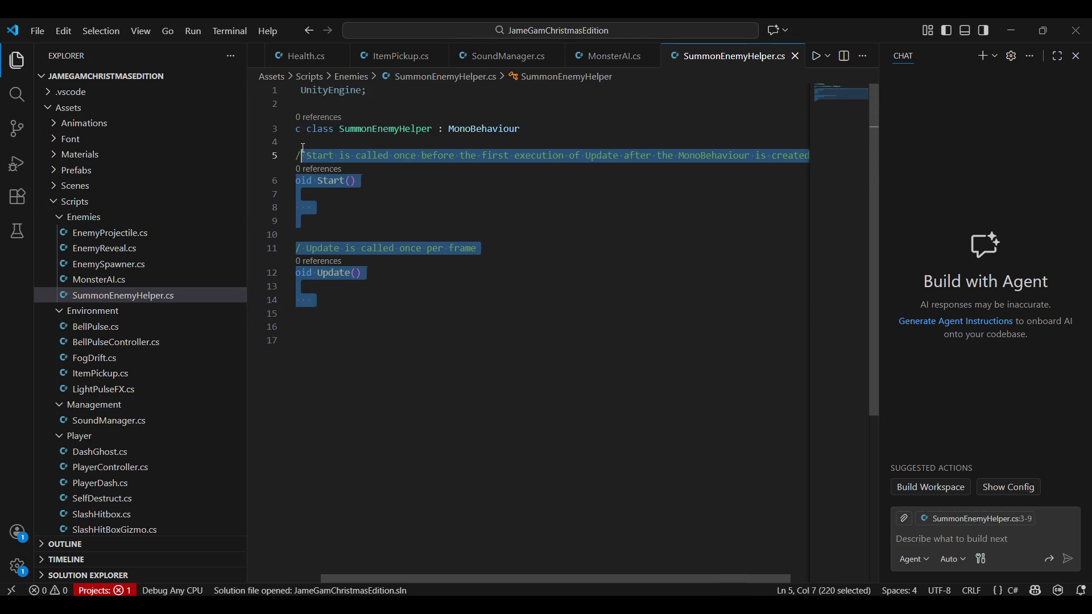